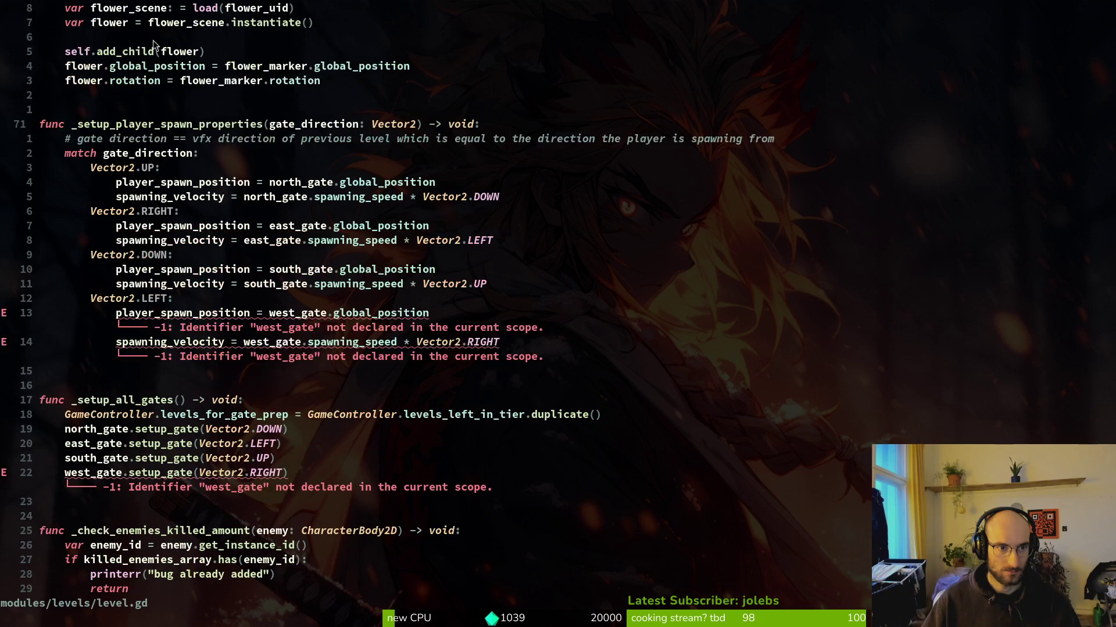
# Grep the project for _setup_player_spawn_properties and open its definition at level.gd line 71.
pyautogui.press('b')
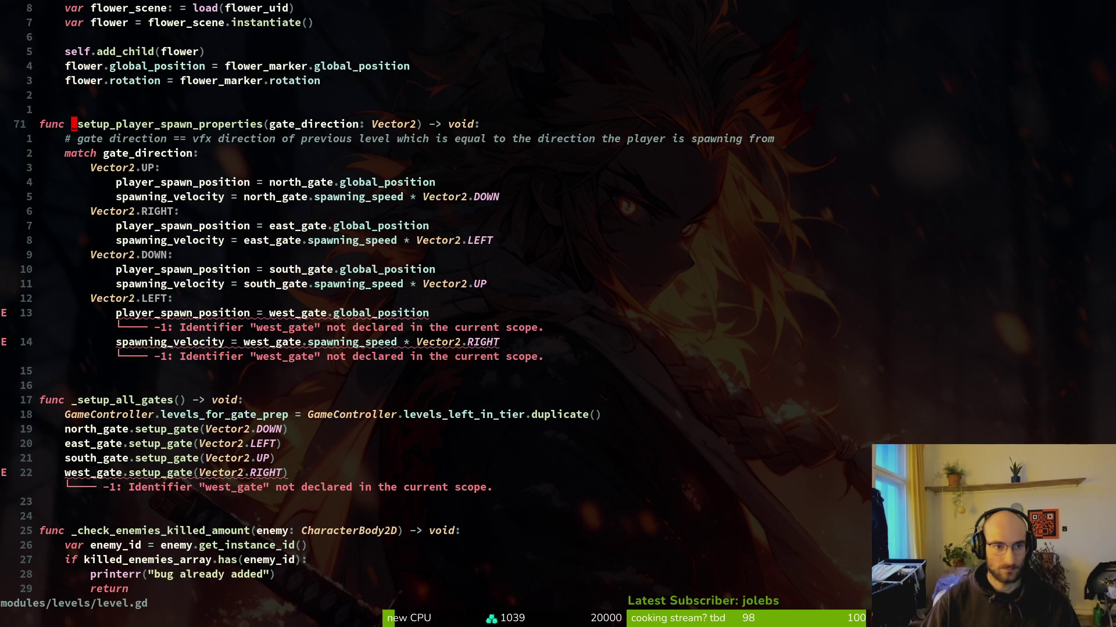
pyautogui.press('space')
pyautogui.press('s')
pyautogui.press('g')
pyautogui.press('Return')
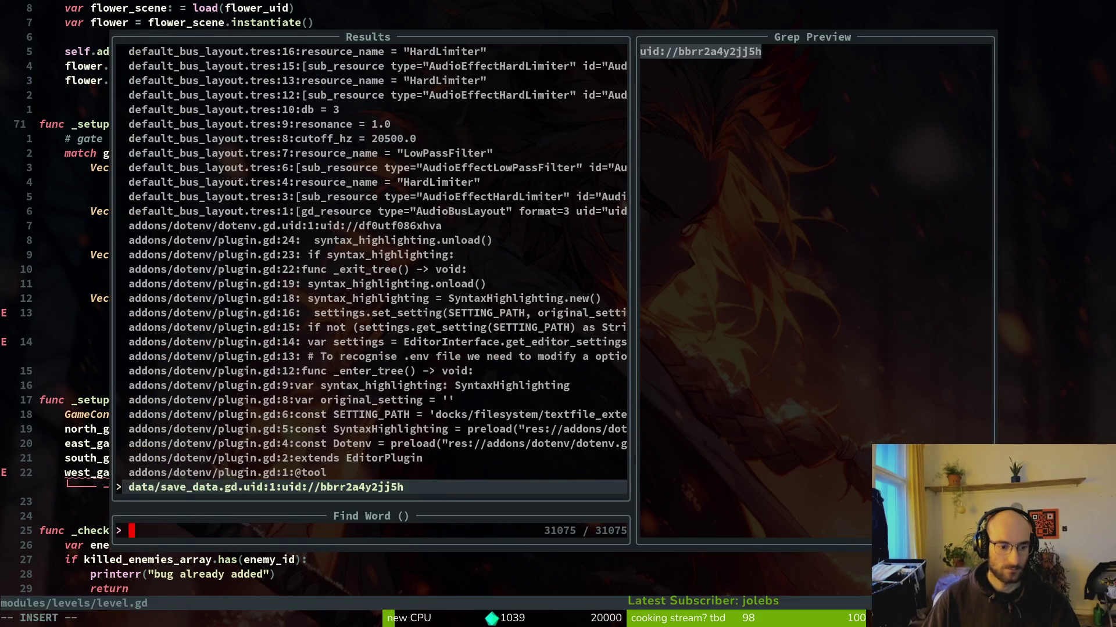
pyautogui.press('Escape')
pyautogui.press('space')
pyautogui.press('s')
pyautogui.press('g')
pyautogui.press('Up')
pyautogui.press('Return')
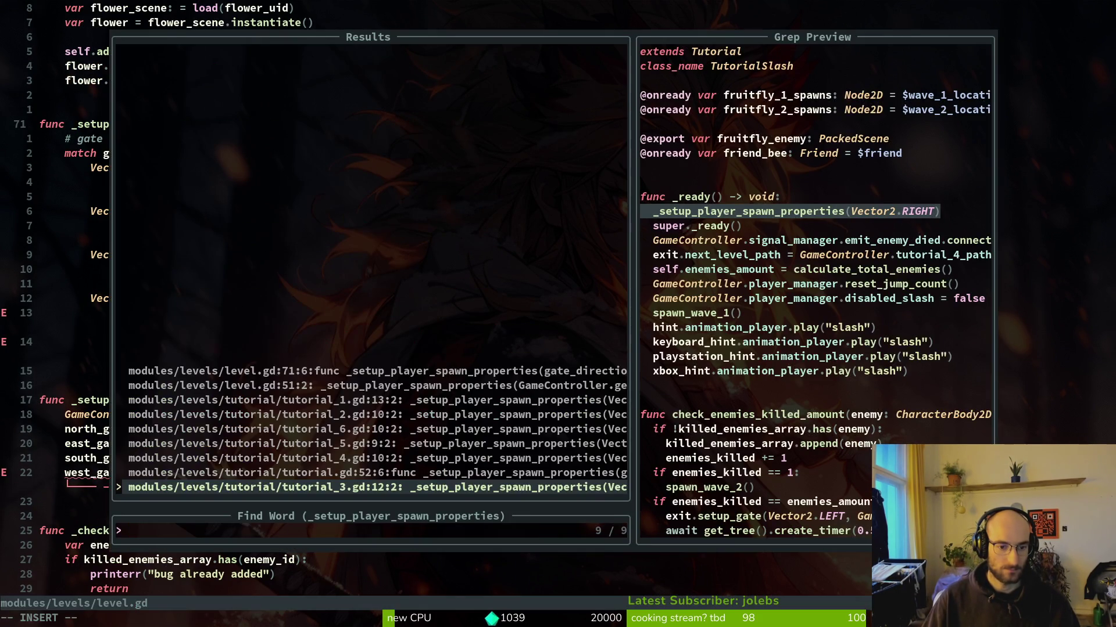
pyautogui.press('Down')
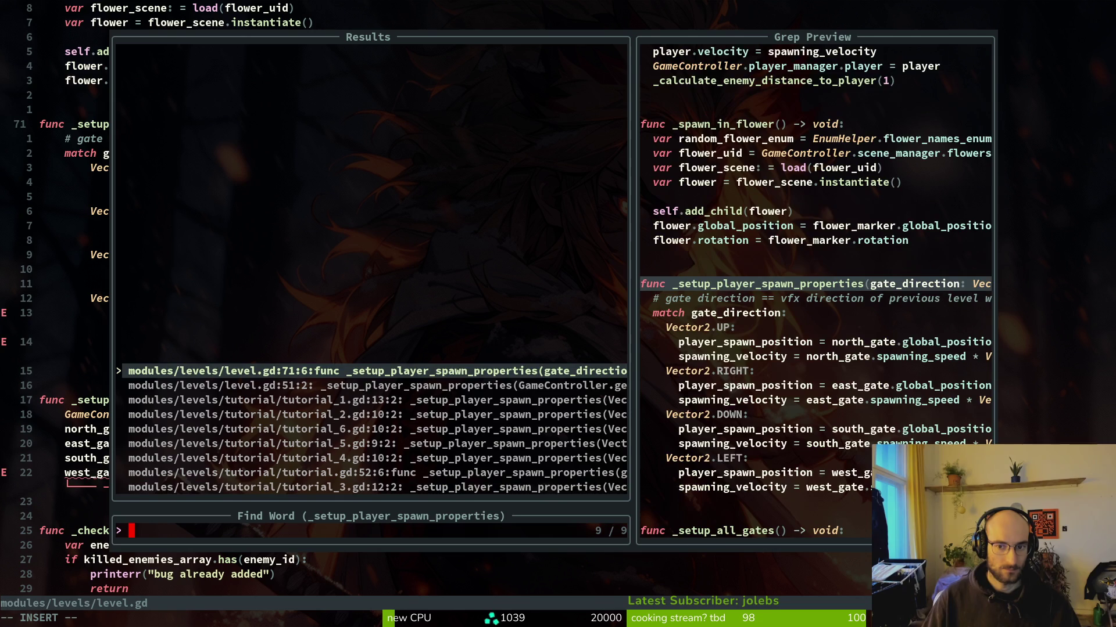
pyautogui.press('Up')
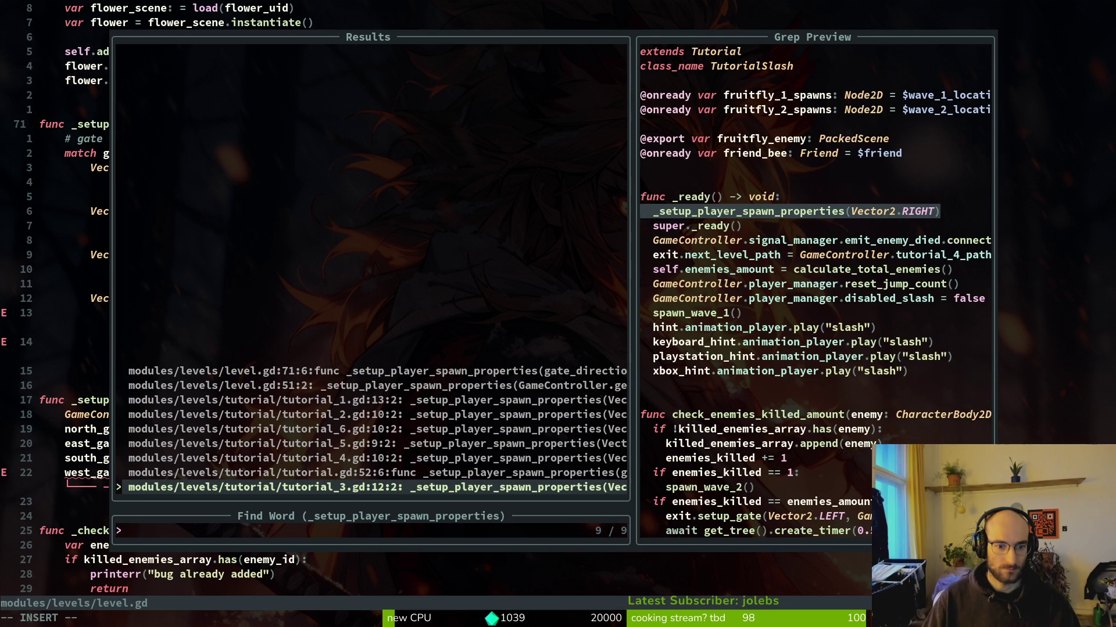
pyautogui.press('Down')
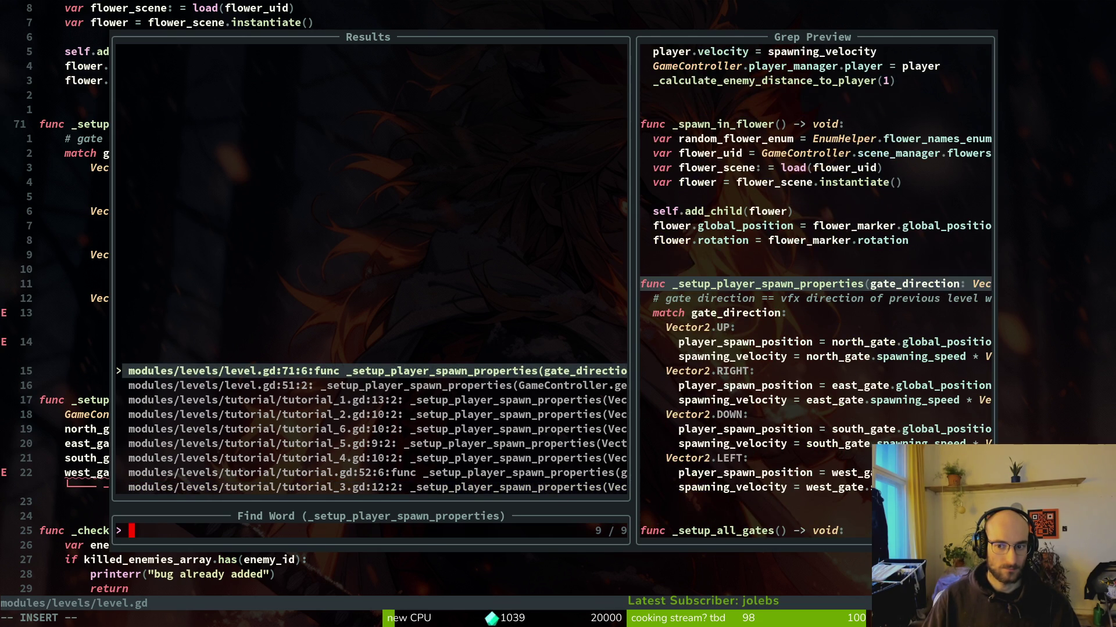
pyautogui.press('Return')
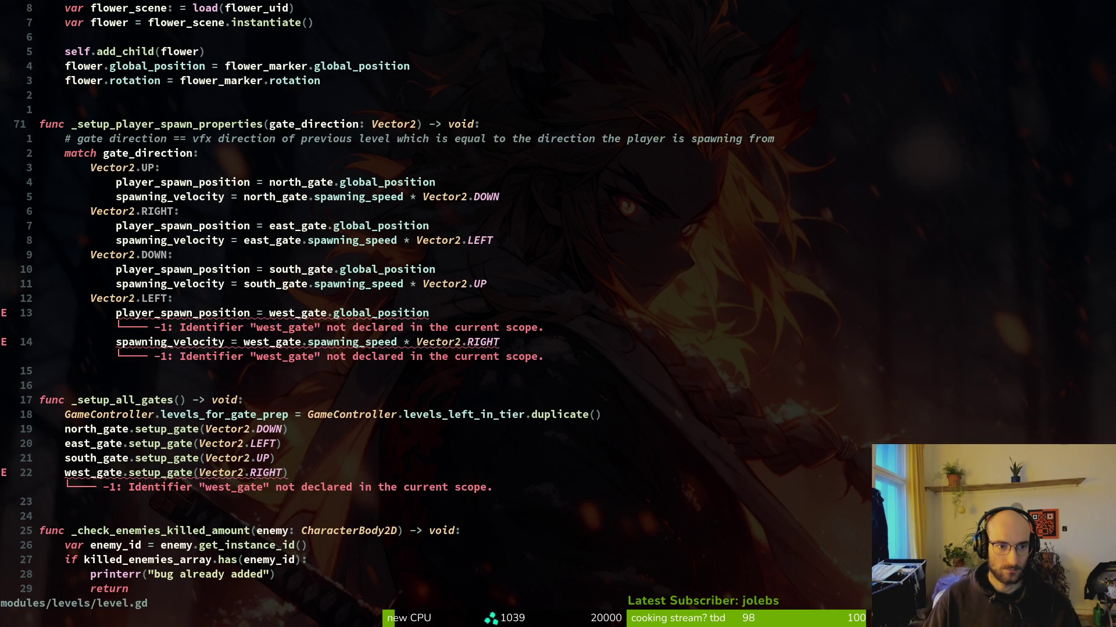
# List all 9 uses of _setup_player_spawn_properties and move to the level.gd:51 call result.
pyautogui.press('v')
pyautogui.press('e')
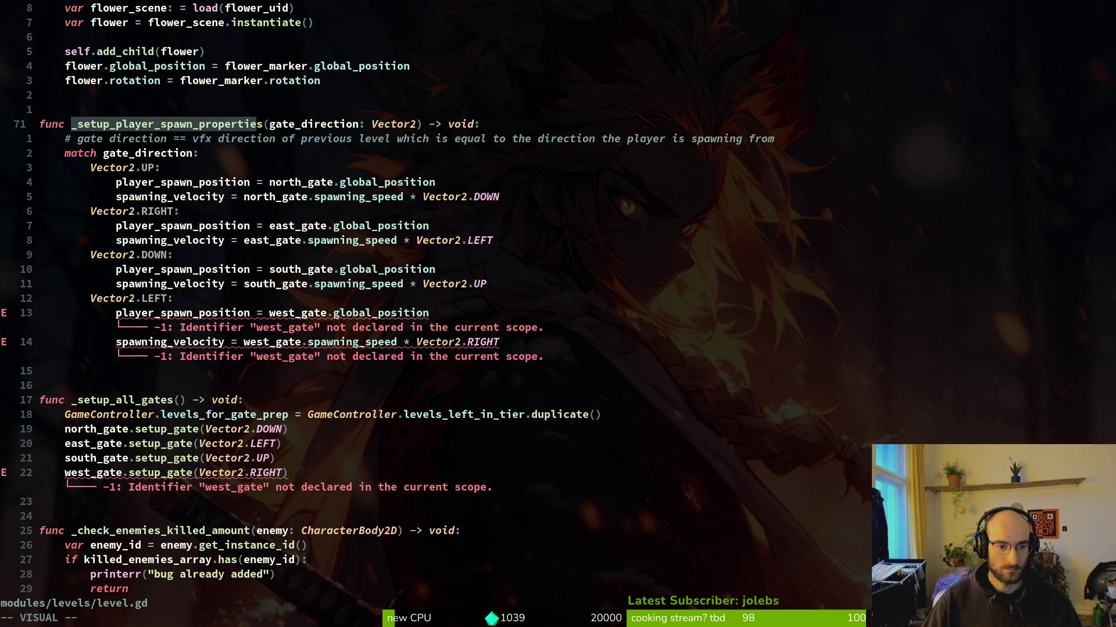
pyautogui.press('space')
pyautogui.press('s')
pyautogui.press('w')
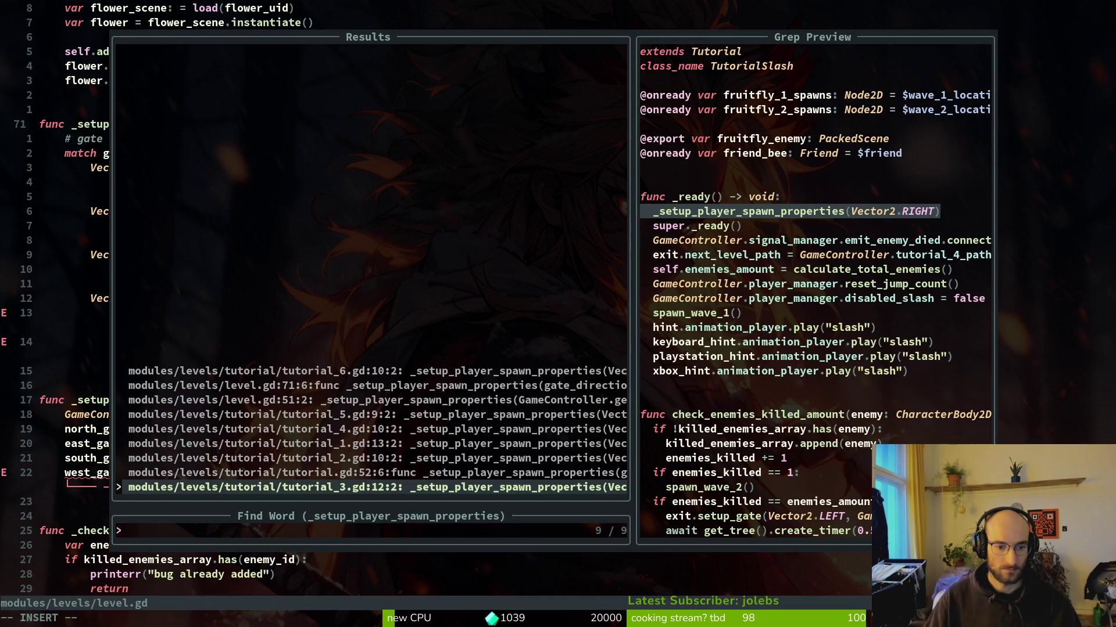
pyautogui.press('Down')
pyautogui.press('Down')
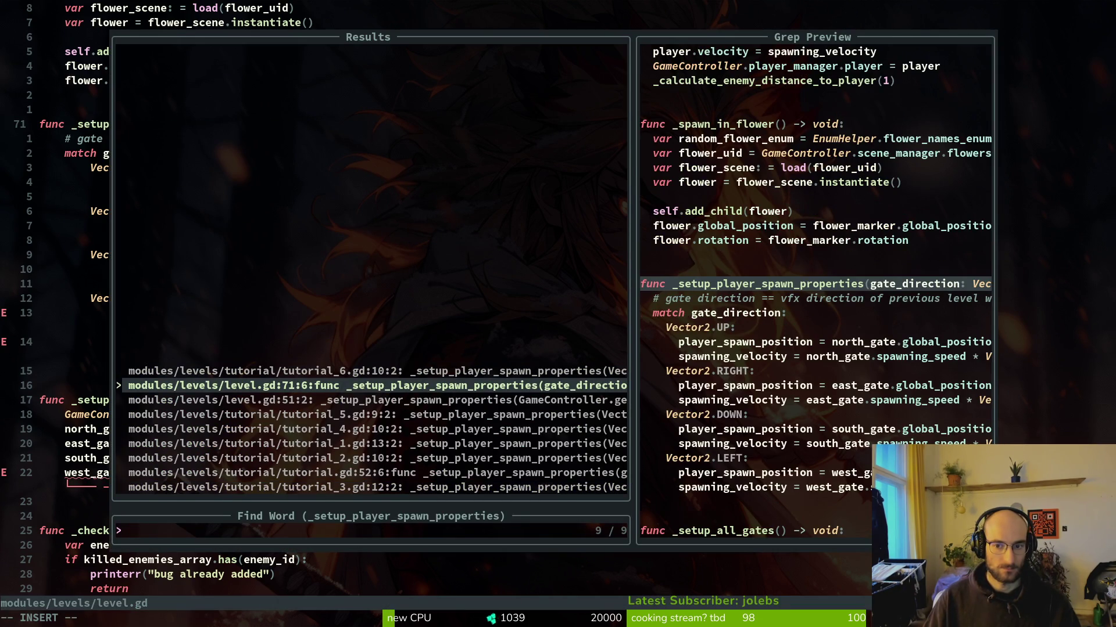
pyautogui.press('Down')
# Open the _spawn_player call at level.gd line 51 and select that line.
pyautogui.press('Return')
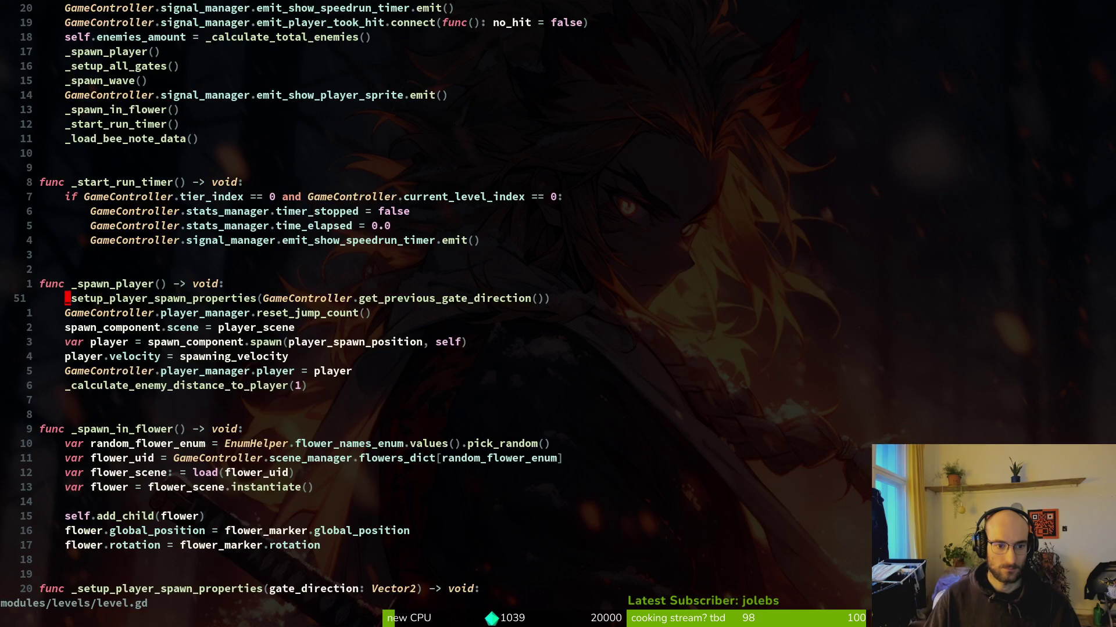
pyautogui.hotkey('shift', 'v')
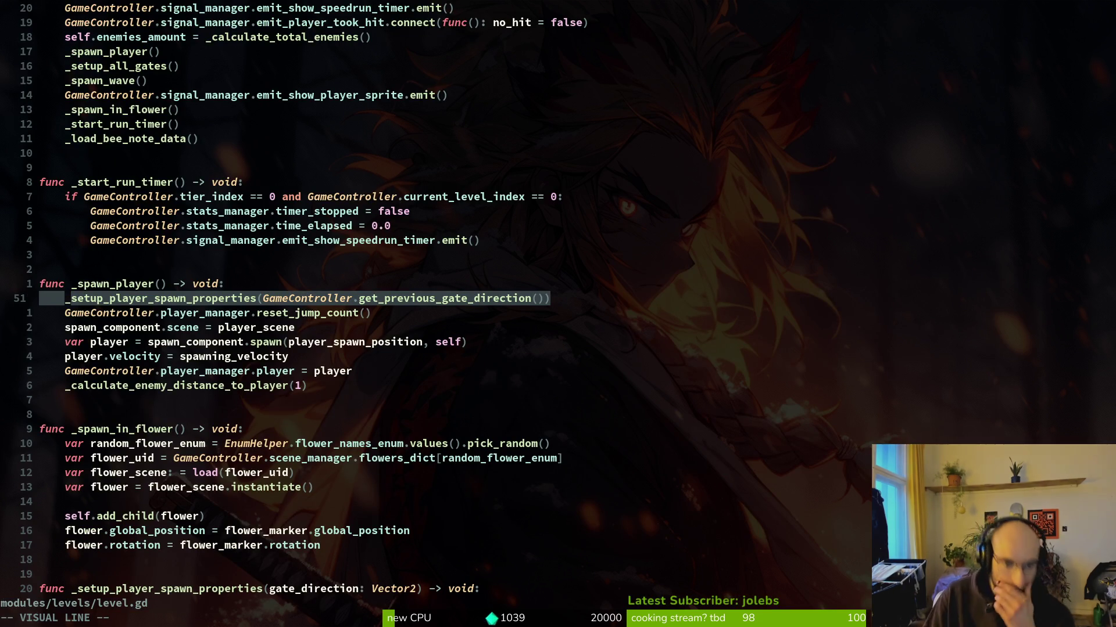
pyautogui.press('y')
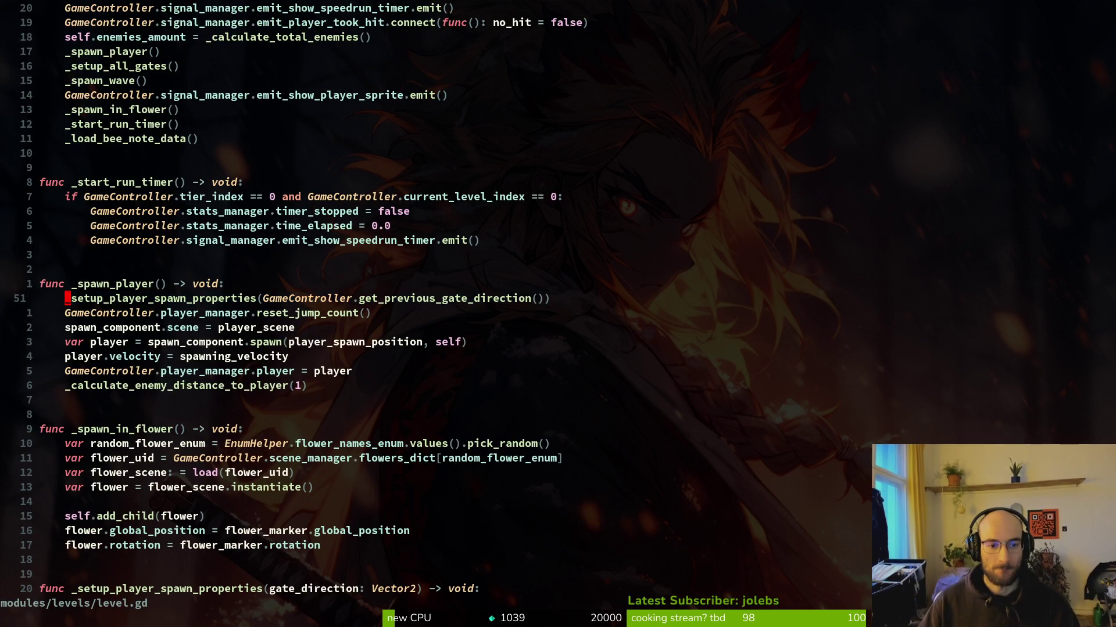
# Open game.controller.gd with the 'gaco' file search and go to the randomize_gate_to_open line near the end.
pyautogui.press('space')
pyautogui.press('f')
pyautogui.press('f')
pyautogui.write('gaco')
pyautogui.press('Return')
pyautogui.hotkey('shift', 'g')
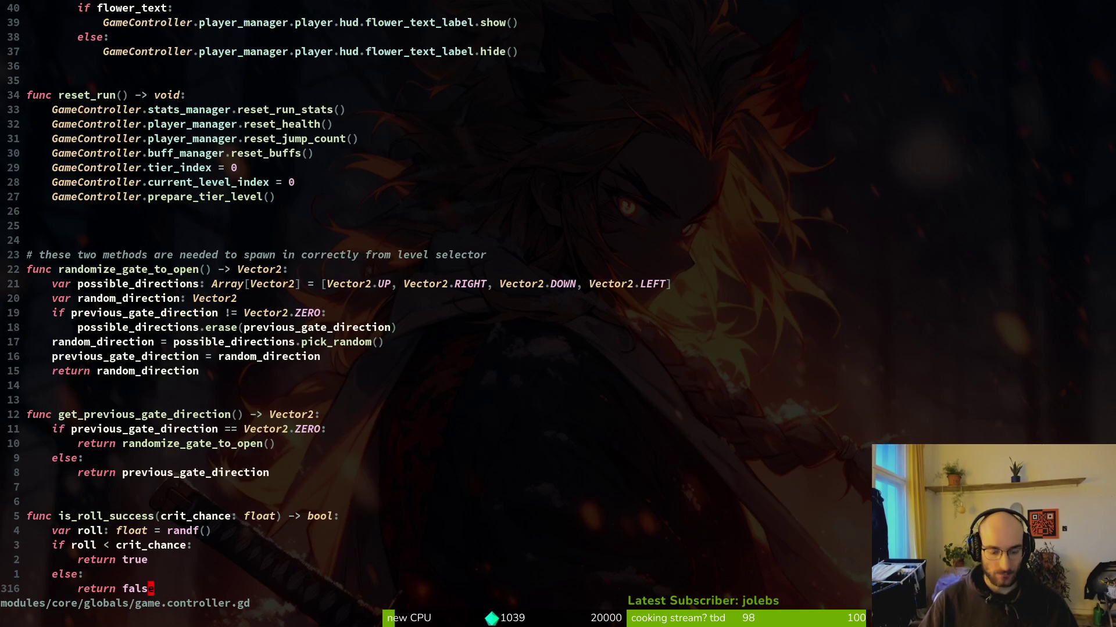
pyautogui.press('k')
pyautogui.press('k')
pyautogui.press('k')
pyautogui.press('j')
pyautogui.press('j')
pyautogui.press('j')
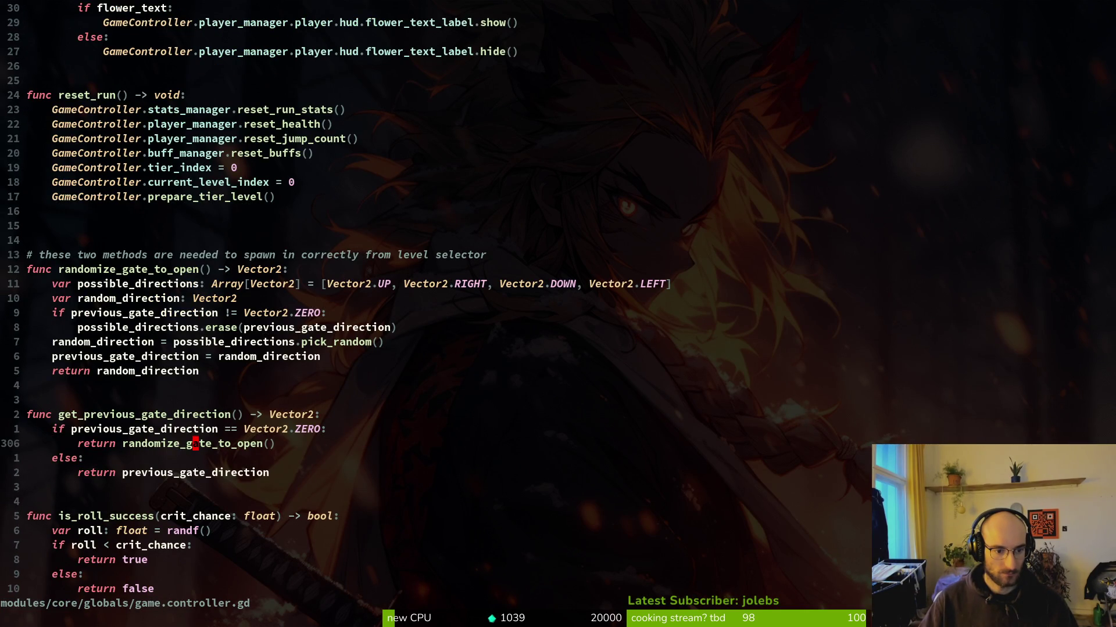
pyautogui.press('k')
pyautogui.press('k')
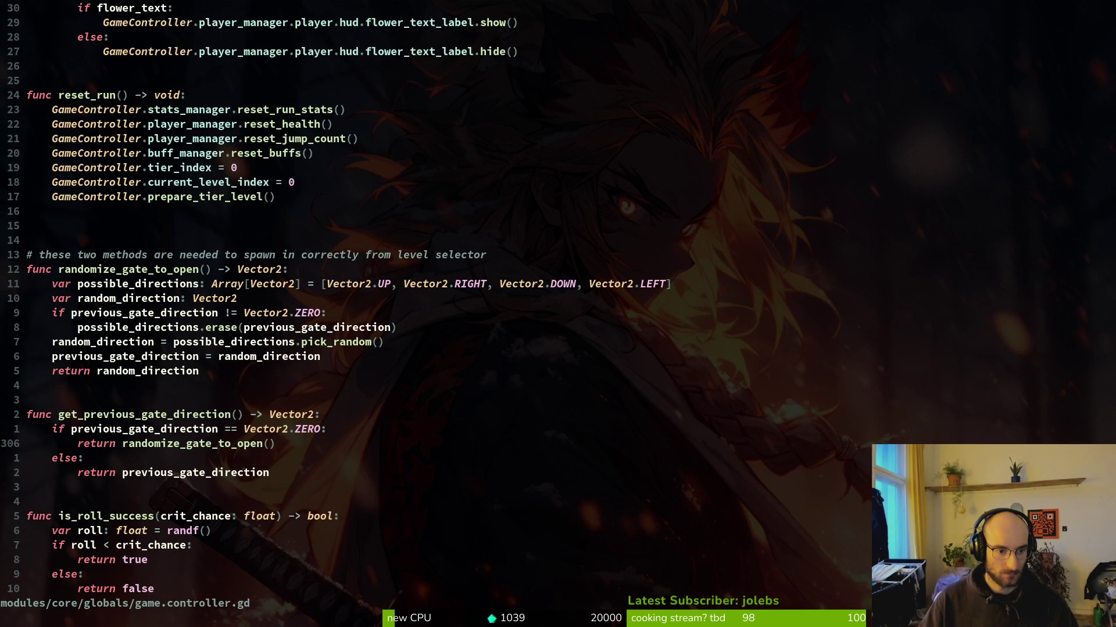
pyautogui.press('k')
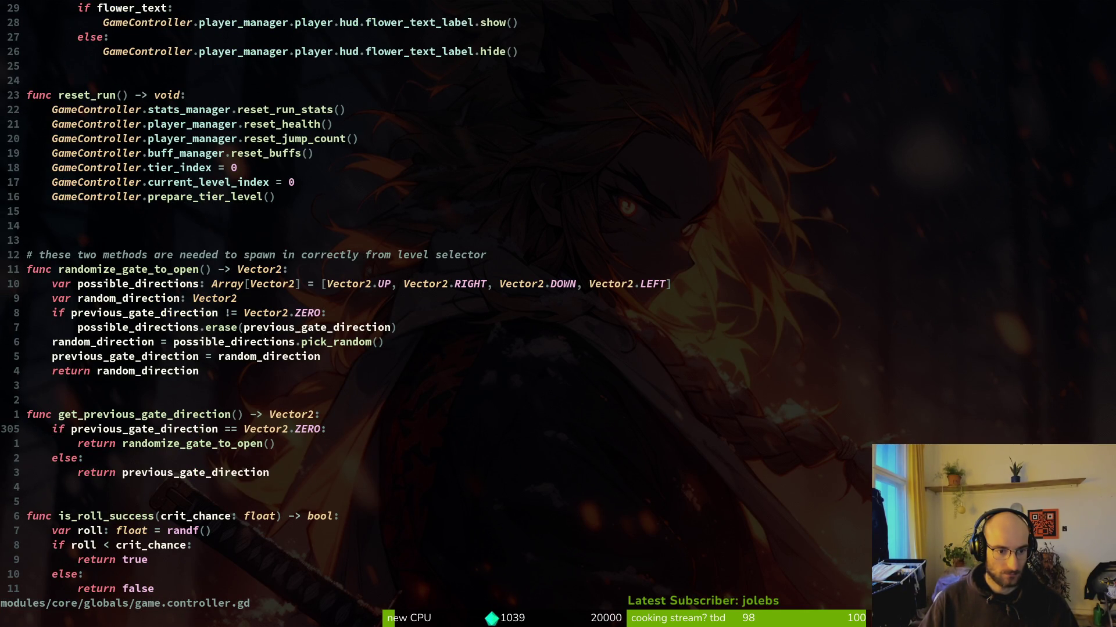
# Search for every use of previous_gate_direction, then return to the level.gd call.
pyautogui.press('b')
pyautogui.press('space')
pyautogui.press('f')
pyautogui.press('w')
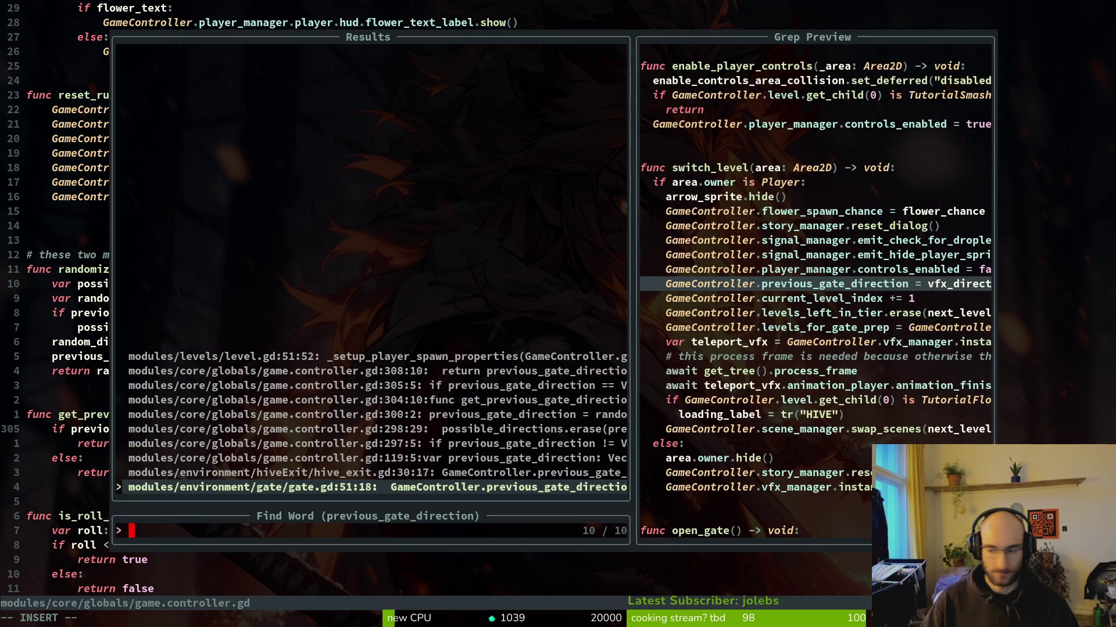
pyautogui.press('Escape')
pyautogui.hotkey('ctrl', 'o')
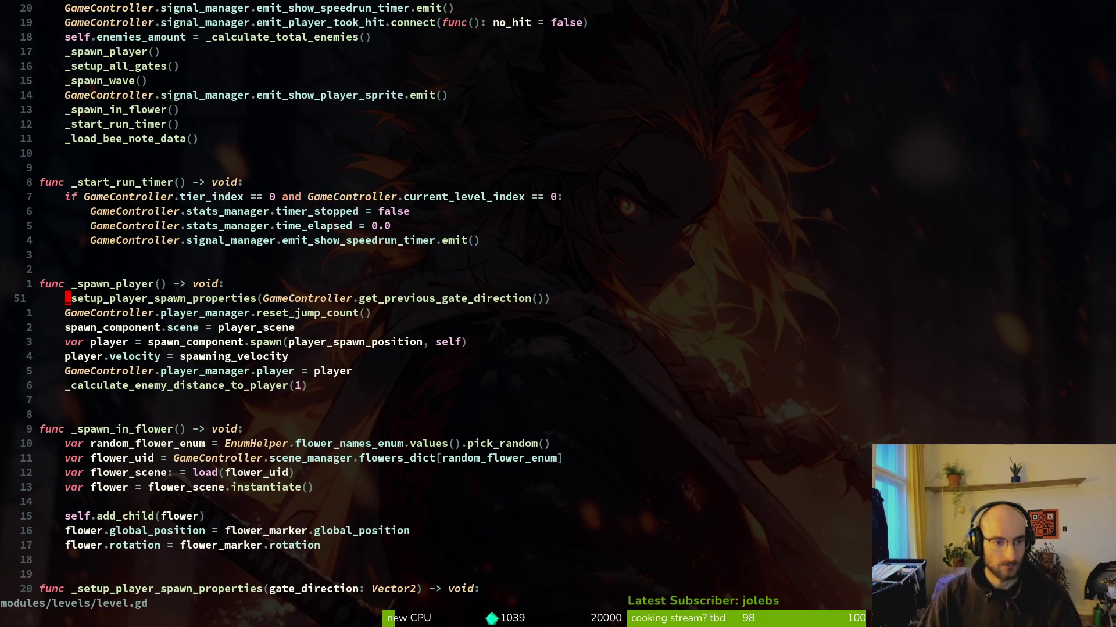
pyautogui.press('space')
# Open gate_opening_sfx.tres via the 'ga' file search, then reopen level.gd via 'level'.
pyautogui.press('f')
pyautogui.press('f')
pyautogui.write('ga')
pyautogui.press('Return')
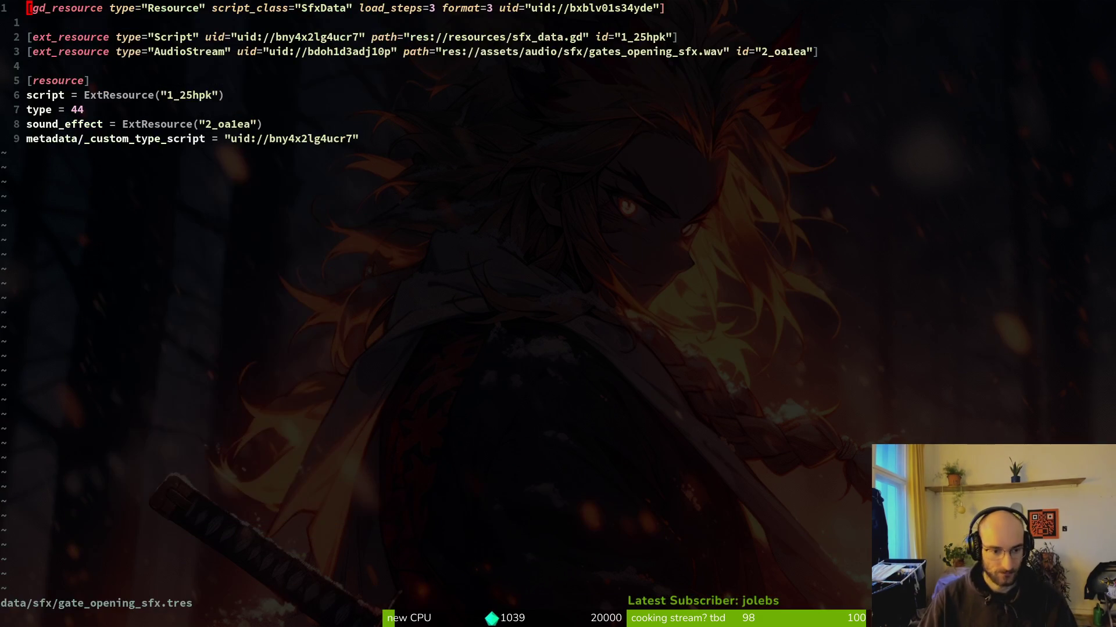
pyautogui.press('space')
pyautogui.press('f')
pyautogui.press('f')
pyautogui.write('level')
pyautogui.press('Return')
# Review the Vector2.LEFT west_gate block in _setup_player_spawn_properties, then move up to the north_gate lines.
pyautogui.hotkey('ctrl', 'd')
pyautogui.hotkey('ctrl', 'd')
pyautogui.hotkey('ctrl', 'd')
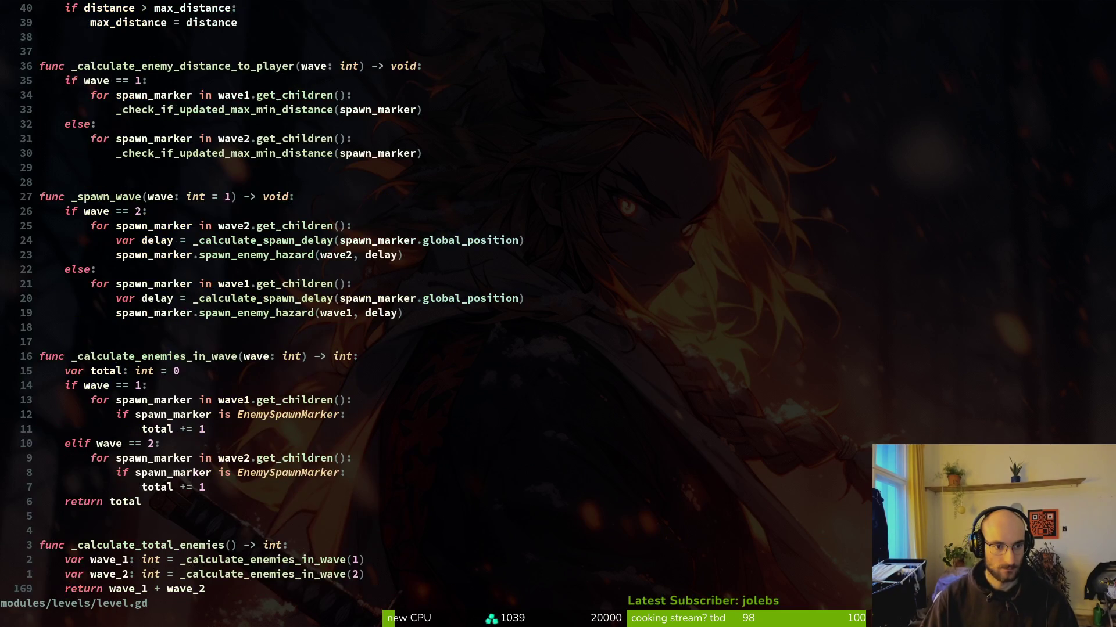
pyautogui.hotkey('ctrl', 'u')
pyautogui.hotkey('ctrl', 'u')
pyautogui.hotkey('ctrl', 'u')
pyautogui.press('j')
pyautogui.press('j')
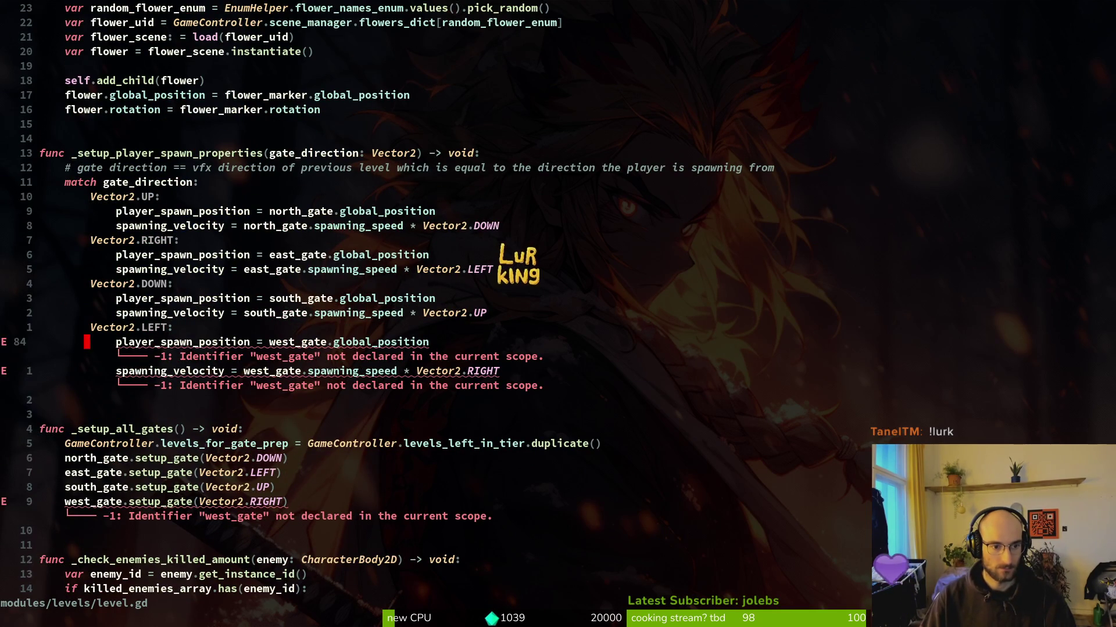
pyautogui.hotkey('shift', 'v')
pyautogui.press('j')
pyautogui.press('j')
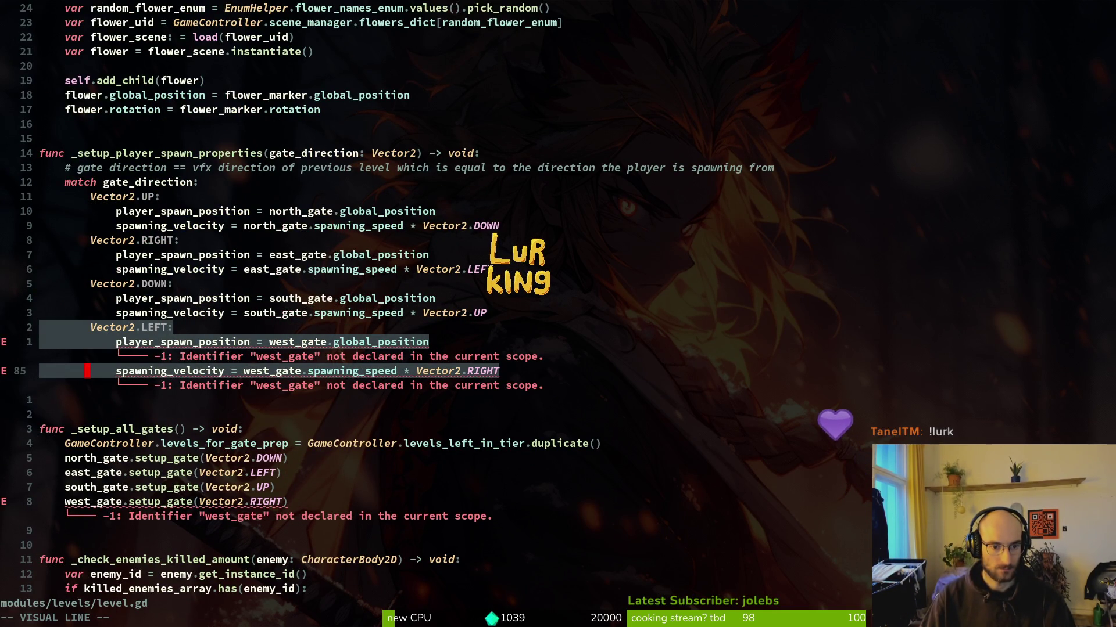
pyautogui.press('Escape')
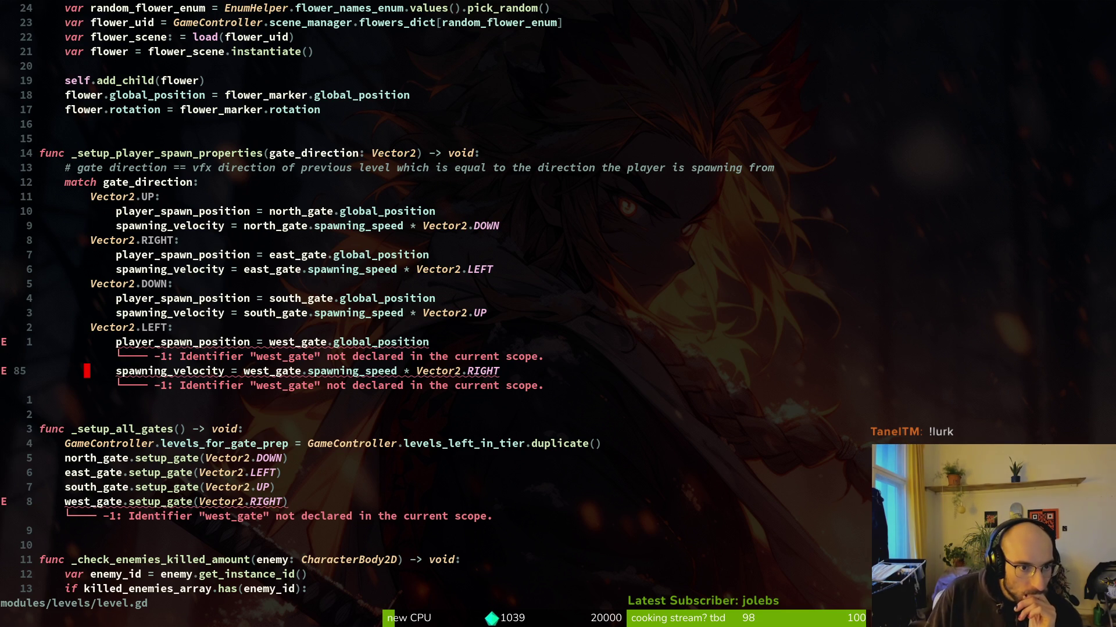
pyautogui.press('k')
pyautogui.press('k')
pyautogui.press('k')
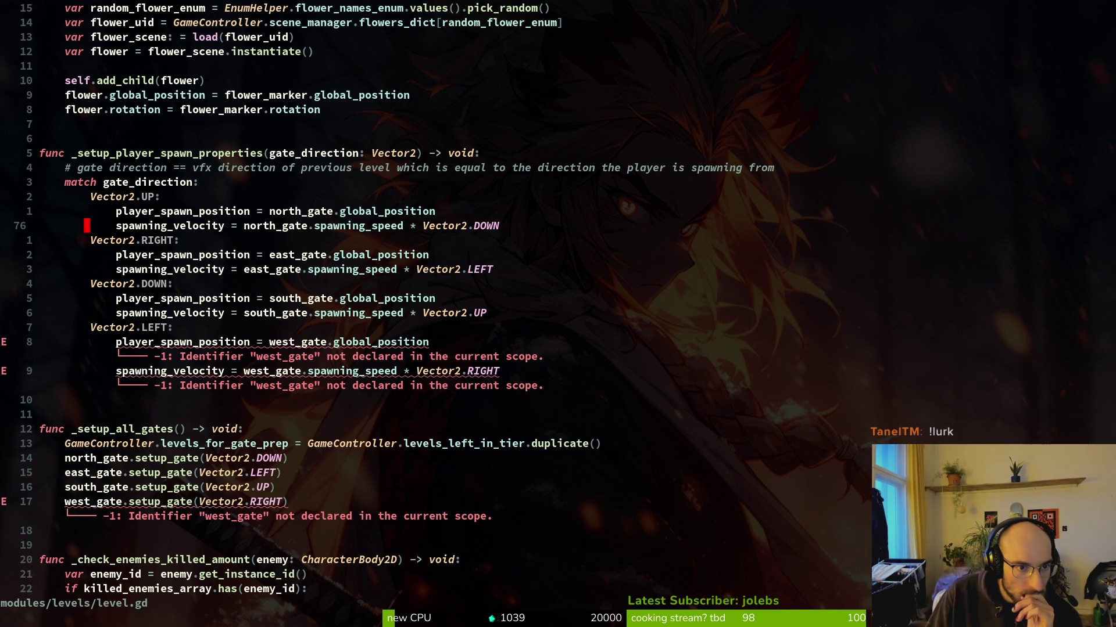
pyautogui.press('k')
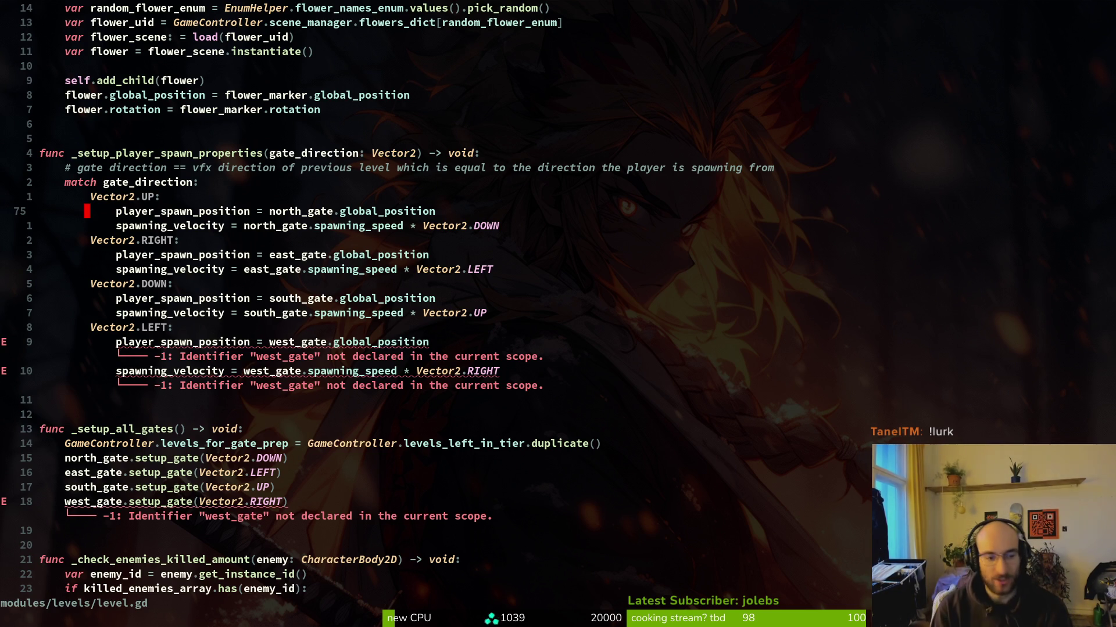
# Undo and redo level.gd edits until the west_gate declaration is back, then save with :write.
pyautogui.press('u')
pyautogui.press('u')
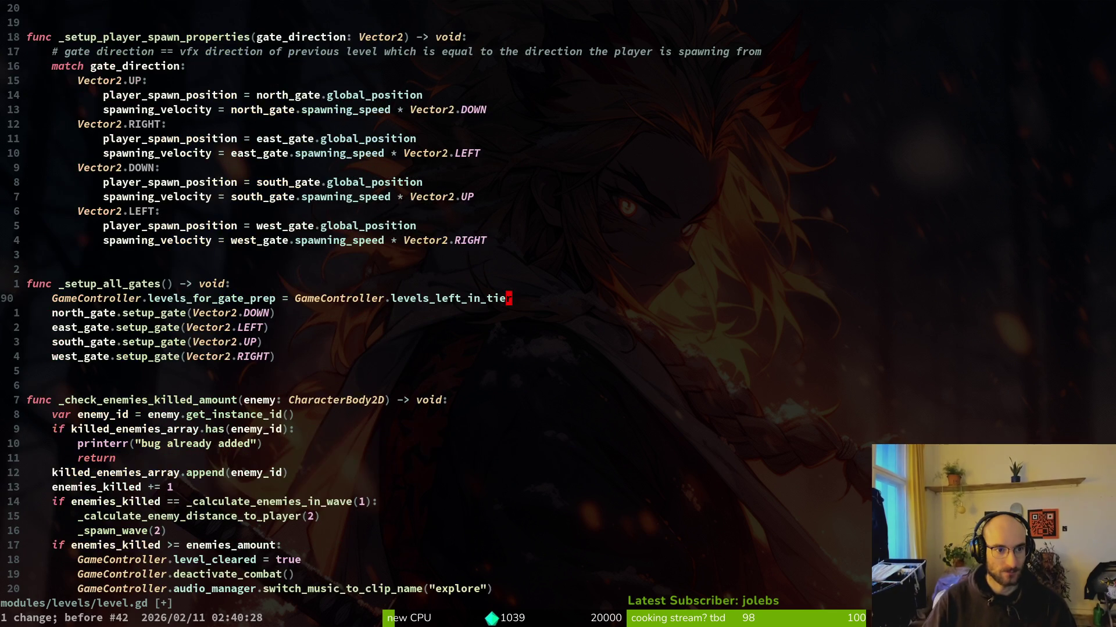
pyautogui.press('u')
pyautogui.press('u')
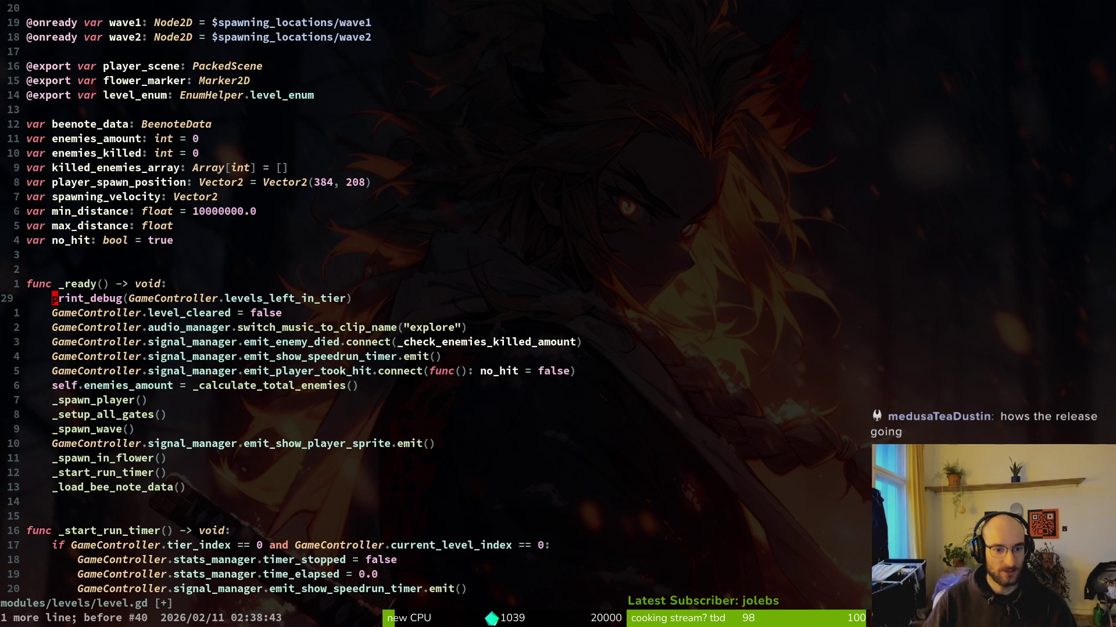
pyautogui.press('u')
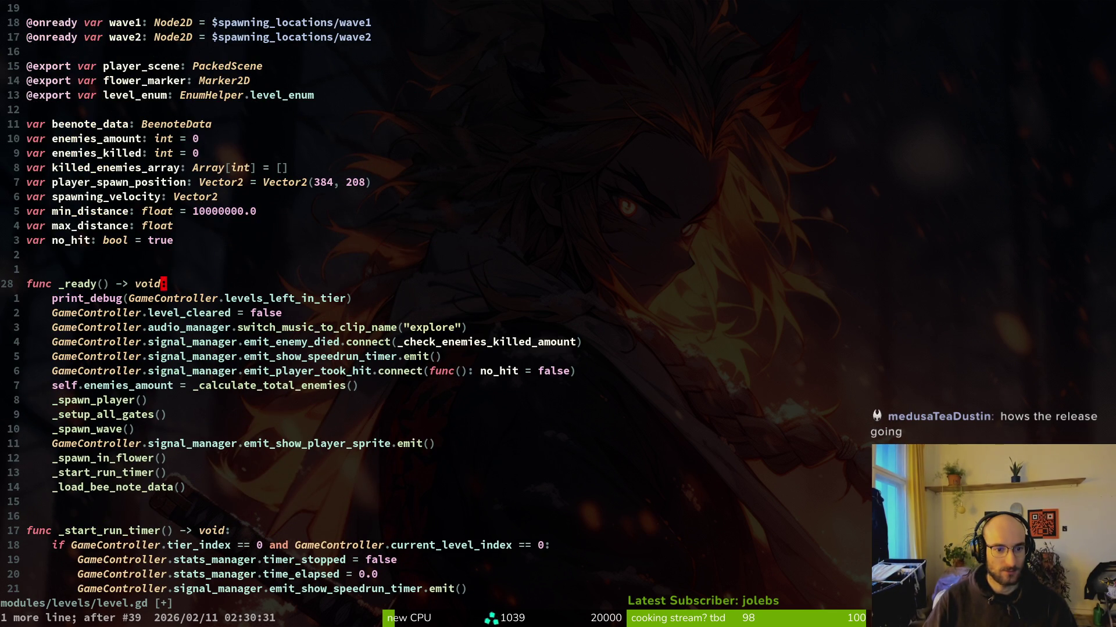
pyautogui.hotkey('ctrl', 'r')
pyautogui.hotkey('ctrl', 'r')
pyautogui.hotkey('ctrl', 'r')
pyautogui.hotkey('ctrl', 'r')
pyautogui.hotkey('ctrl', 'r')
pyautogui.hotkey('ctrl', 'r')
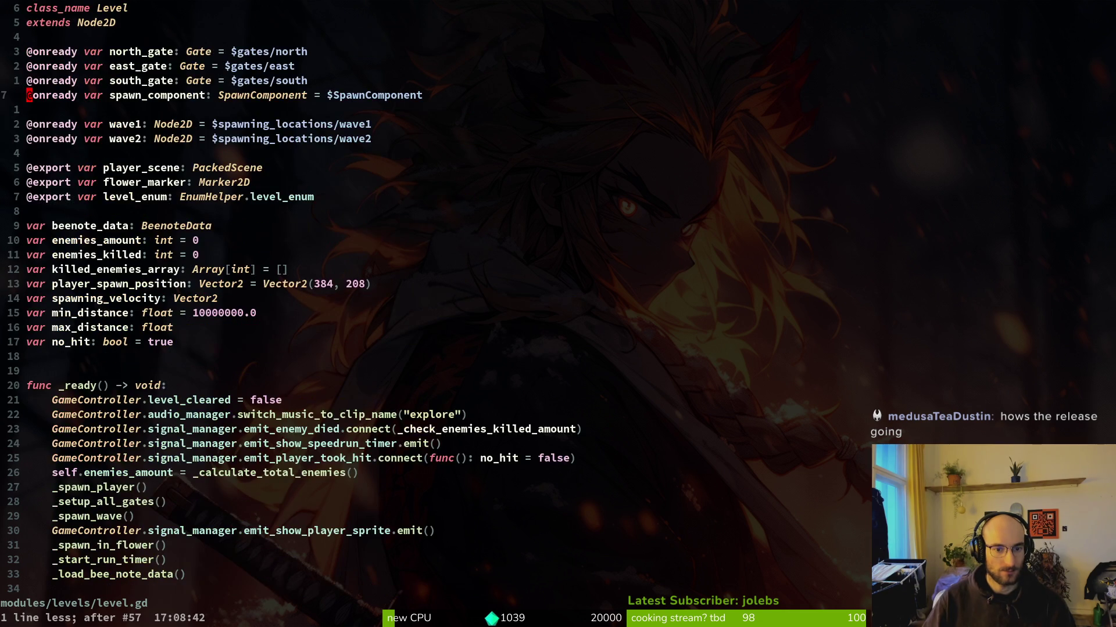
pyautogui.hotkey('ctrl', 'r')
pyautogui.press('u')
pyautogui.hotkey('ctrl', 'r')
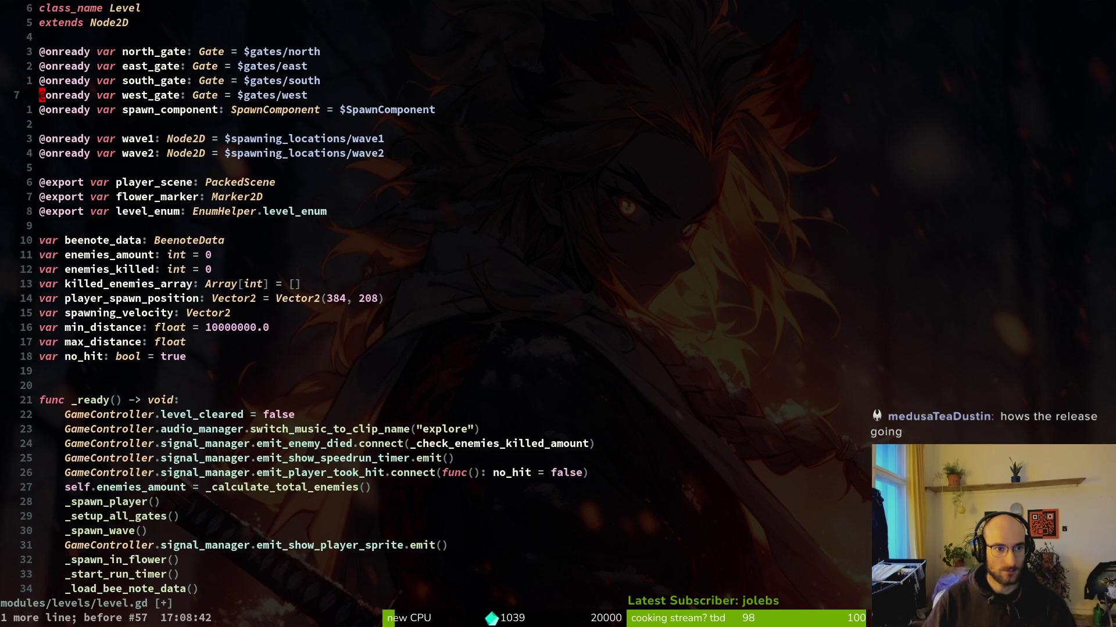
pyautogui.write(':write')
pyautogui.press('Return')
# Restore the deleted south gate in gauntlet_1_0, drag it below the arena to (341, 489), and save the scene.
pyautogui.hotkey('alt', 'Tab')
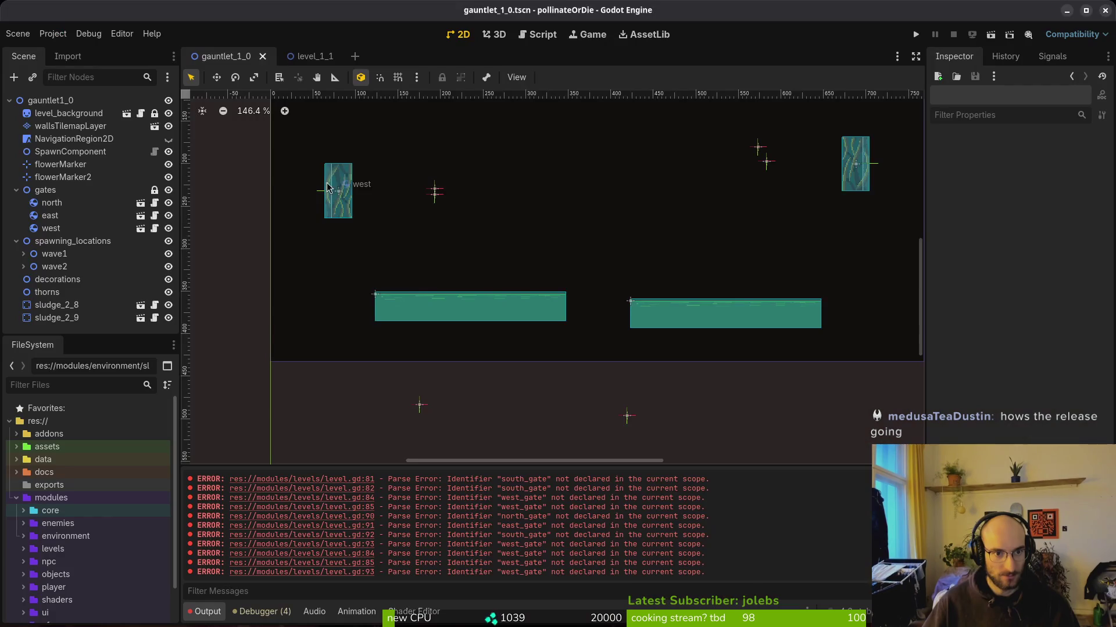
pyautogui.scroll(-4, 677, 206)
pyautogui.hotkey('ctrl', 'z')
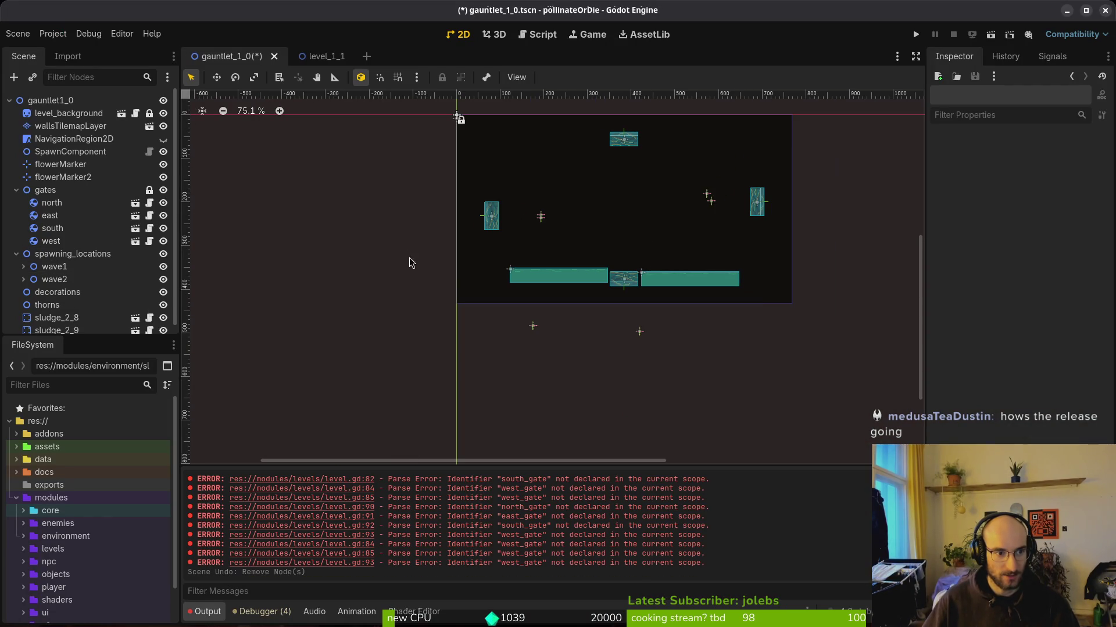
pyautogui.click(80, 242)
pyautogui.click(64, 228)
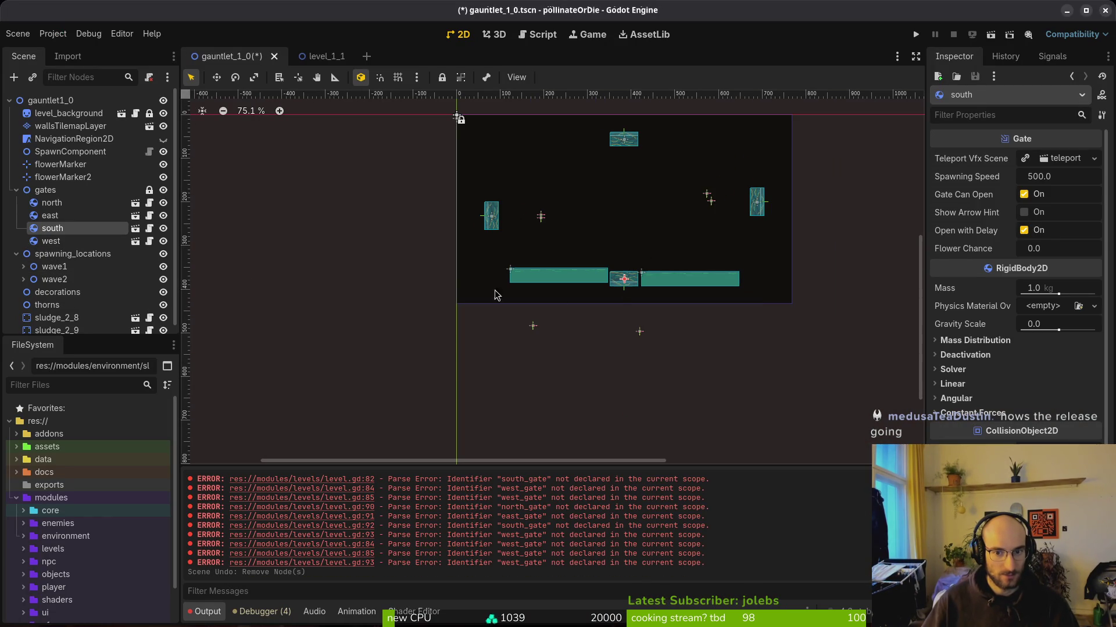
pyautogui.click(162, 228)
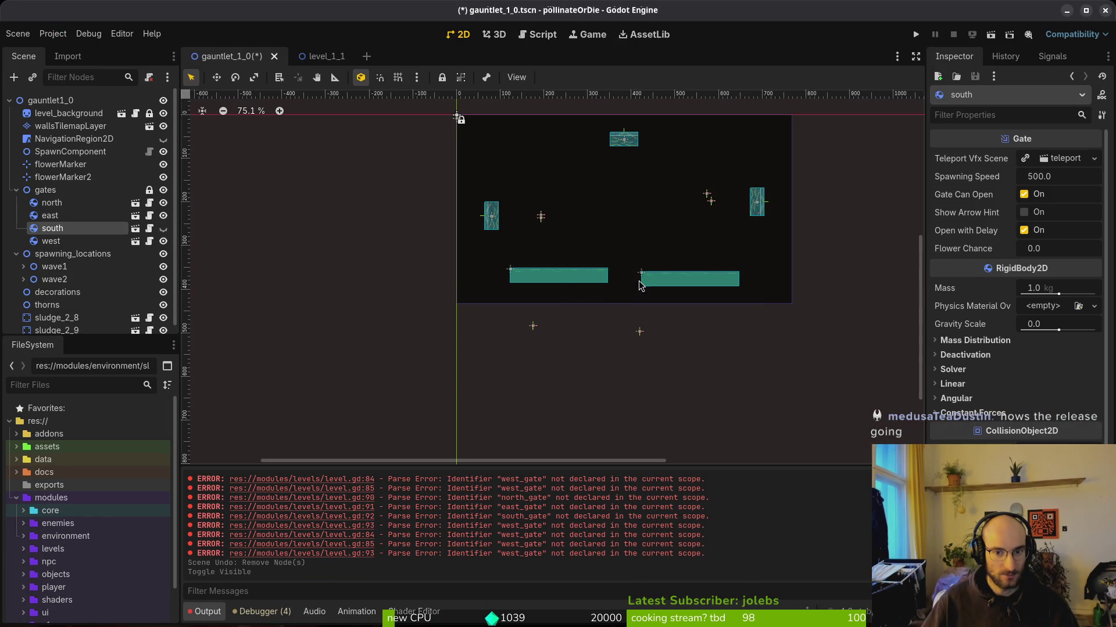
pyautogui.click(164, 228)
pyautogui.moveTo(622, 279)
pyautogui.mouseDown()
pyautogui.moveTo(609, 338)
pyautogui.moveTo(602, 326)
pyautogui.mouseUp()
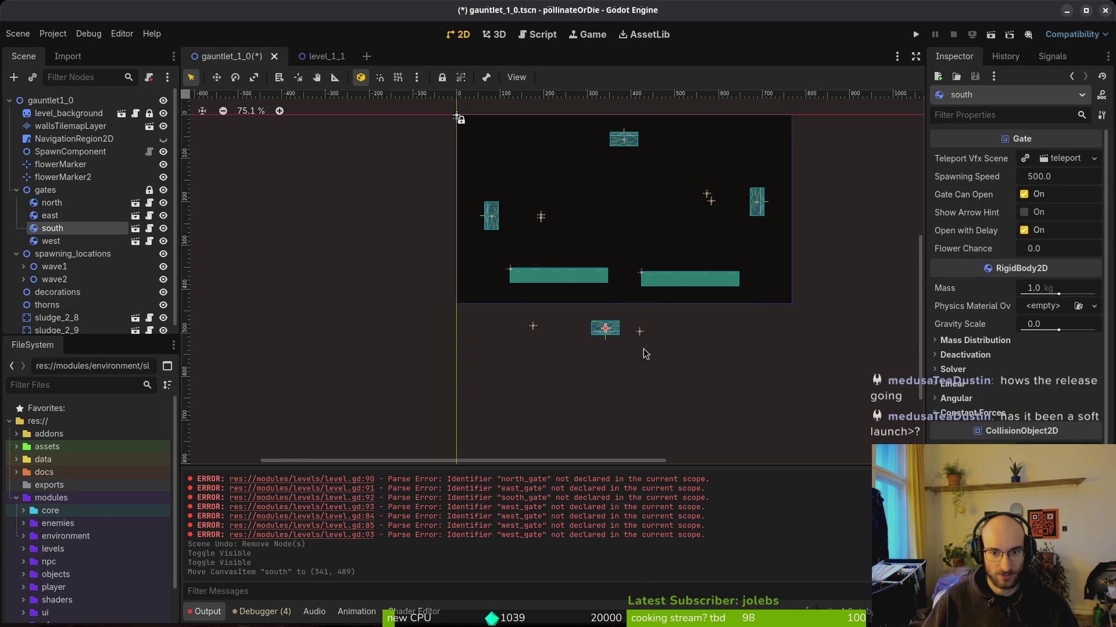
pyautogui.click(642, 349)
pyautogui.hotkey('ctrl', 's')
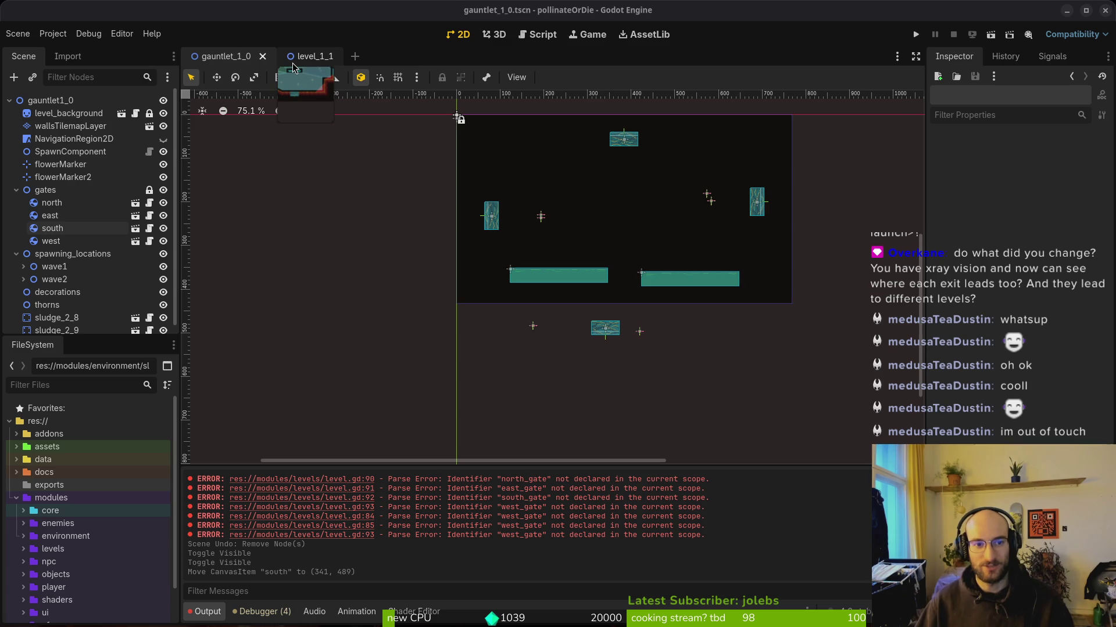
# Run pollinateOrDie, continue the saved game into the dandelion cave room, then switch to Neovim.
pyautogui.press('F5')
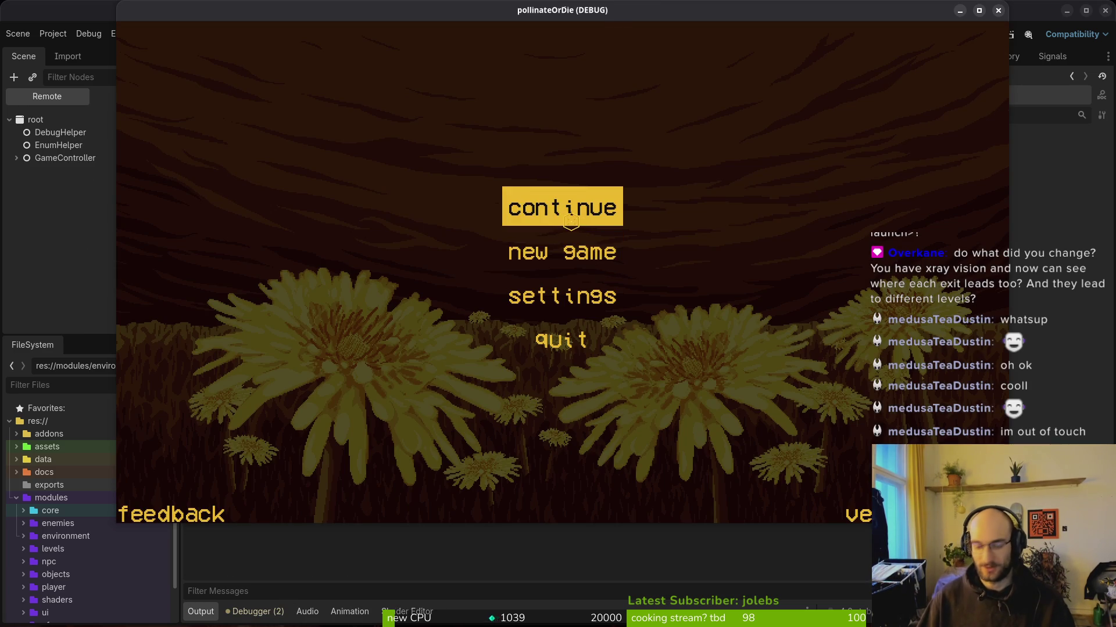
pyautogui.click(577, 221)
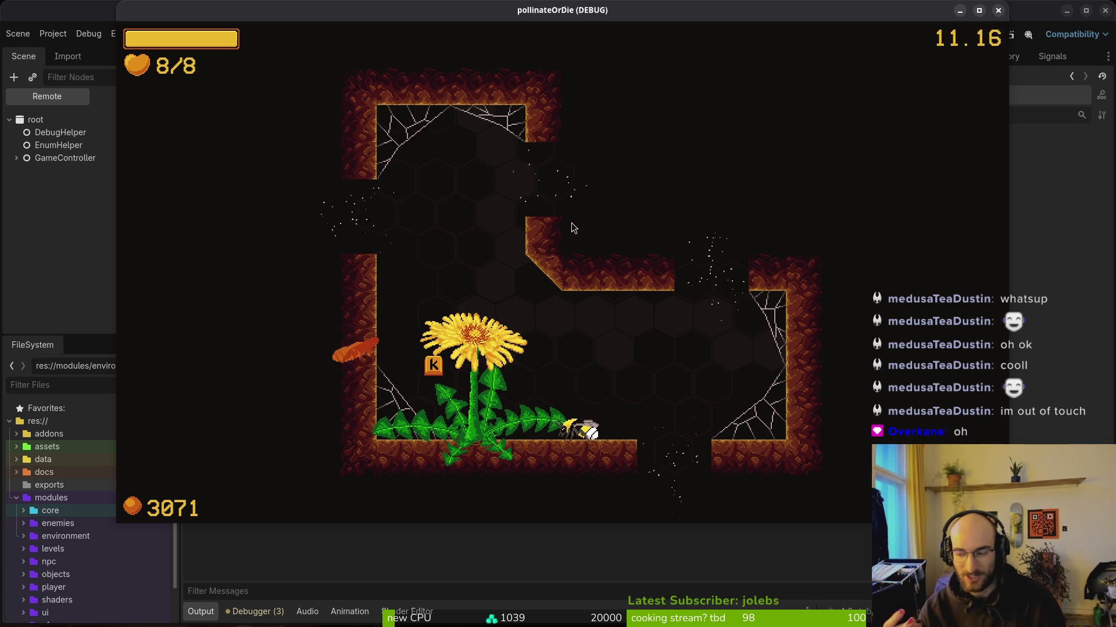
pyautogui.hotkey('alt', 'Tab')
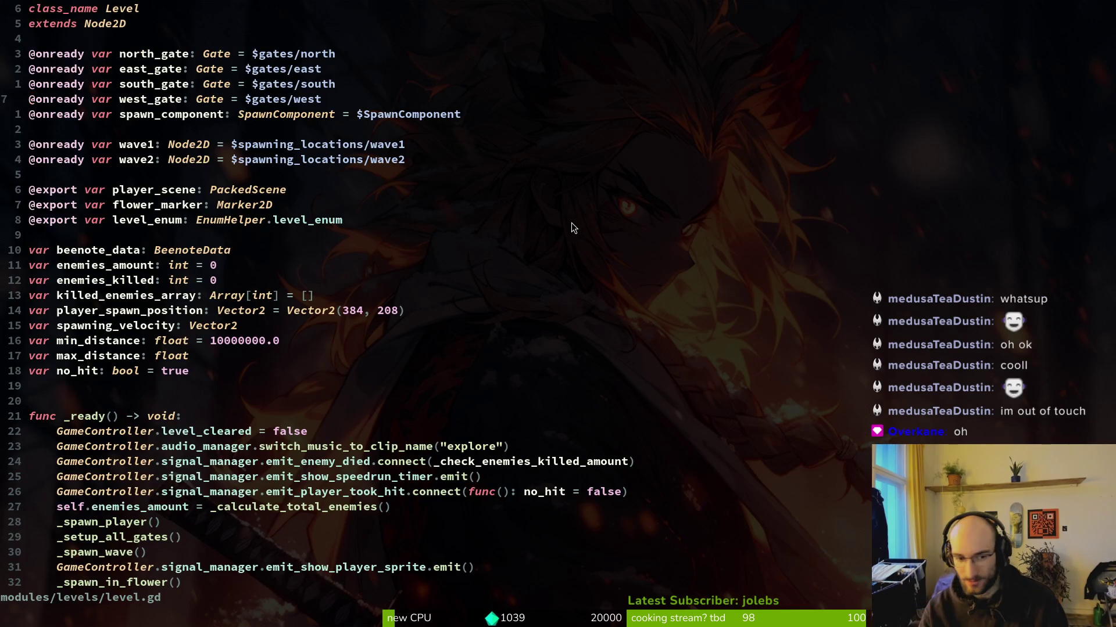
# Browse the project file list in Telescope without opening anything, then run the game with F5.
pyautogui.press('space')
pyautogui.press('f')
pyautogui.press('f')
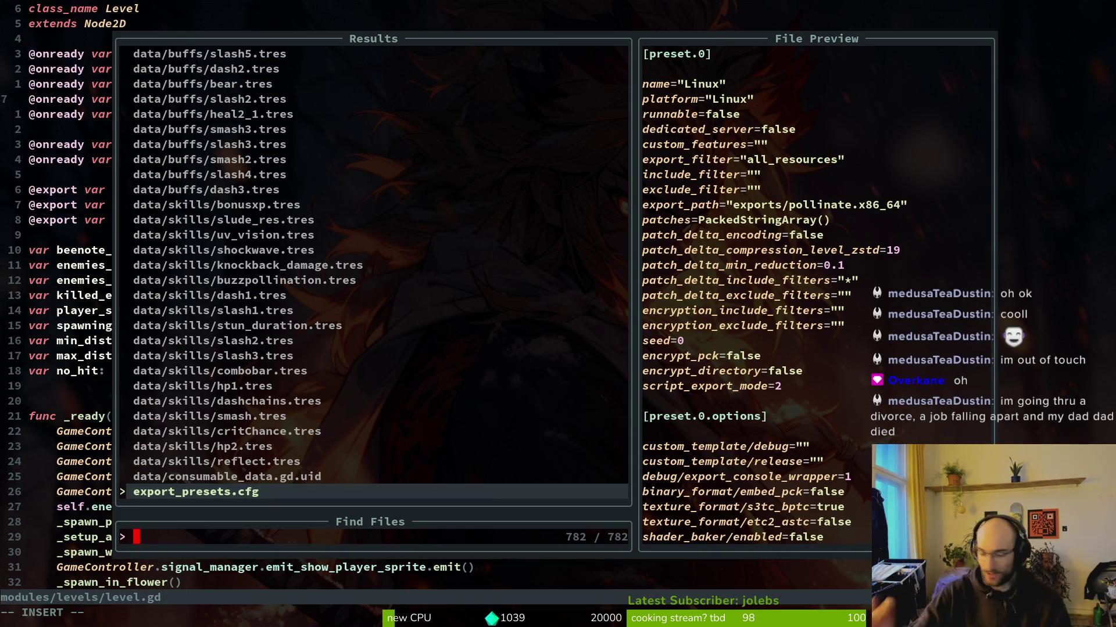
pyautogui.press('Escape')
pyautogui.press('Escape')
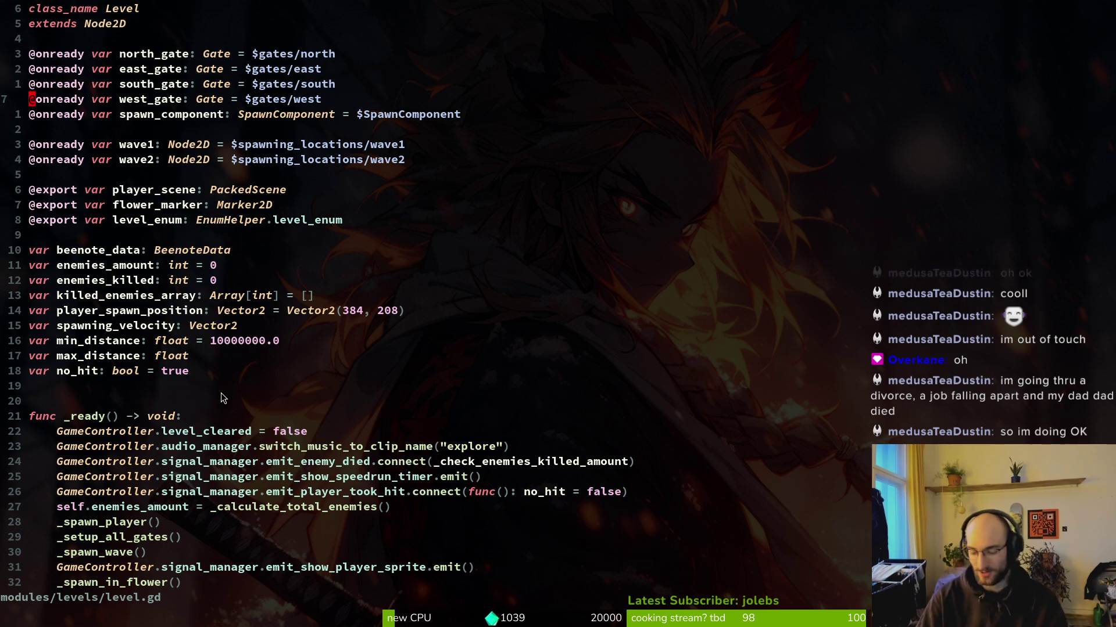
pyautogui.press('space')
pyautogui.press('f')
pyautogui.press('f')
pyautogui.press('Escape')
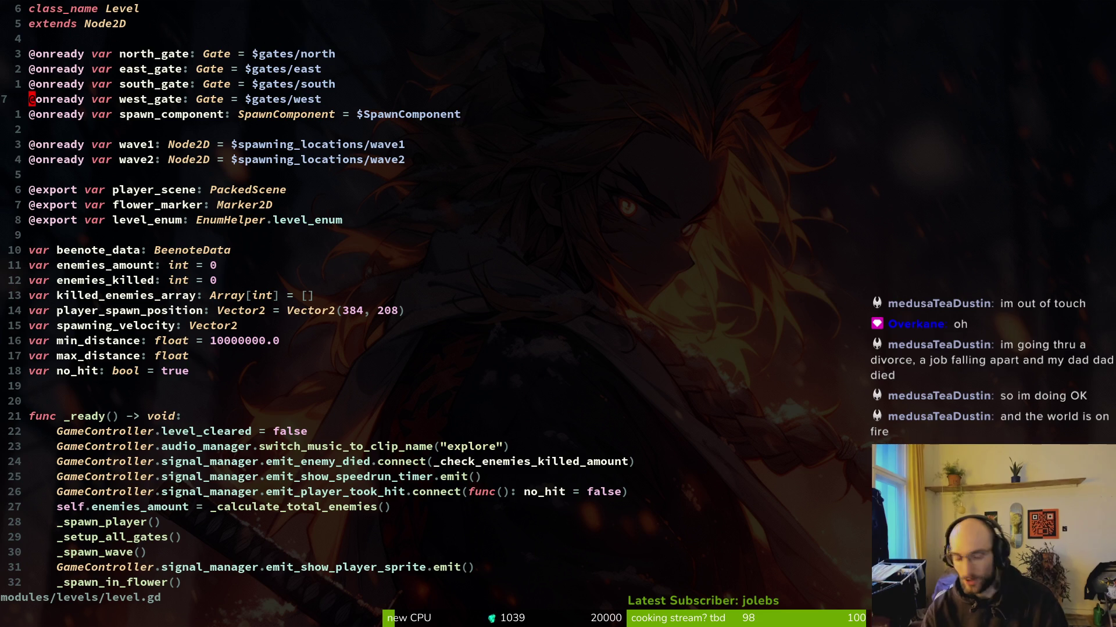
pyautogui.press('F5')
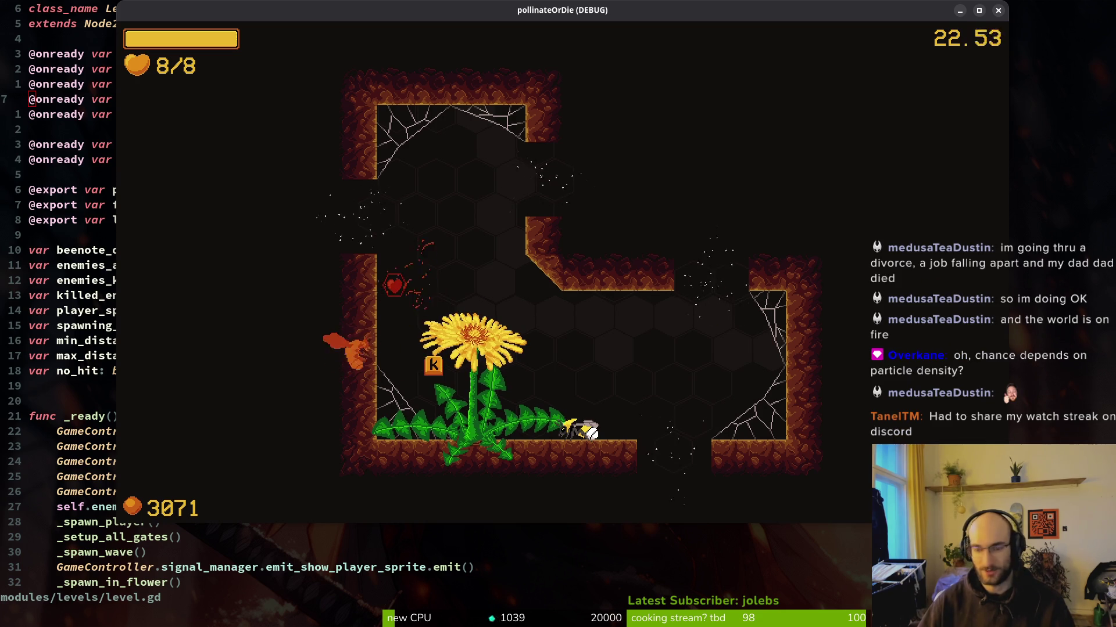
# Close the game, open gate.tscn through a 'gate' quick-open search, and run the game again.
pyautogui.press('Escape')
pyautogui.hotkey('alt', 'shift', 'o')
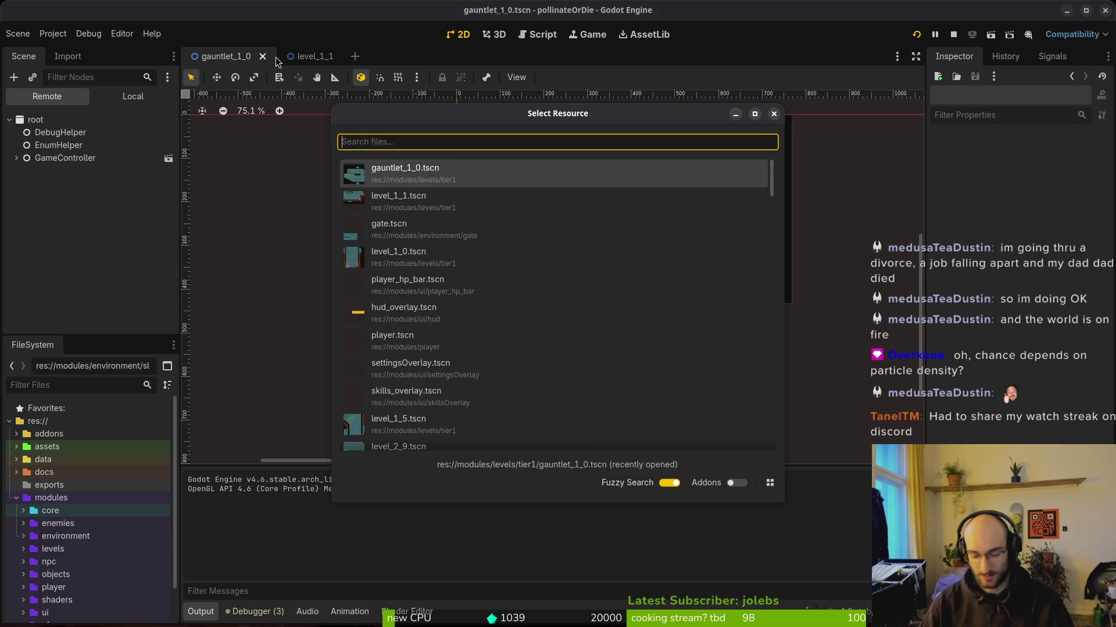
pyautogui.write('gate')
pyautogui.press('Down')
pyautogui.press('Down')
pyautogui.press('Down')
pyautogui.press('Return')
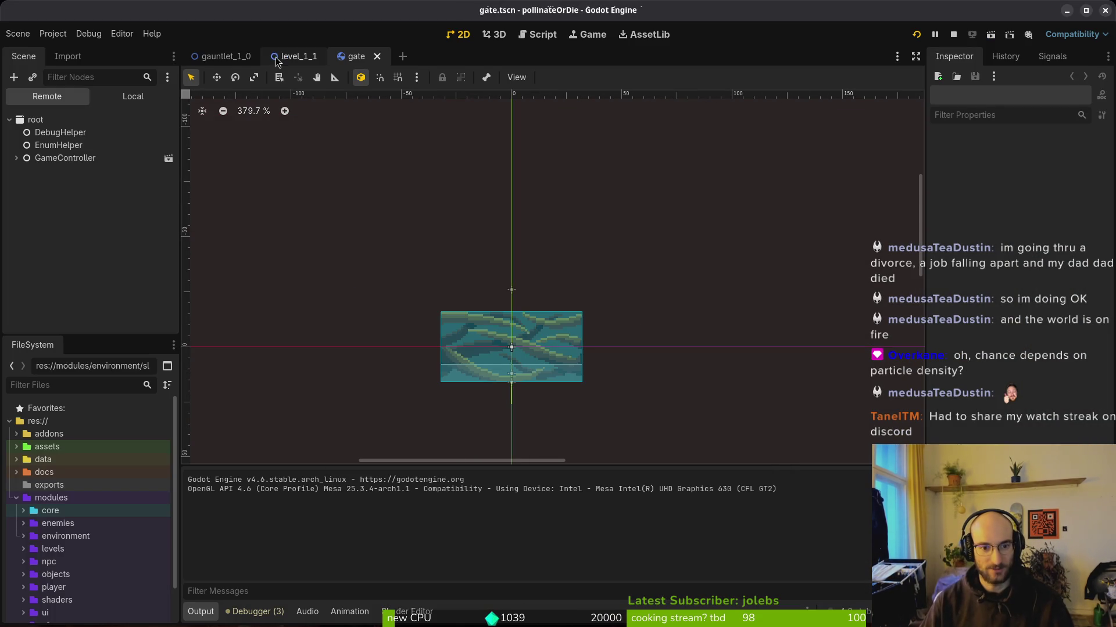
pyautogui.press('F5')
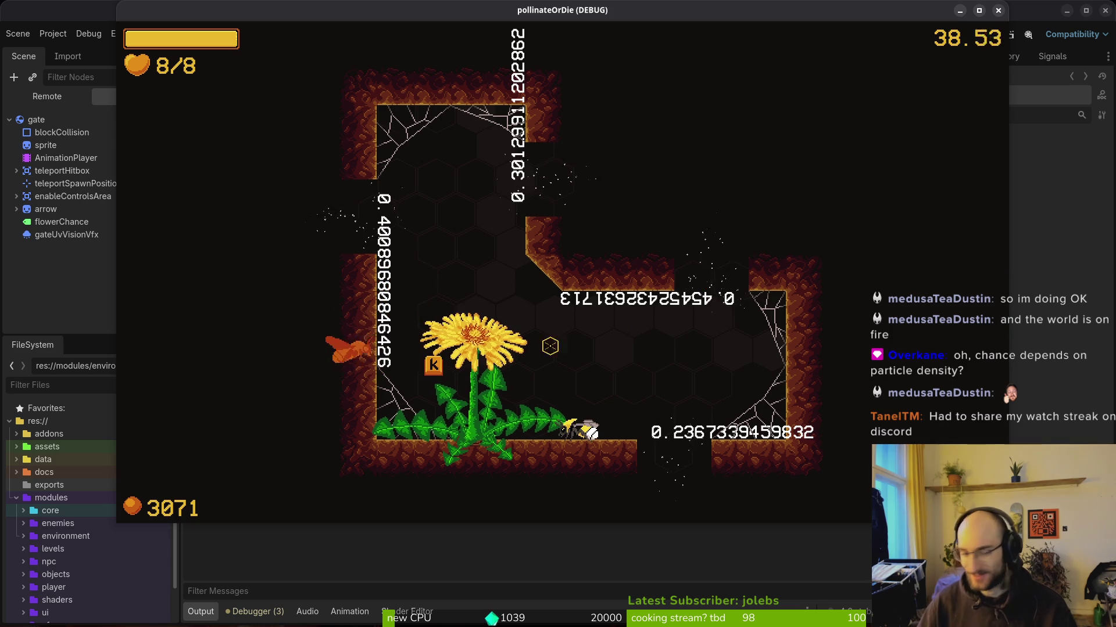
# Hide the flowerChance node in gate.tscn, rerun to confirm the chance numbers are gone, and close the game.
pyautogui.press('F8')
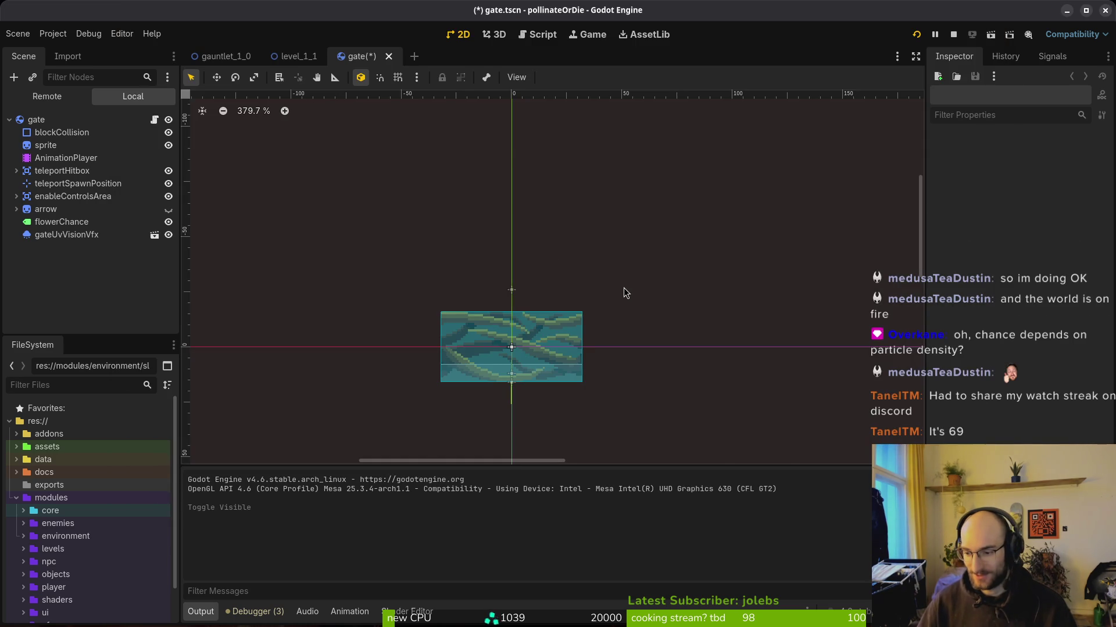
pyautogui.press('F5')
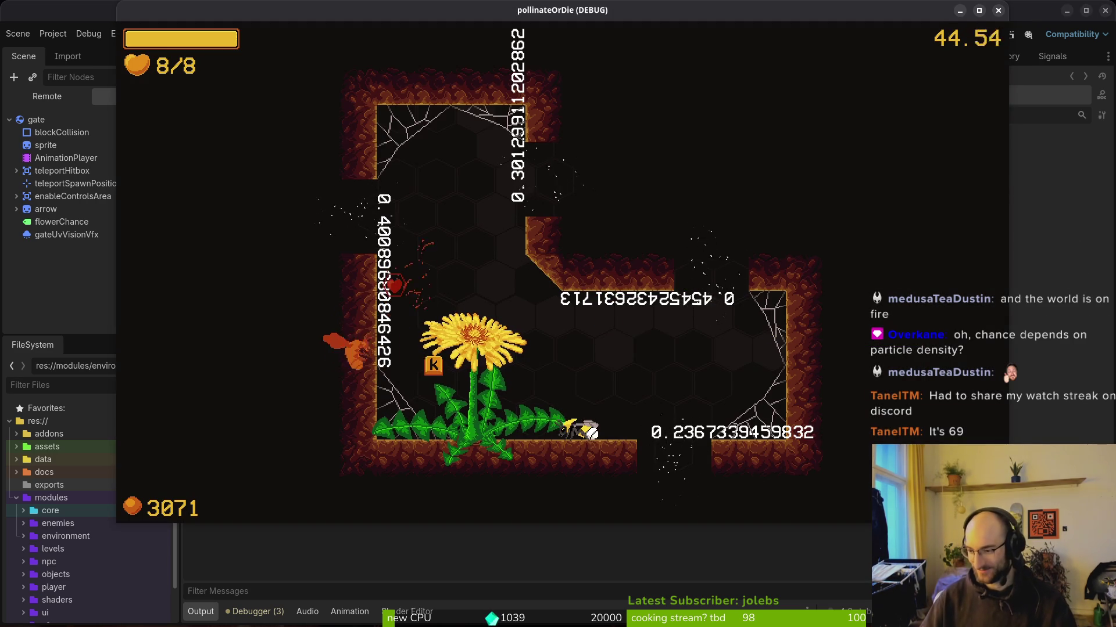
pyautogui.press('F8')
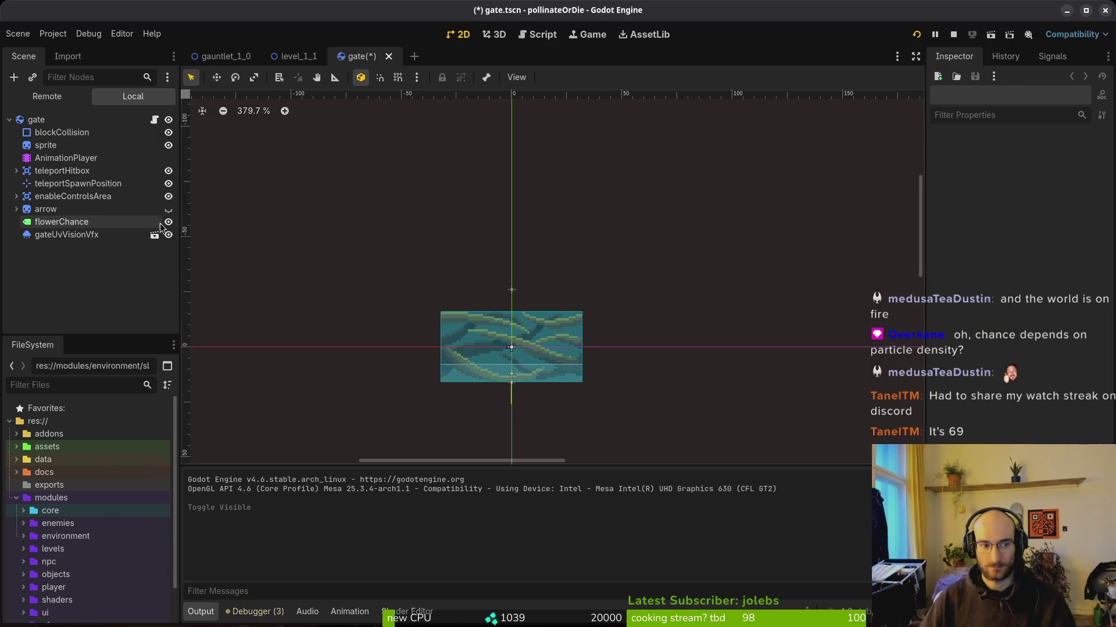
pyautogui.click(168, 222)
pyautogui.press('F5')
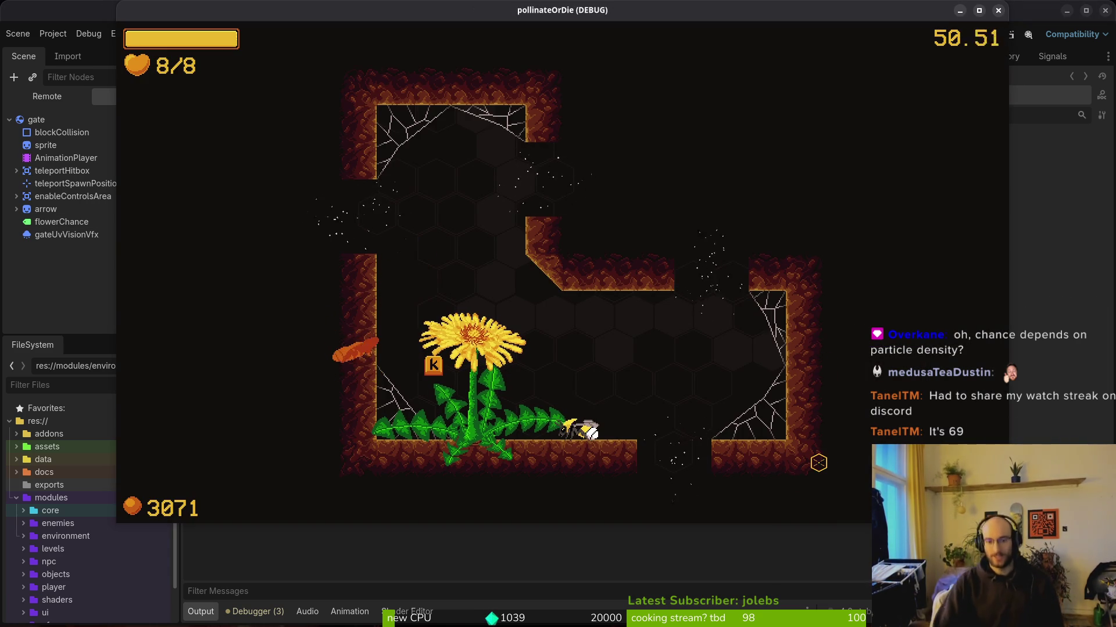
pyautogui.click(998, 11)
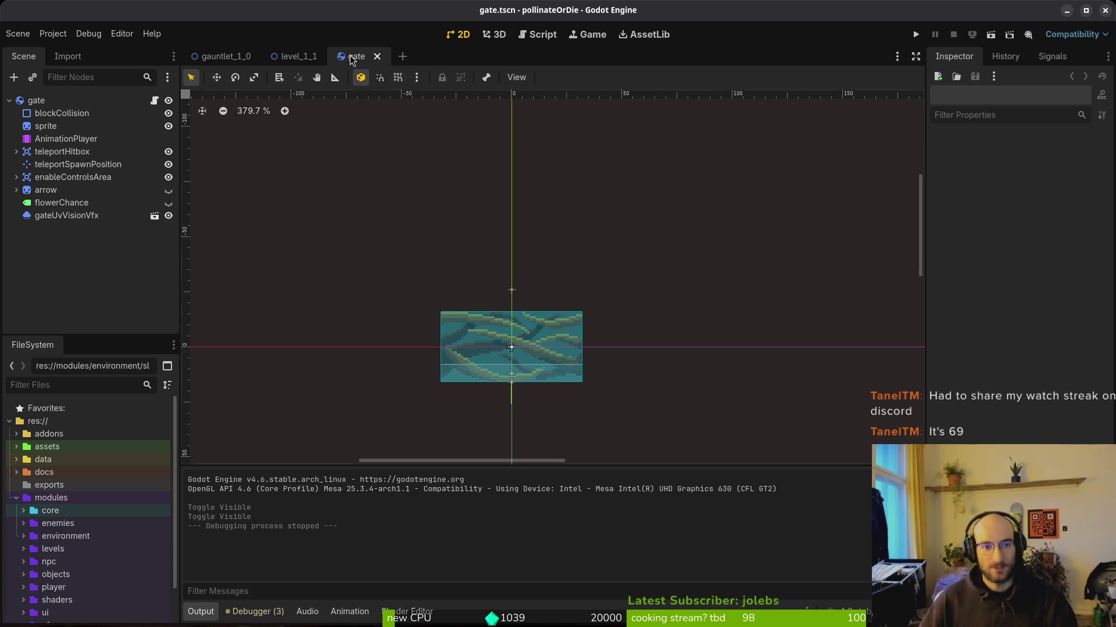
# Scroll down and back up in the Godot editor after the debug run stops.
pyautogui.scroll(-7, 546, 346)
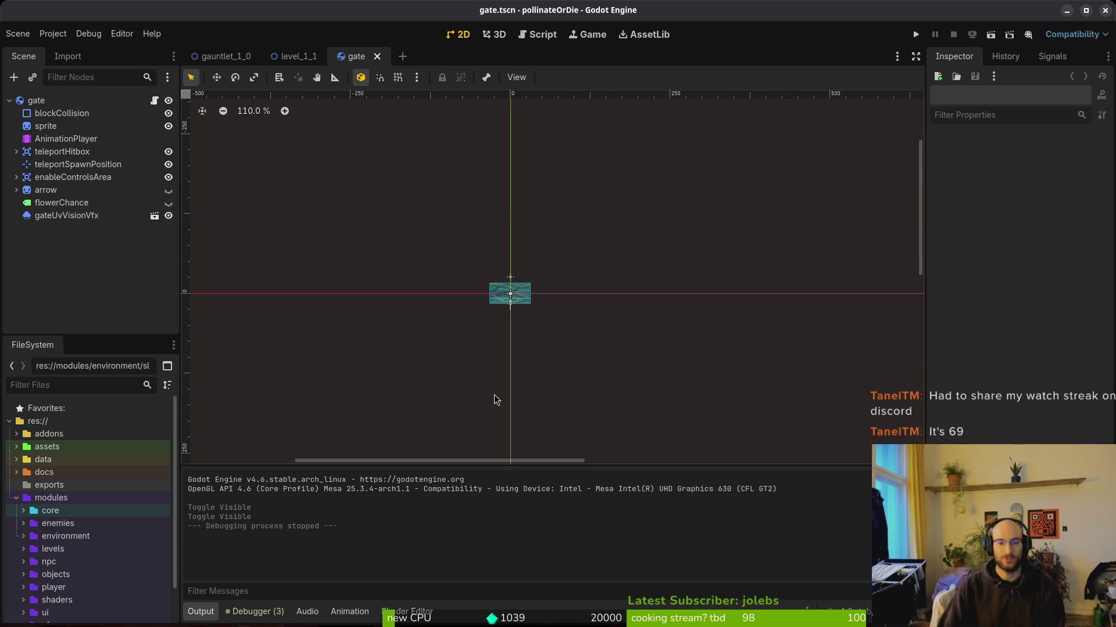
pyautogui.scroll(3, 512, 337)
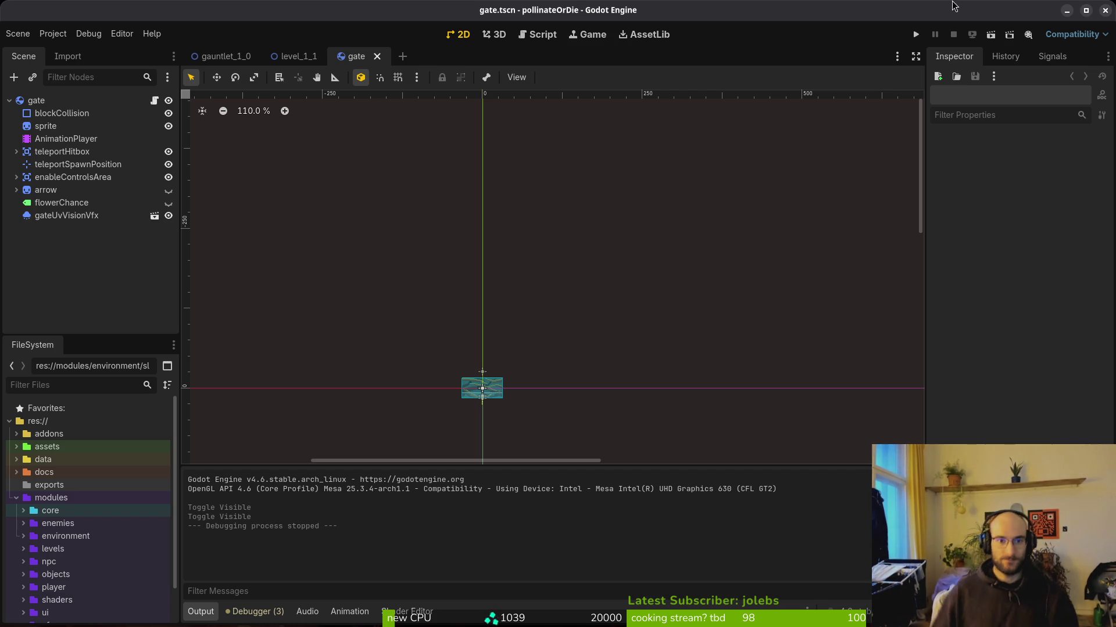
# Close the gate and level_1_1 scene tabs to return to gauntlet_1_0.
pyautogui.click(377, 56)
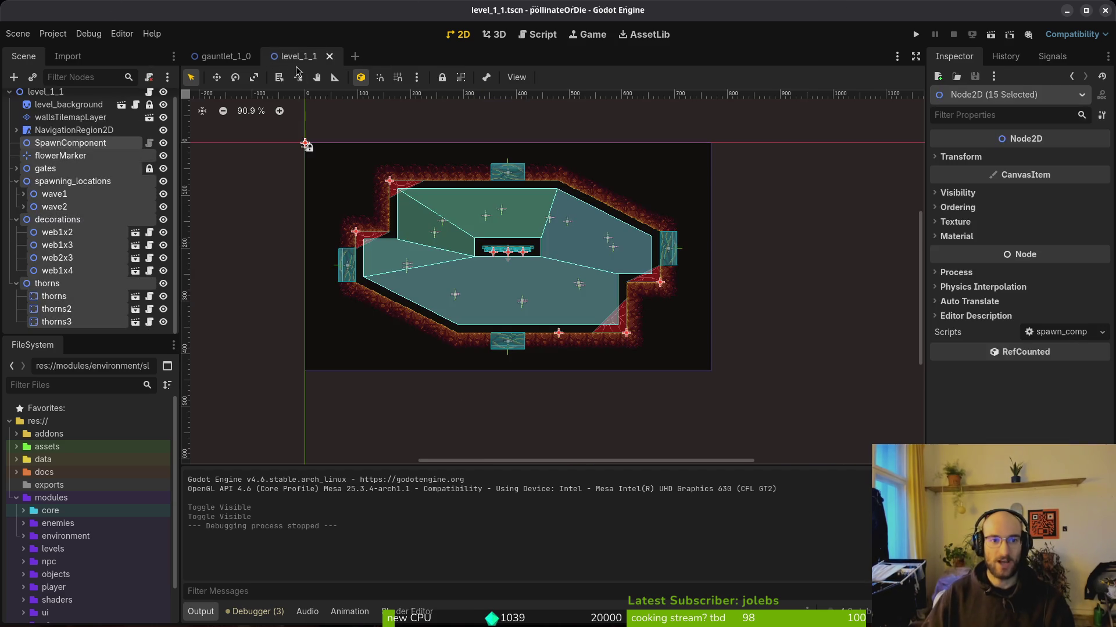
pyautogui.click(299, 56)
pyautogui.scroll(8, 648, 300)
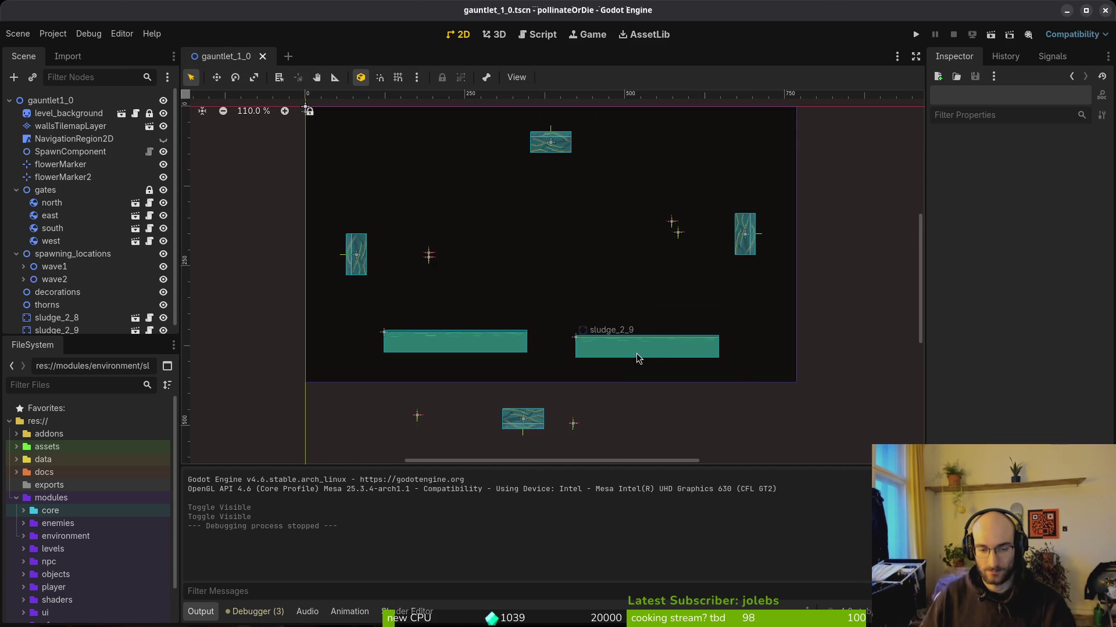
pyautogui.scroll(-6, 628, 327)
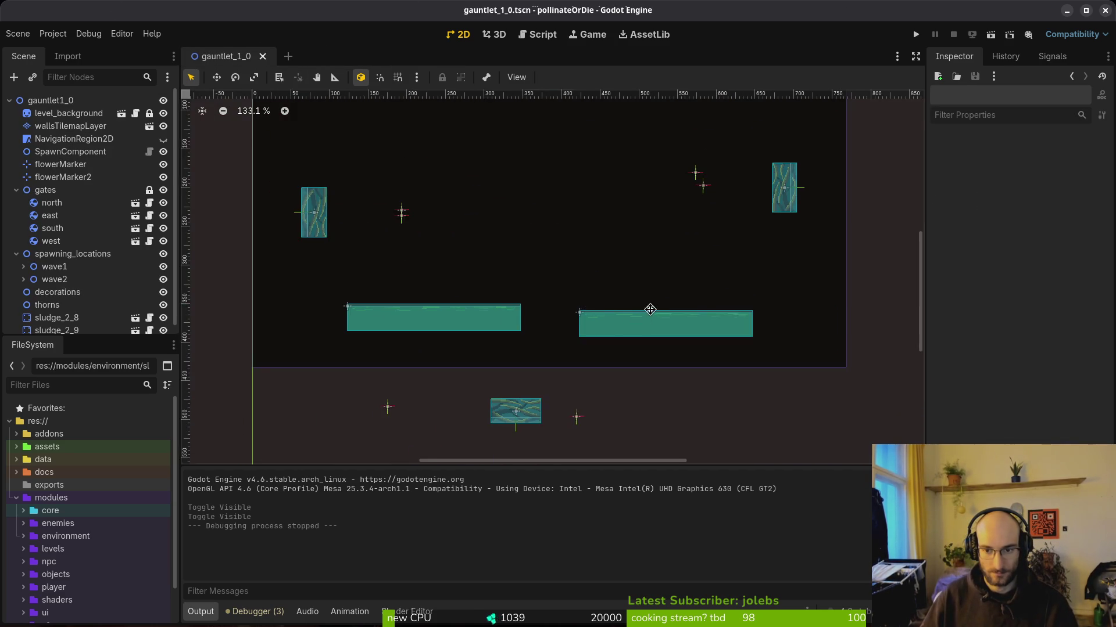
# Place sludge_2_8 at (105, 373), sludge_2_9 at (476, 369) and the south gate at (403, 389).
pyautogui.moveTo(639, 348); pyautogui.dragTo(662, 342)
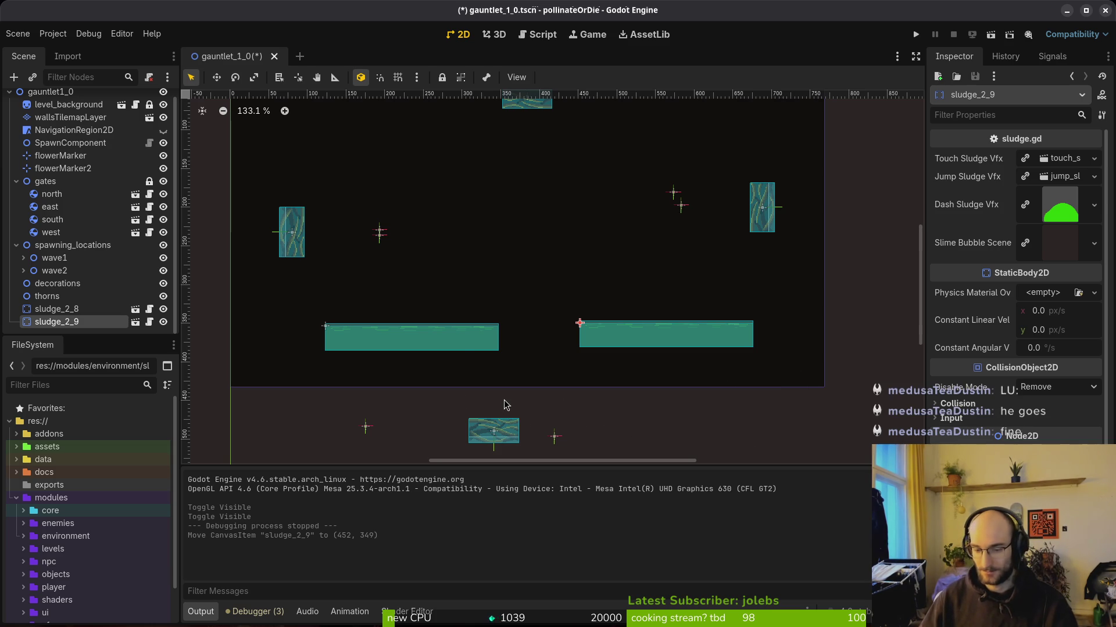
pyautogui.moveTo(465, 349); pyautogui.dragTo(444, 341)
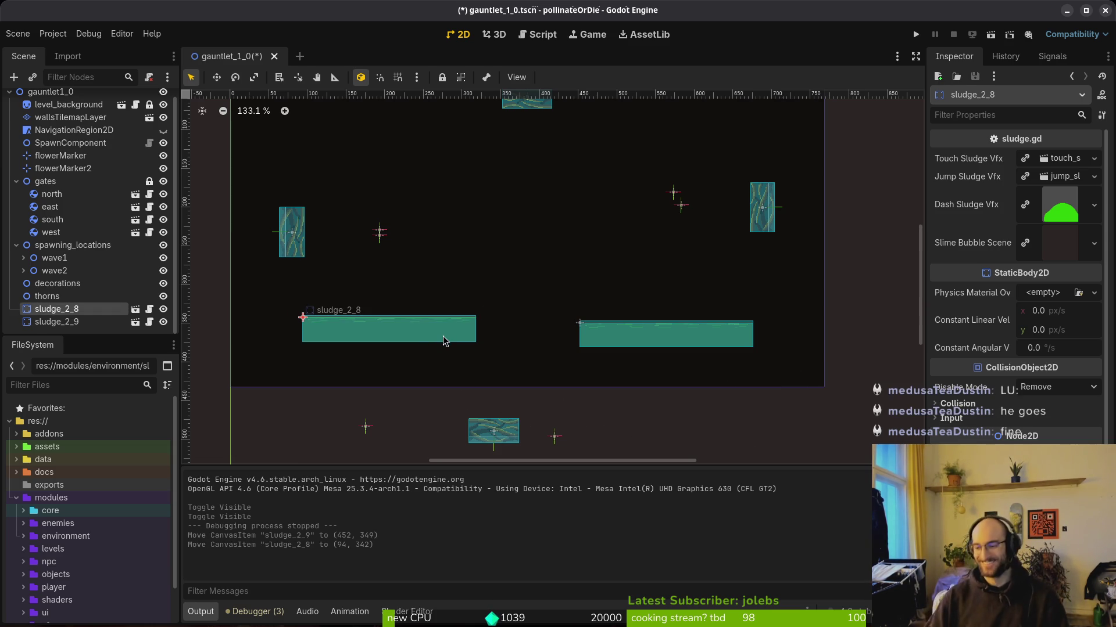
pyautogui.moveTo(494, 448)
pyautogui.mouseDown()
pyautogui.moveTo(557, 356)
pyautogui.moveTo(541, 372)
pyautogui.mouseUp()
pyautogui.moveTo(653, 337)
pyautogui.mouseDown()
pyautogui.moveTo(676, 341)
pyautogui.moveTo(672, 353)
pyautogui.mouseUp()
pyautogui.moveTo(431, 334)
pyautogui.mouseDown()
pyautogui.moveTo(427, 353)
pyautogui.moveTo(442, 358)
pyautogui.mouseUp()
pyautogui.scroll(3, 615, 299)
pyautogui.hscroll(2, 615, 298)
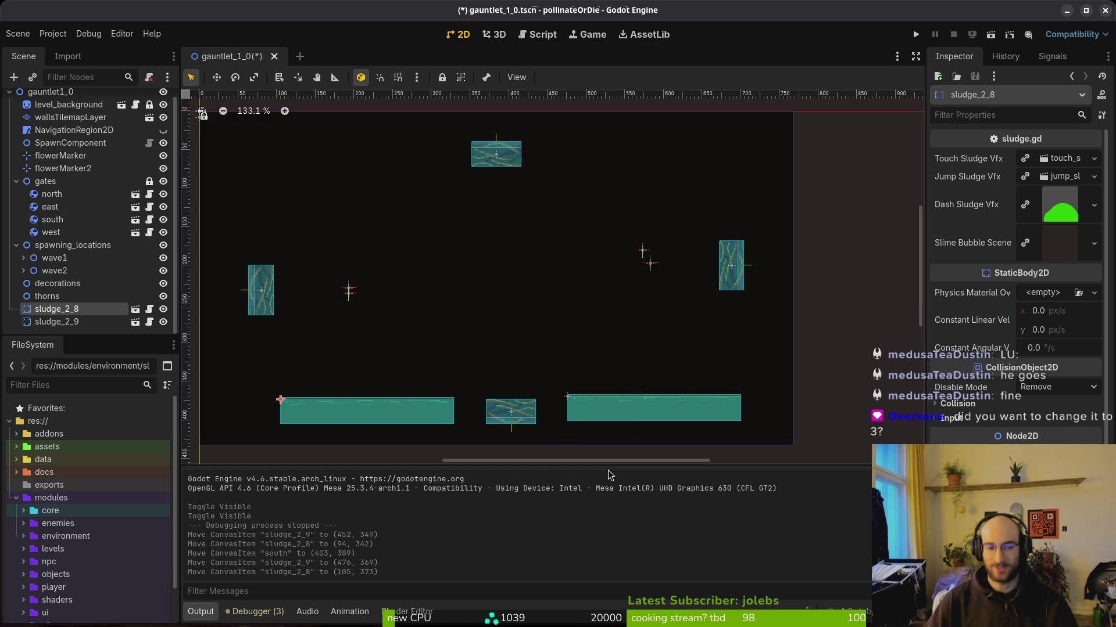
pyautogui.click(70, 117)
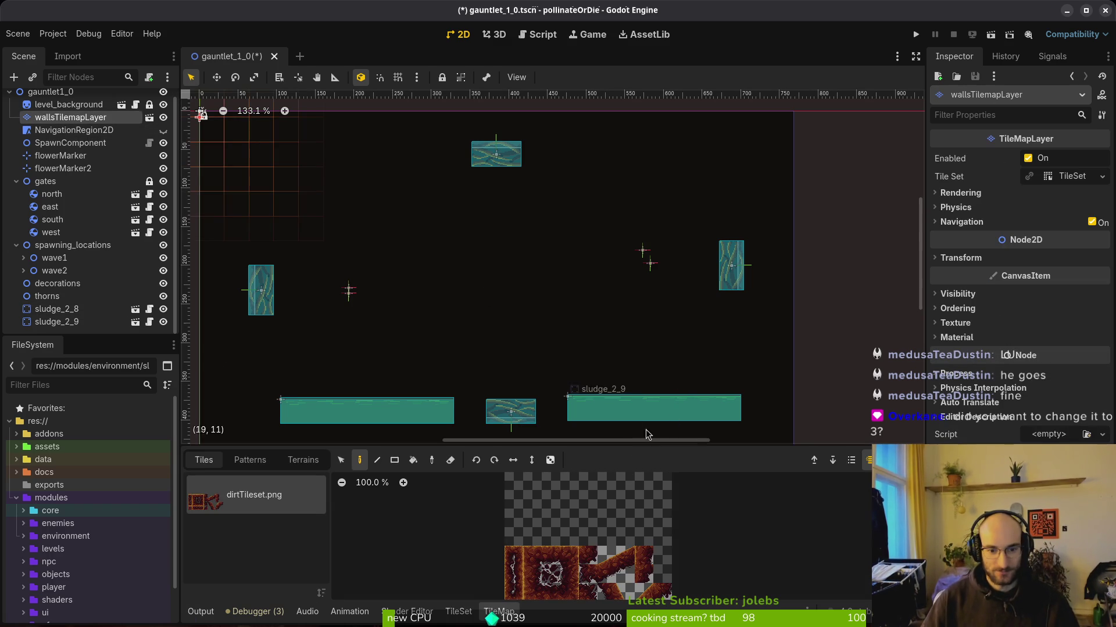
# Raise sludge_2_8 to the upper level, shift sludge_2_9 left, and settle the south gate lower left.
pyautogui.scroll(-3, 575, 303)
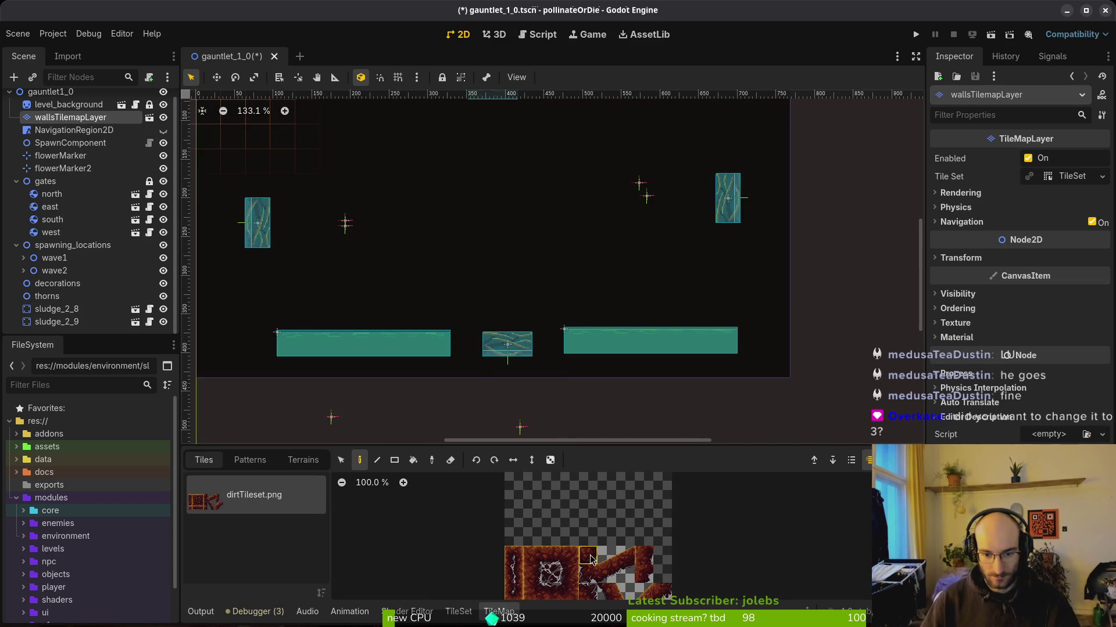
pyautogui.moveTo(514, 556); pyautogui.dragTo(517, 576)
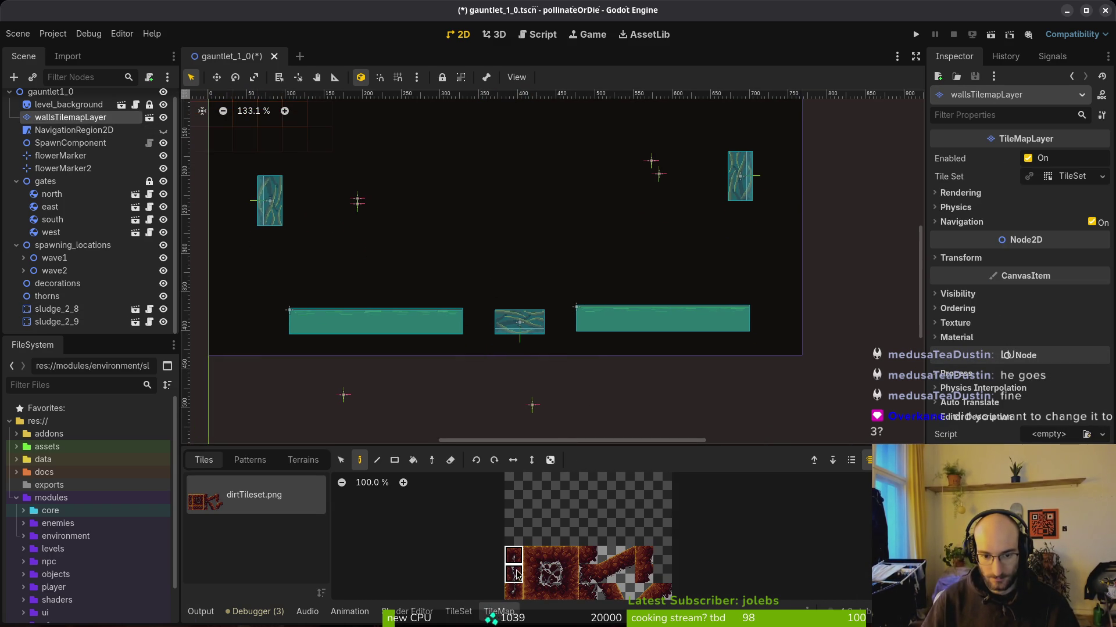
pyautogui.press('Escape')
pyautogui.scroll(-4, 540, 319)
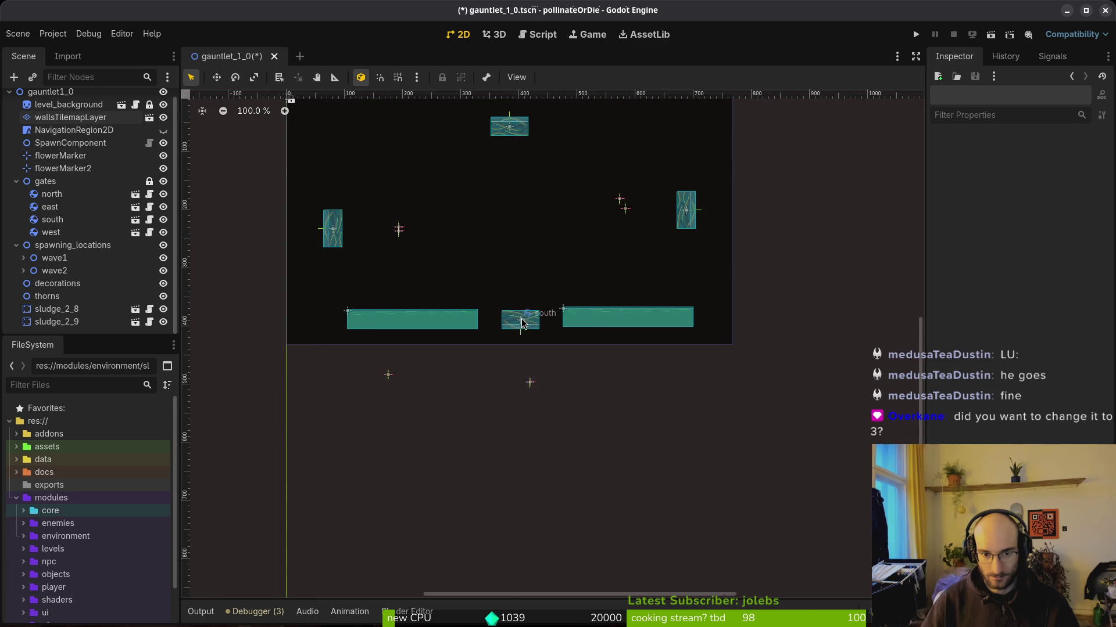
pyautogui.scroll(4, 611, 365)
pyautogui.moveTo(541, 409); pyautogui.dragTo(632, 227)
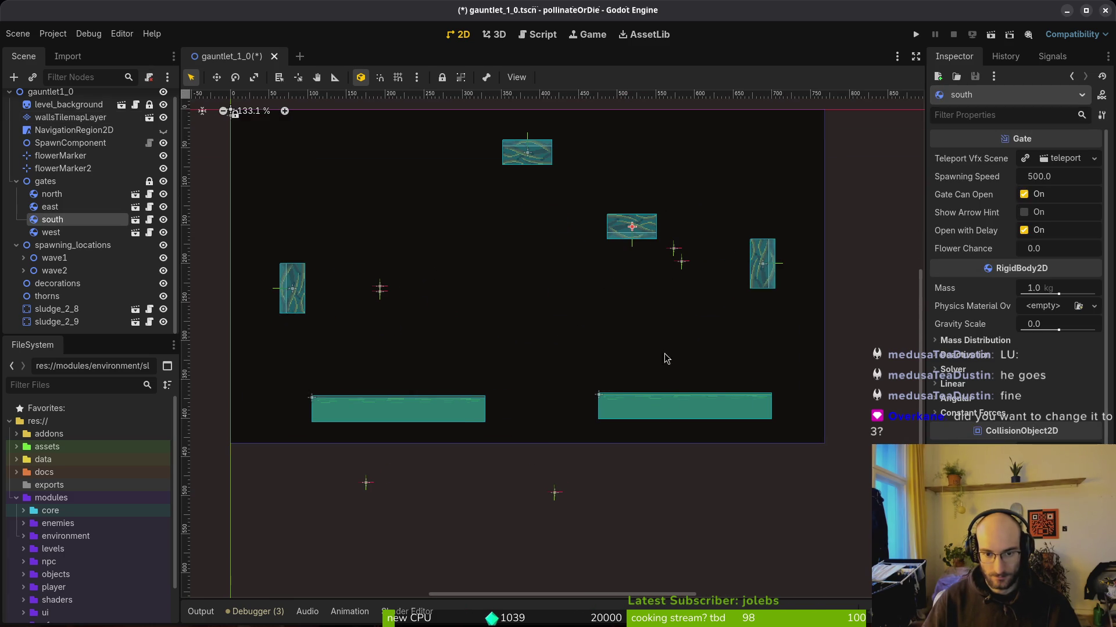
pyautogui.moveTo(474, 407); pyautogui.dragTo(521, 233)
pyautogui.moveTo(643, 412)
pyautogui.mouseDown()
pyautogui.moveTo(298, 384)
pyautogui.moveTo(536, 396)
pyautogui.moveTo(497, 398)
pyautogui.mouseUp()
pyautogui.moveTo(631, 228); pyautogui.dragTo(419, 376)
pyautogui.moveTo(322, 402); pyautogui.dragTo(354, 401)
# Paint top-left dirt tiles on wallsTilemapLayer left of the lower sludge strip, including cell (6,10).
pyautogui.click(71, 116)
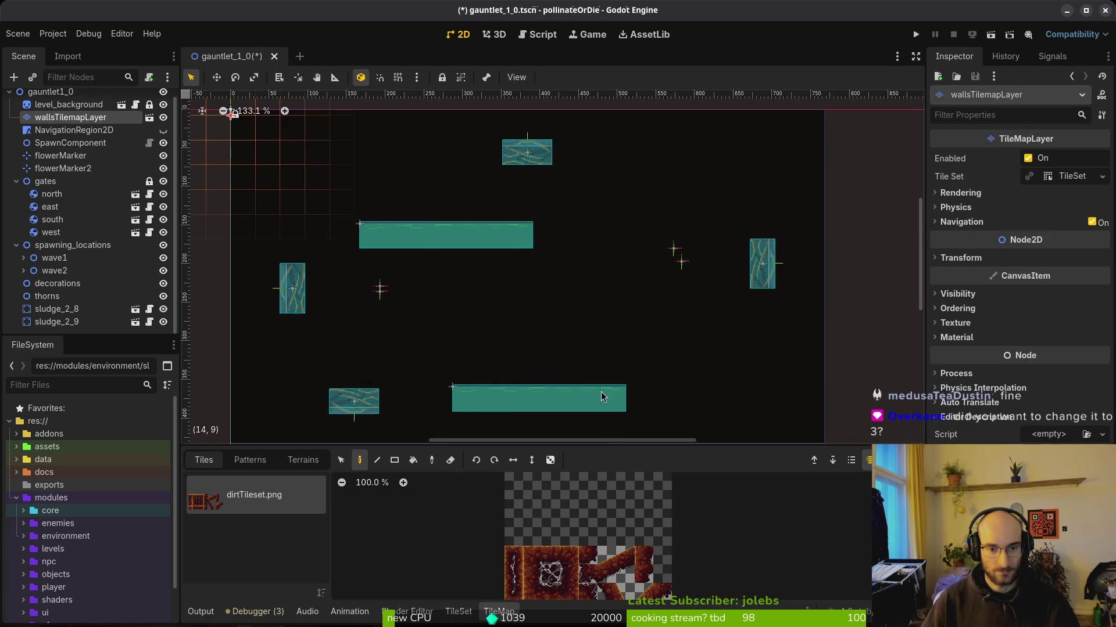
pyautogui.scroll(-3, 572, 377)
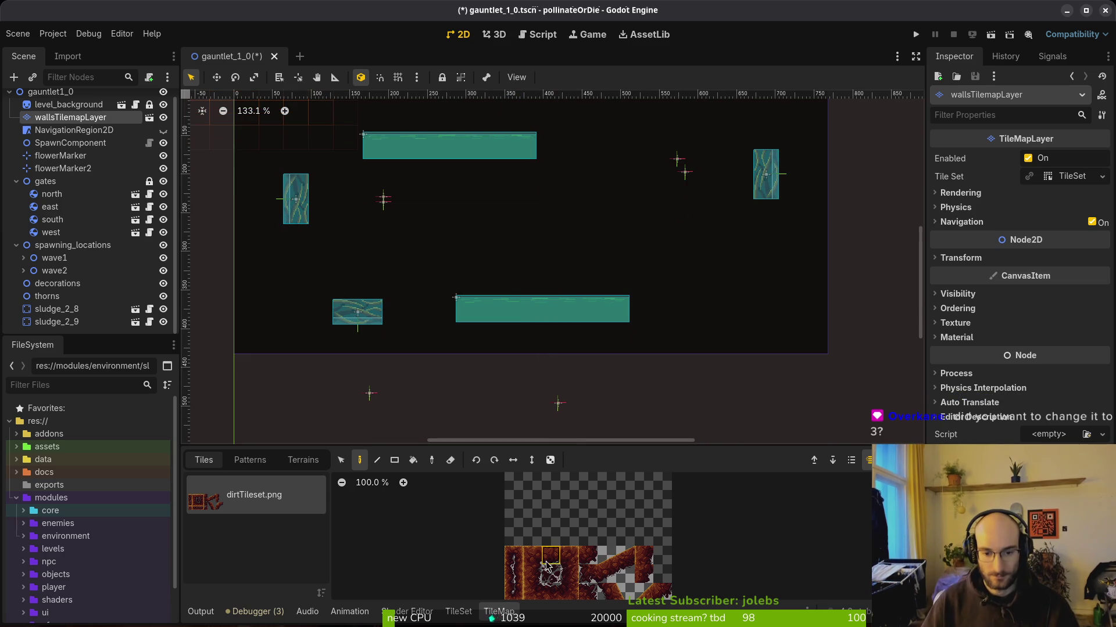
pyautogui.click(513, 557)
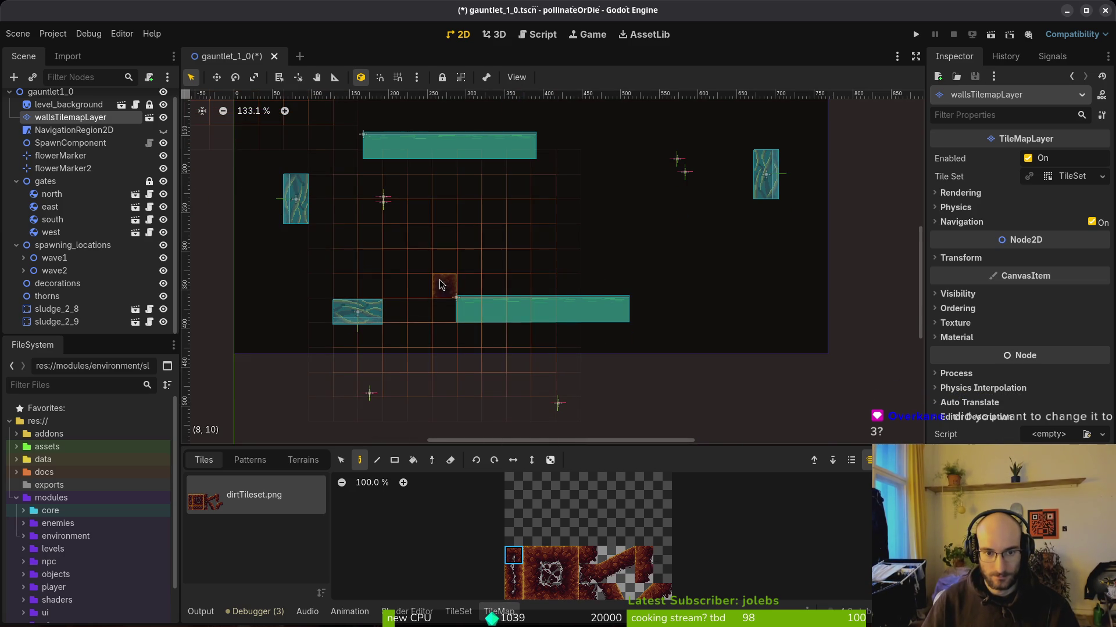
pyautogui.scroll(-4, 639, 273)
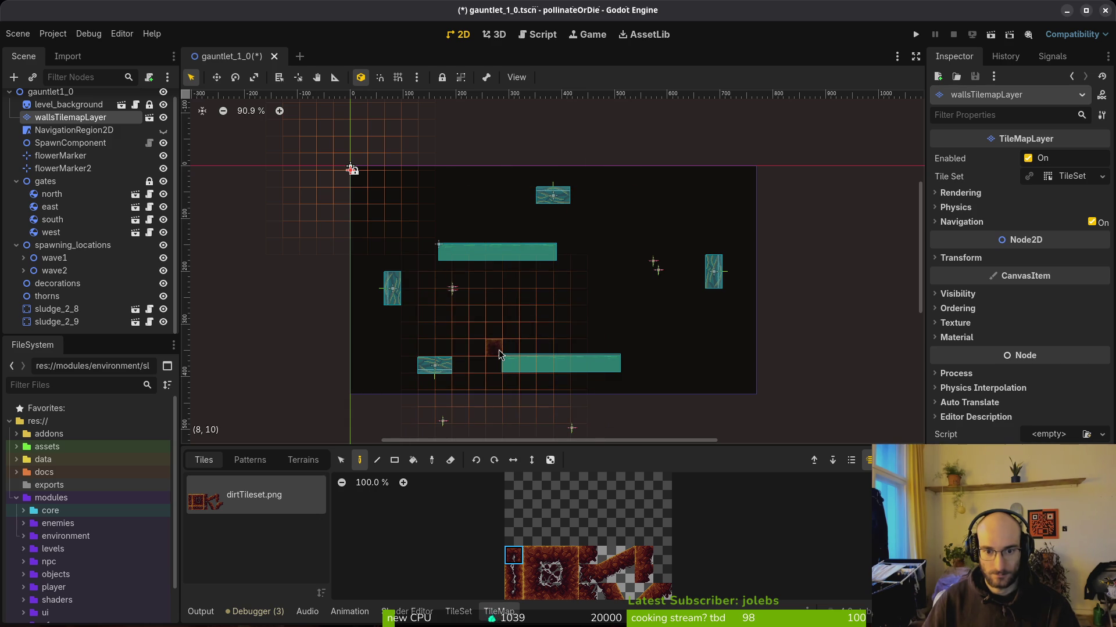
pyautogui.click(499, 353)
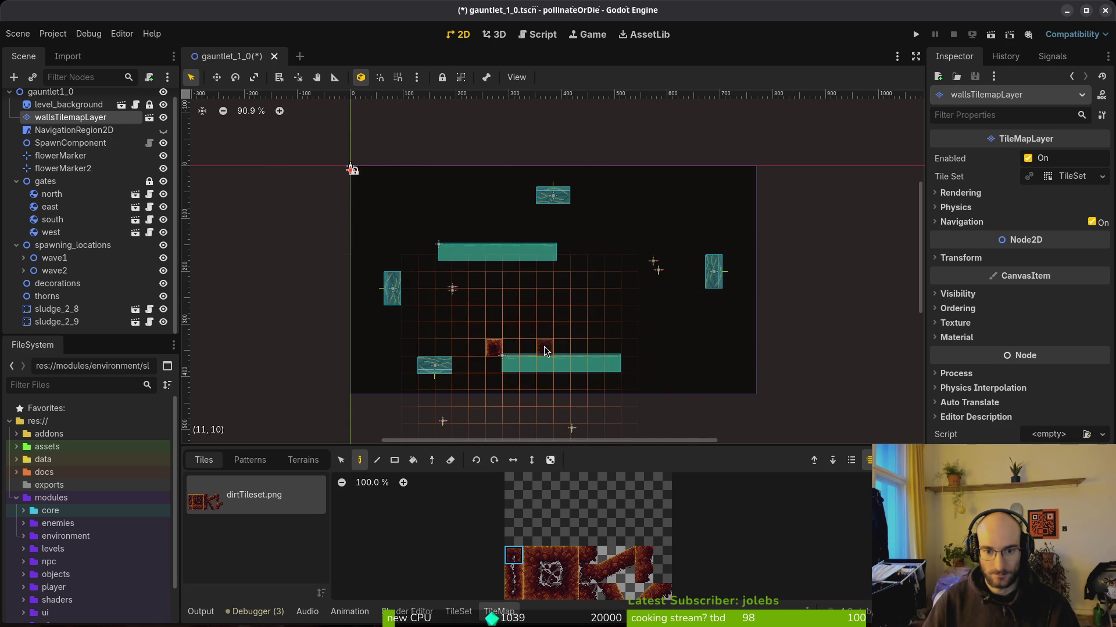
pyautogui.scroll(4, 637, 354)
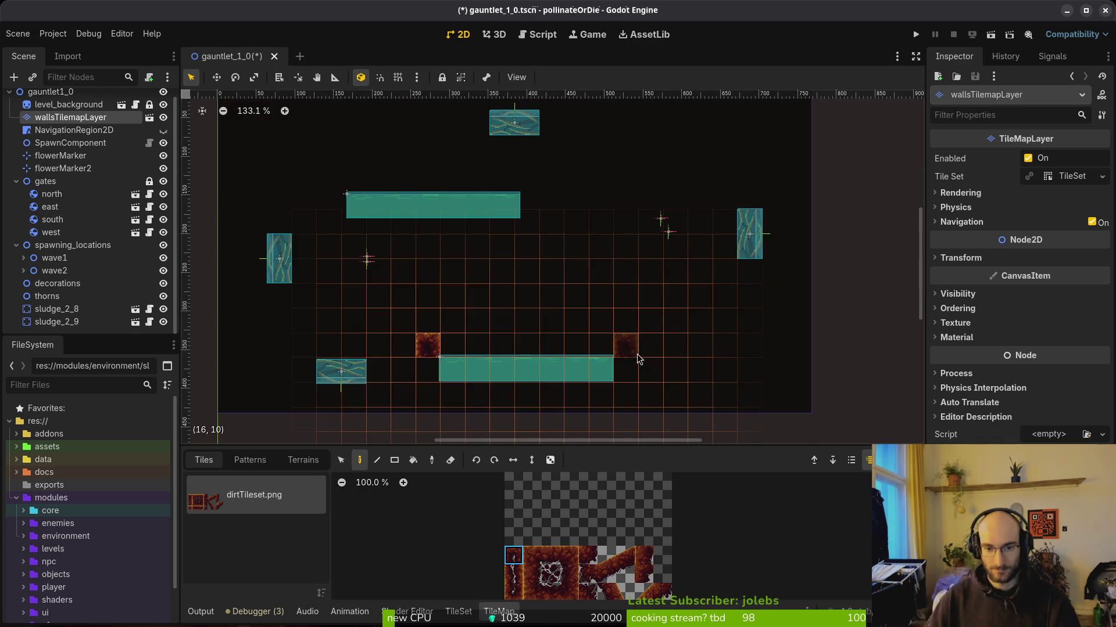
pyautogui.click(378, 350)
# Erase the dirt tile at (8,10), add one at the strip's right end, and slide sludge_2_9 left.
pyautogui.press('e')
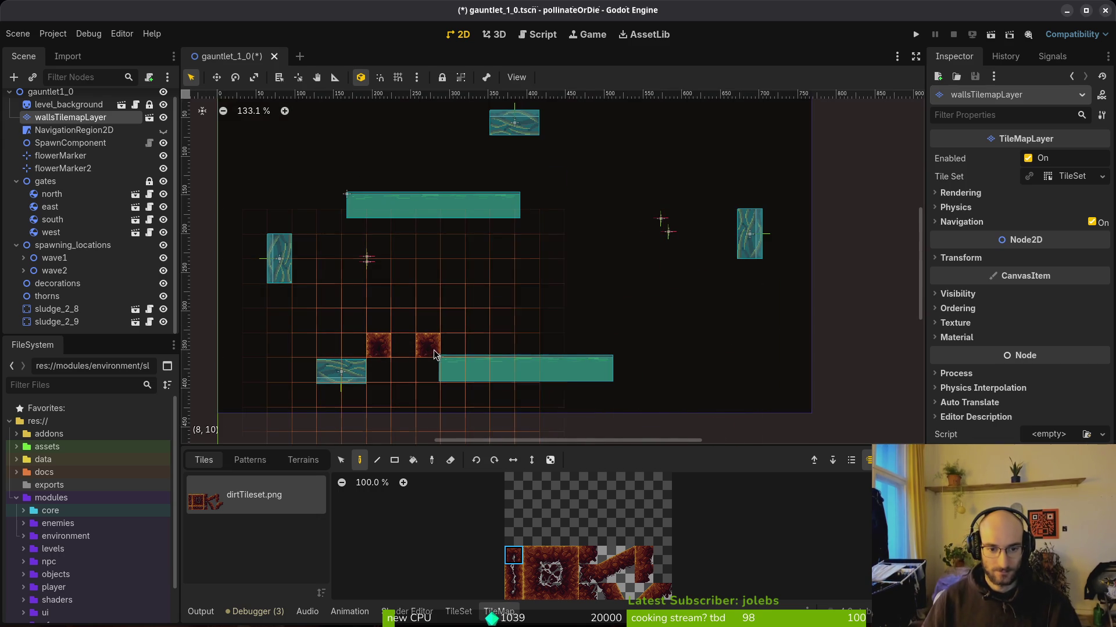
pyautogui.click(428, 349)
pyautogui.click(580, 348)
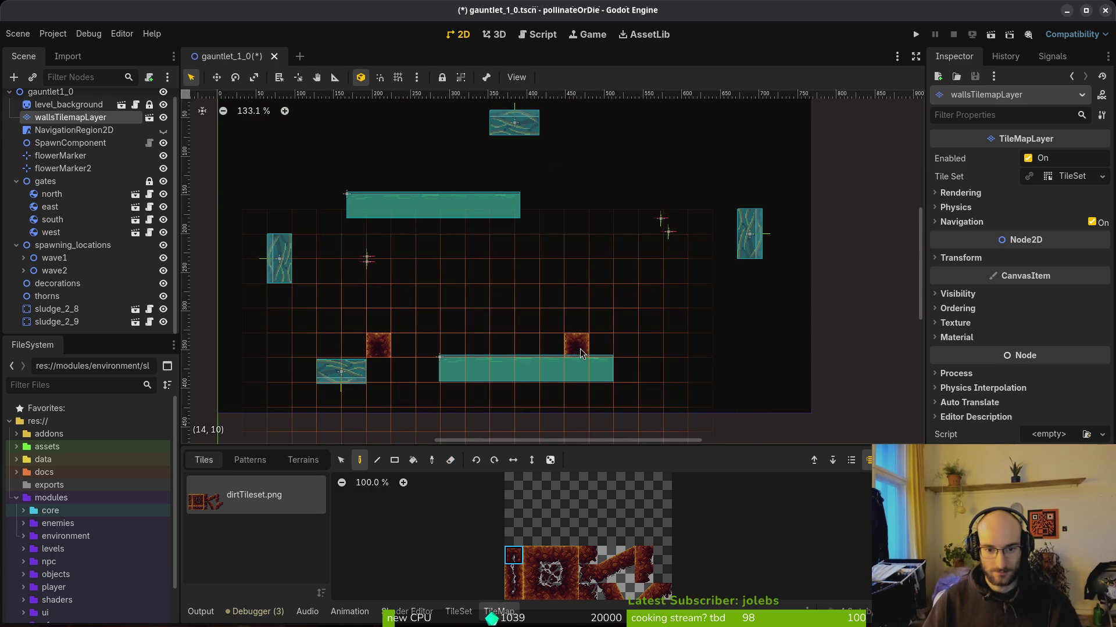
pyautogui.press('Escape')
pyautogui.moveTo(558, 374); pyautogui.dragTo(507, 368)
pyautogui.scroll(7, 511, 374)
pyautogui.scroll(2, 509, 376)
# Nudge sludge_2_9 pixel by pixel until its left edge meets the dirt tile, and raise the south gate 2 px.
pyautogui.scroll(12, 507, 368)
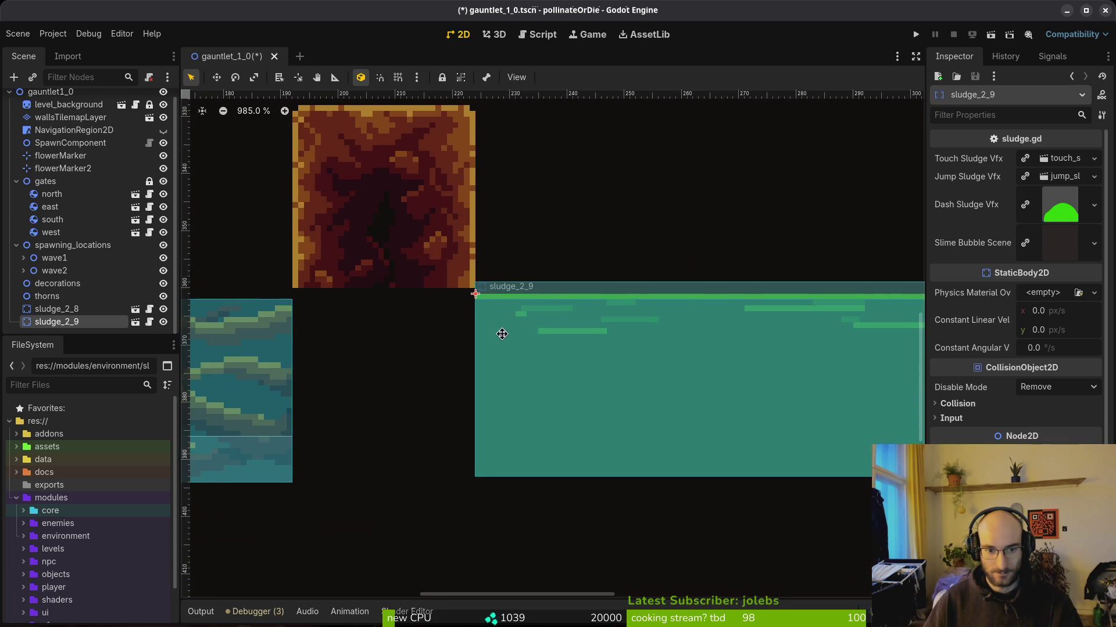
pyautogui.scroll(-5, 505, 372)
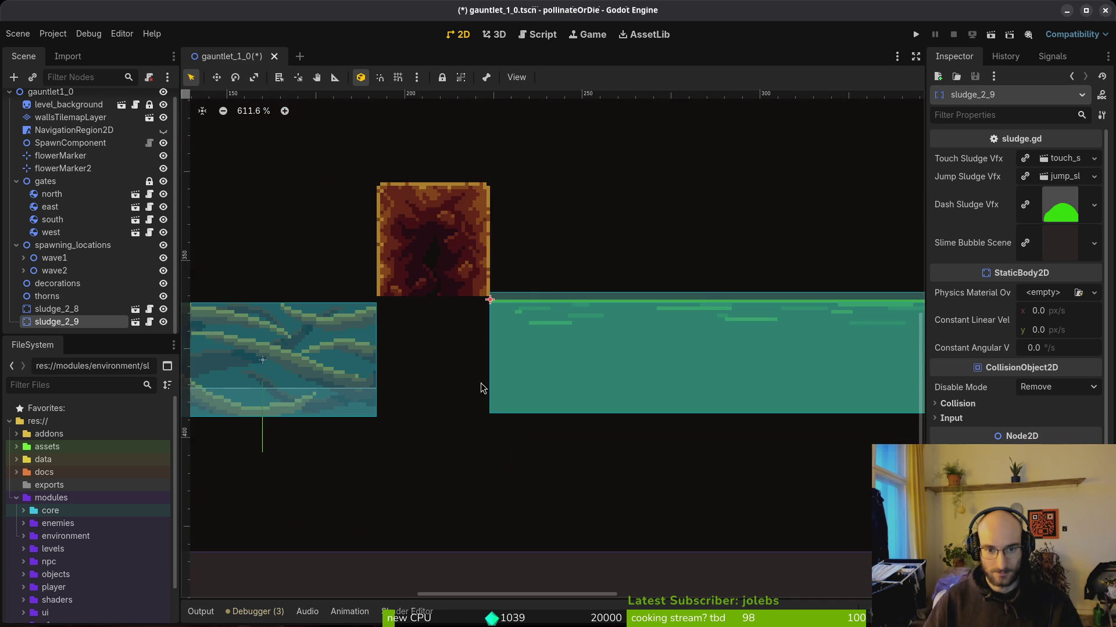
pyautogui.press('Down')
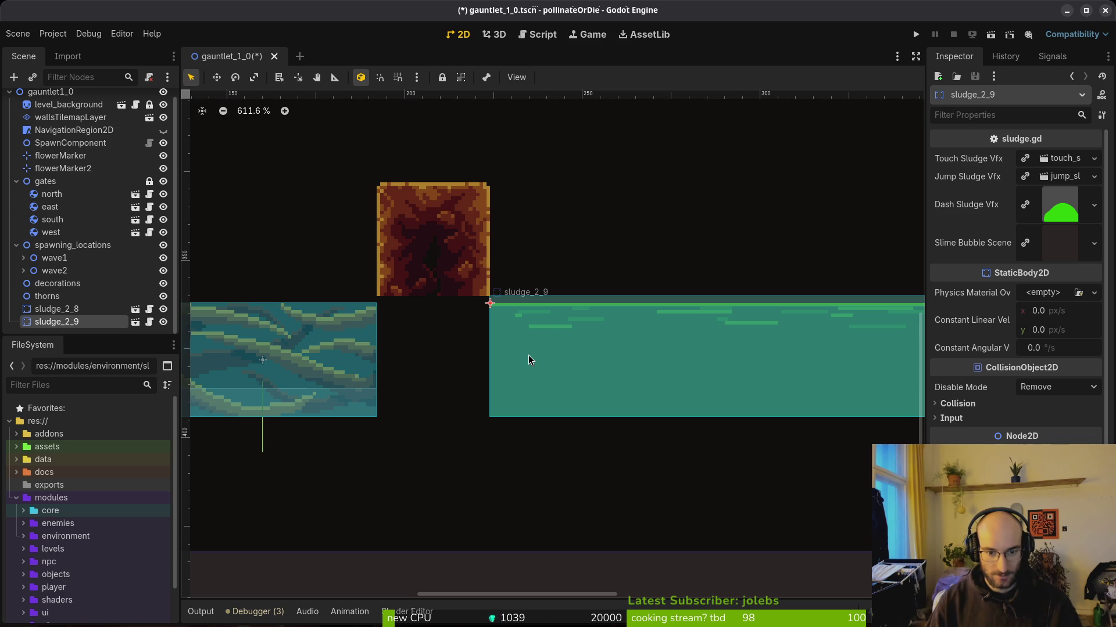
pyautogui.press('Left')
pyautogui.press('Left')
pyautogui.press('Left')
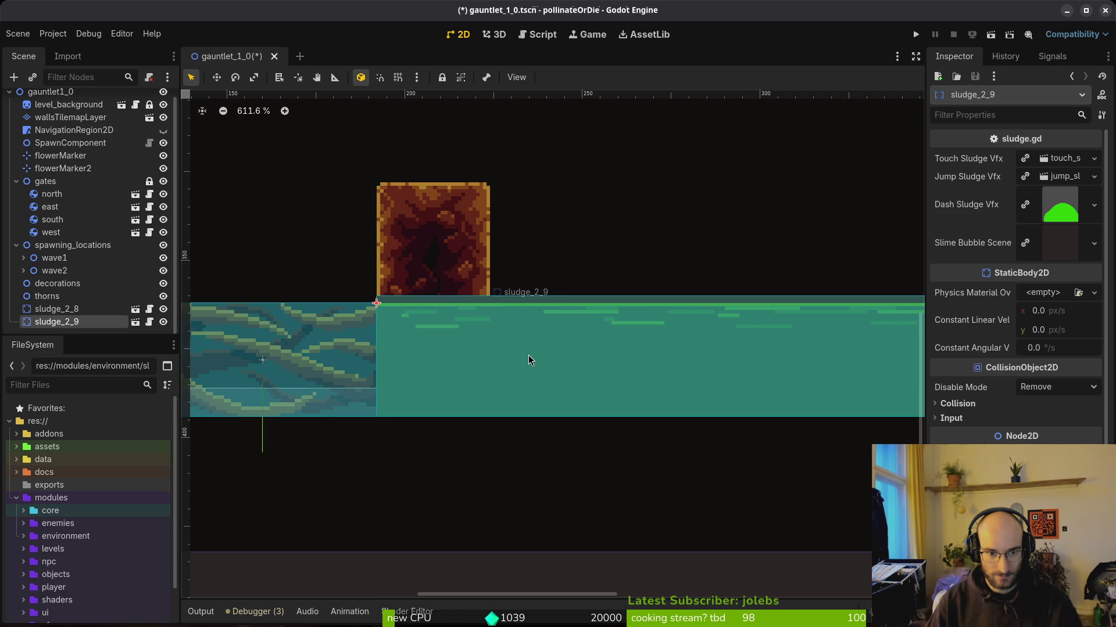
pyautogui.press('Right')
pyautogui.press('Right')
pyautogui.press('Right')
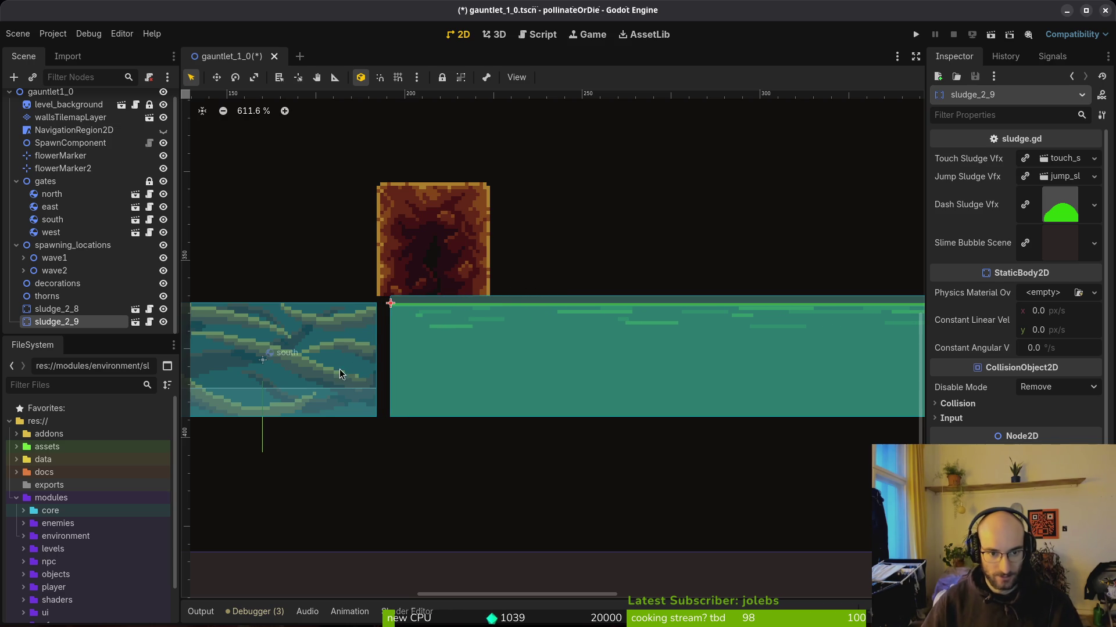
pyautogui.moveTo(339, 374); pyautogui.dragTo(356, 359)
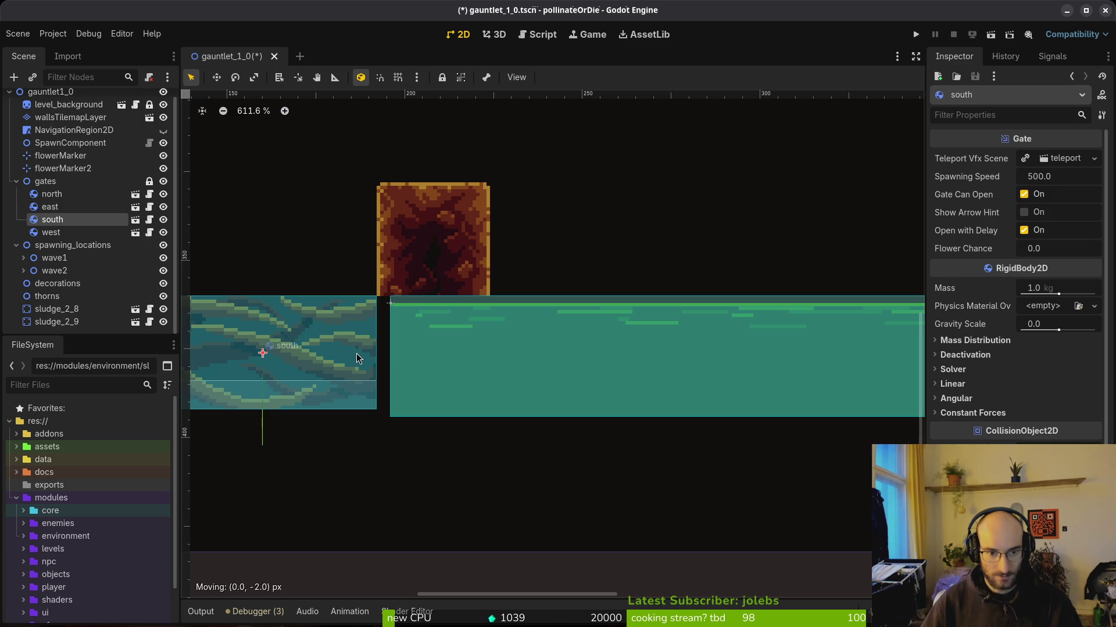
pyautogui.click(570, 364)
pyautogui.press('Up')
pyautogui.press('Up')
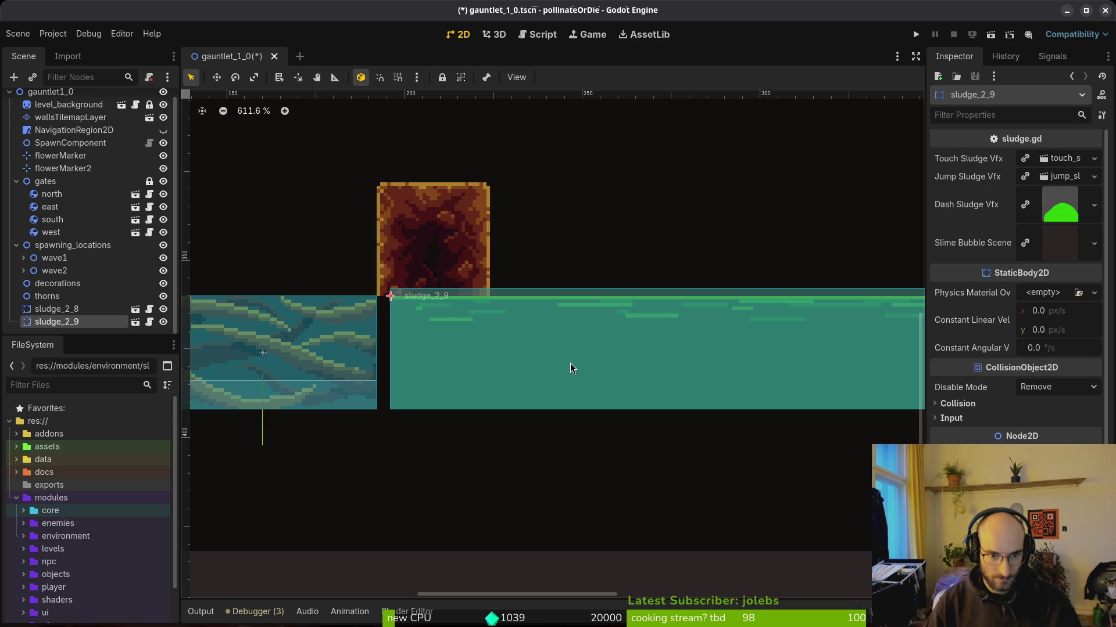
pyautogui.press('Right')
pyautogui.press('Right')
pyautogui.press('Right')
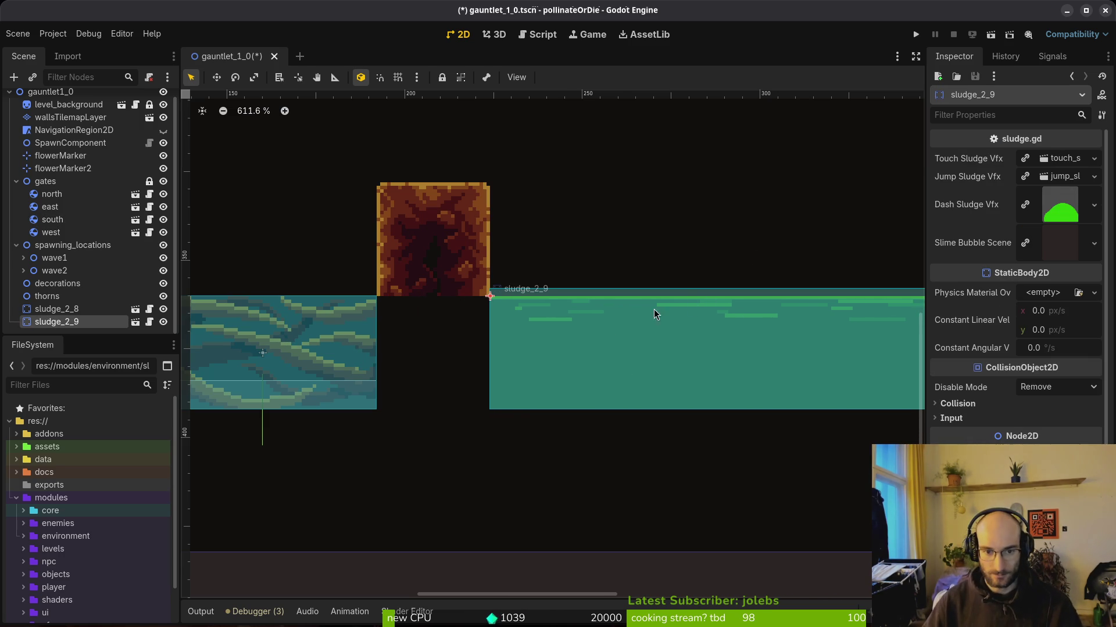
# Pan across the level and select sludge_2_8 in the Scene dock.
pyautogui.scroll(-3, 563, 378)
pyautogui.hscroll(2, 562, 378)
pyautogui.scroll(4, 826, 285)
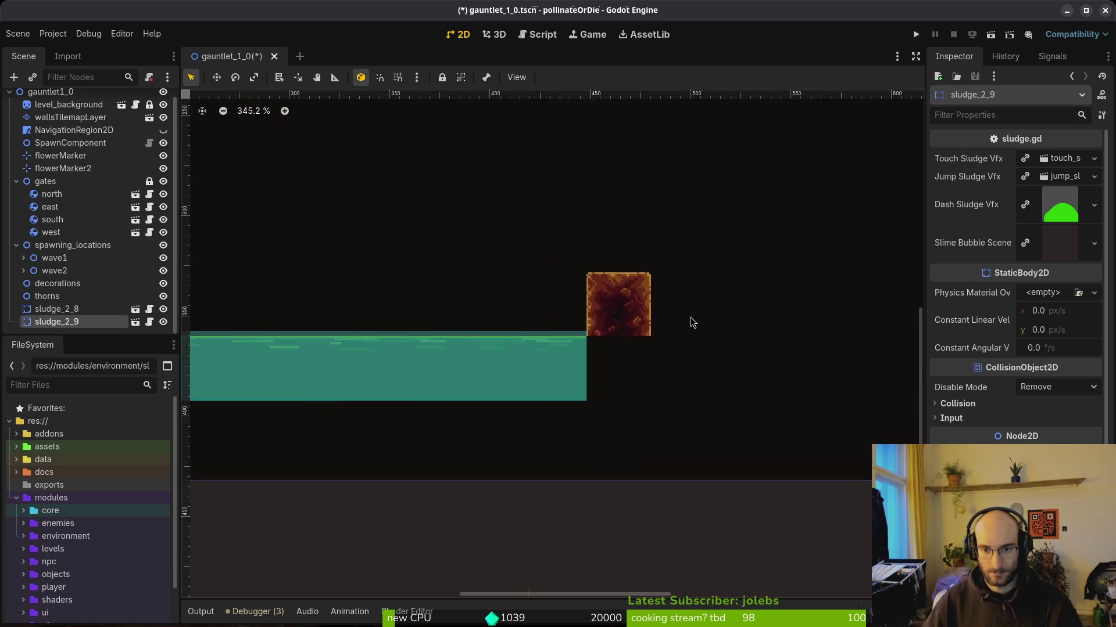
pyautogui.hscroll(-3, 552, 348)
pyautogui.scroll(-3, 431, 334)
pyautogui.hscroll(-2, 424, 343)
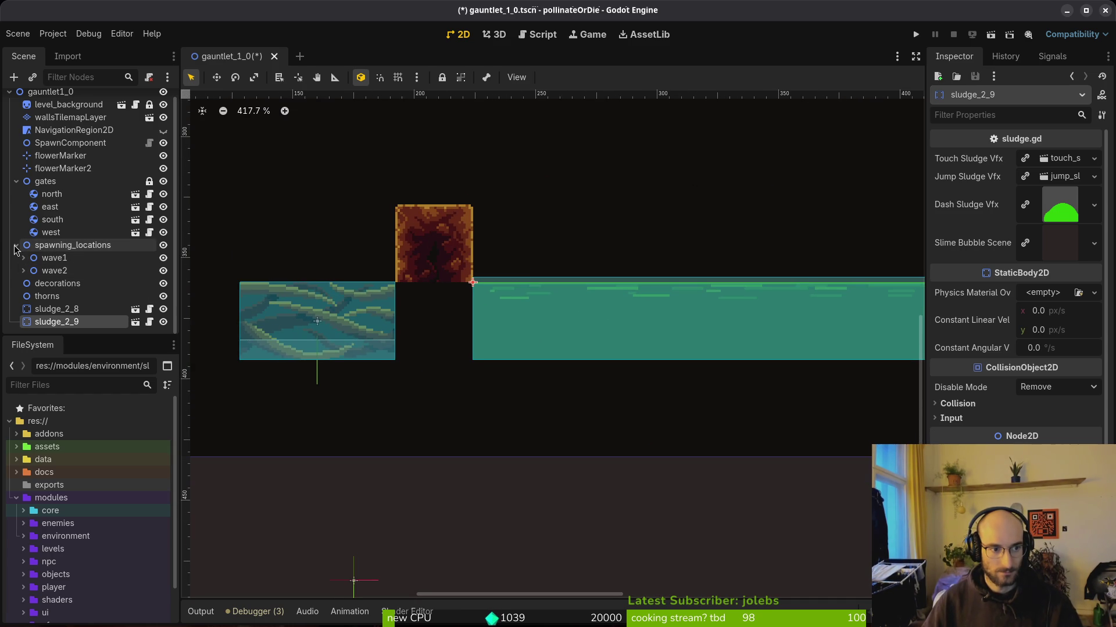
pyautogui.click(54, 309)
pyautogui.scroll(-5, 273, 321)
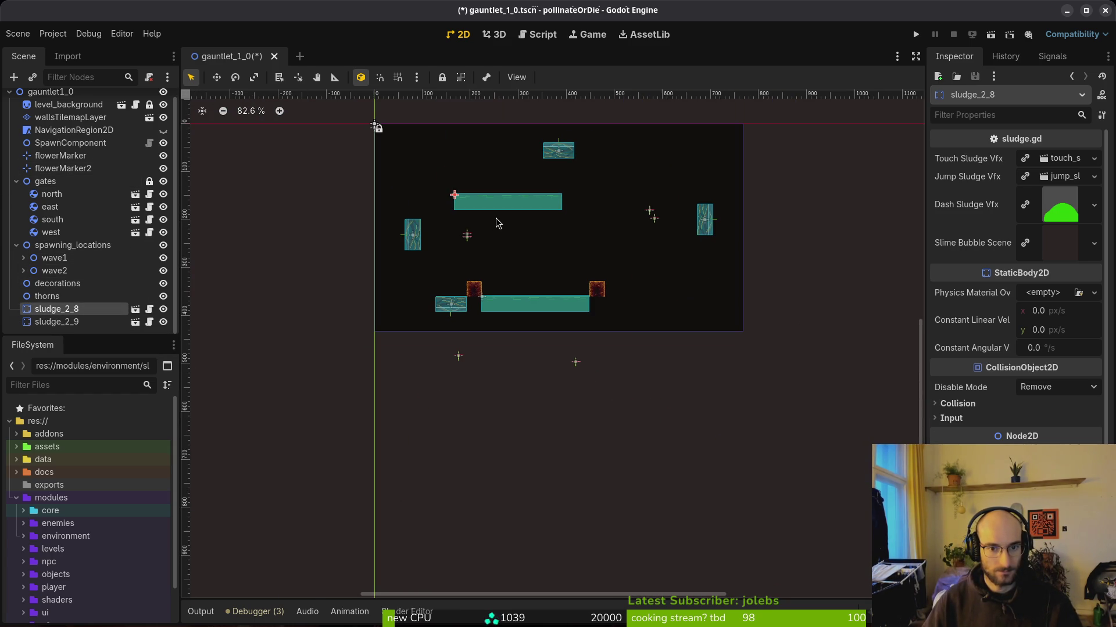
# Delete the sludge_2_8 node and pan the view to the lower platforms.
pyautogui.press('Delete')
pyautogui.scroll(3, 567, 273)
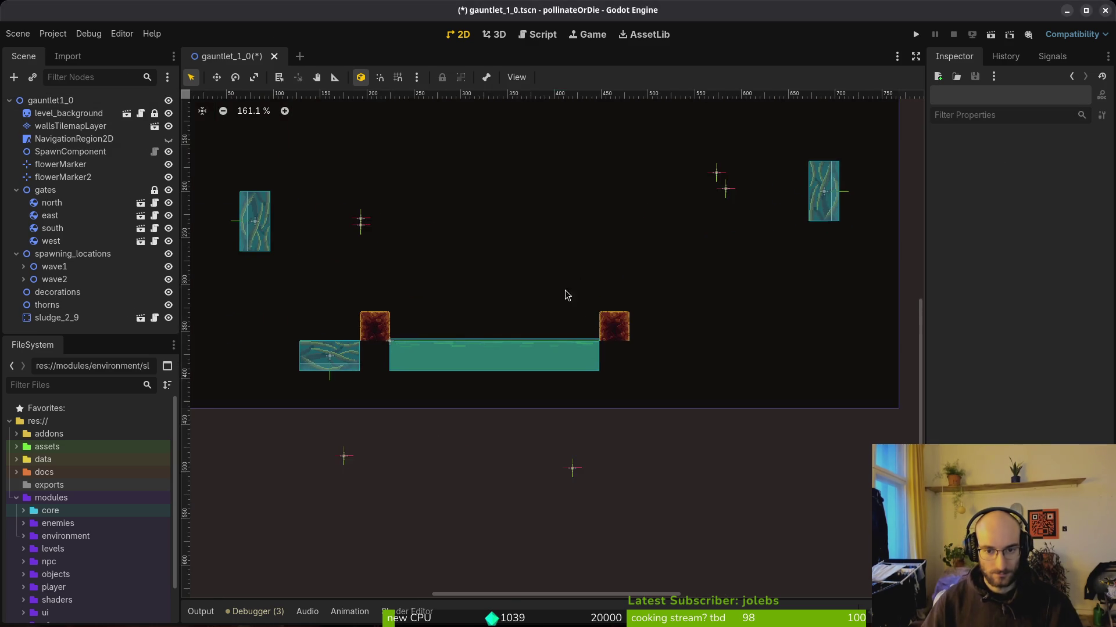
pyautogui.moveTo(468, 423)
pyautogui.mouseDown()
pyautogui.moveTo(512, 423)
pyautogui.moveTo(357, 442)
pyautogui.mouseUp()
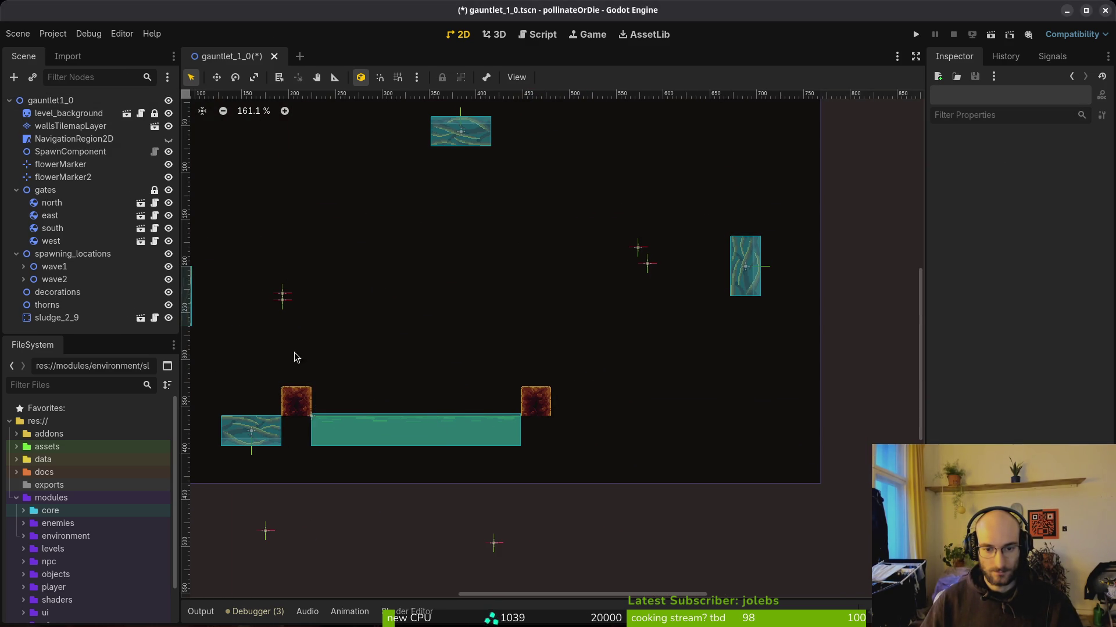
pyautogui.moveTo(439, 397); pyautogui.dragTo(571, 386)
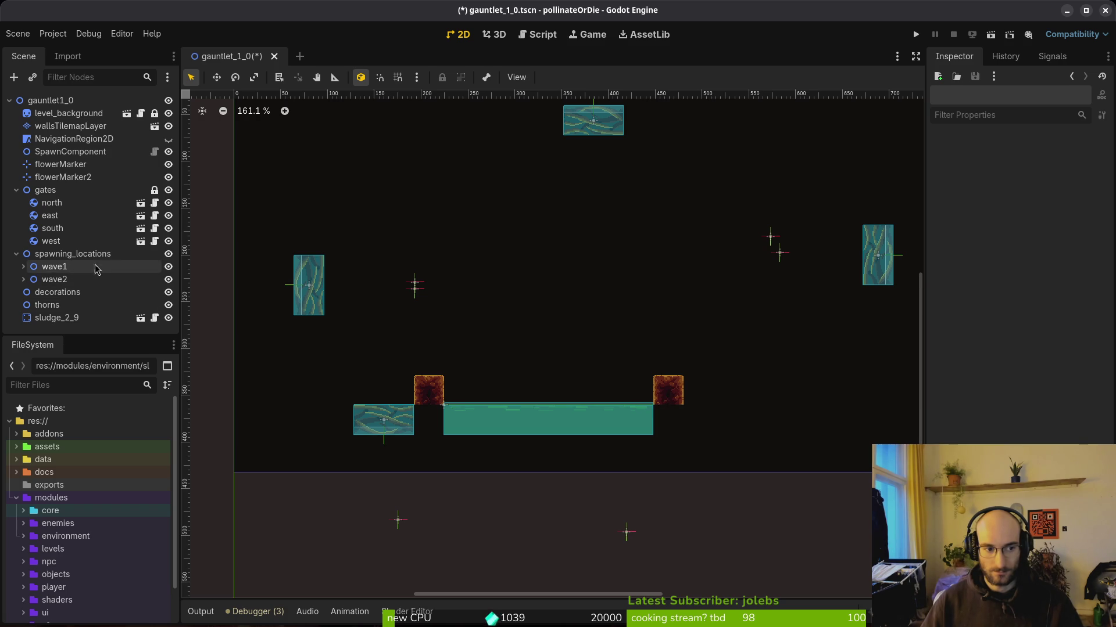
# Expand environment/sludge in the FileSystem dock and drag sludge_2_7.tscn into the level.
pyautogui.click(668, 389)
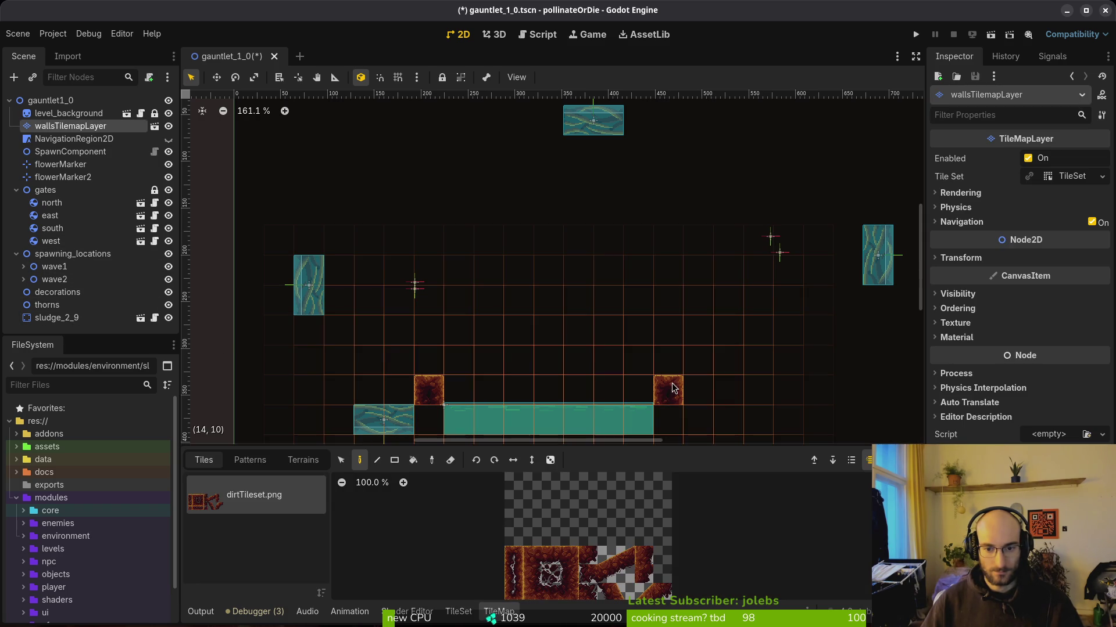
pyautogui.click(30, 543)
pyautogui.click(25, 538)
pyautogui.scroll(-5, 25, 543)
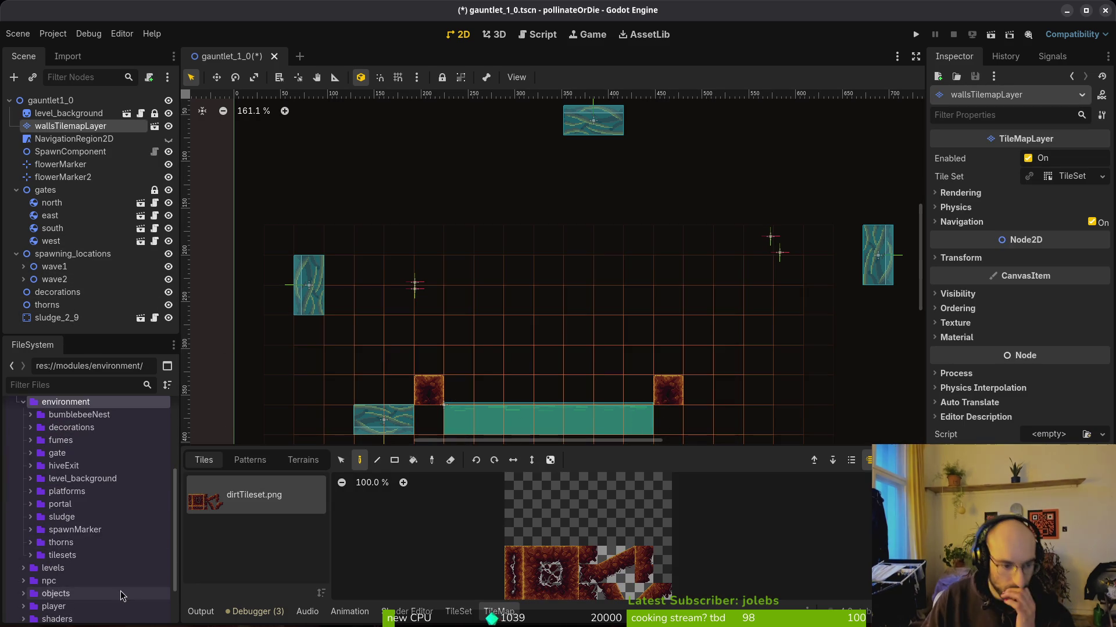
pyautogui.click(30, 517)
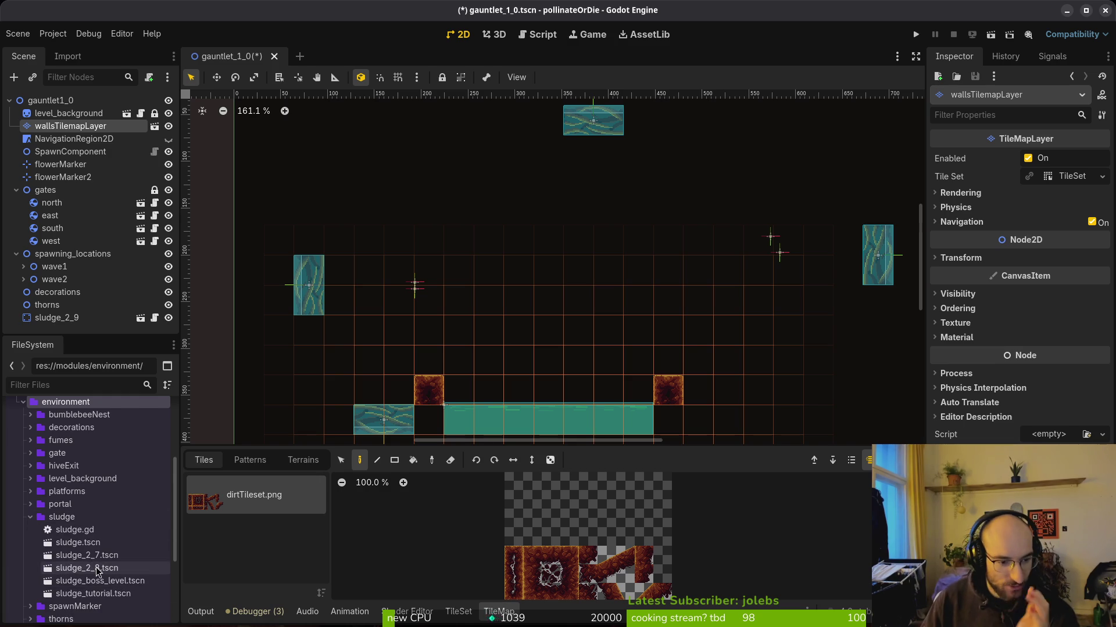
pyautogui.moveTo(86, 556)
pyautogui.mouseDown()
pyautogui.moveTo(530, 408)
pyautogui.moveTo(493, 383)
pyautogui.moveTo(452, 383)
pyautogui.mouseUp()
pyautogui.scroll(-3, 500, 343)
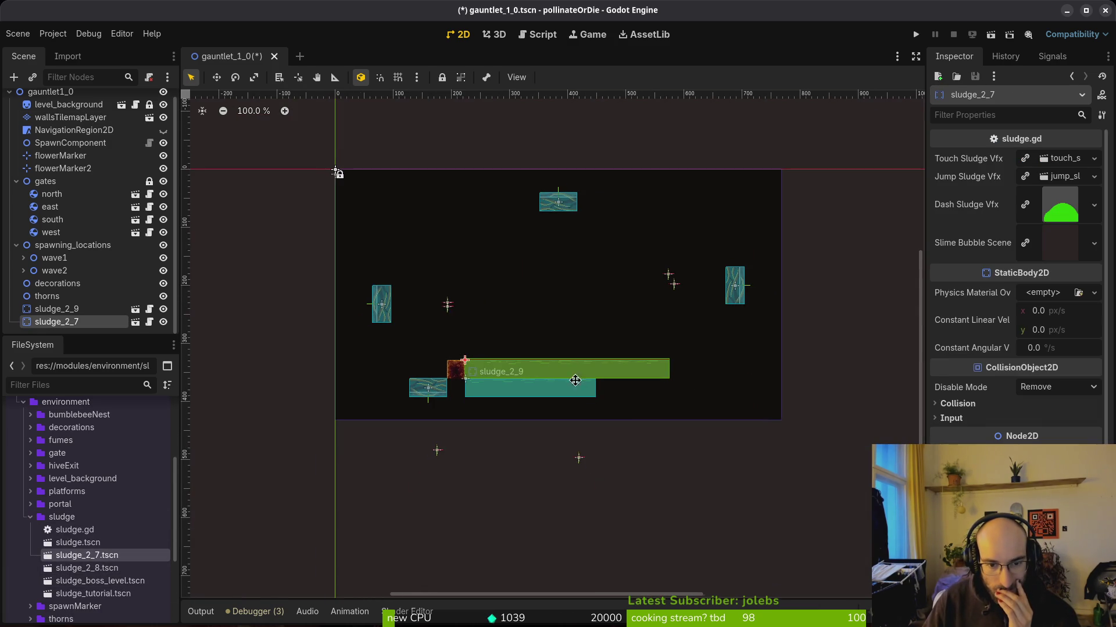
# Drop the sludge_2_7 strip into the level and delete the old sludge_2_9 node.
pyautogui.moveTo(584, 382); pyautogui.dragTo(514, 402)
pyautogui.scroll(4, 511, 384)
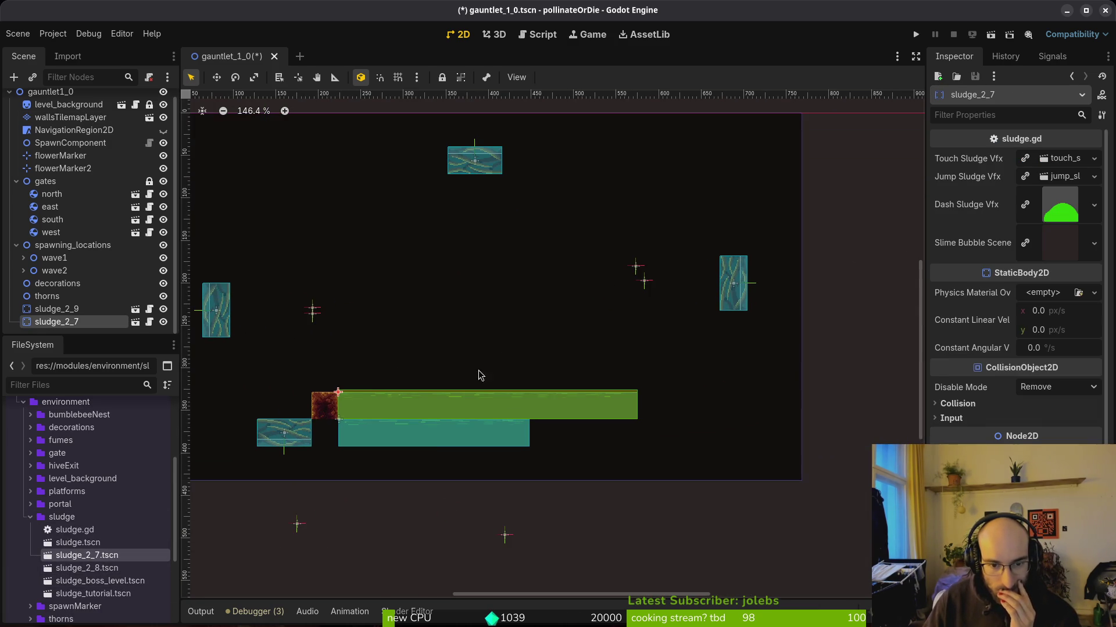
pyautogui.click(428, 443)
pyautogui.press('Delete')
pyautogui.press('Return')
# Move sludge_2_7 down 32 px onto the floor, flush against the left dirt tile.
pyautogui.scroll(6, 422, 432)
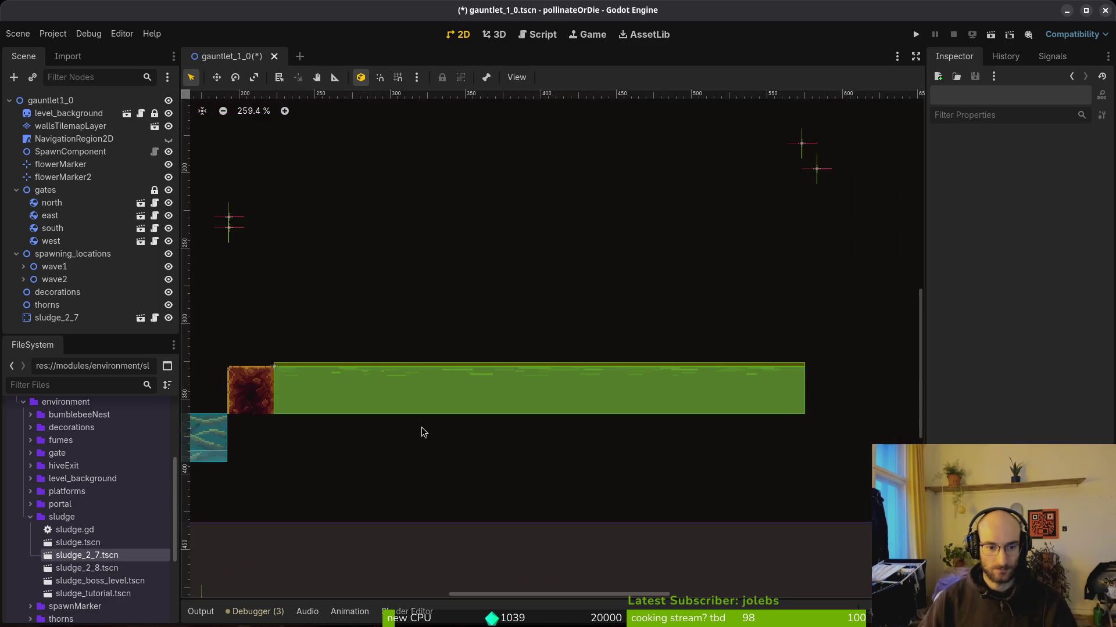
pyautogui.moveTo(422, 433); pyautogui.dragTo(622, 329)
pyautogui.scroll(4, 667, 269)
pyautogui.moveTo(667, 269); pyautogui.dragTo(672, 345)
pyautogui.scroll(-12, 626, 353)
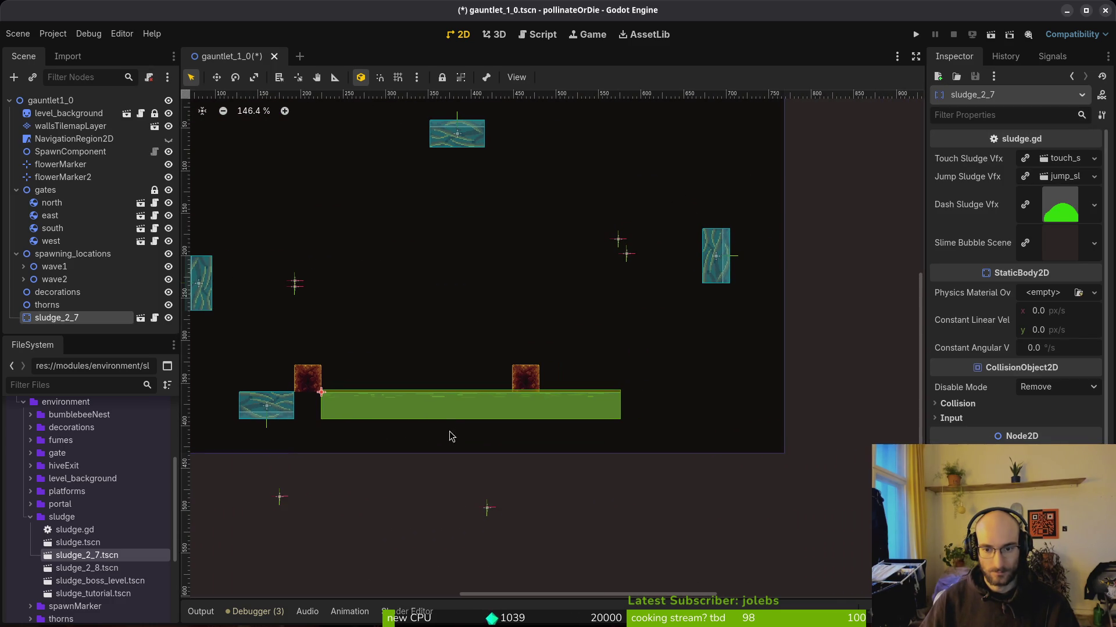
# Paint dirt slope tiles at cells (19, 9) and (20, 7) below the east gate.
pyautogui.click(520, 379)
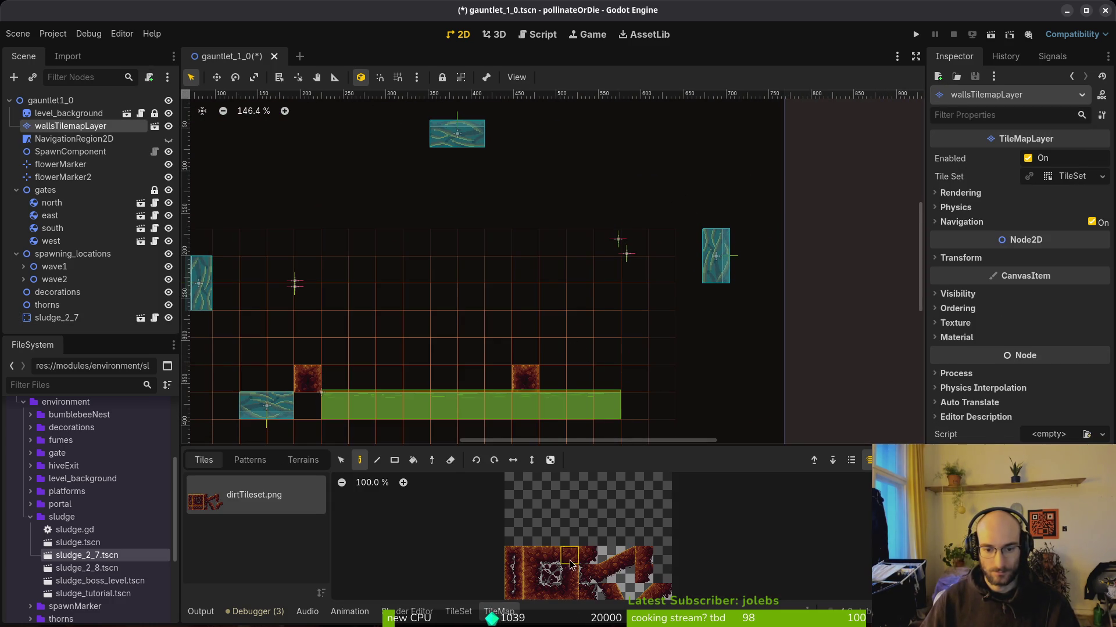
pyautogui.scroll(-2, 594, 580)
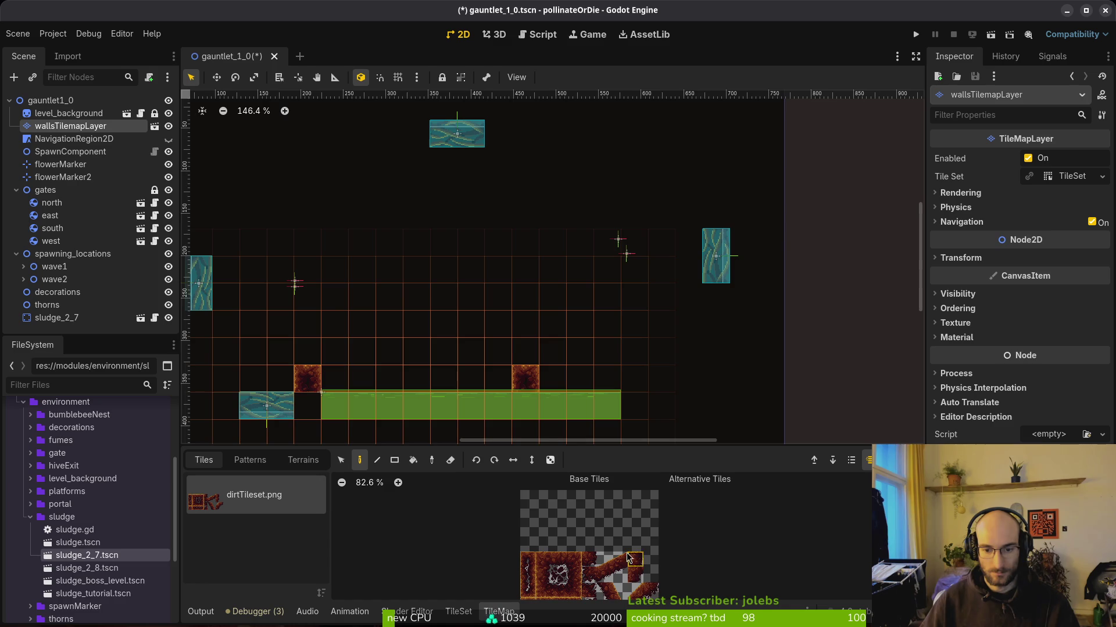
pyautogui.scroll(-3, 615, 418)
pyautogui.moveTo(570, 447); pyautogui.dragTo(571, 414)
pyautogui.scroll(-1, 608, 588)
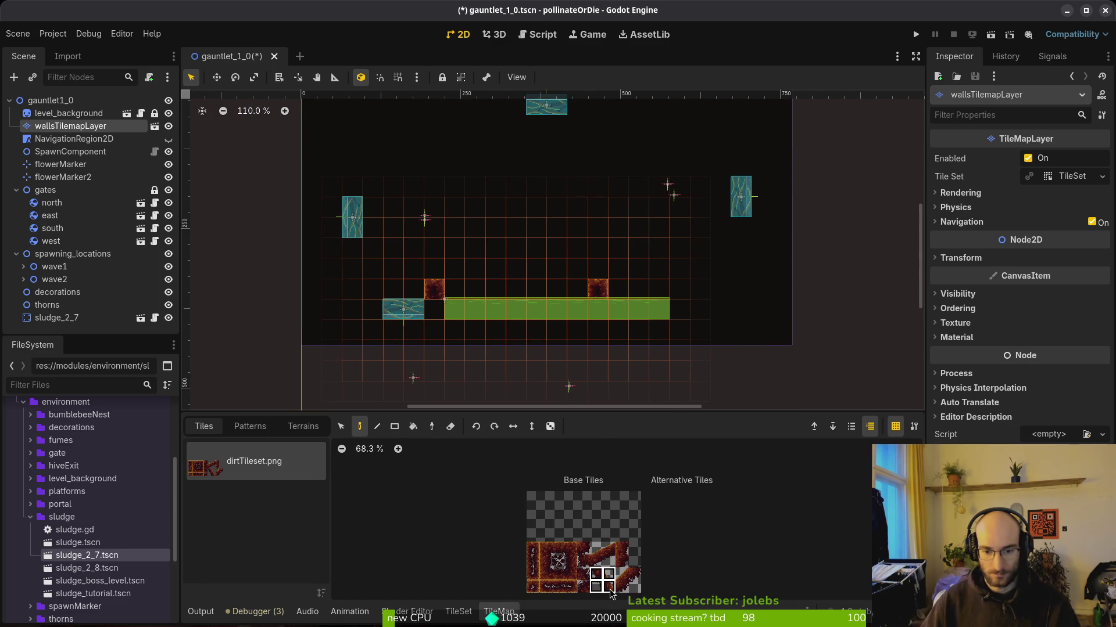
pyautogui.scroll(5, 680, 312)
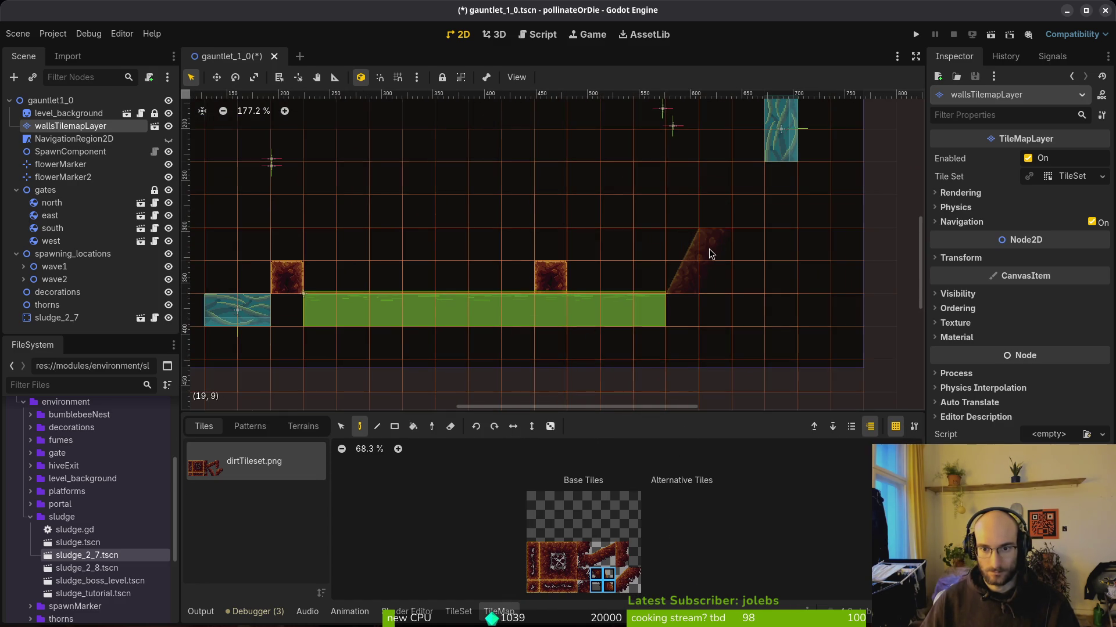
pyautogui.click(709, 249)
pyautogui.click(733, 183)
pyautogui.scroll(-4, 697, 262)
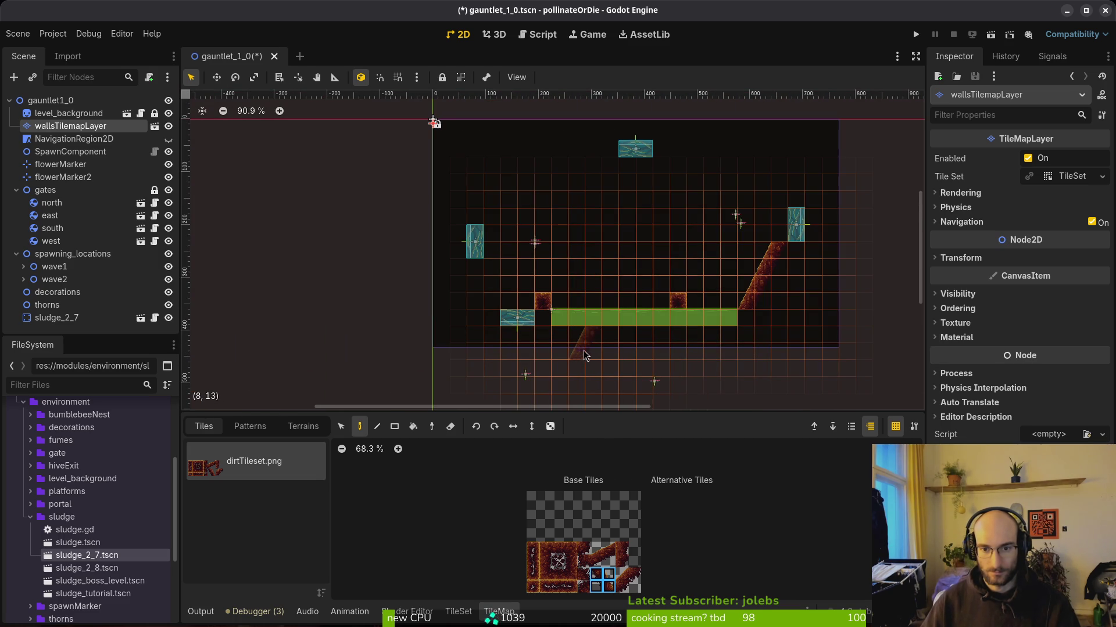
pyautogui.hscroll(-5, 636, 296)
pyautogui.scroll(3, 636, 296)
pyautogui.scroll(3, 633, 293)
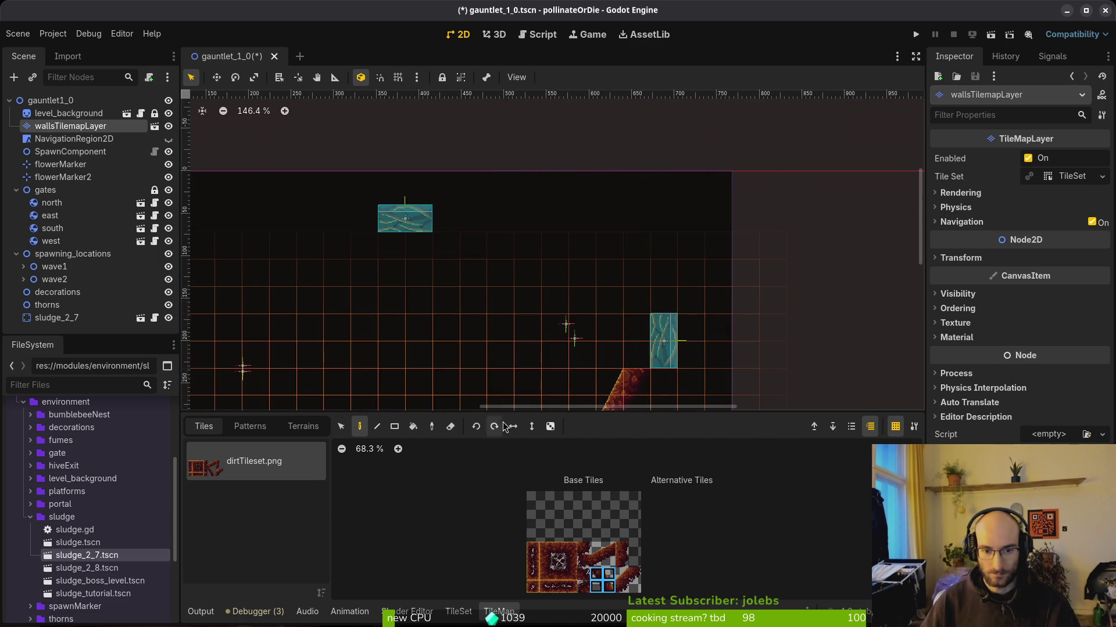
# Place a vertically flipped dirt slope tile above the east gate, toggling the eraser.
pyautogui.click(532, 430)
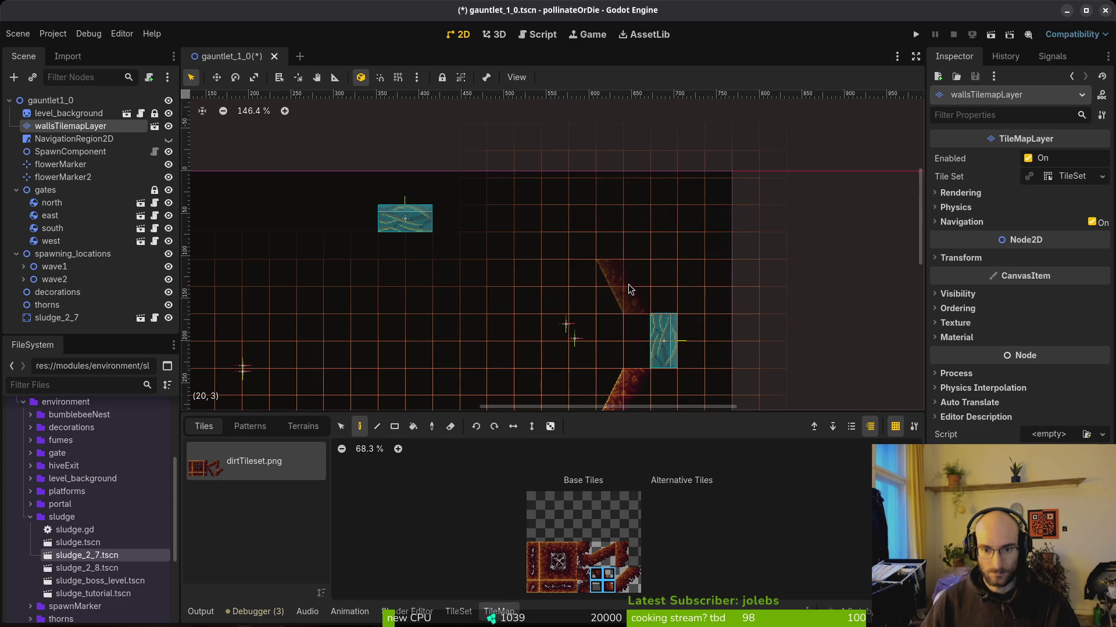
pyautogui.click(629, 289)
pyautogui.scroll(-3, 665, 247)
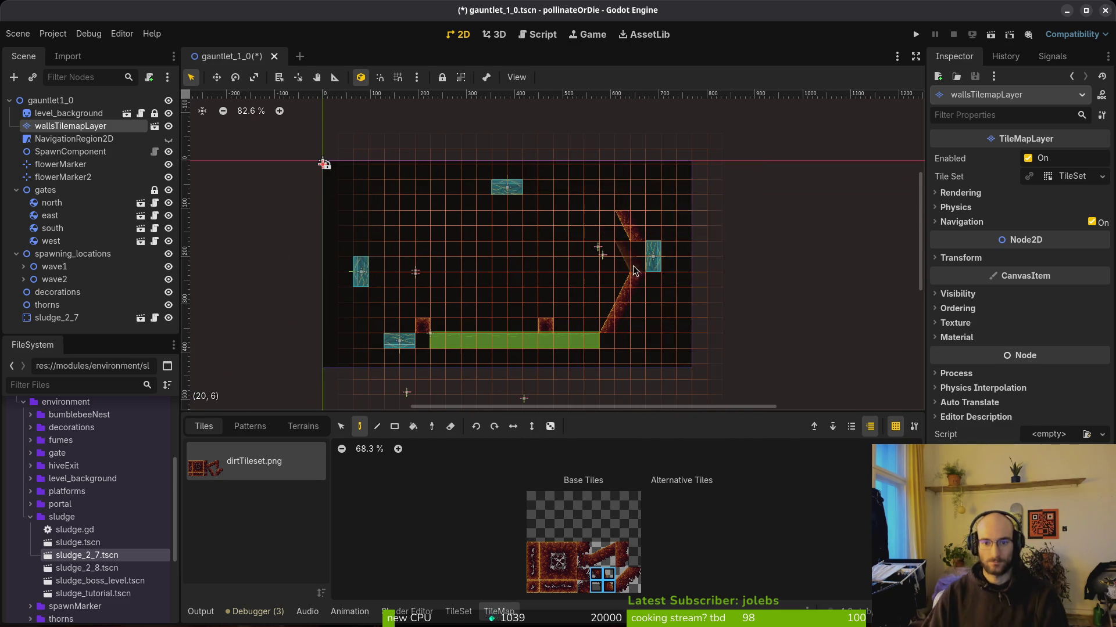
pyautogui.scroll(-2, 627, 291)
pyautogui.scroll(5, 626, 291)
pyautogui.press('e')
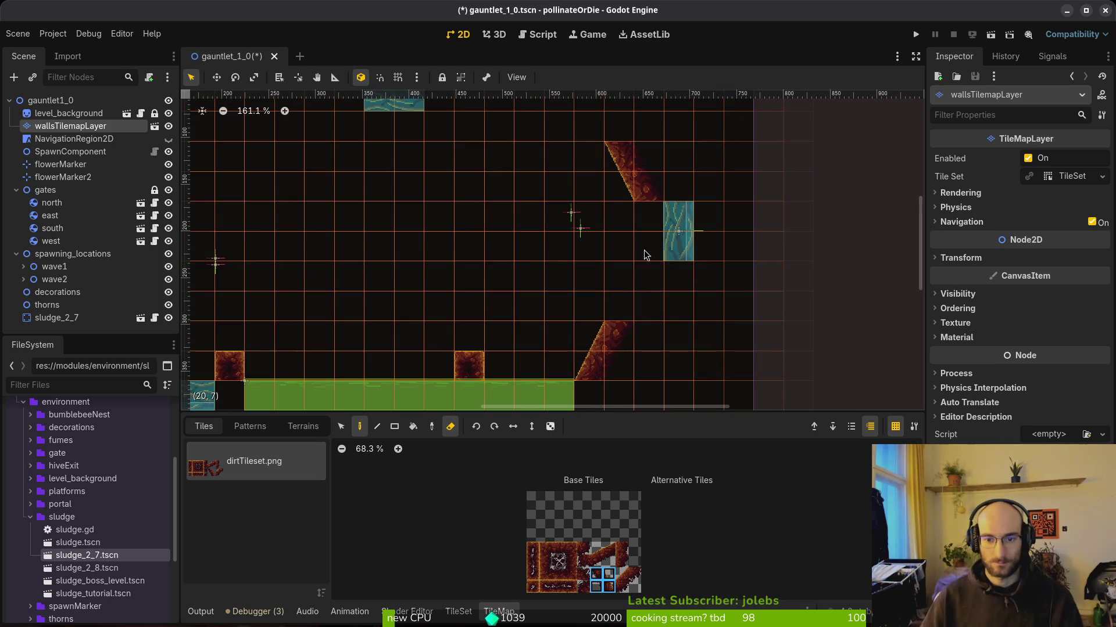
pyautogui.press('e')
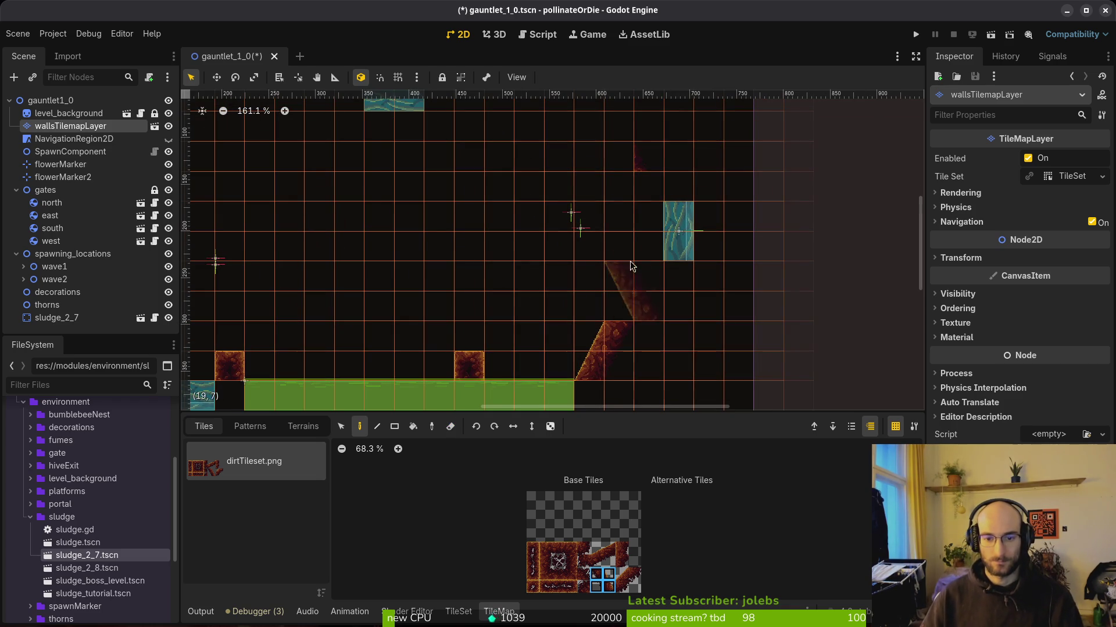
pyautogui.scroll(1, 616, 204)
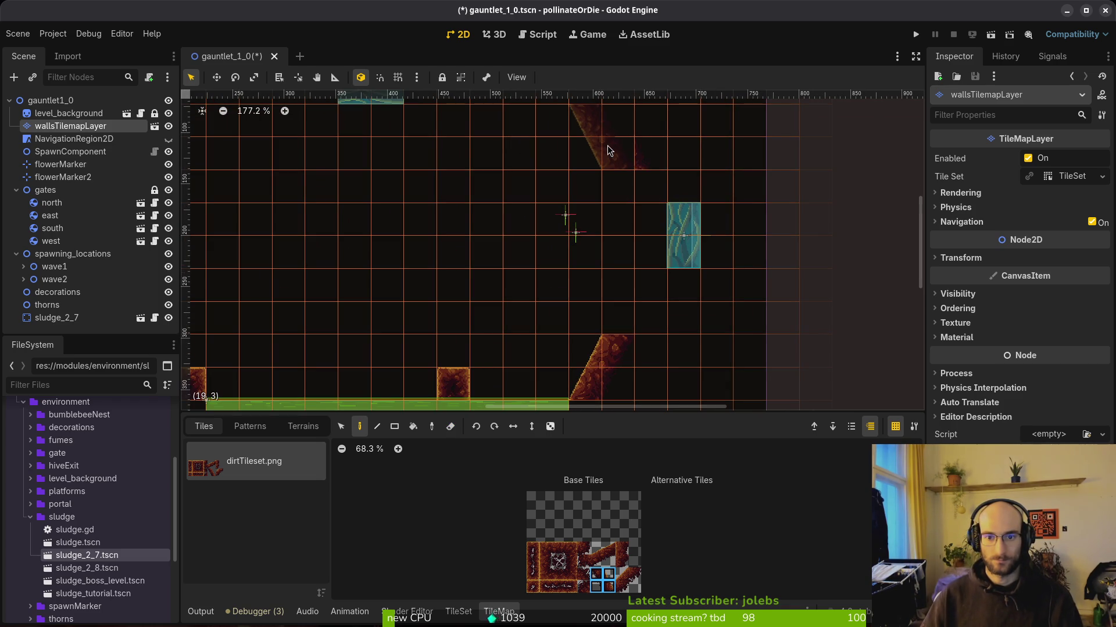
pyautogui.scroll(-5, 650, 157)
pyautogui.press('e')
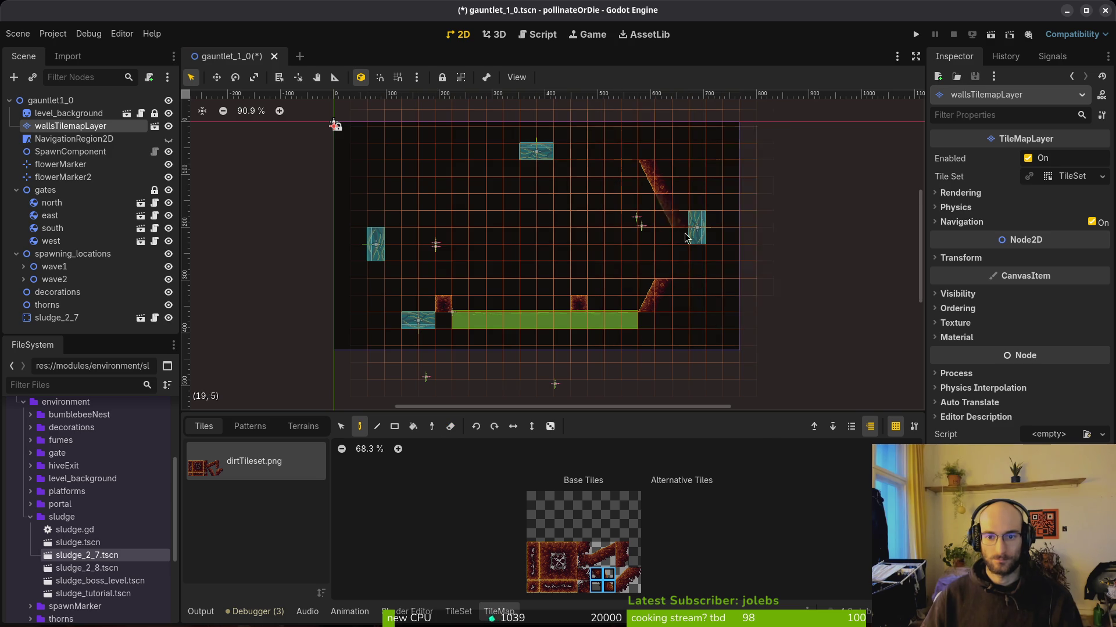
# Try moving the east gate left and up, undo the last move, and deselect it.
pyautogui.moveTo(701, 226); pyautogui.dragTo(671, 230)
pyautogui.scroll(6, 671, 231)
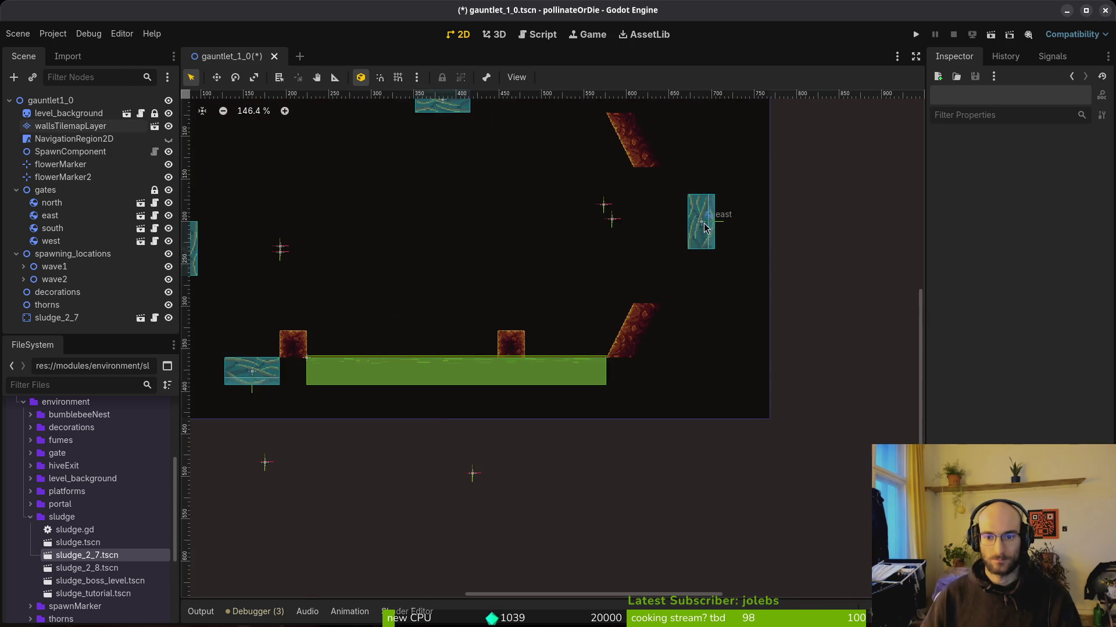
pyautogui.scroll(8, 657, 234)
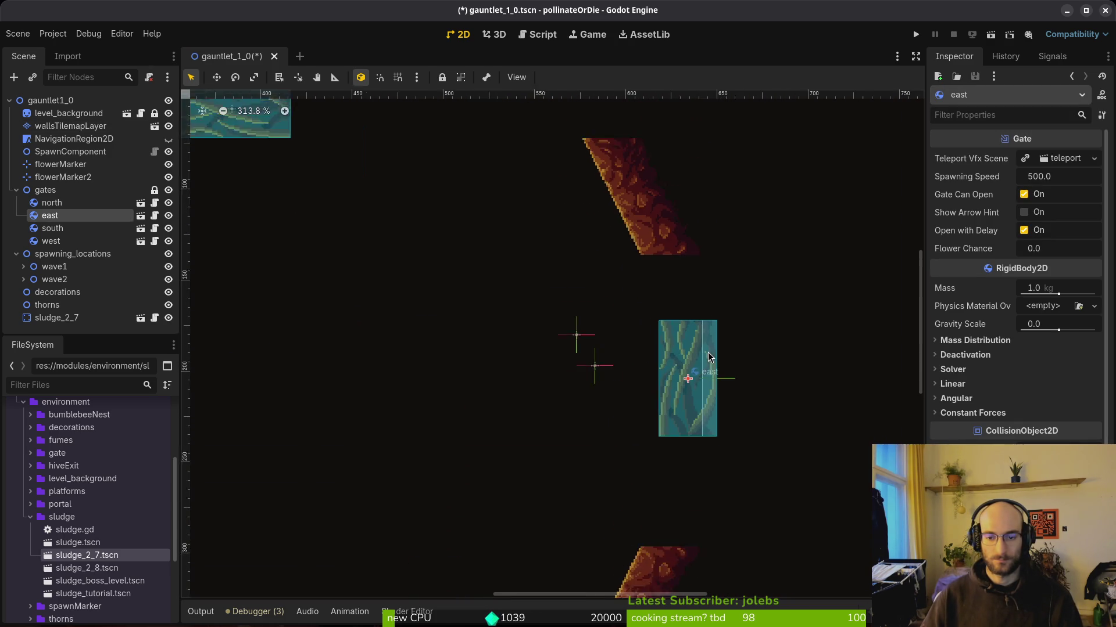
pyautogui.moveTo(708, 391)
pyautogui.mouseDown()
pyautogui.moveTo(709, 329)
pyautogui.moveTo(724, 343)
pyautogui.mouseUp()
pyautogui.hotkey('ctrl', 'z')
pyautogui.hotkey('ctrl', 'z')
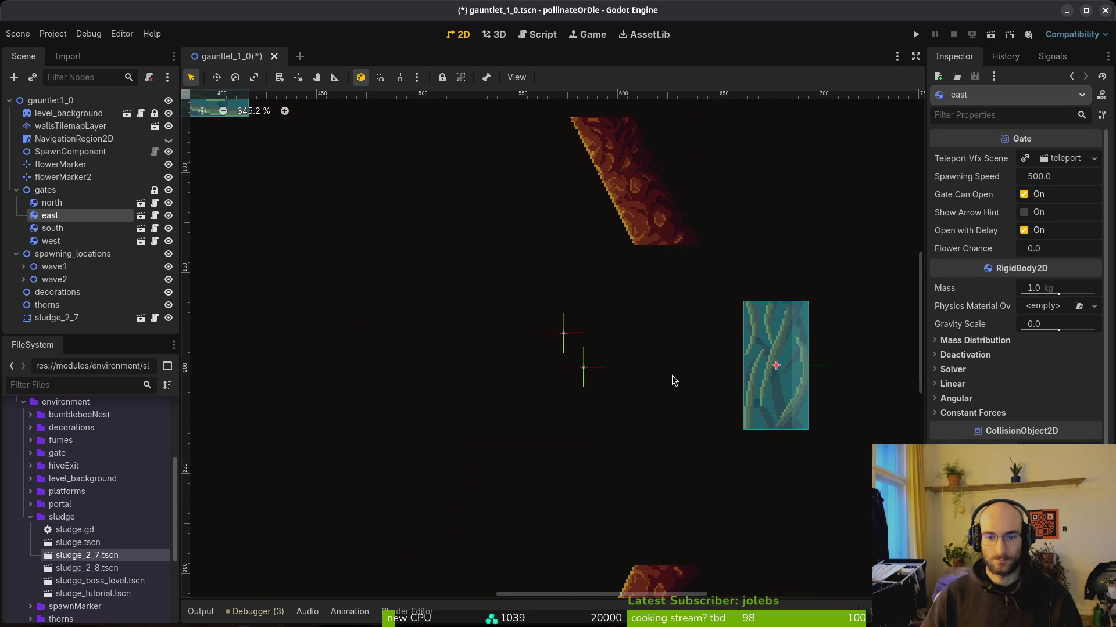
pyautogui.scroll(-5, 611, 306)
pyautogui.click(611, 307)
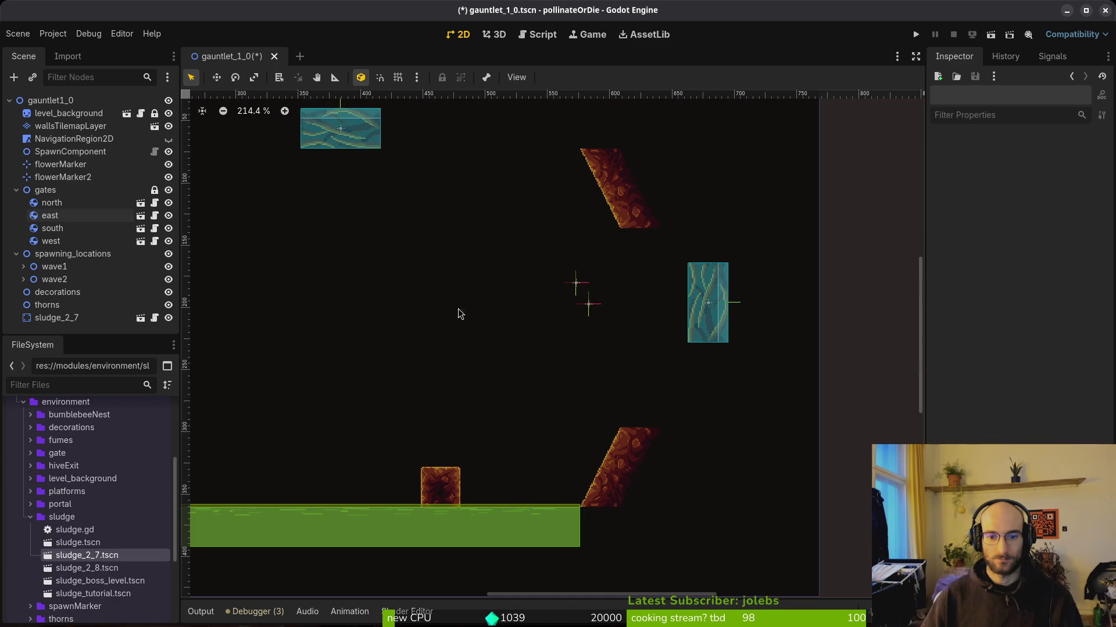
# Paint an extra dirt wall tile below the upper slope on wallsTilemapLayer, then deselect the layer.
pyautogui.click(53, 127)
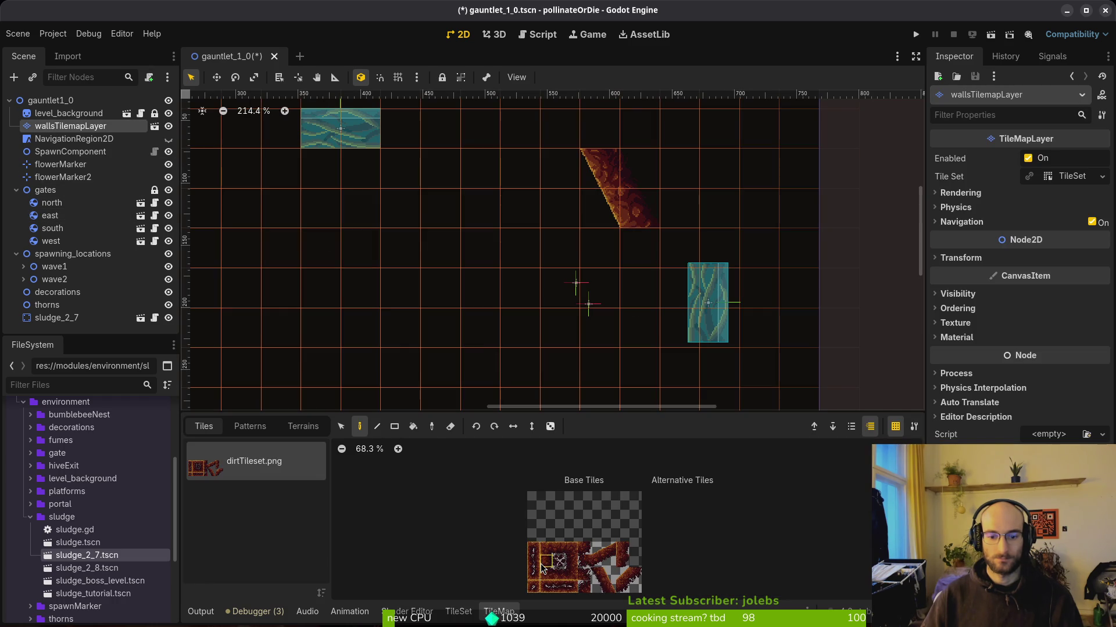
pyautogui.click(638, 248)
pyautogui.scroll(-3, 642, 287)
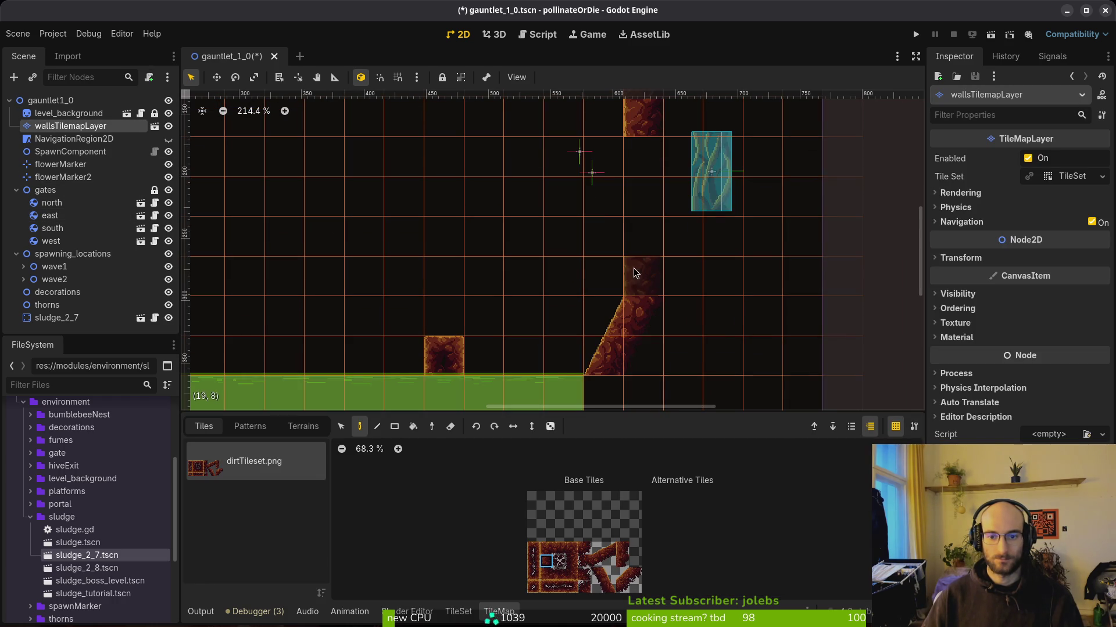
pyautogui.scroll(-6, 598, 276)
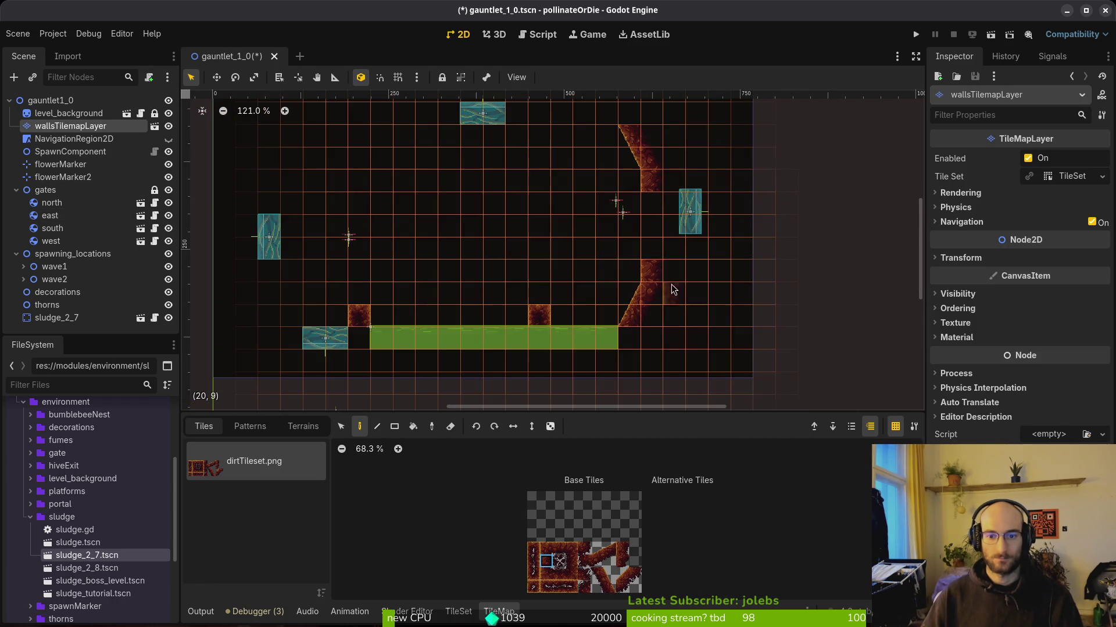
pyautogui.hscroll(-3, 595, 275)
pyautogui.scroll(1, 595, 275)
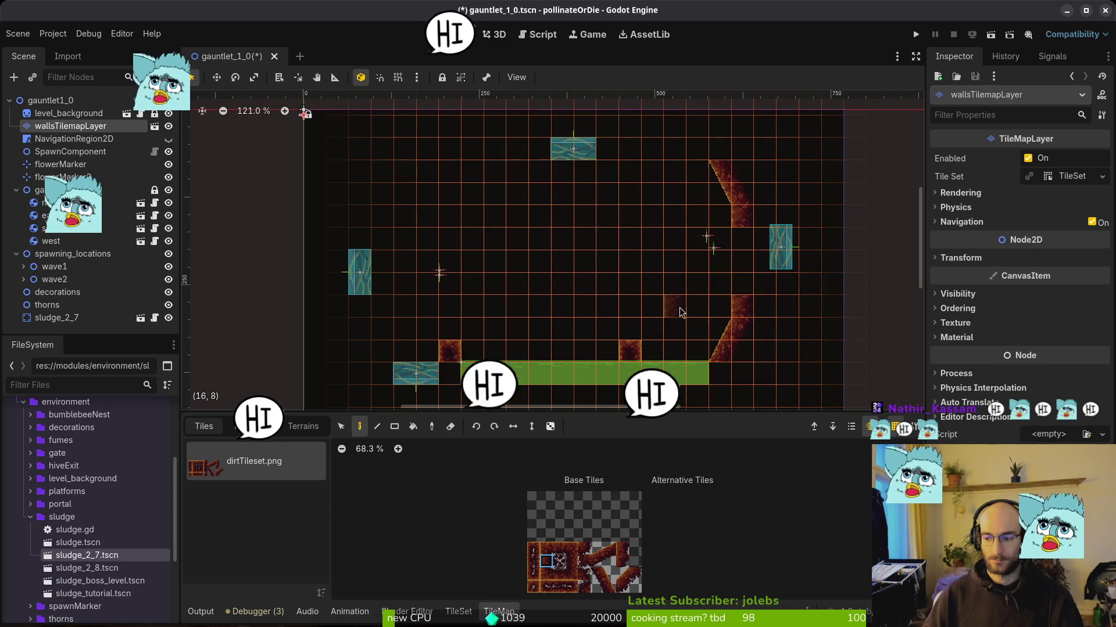
pyautogui.hscroll(5, 519, 300)
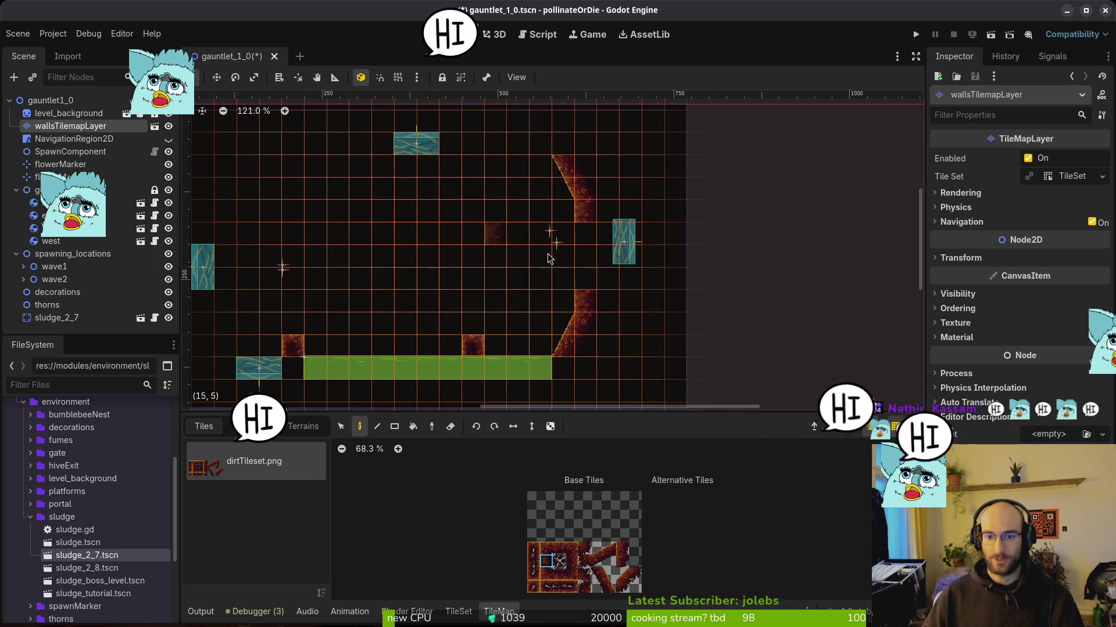
pyautogui.press('Escape')
# Select the east gate and shift it about 22 px left into the gap between the dirt slopes.
pyautogui.click(627, 254)
pyautogui.scroll(4, 616, 256)
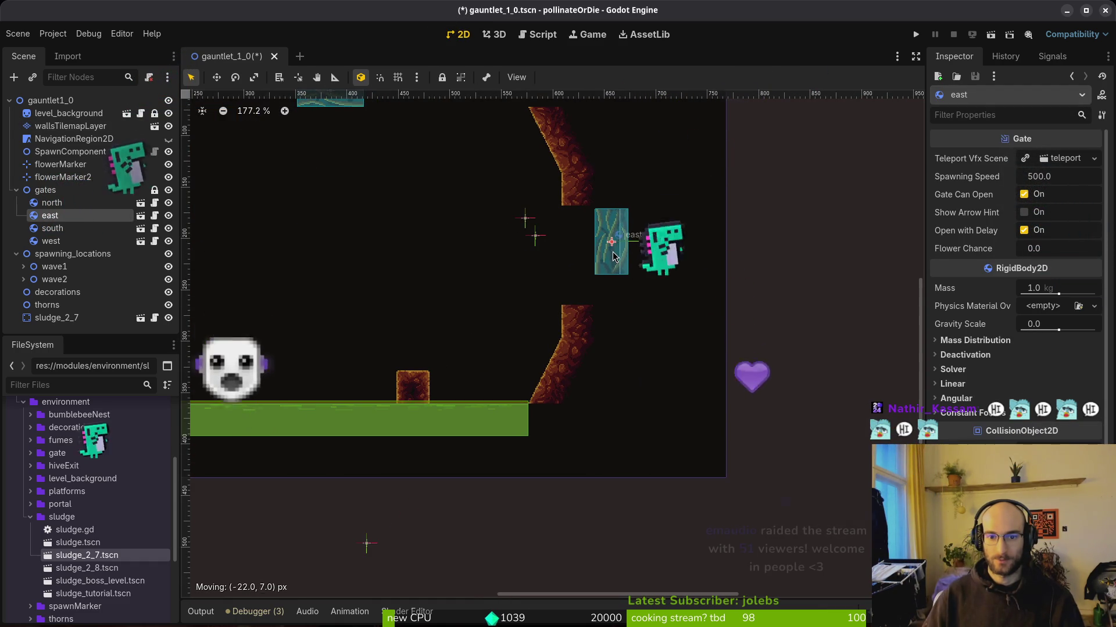
pyautogui.scroll(1, 653, 334)
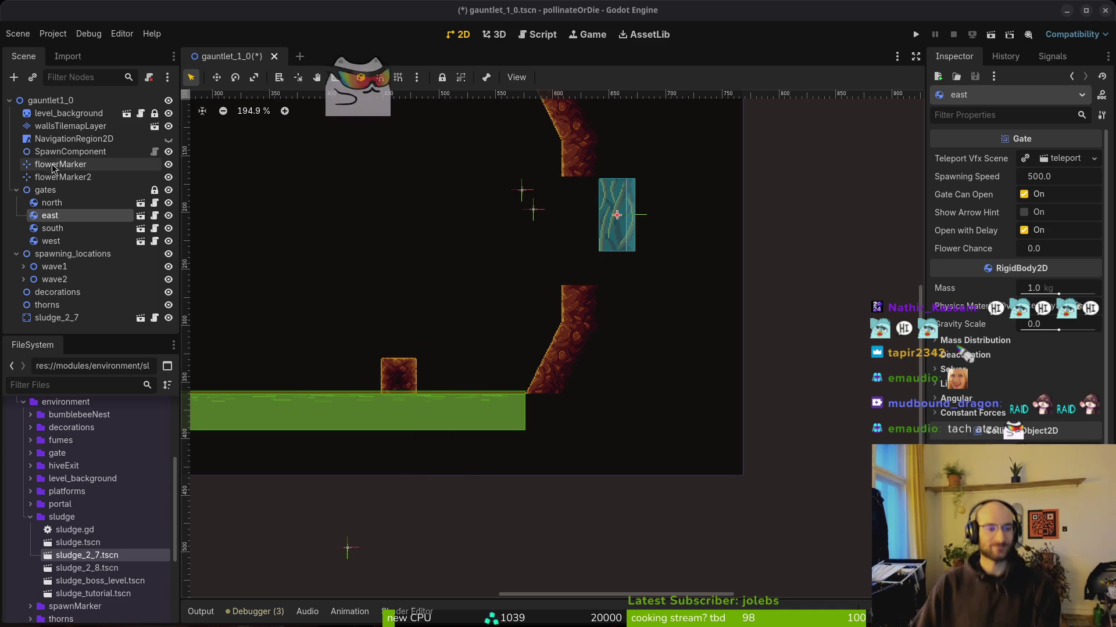
# Paint a 2x2 block of dirt slope tiles beside the east gate, then zoom out over the level.
pyautogui.click(70, 126)
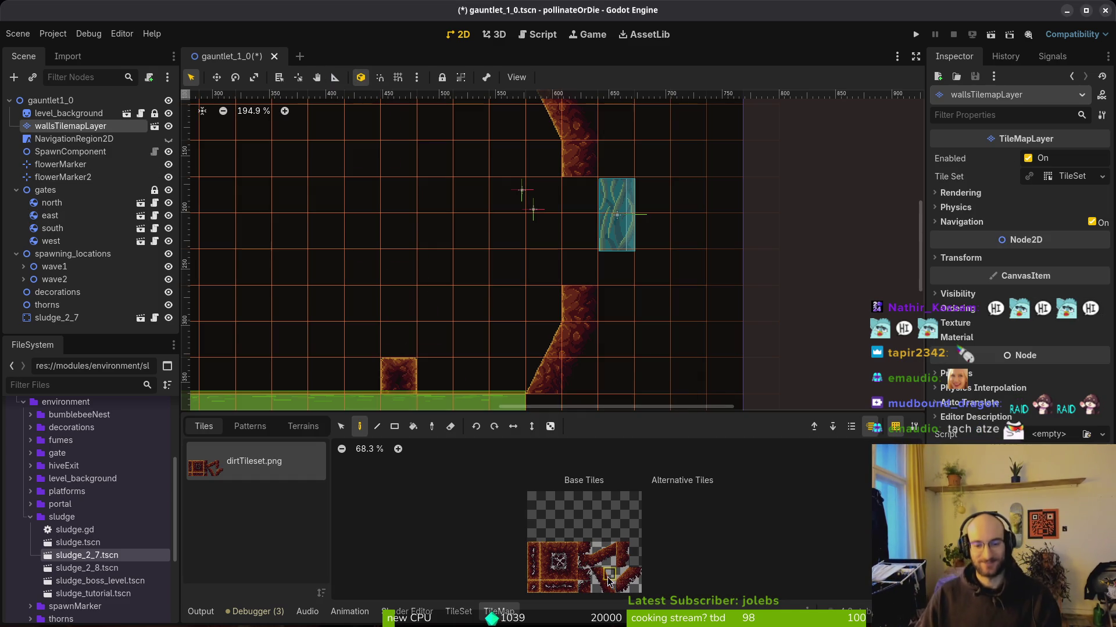
pyautogui.moveTo(606, 584); pyautogui.dragTo(609, 587)
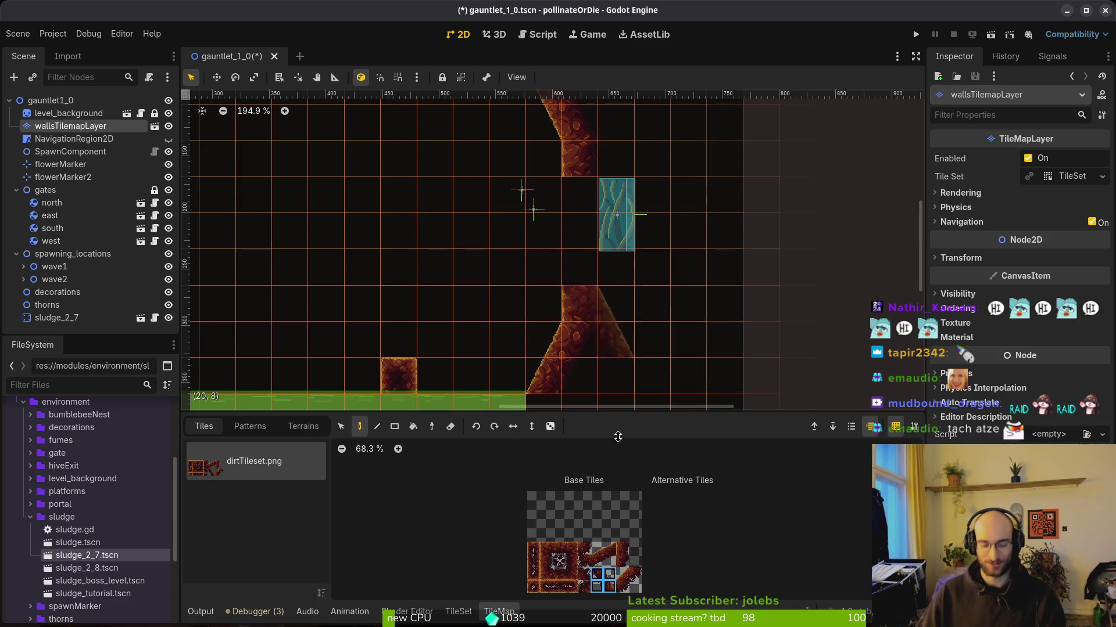
pyautogui.click(604, 280)
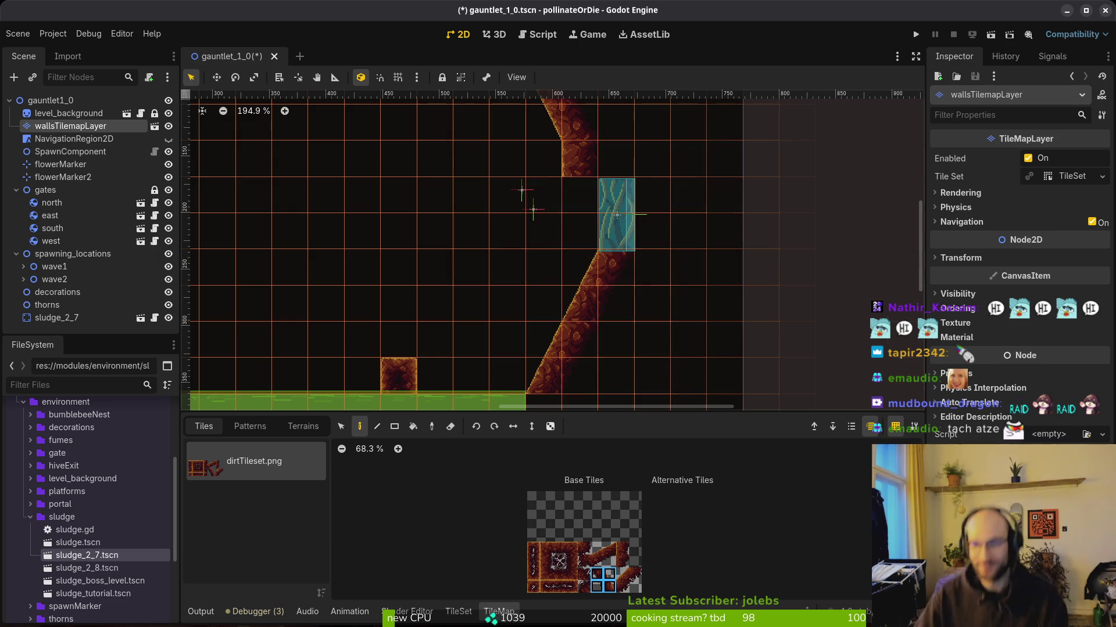
pyautogui.press('Escape')
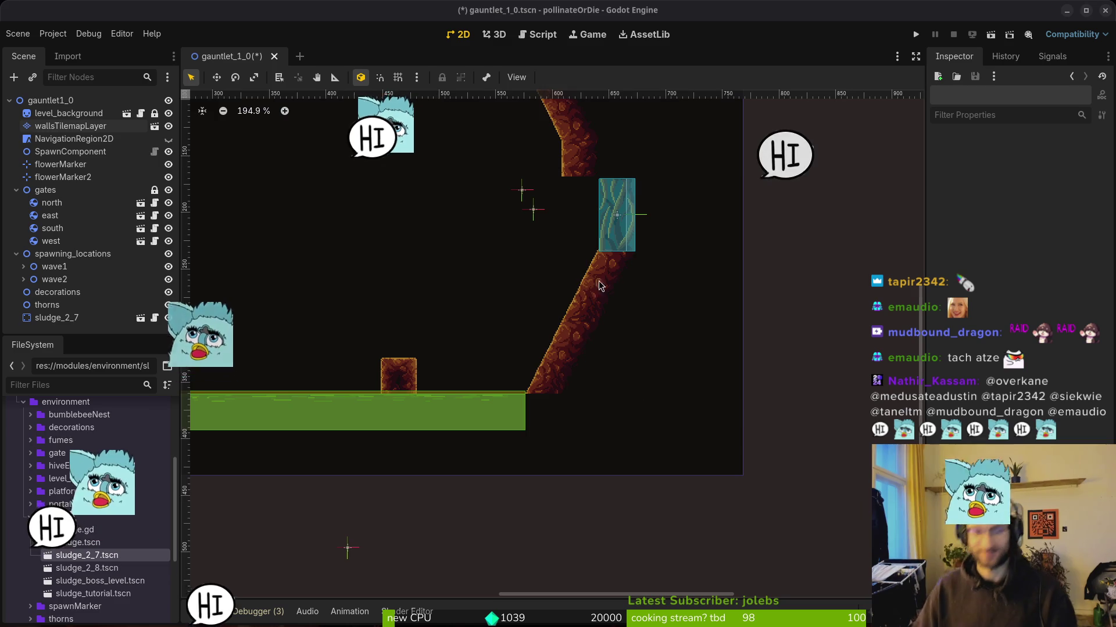
pyautogui.scroll(-3, 599, 281)
pyautogui.scroll(3, 614, 332)
pyautogui.scroll(-3, 551, 336)
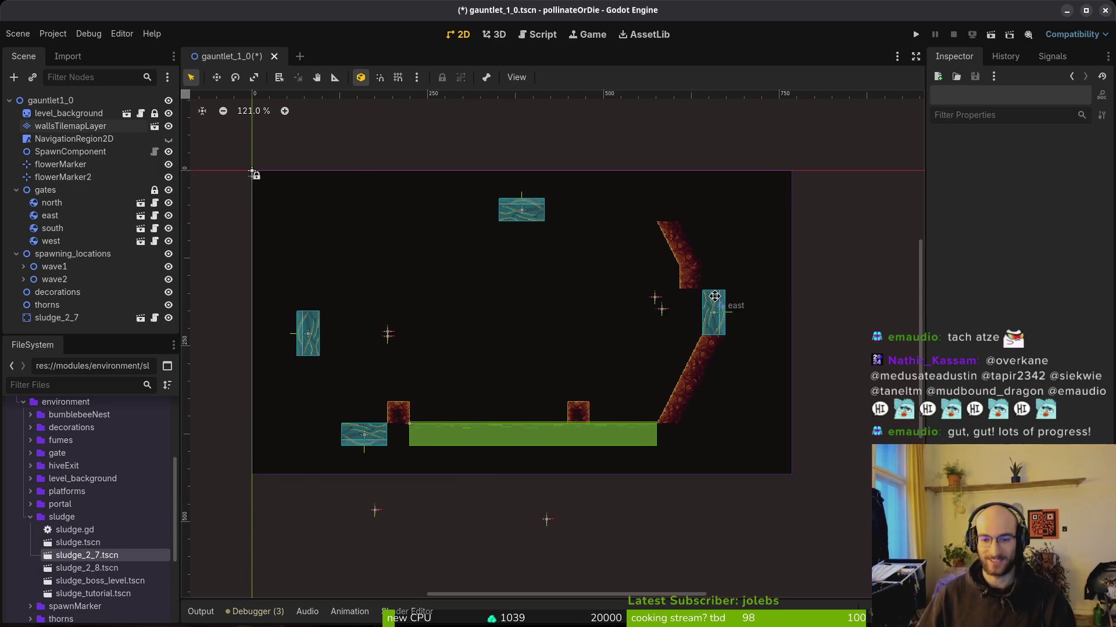
pyautogui.hscroll(5, 521, 278)
pyautogui.scroll(-1, 538, 285)
pyautogui.scroll(4, 601, 287)
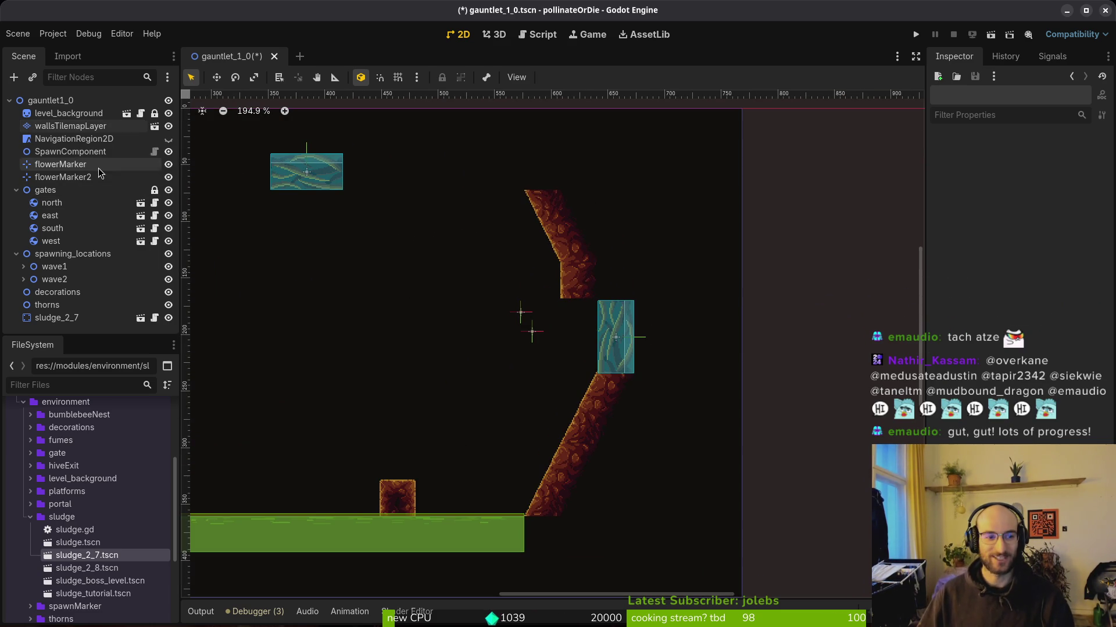
# Collapse gates and spawning_locations, then erase the stray triangular tile on wallsTilemapLayer.
pyautogui.click(16, 190)
pyautogui.click(16, 202)
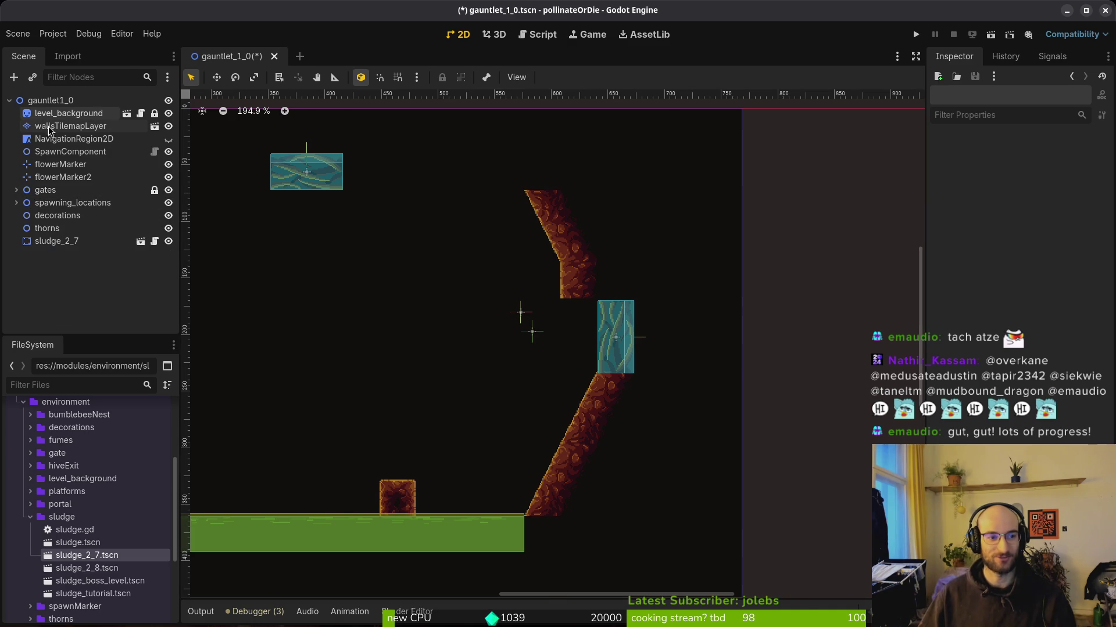
pyautogui.click(49, 126)
pyautogui.moveTo(602, 321); pyautogui.dragTo(579, 273)
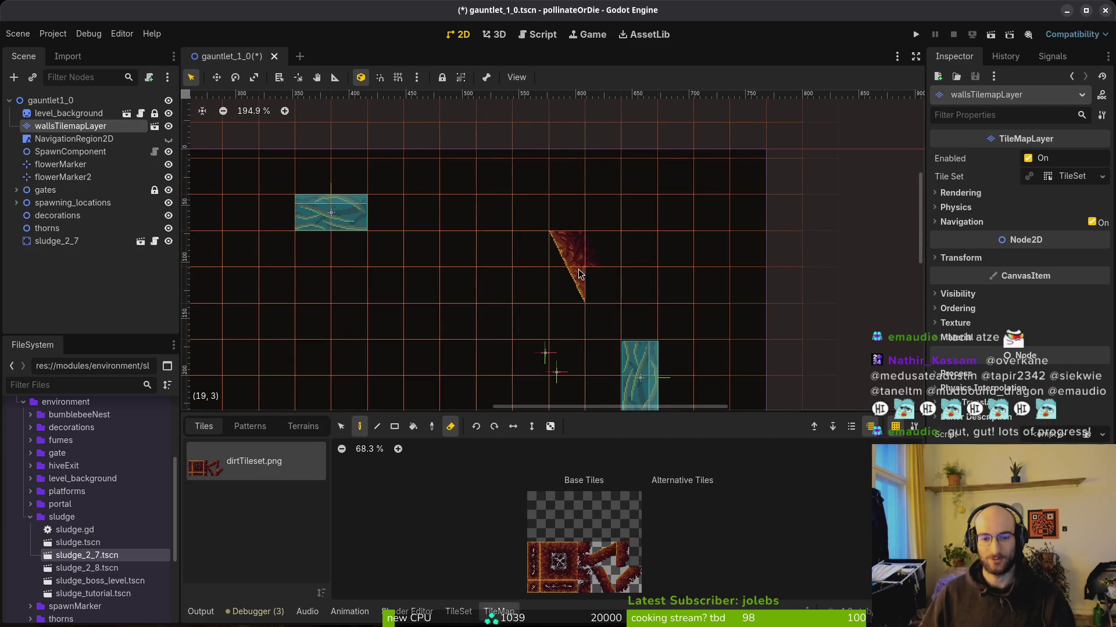
pyautogui.click(580, 273)
pyautogui.scroll(-3, 659, 289)
pyautogui.press('Escape')
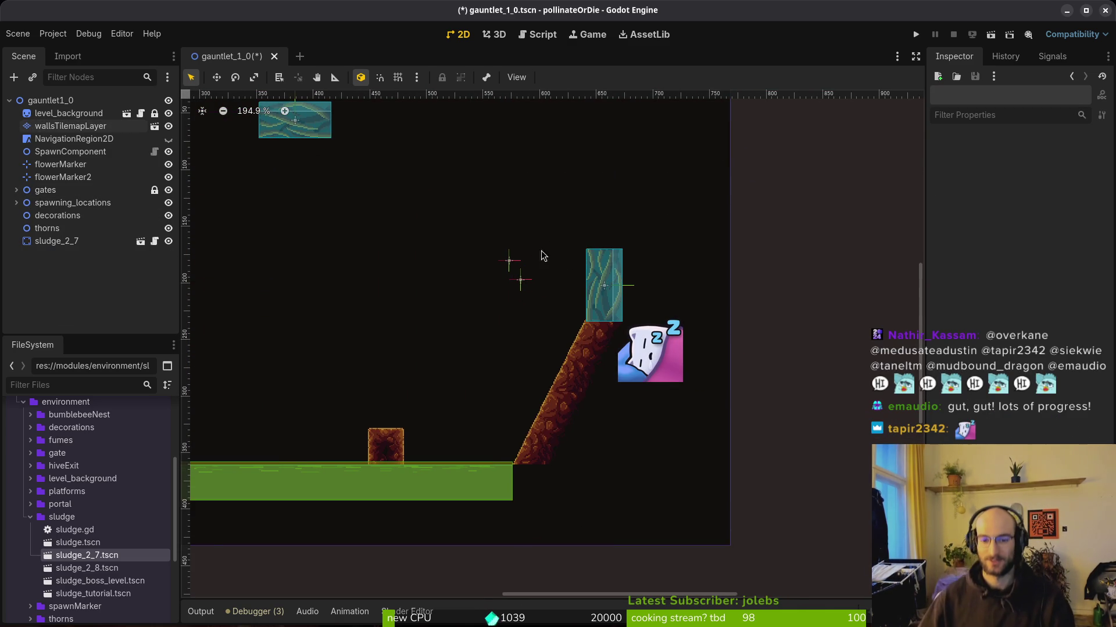
# Move the east gate onto the top of the slope.
pyautogui.scroll(5, 543, 255)
pyautogui.moveTo(595, 298)
pyautogui.mouseDown()
pyautogui.moveTo(615, 261)
pyautogui.moveTo(582, 302)
pyautogui.mouseUp()
pyautogui.scroll(3, 589, 305)
pyautogui.scroll(2, 587, 300)
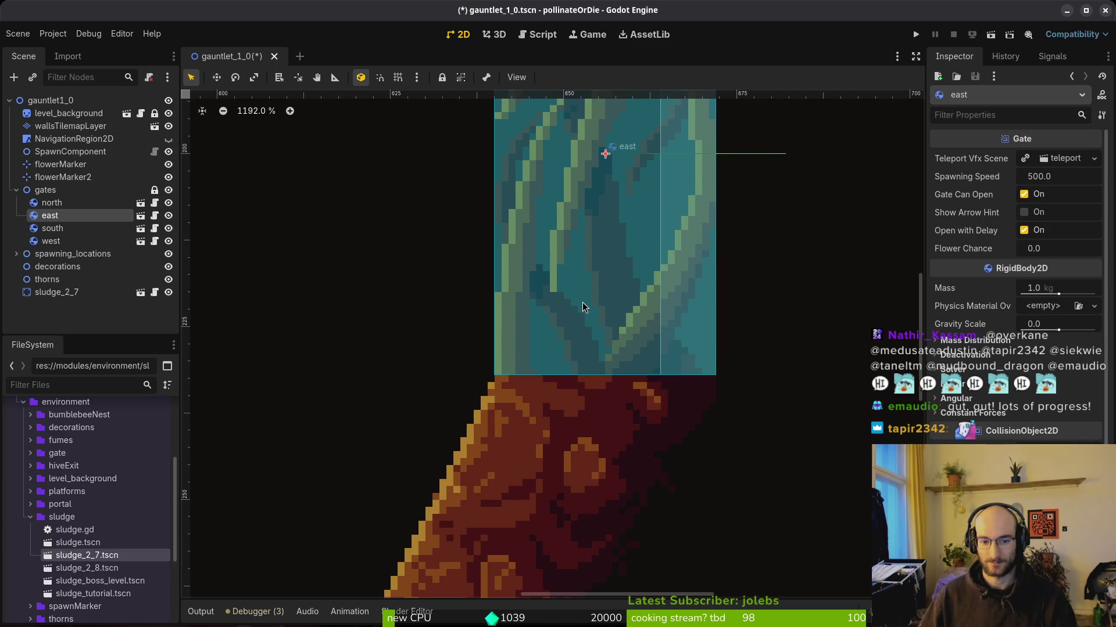
pyautogui.scroll(-8, 582, 302)
# Save the gauntlet_1_0 scene.
pyautogui.press('Escape')
pyautogui.hotkey('ctrl', 's')
pyautogui.scroll(-6, 601, 291)
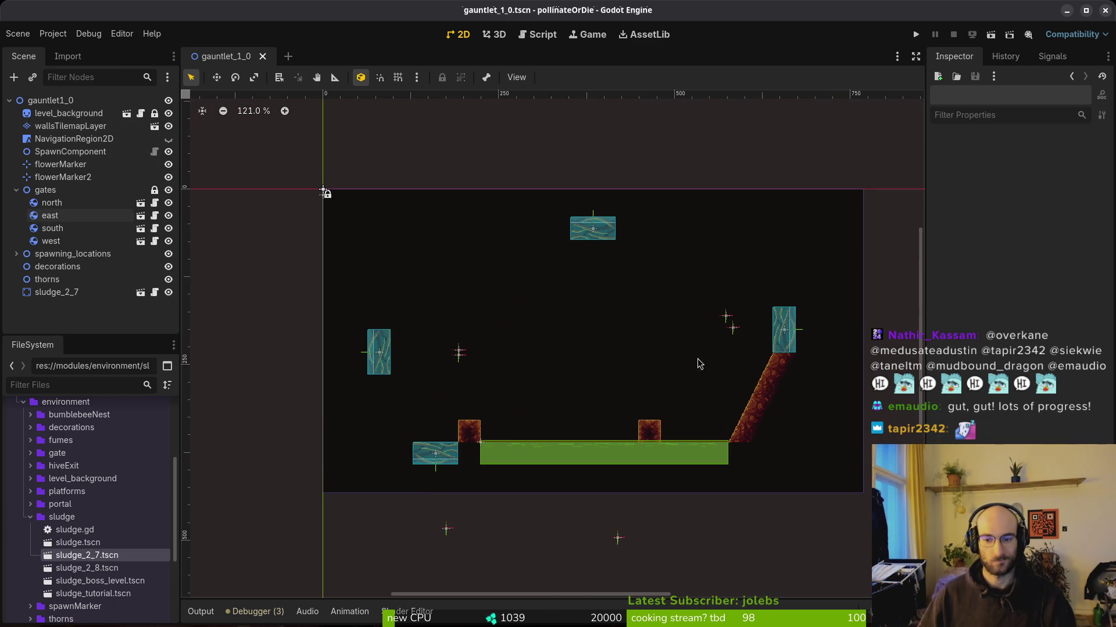
# Recentre the level and inspect the dirt block, slope tiles and sludge_2_7 pool.
pyautogui.moveTo(726, 433); pyautogui.dragTo(641, 389)
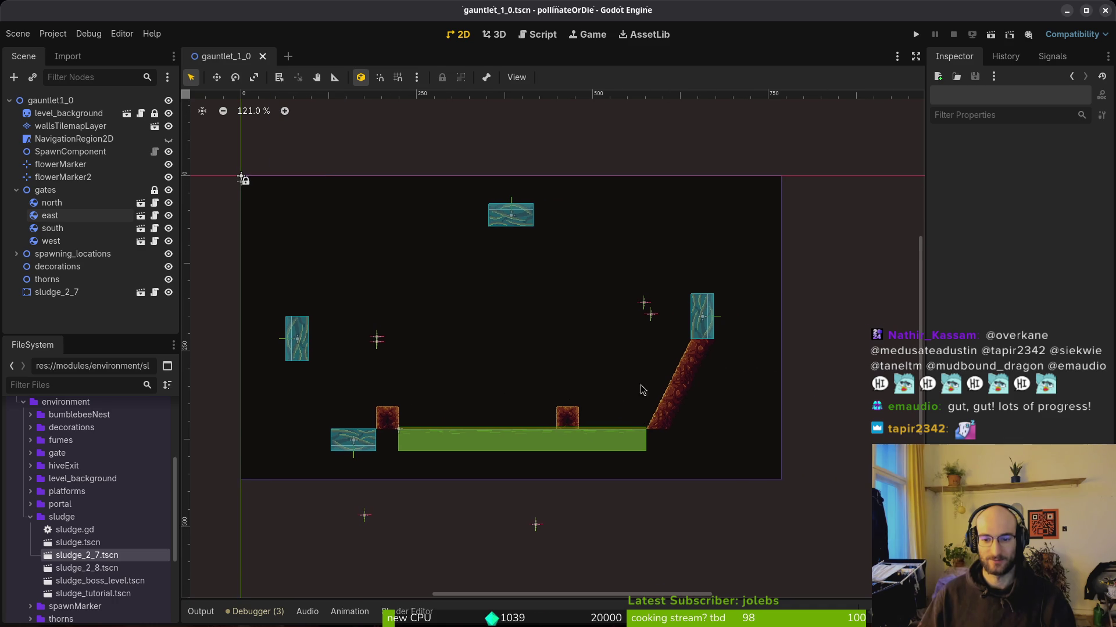
pyautogui.moveTo(552, 373); pyautogui.dragTo(570, 372)
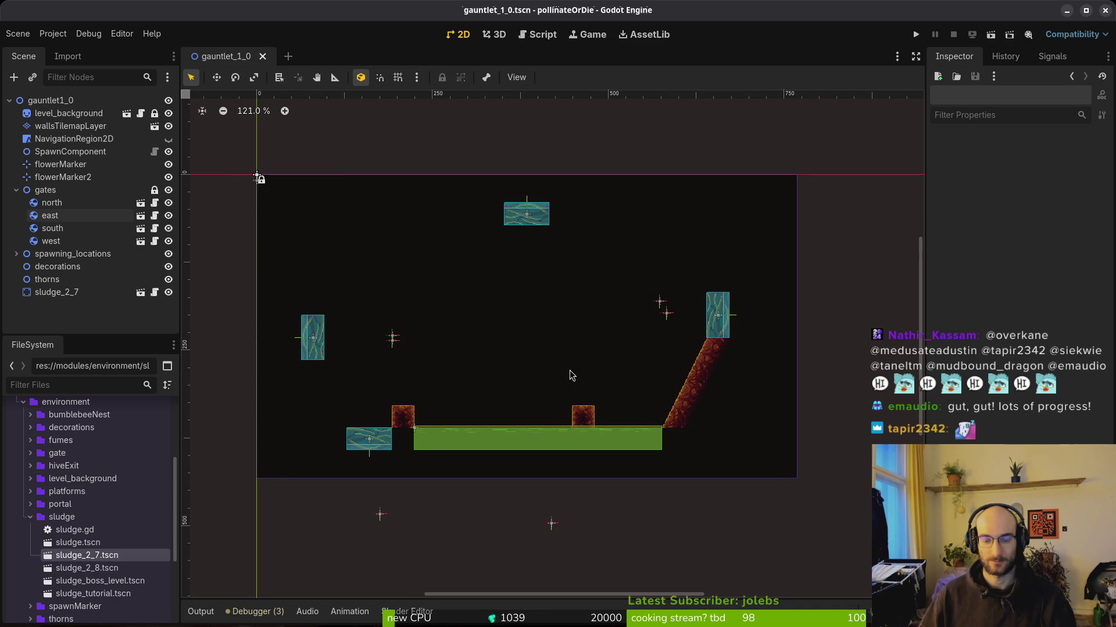
pyautogui.click(77, 127)
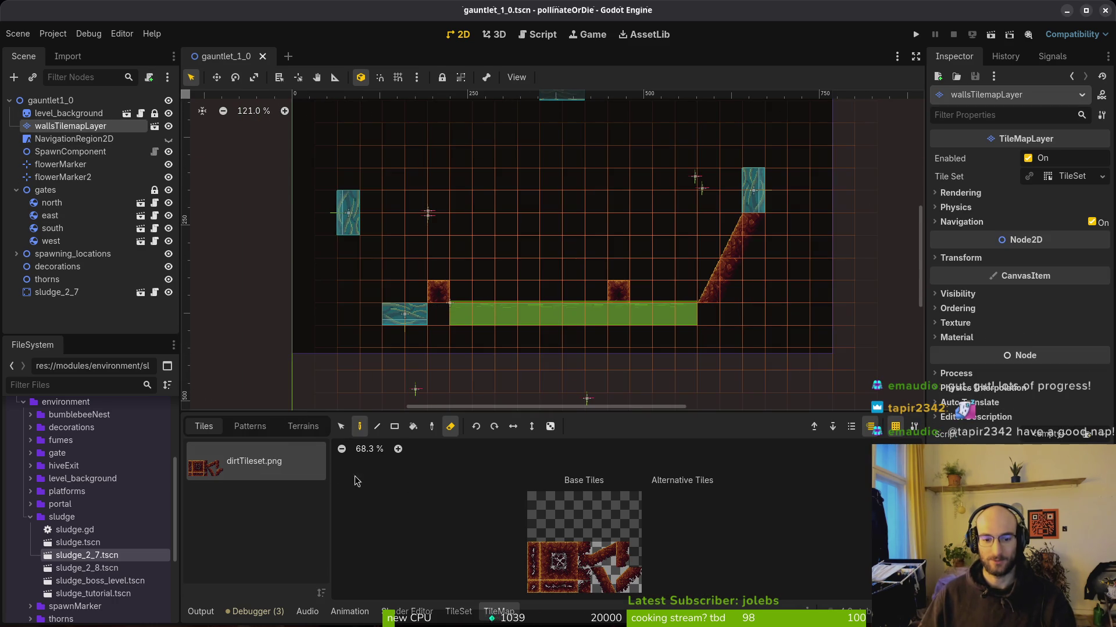
pyautogui.scroll(-2, 454, 312)
pyautogui.moveTo(543, 250); pyautogui.dragTo(674, 320)
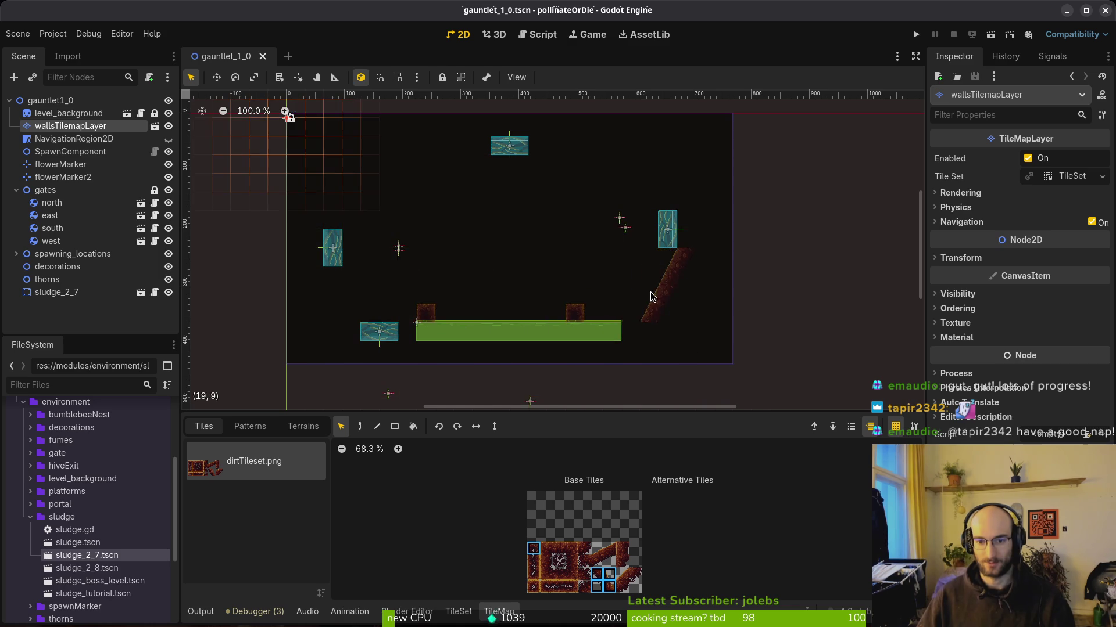
pyautogui.scroll(9, 613, 334)
pyautogui.click(616, 334)
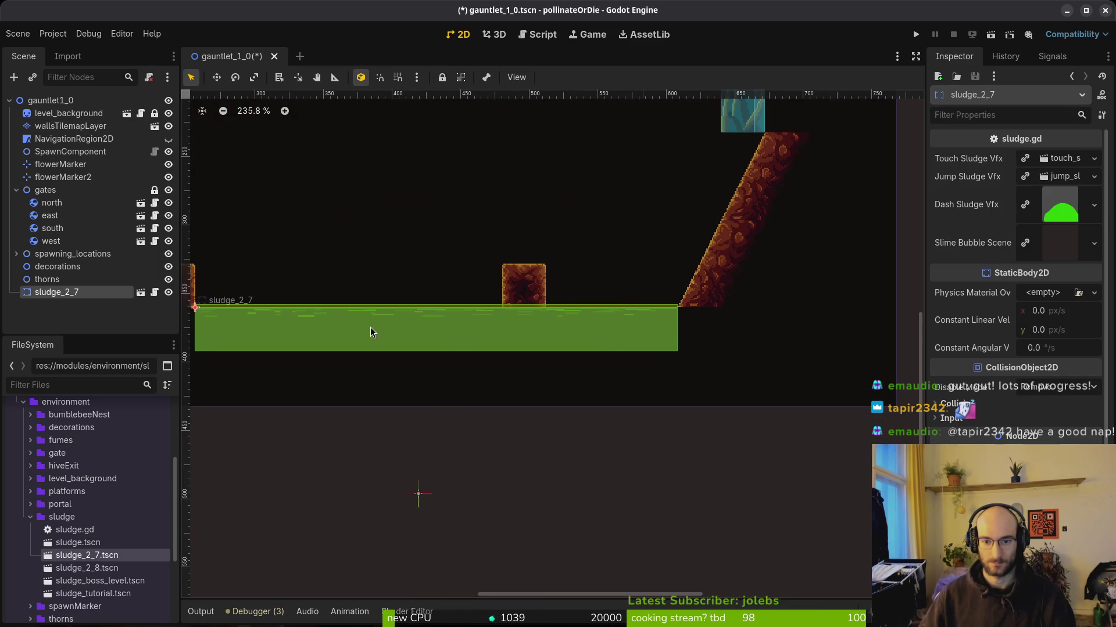
pyautogui.click(69, 126)
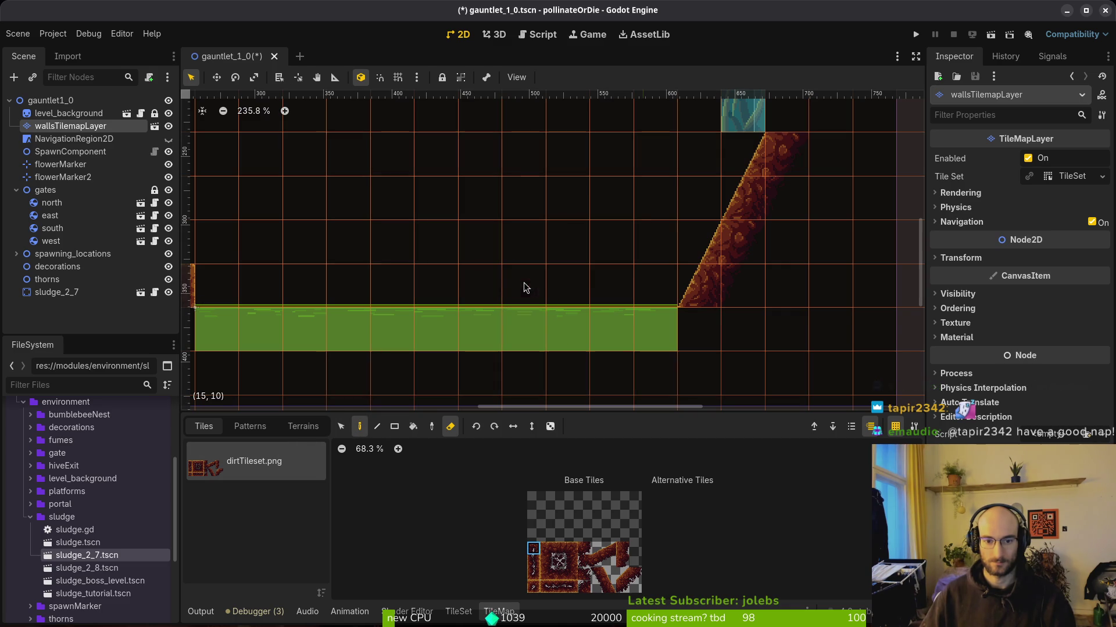
pyautogui.click(591, 278)
pyautogui.scroll(-5, 575, 251)
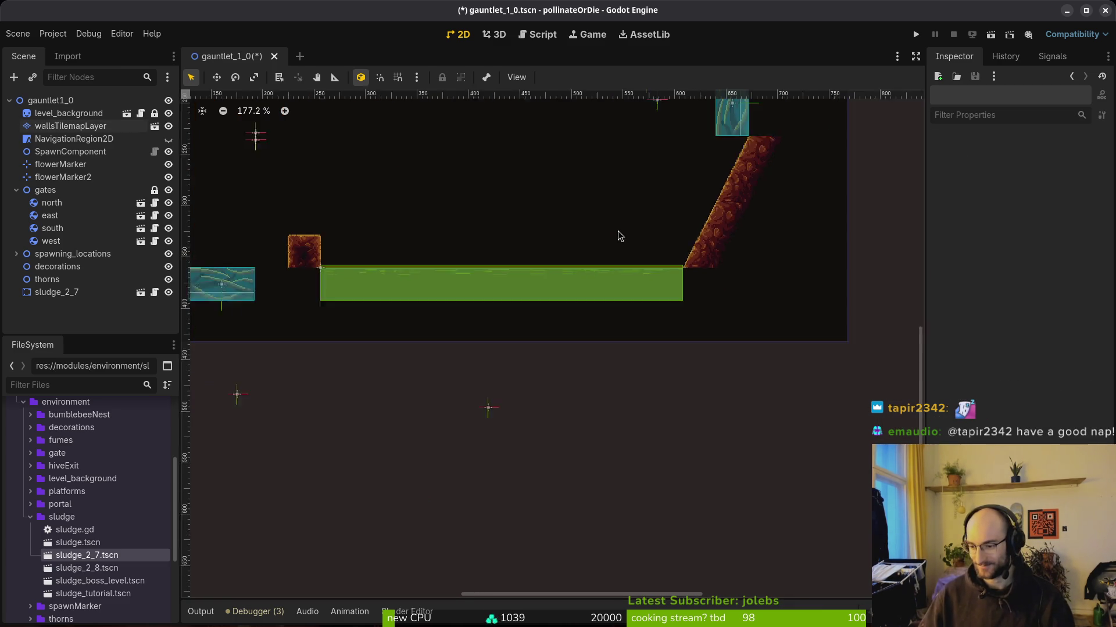
# Shift the south gate about 34 px right, beside the dirt block.
pyautogui.moveTo(650, 217); pyautogui.dragTo(704, 237)
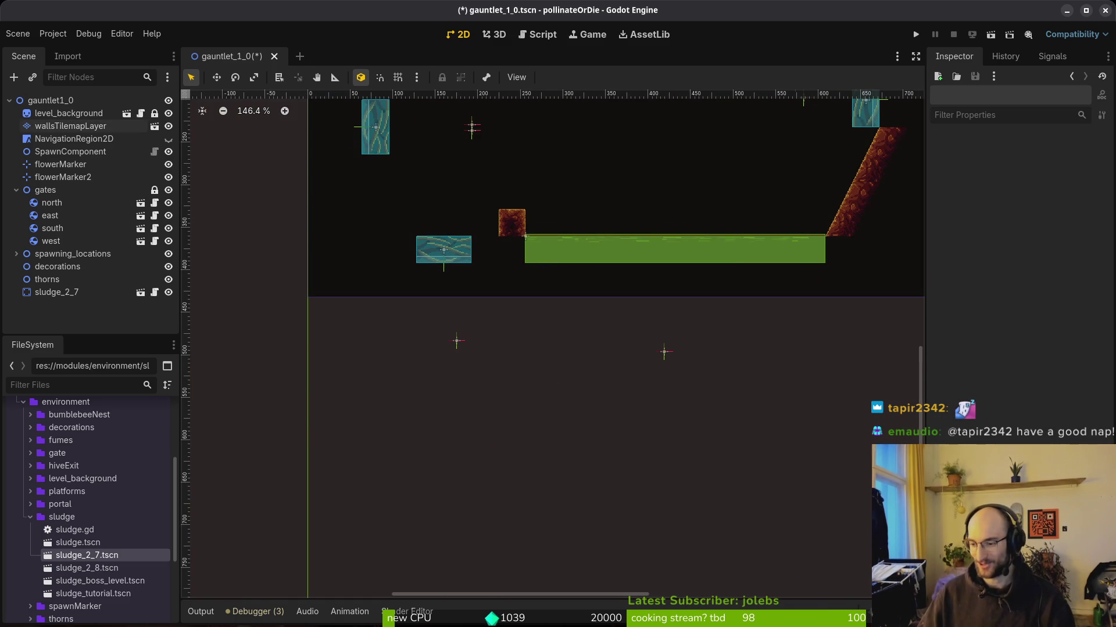
pyautogui.moveTo(689, 228); pyautogui.dragTo(611, 310)
pyautogui.scroll(11, 404, 332)
pyautogui.moveTo(429, 341); pyautogui.dragTo(511, 343)
pyautogui.scroll(8, 511, 346)
pyautogui.scroll(-7, 480, 323)
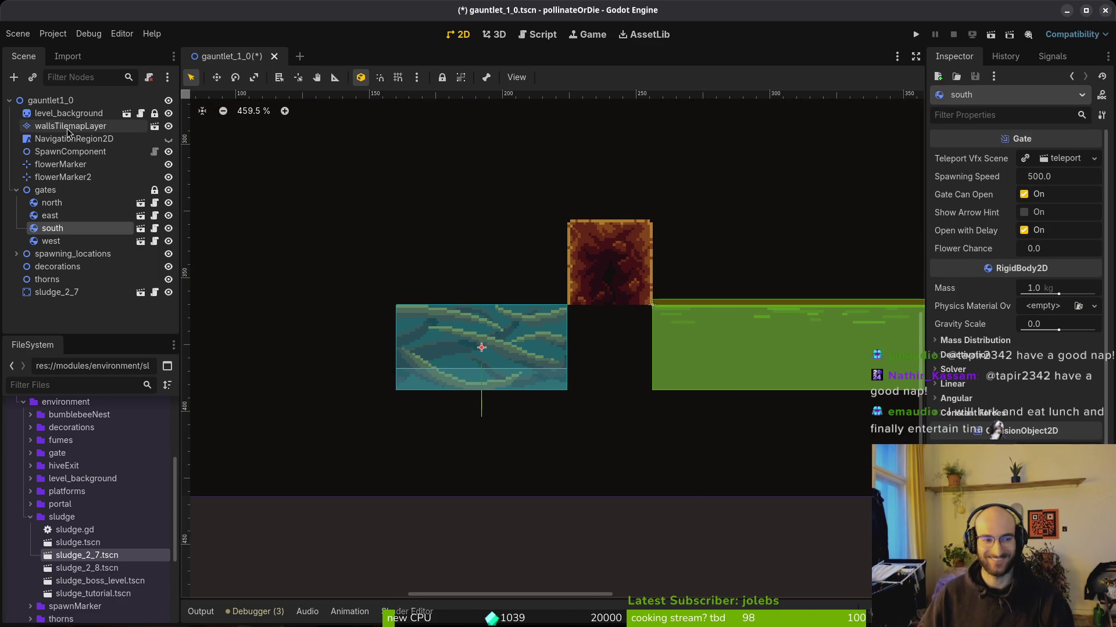
# Paint one dirt tile below the block left of sludge_2_7, then zoom out to check.
pyautogui.click(68, 128)
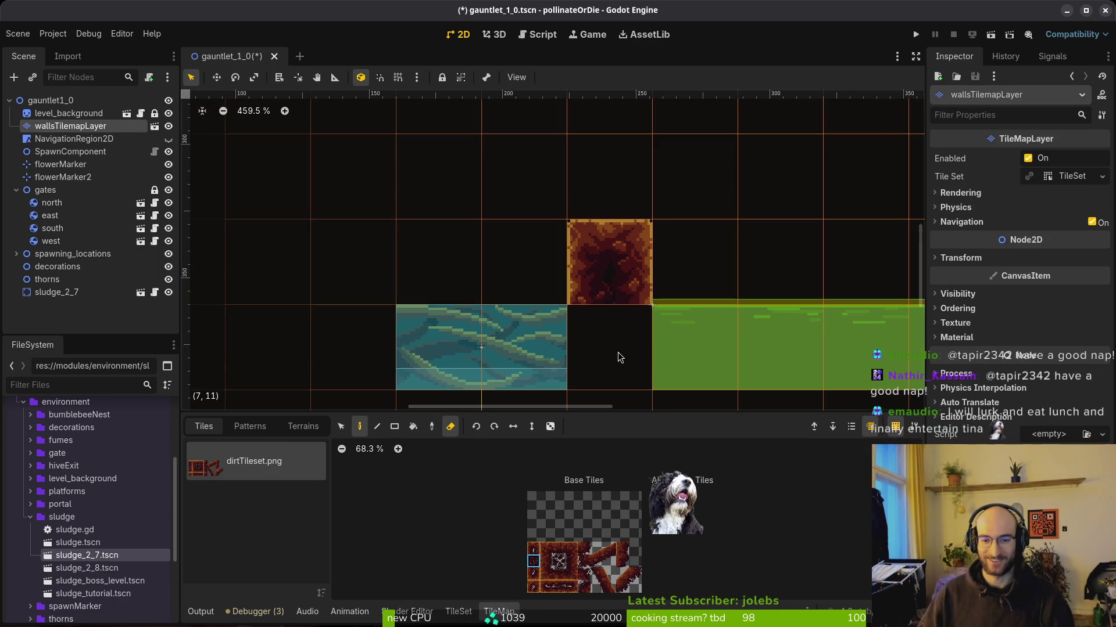
pyautogui.click(617, 322)
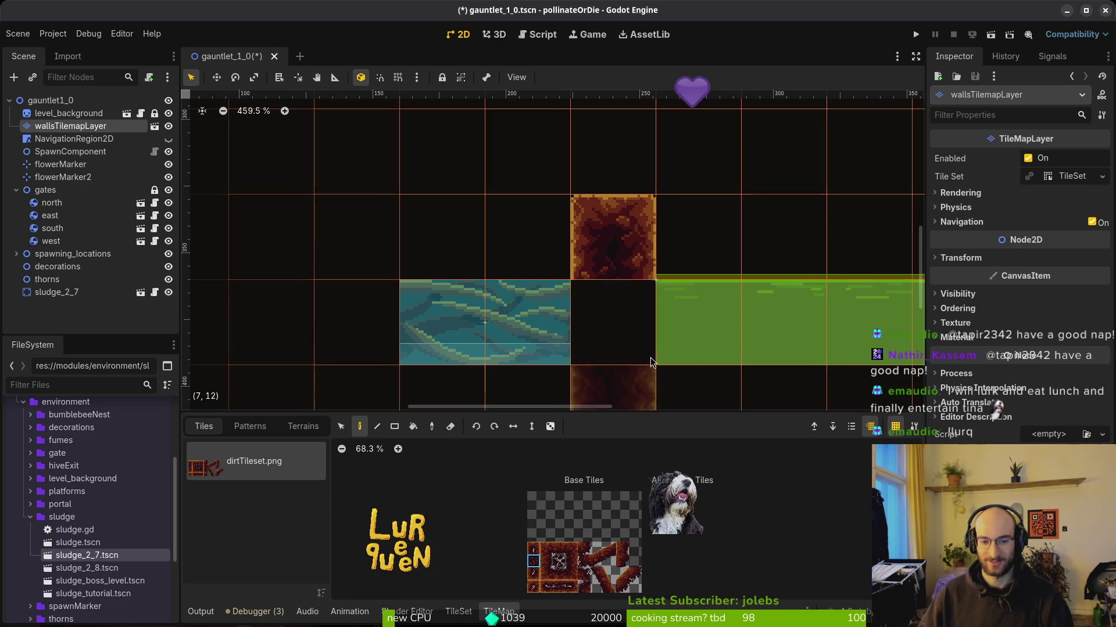
pyautogui.scroll(-2, 639, 314)
pyautogui.hscroll(2, 639, 313)
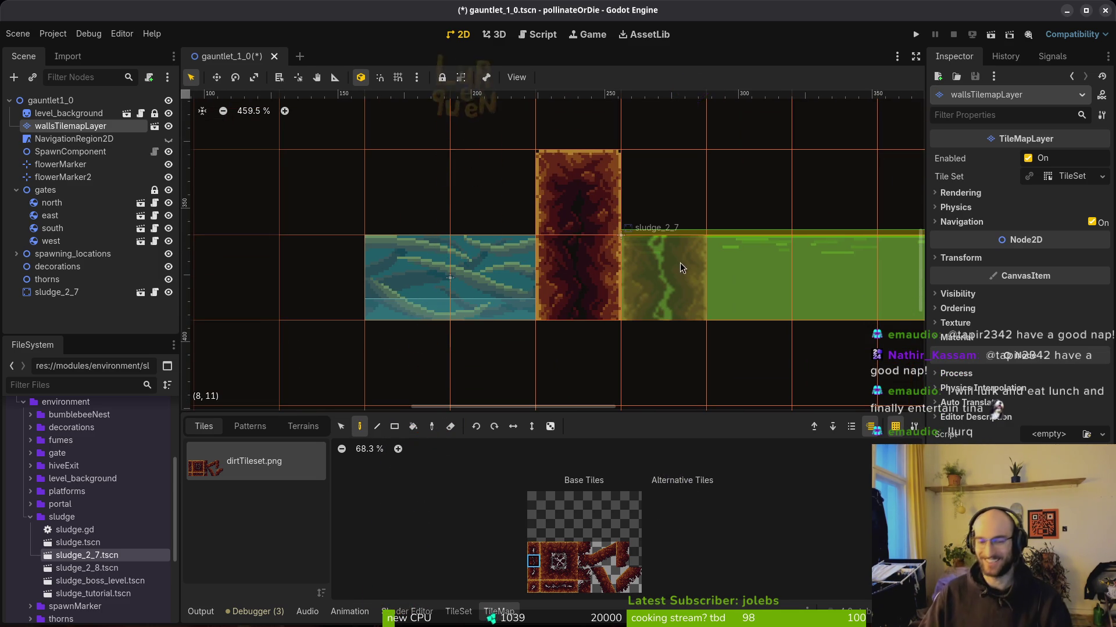
pyautogui.scroll(-6, 680, 262)
pyautogui.scroll(-10, 516, 297)
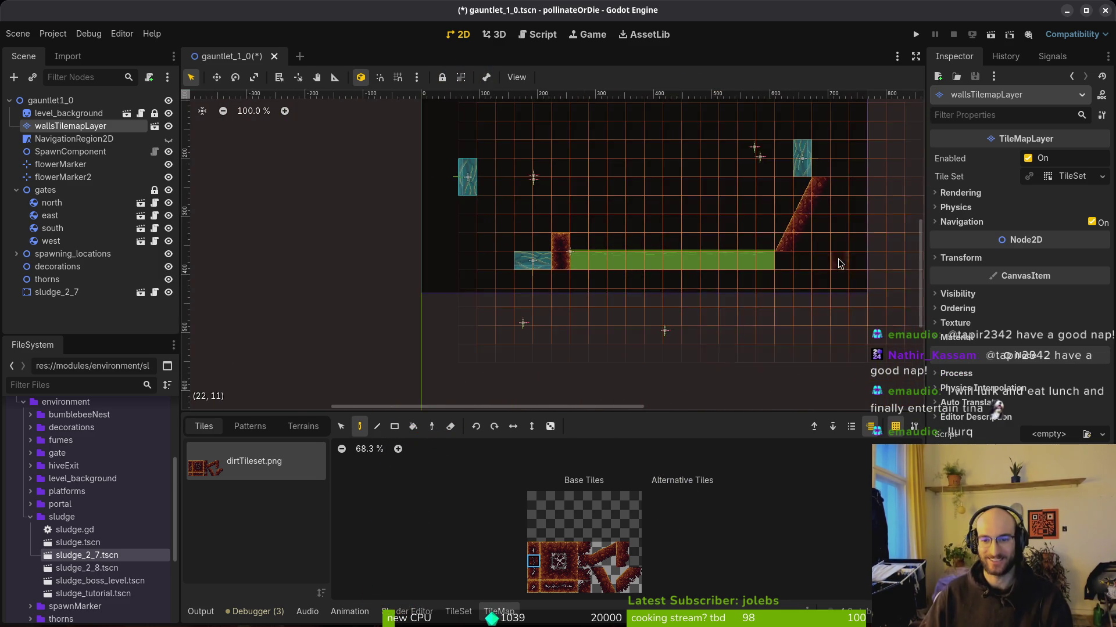
pyautogui.click(521, 329)
pyautogui.scroll(6, 570, 270)
# Pick a dirt slope tile on wallsTilemapLayer and paint the slope beside the sludge.
pyautogui.hscroll(3, 505, 283)
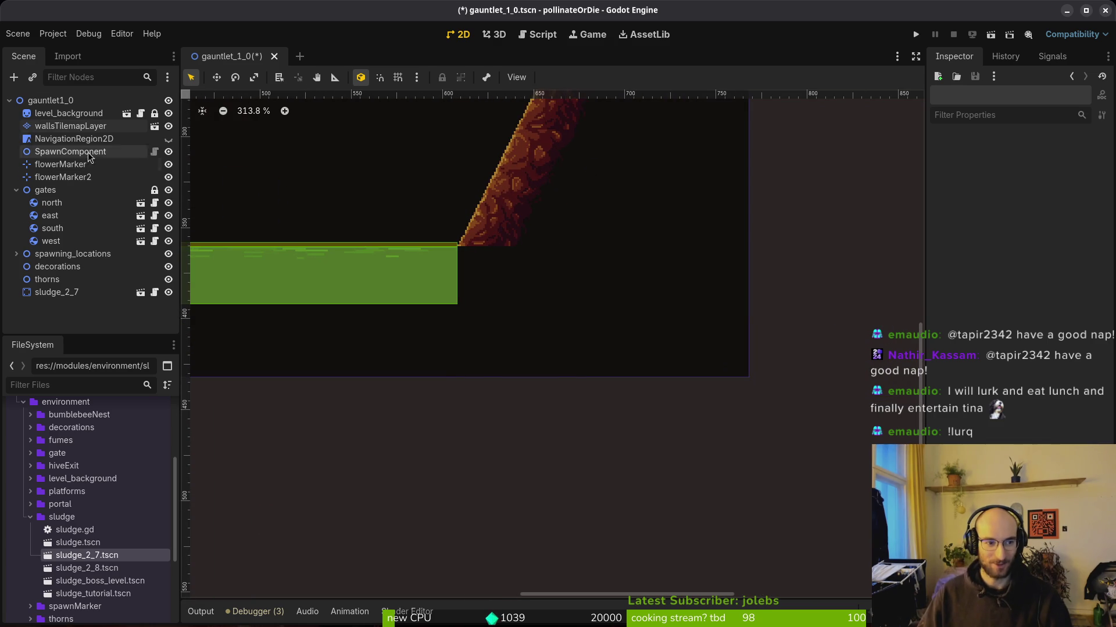
pyautogui.click(68, 127)
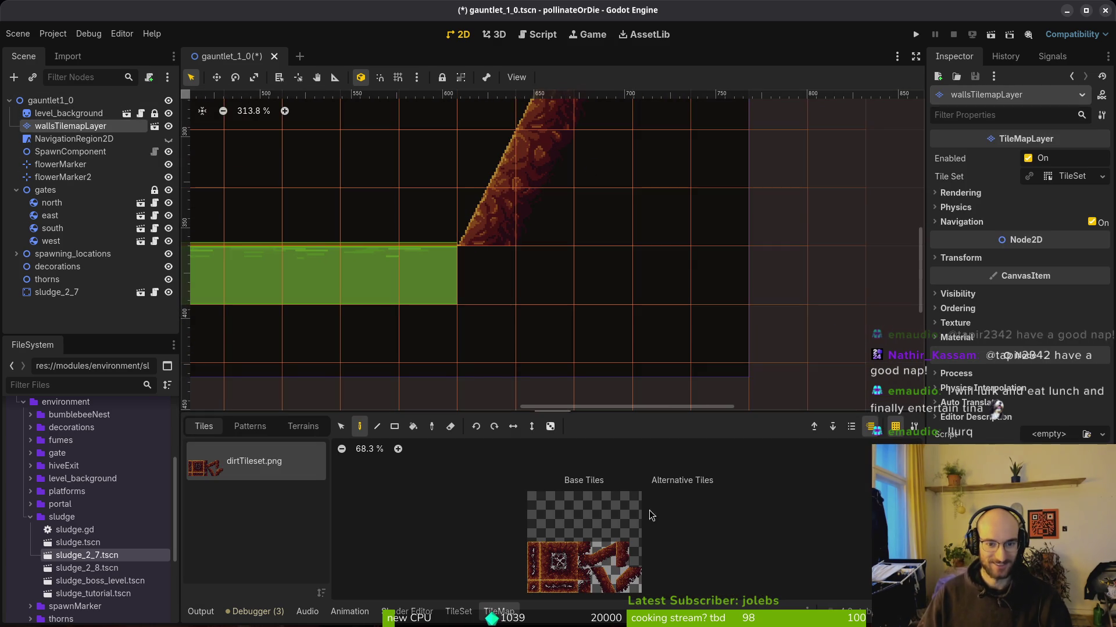
pyautogui.click(602, 548)
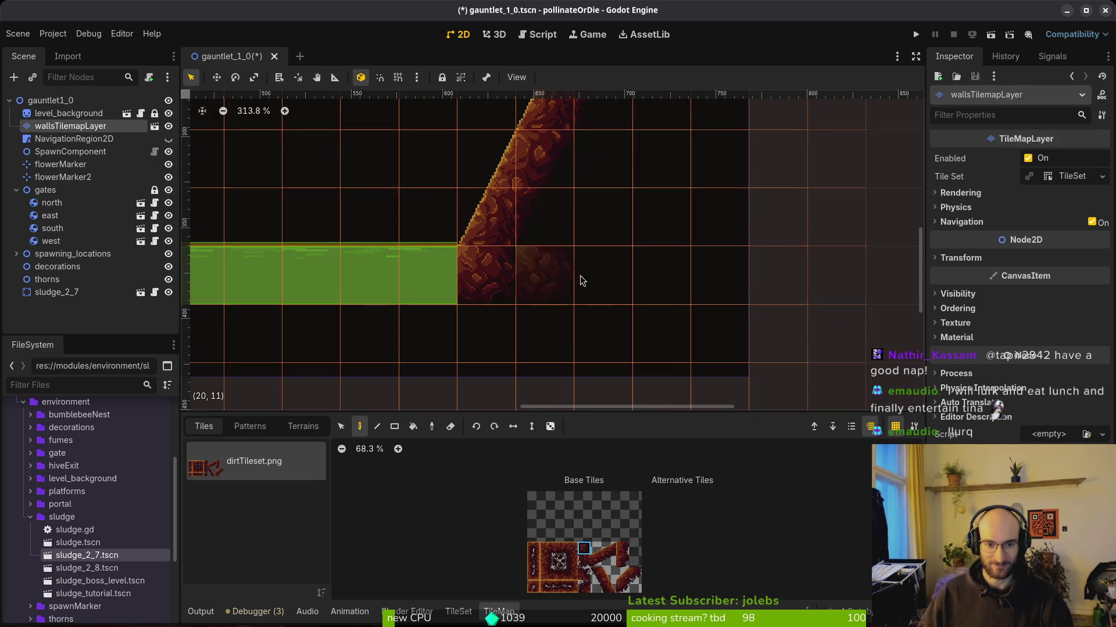
pyautogui.press('Escape')
pyautogui.scroll(-5, 582, 281)
pyautogui.scroll(8, 553, 308)
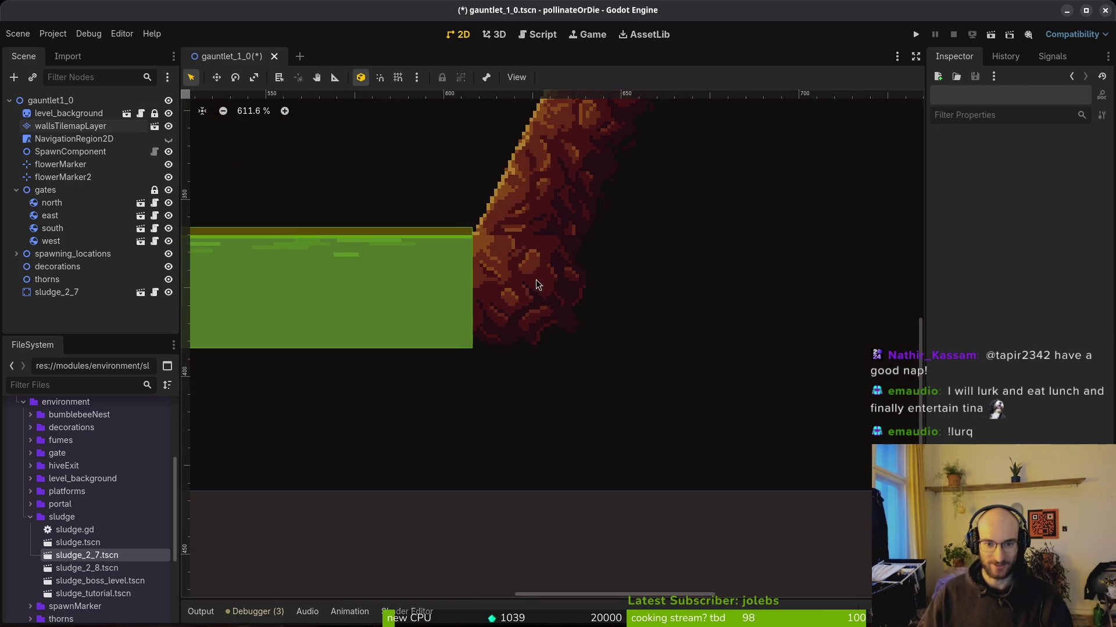
pyautogui.click(62, 116)
pyautogui.click(64, 126)
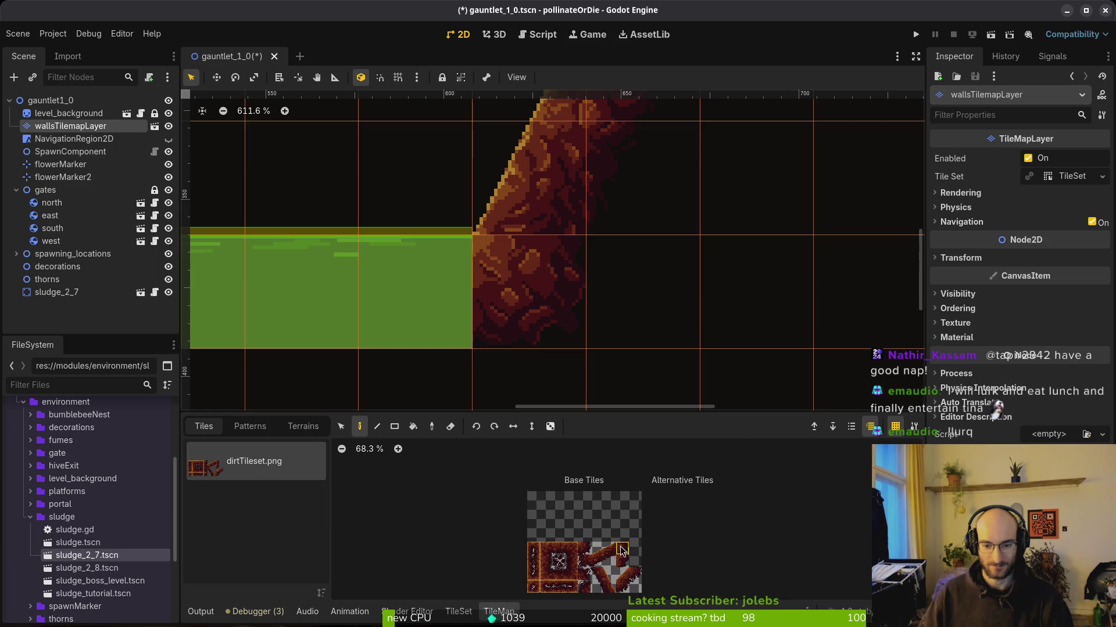
pyautogui.scroll(5, 621, 550)
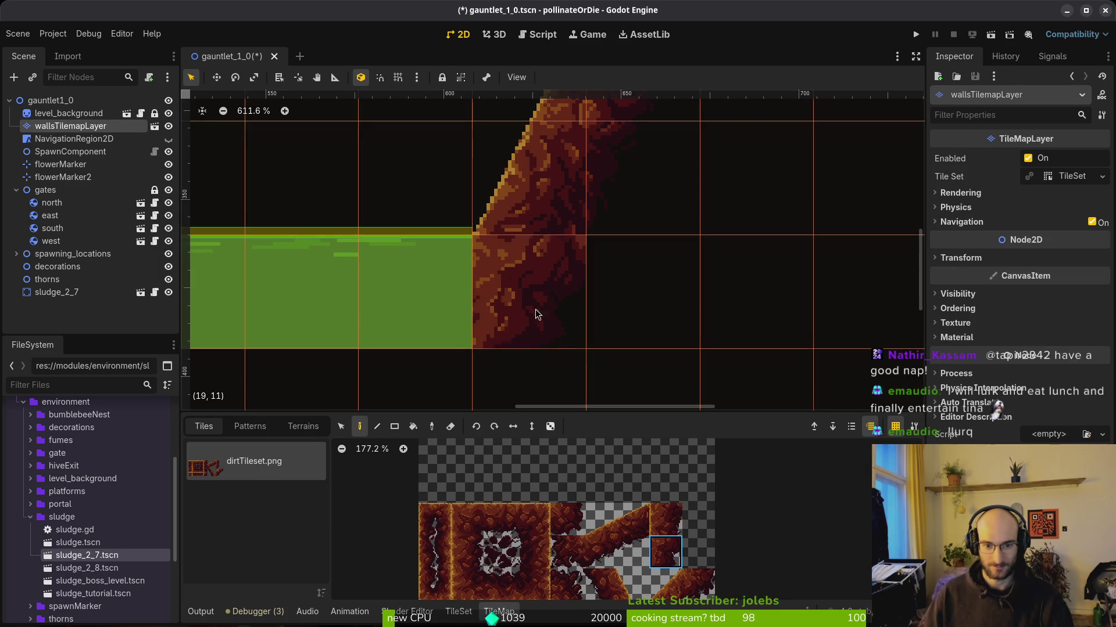
pyautogui.press('Escape')
pyautogui.scroll(-1, 720, 337)
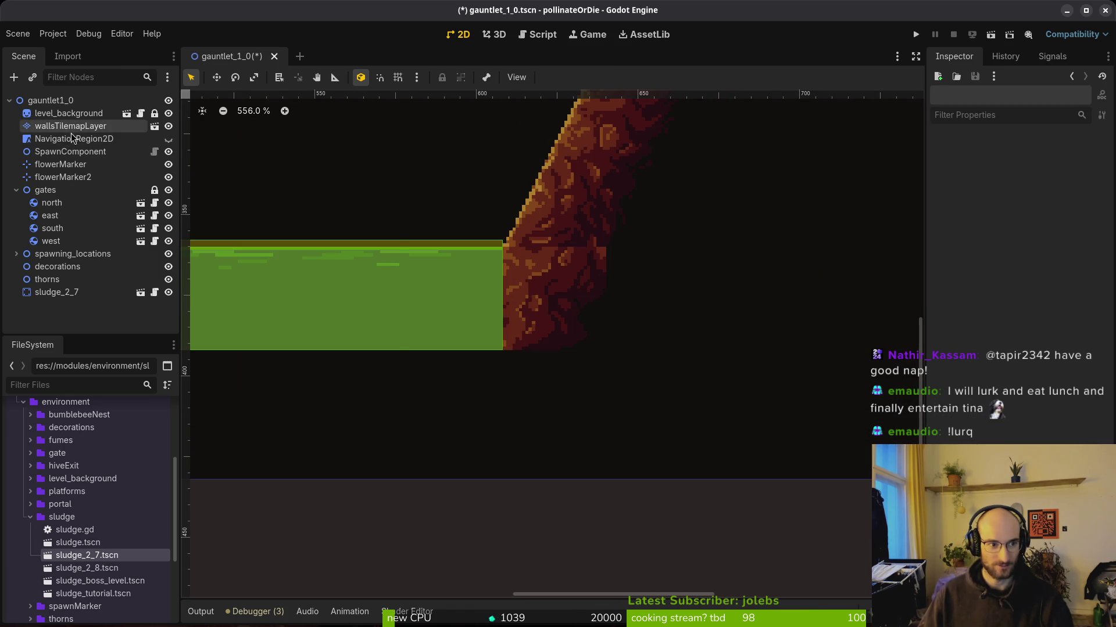
# Paint the remaining dirt wall tiles so sludge_2_7 meets the slope flush, then zoom out.
pyautogui.click(69, 126)
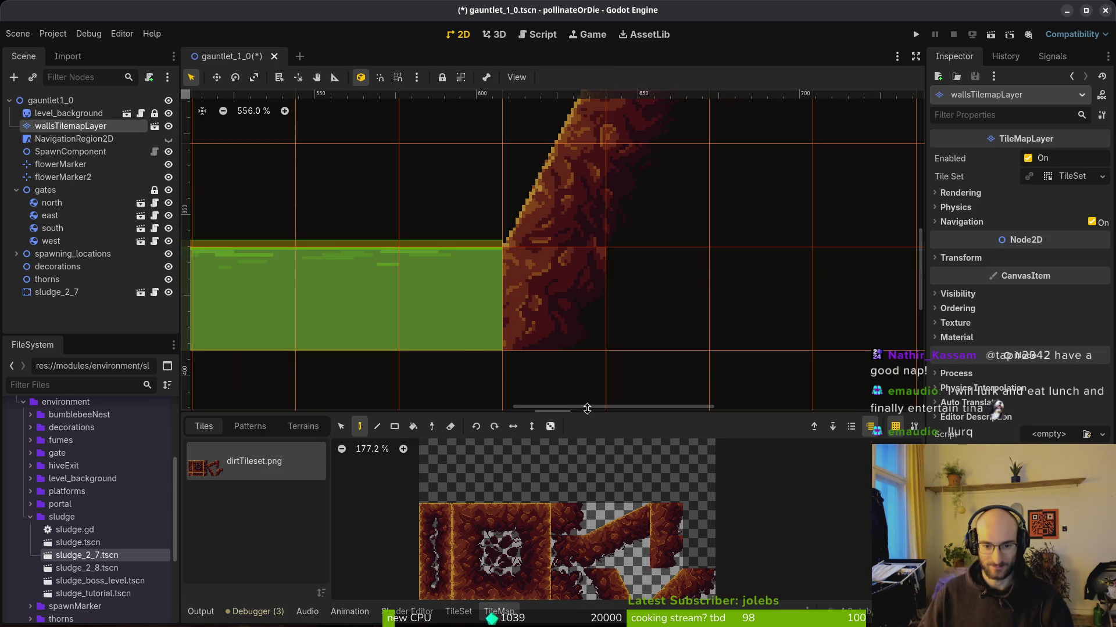
pyautogui.scroll(-3, 702, 559)
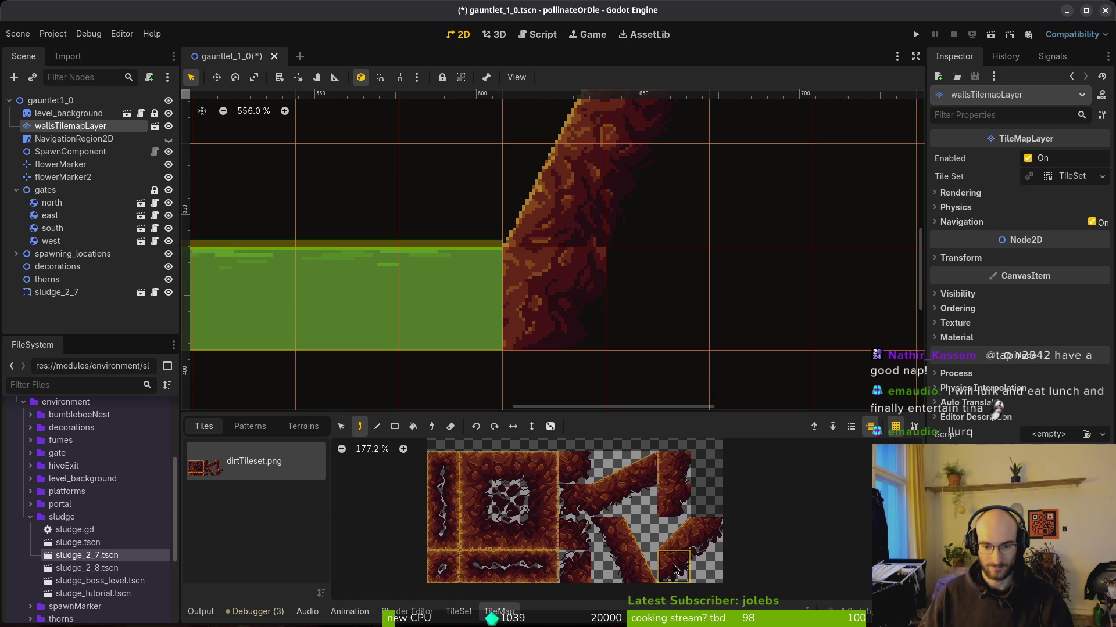
pyautogui.click(675, 569)
pyautogui.press('Escape')
pyautogui.scroll(-2, 615, 299)
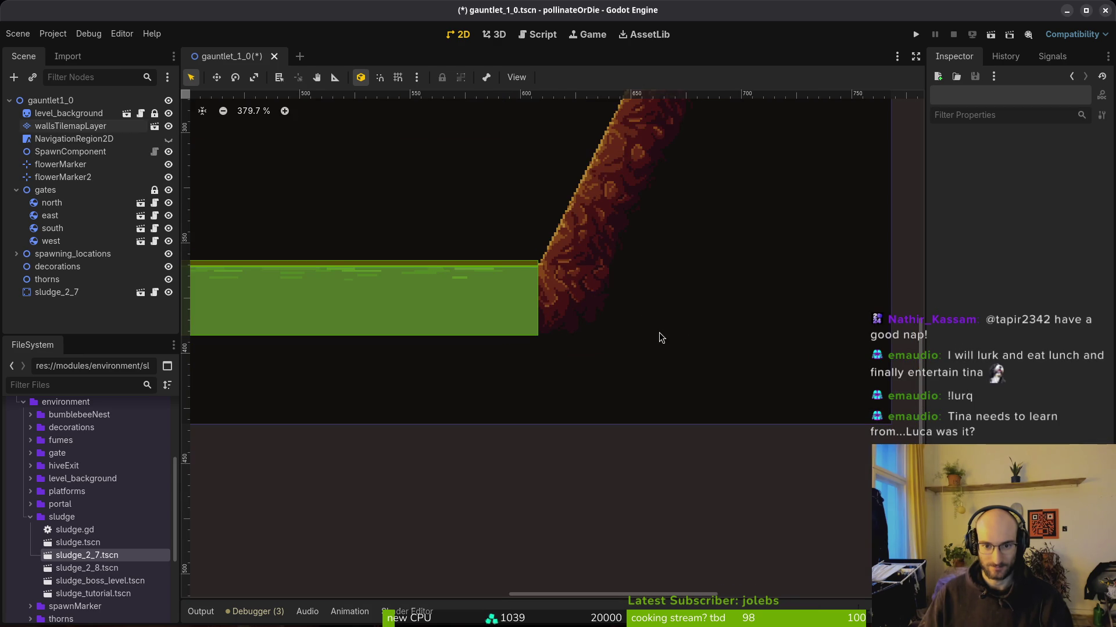
pyautogui.scroll(-2, 650, 325)
pyautogui.scroll(1, 650, 322)
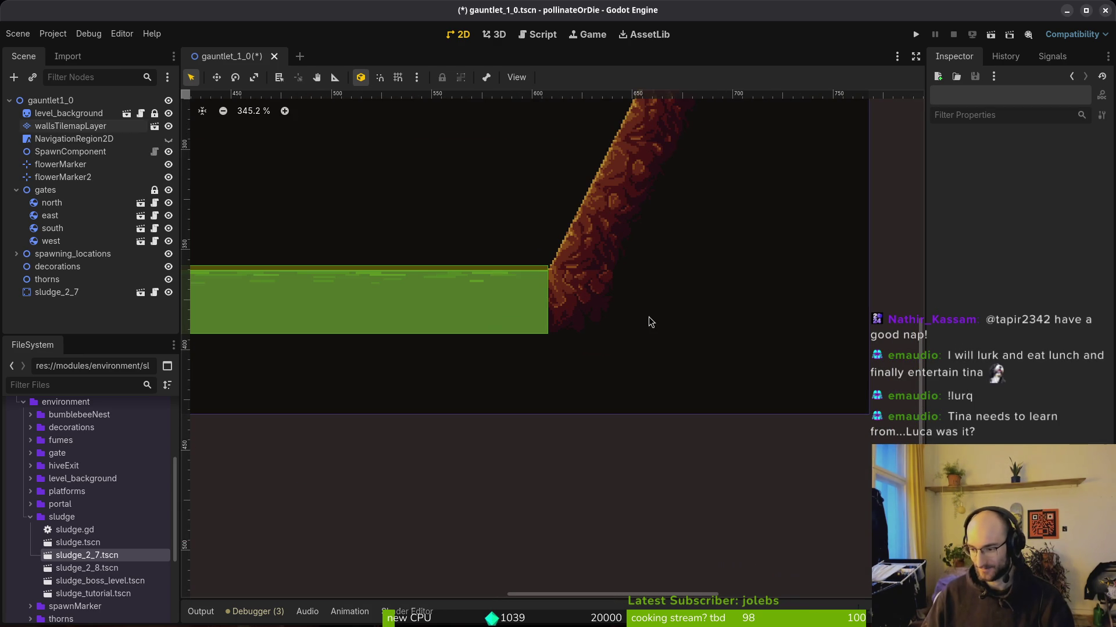
pyautogui.scroll(-4, 590, 292)
pyautogui.scroll(5, 607, 344)
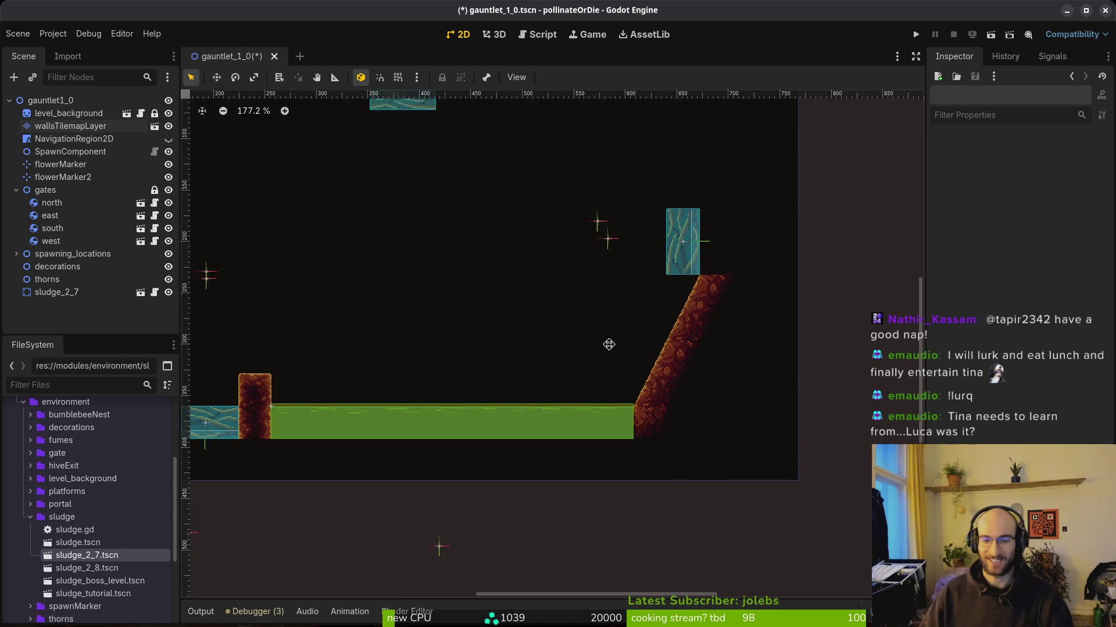
# Shift the east gate about 32 px right onto the slope, collapse gates, and save gauntlet_1_0.
pyautogui.moveTo(631, 319)
pyautogui.mouseDown()
pyautogui.moveTo(715, 317)
pyautogui.moveTo(674, 261)
pyautogui.moveTo(680, 353)
pyautogui.mouseUp()
pyautogui.scroll(9, 714, 317)
pyautogui.scroll(-10, 680, 354)
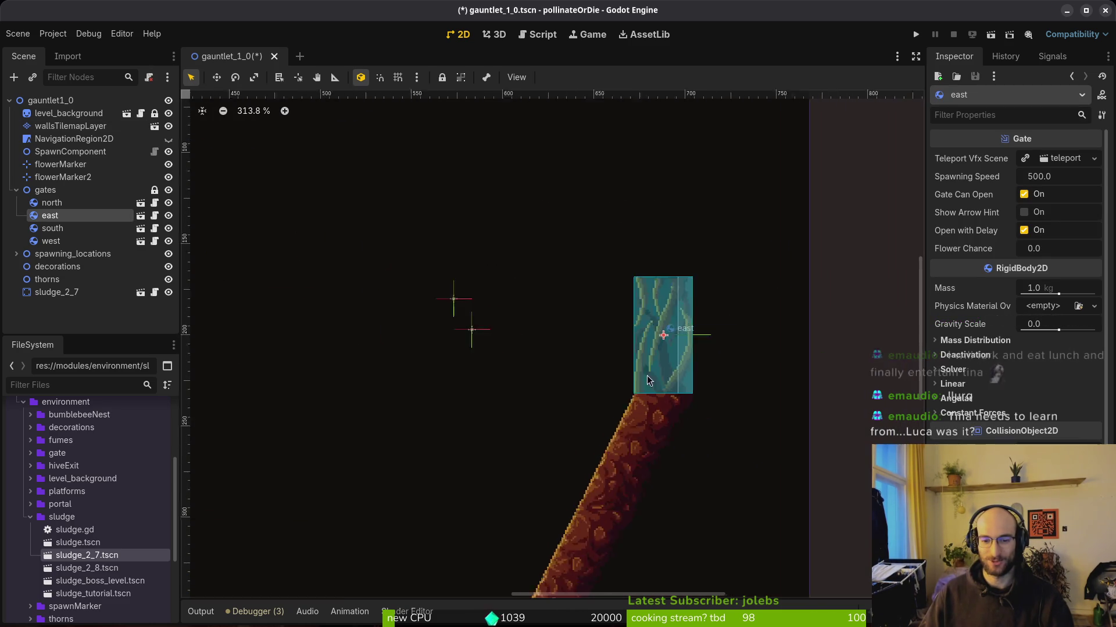
pyautogui.scroll(-2, 443, 385)
pyautogui.hscroll(-5, 504, 306)
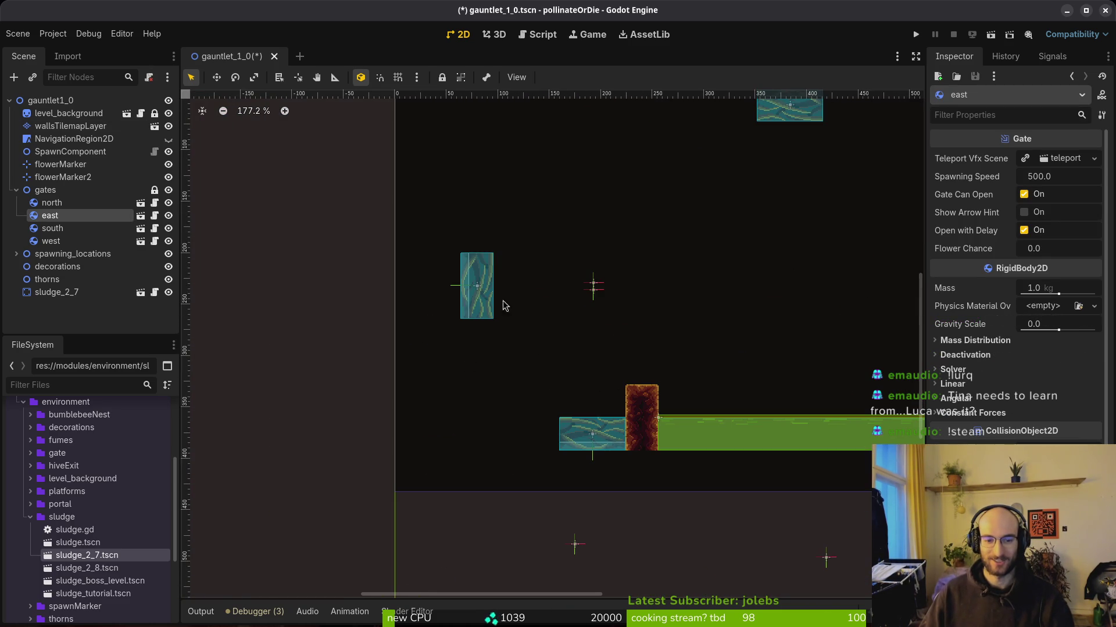
pyautogui.click(17, 190)
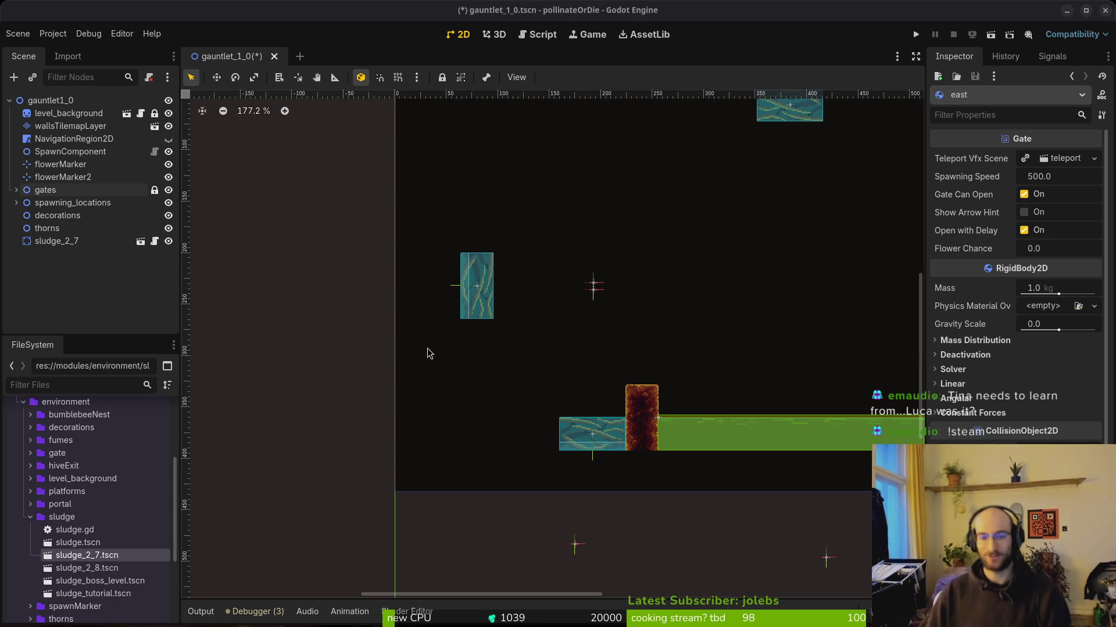
pyautogui.hotkey('ctrl', 's')
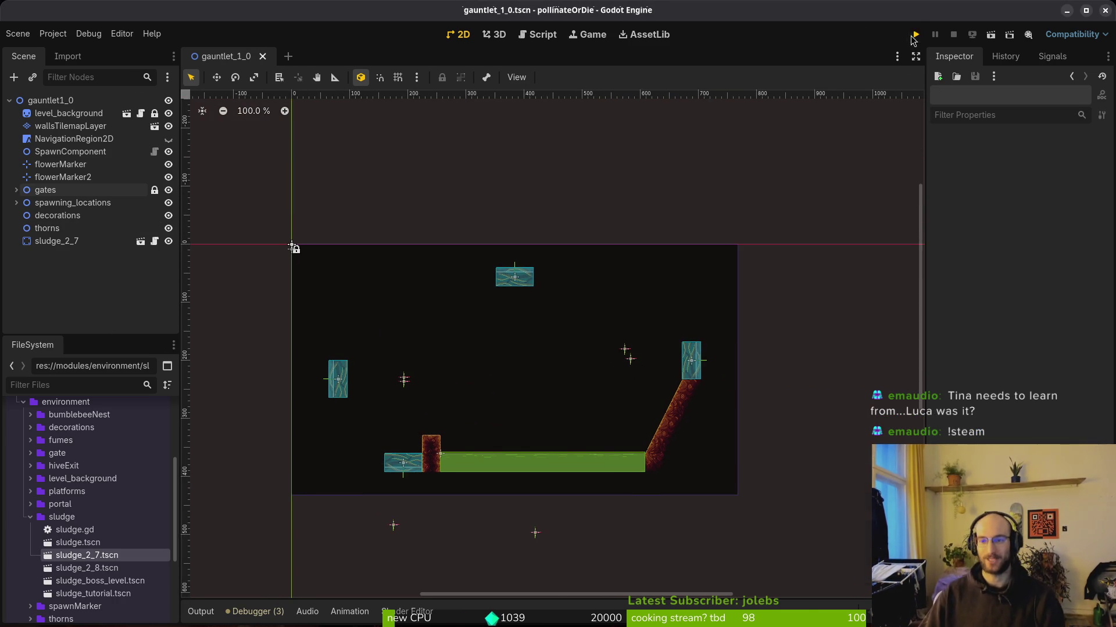
# Run the project and continue the saved run into the hive level.
pyautogui.click(915, 35)
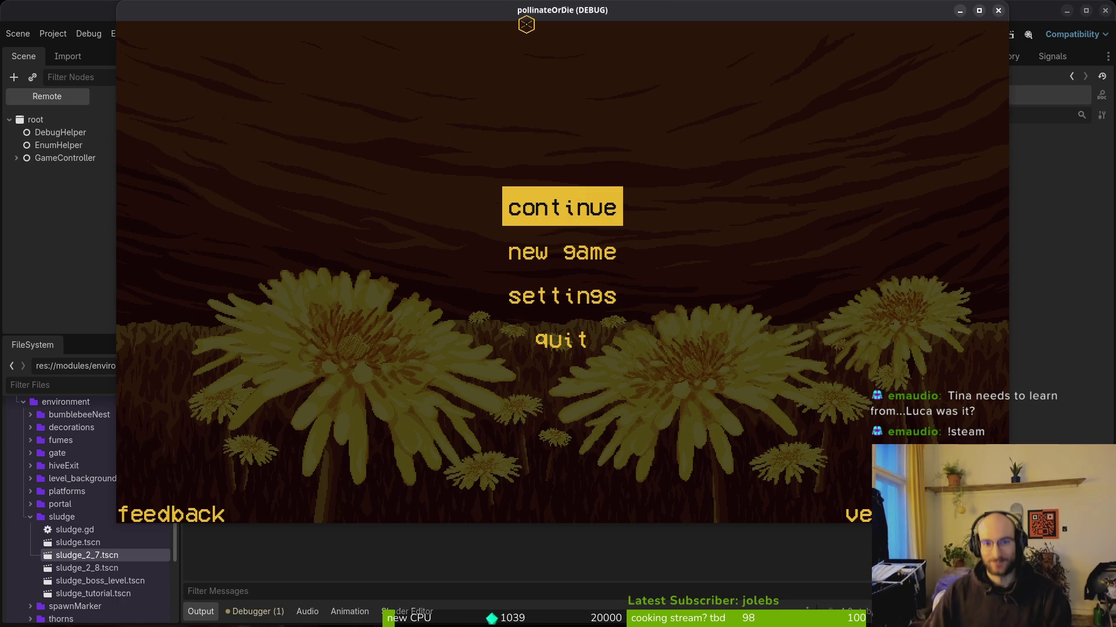
pyautogui.press('Return')
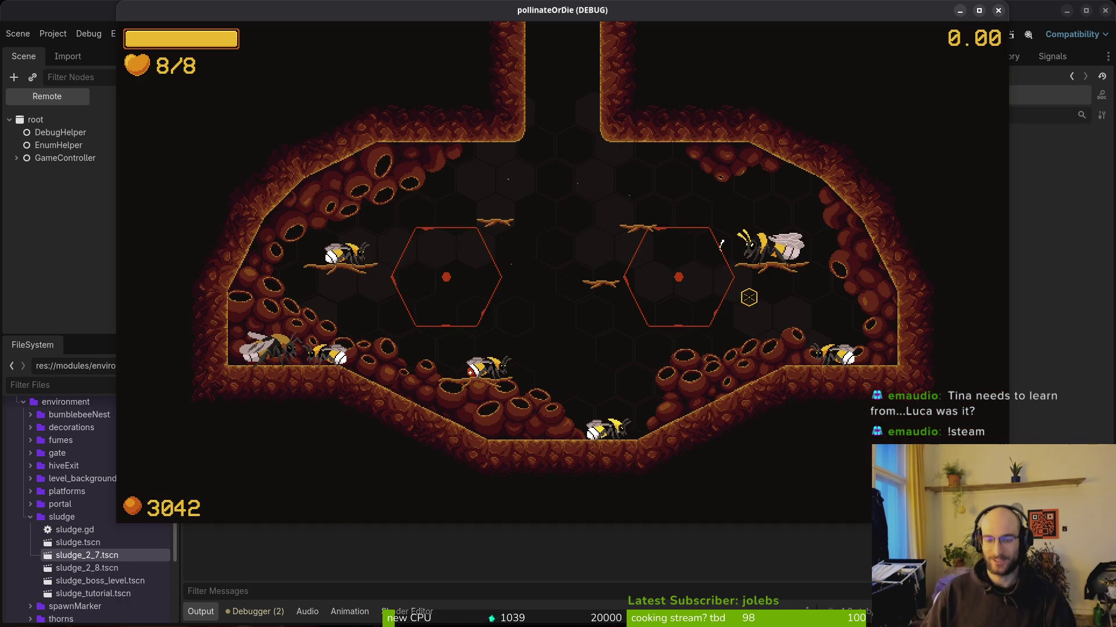
pyautogui.press('a')
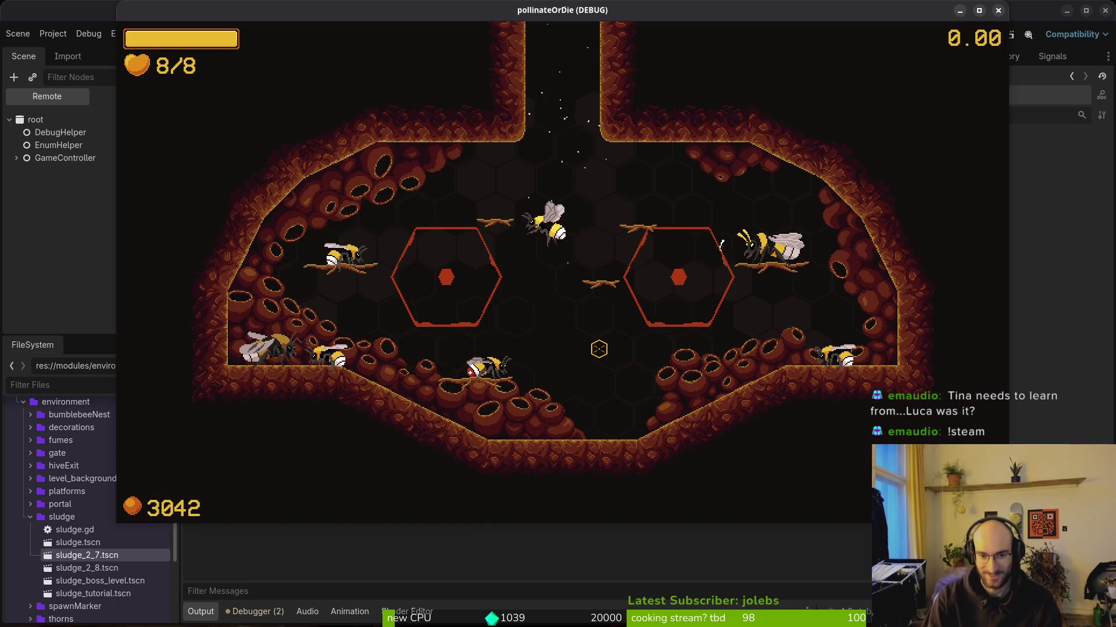
# Open and close the game settings from the pause menu, then resume play.
pyautogui.press('Escape')
pyautogui.press('Down')
pyautogui.press('Down')
pyautogui.press('Return')
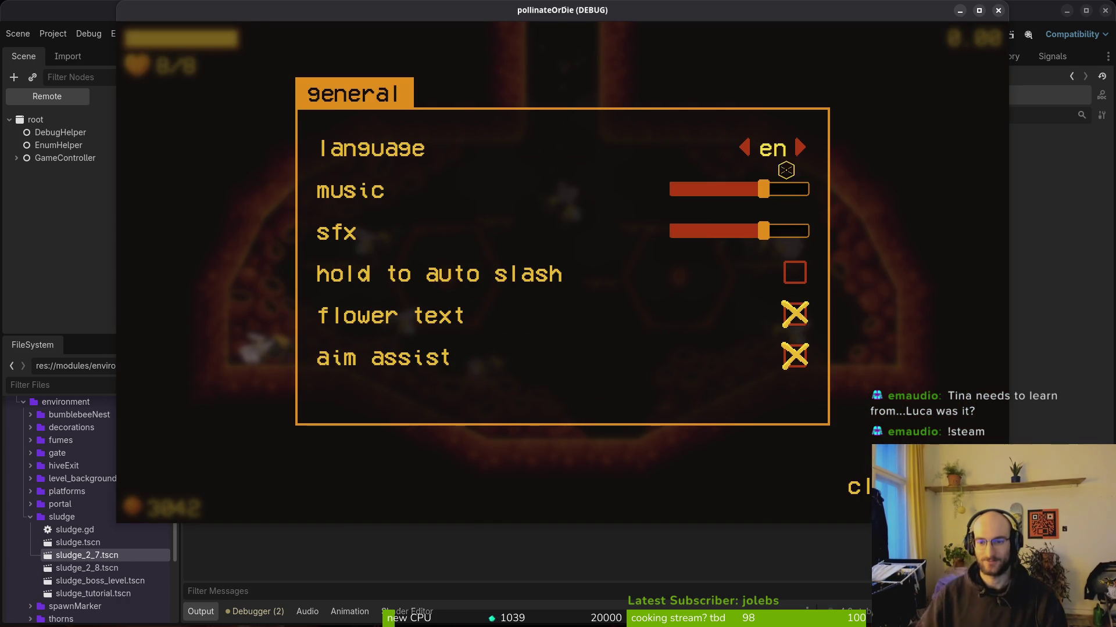
pyautogui.press('Escape')
pyautogui.click(579, 195)
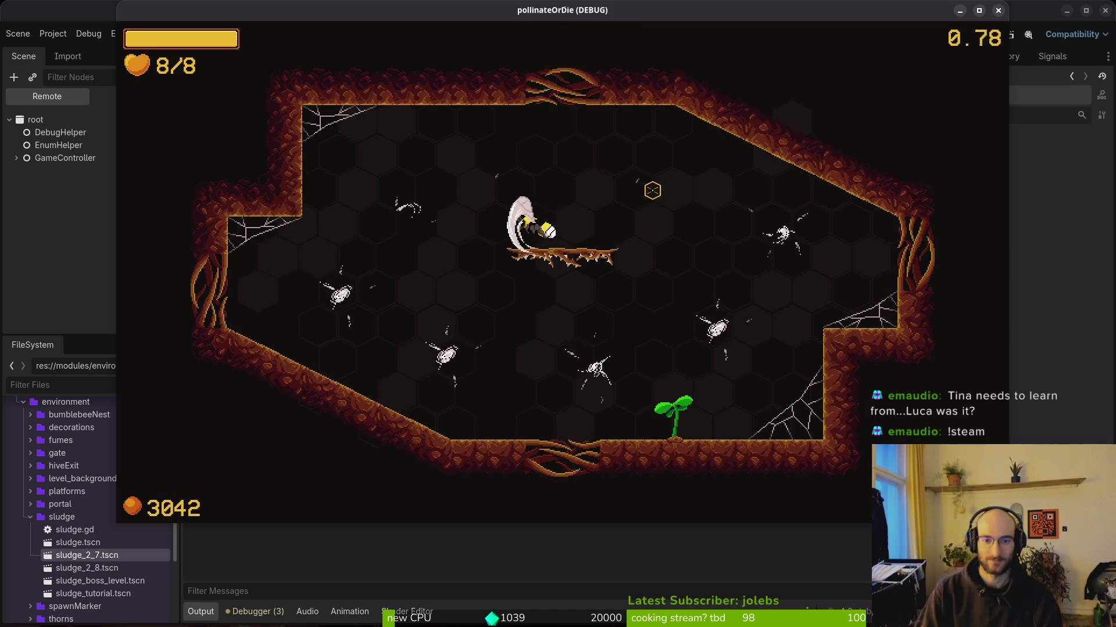
# Clear the L-shaped room, dashing at the big enemy and the red enemy.
pyautogui.press('s')
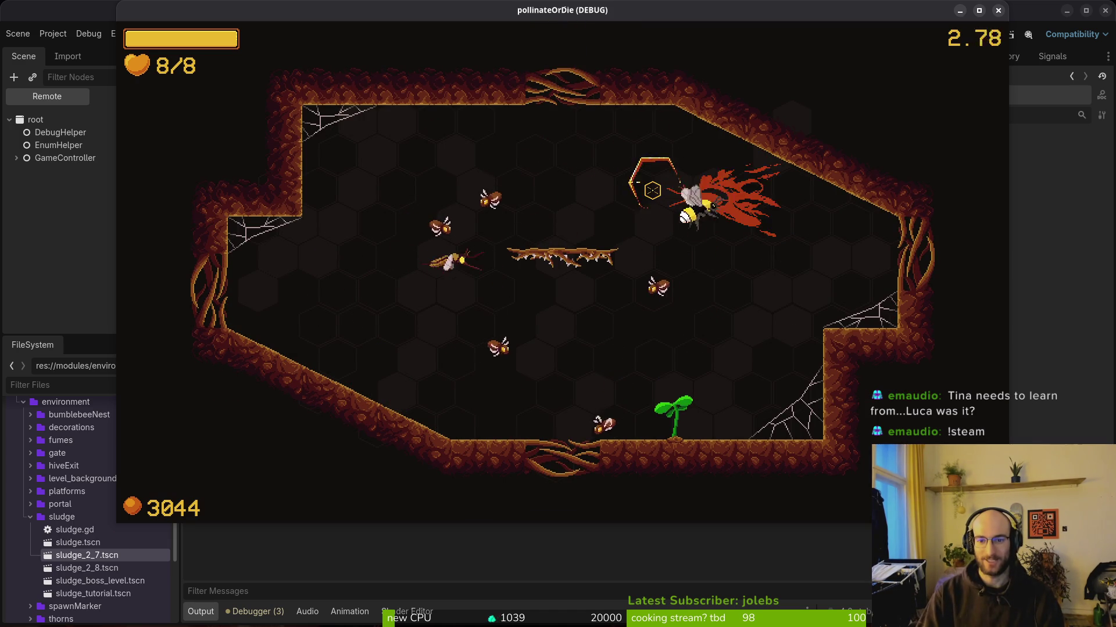
pyautogui.press('a')
pyautogui.press('a')
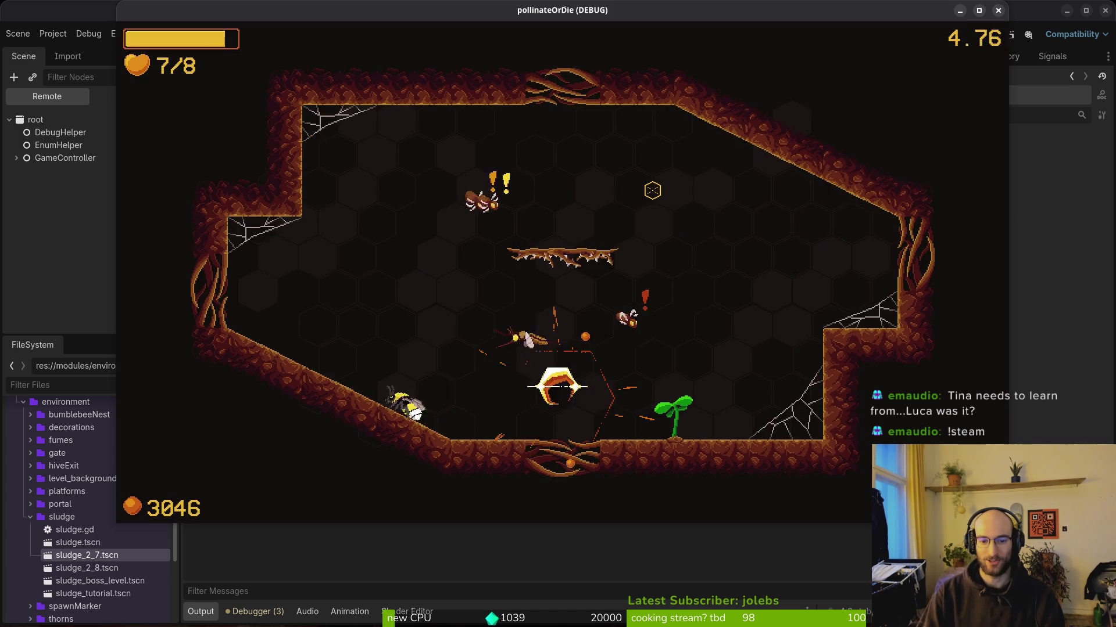
pyautogui.press('w')
pyautogui.press('d')
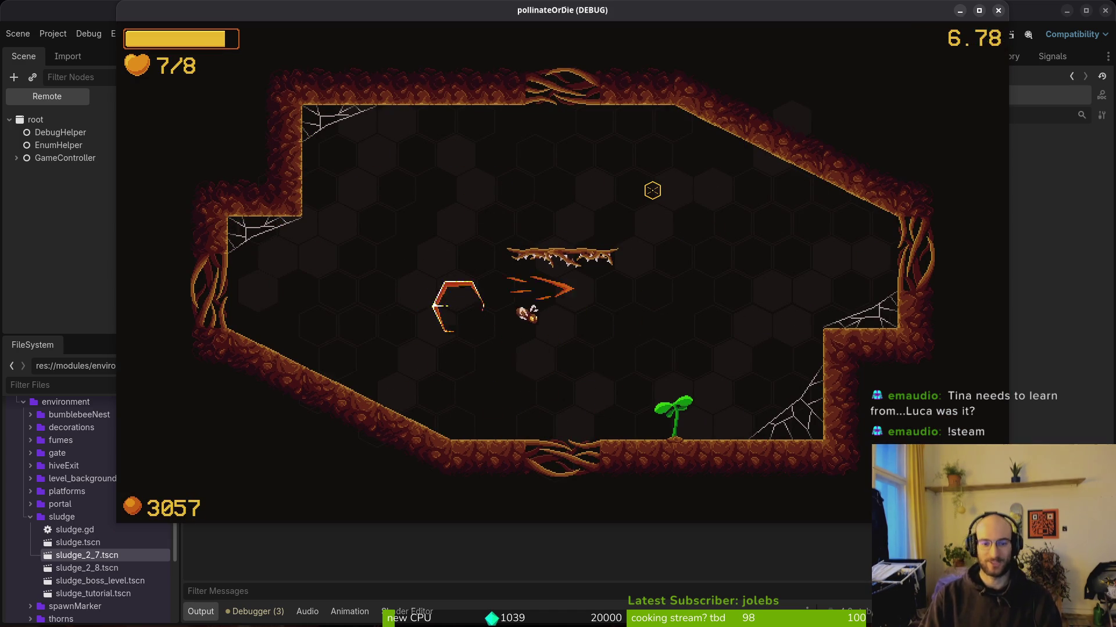
pyautogui.press('a')
pyautogui.press('w')
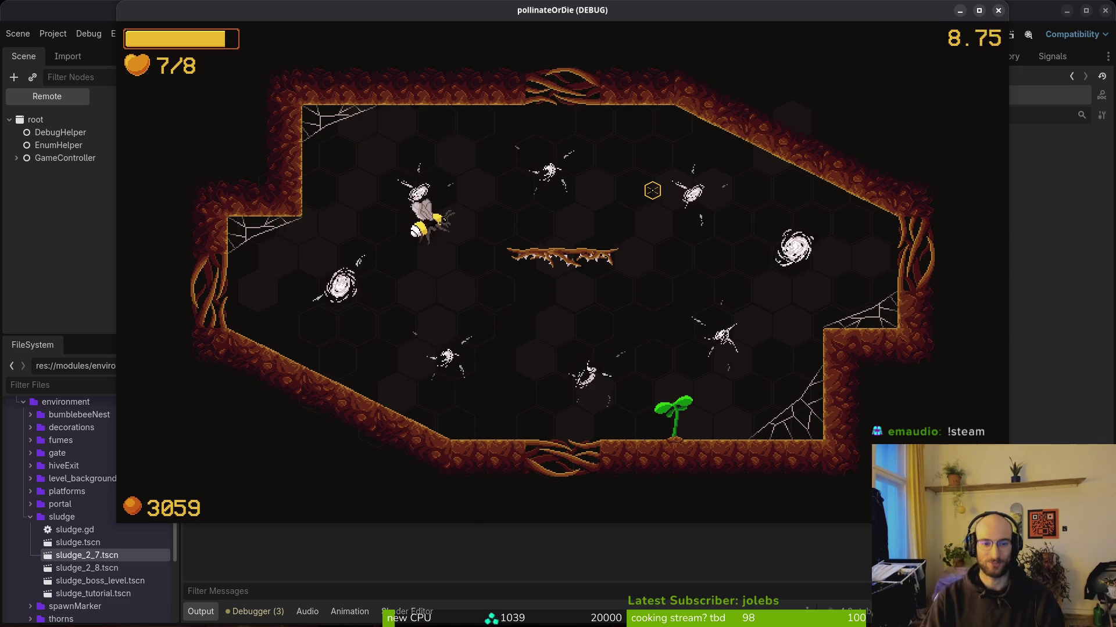
pyautogui.press('d')
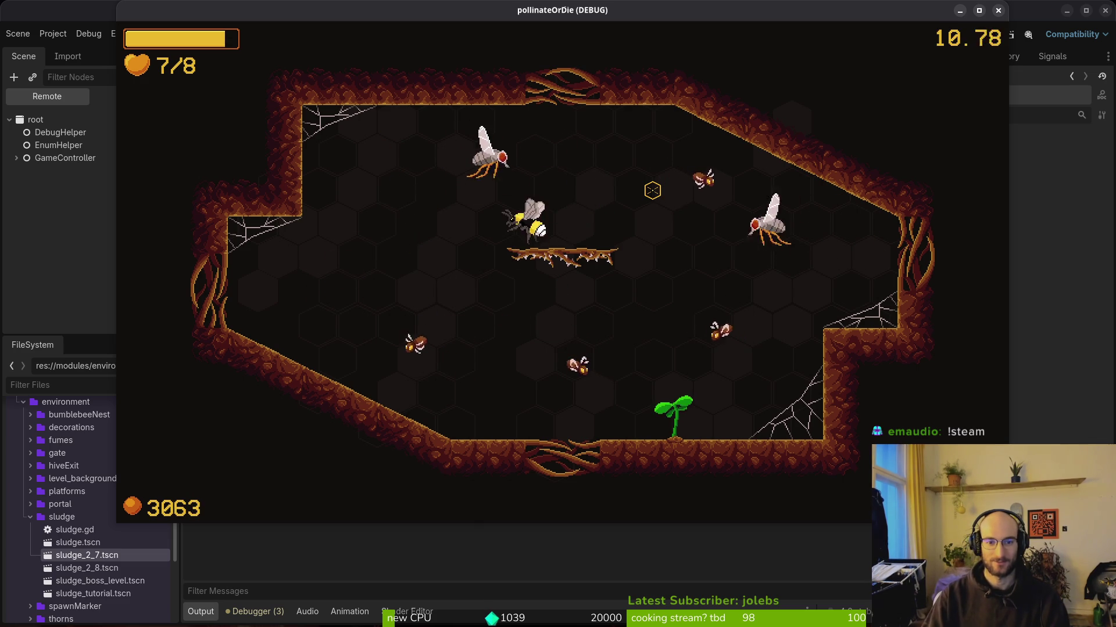
pyautogui.press('w')
pyautogui.press('a')
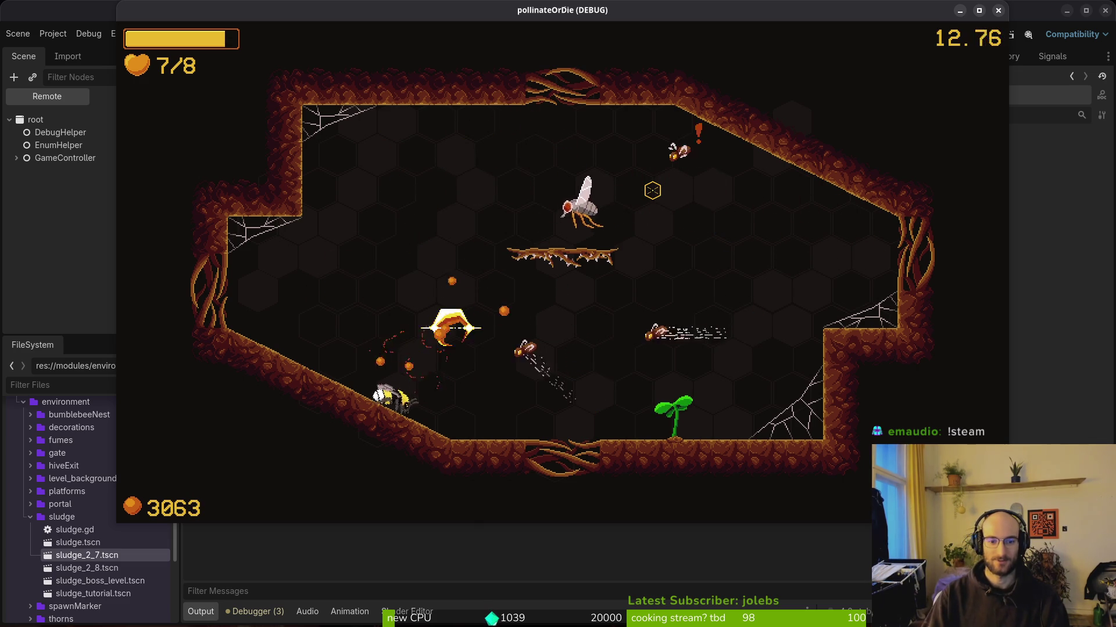
pyautogui.press('w')
pyautogui.press('d')
pyautogui.press('s')
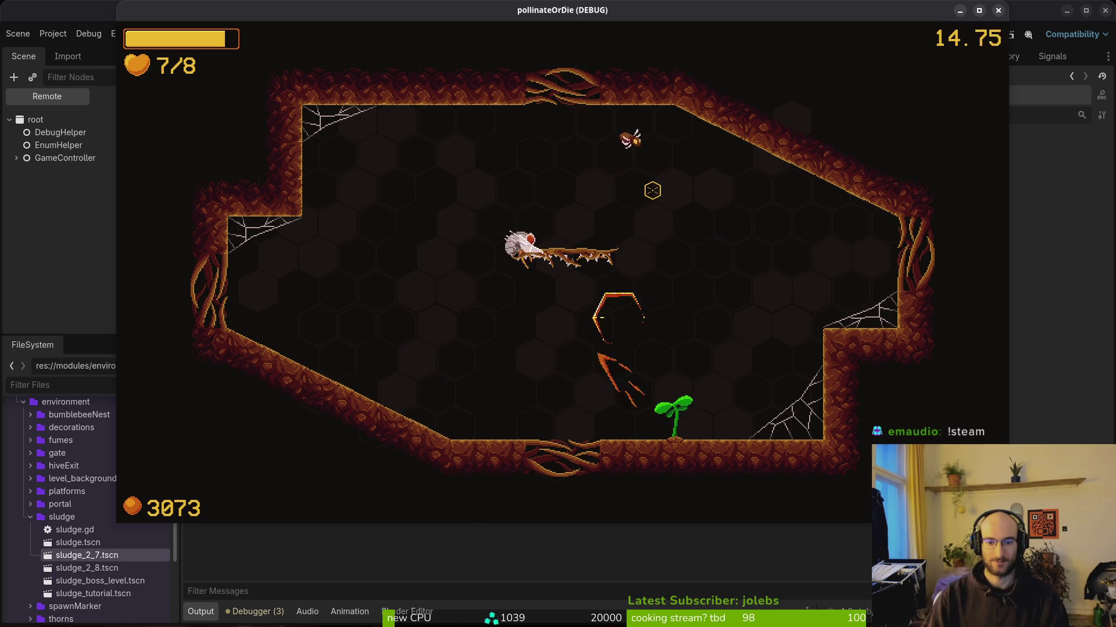
pyautogui.press('d')
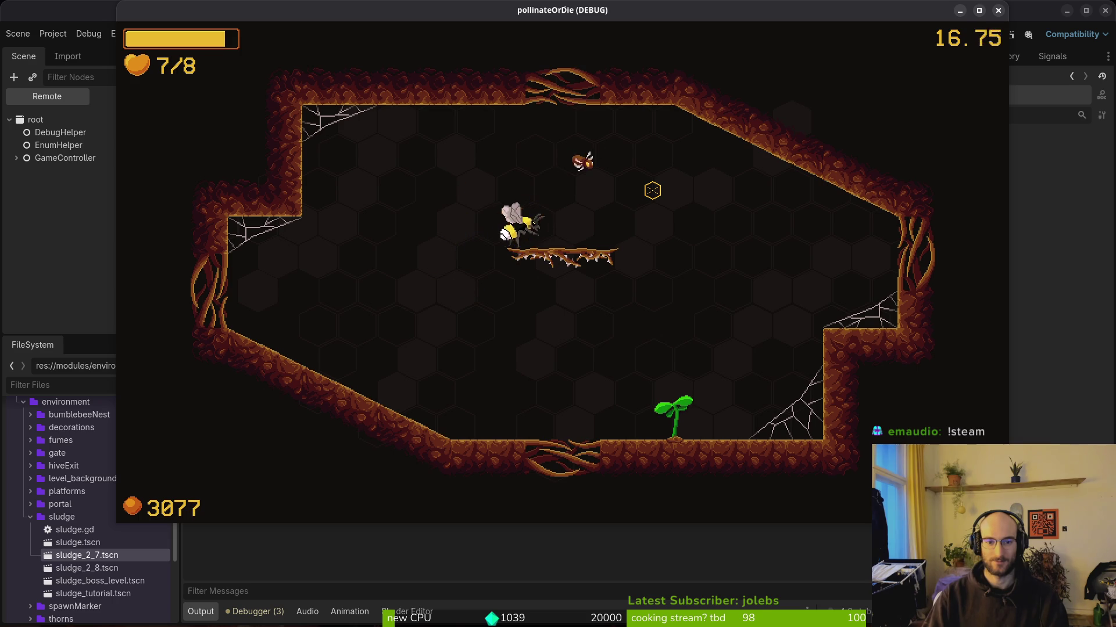
pyautogui.press('d')
pyautogui.press('s')
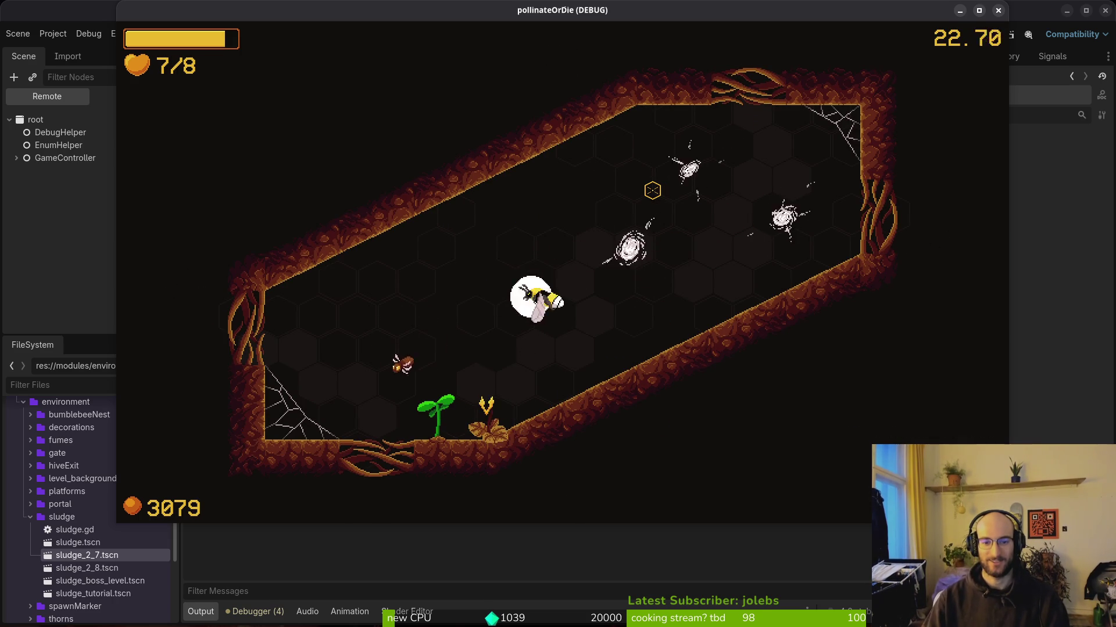
# Slash the upper-right enemies and the one near the plant in the next room.
pyautogui.press('w')
pyautogui.press('d')
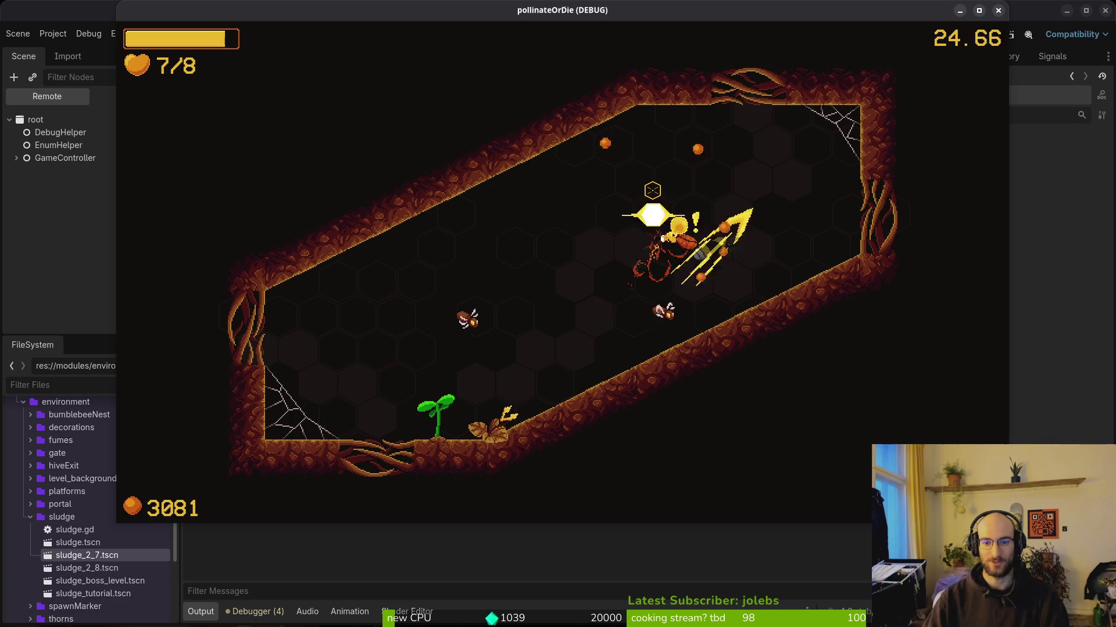
pyautogui.press('a')
pyautogui.press('s')
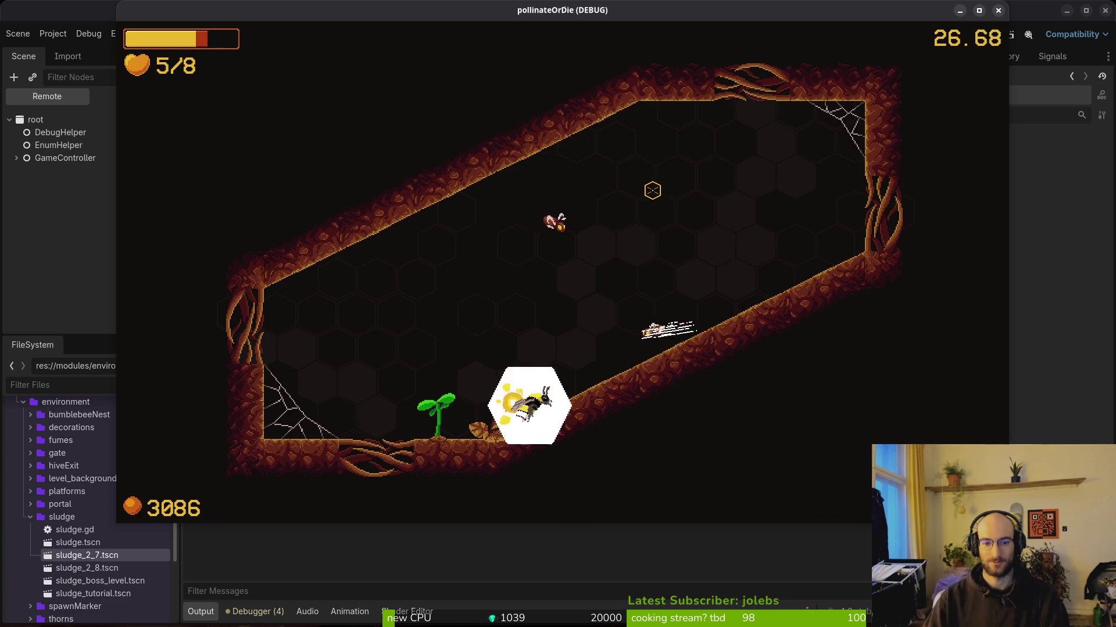
pyautogui.press('d')
pyautogui.press('w')
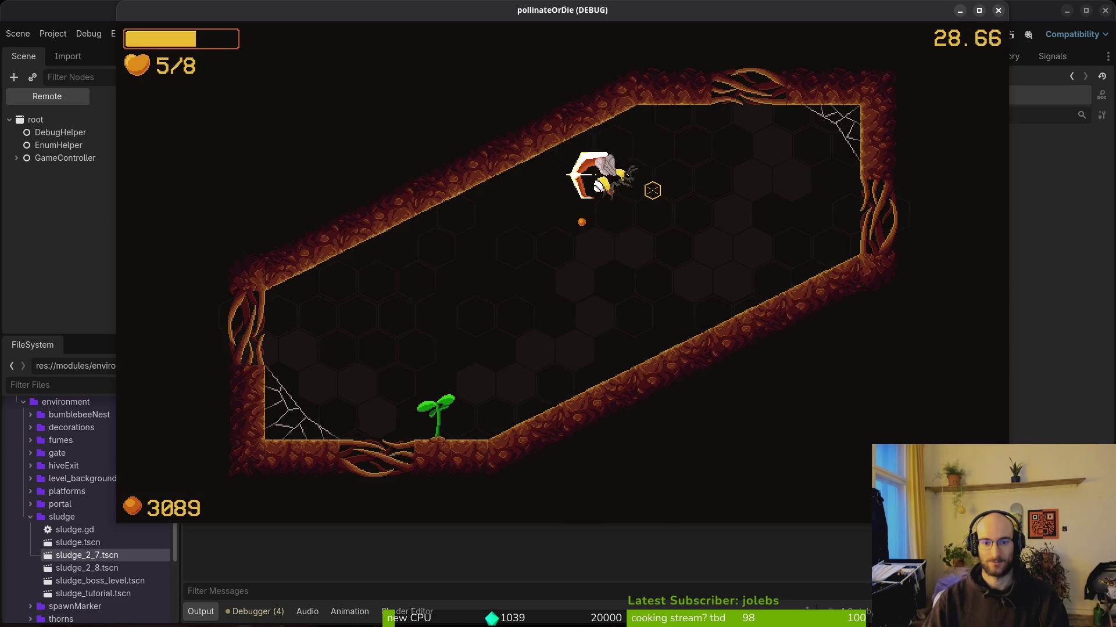
pyautogui.press('s')
pyautogui.press('a')
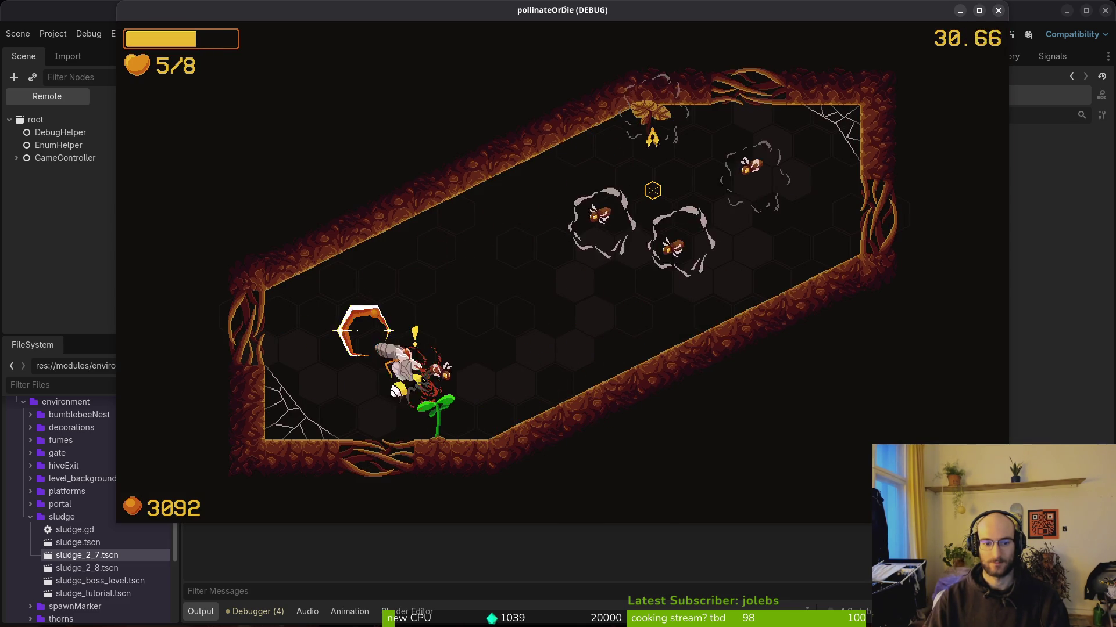
pyautogui.press('d')
pyautogui.press('w')
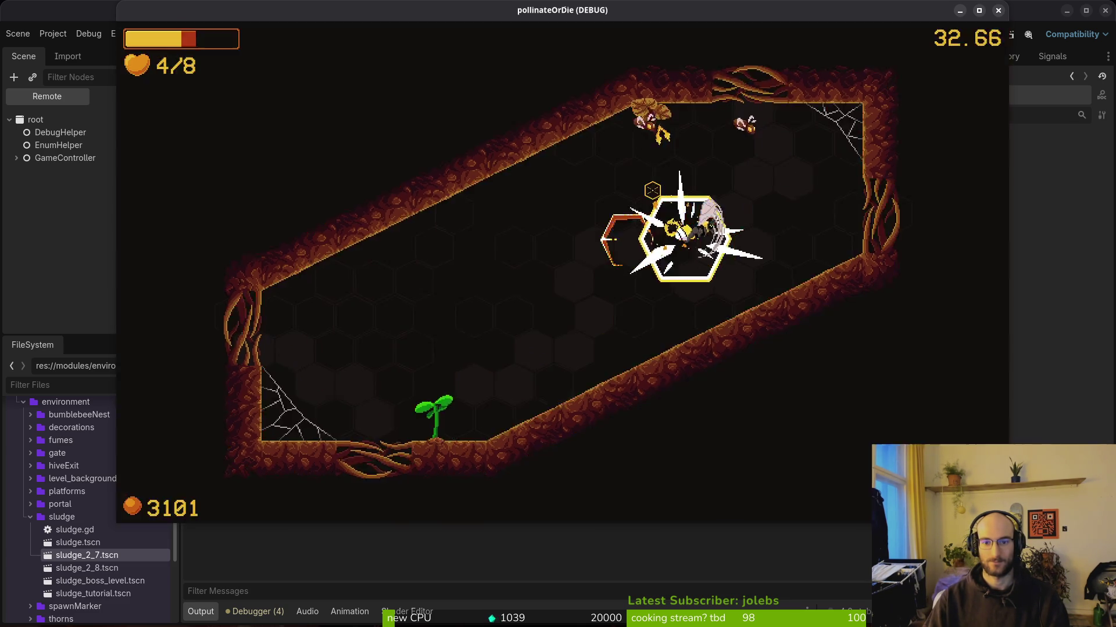
pyautogui.press('space')
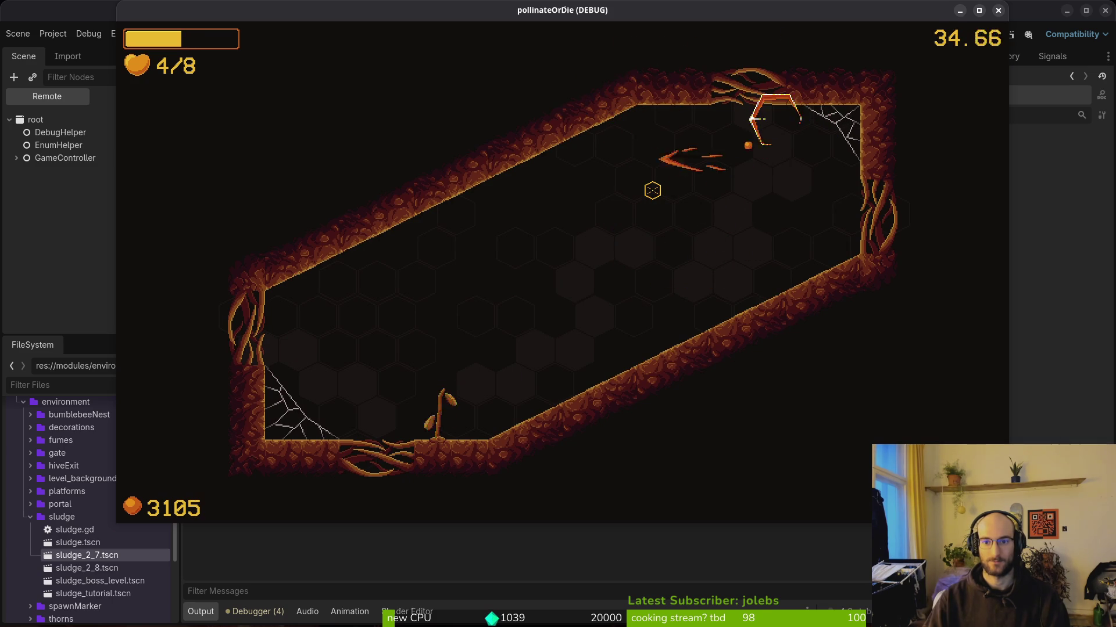
pyautogui.press('a')
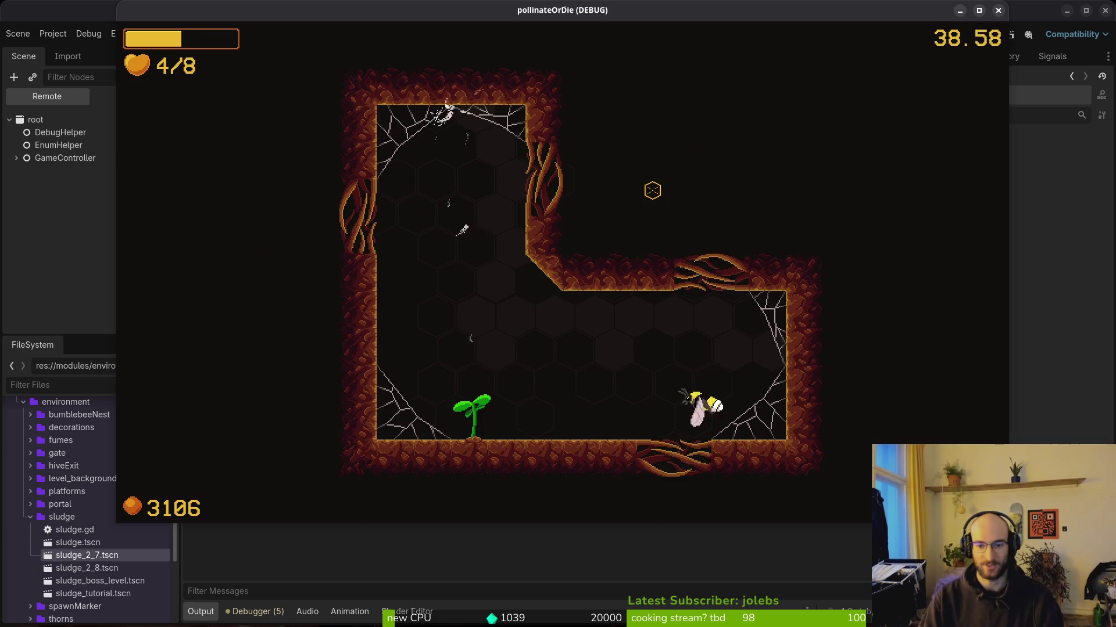
# Sweep the floor and left shaft to finish clearing that room.
pyautogui.press('a')
pyautogui.press('w')
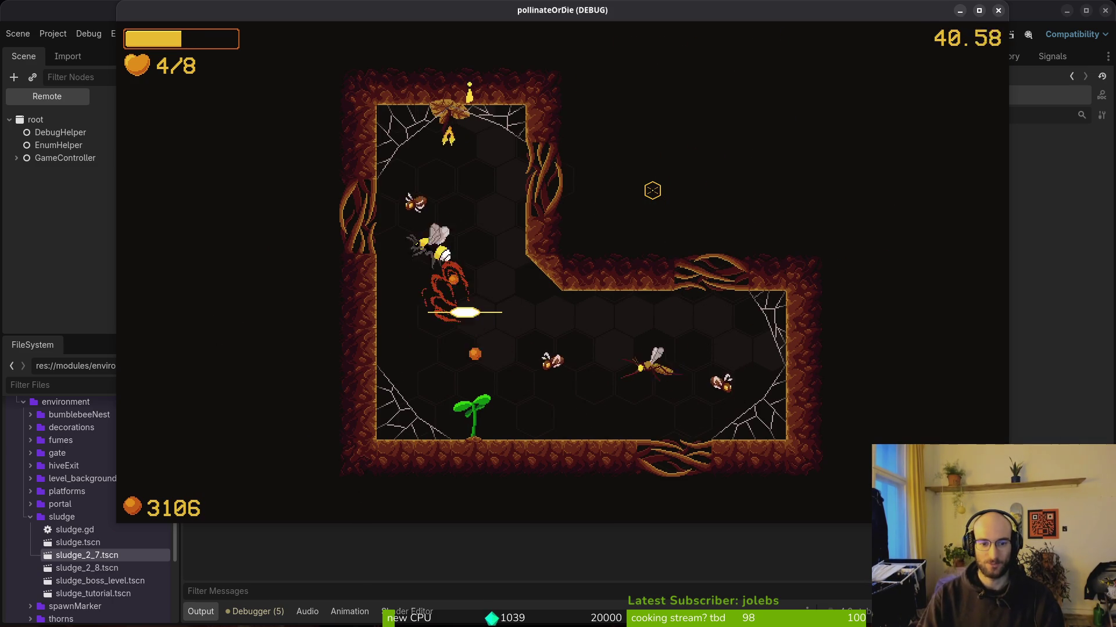
pyautogui.press('d')
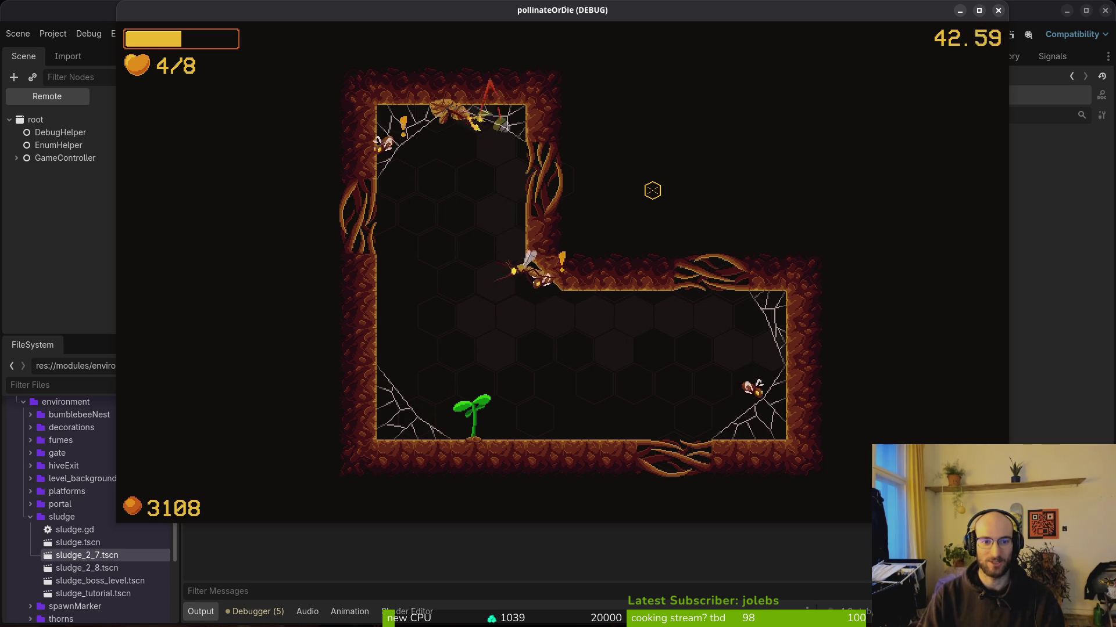
pyautogui.press('a')
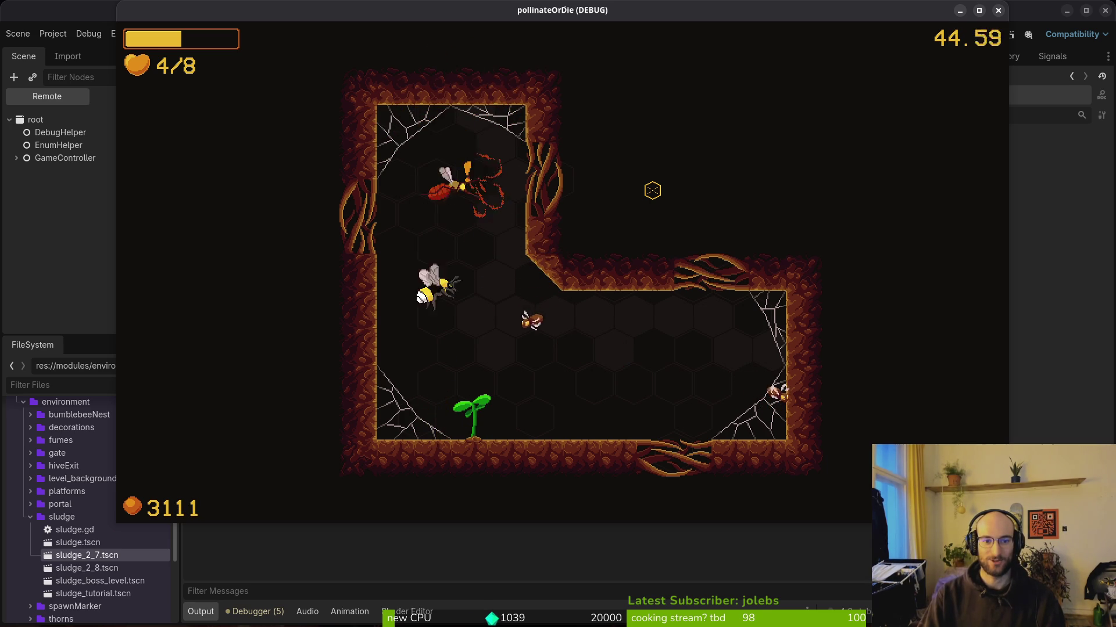
pyautogui.press('s')
pyautogui.press('d')
pyautogui.press('a')
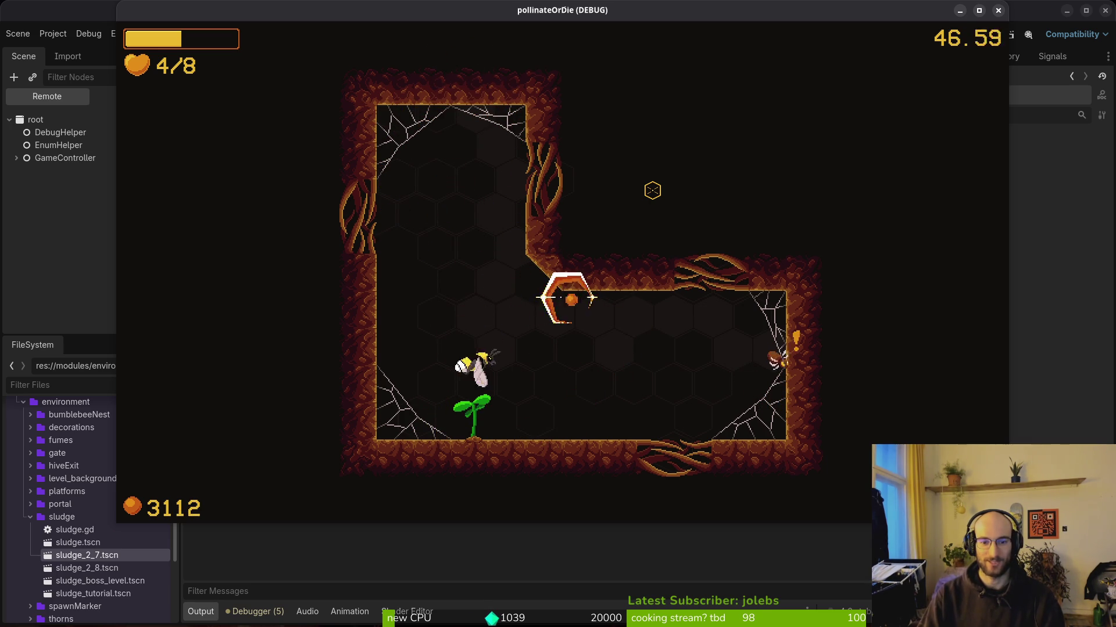
pyautogui.press('a')
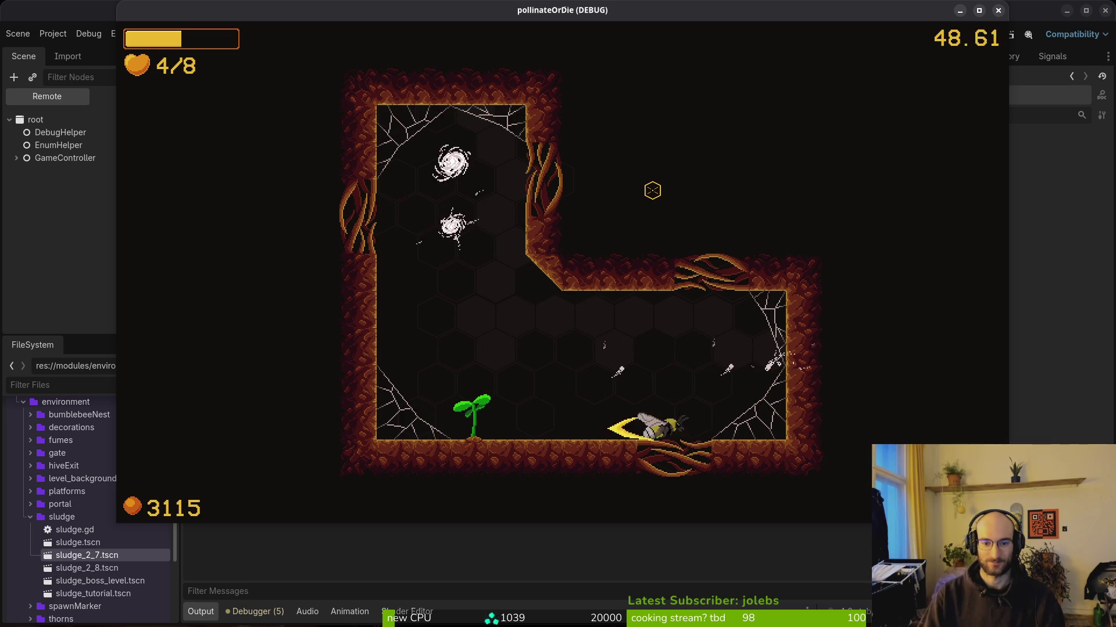
pyautogui.press('a')
pyautogui.press('w')
pyautogui.press('d')
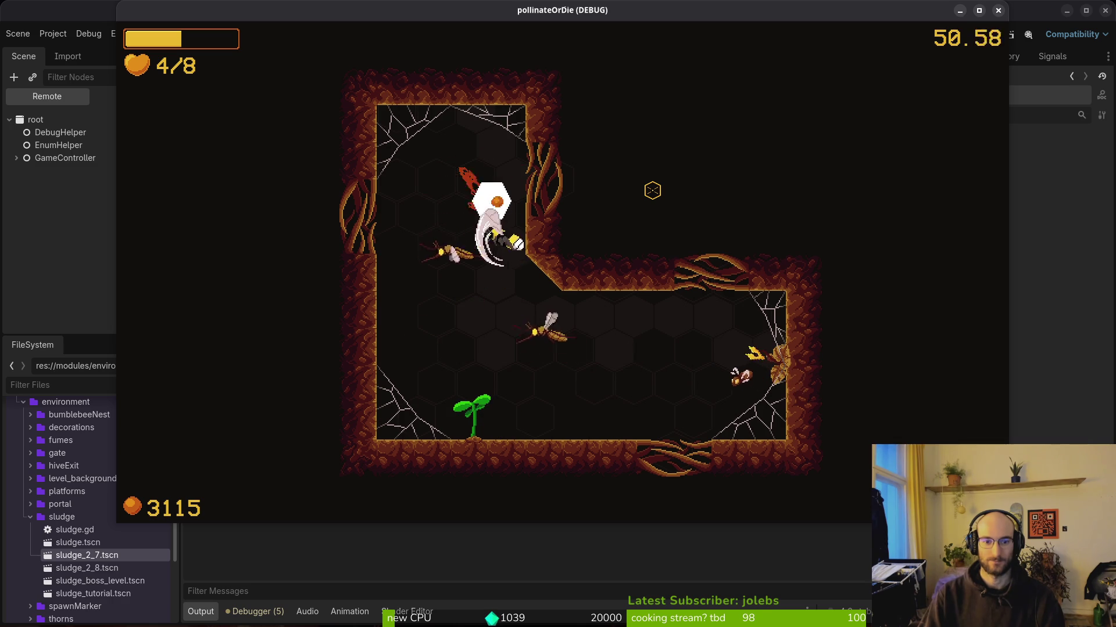
pyautogui.press('s')
pyautogui.press('d')
pyautogui.press('w')
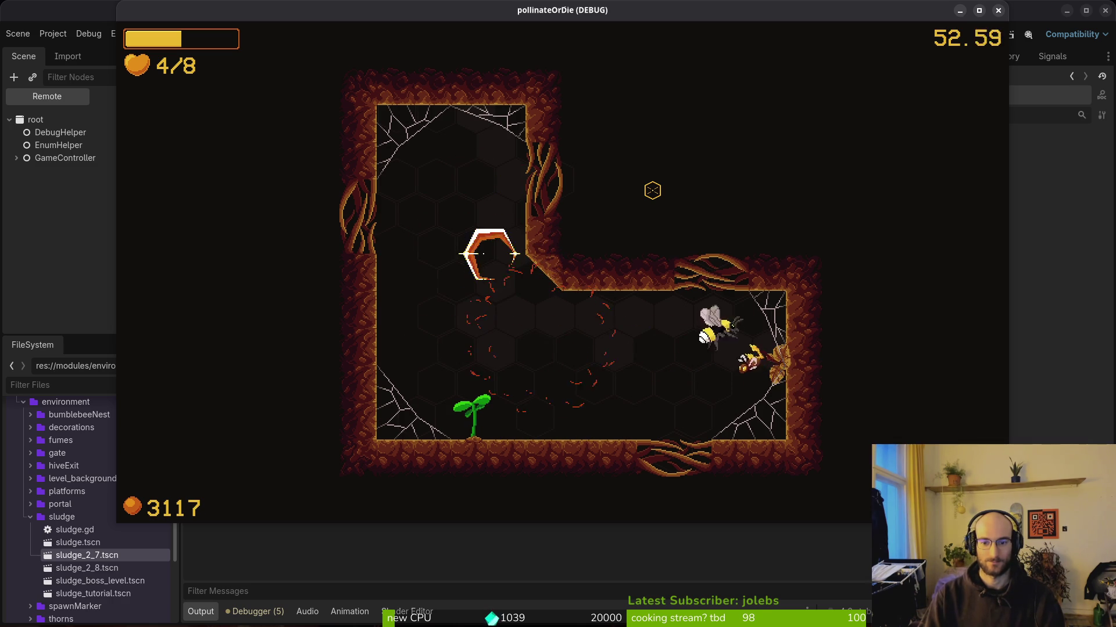
pyautogui.press('s')
pyautogui.press('a')
pyautogui.press('w')
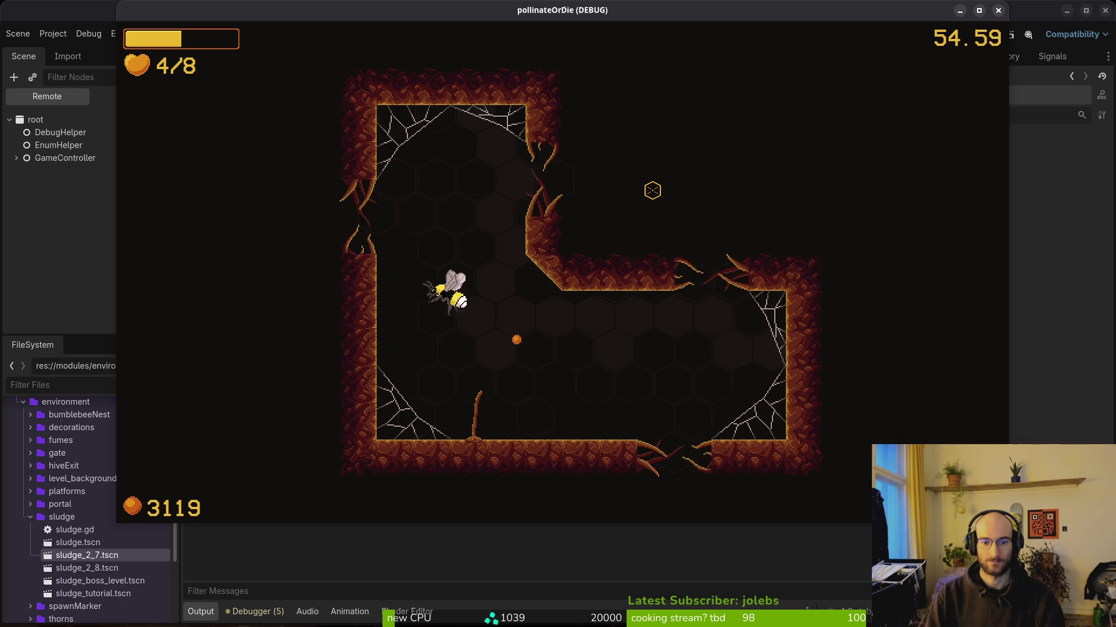
pyautogui.press('d')
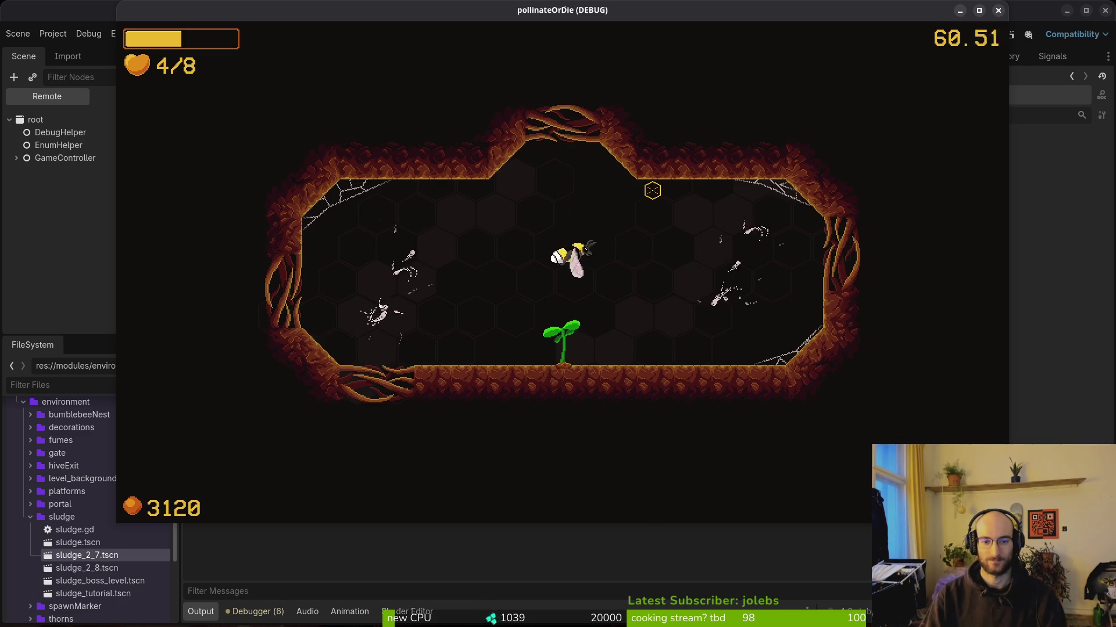
# Fight through the following chamber's enemies, raising the score to 3142.
pyautogui.press('a')
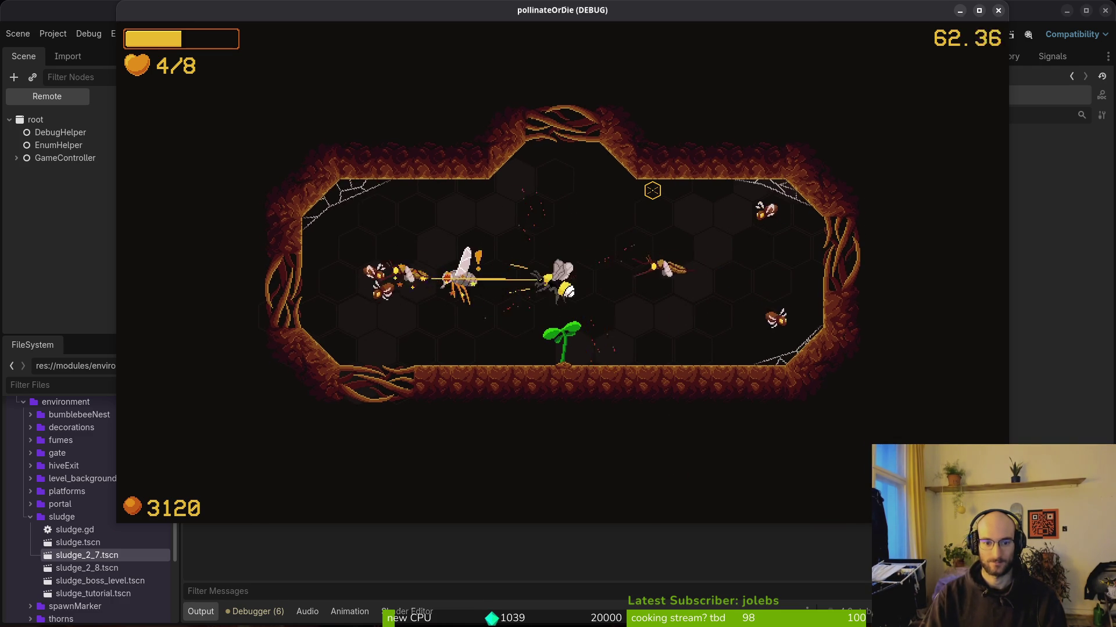
pyautogui.press('d')
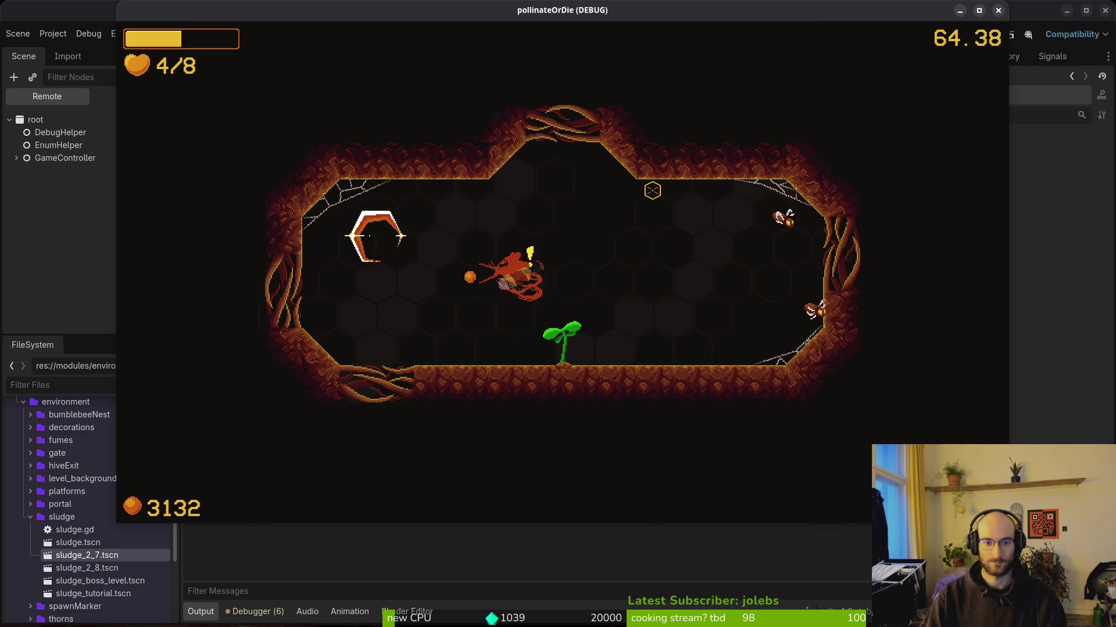
pyautogui.press('d')
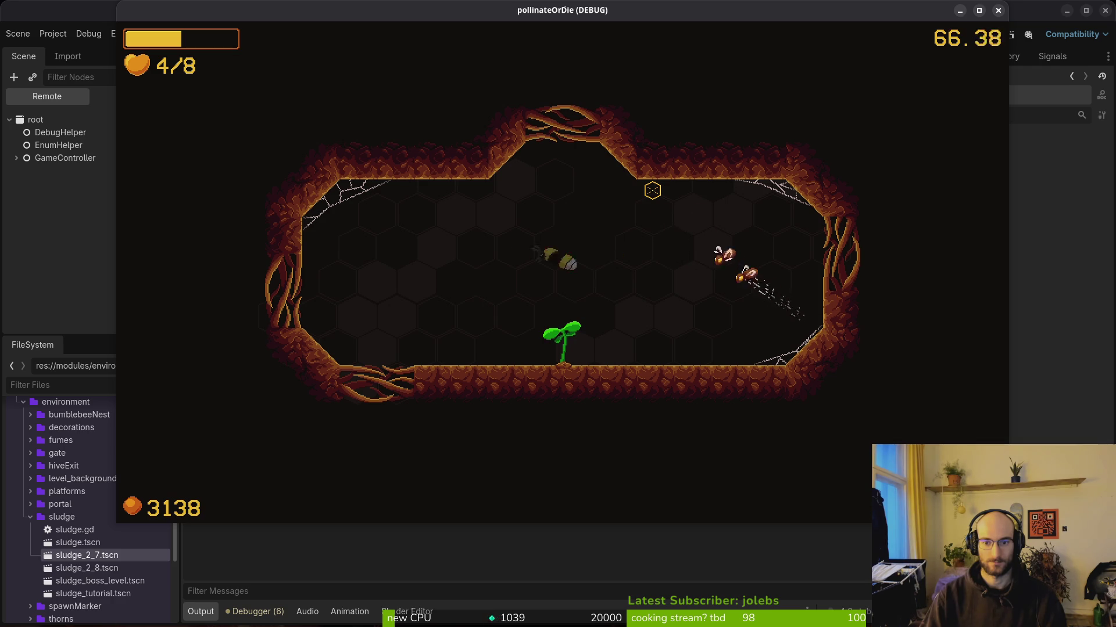
pyautogui.press('d')
pyautogui.press('a')
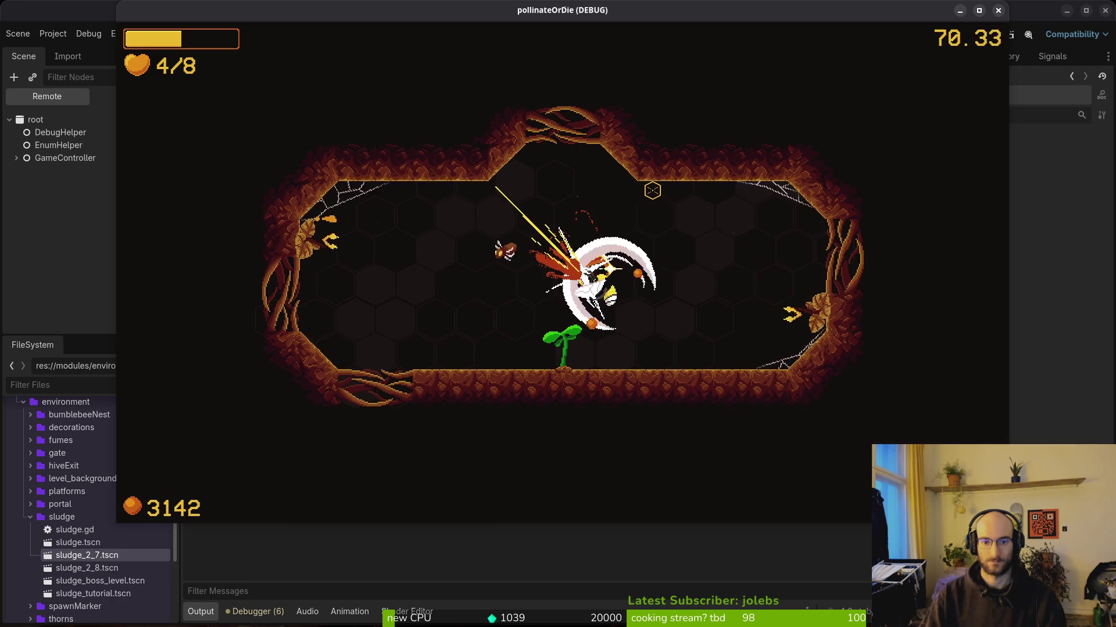
# Finish the enemy cluster, then collect the slash and dash damage +15% upgrades.
pyautogui.press('a')
pyautogui.press('d')
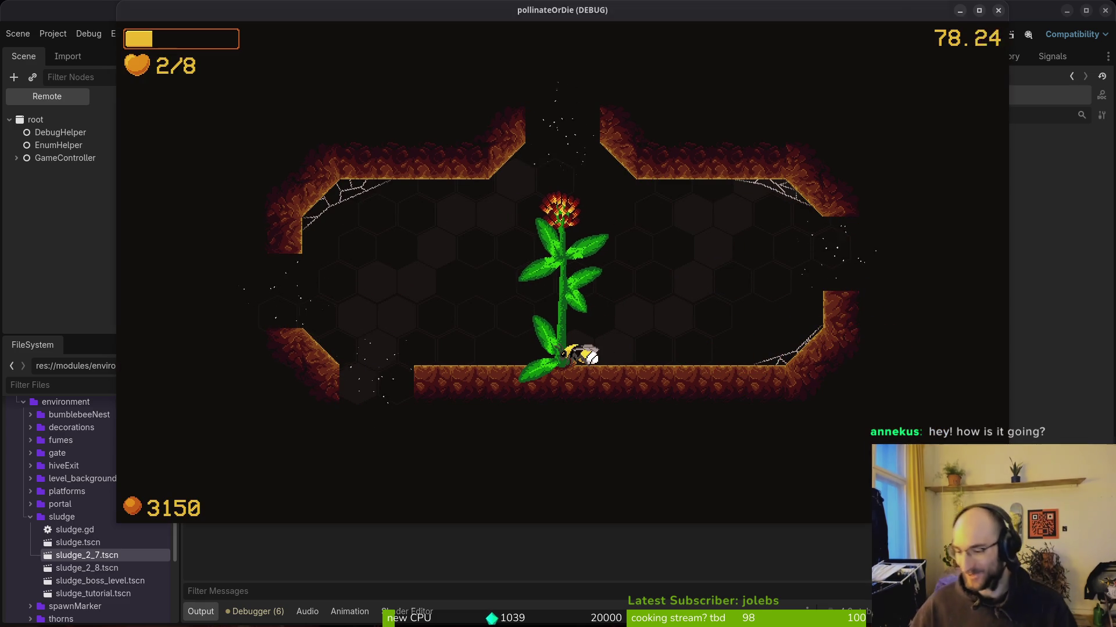
pyautogui.click(555, 264)
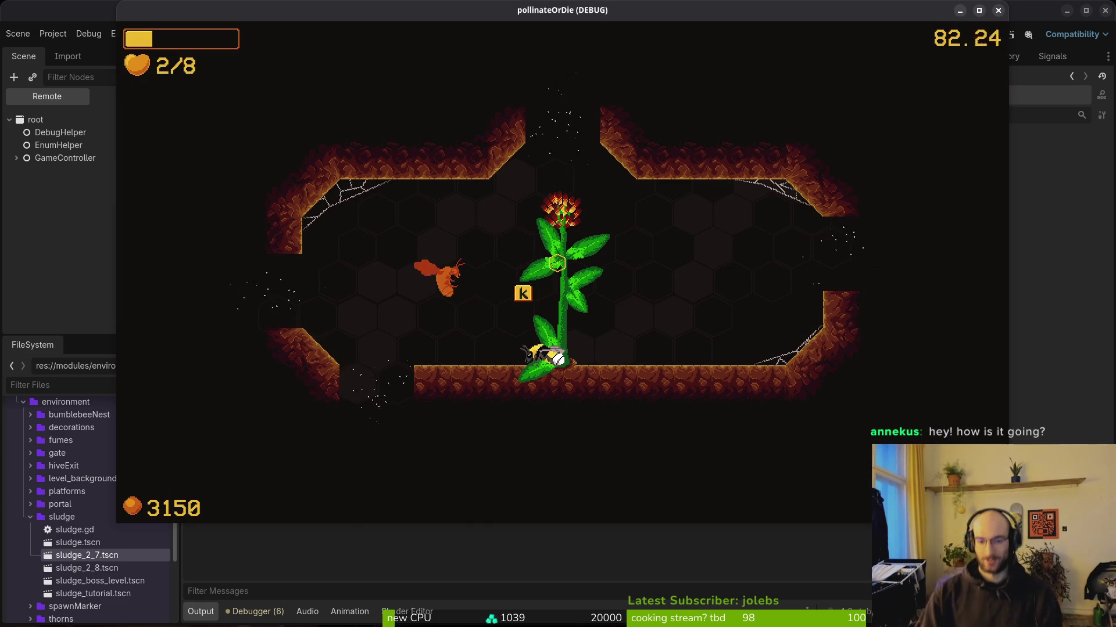
pyautogui.click(556, 263)
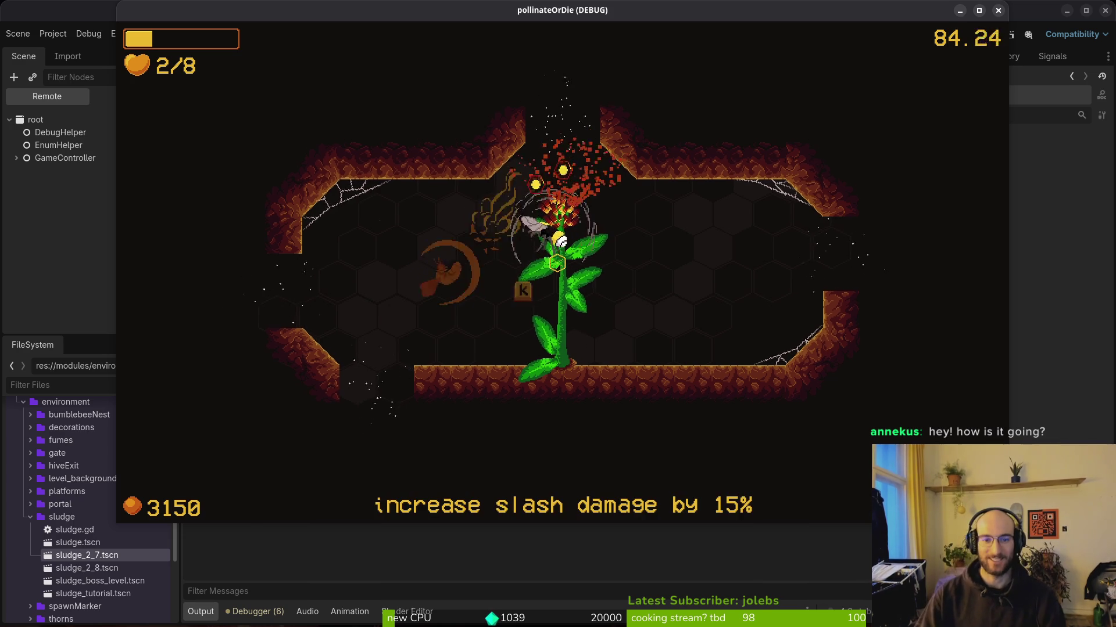
pyautogui.press('d')
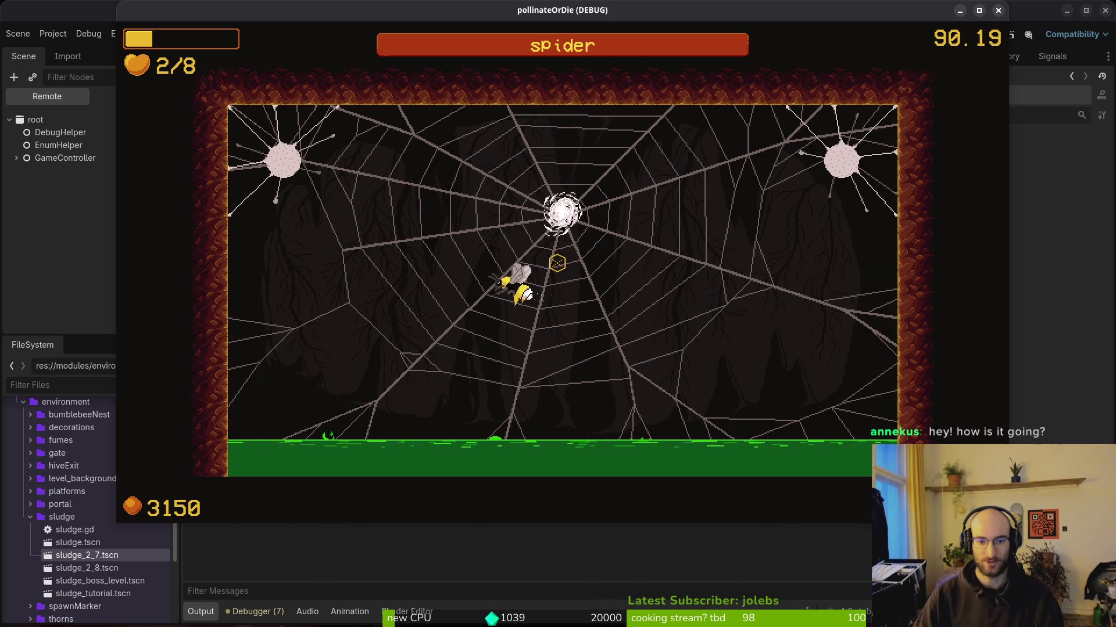
# Pause the game and confirm returning to the hive.
pyautogui.press('Escape')
pyautogui.press('Down')
pyautogui.press('Return')
pyautogui.press('Left')
pyautogui.press('Return')
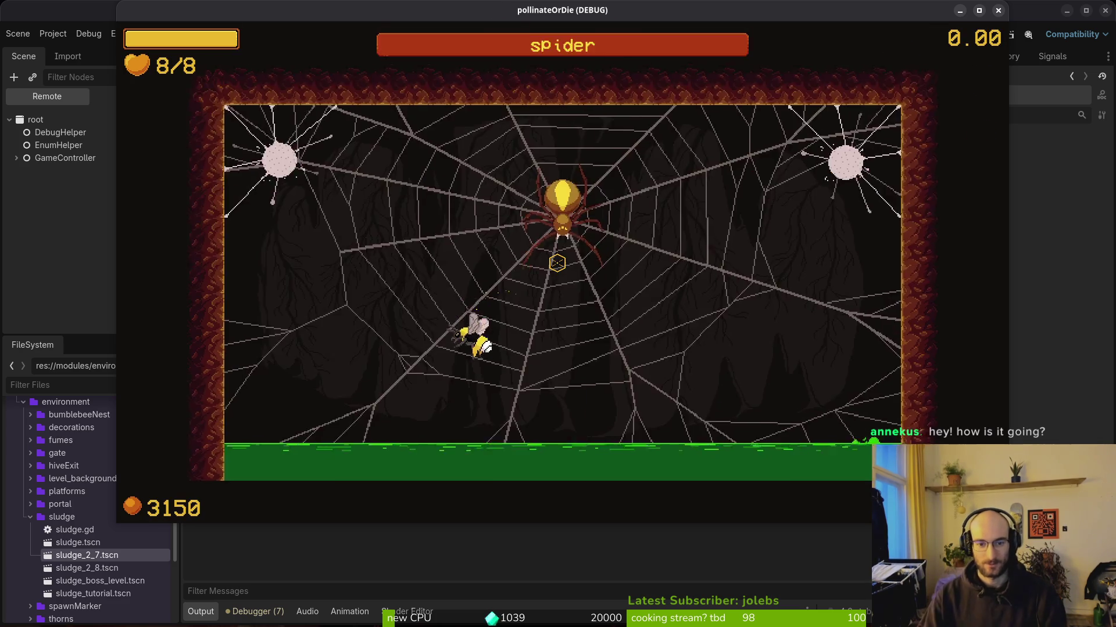
# Browse the hive upgrade tree's dash chains and buzz pollination upgrades, then close it.
pyautogui.press('Right')
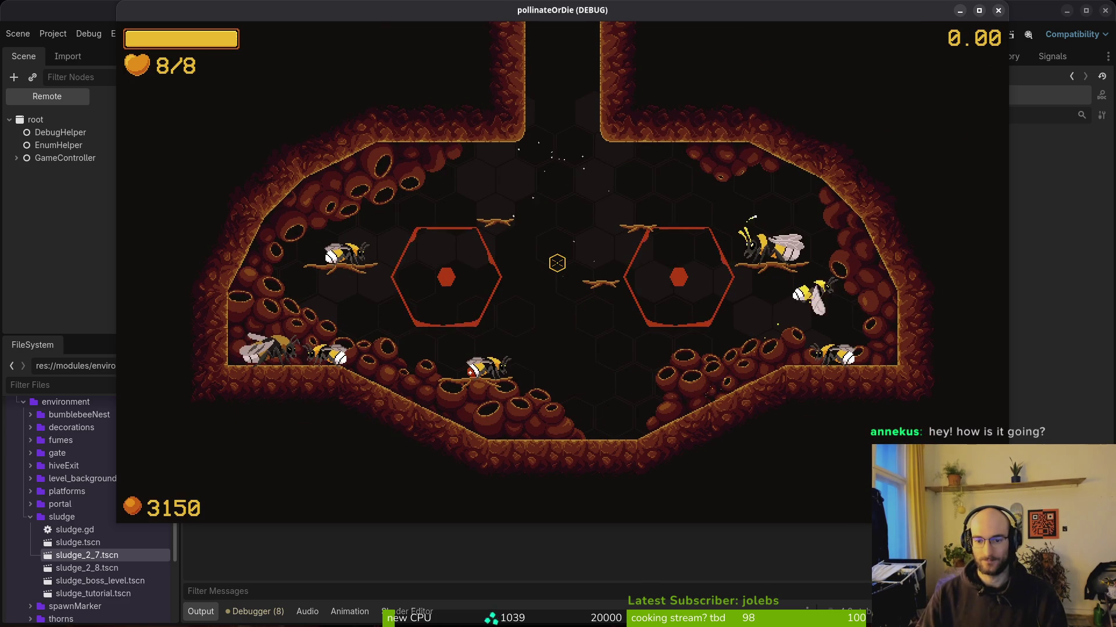
pyautogui.press('Up')
pyautogui.press('i')
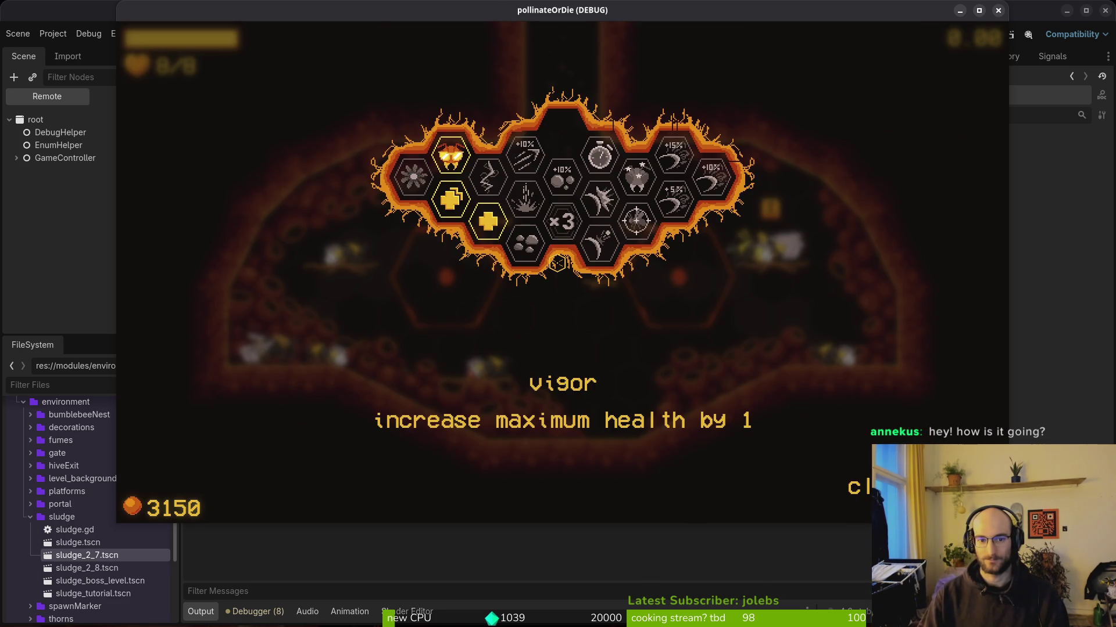
pyautogui.press('Up')
pyautogui.press('Right')
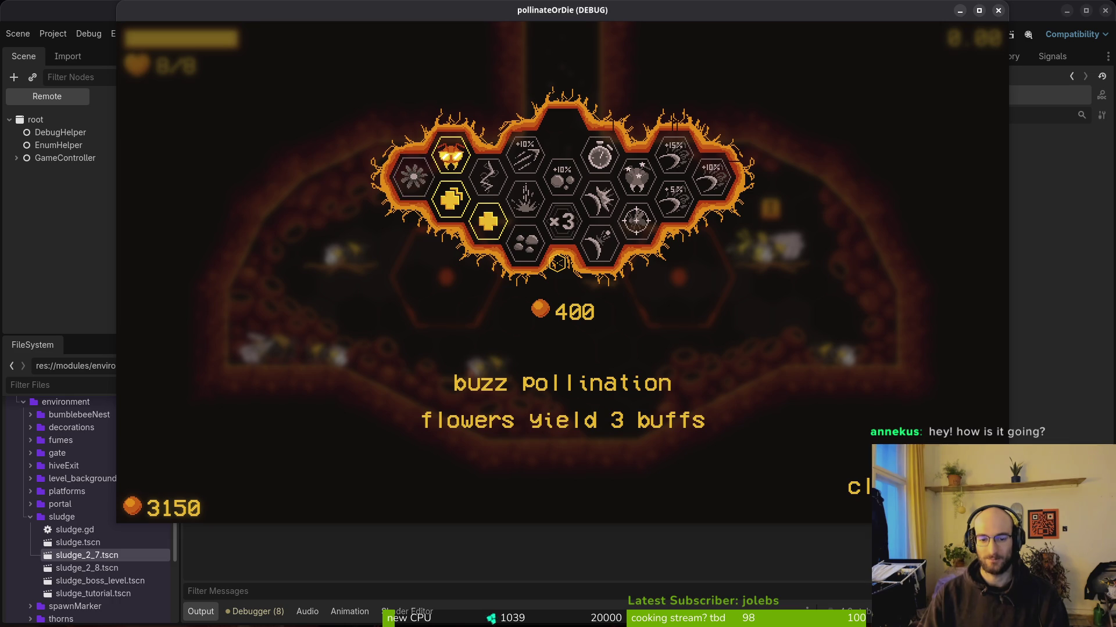
pyautogui.press('Escape')
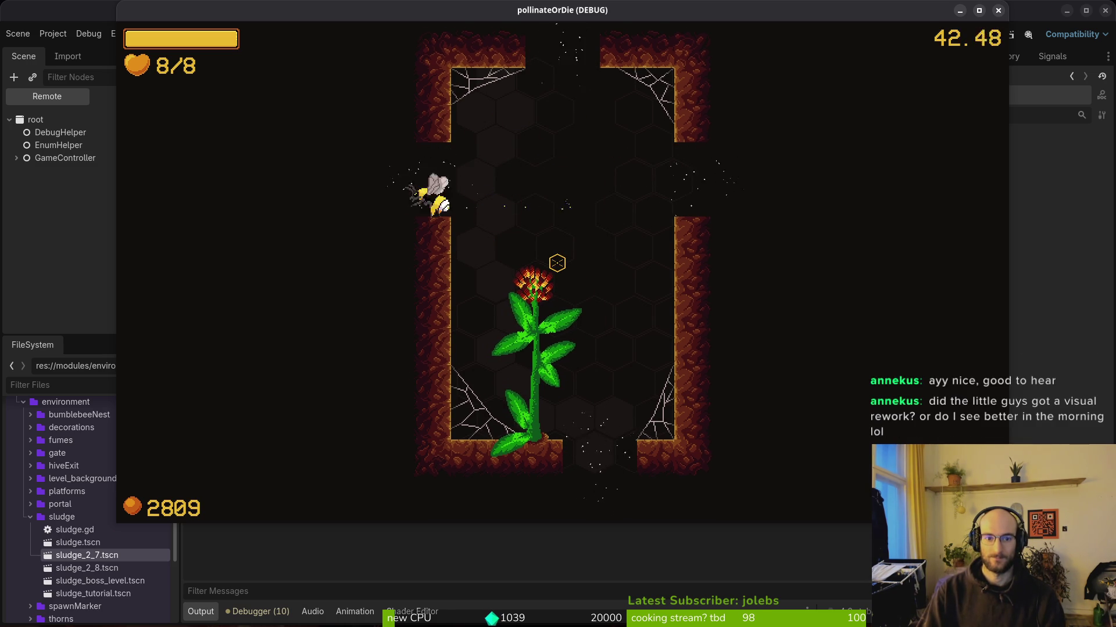
# Fly around the room and the right shaft, slashing and dashing to kill the enemies.
pyautogui.press('w')
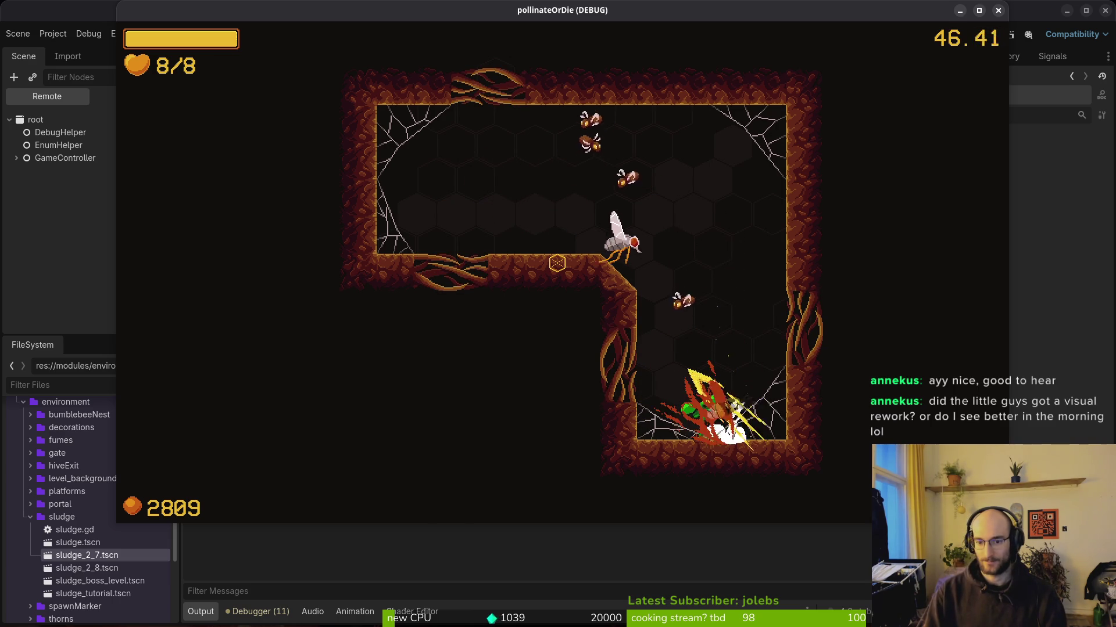
pyautogui.press('d')
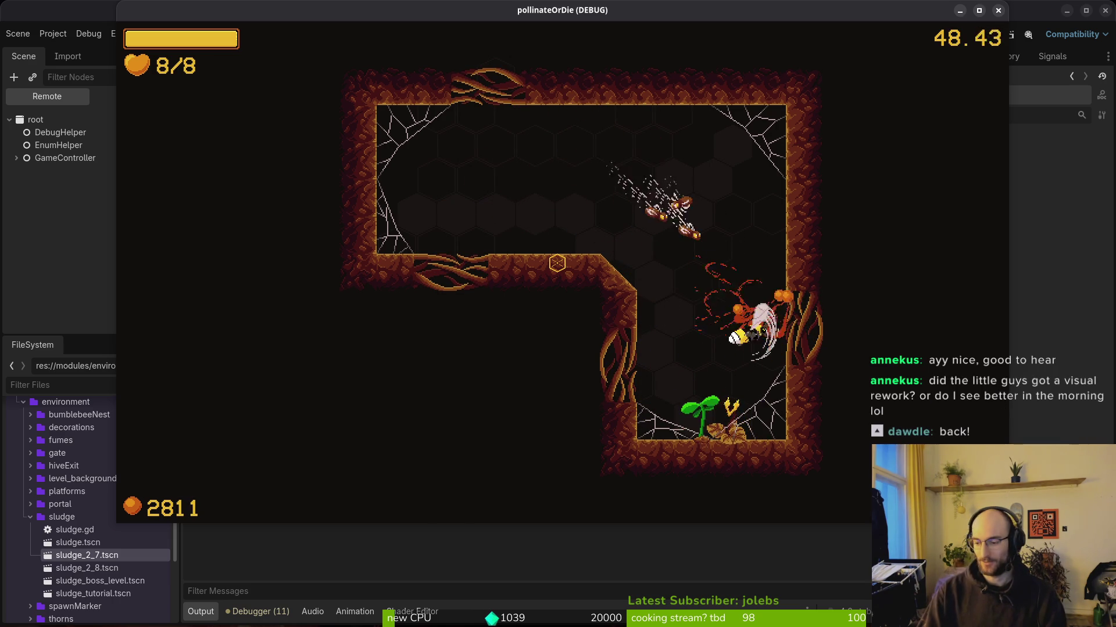
pyautogui.press('w')
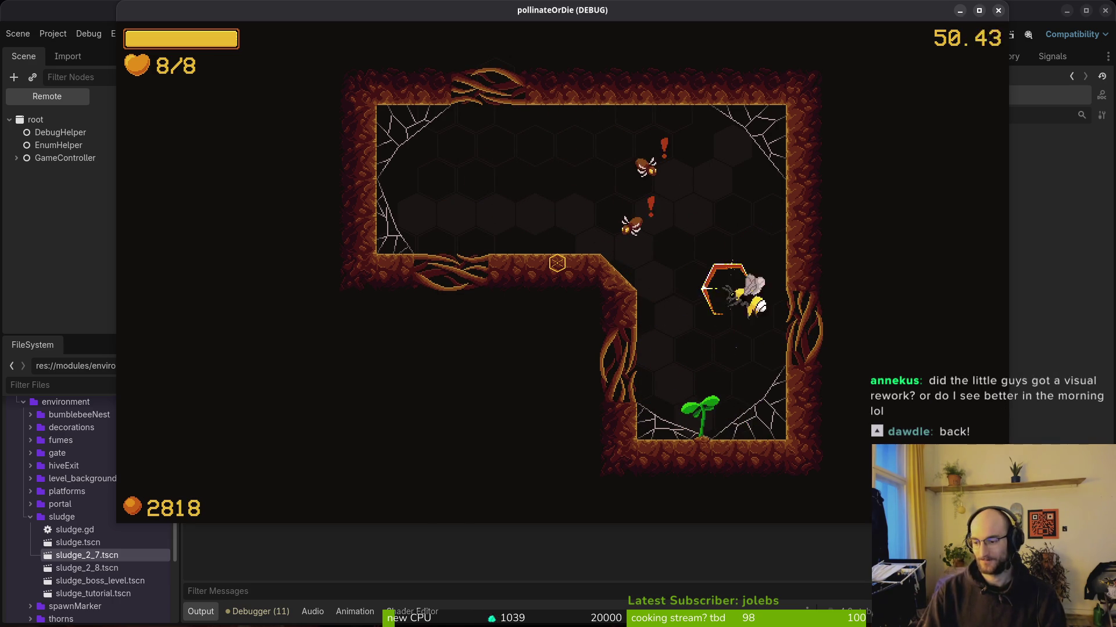
pyautogui.press('a')
pyautogui.press('w')
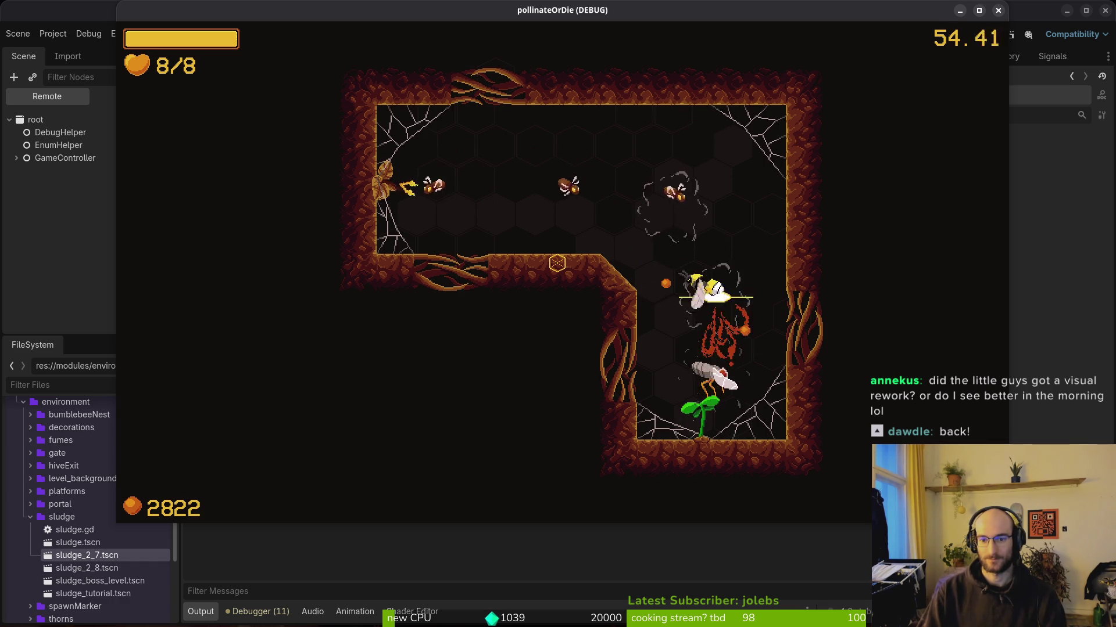
pyautogui.press('w')
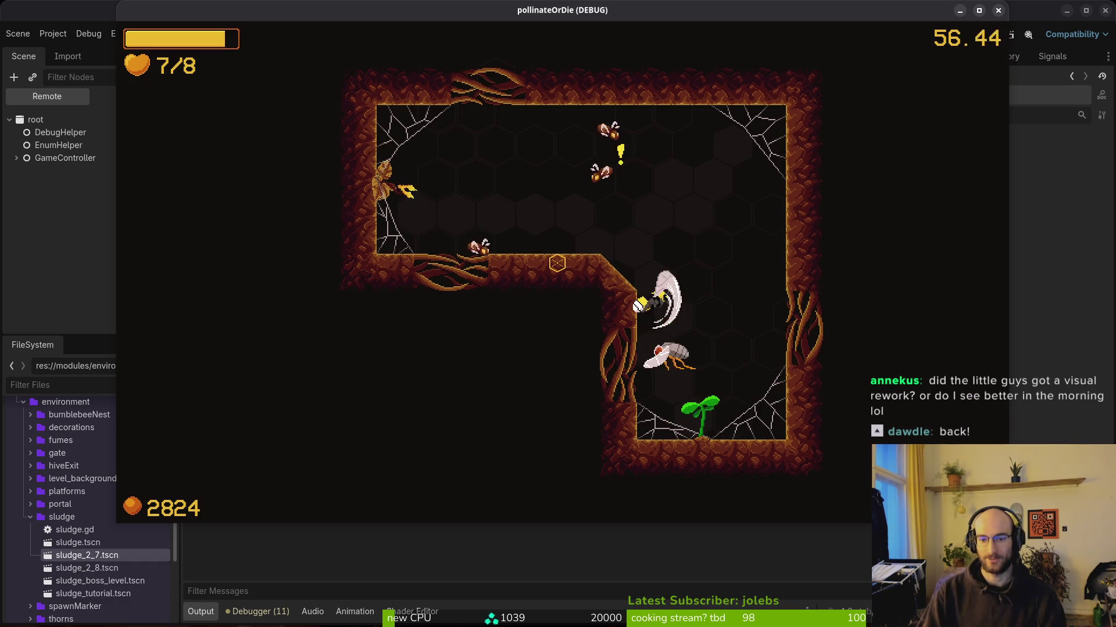
pyautogui.press('w')
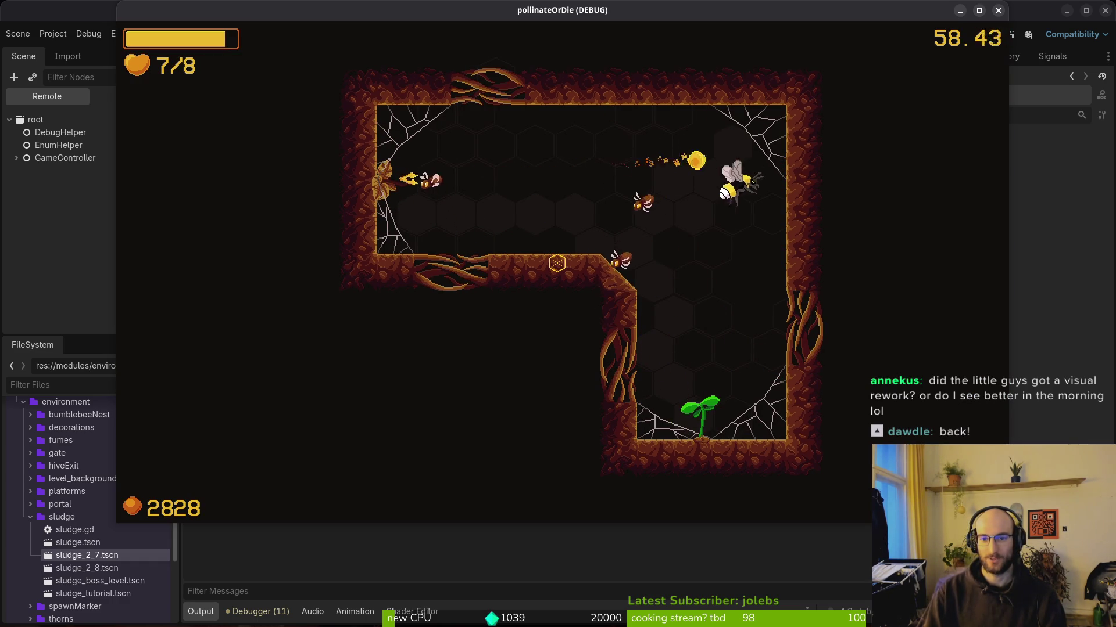
pyautogui.press('d')
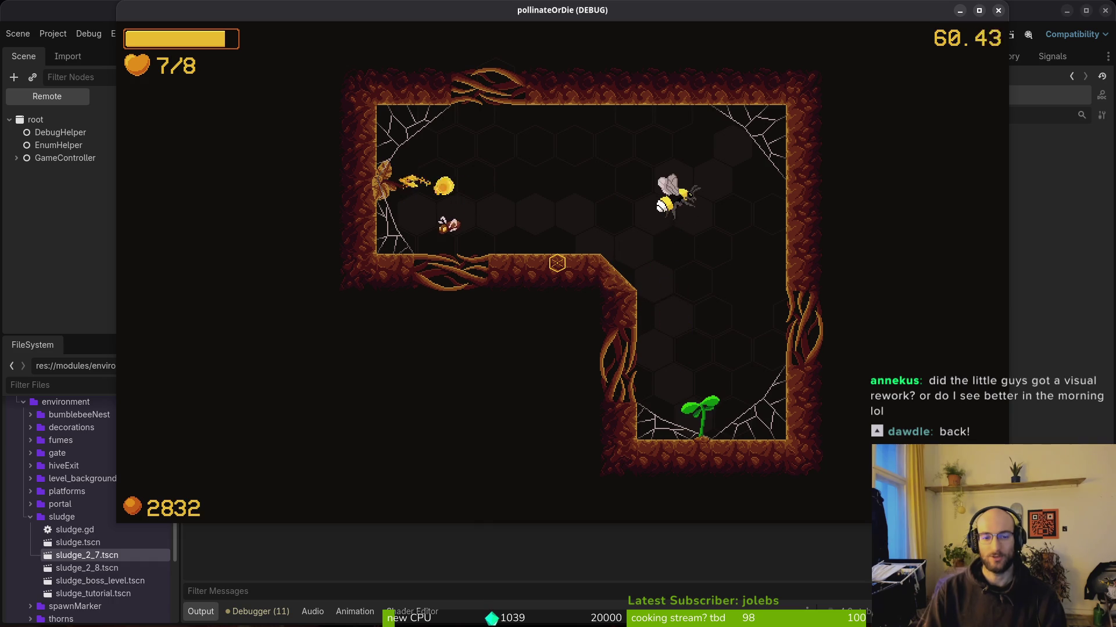
pyautogui.press('a')
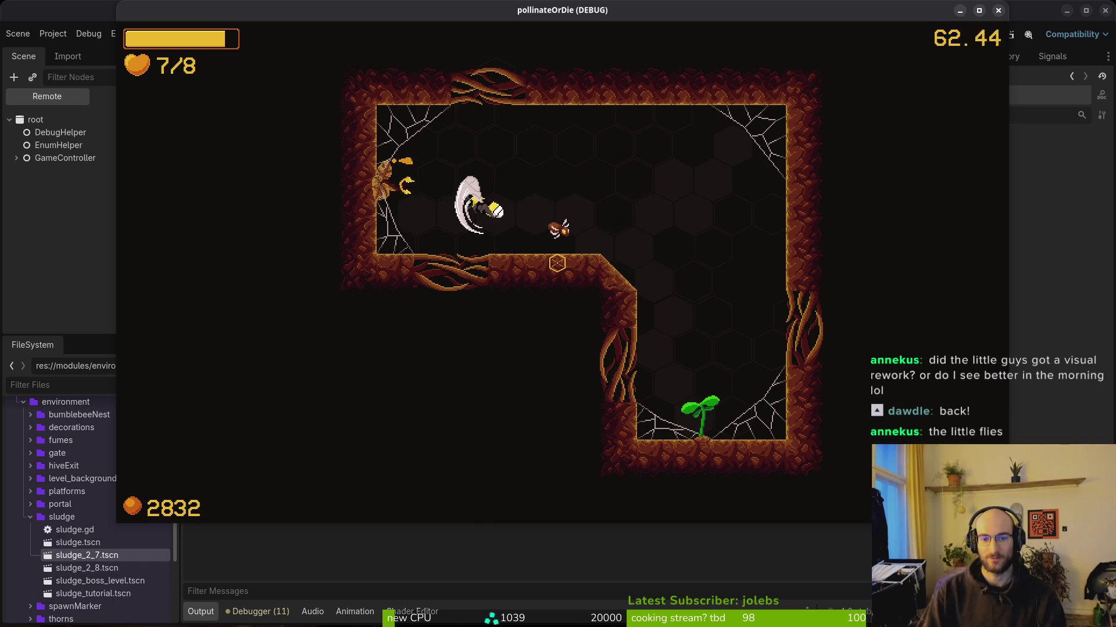
pyautogui.press('d')
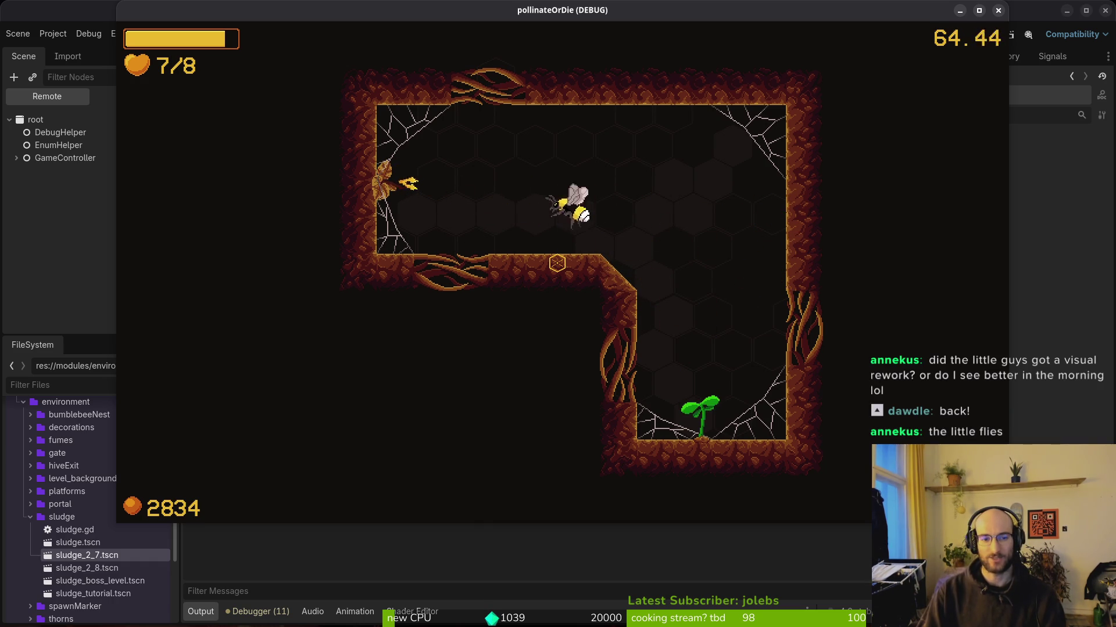
# Grow the flower, grab the +15% smash damage upgrade, and smash down into the next room.
pyautogui.press('d')
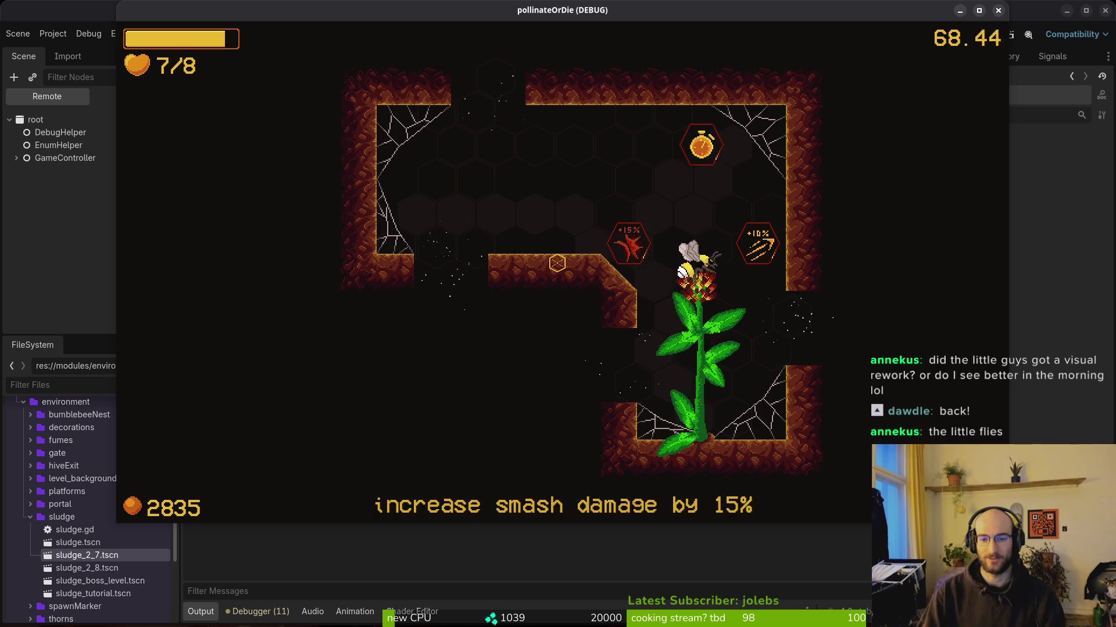
pyautogui.press('a')
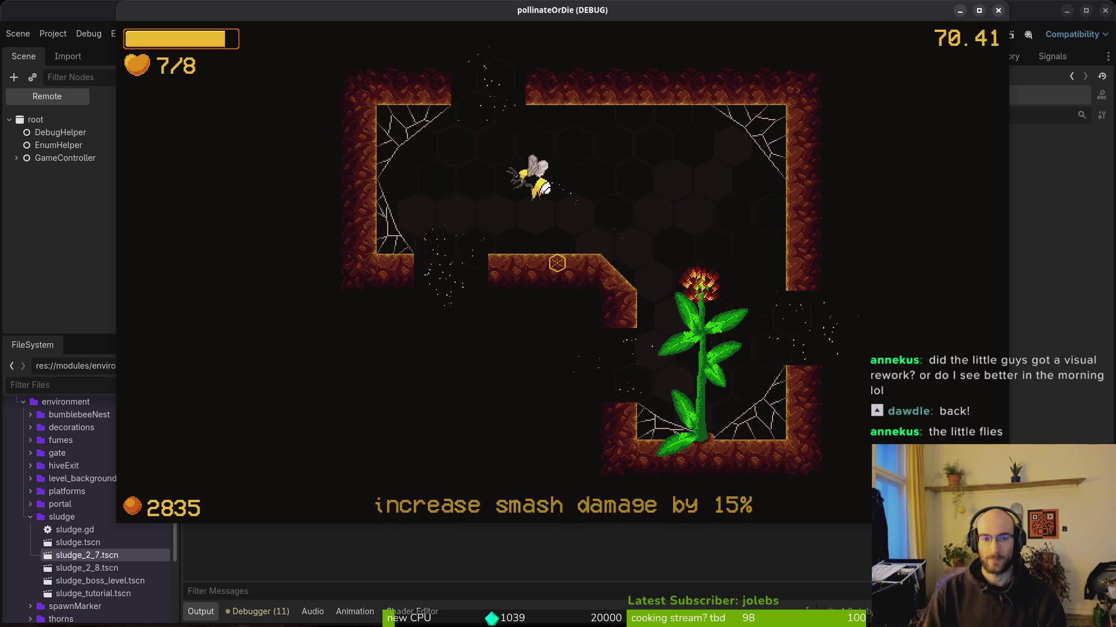
pyautogui.press('a')
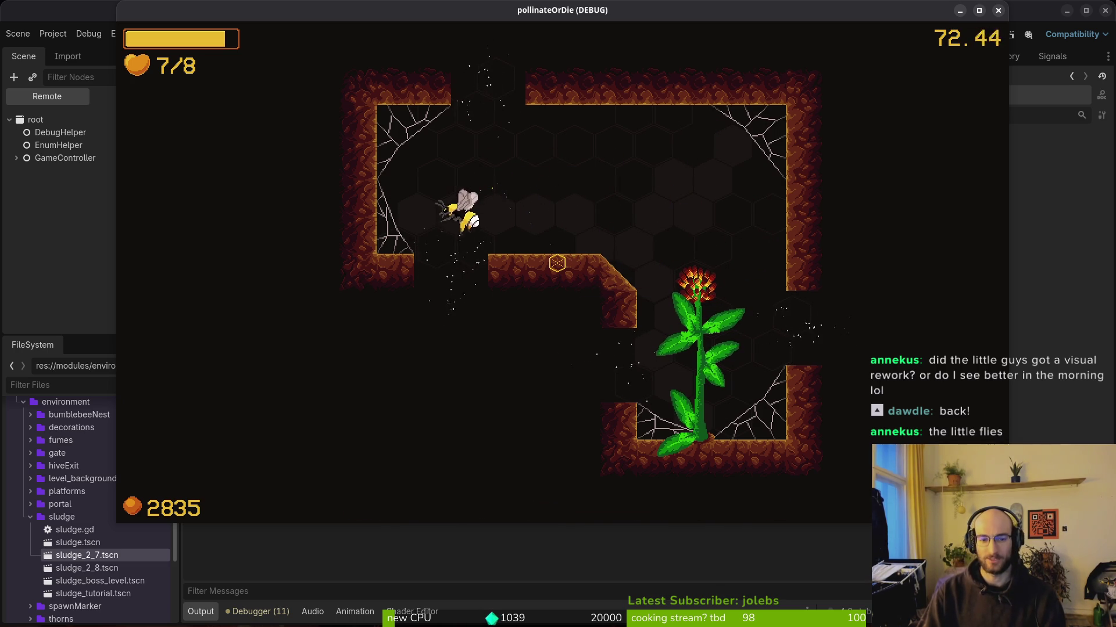
pyautogui.press('s')
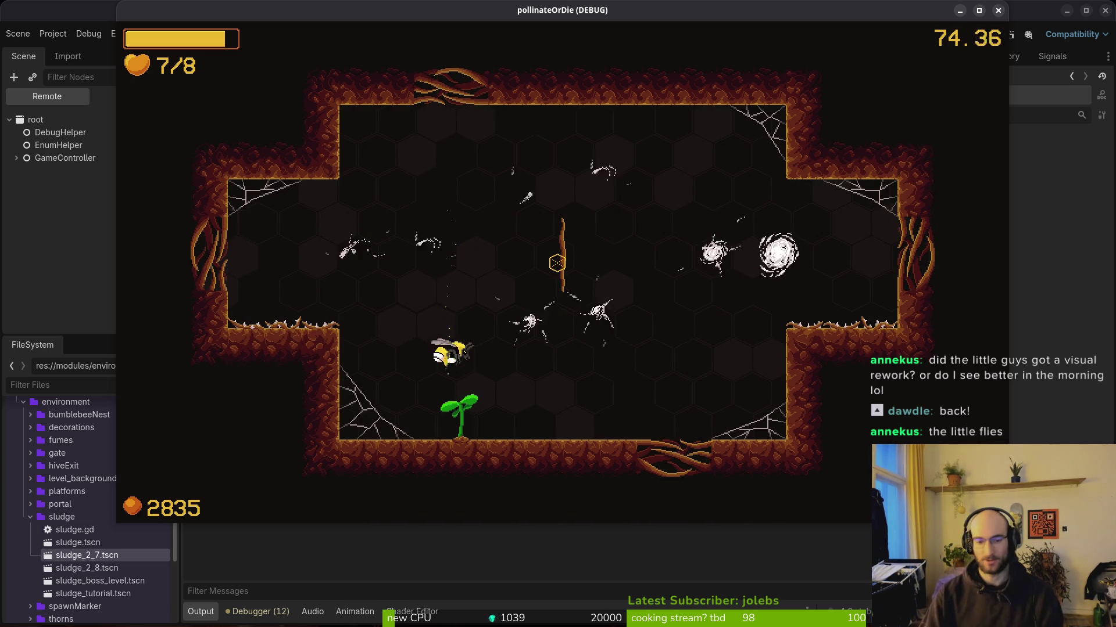
# Kill the large fly, then dash left slashing through the other enemies.
pyautogui.press('d')
pyautogui.press('w')
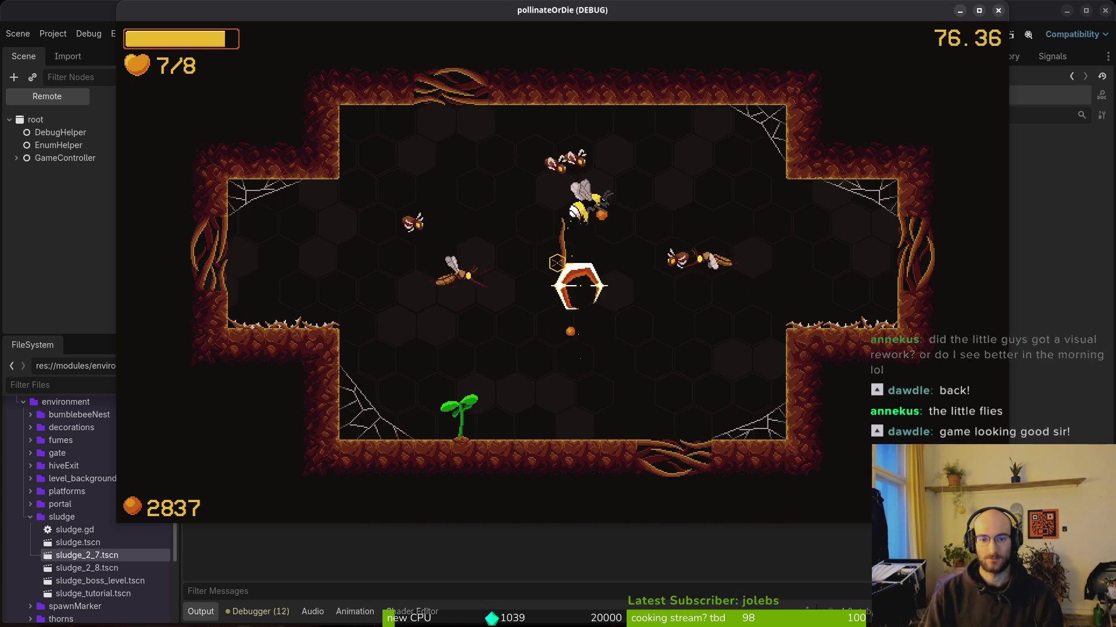
pyautogui.press('d')
pyautogui.press('s')
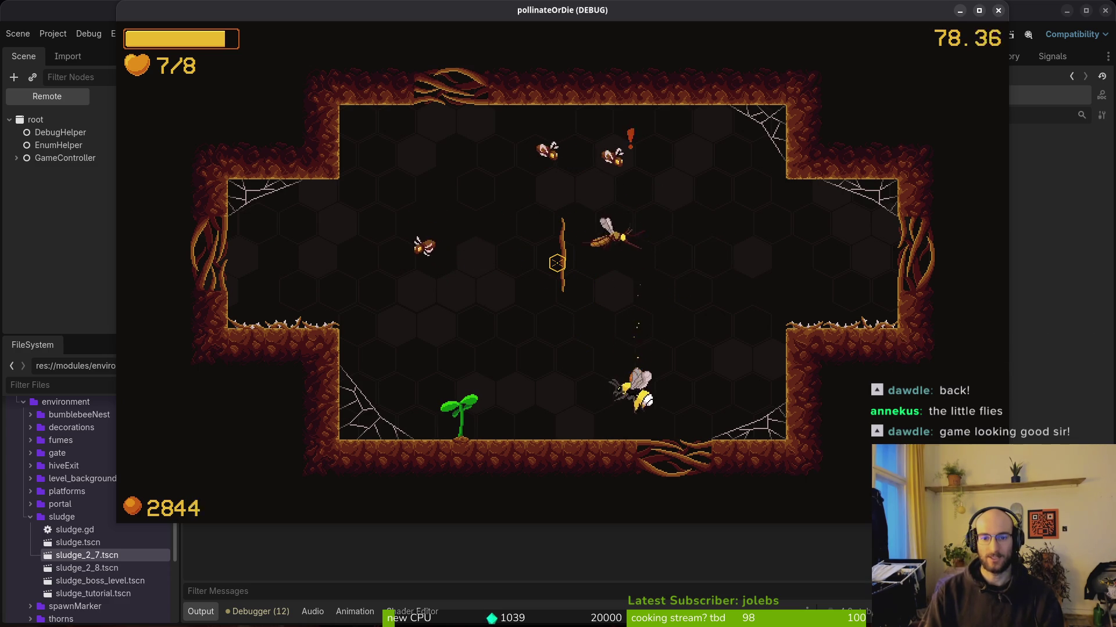
pyautogui.press('w')
pyautogui.press('s')
pyautogui.press('w')
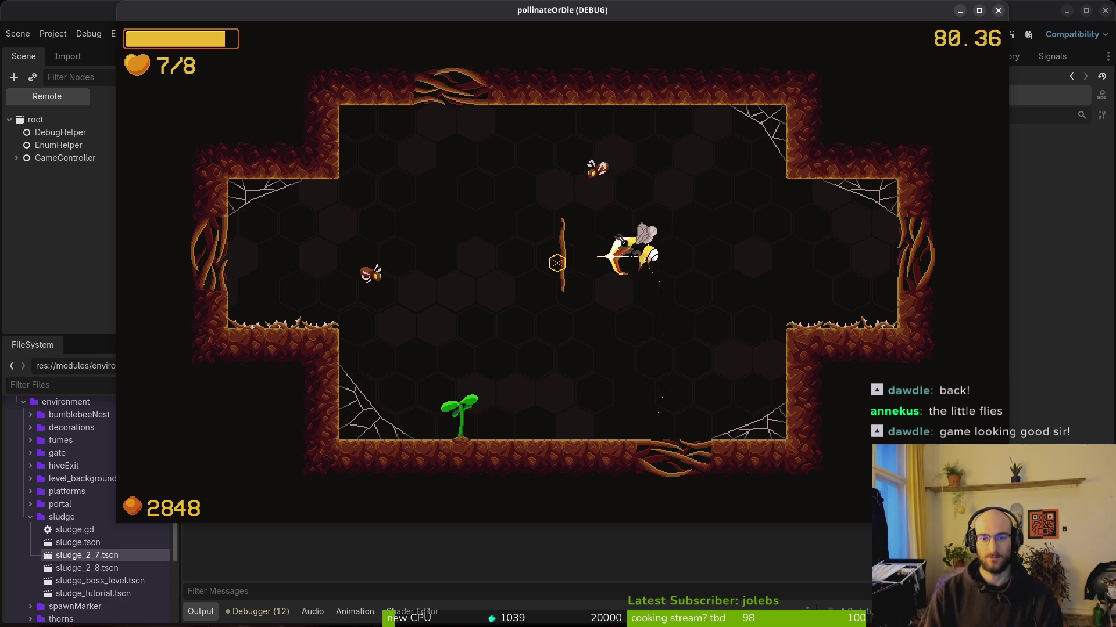
pyautogui.press('d')
pyautogui.press('s')
pyautogui.press('a')
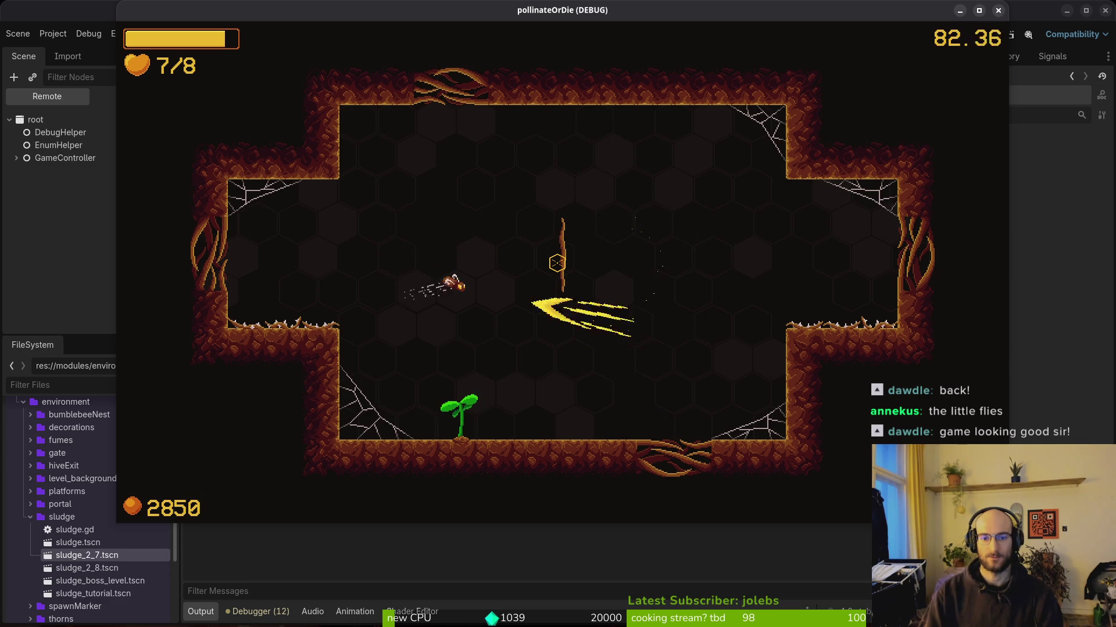
# Kill the newly spawned flies and pollinate the sprout into a dandelion.
pyautogui.press('d')
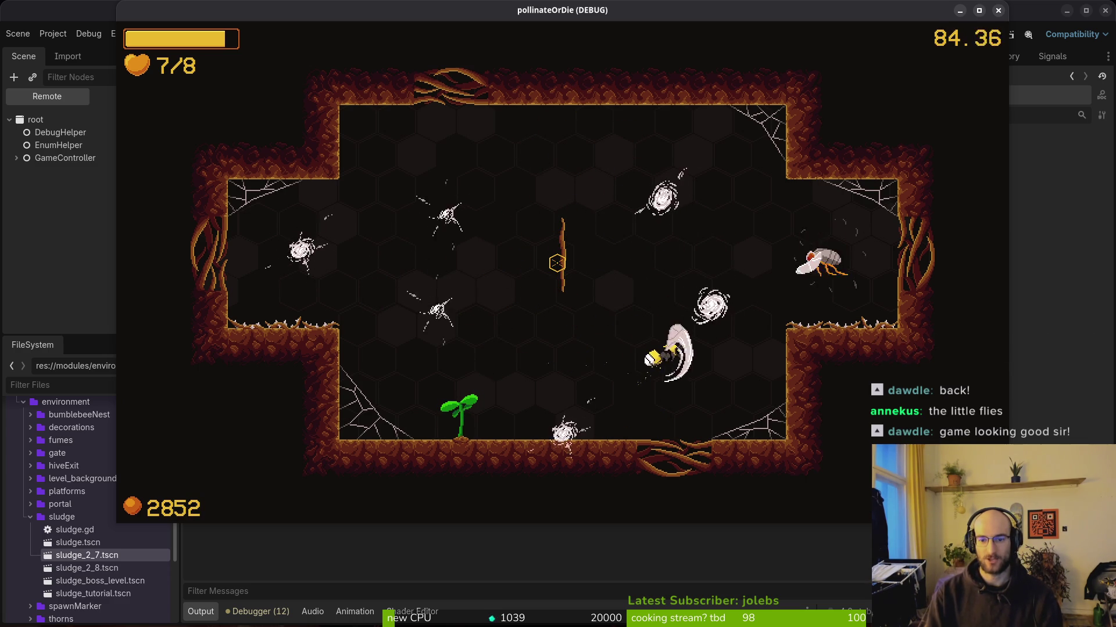
pyautogui.press('w')
pyautogui.press('a')
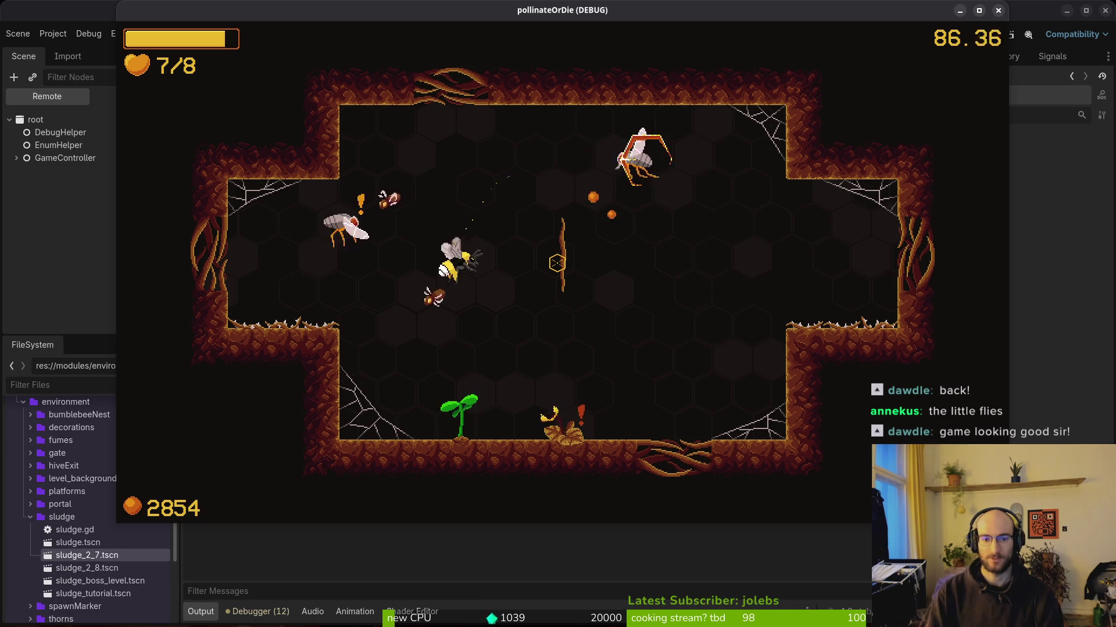
pyautogui.press('s')
pyautogui.press('w')
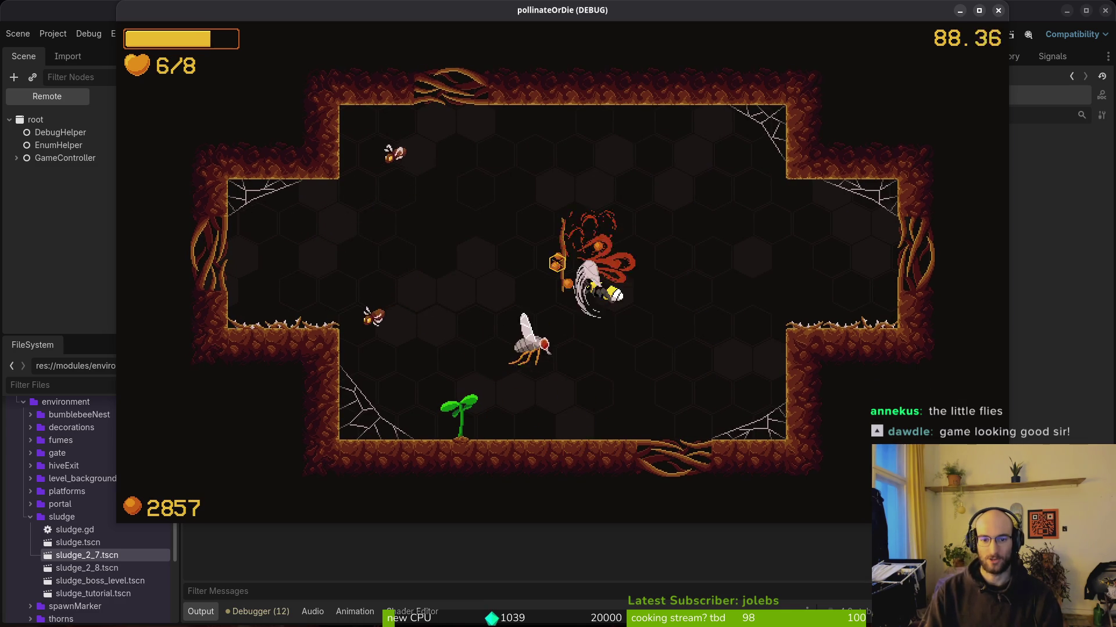
pyautogui.press('a')
pyautogui.press('w')
pyautogui.press('d')
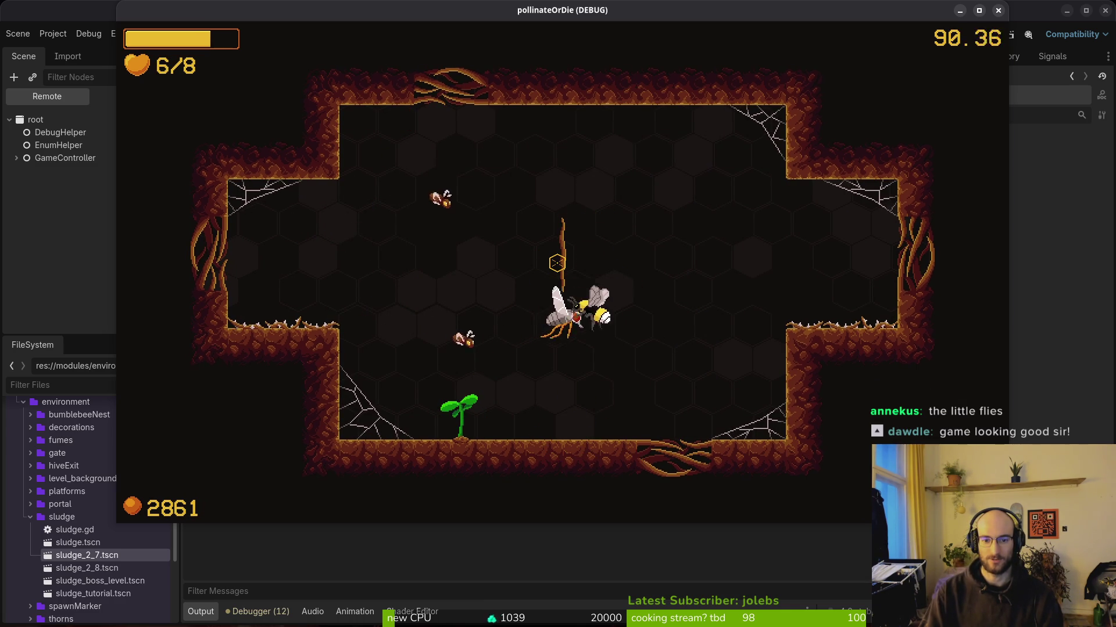
pyautogui.press('a')
pyautogui.press('w')
pyautogui.press('a')
pyautogui.press('s')
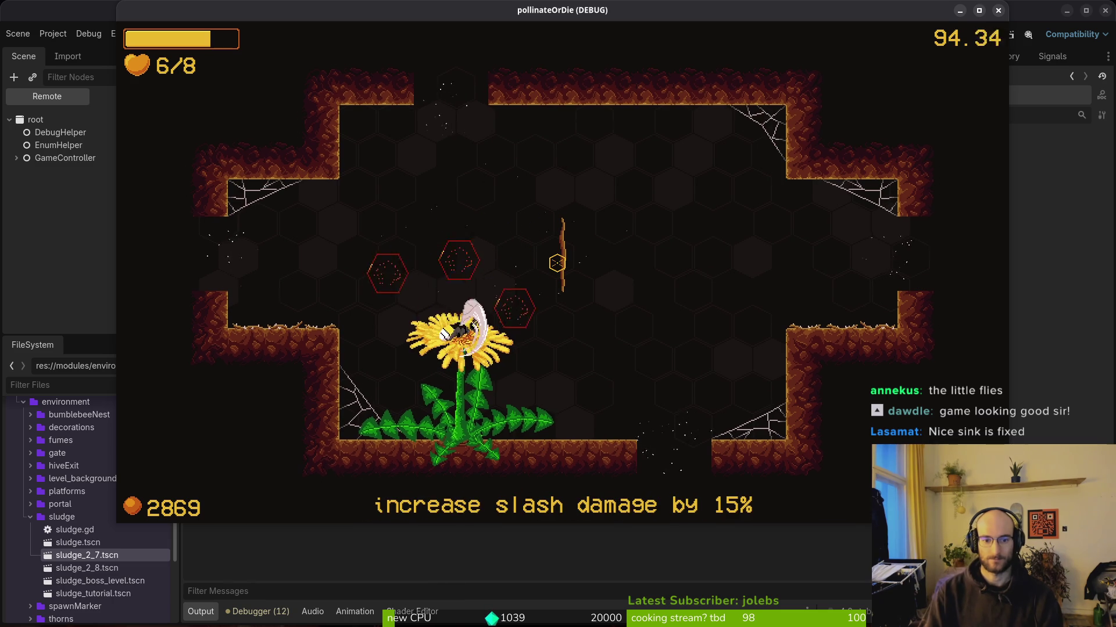
# Take the +15% slash damage upgrade and fly up into the spider boss arena.
pyautogui.press('w')
pyautogui.press('a')
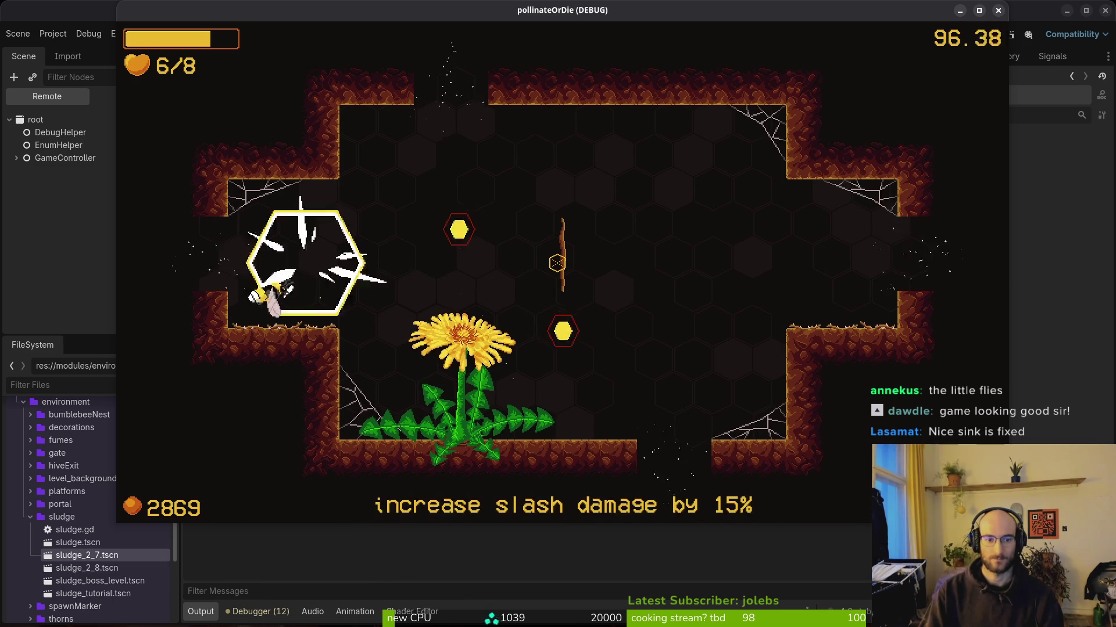
pyautogui.press('w')
pyautogui.press('d')
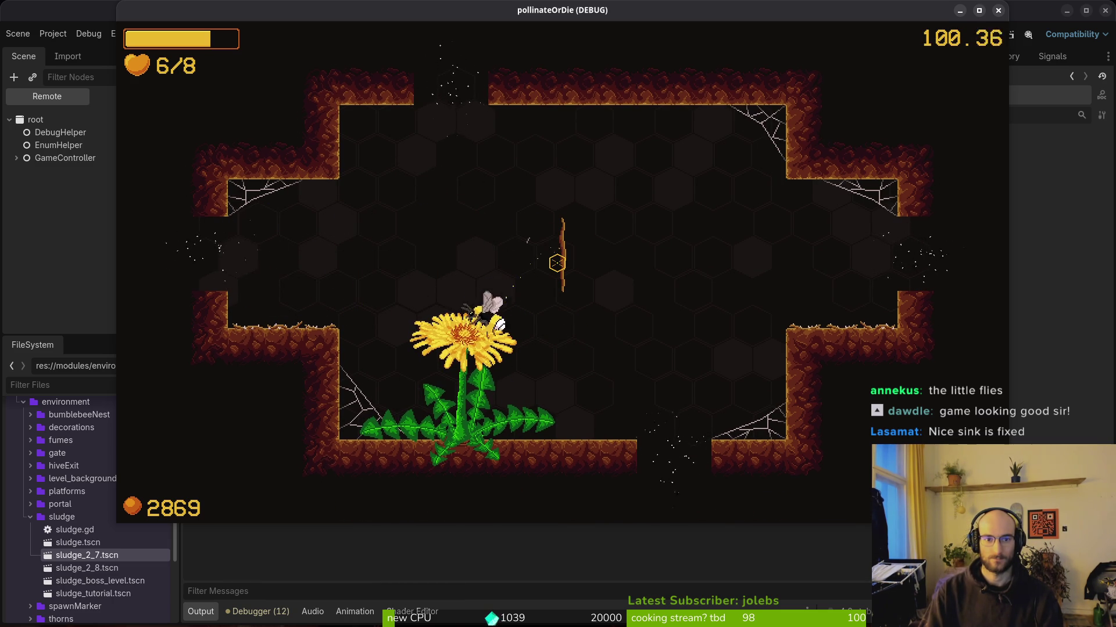
pyautogui.press('w')
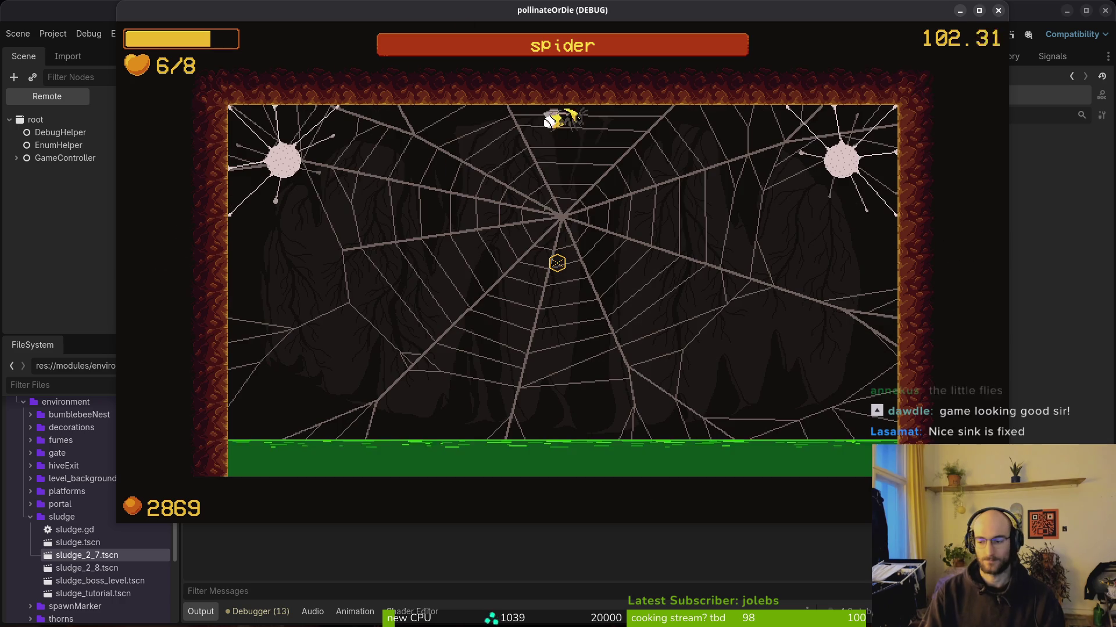
# Hit the spider boss, weave between the falling rocks, and strike it at the web centre.
pyautogui.click(557, 264)
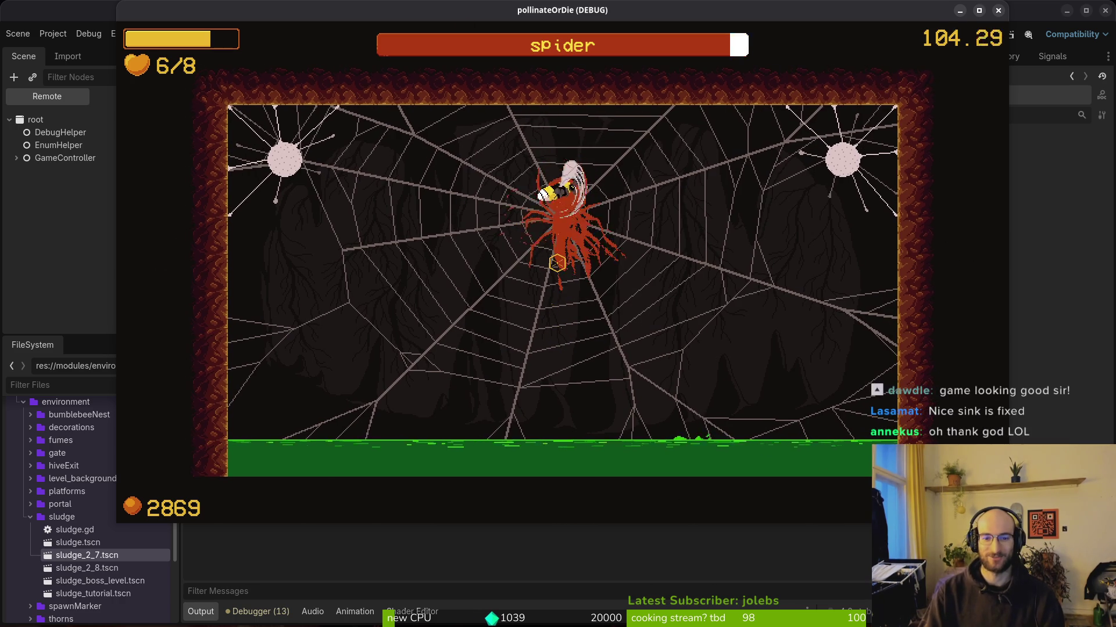
pyautogui.press('d')
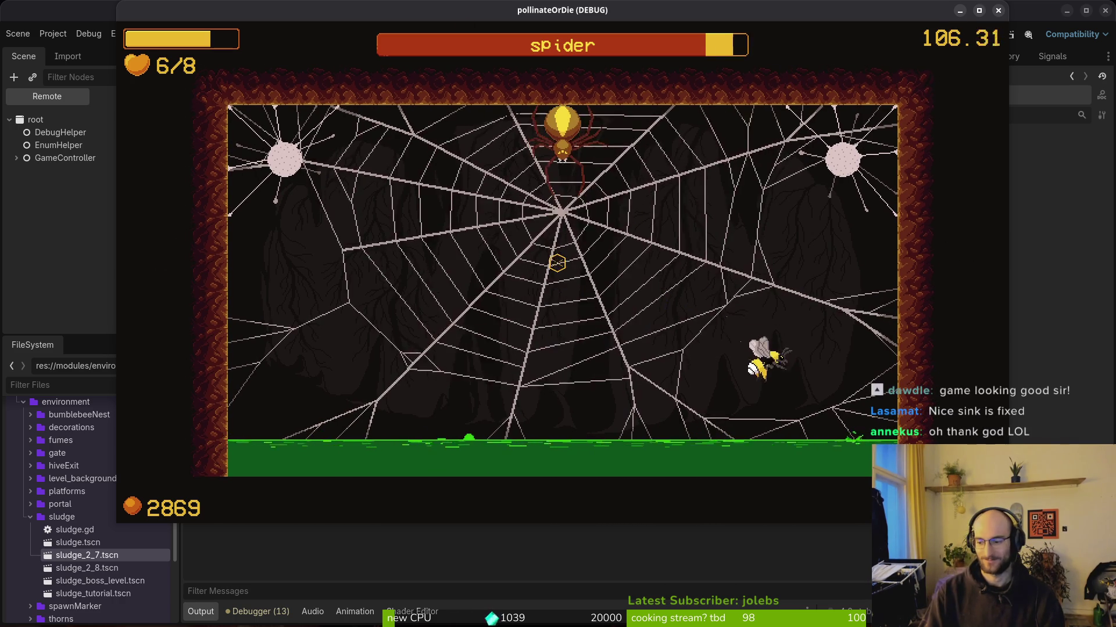
pyautogui.press('s')
pyautogui.press('w')
pyautogui.press('a')
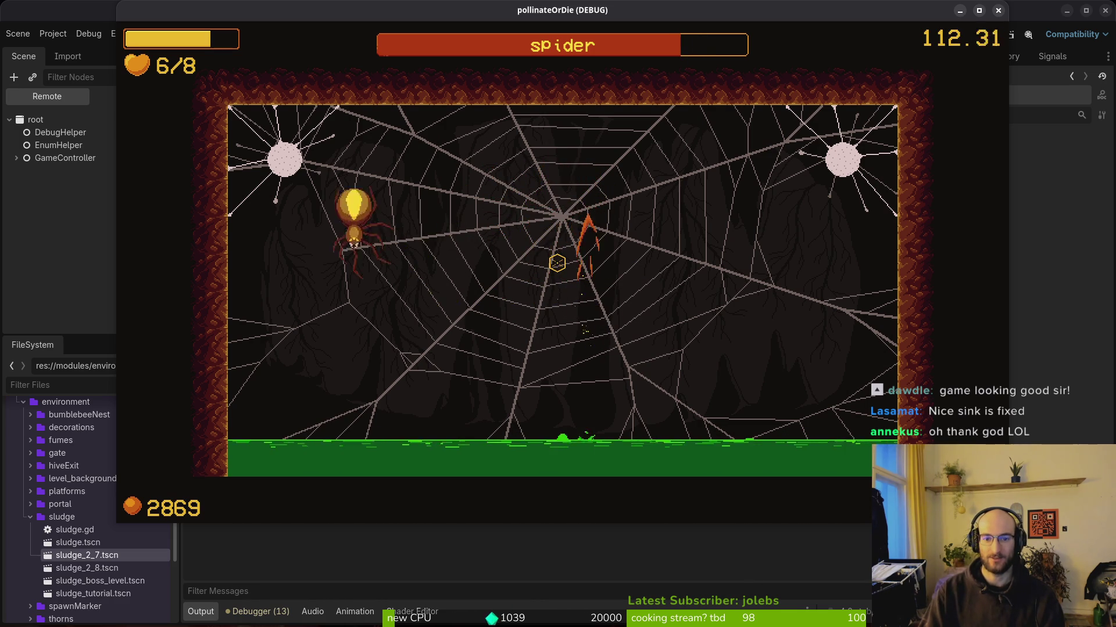
pyautogui.press('w')
pyautogui.press('s')
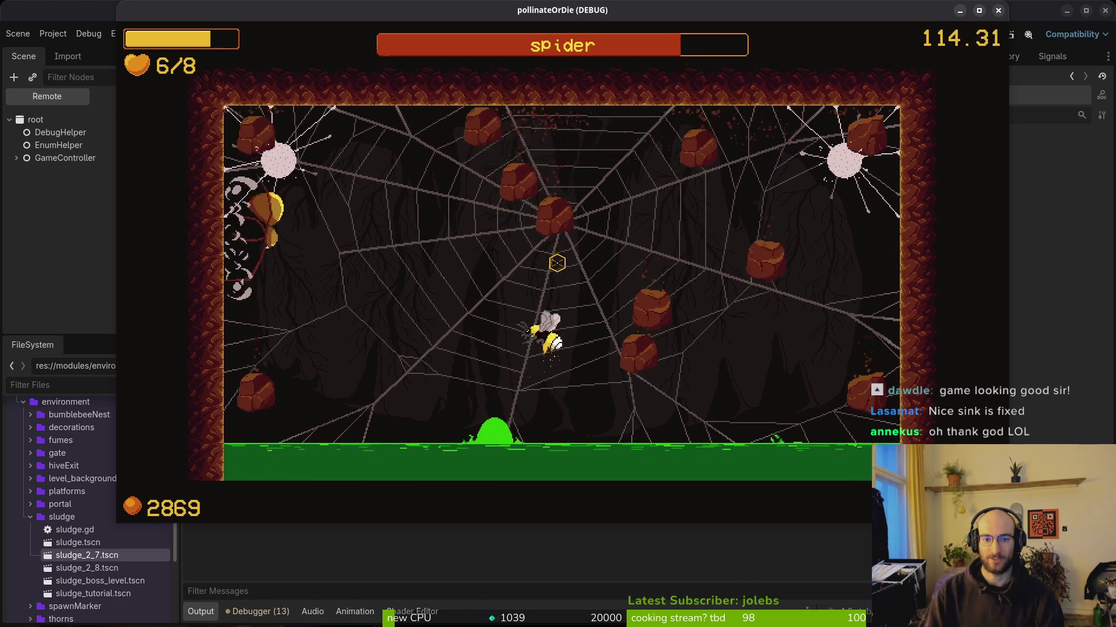
pyautogui.press('a')
pyautogui.press('d')
pyautogui.press('w')
pyautogui.press('s')
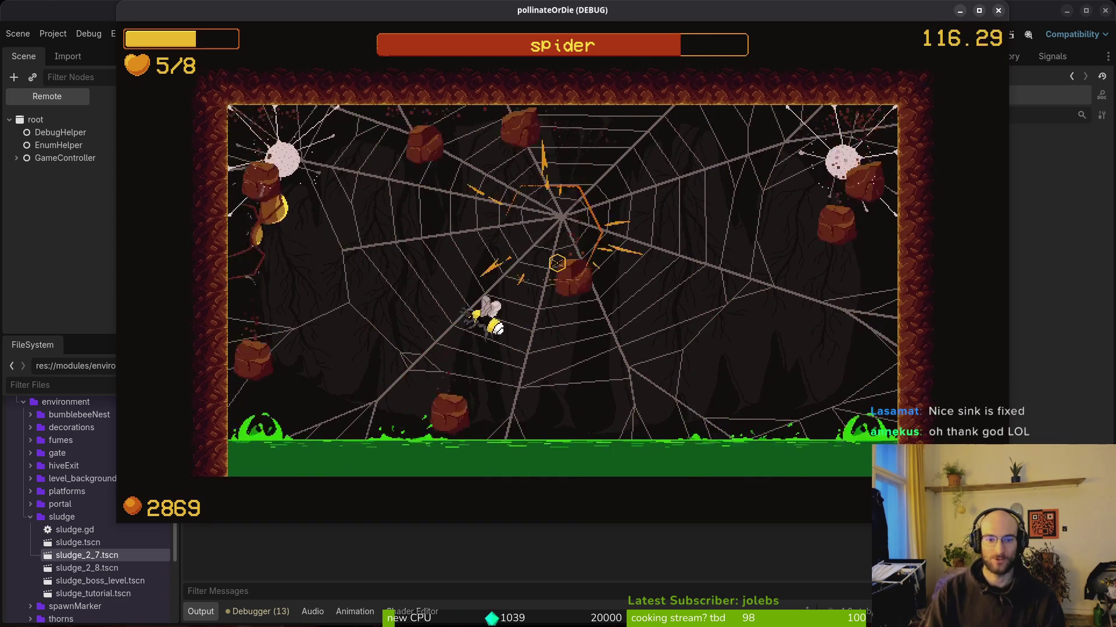
pyautogui.press('s')
pyautogui.press('w')
pyautogui.press('d')
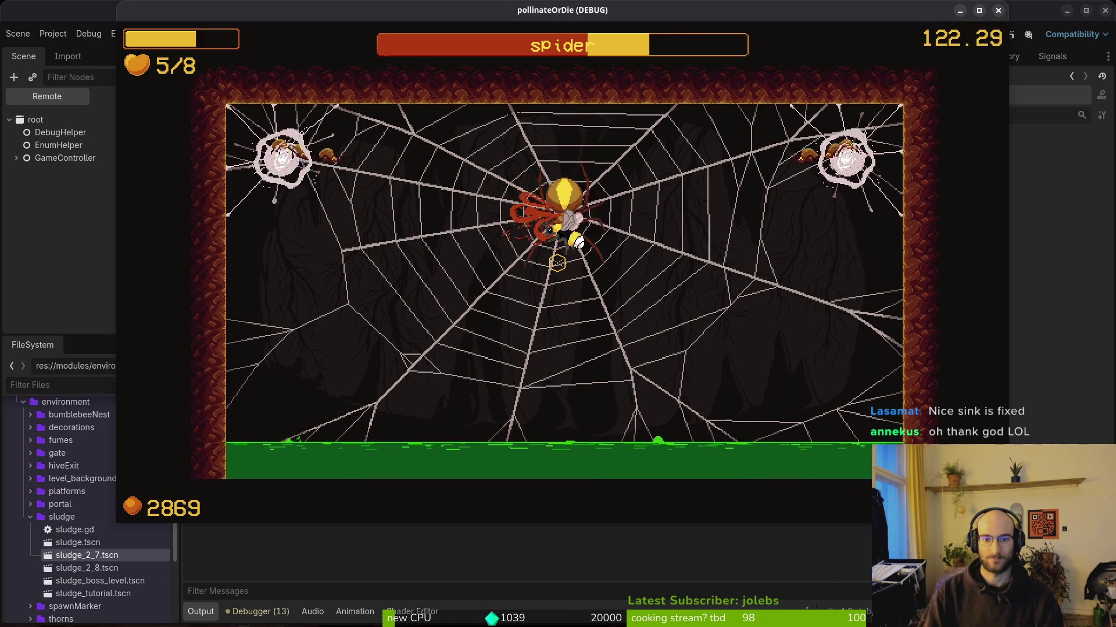
# Slash the small spiders and beetles, dashing into the spider to damage it.
pyautogui.press('d')
pyautogui.press('s')
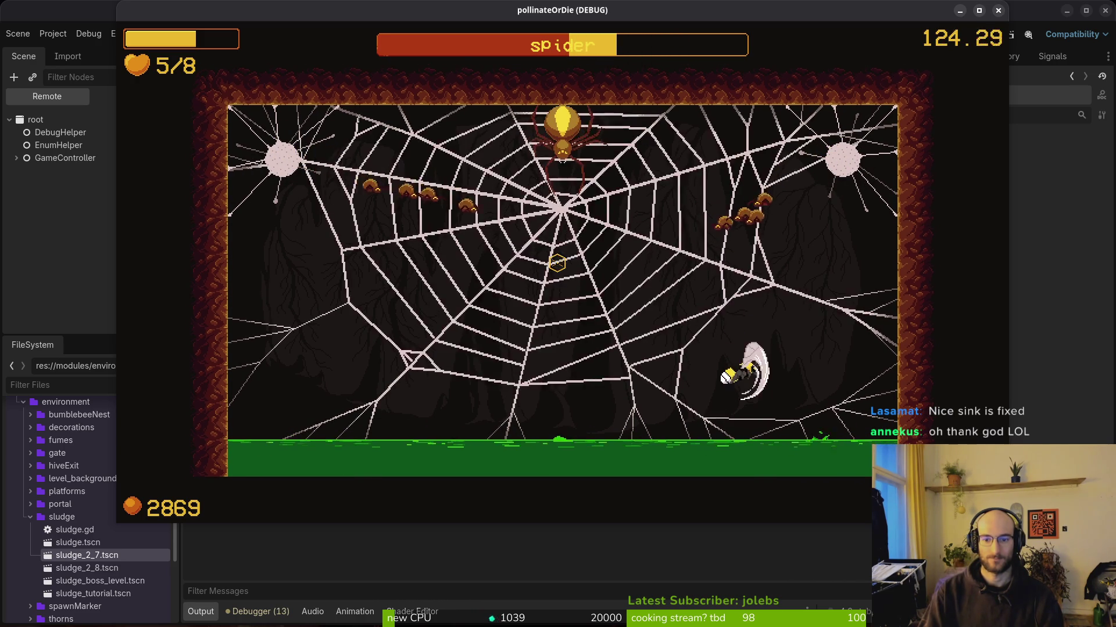
pyautogui.press('s')
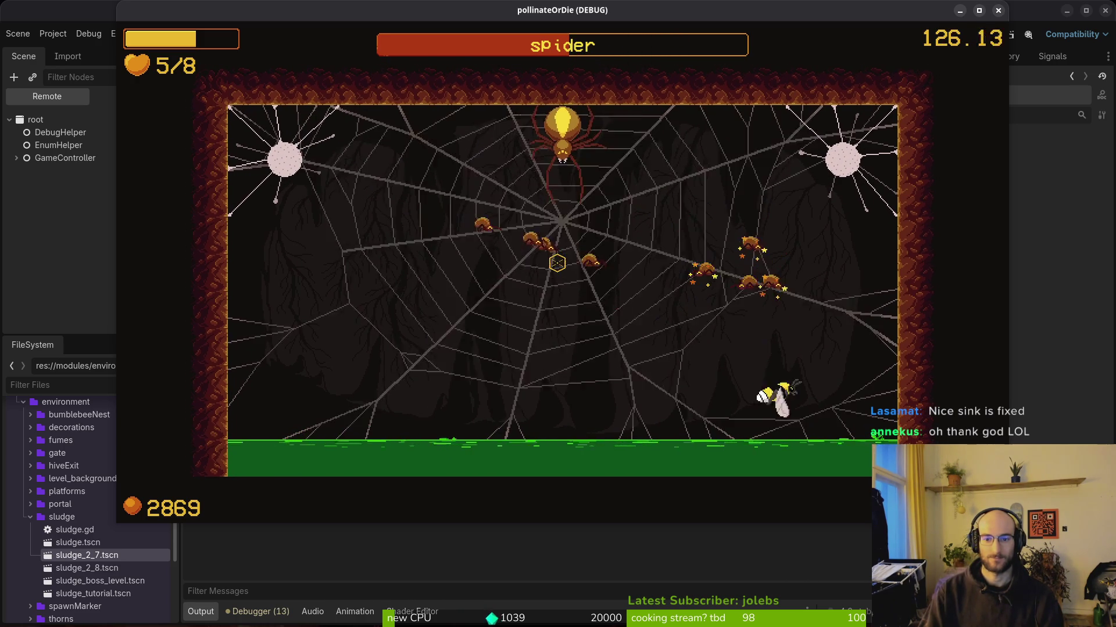
pyautogui.press('a')
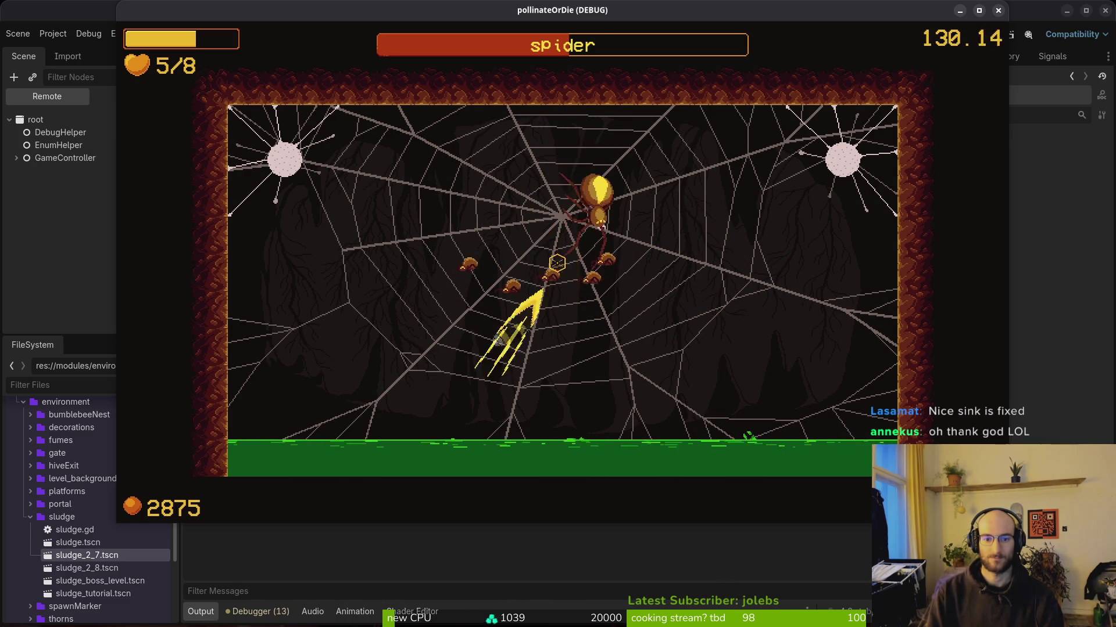
pyautogui.press('a')
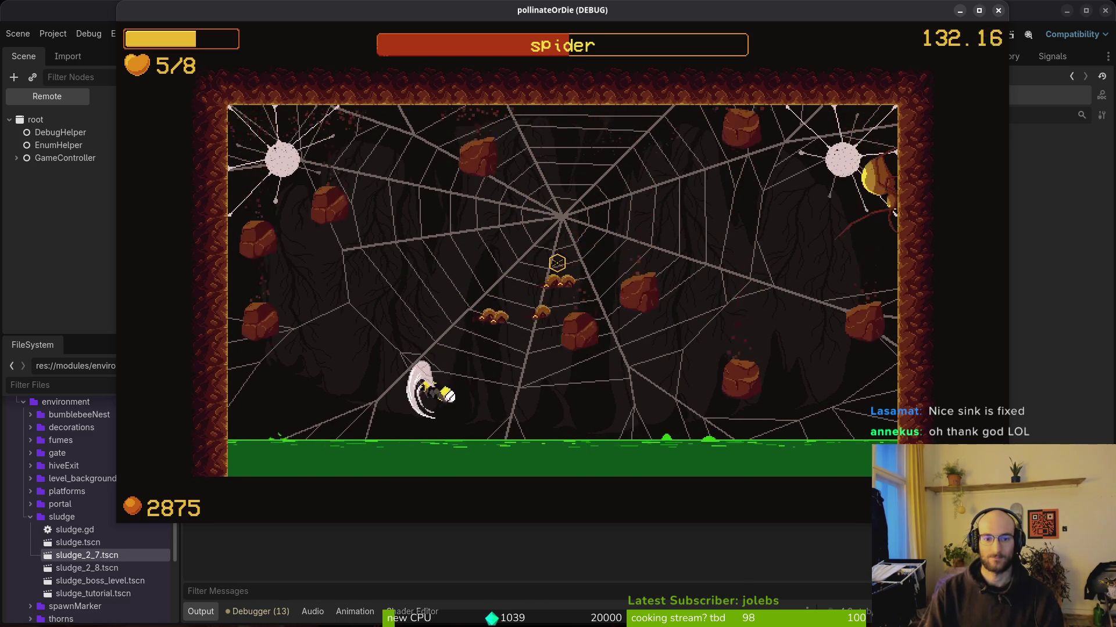
pyautogui.press('d')
pyautogui.press('a')
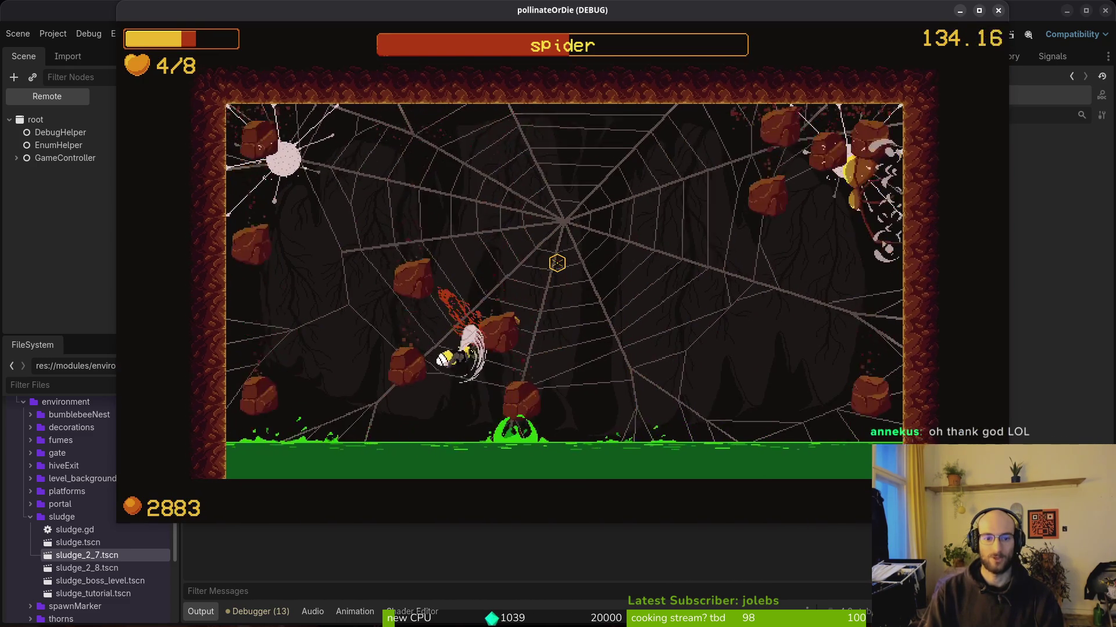
pyautogui.press('d')
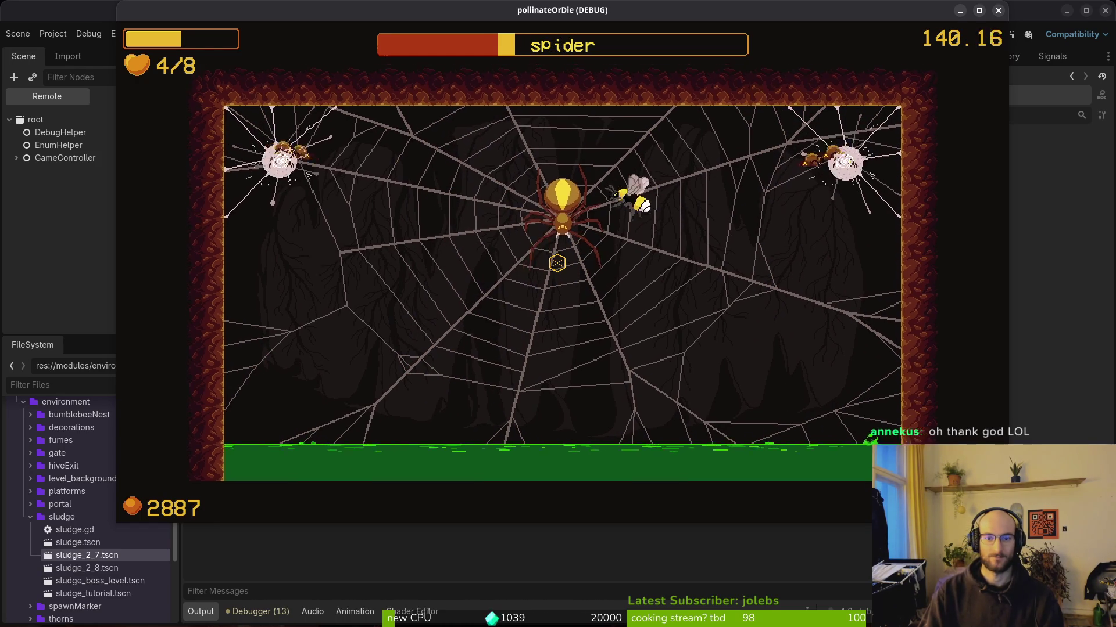
pyautogui.press('a')
pyautogui.press('d')
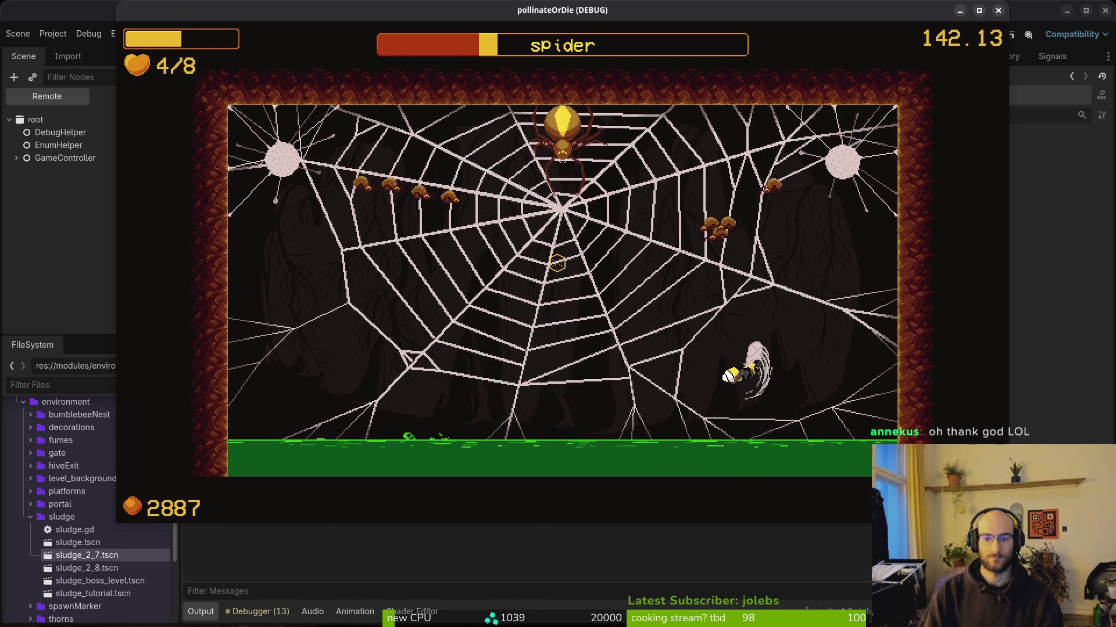
pyautogui.press('space')
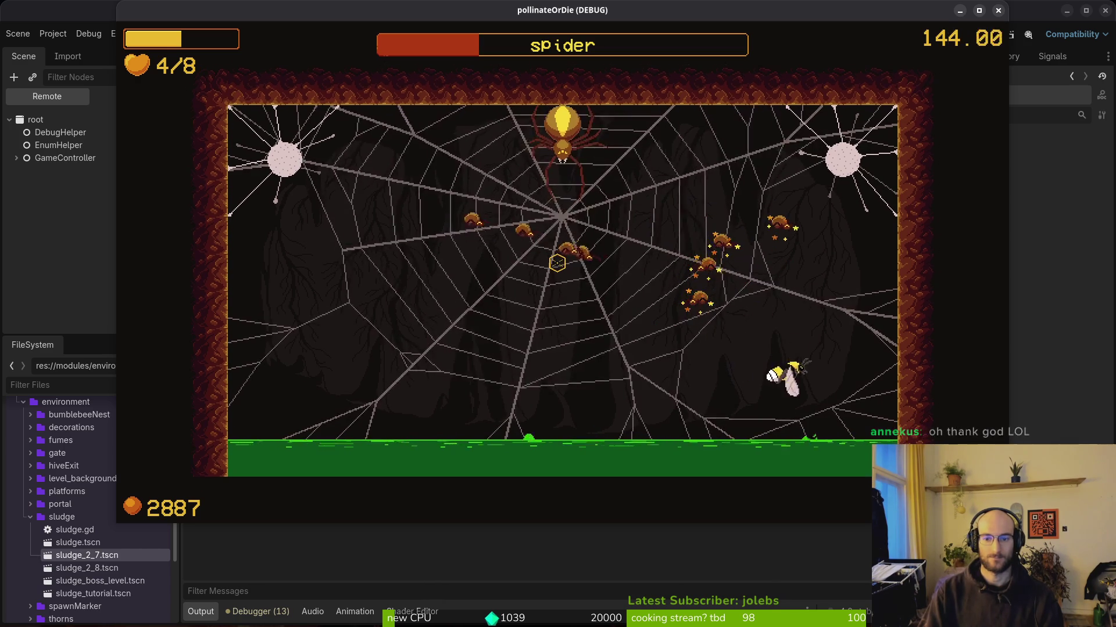
pyautogui.press('space')
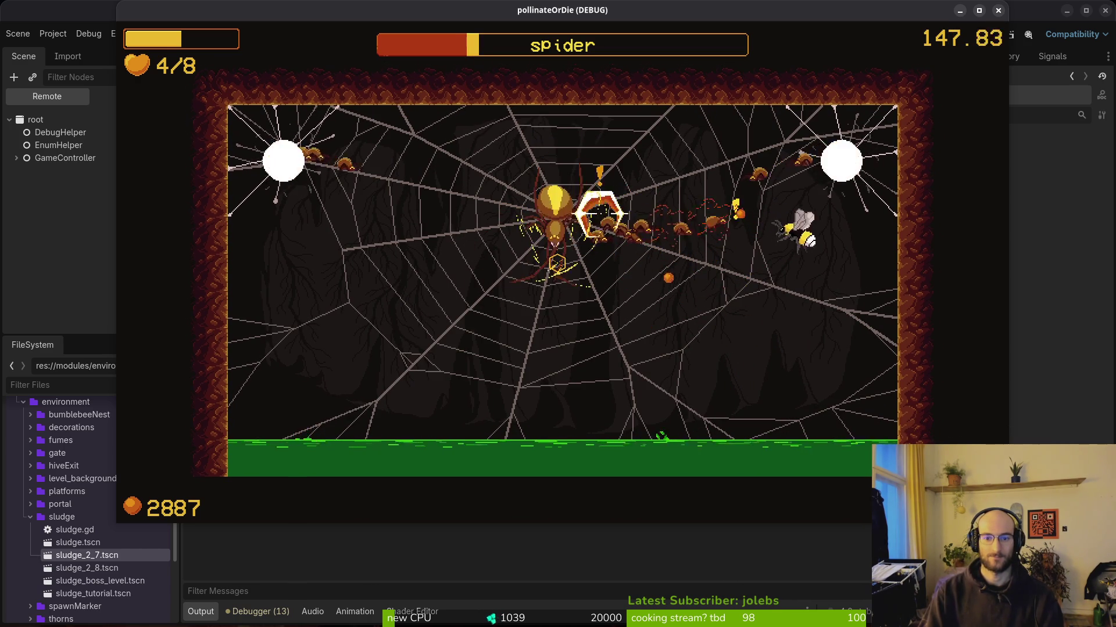
# Fly around the web dodging attackers until the bee dies to sludge.
pyautogui.press('a')
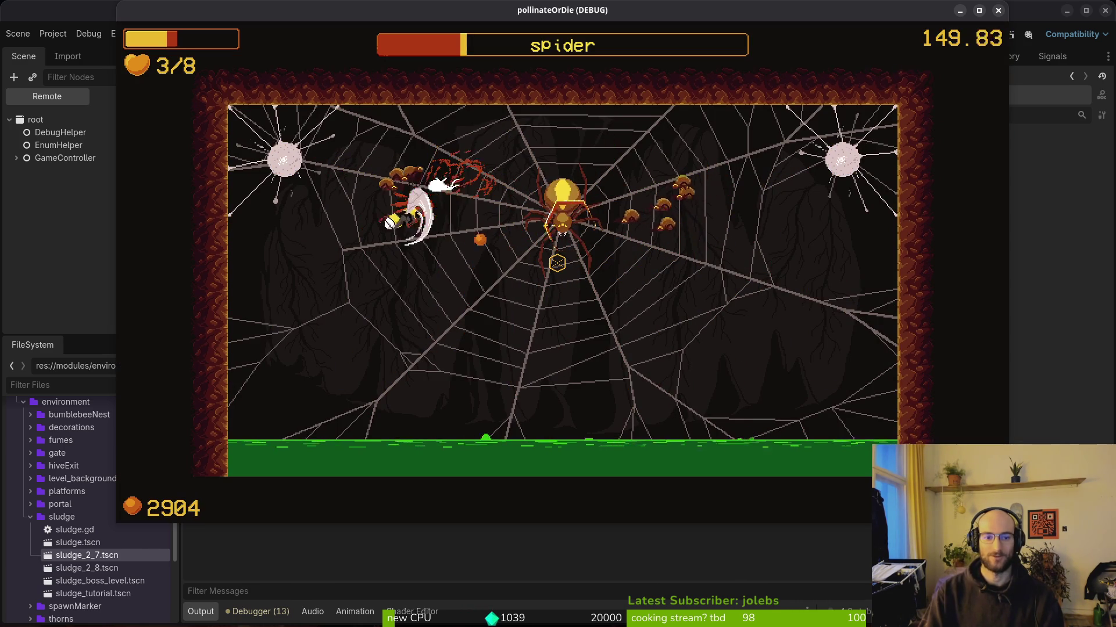
pyautogui.hotkey('s', 'd')
pyautogui.press('a')
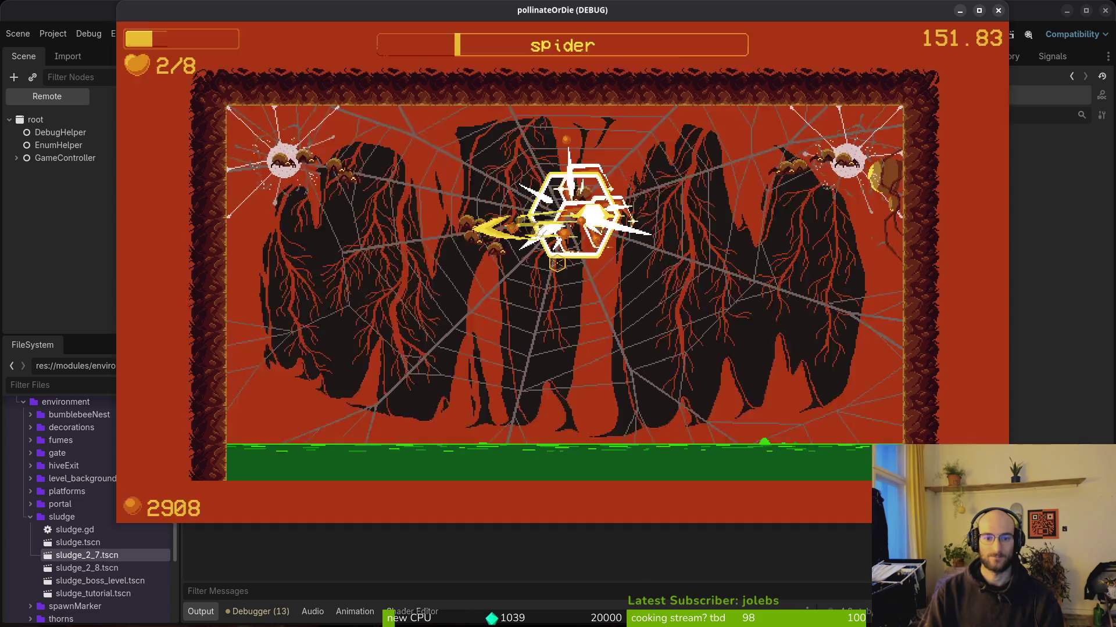
pyautogui.press('s')
pyautogui.press('w')
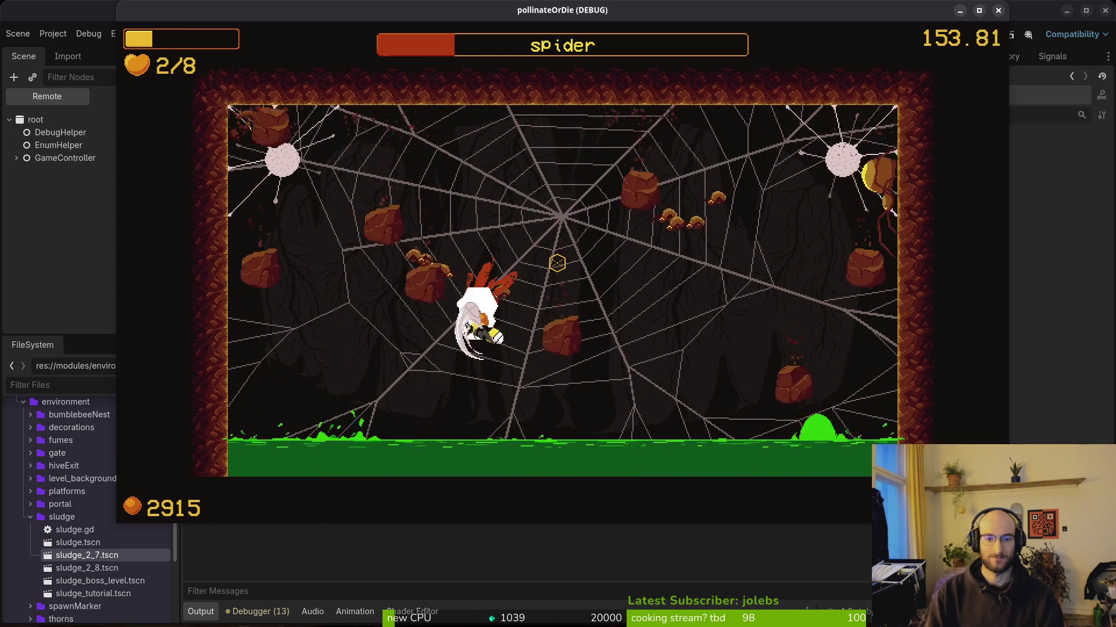
pyautogui.press('a')
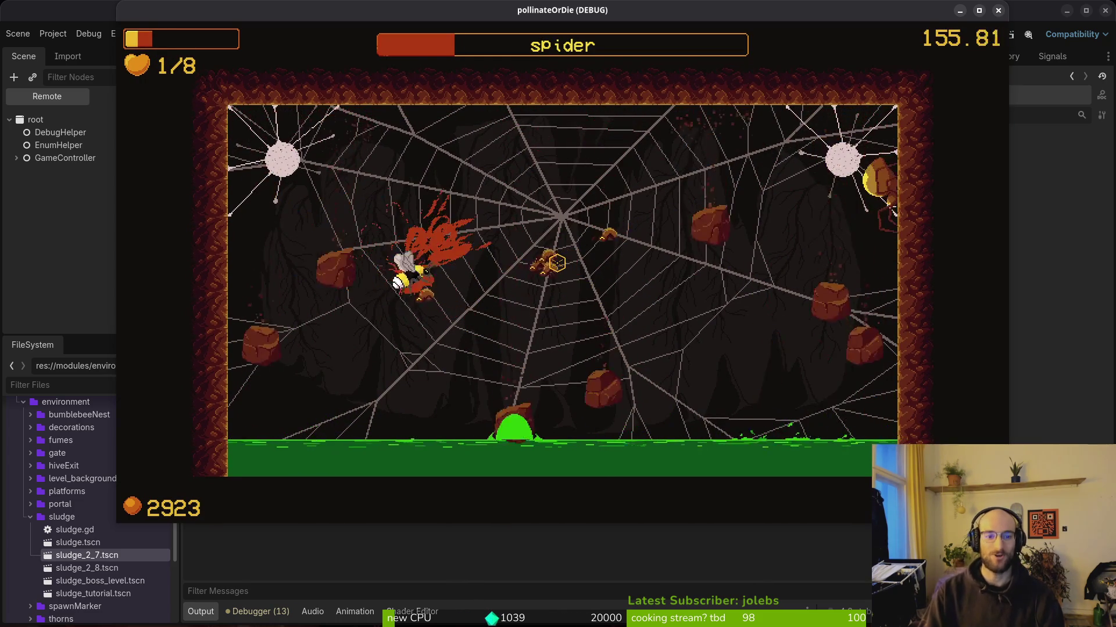
pyautogui.press('s')
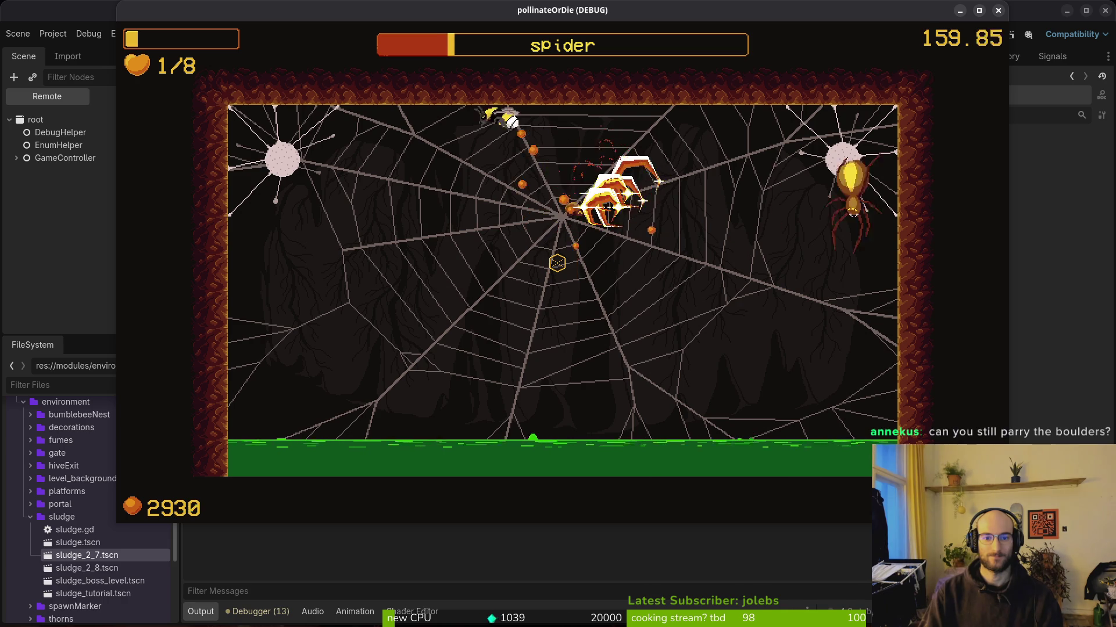
pyautogui.press('s')
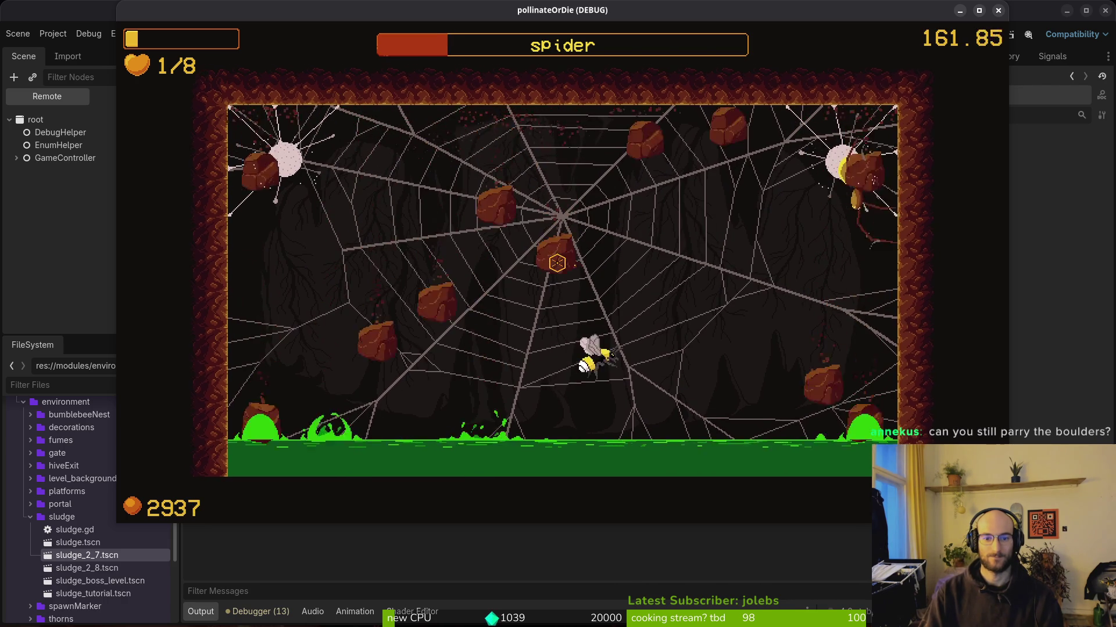
pyautogui.press('a')
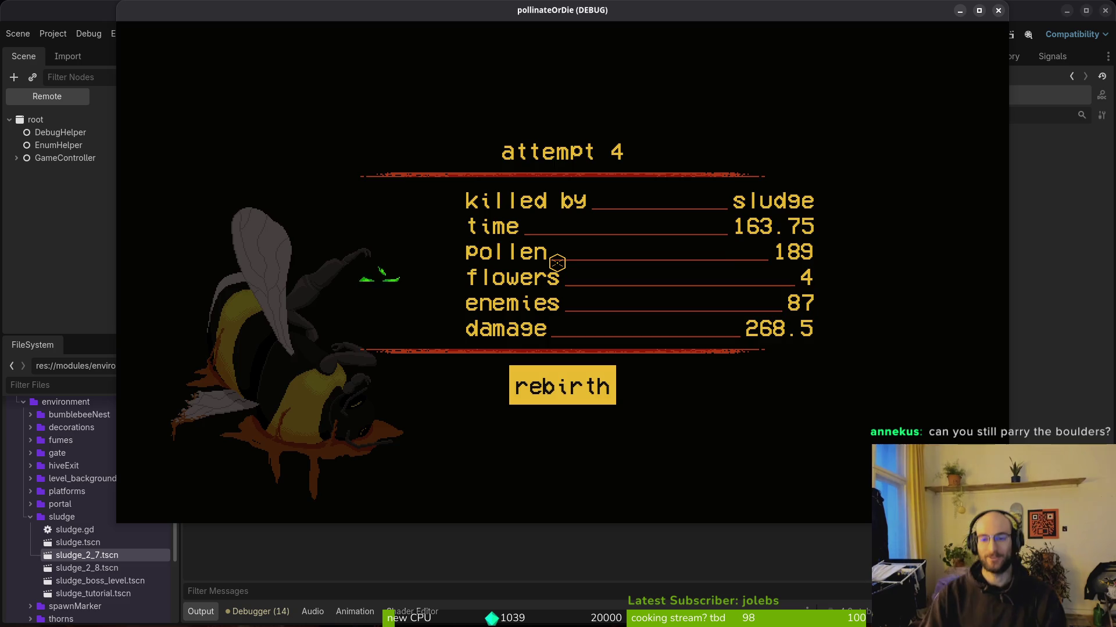
# Rebirth into a fresh run and load the boss2 spider level from level select.
pyautogui.press('space')
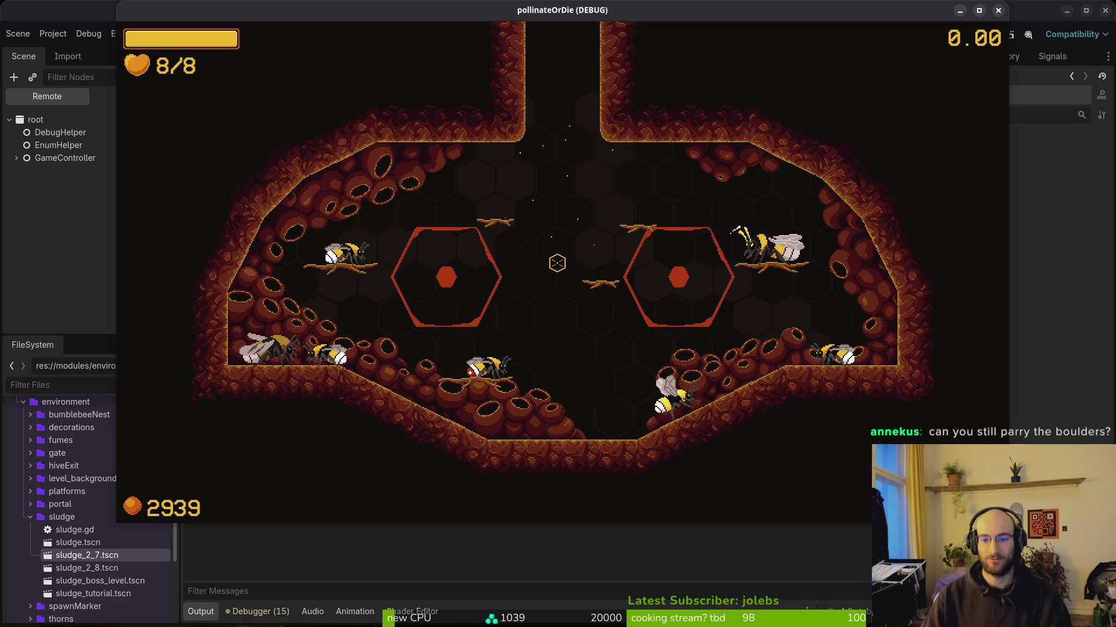
pyautogui.press('Tab')
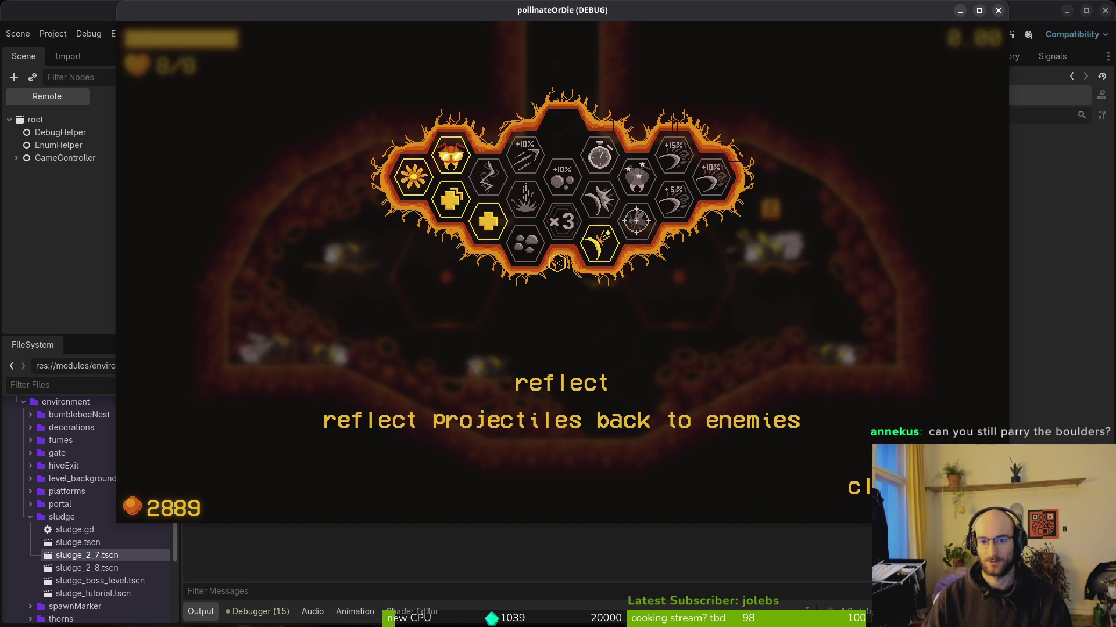
pyautogui.press('Tab')
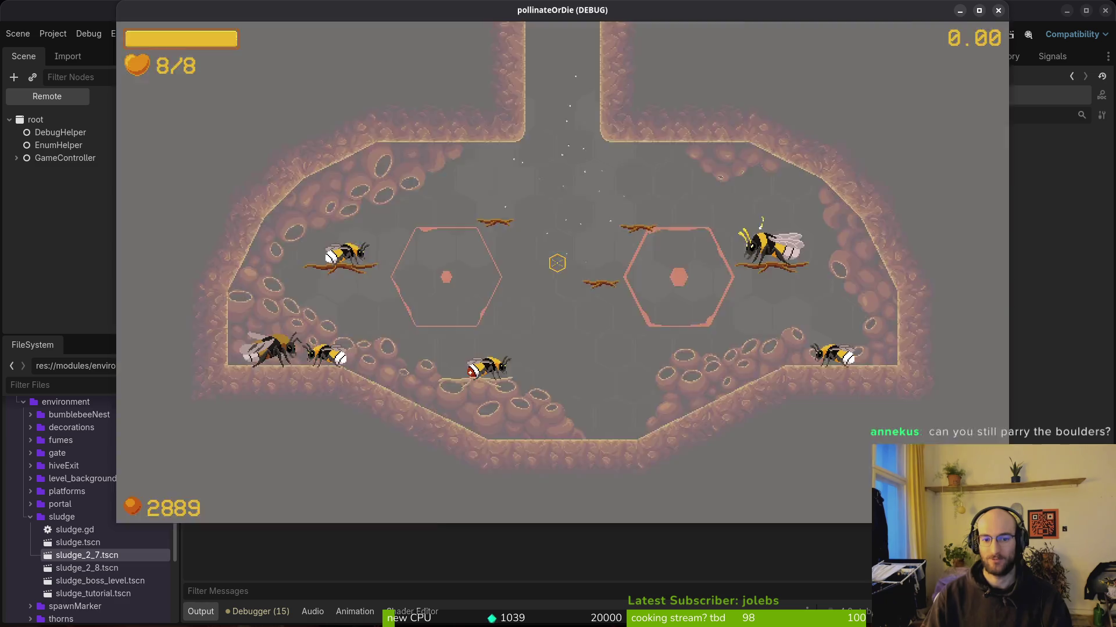
pyautogui.press('Escape')
pyautogui.click(623, 264)
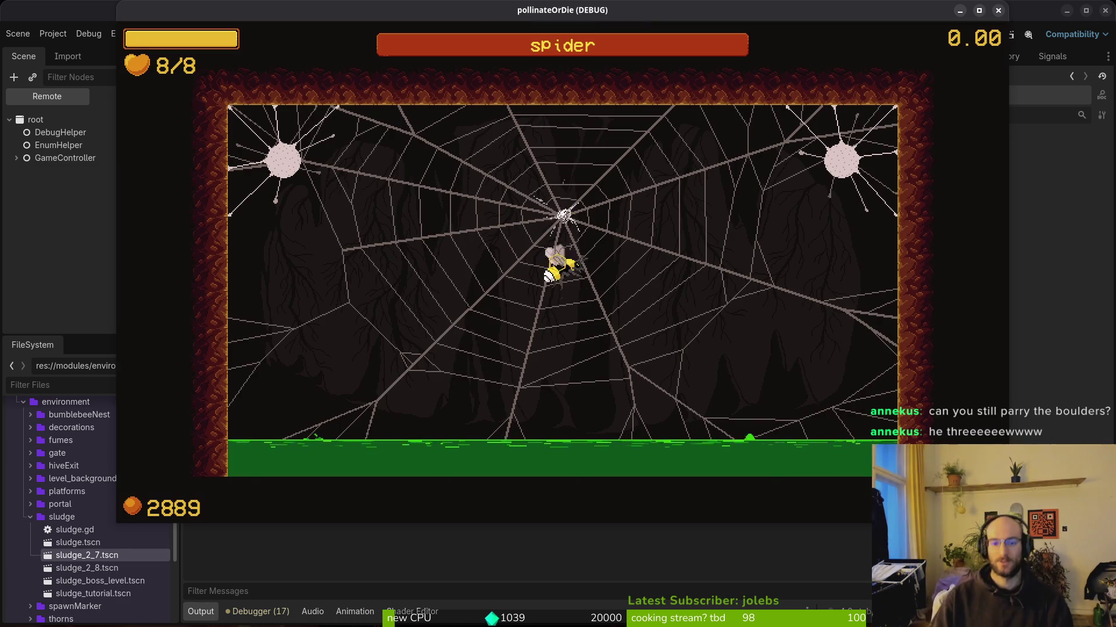
# Slash the spider several times, then pause and quit back to the editor.
pyautogui.click(557, 264)
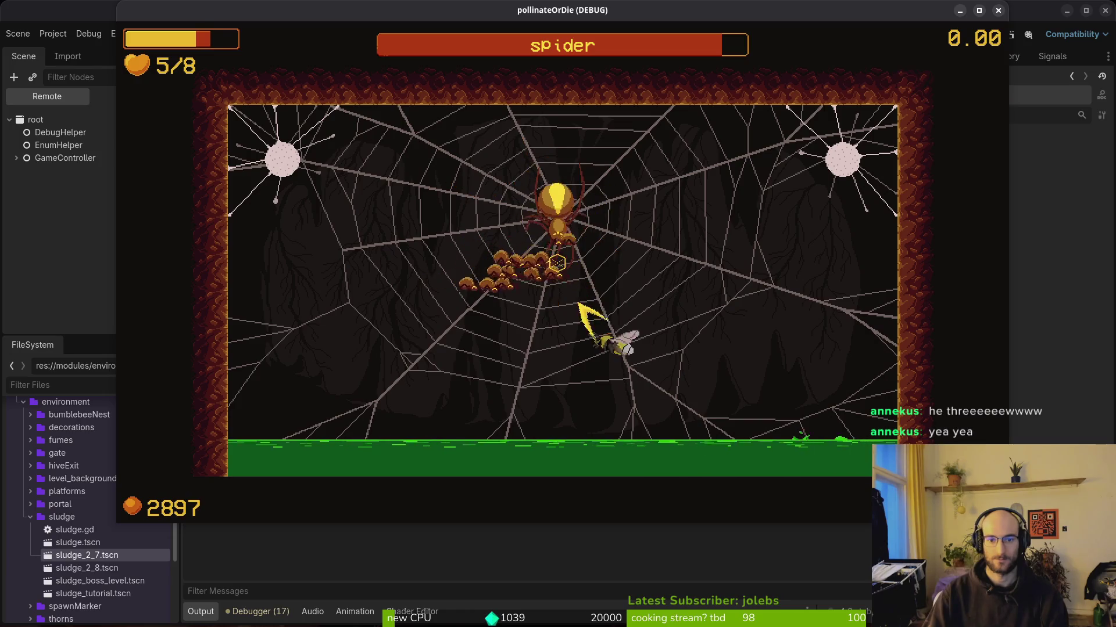
pyautogui.click(557, 263)
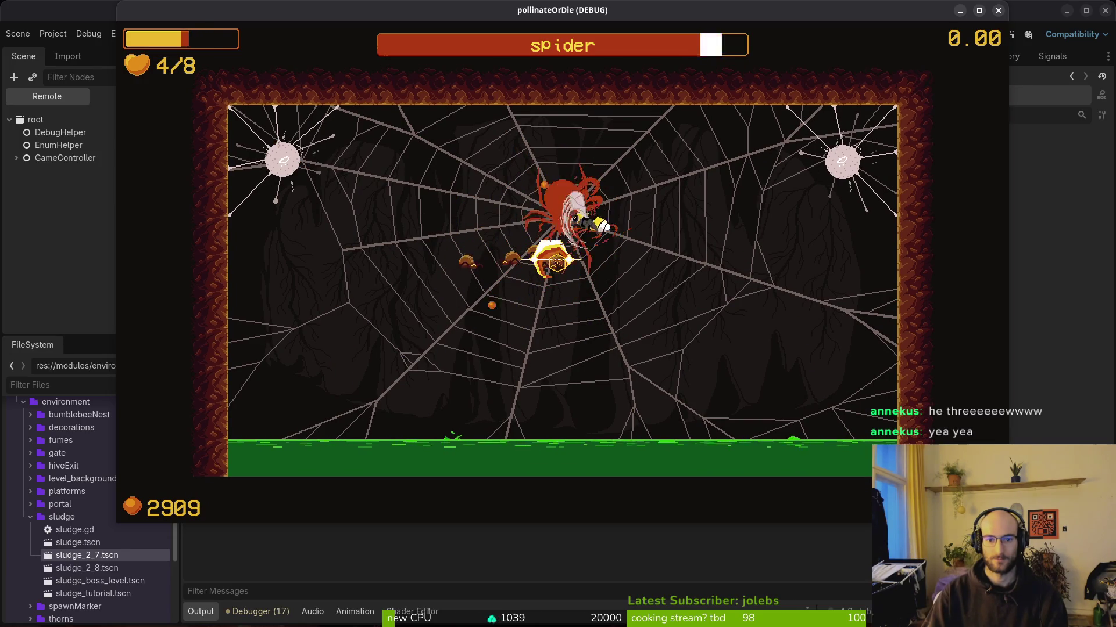
pyautogui.click(556, 263)
pyautogui.click(557, 263)
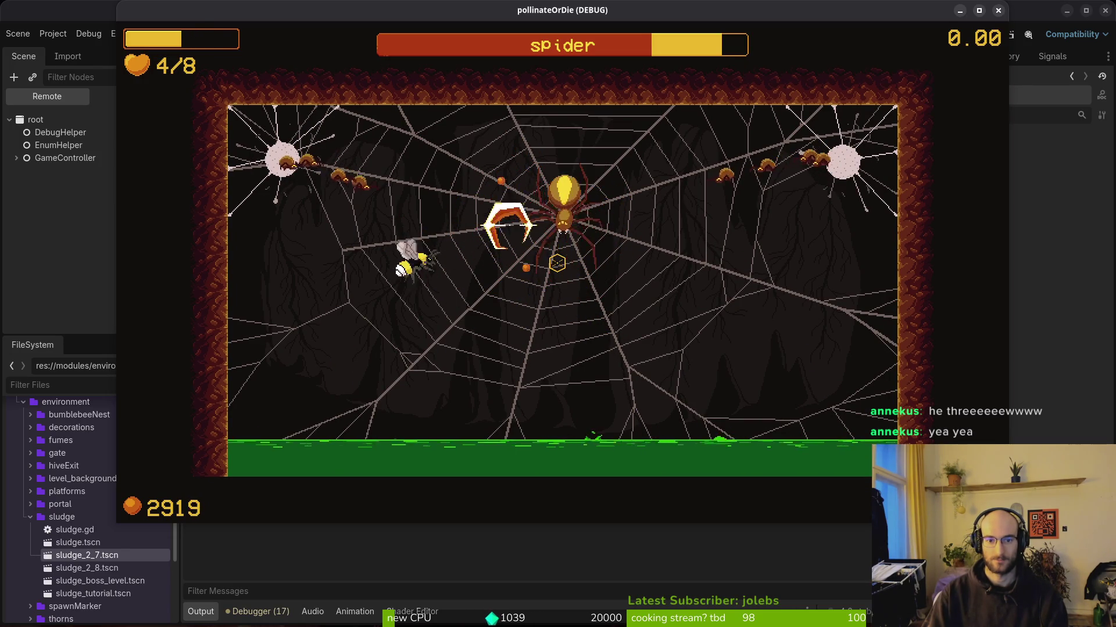
pyautogui.click(557, 263)
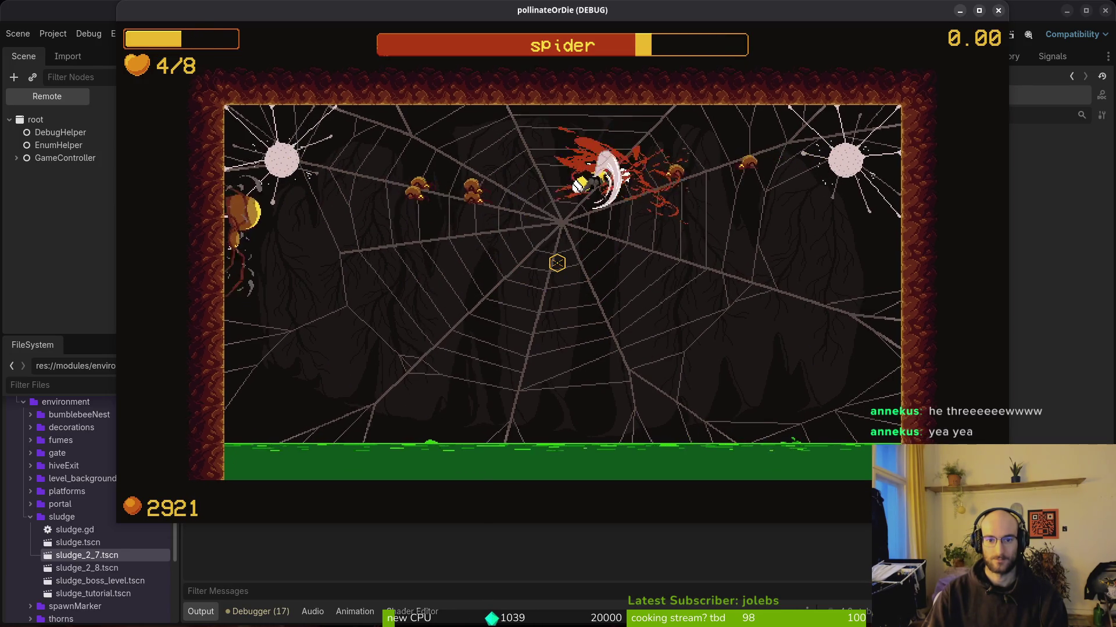
pyautogui.click(556, 263)
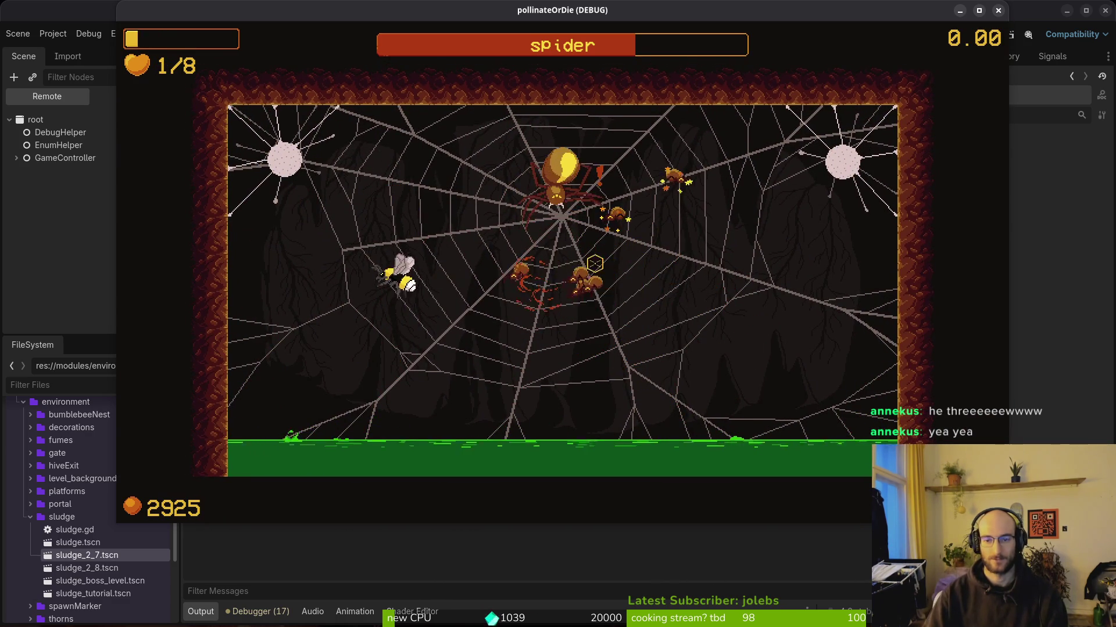
pyautogui.press('Escape')
pyautogui.click(997, 12)
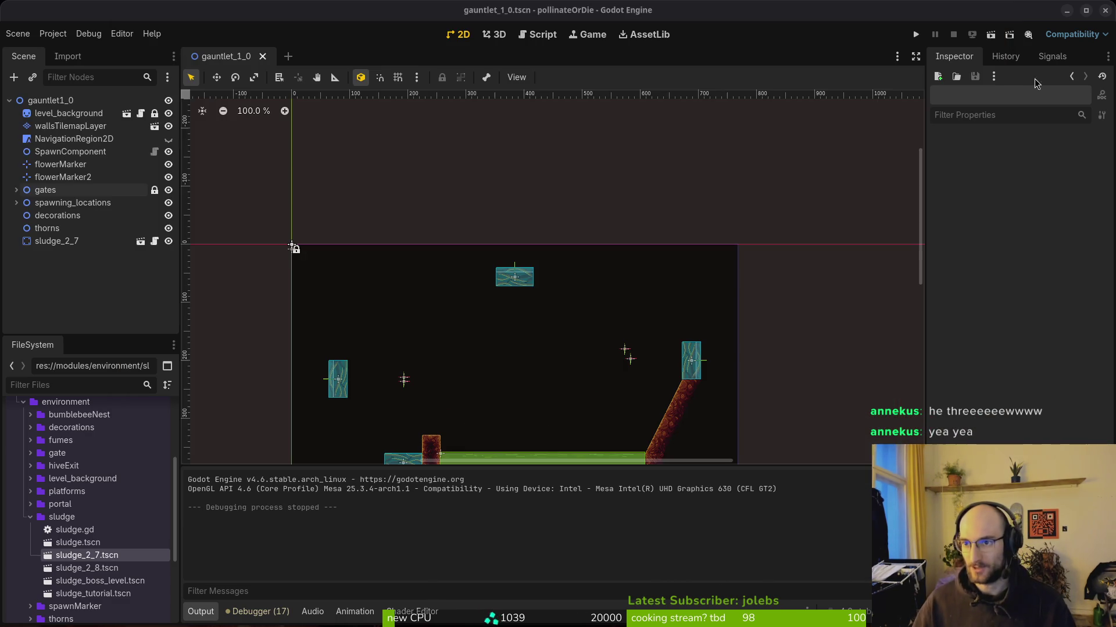
# In Neovim, search 'rock' in Telescope Find Files and open rock.gd.
pyautogui.hotkey('alt', 'Tab')
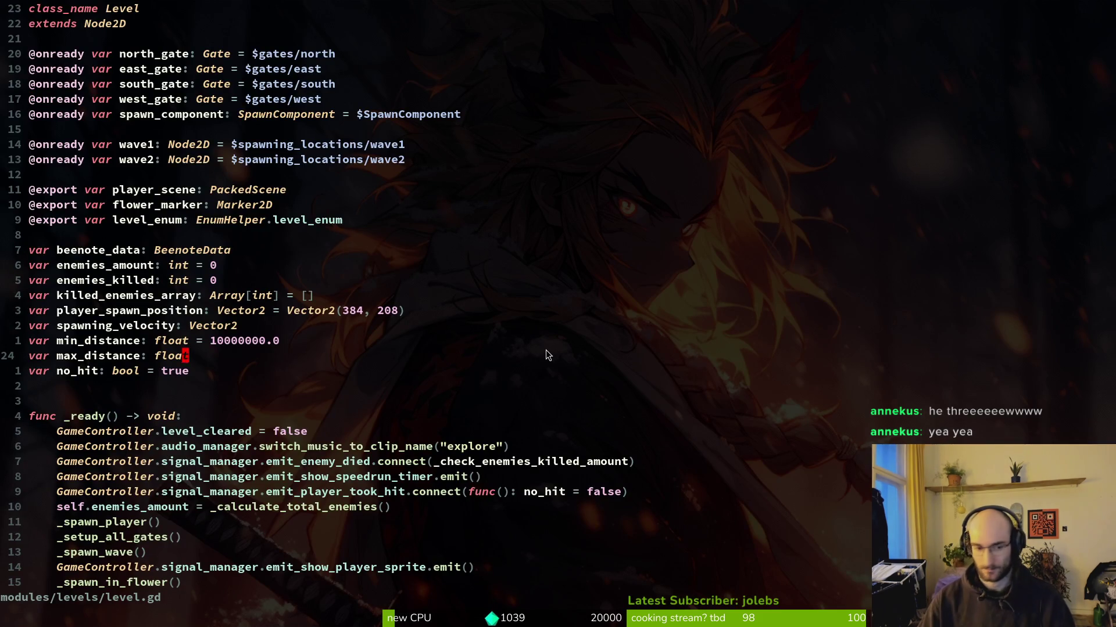
pyautogui.press('space')
pyautogui.press('f')
pyautogui.press('f')
pyautogui.write('rock')
pyautogui.press('Return')
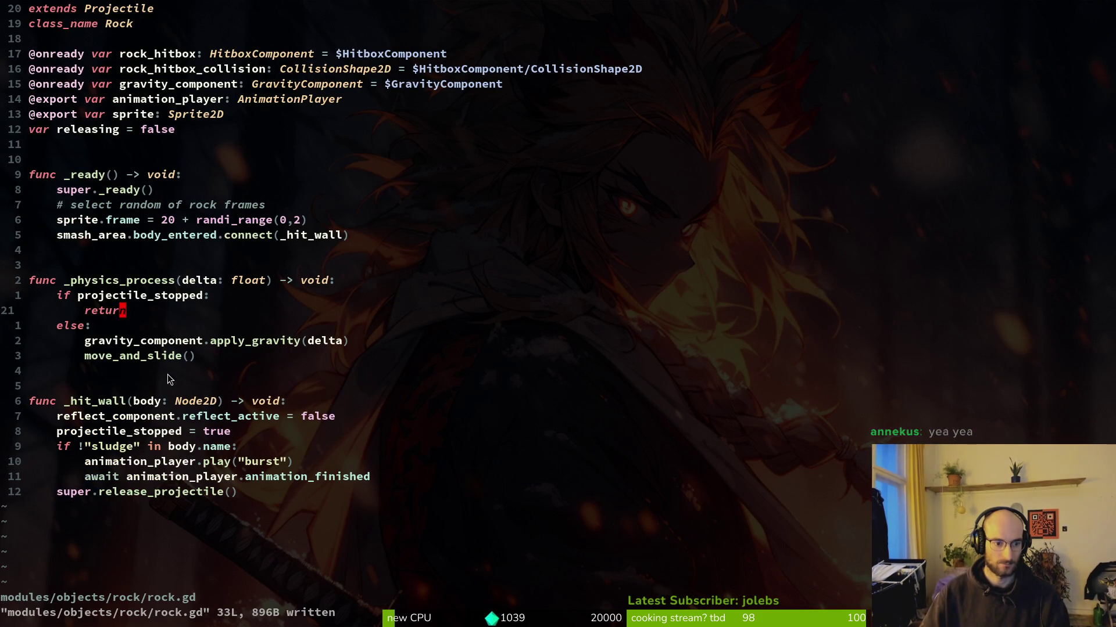
# Search 'reflect_comp' in Find Files and open reflect_component.gd.
pyautogui.press('space')
pyautogui.press('f')
pyautogui.press('f')
pyautogui.write('reflect_comp')
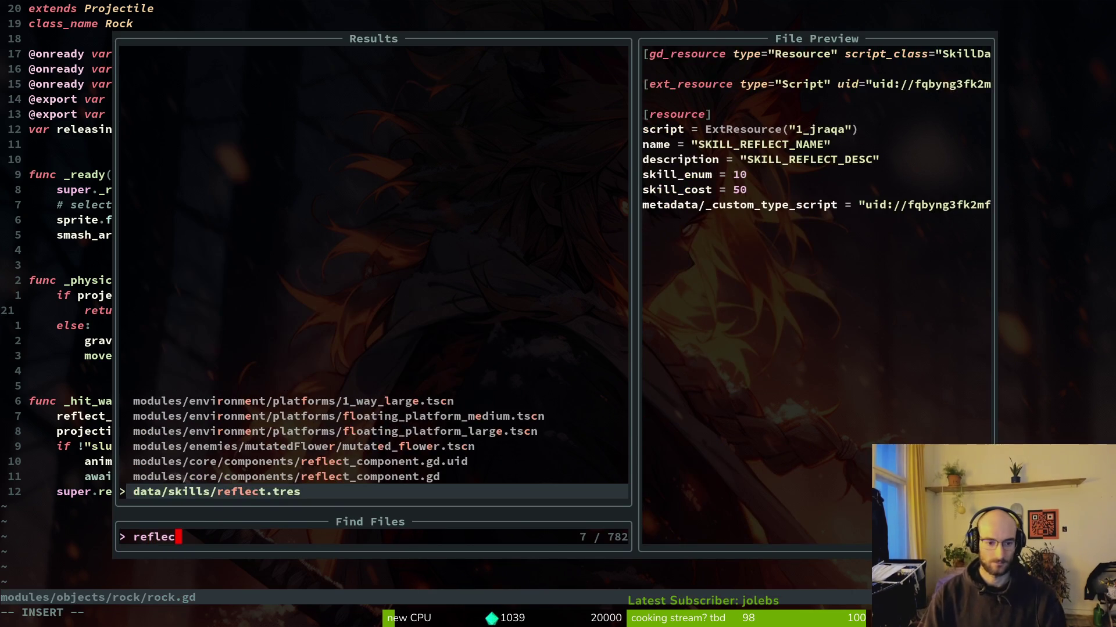
pyautogui.press('Return')
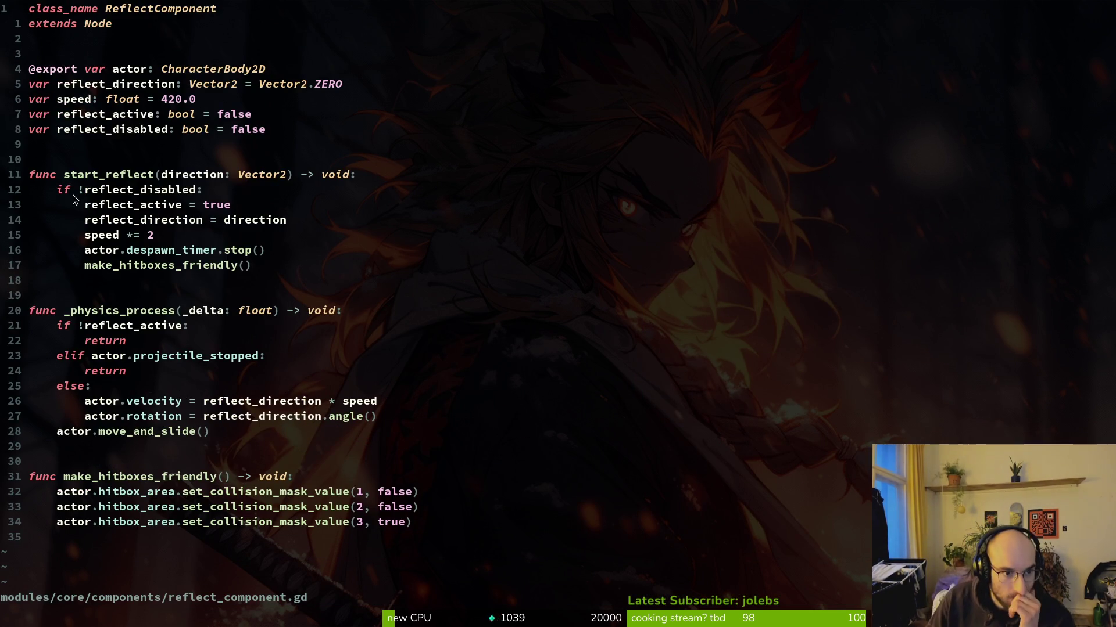
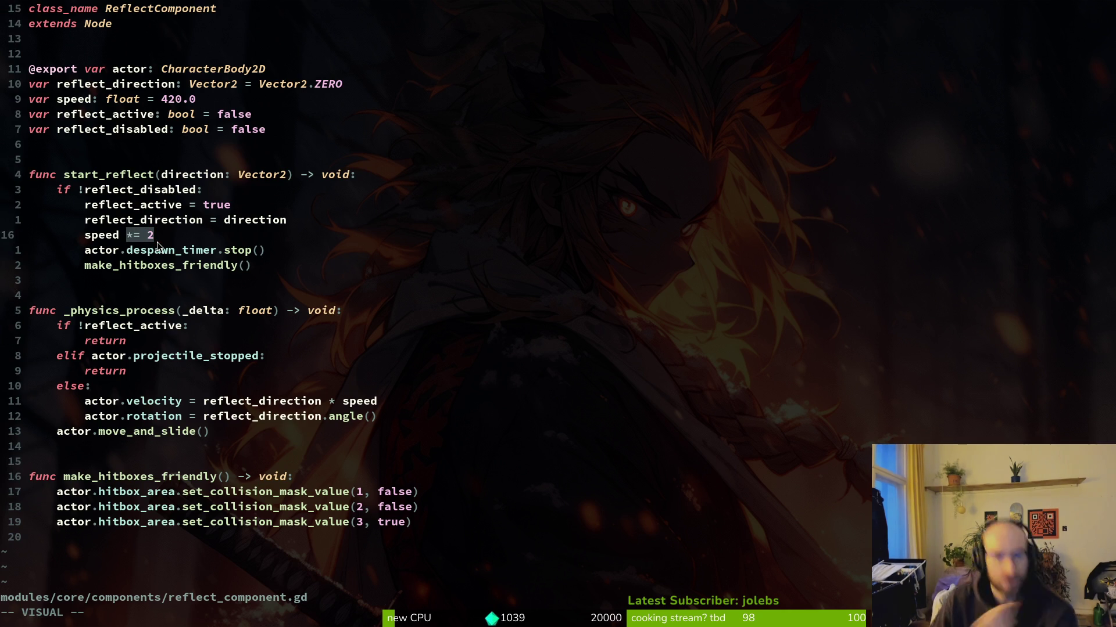
# Undo the accidental edit so reflect_component.gd keeps its speed *= 2 doubling.
pyautogui.press('c')
pyautogui.press('Escape')
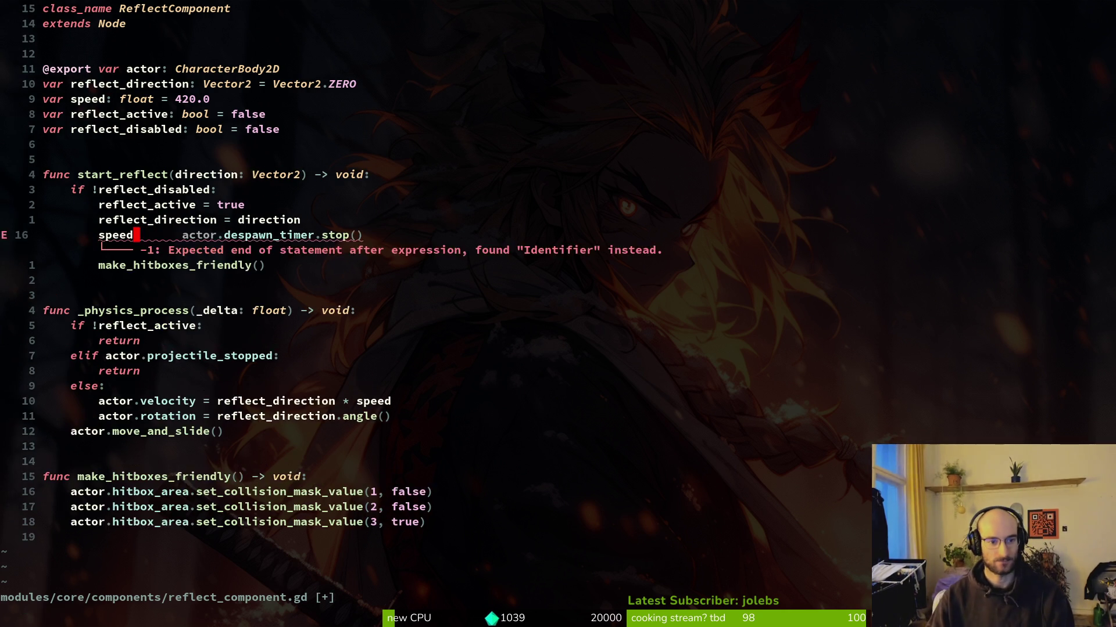
pyautogui.press('u')
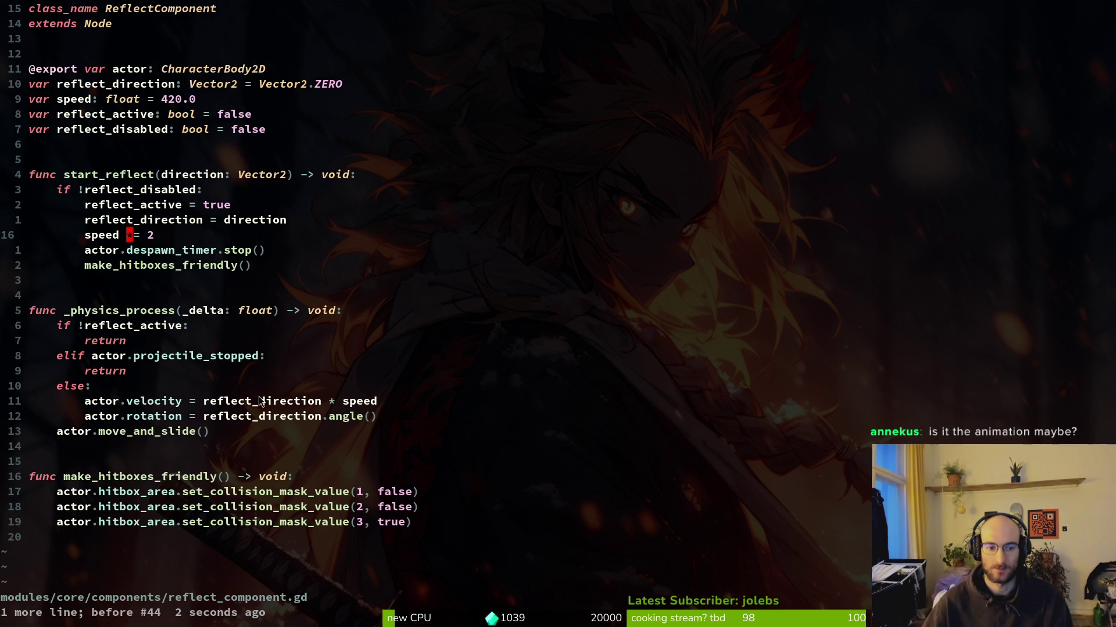
pyautogui.hotkey('ctrl', 'p')
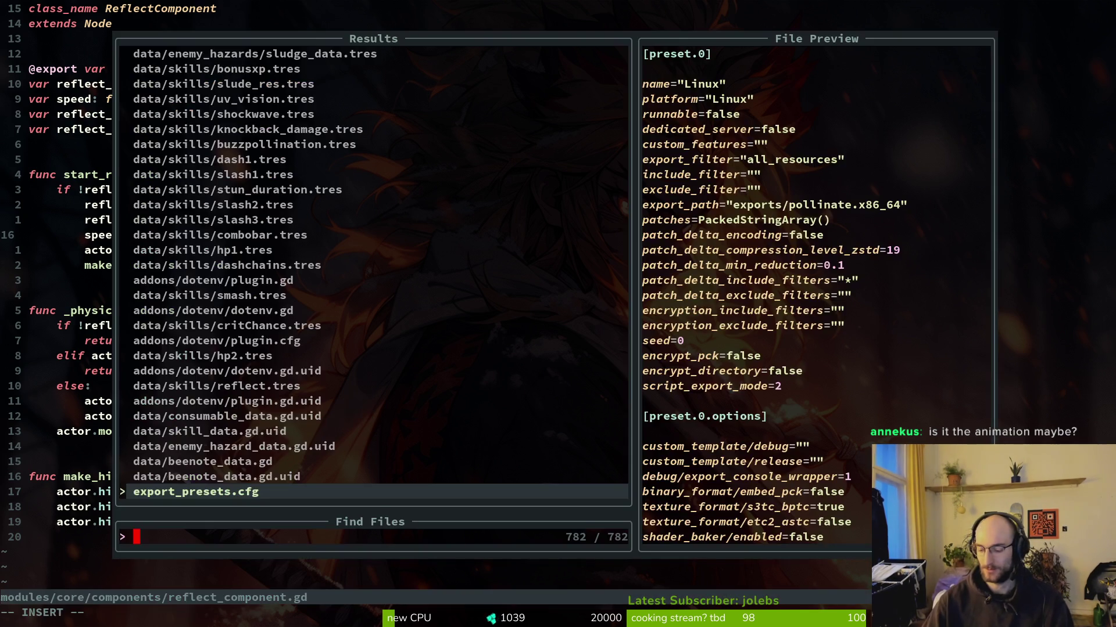
pyautogui.press('Escape')
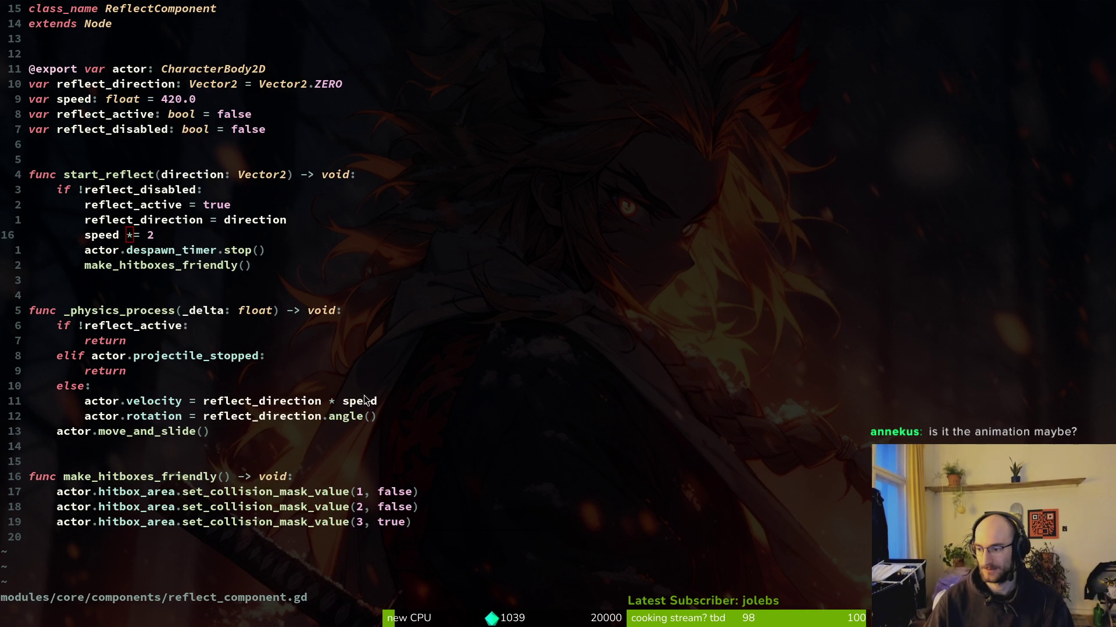
# Run the game from Godot with F5, then return to Neovim's project file finder.
pyautogui.hotkey('alt', 'Tab')
pyautogui.press('F5')
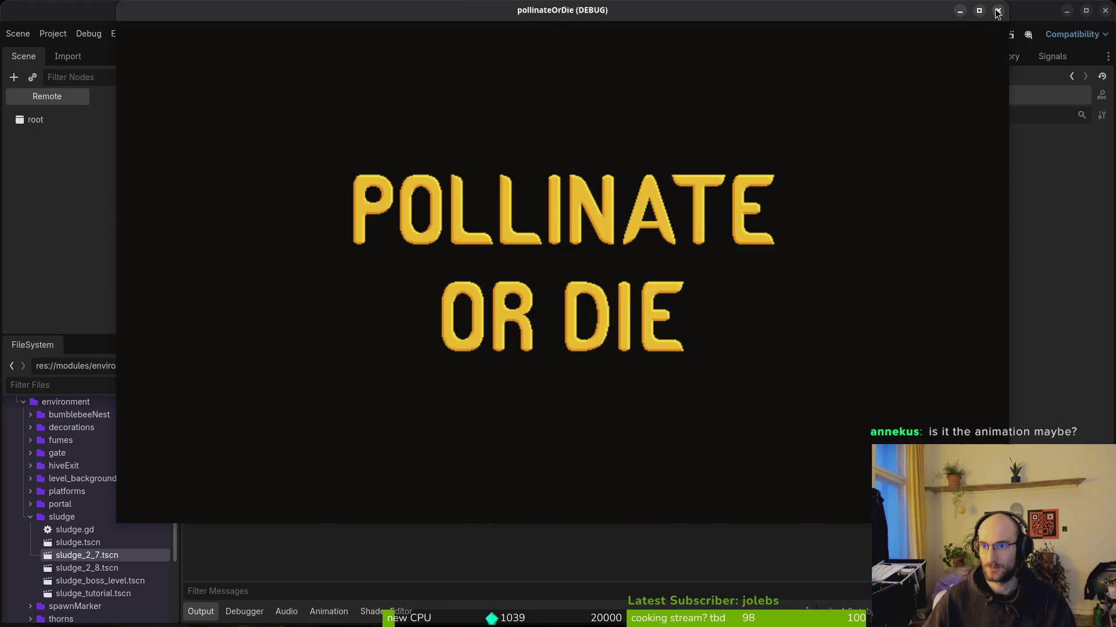
pyautogui.press('Return')
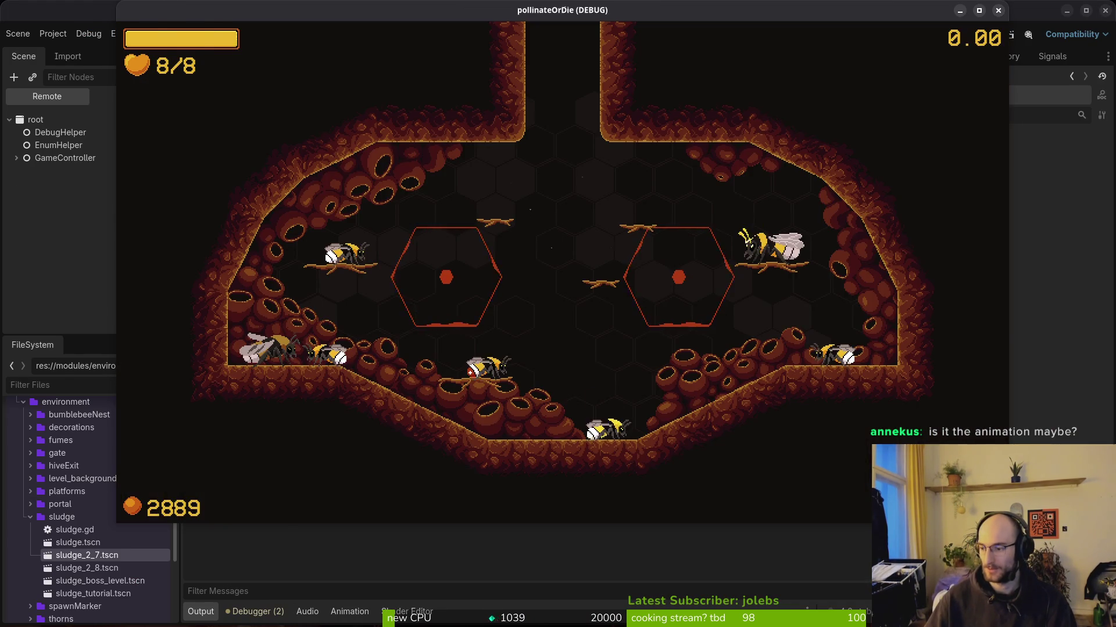
pyautogui.hotkey('alt', 'Tab')
pyautogui.hotkey('ctrl', 'p')
# Find and open smash.gd, scrolling up to the get_closest_enemy_direction call.
pyautogui.write('smas')
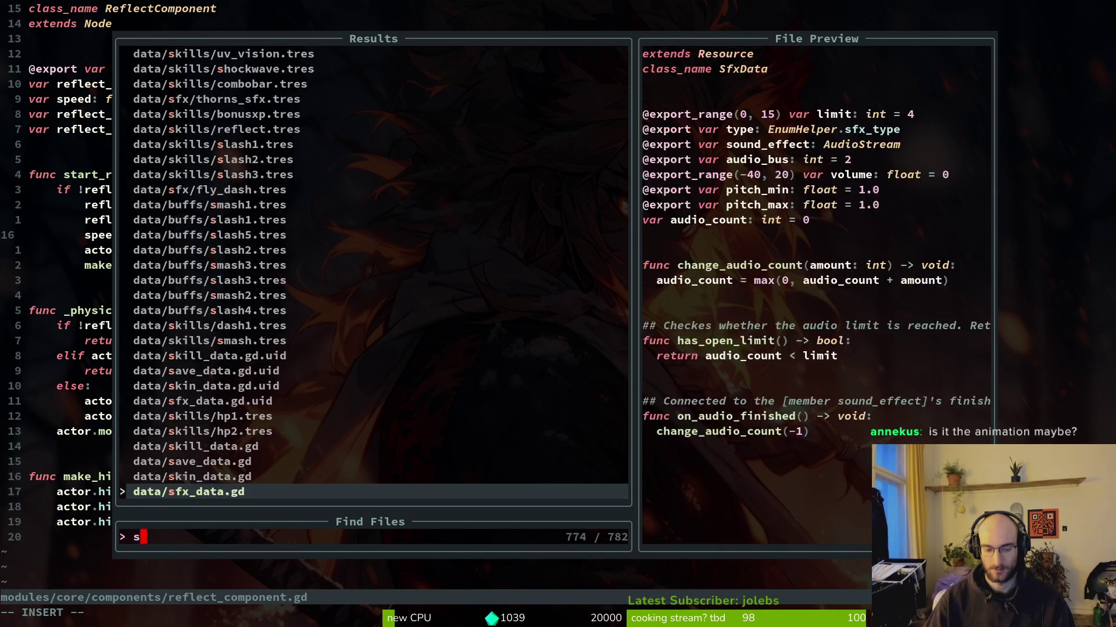
pyautogui.press('Up')
pyautogui.press('Up')
pyautogui.press('Up')
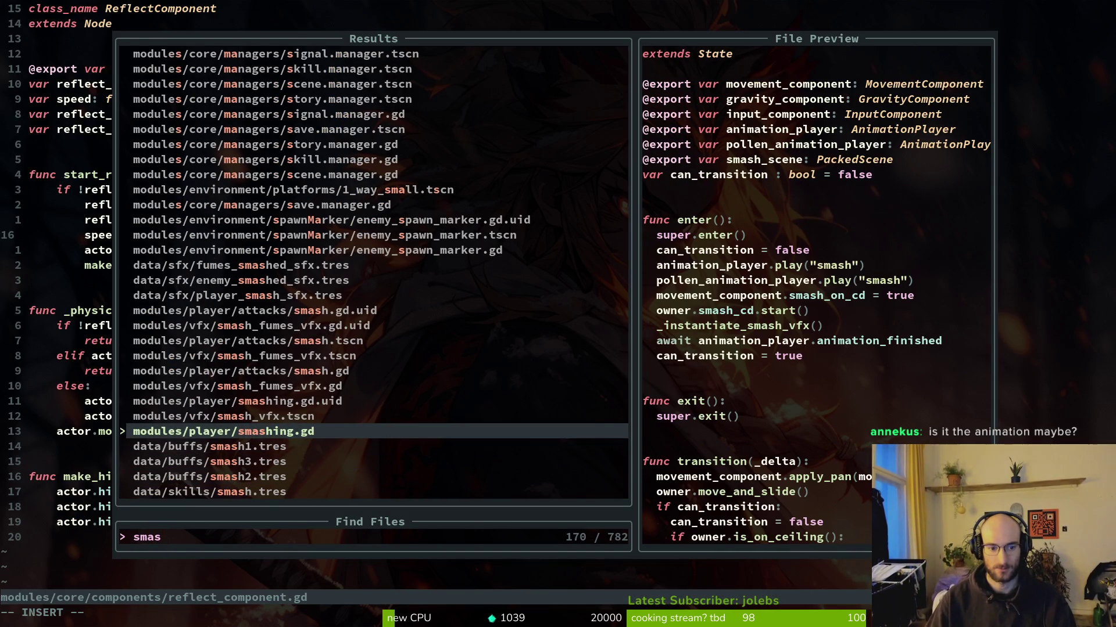
pyautogui.write('d')
pyautogui.press('Return')
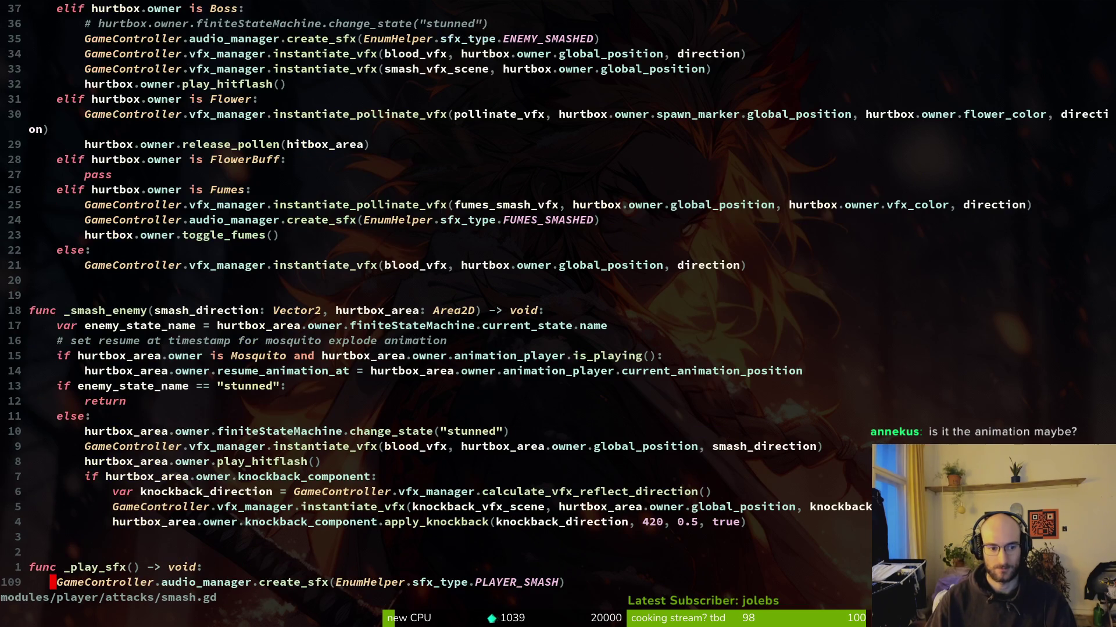
pyautogui.scroll(10, 441, 207)
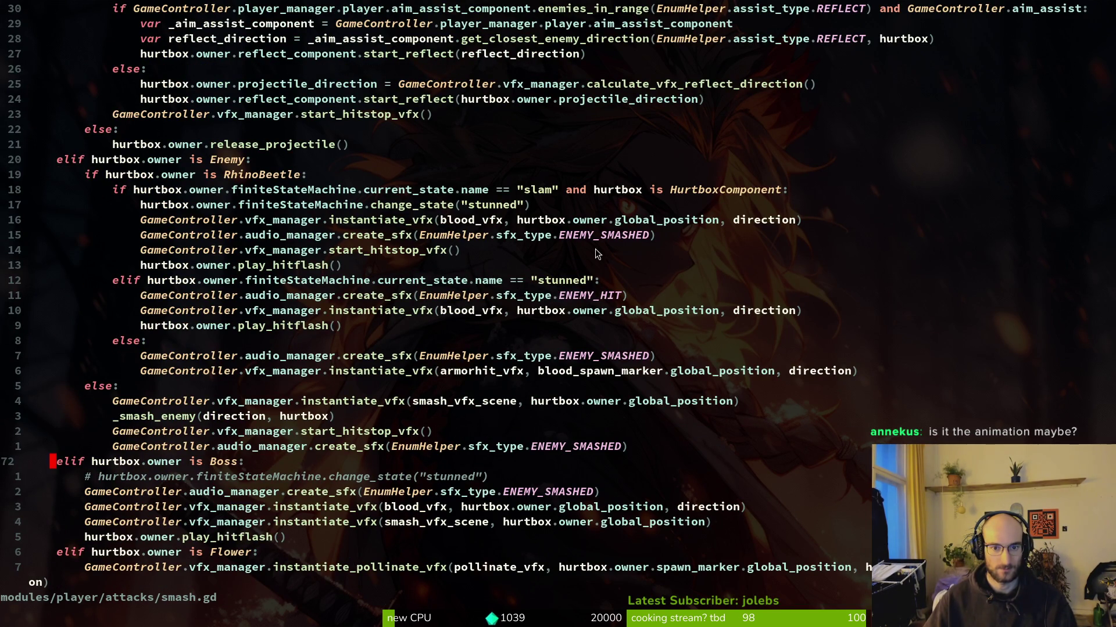
pyautogui.scroll(2, 363, 146)
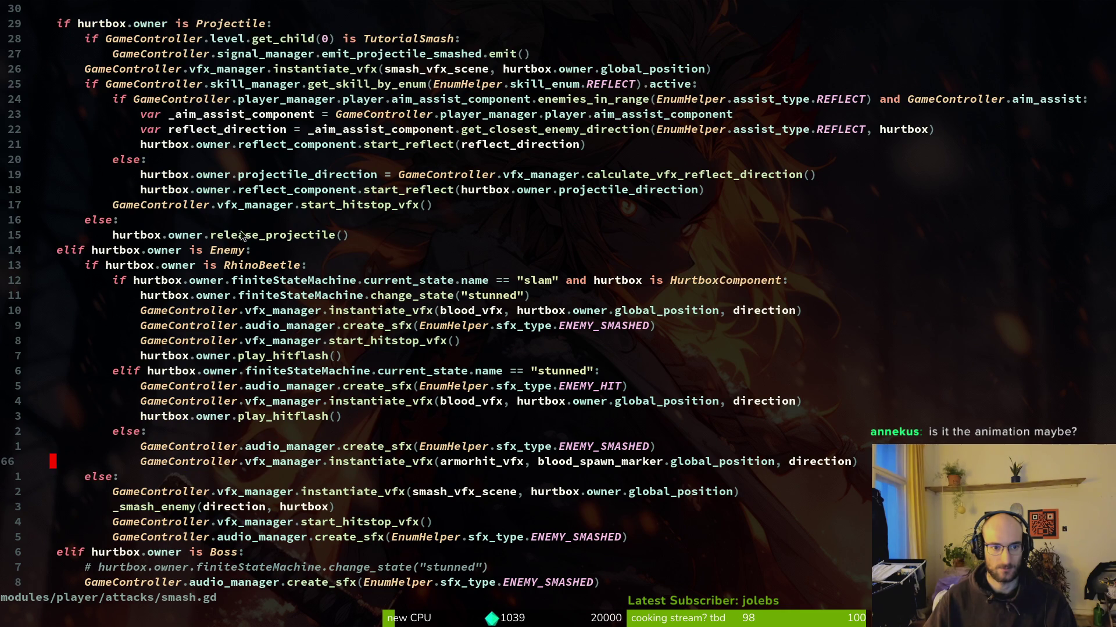
pyautogui.scroll(2, 233, 103)
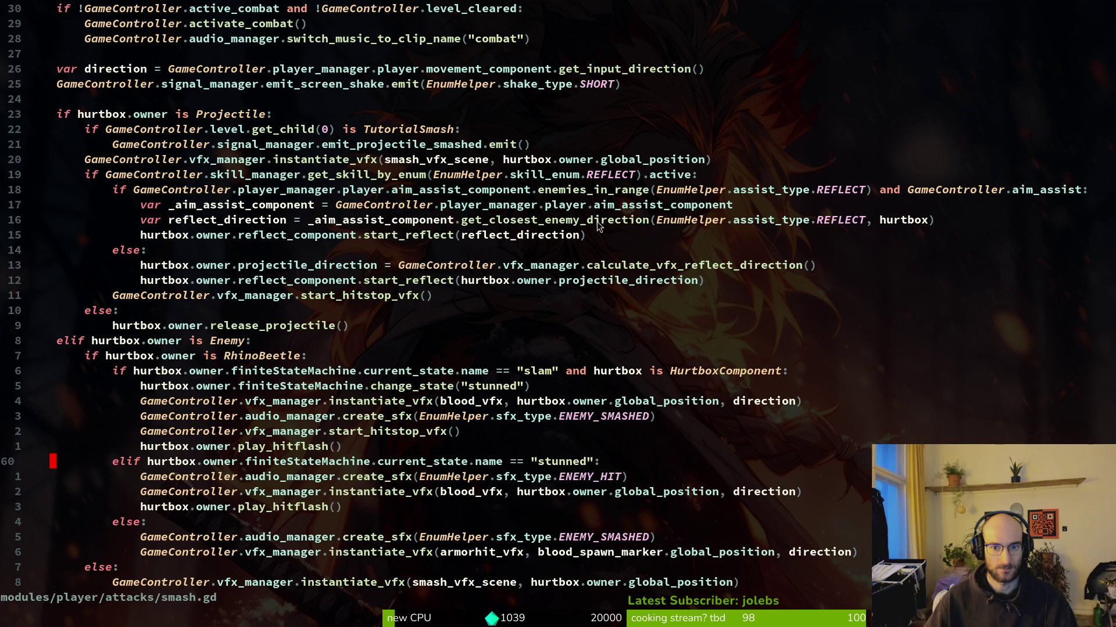
# Search for get_closest_enemy_direction, open aim_assist_component.gd, and select its normalized-aim return line.
pyautogui.click(505, 221)
pyautogui.press('v')
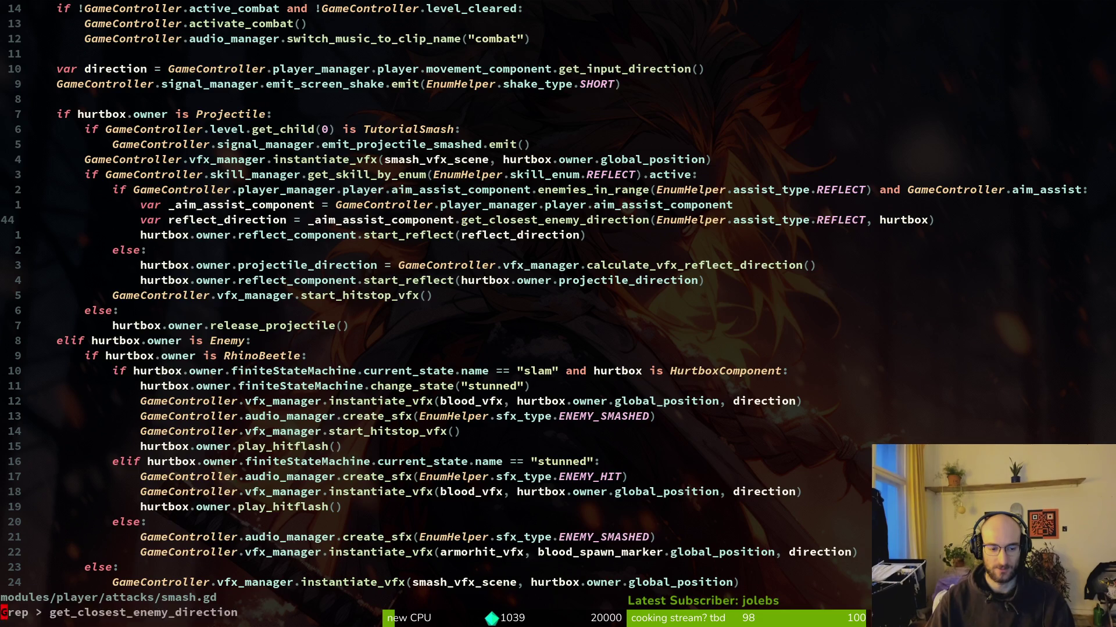
pyautogui.press('Return')
pyautogui.press('Up')
pyautogui.press('Return')
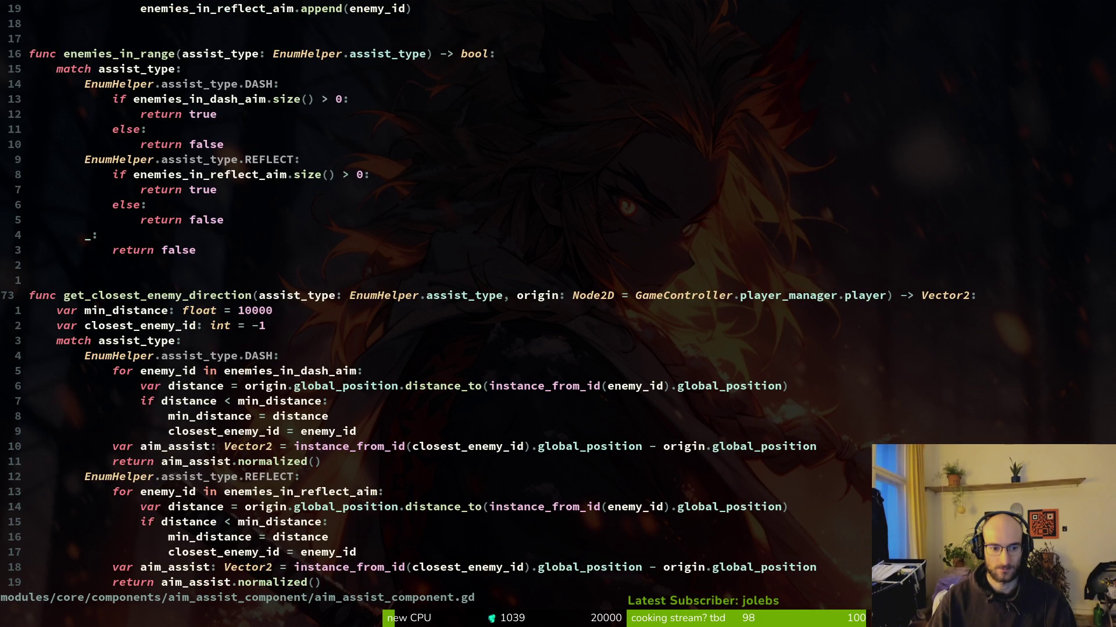
pyautogui.press('j')
pyautogui.press('j')
pyautogui.press('j')
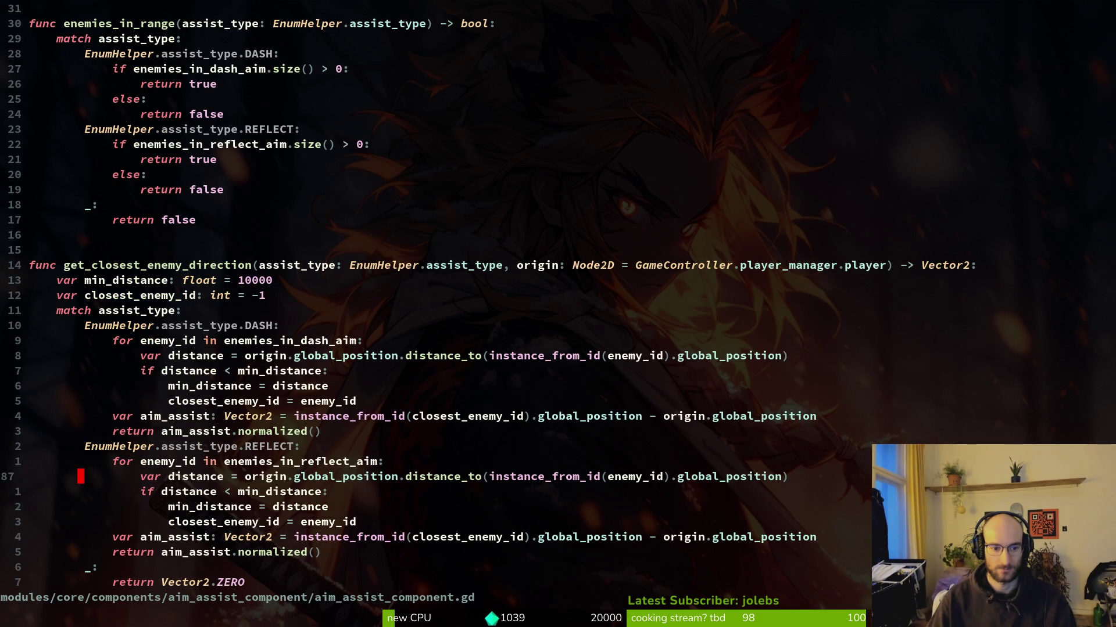
pyautogui.hotkey('shift', 'v')
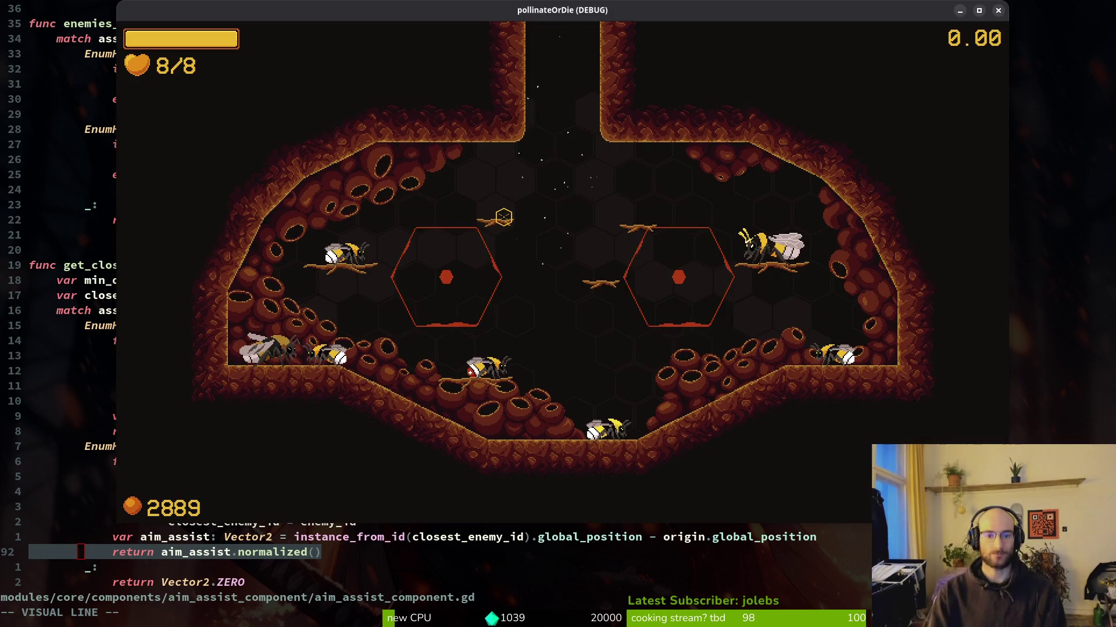
# Quick-open the rock.tscn scene by searching 'rockts'.
pyautogui.hotkey('alt', 'shift', 'o')
pyautogui.write('rockts')
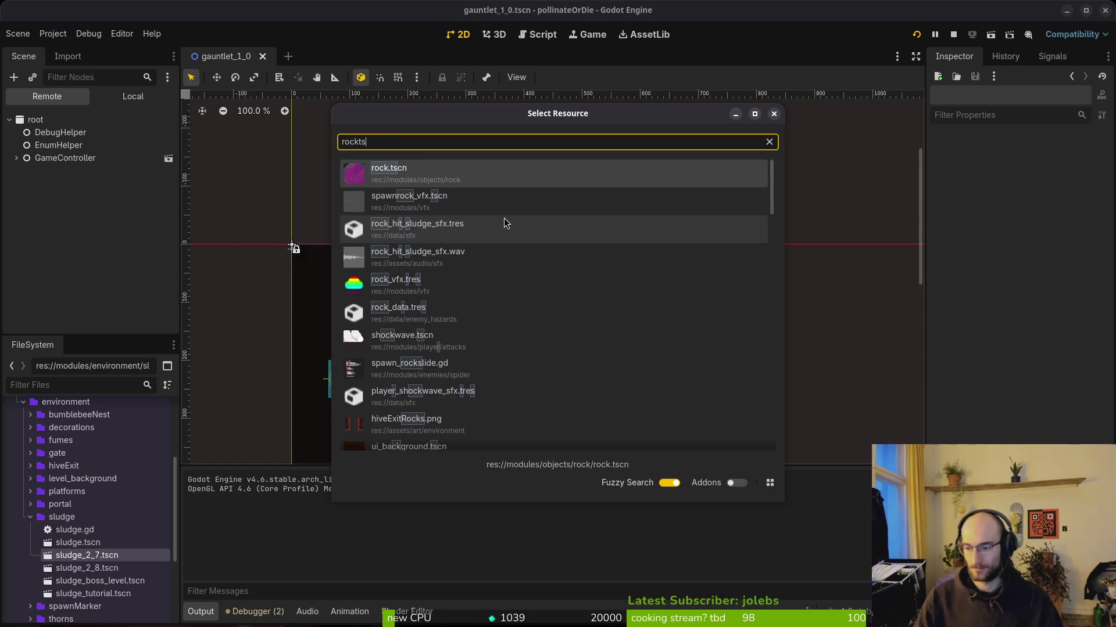
pyautogui.press('Return')
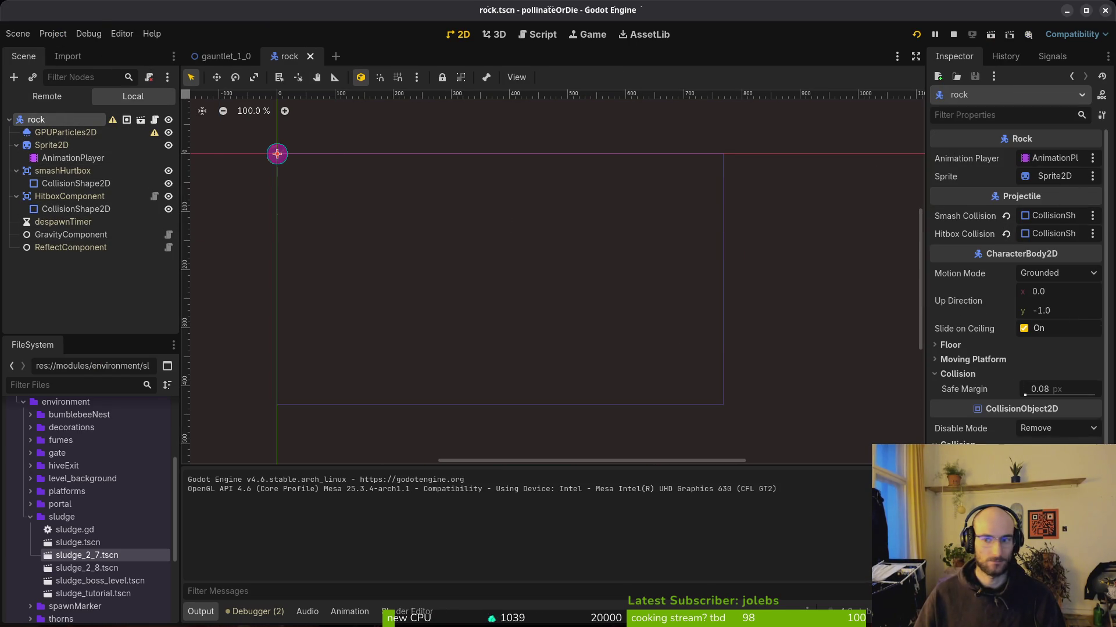
# Run the game and fly the bee up the central shaft.
pyautogui.press('F5')
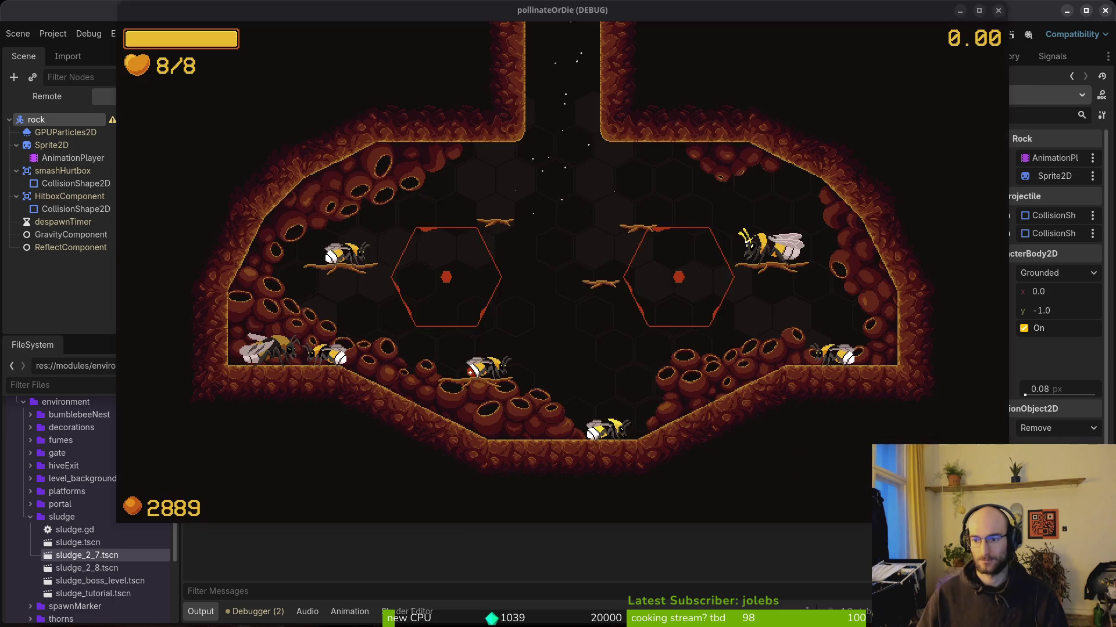
pyautogui.press('space')
pyautogui.press('space')
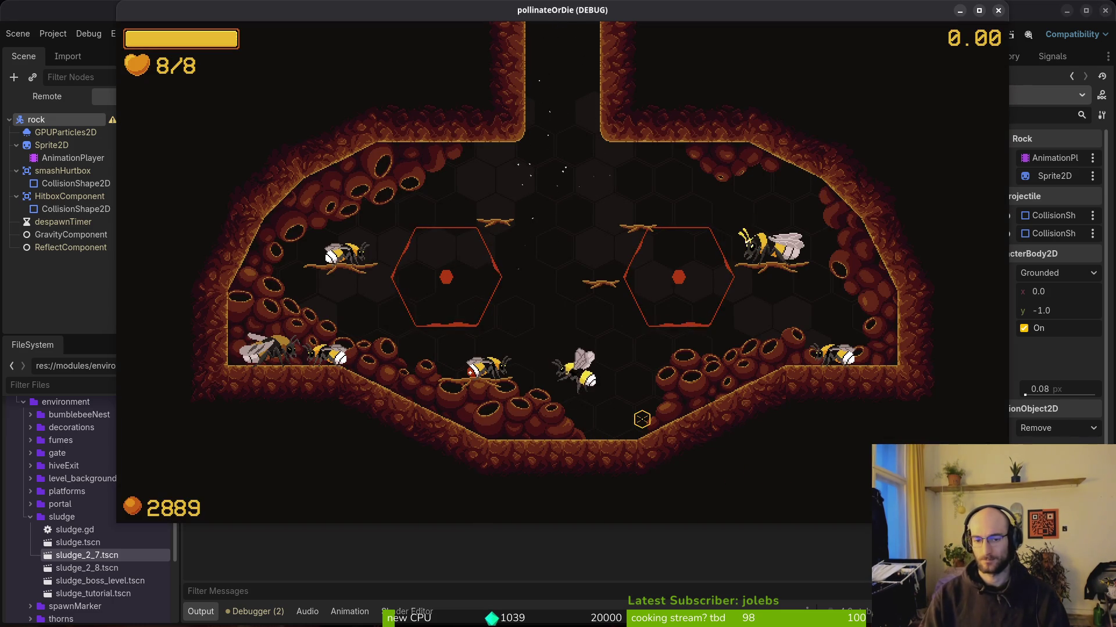
pyautogui.press('space')
pyautogui.press('space')
pyautogui.press('space')
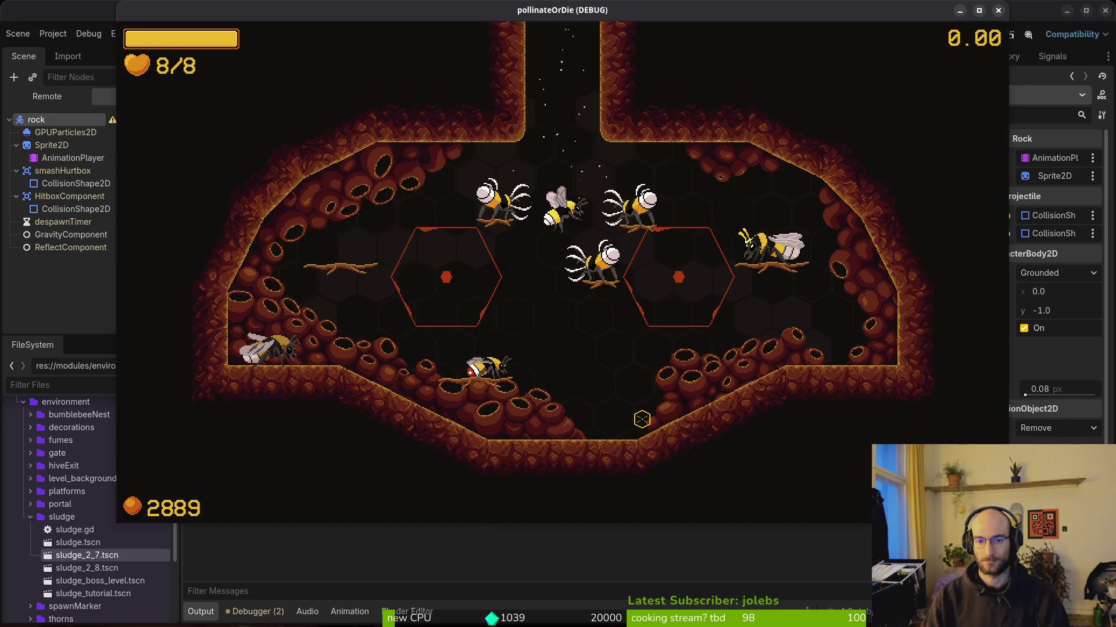
pyautogui.press('space')
pyautogui.press('space')
pyautogui.press('space')
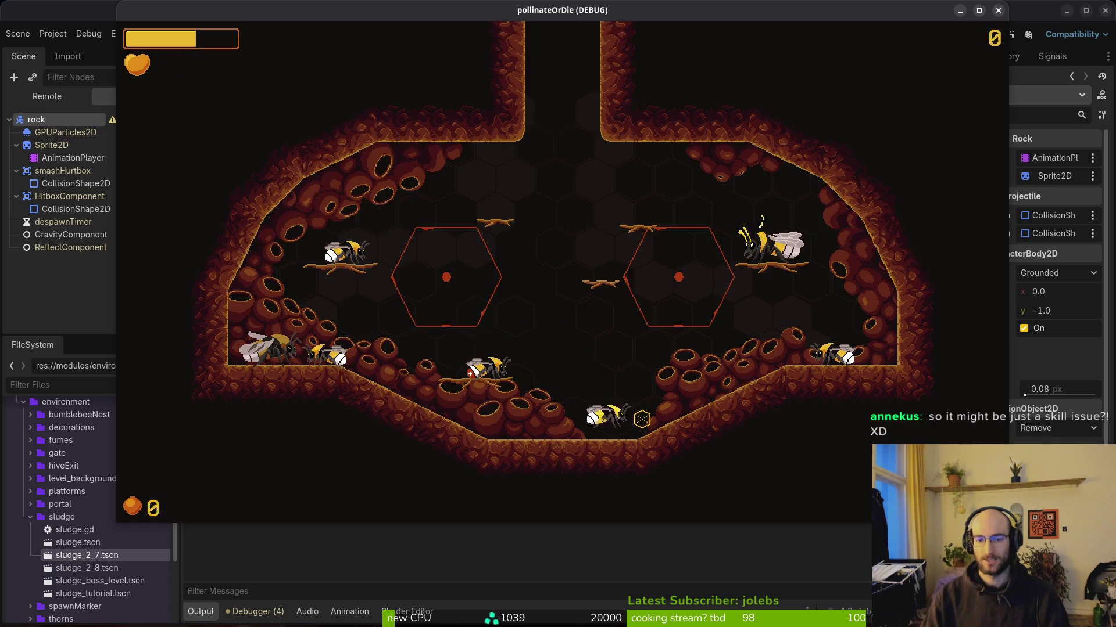
# From level select, choose and start level 1-4.
pyautogui.press('Escape')
pyautogui.press('Left')
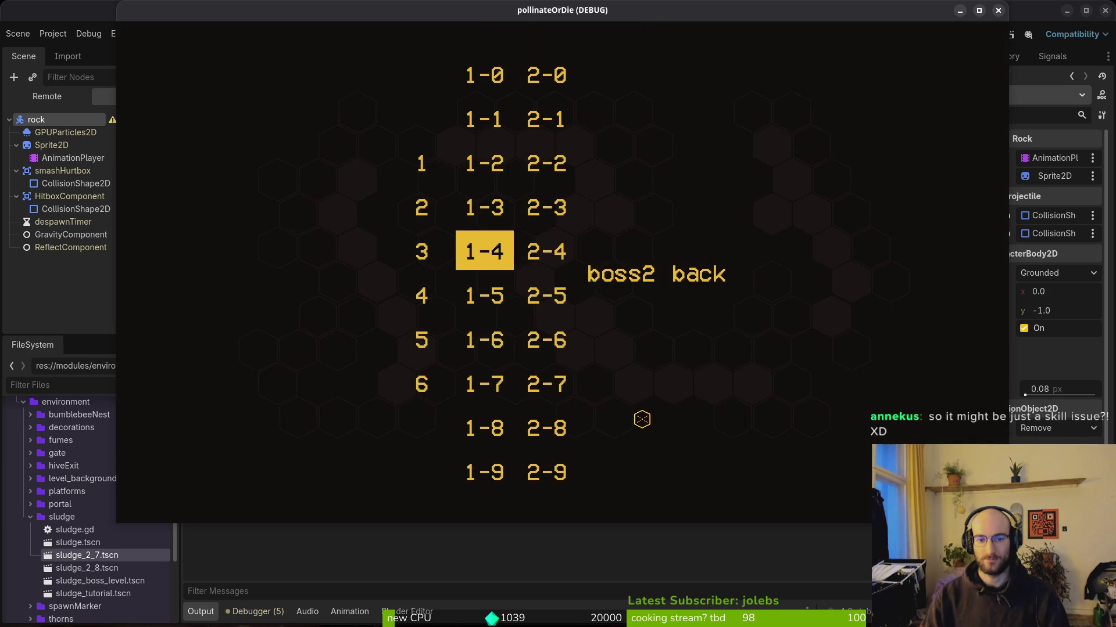
pyautogui.press('Right')
pyautogui.press('Left')
pyautogui.press('Down')
pyautogui.press('Up')
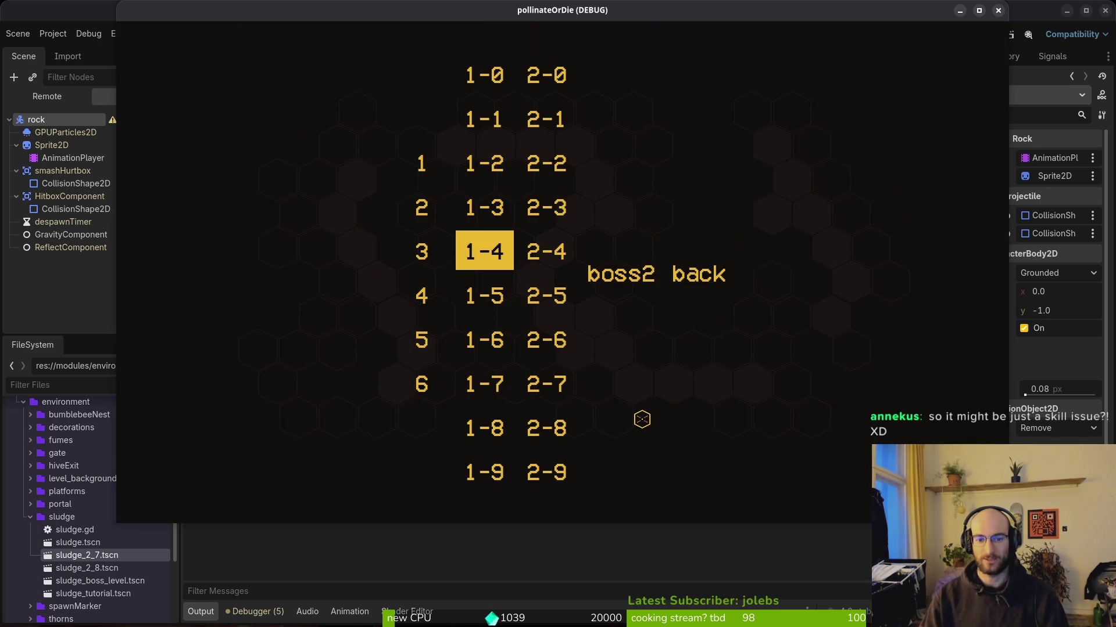
pyautogui.press('Return')
pyautogui.press('Left')
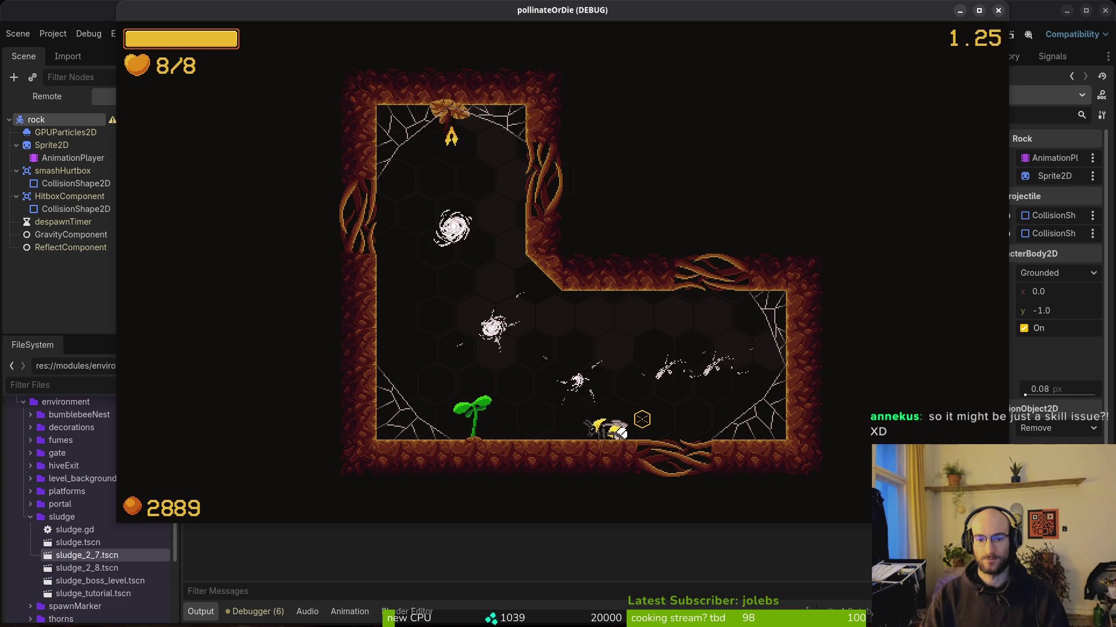
# Dash at the enemies on the right, then spin-attack the enemy beside the plant.
pyautogui.press('Up')
pyautogui.press('Right')
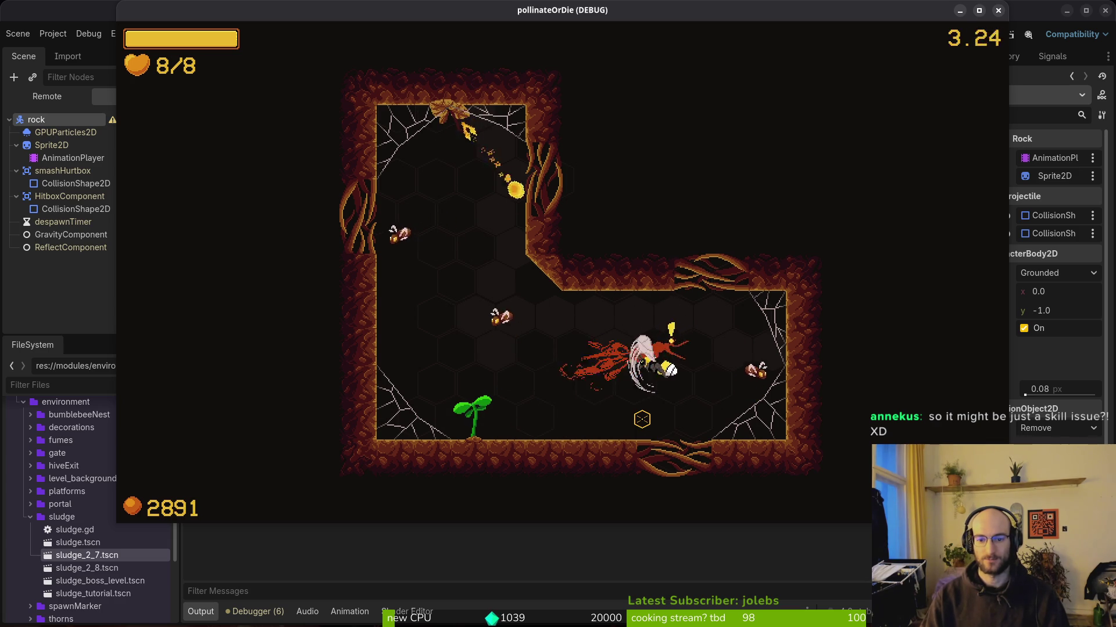
pyautogui.press('Left')
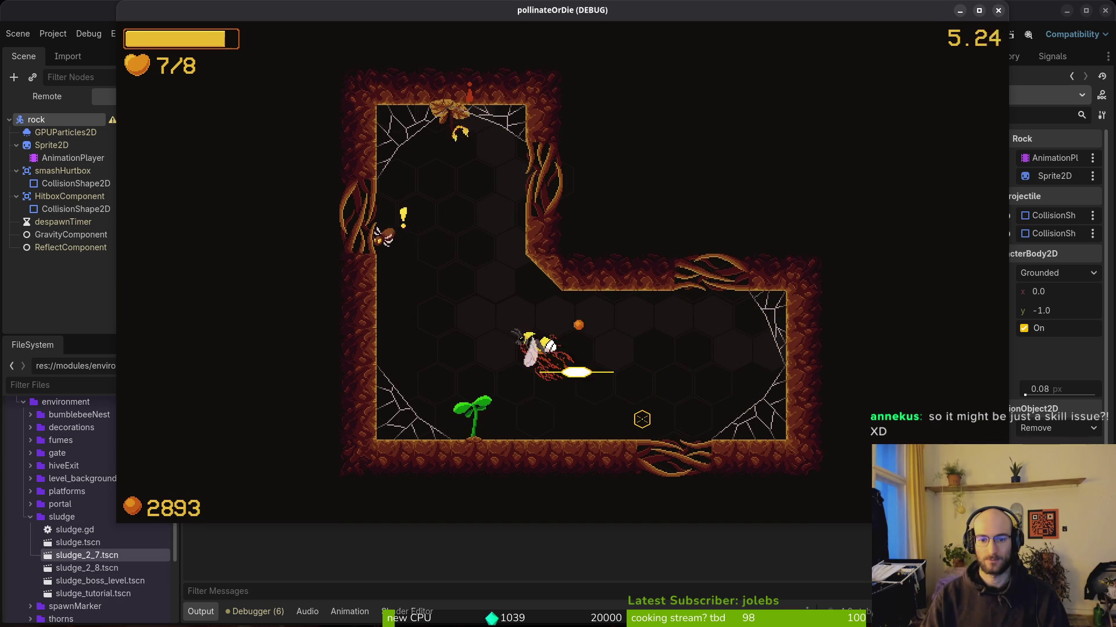
pyautogui.press('space')
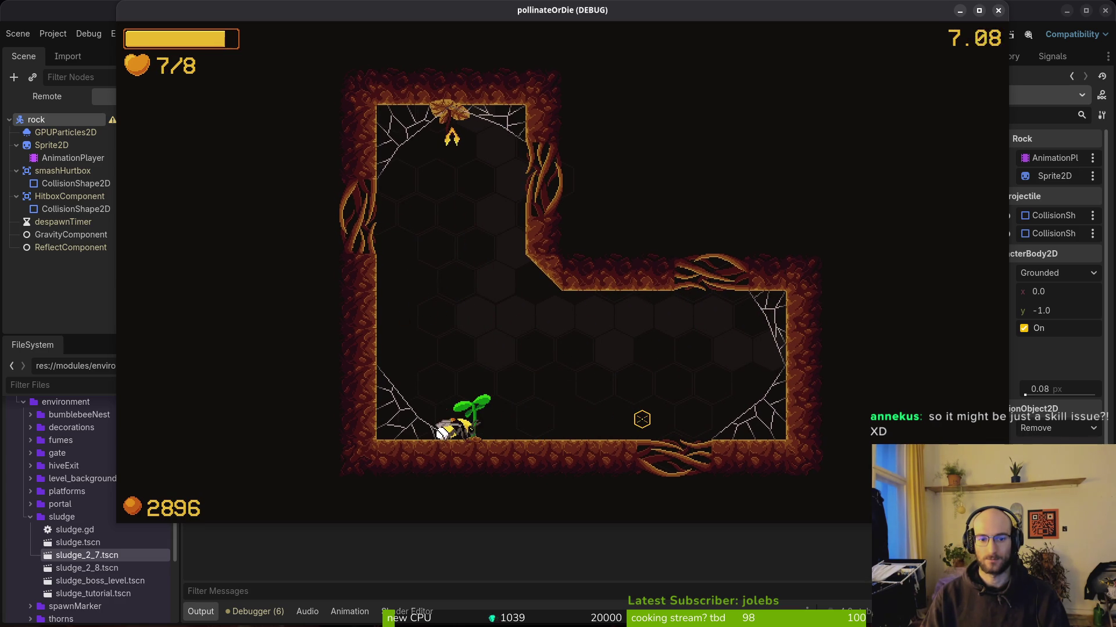
pyautogui.press('space')
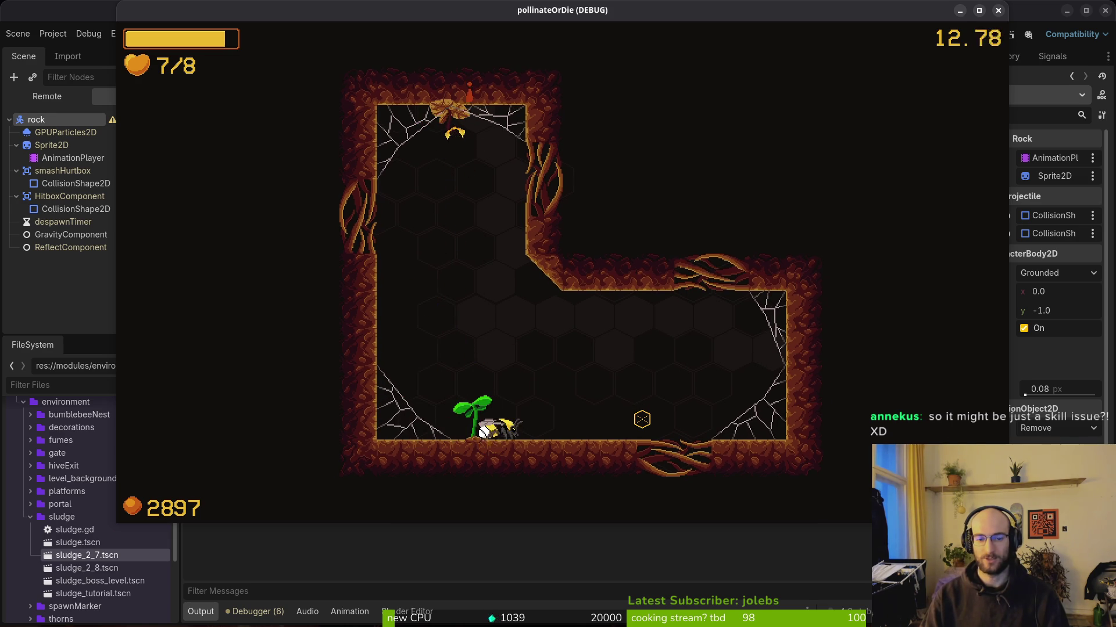
pyautogui.press('space')
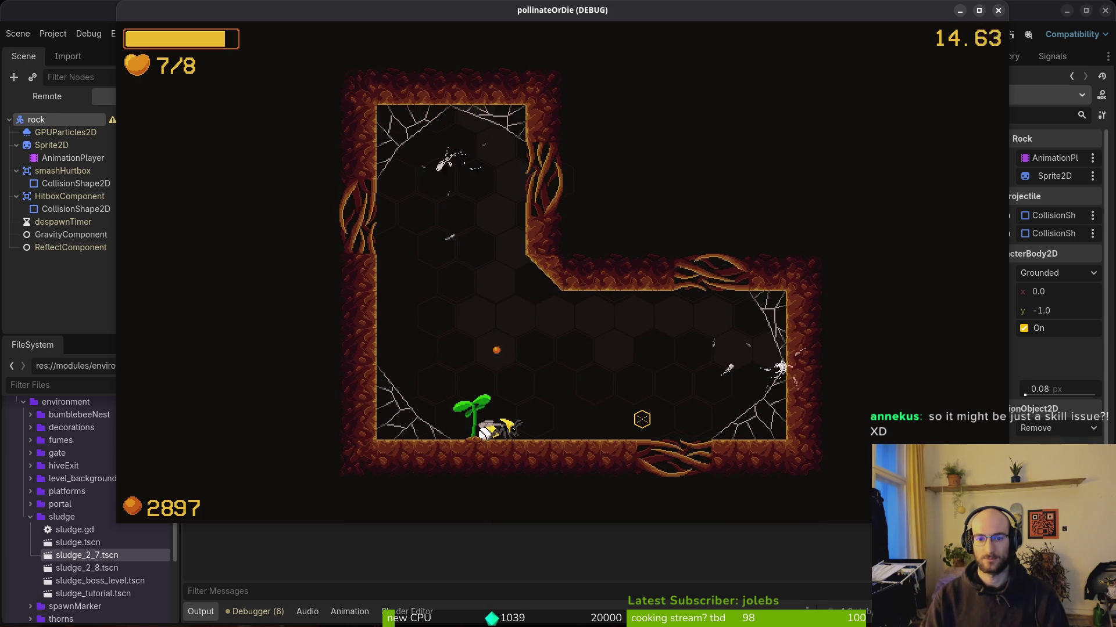
# Pause, go to the hive level select, and start the spider boss level.
pyautogui.press('Escape')
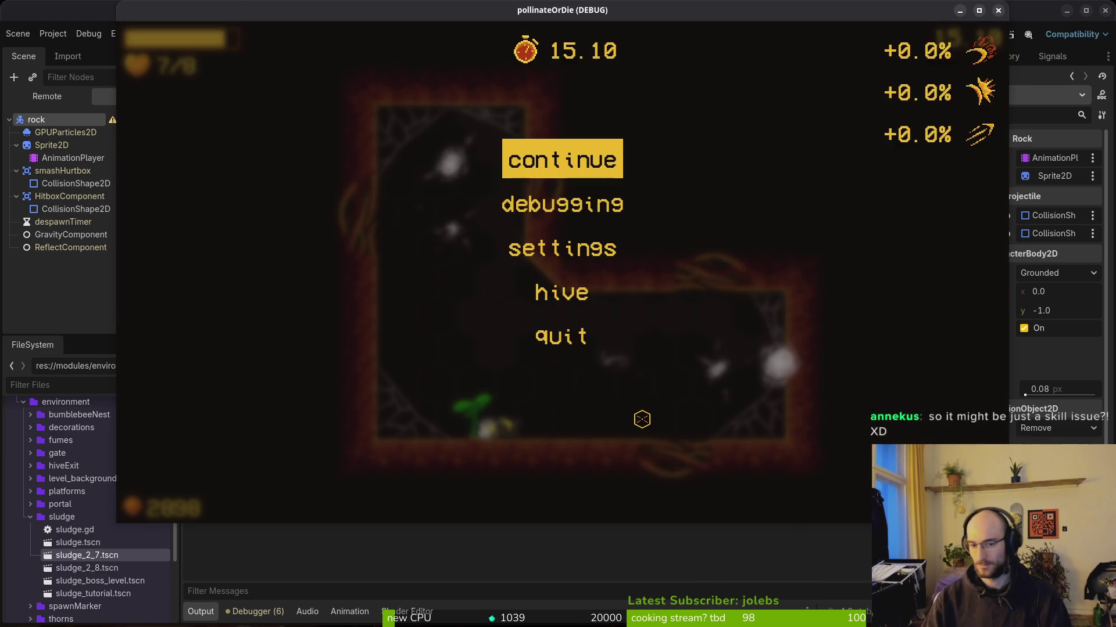
pyautogui.press('Escape')
pyautogui.press('r')
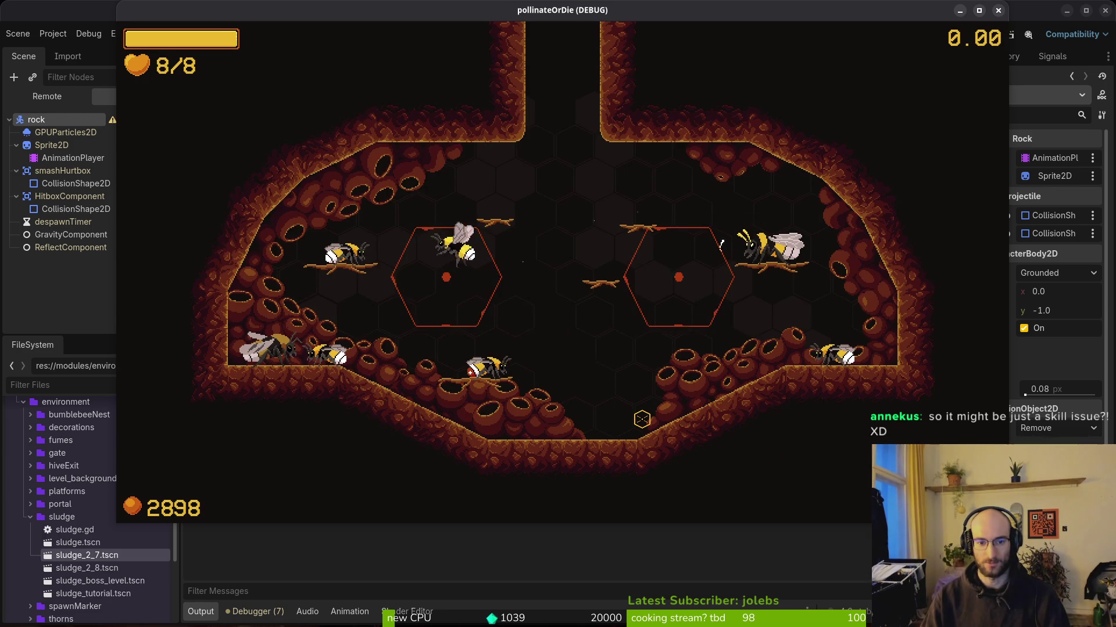
pyautogui.press('Escape')
pyautogui.press('Return')
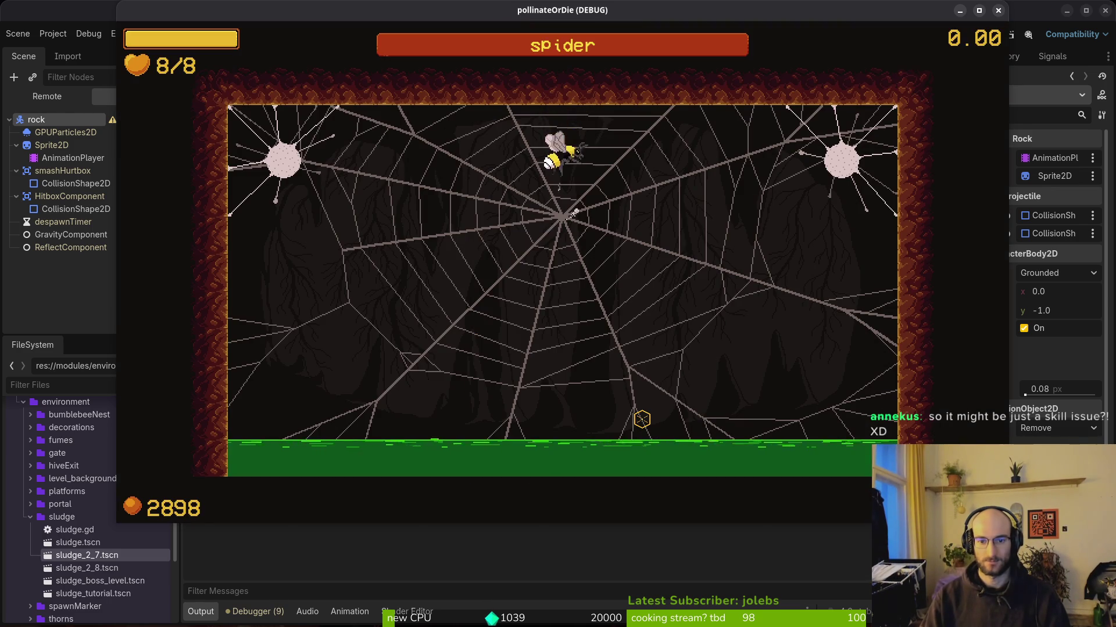
pyautogui.press('space')
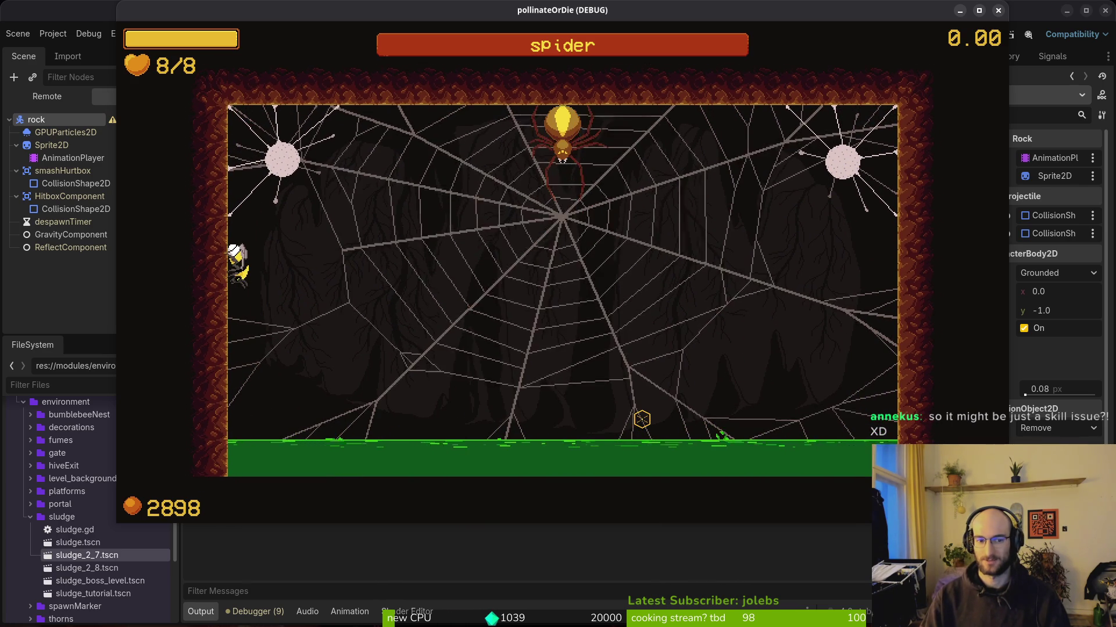
# Leave the boss level and start level 1-4 from level select.
pyautogui.press('Escape')
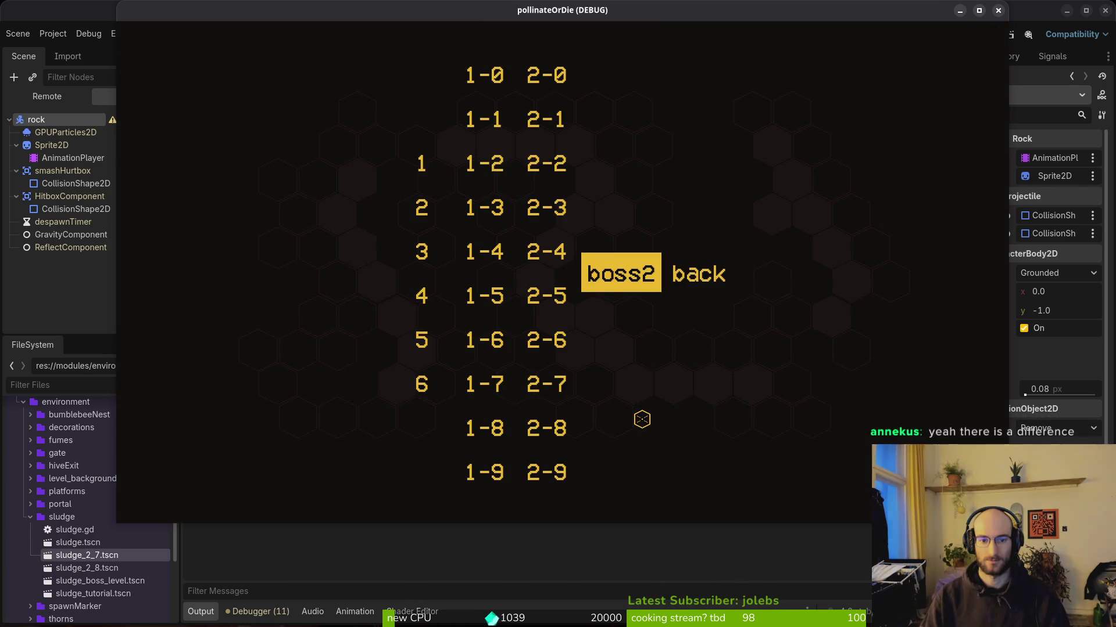
pyautogui.press('Left')
pyautogui.press('Left')
pyautogui.press('Left')
pyautogui.press('Right')
pyautogui.press('Right')
pyautogui.press('Left')
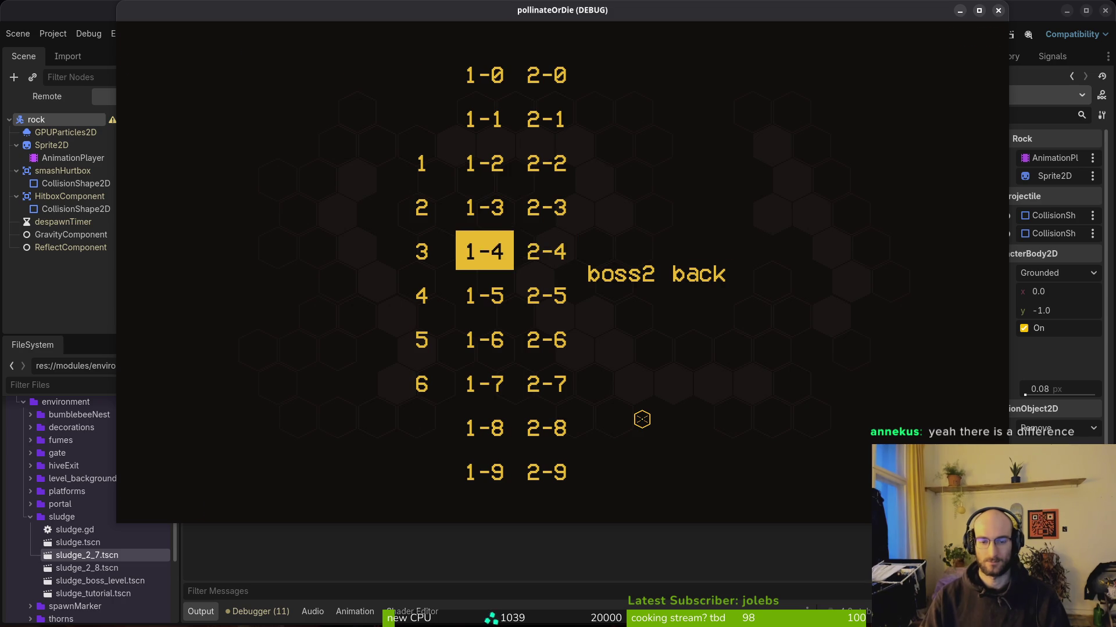
pyautogui.press('Return')
# Fly the bee up to attack an enemy, then back down to pollinate the plant.
pyautogui.press('Up')
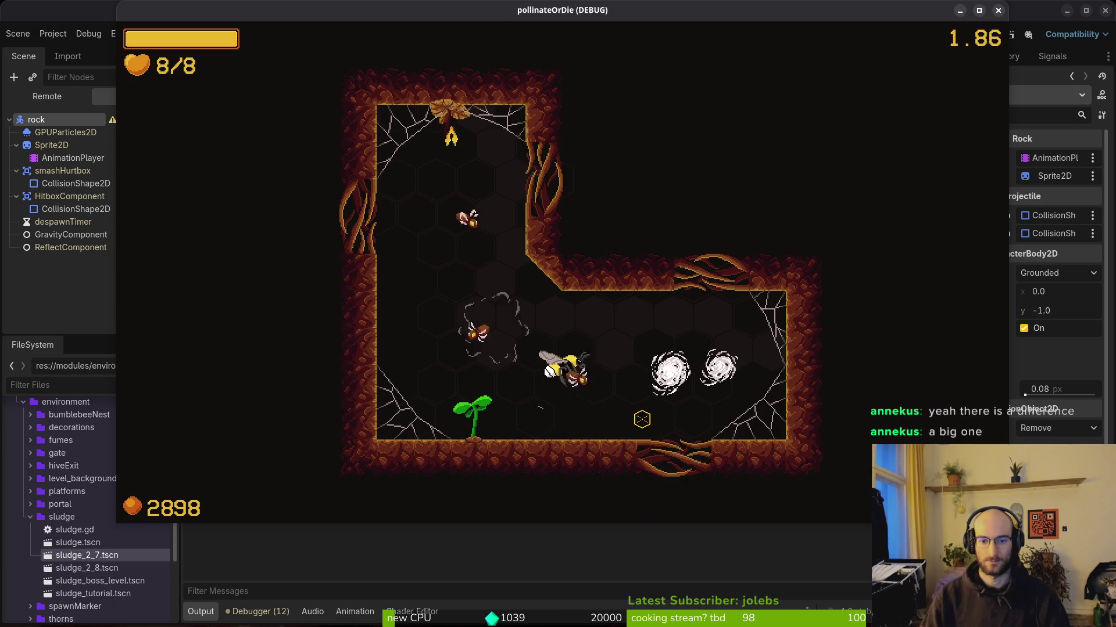
pyautogui.press('Right')
pyautogui.press('Left')
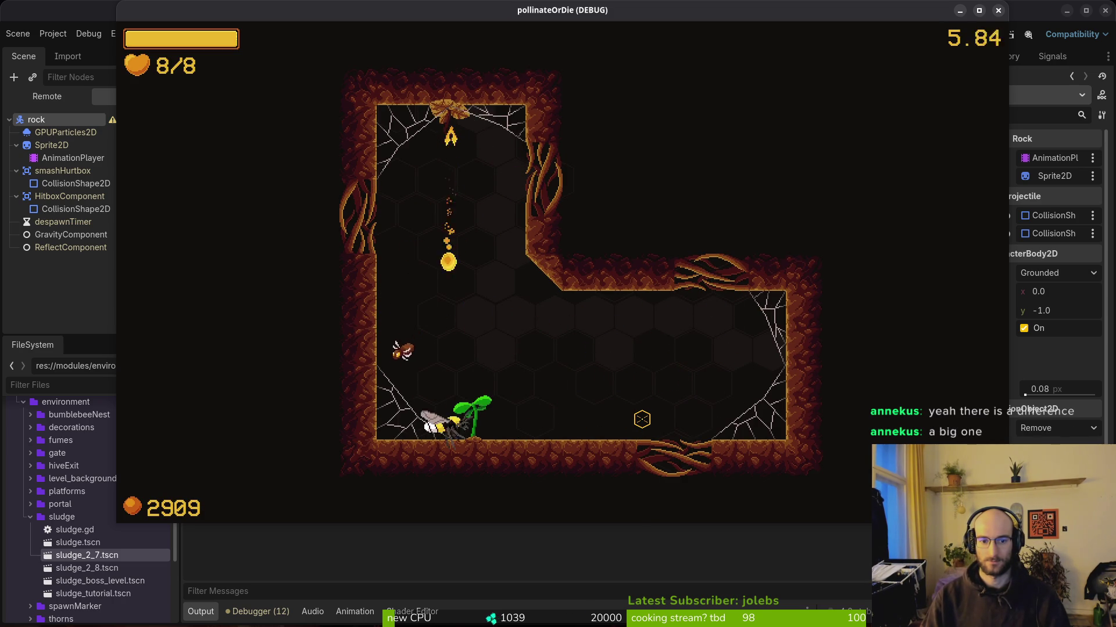
pyautogui.press('Up')
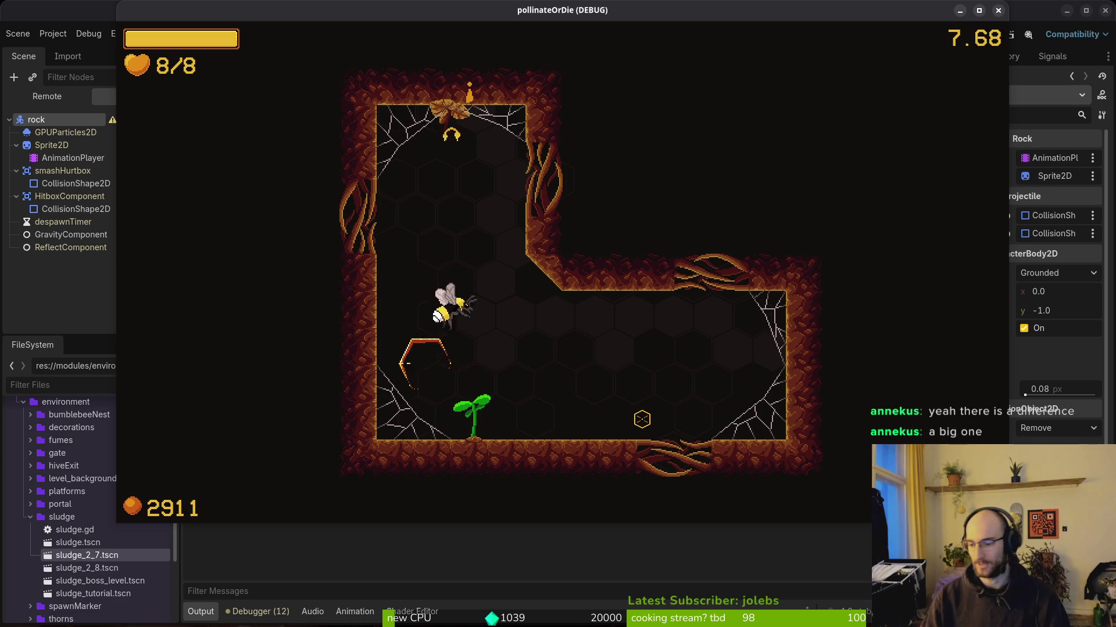
pyautogui.press('Left')
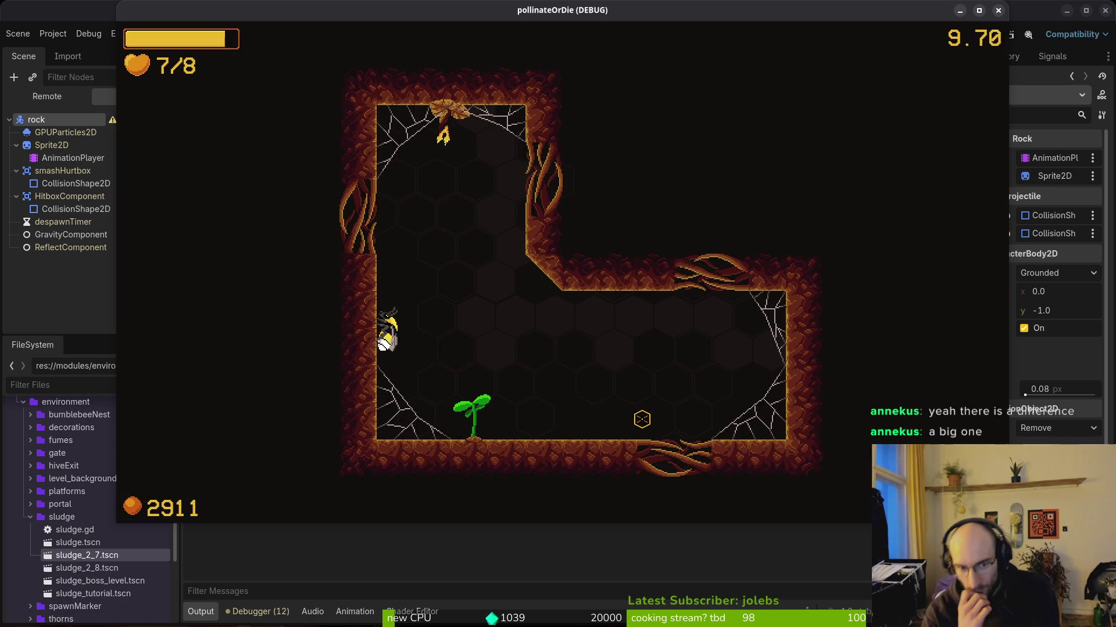
pyautogui.press('Right')
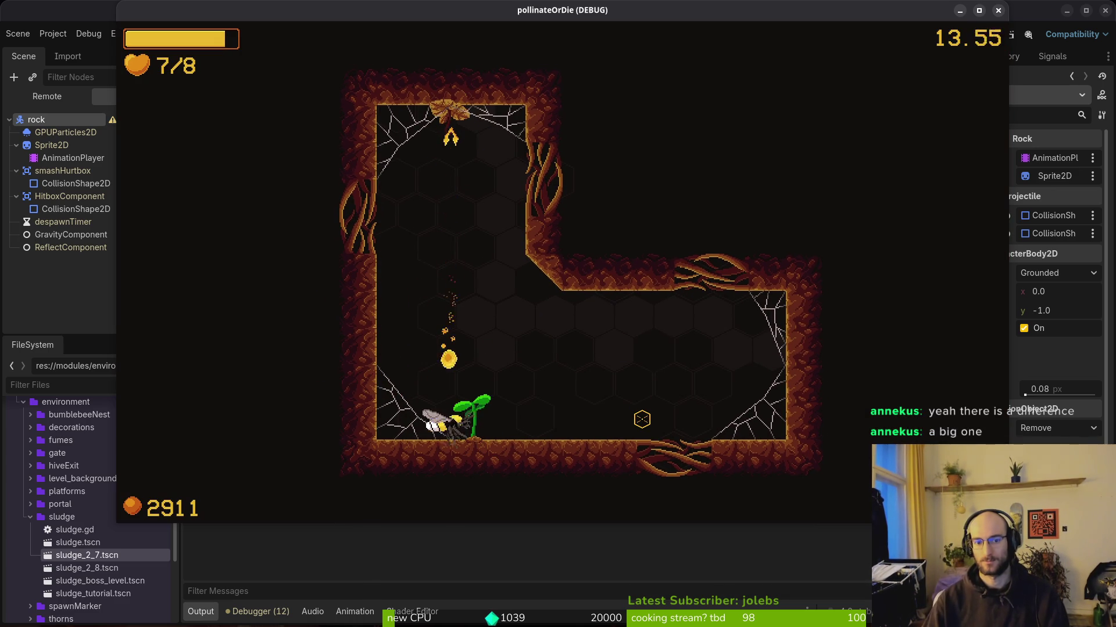
# Fight the enemies and mosquito on the right, then pause and quit the debug game.
pyautogui.press('Right')
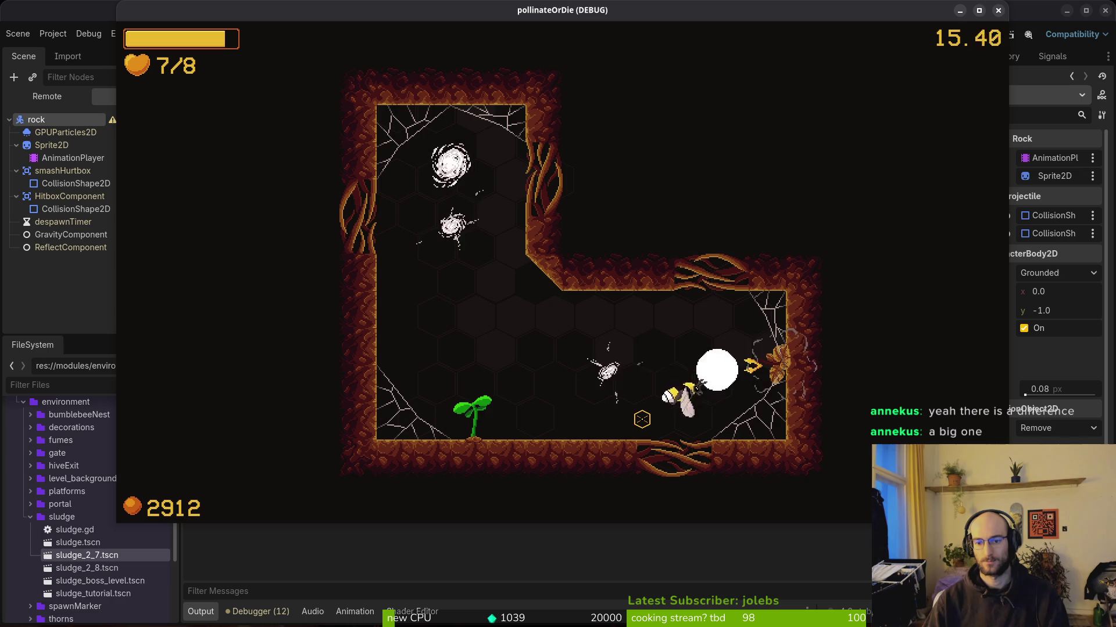
pyautogui.press('Left')
pyautogui.press('Left')
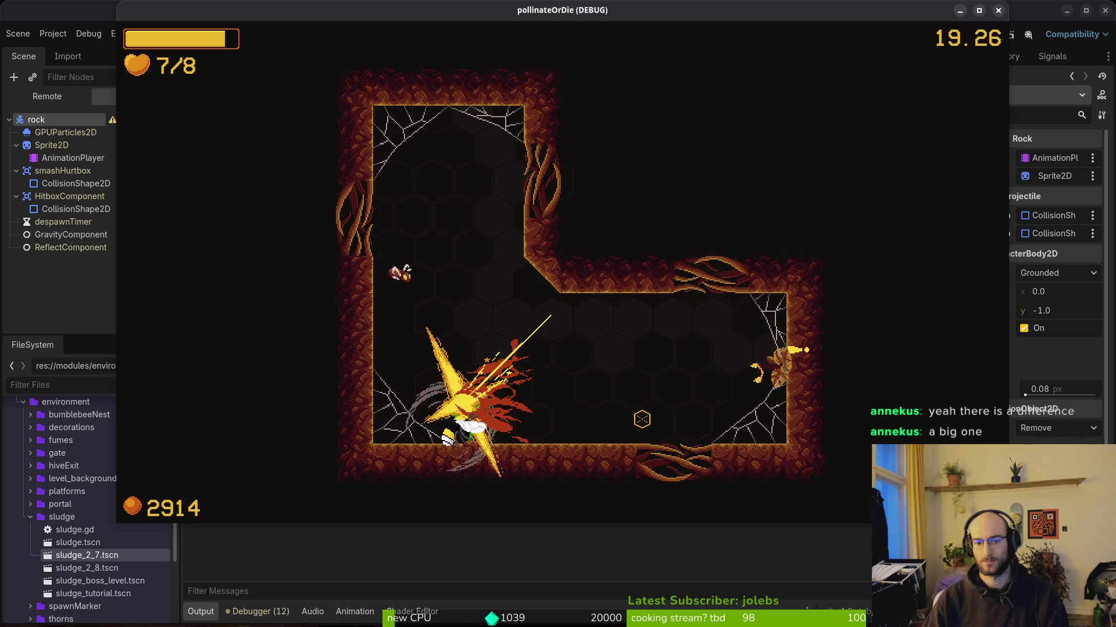
pyautogui.press('Right')
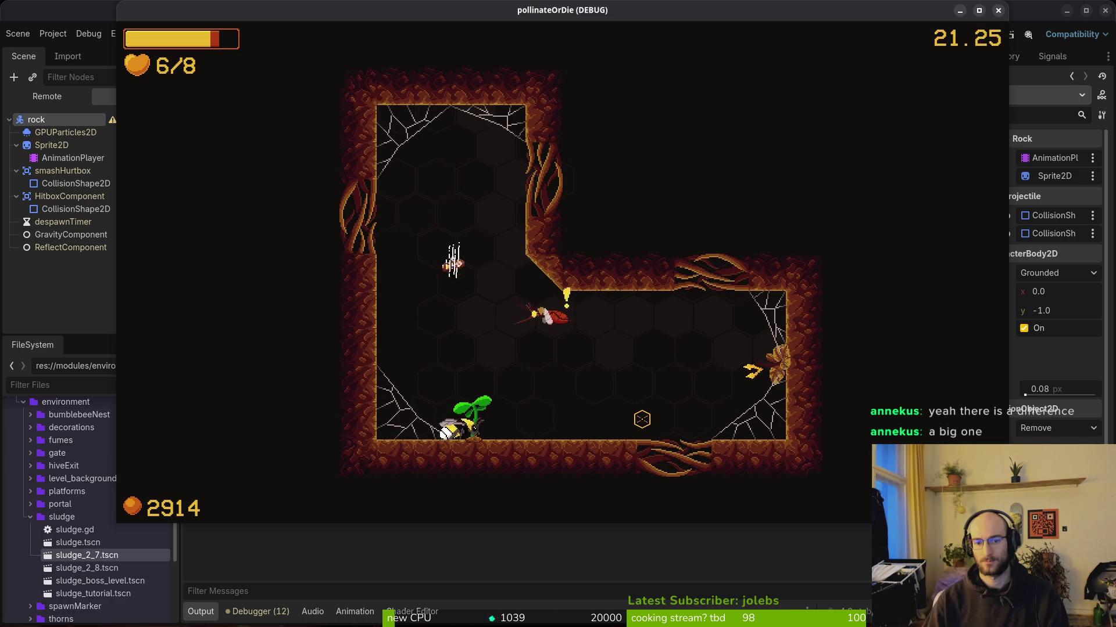
pyautogui.press('Left')
pyautogui.press('Right')
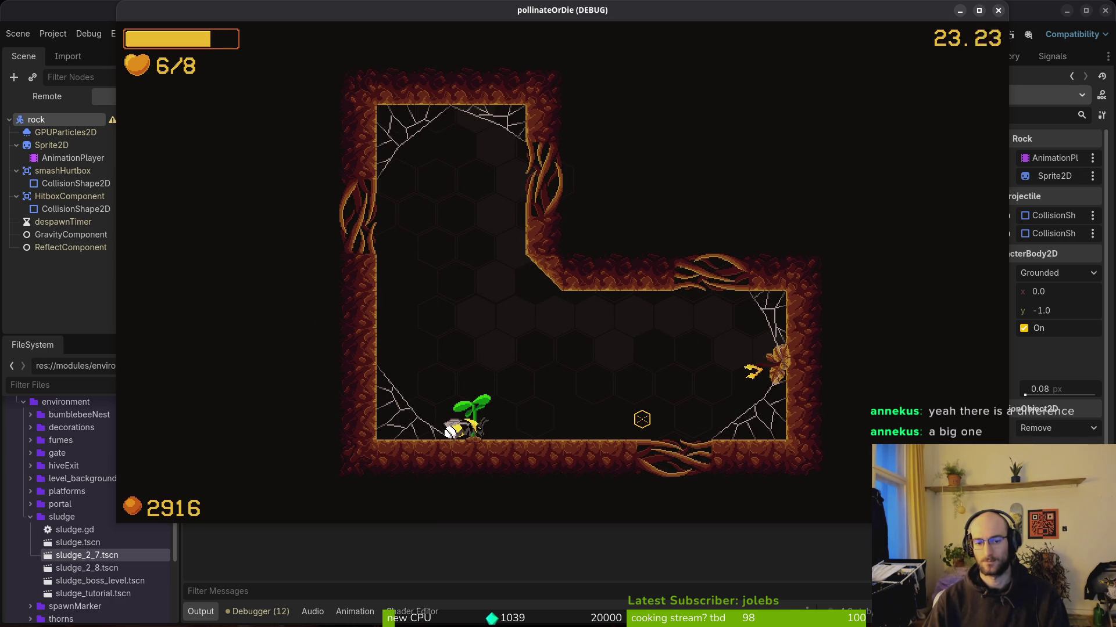
pyautogui.press('Right')
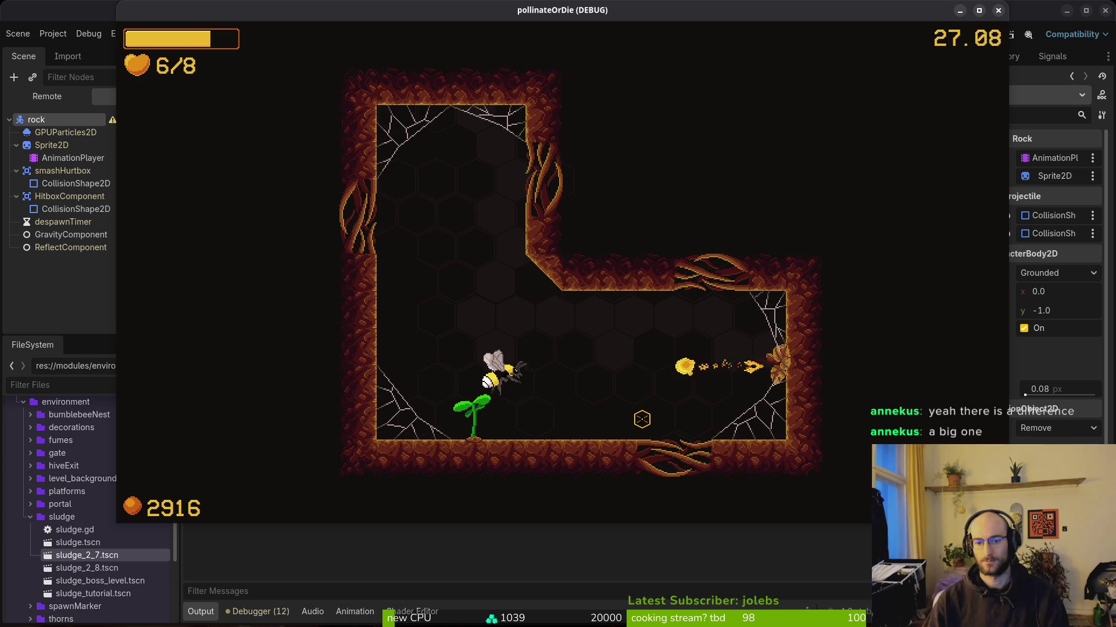
pyautogui.press('Escape')
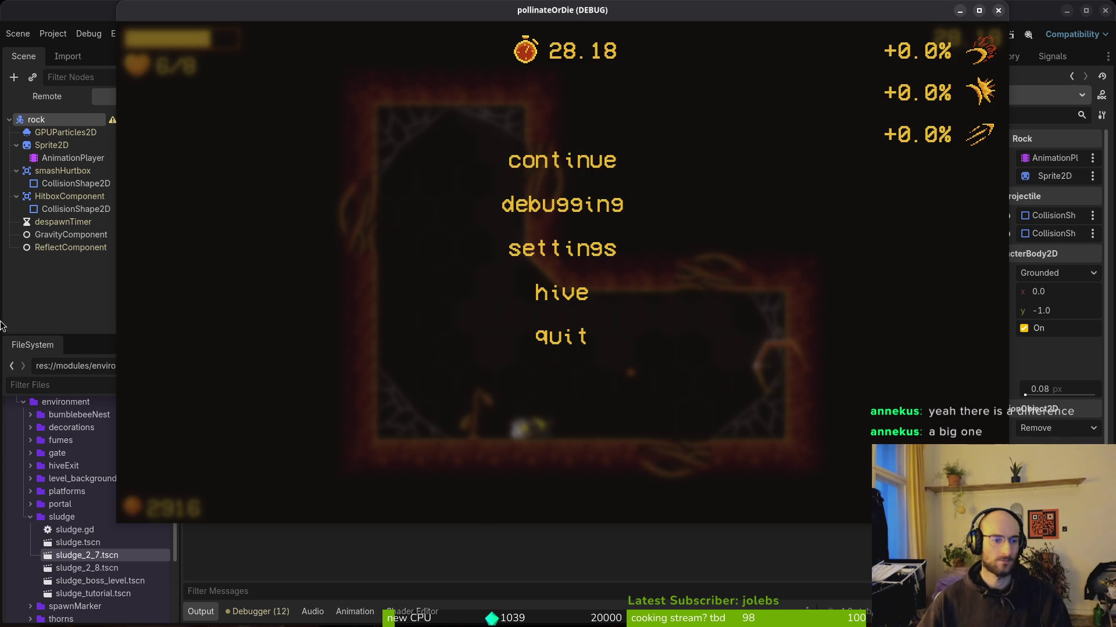
pyautogui.click(560, 336)
# Back in Neovim, leave visual mode and try file-finder searches 'frel' and 'frelf' without opening anything.
pyautogui.hotkey('alt', 'Tab')
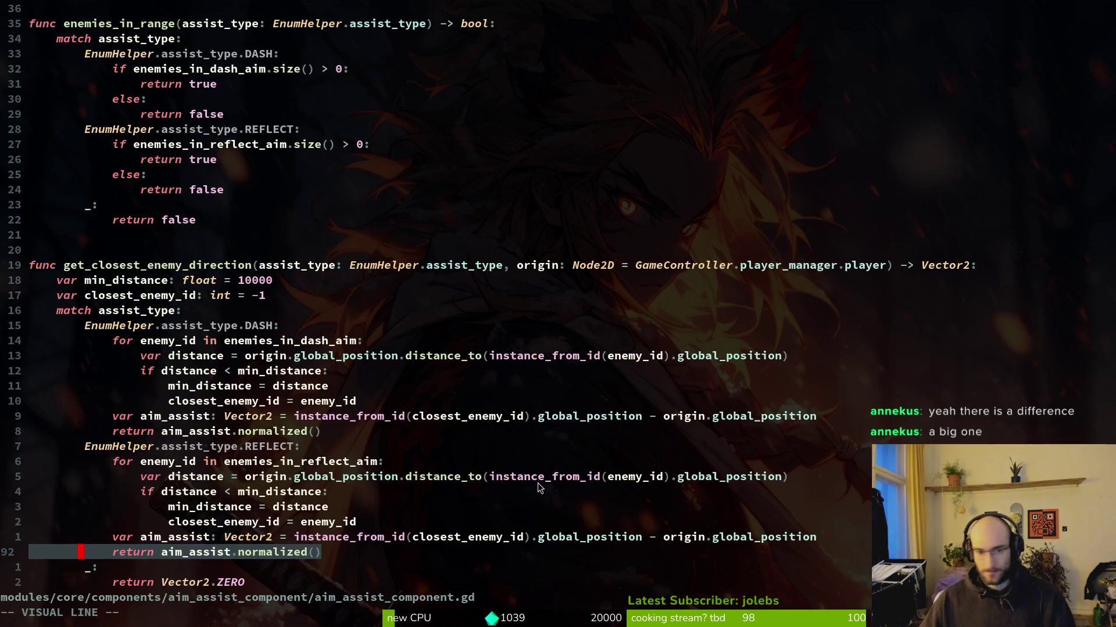
pyautogui.press('Escape')
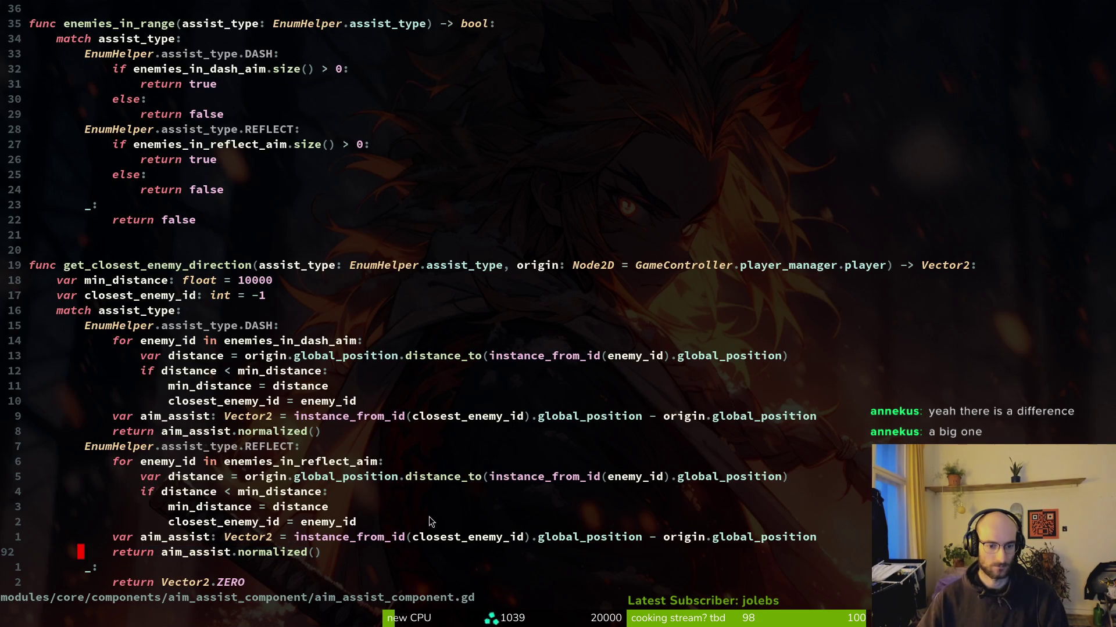
pyautogui.scroll(16, 265, 539)
pyautogui.press('space')
pyautogui.press('f')
pyautogui.press('f')
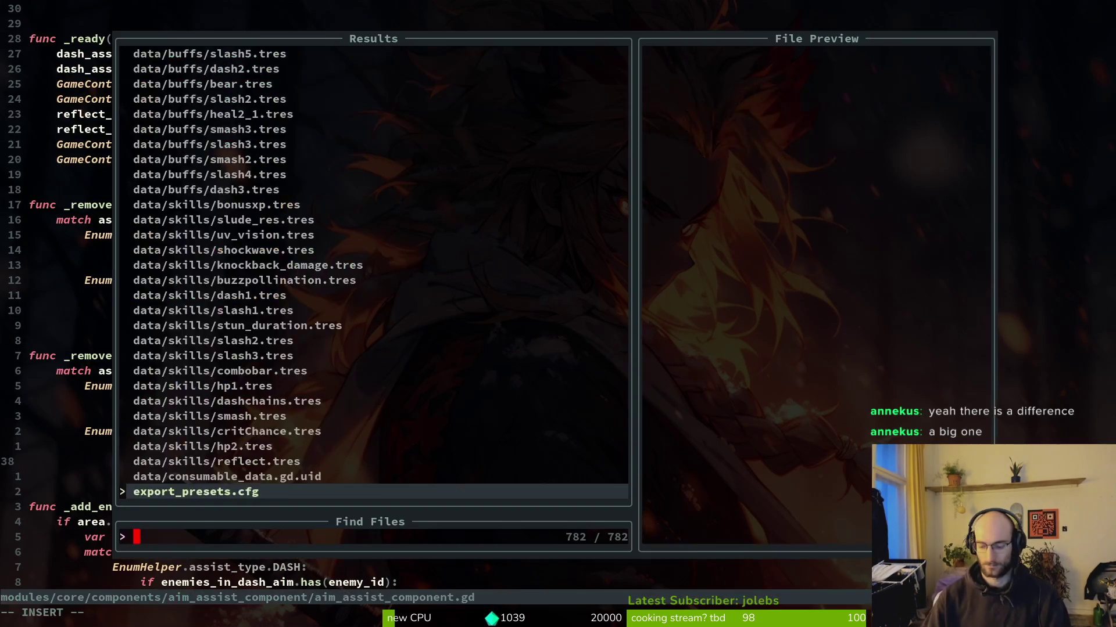
pyautogui.write('frel')
pyautogui.press('Escape')
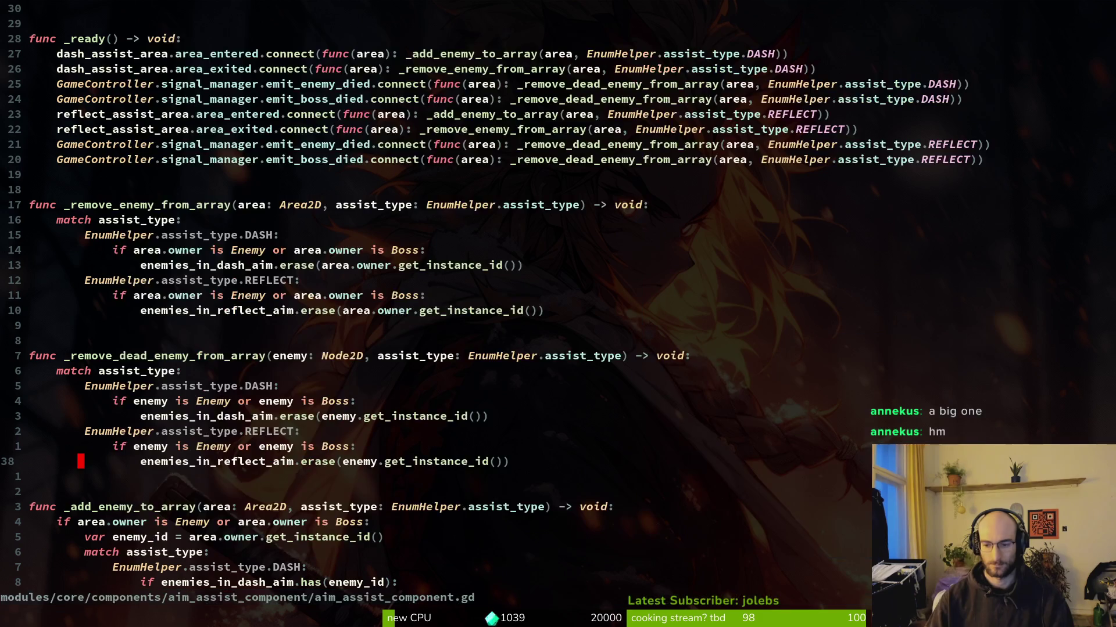
pyautogui.press('space')
pyautogui.press('f')
pyautogui.press('f')
pyautogui.write('frelf')
pyautogui.press('Escape')
pyautogui.press('Escape')
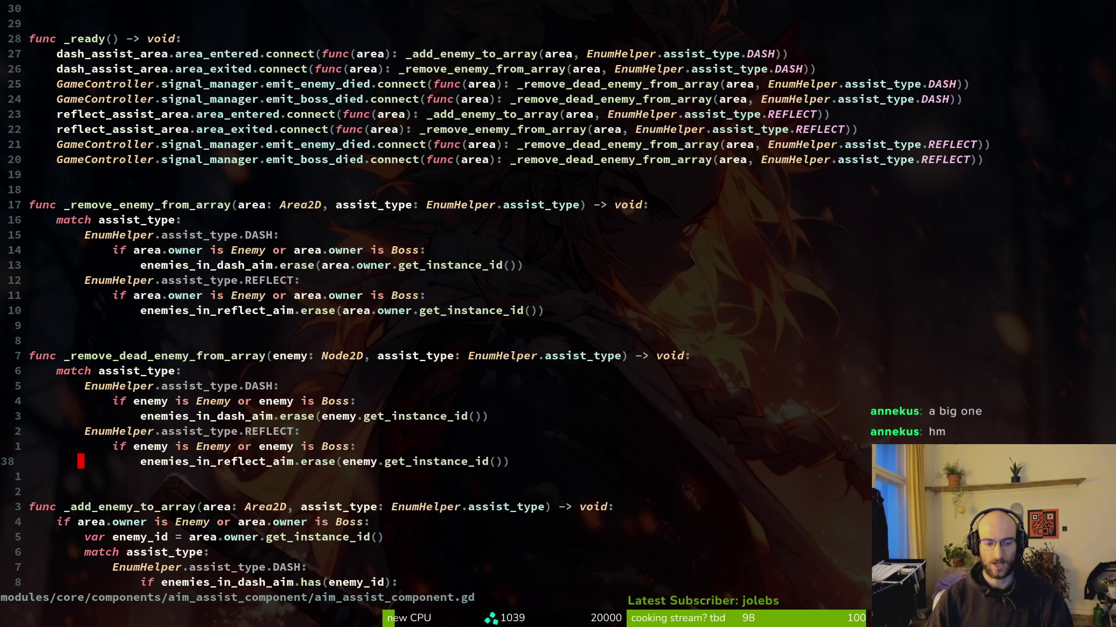
# Open rock.gd and yank its move_and_slide line.
pyautogui.press('space')
pyautogui.press('f')
pyautogui.press('f')
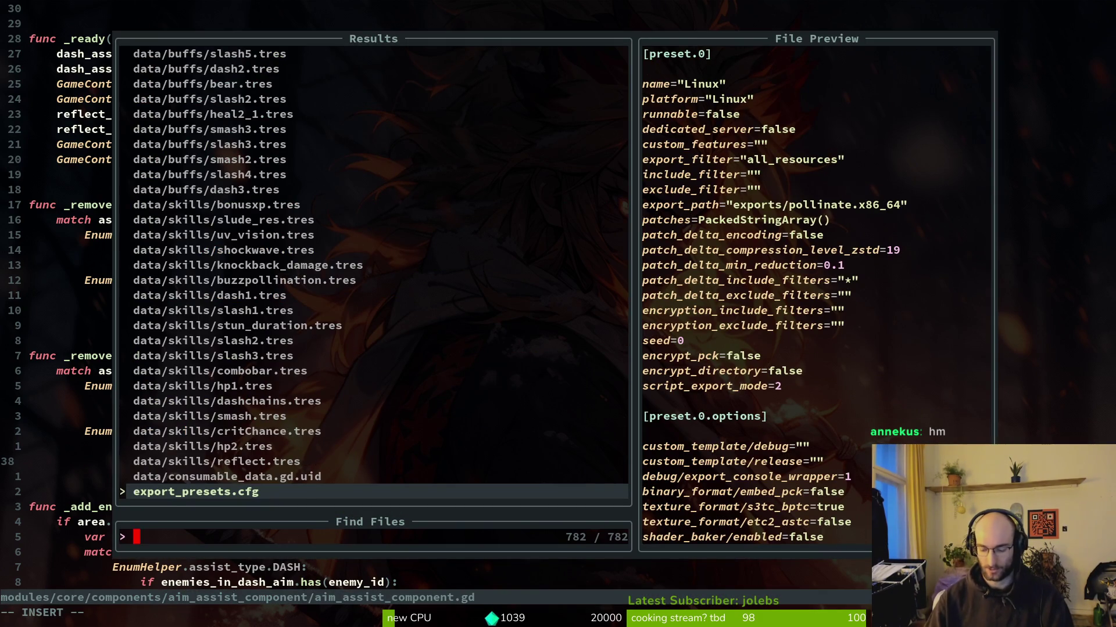
pyautogui.write('rock')
pyautogui.press('Up')
pyautogui.press('Return')
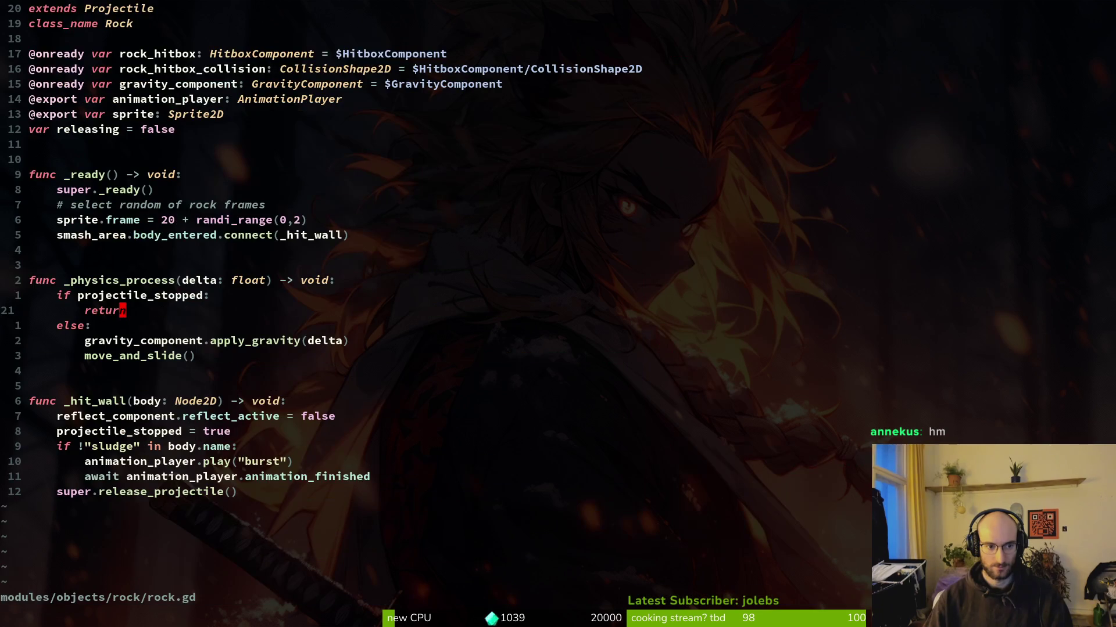
pyautogui.press('j')
pyautogui.hotkey('shift', 'v')
pyautogui.press('y')
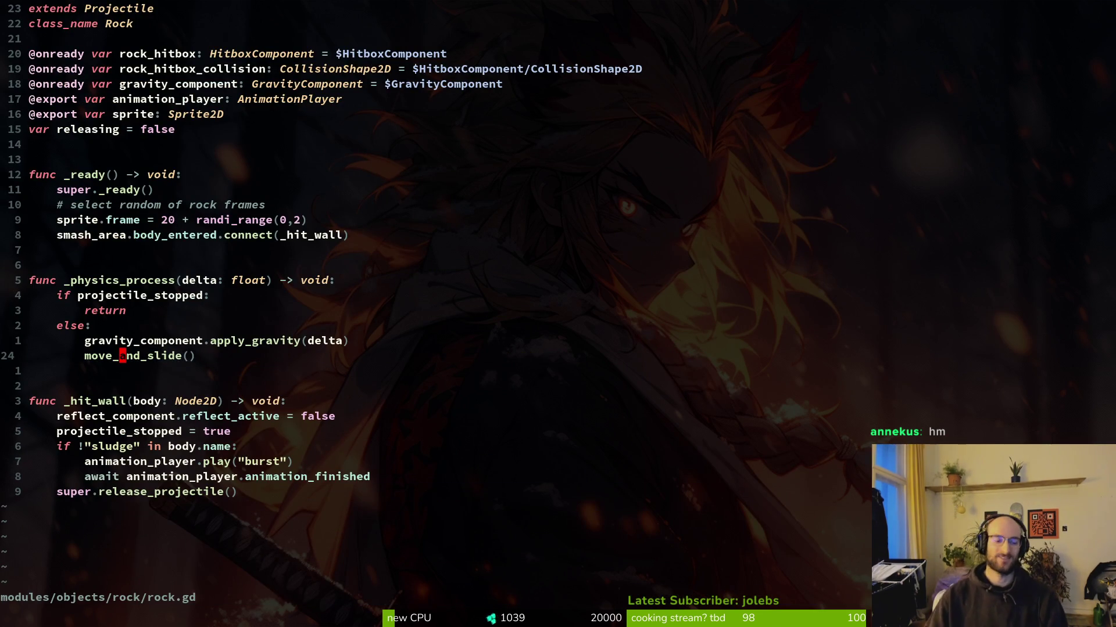
# Open poison_bubble.gd in a vertical split beside rock.gd and switch between the panes.
pyautogui.press('space')
pyautogui.press('f')
pyautogui.press('f')
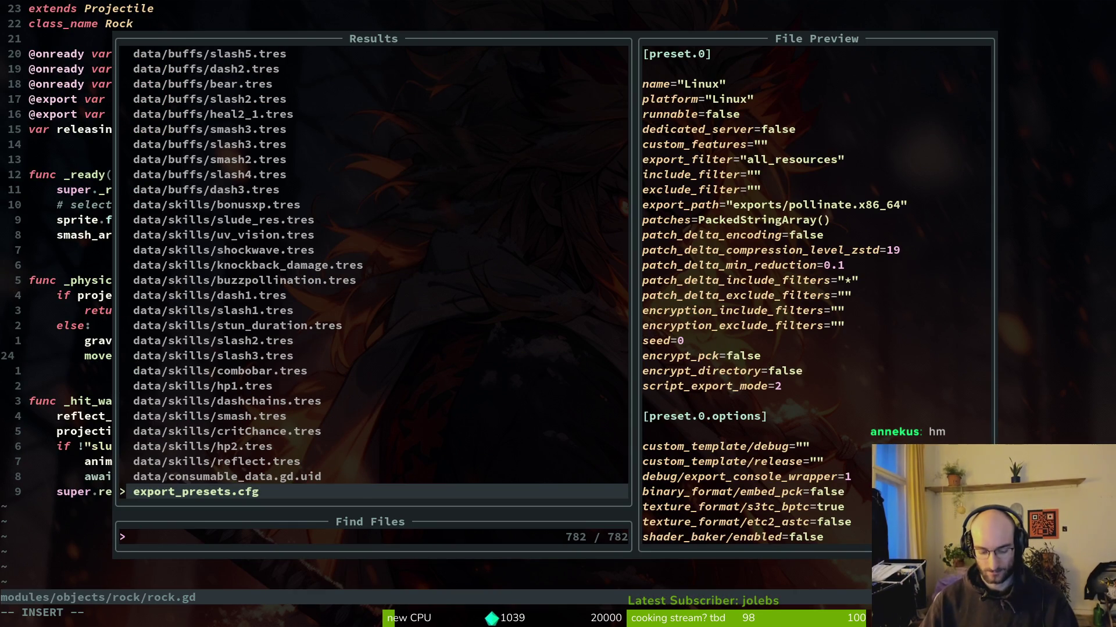
pyautogui.write('poibu')
pyautogui.hotkey('ctrl', 'v')
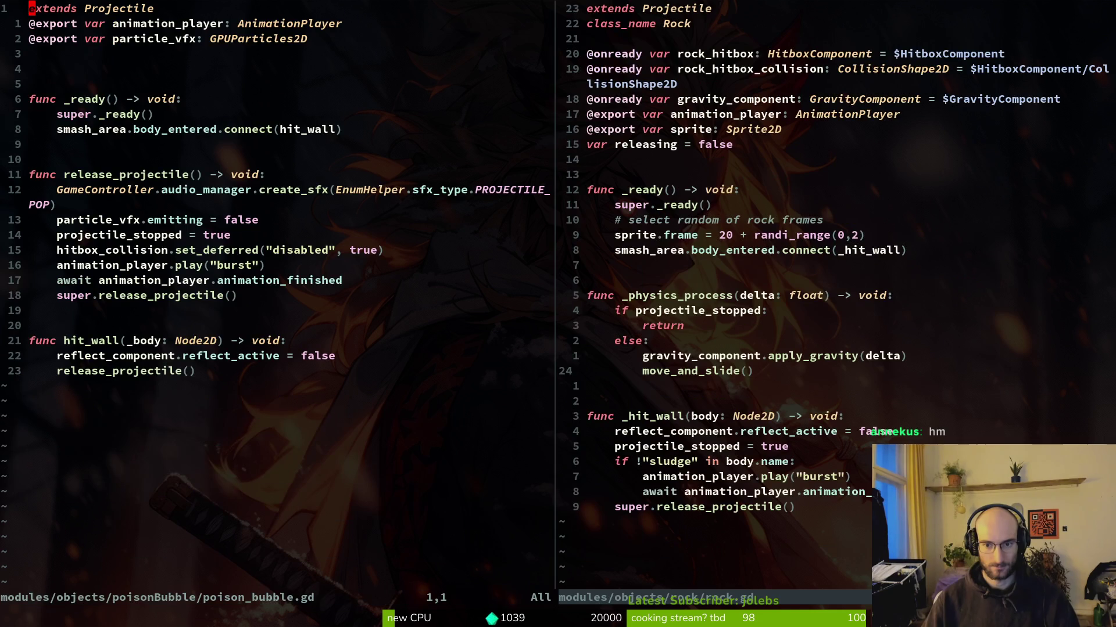
pyautogui.hotkey('ctrl', 'w')
pyautogui.press('l')
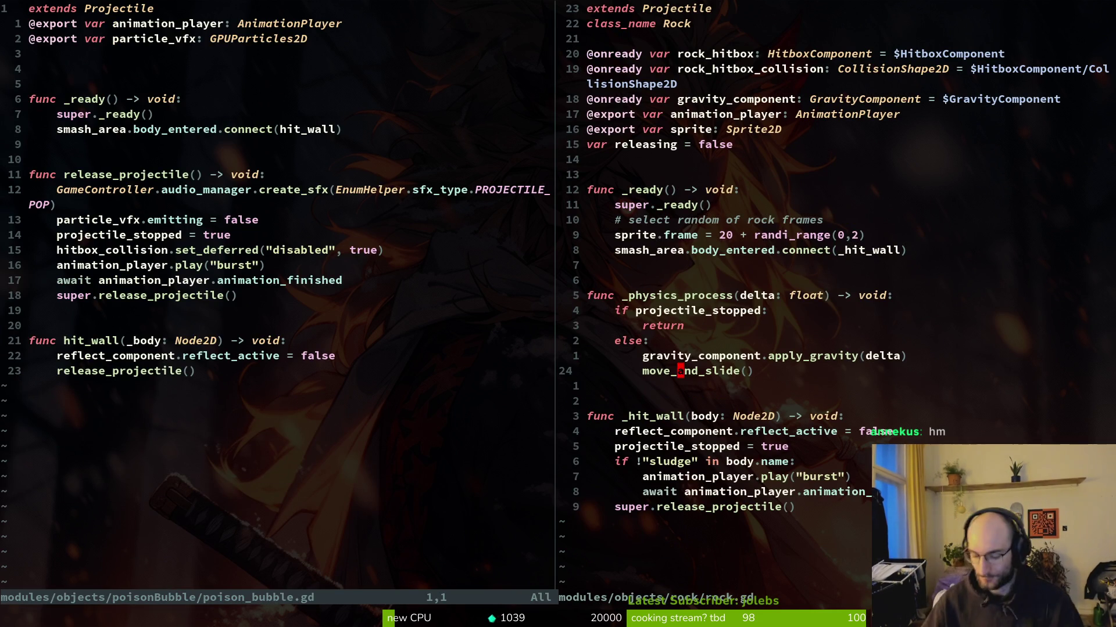
pyautogui.hotkey('ctrl', 'w')
pyautogui.press('h')
# Open projectile.gd in the left pane and copy its reflect_active if-condition and return line.
pyautogui.press('space')
pyautogui.press('f')
pyautogui.press('f')
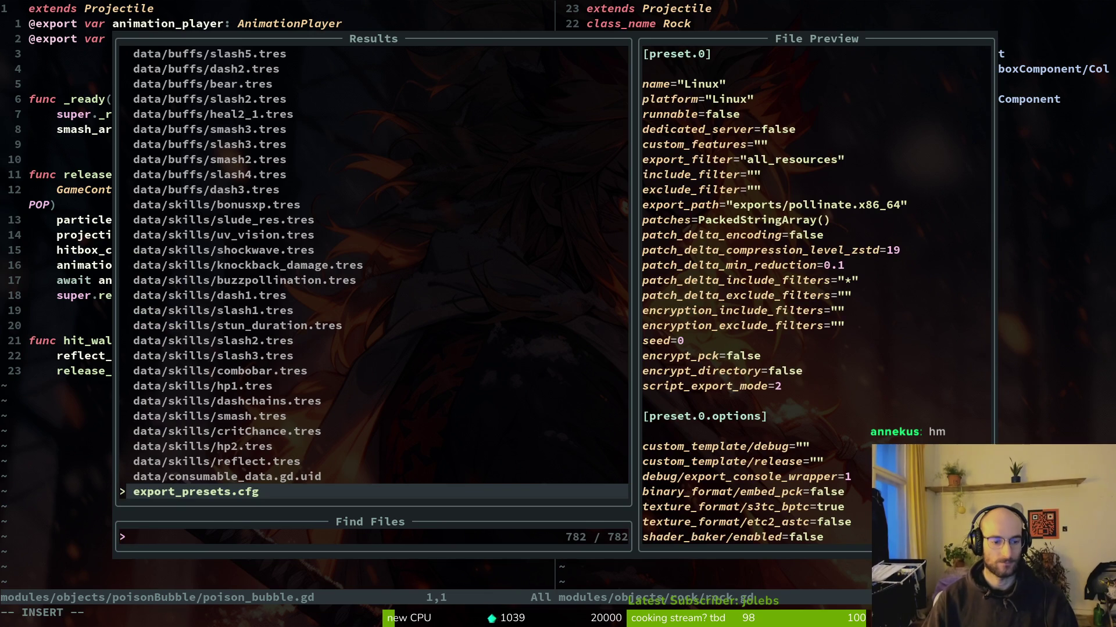
pyautogui.write('projectil')
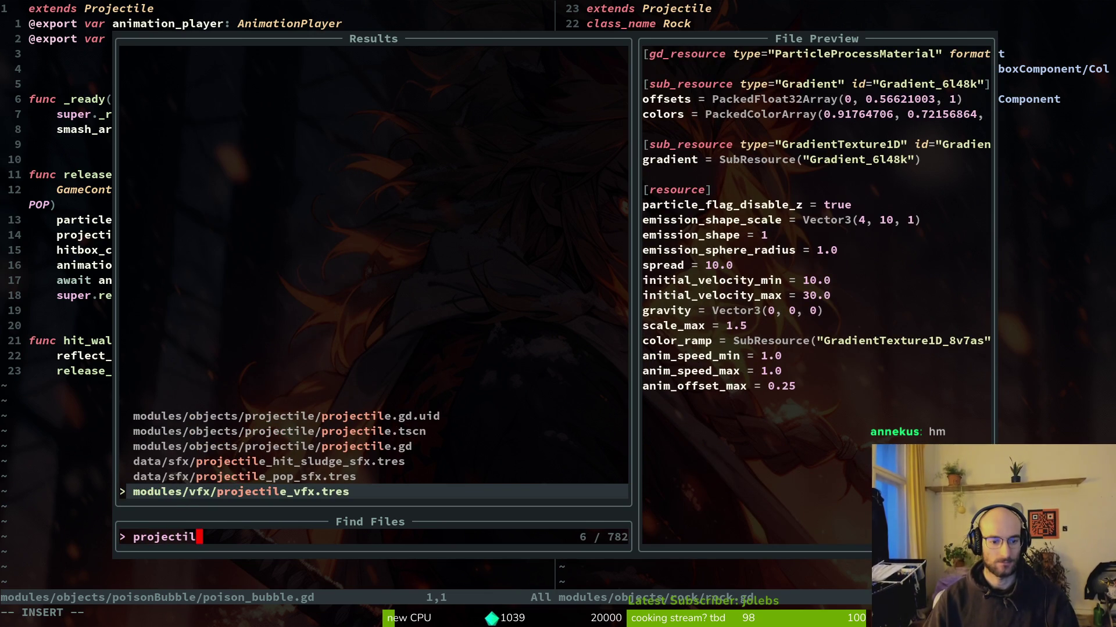
pyautogui.press('Up')
pyautogui.press('Up')
pyautogui.press('Up')
pyautogui.press('Return')
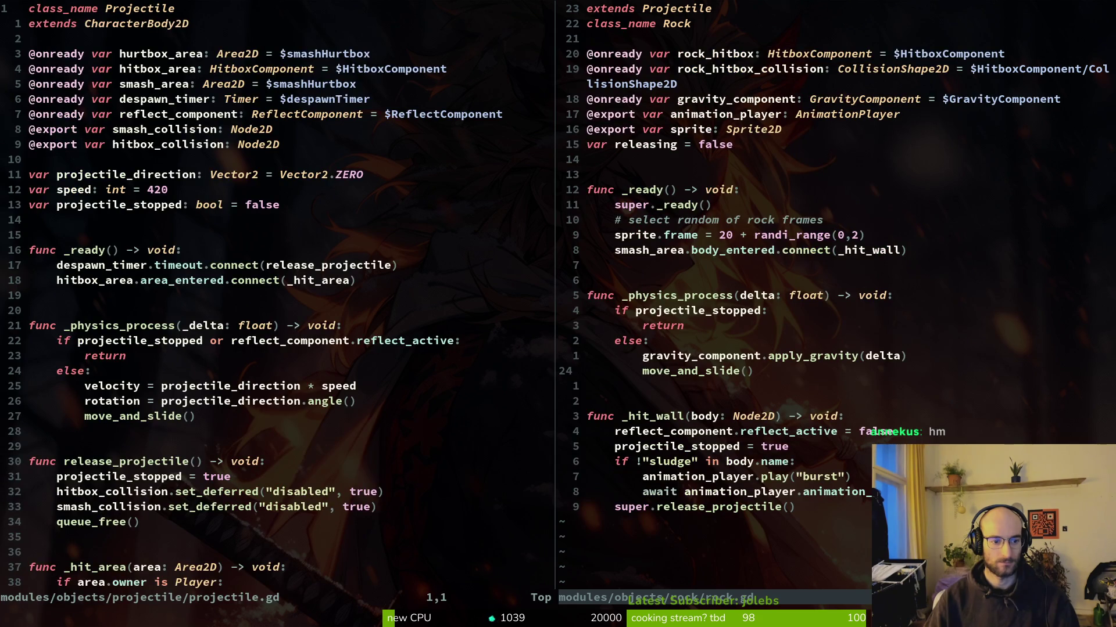
pyautogui.press('j')
pyautogui.press('j')
pyautogui.press('j')
pyautogui.press('y')
pyautogui.press('j')
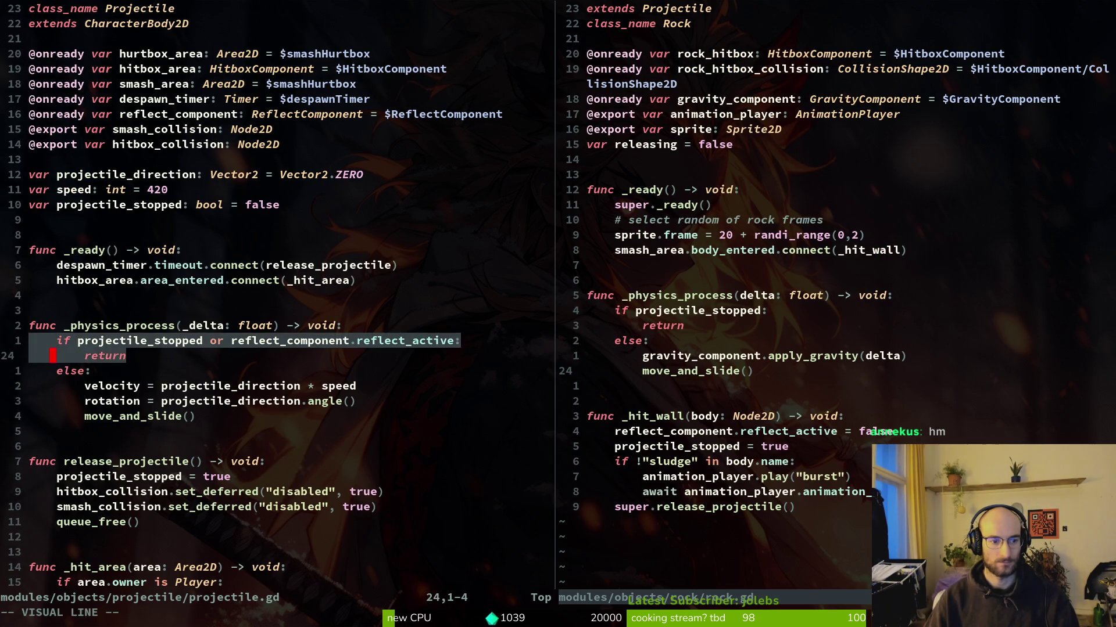
# Paste the condition over rock.gd's old projectile_stopped check, delete the extra return, and save.
pyautogui.click(681, 356)
pyautogui.press('V')
pyautogui.press('p')
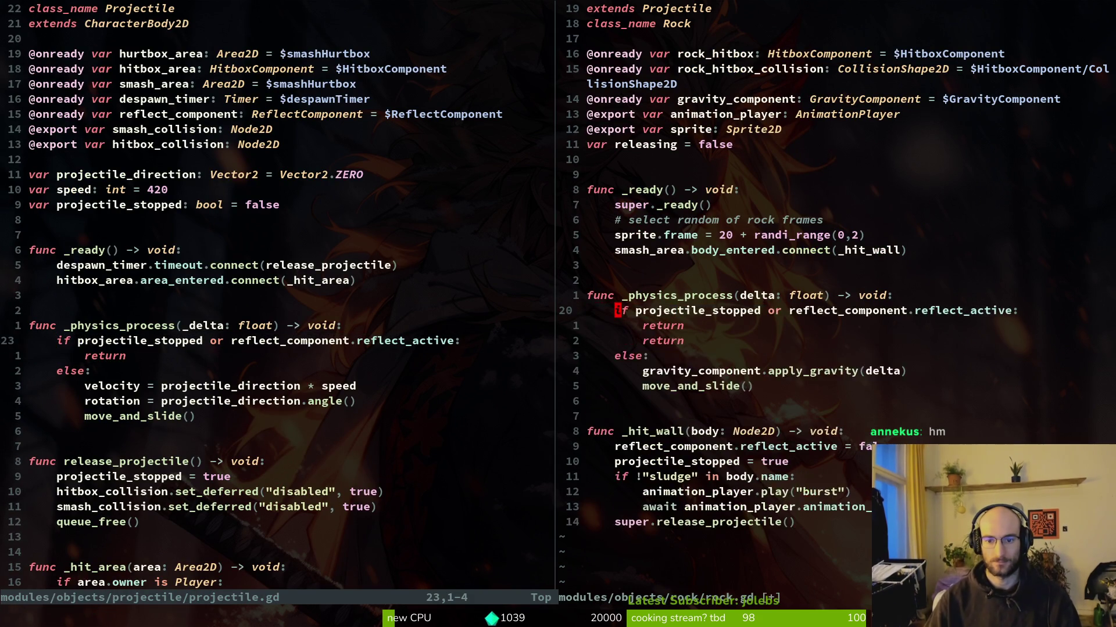
pyautogui.press('d')
pyautogui.press('d')
pyautogui.press('super+2')
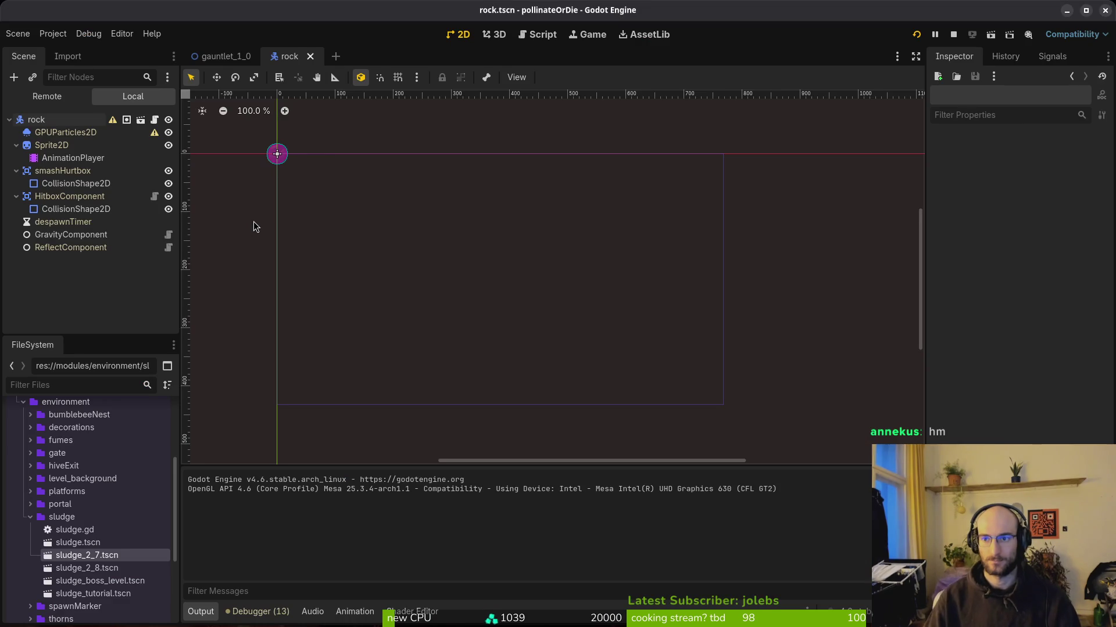
# Stop and relaunch the game, then playtest the boss2 spider level with the new rock behaviour.
pyautogui.click(952, 36)
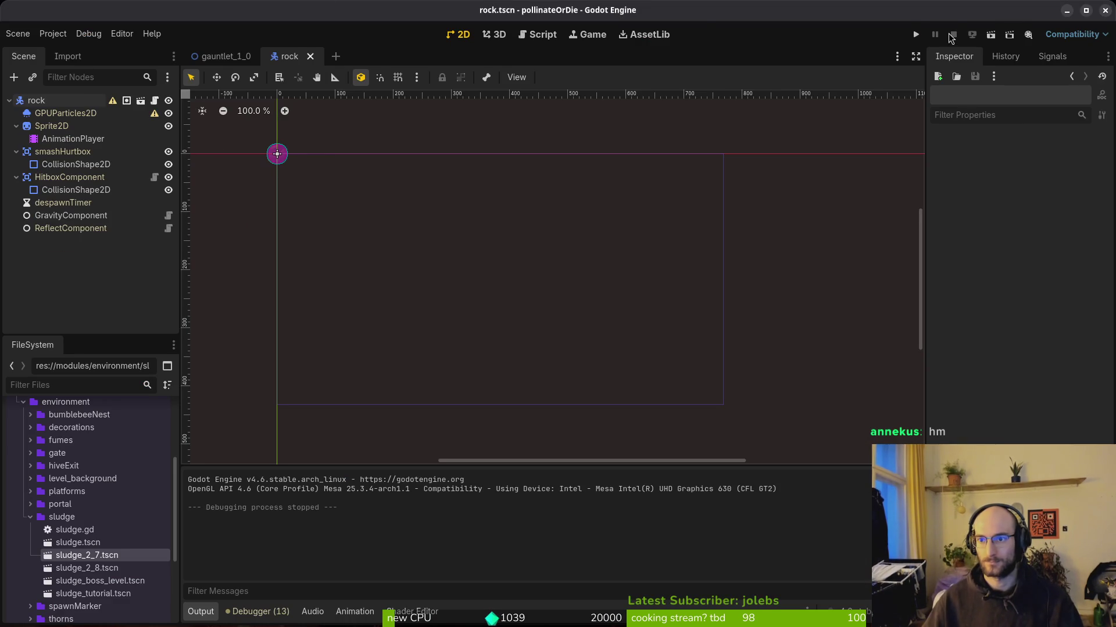
pyautogui.click(917, 36)
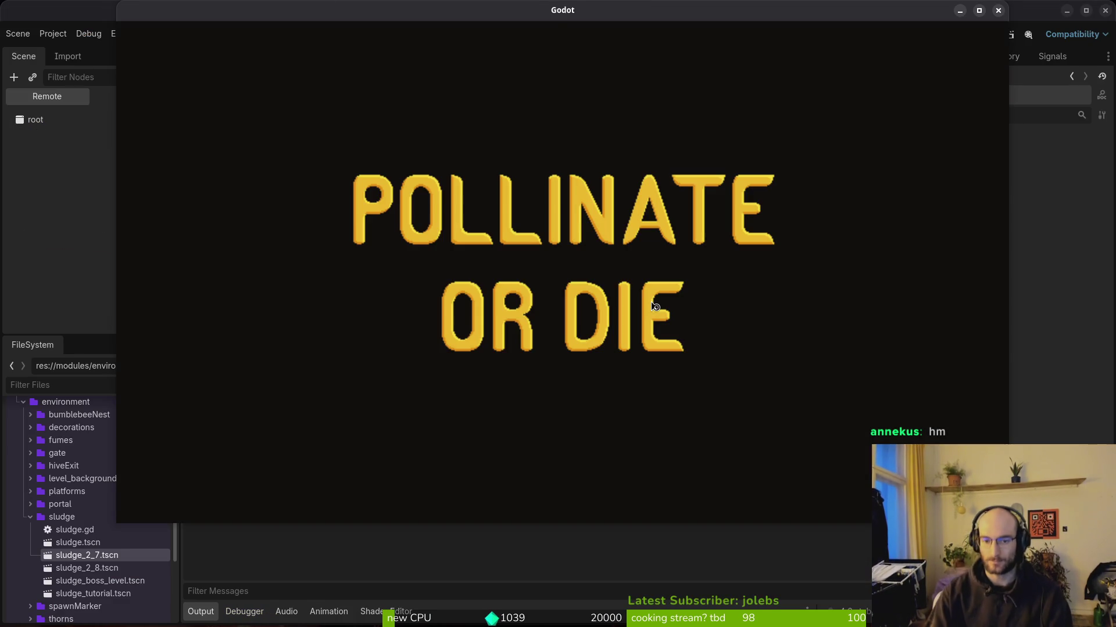
pyautogui.press('Return')
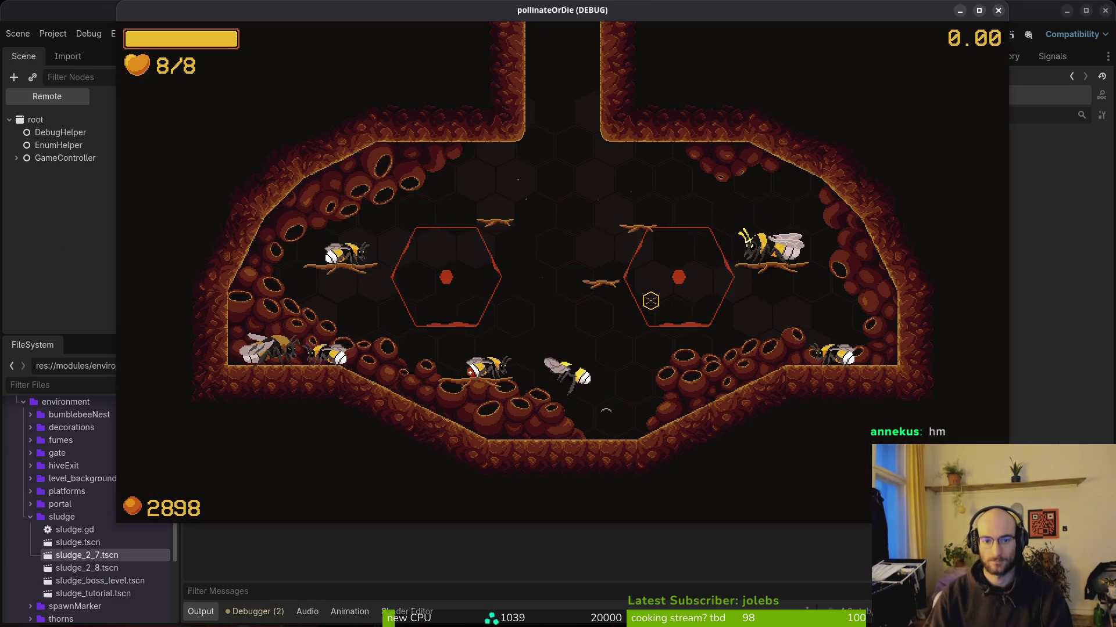
pyautogui.press('Escape')
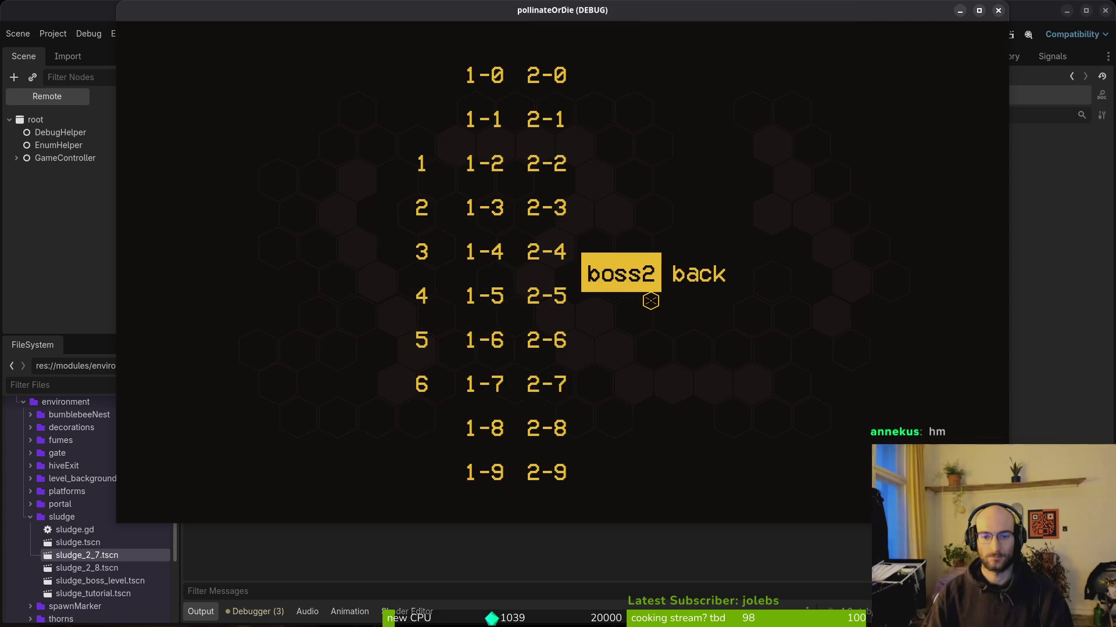
pyautogui.press('Return')
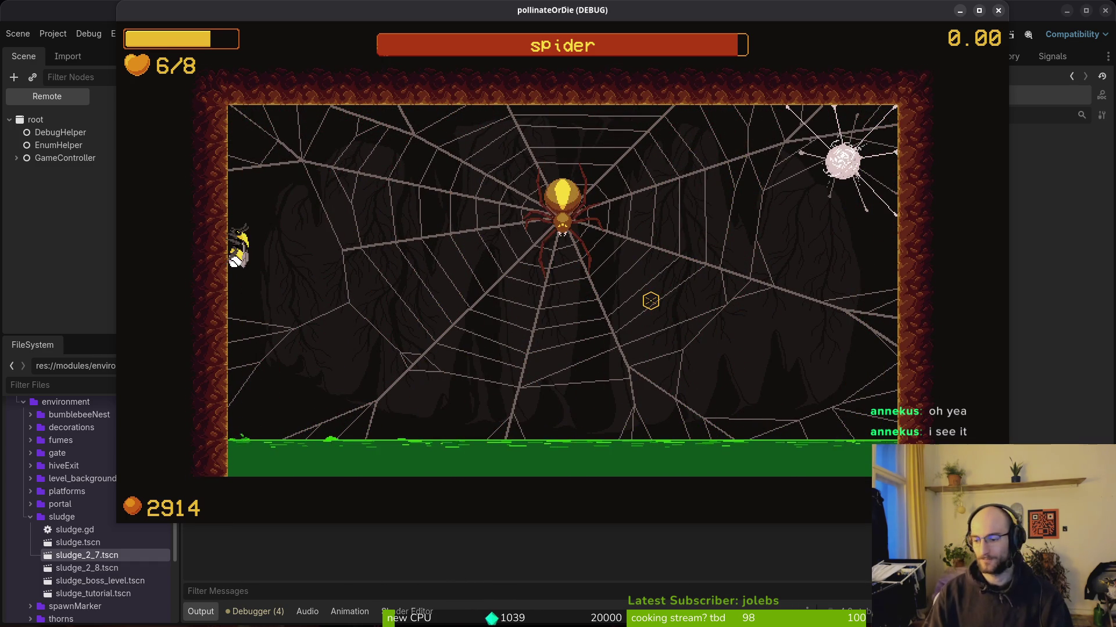
pyautogui.hotkey('alt', 'Tab')
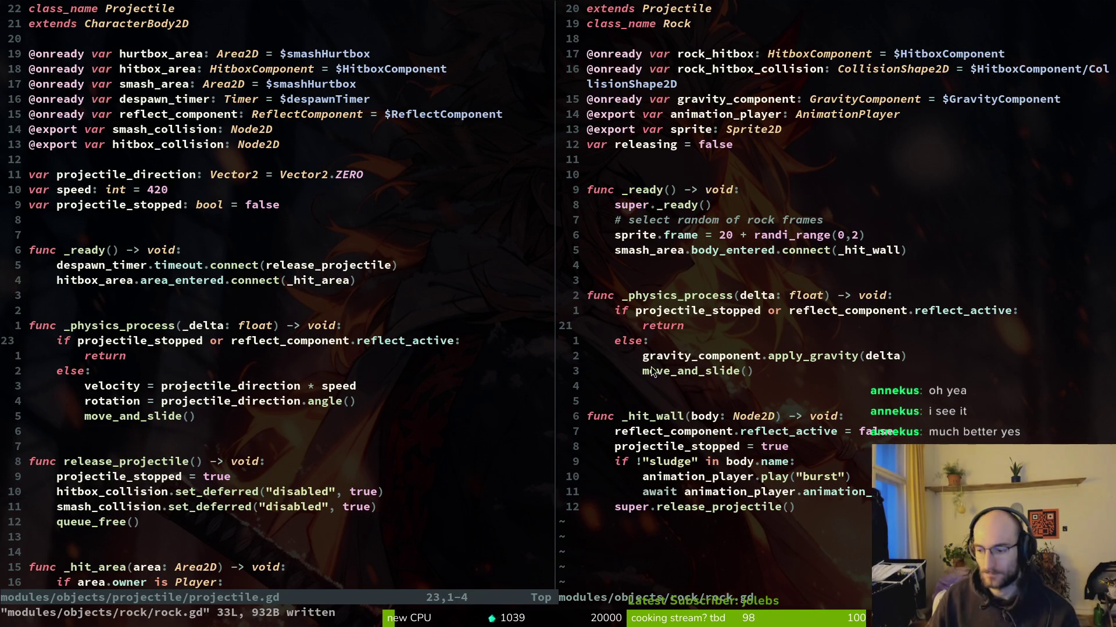
# Close the rock.gd split, bring up Find Files, and play a run until a rock kills the bee.
pyautogui.hotkey('ctrl', 'w')
pyautogui.press('q')
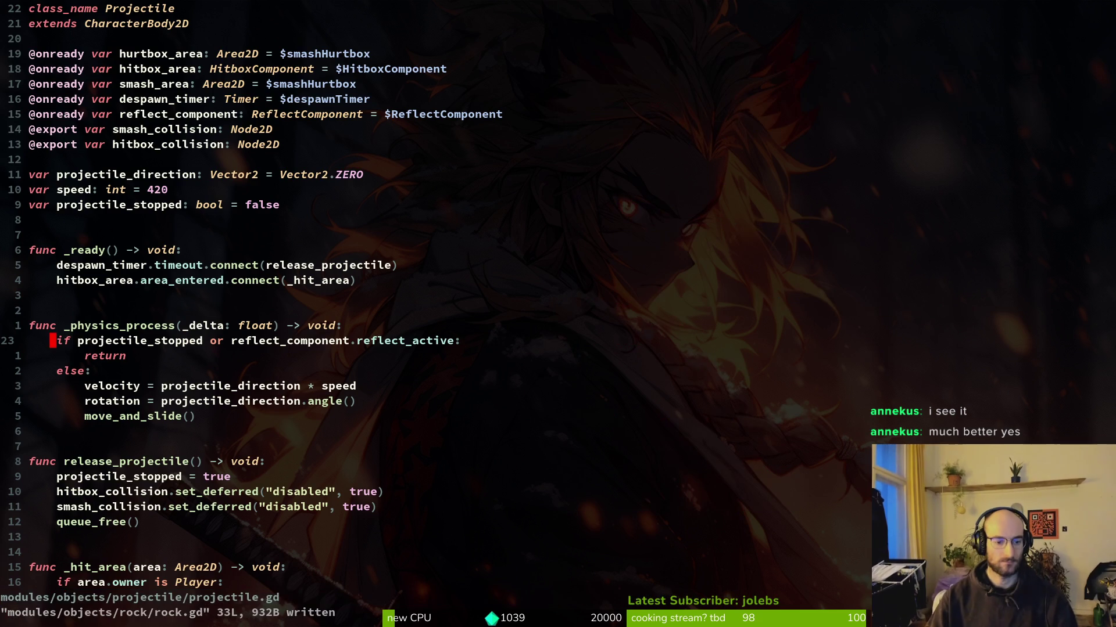
pyautogui.press('space')
pyautogui.press('f')
pyautogui.press('f')
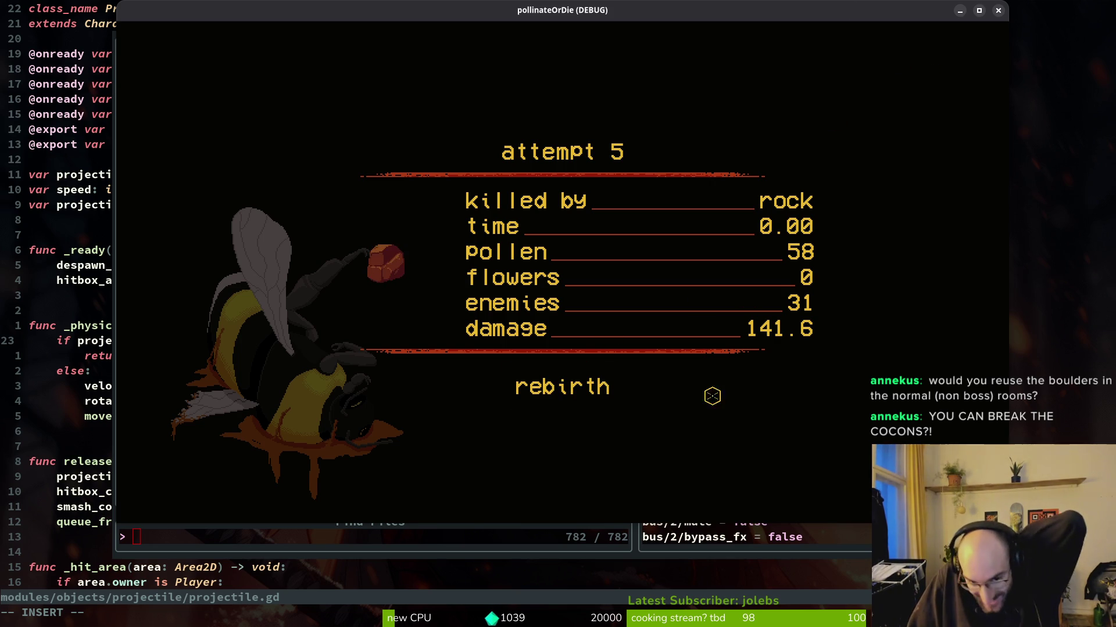
pyautogui.click(561, 386)
# Close the game window, then save projectile.gd with :w and quit Neovim.
pyautogui.click(997, 11)
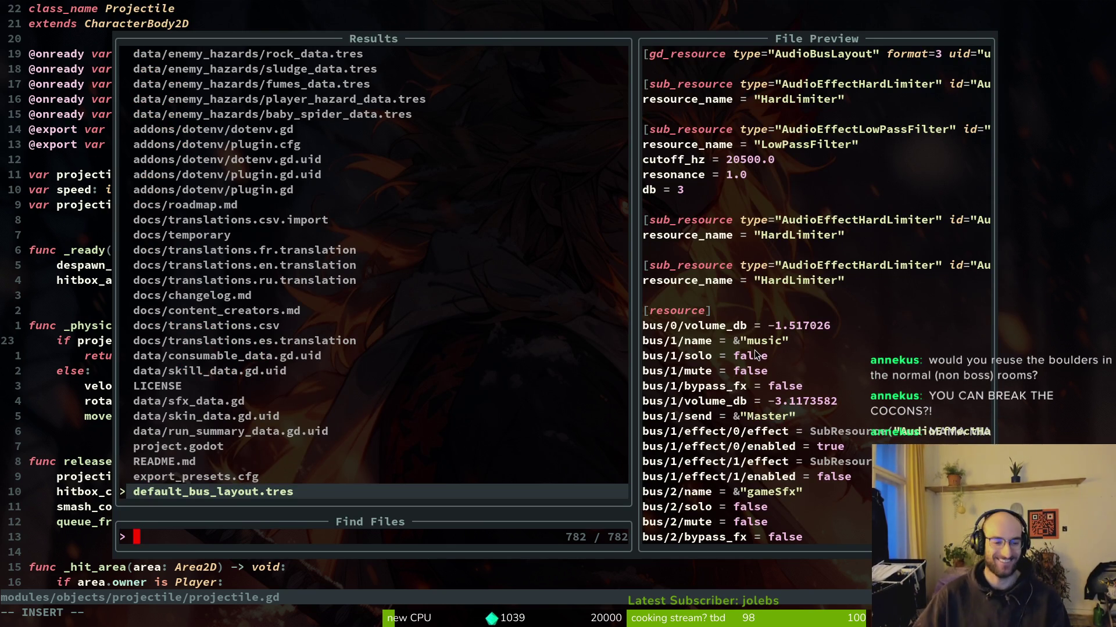
pyautogui.press('Escape')
pyautogui.write(':w')
pyautogui.press('Return')
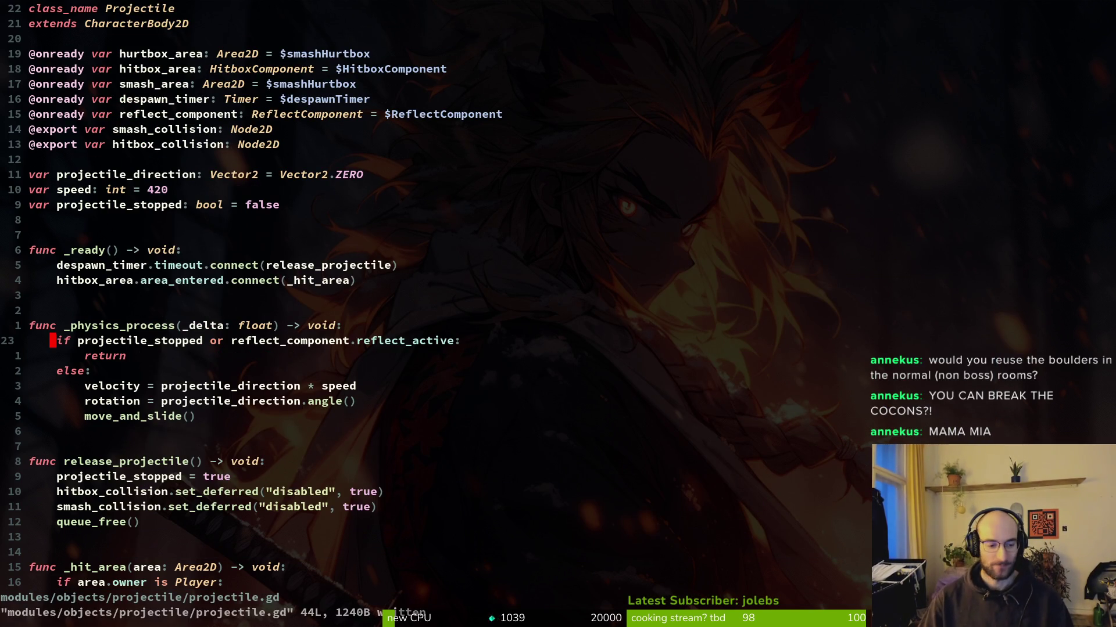
pyautogui.write(':q')
pyautogui.press('Return')
# Review the rock.gd and gauntlet_1_0.tscn diffs in tig status.
pyautogui.write('tig status')
pyautogui.press('Return')
pyautogui.press('Down')
pyautogui.press('Down')
pyautogui.press('Down')
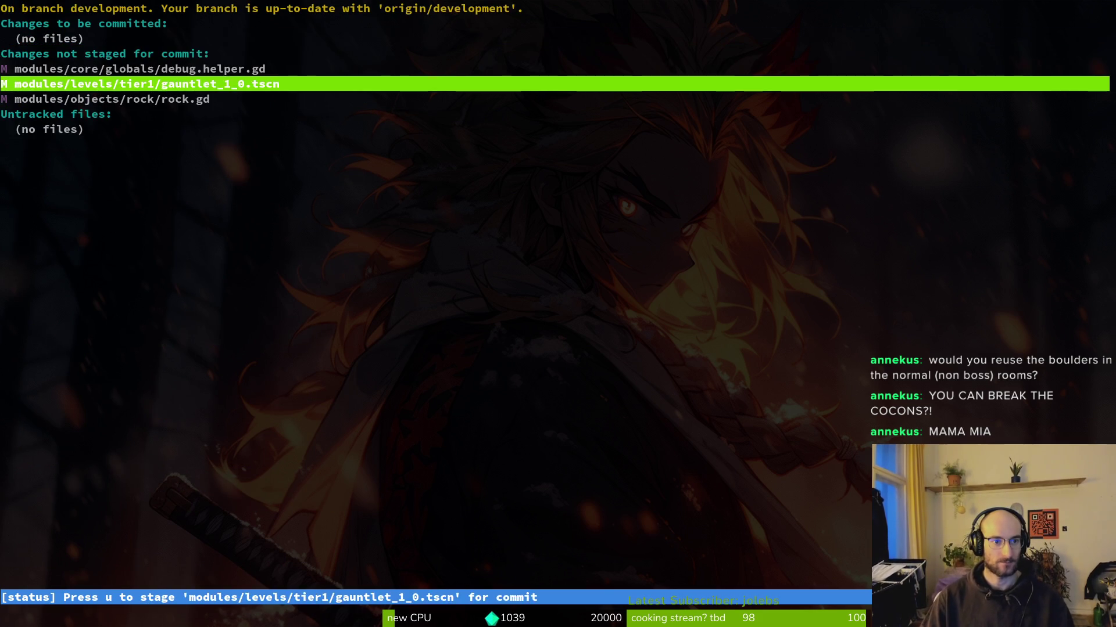
pyautogui.press('Down')
pyautogui.press('Return')
pyautogui.press('Up')
pyautogui.press('q')
pyautogui.press('q')
# Commit the changes as "fixed double from move and slide" and reopen vim.
pyautogui.write('git commit -m "fic')
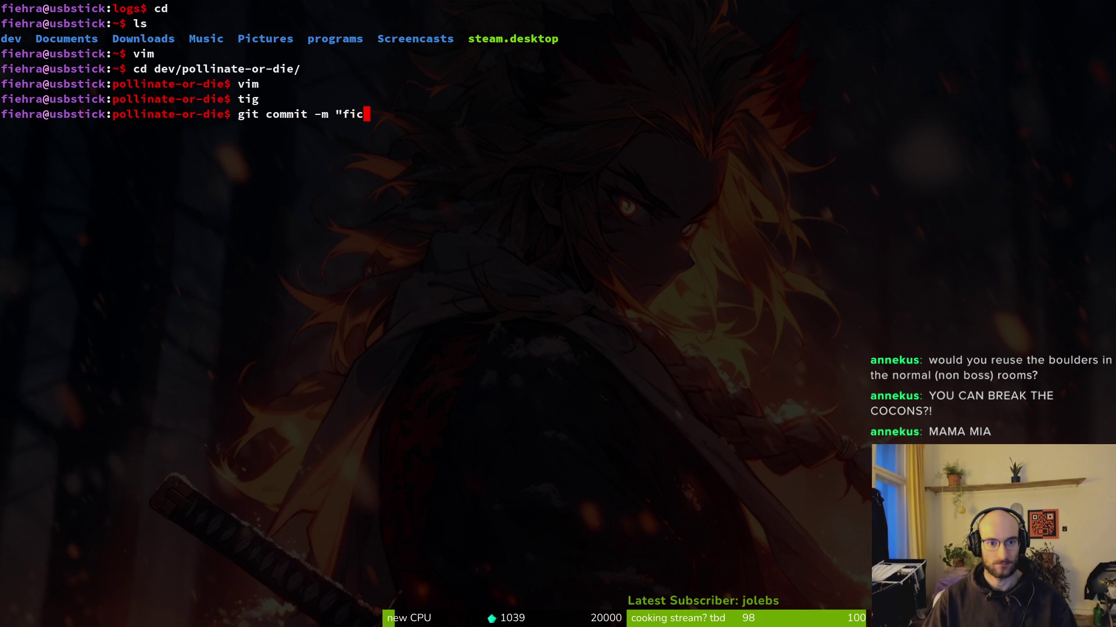
pyautogui.write(' -m "fixed double f')
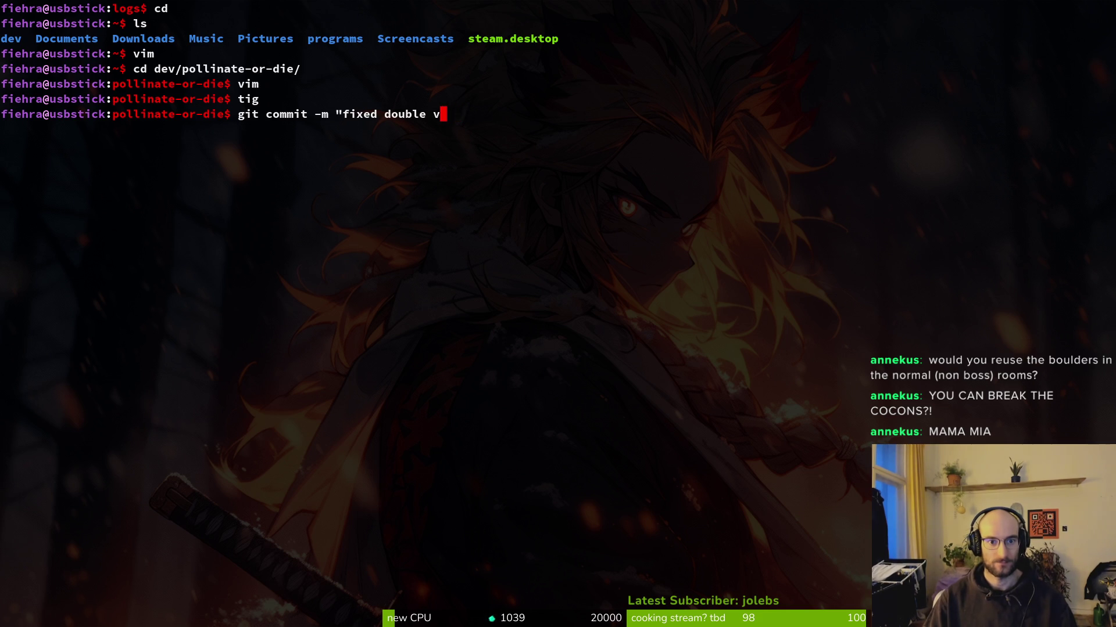
pyautogui.write('rom move and cl')
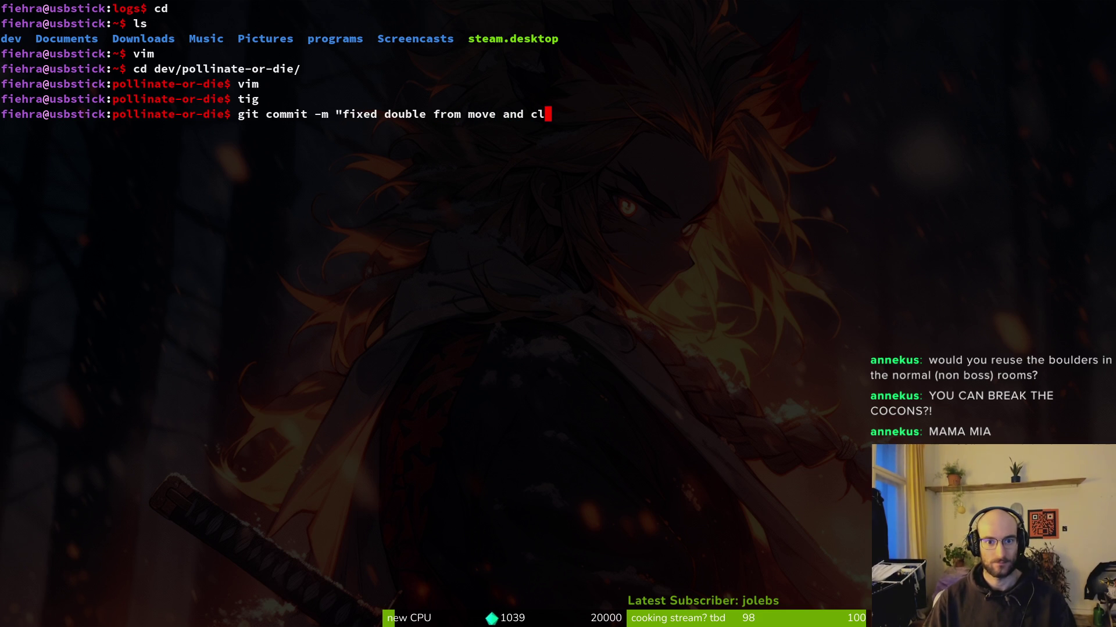
pyautogui.press('BackSpace')
pyautogui.press('BackSpace')
pyautogui.write('slide')
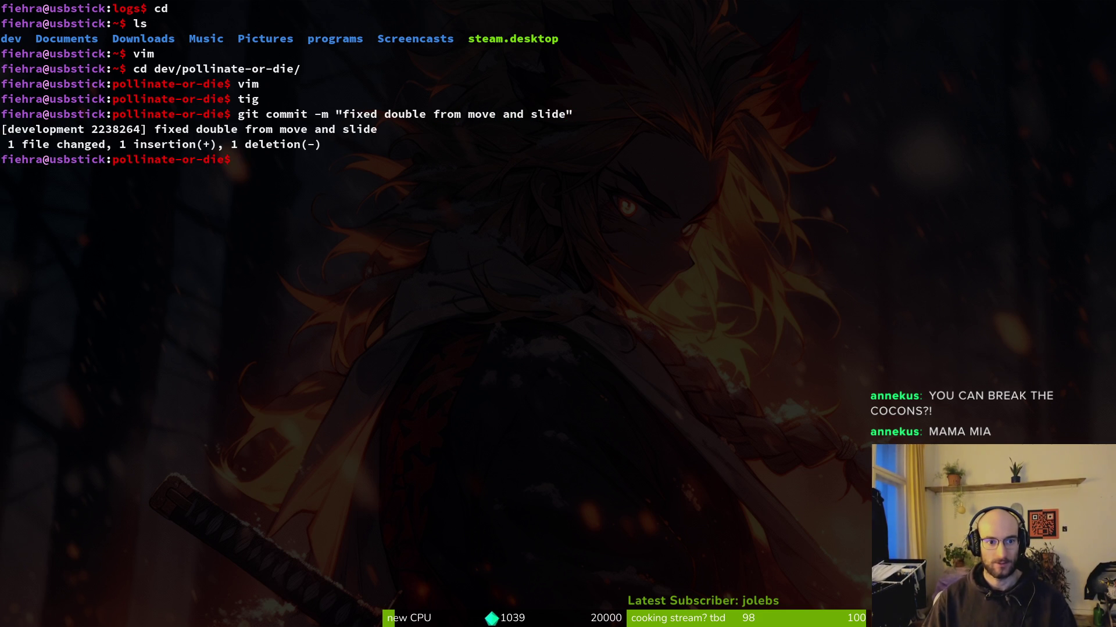
pyautogui.write('vim')
pyautogui.press('Return')
# Open wasp_sting.gd in Neovim, quit to the shell, and check the repository status in tig.
pyautogui.write('wassti')
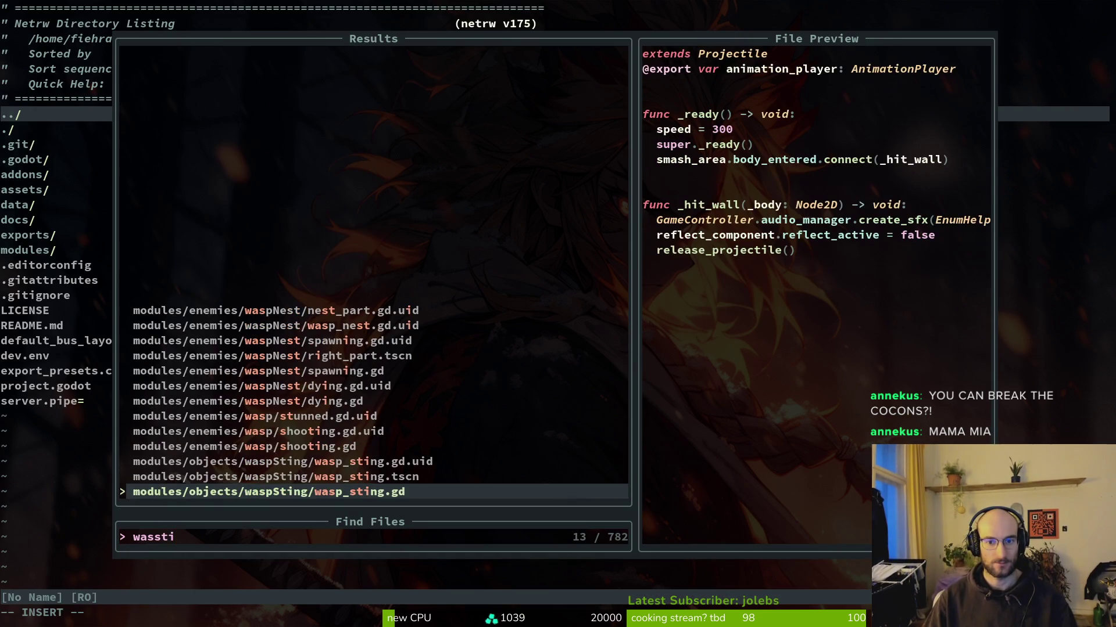
pyautogui.press('Return')
pyautogui.write(':q')
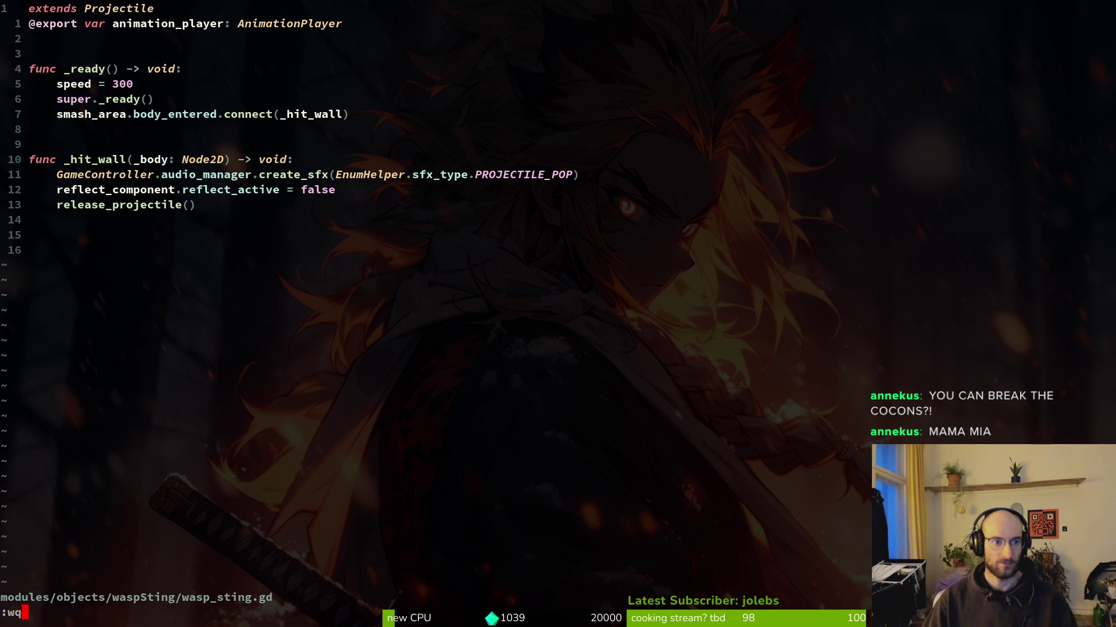
pyautogui.press('Return')
pyautogui.write('ig')
pyautogui.press('Return')
pyautogui.press('q')
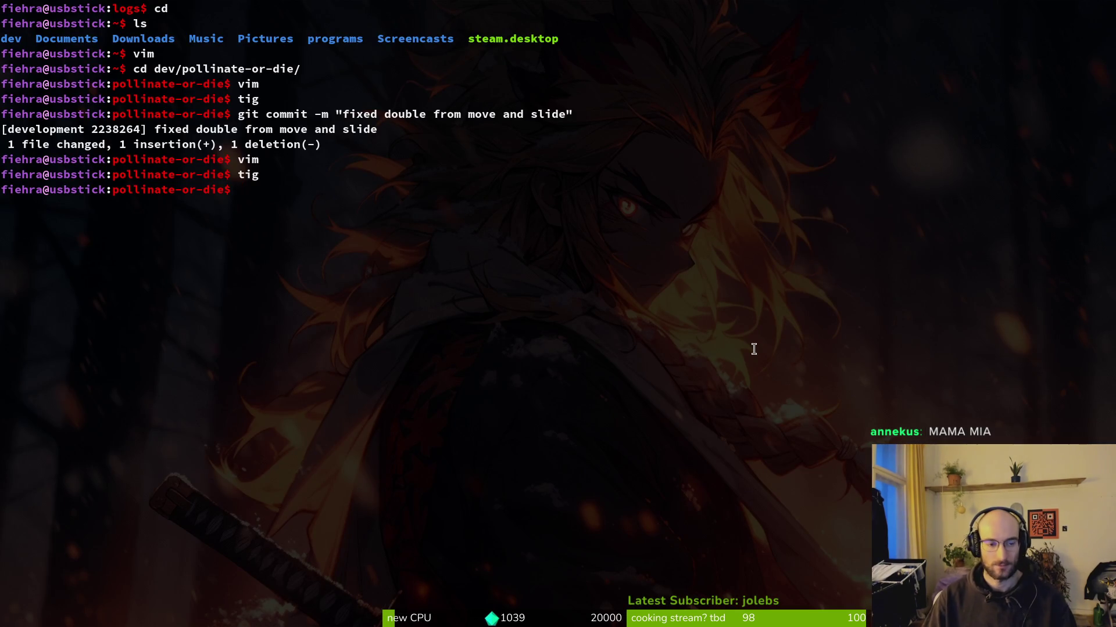
# Run git push to send the development branch commit to the GitLab remote.
pyautogui.write('git pus')
pyautogui.press('Return')
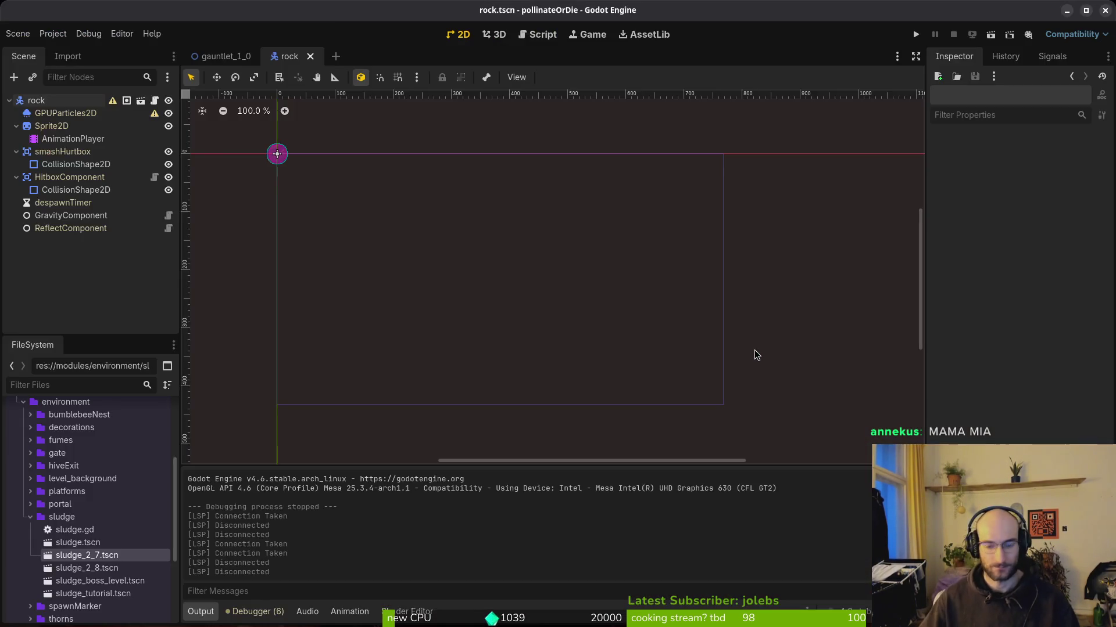
pyautogui.write('git push')
pyautogui.press('Return')
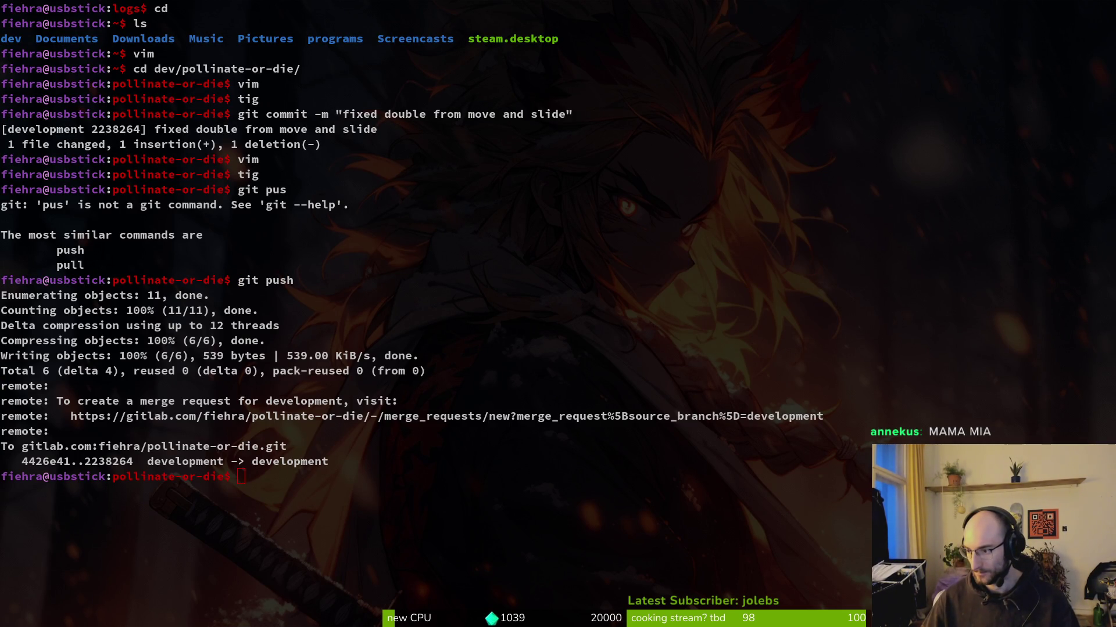
pyautogui.hotkey('alt', 'Tab')
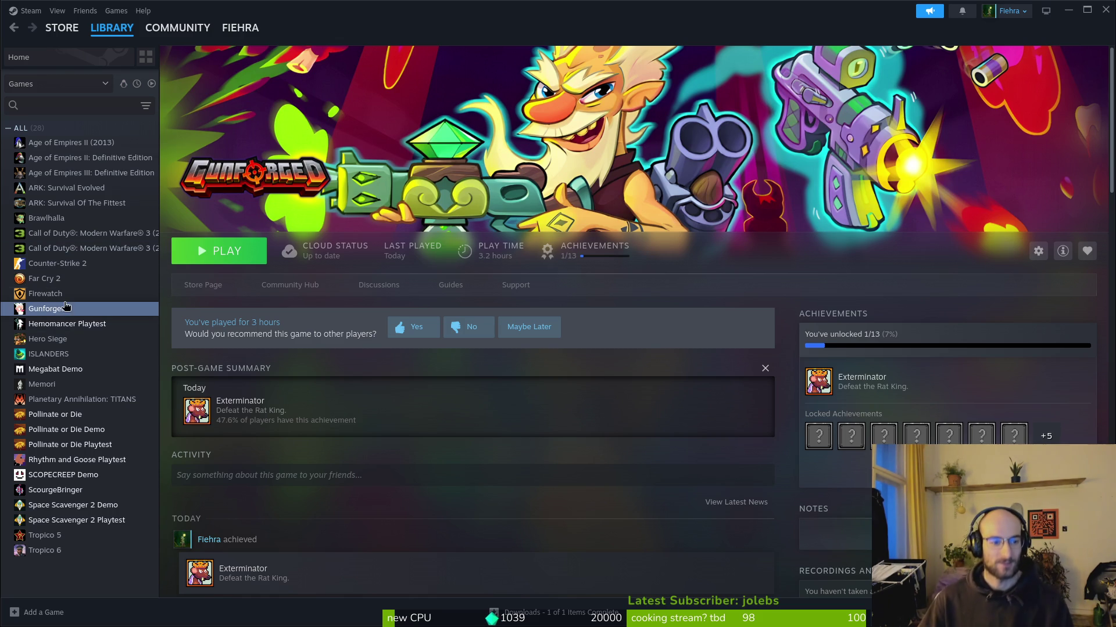
# Re-maximise Steam, scroll through the Gunforged page and news, then close the Steam window.
pyautogui.moveTo(758, 11)
pyautogui.mouseDown()
pyautogui.moveTo(999, 77)
pyautogui.moveTo(610, 39)
pyautogui.moveTo(685, 43)
pyautogui.mouseUp()
pyautogui.doubleClick(695, 44)
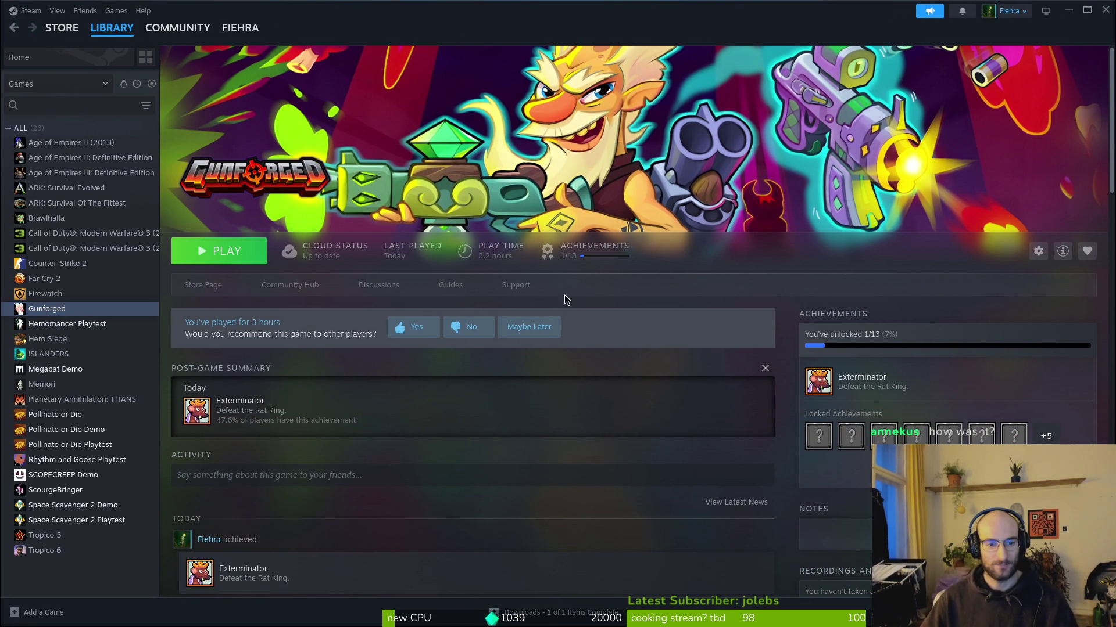
pyautogui.scroll(-7, 568, 304)
pyautogui.scroll(-7, 485, 456)
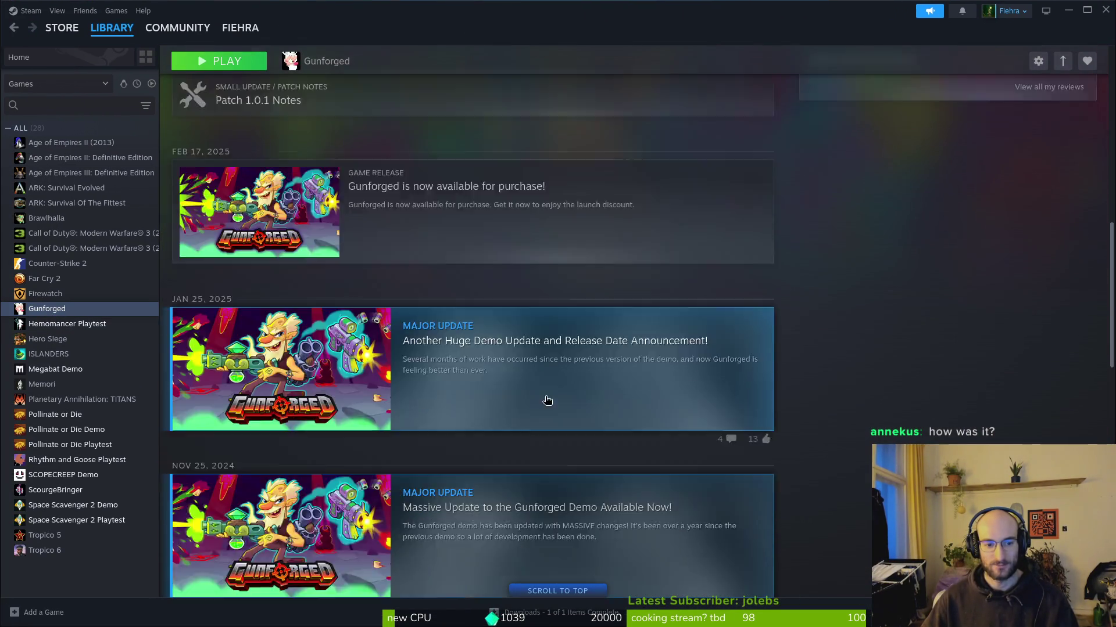
pyautogui.scroll(15, 319, 277)
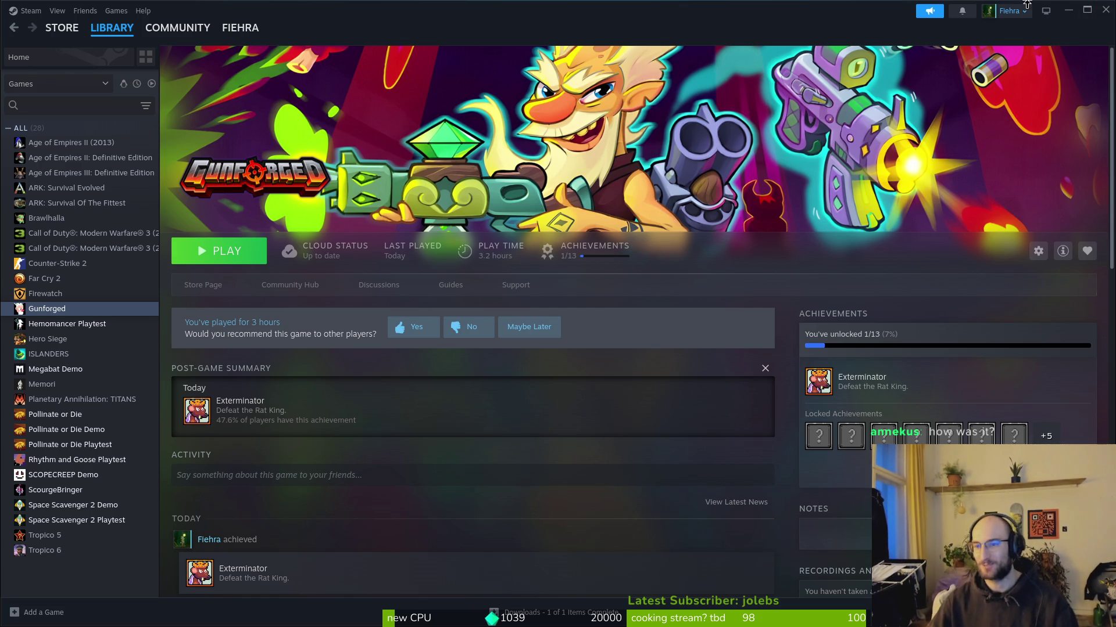
pyautogui.click(1106, 10)
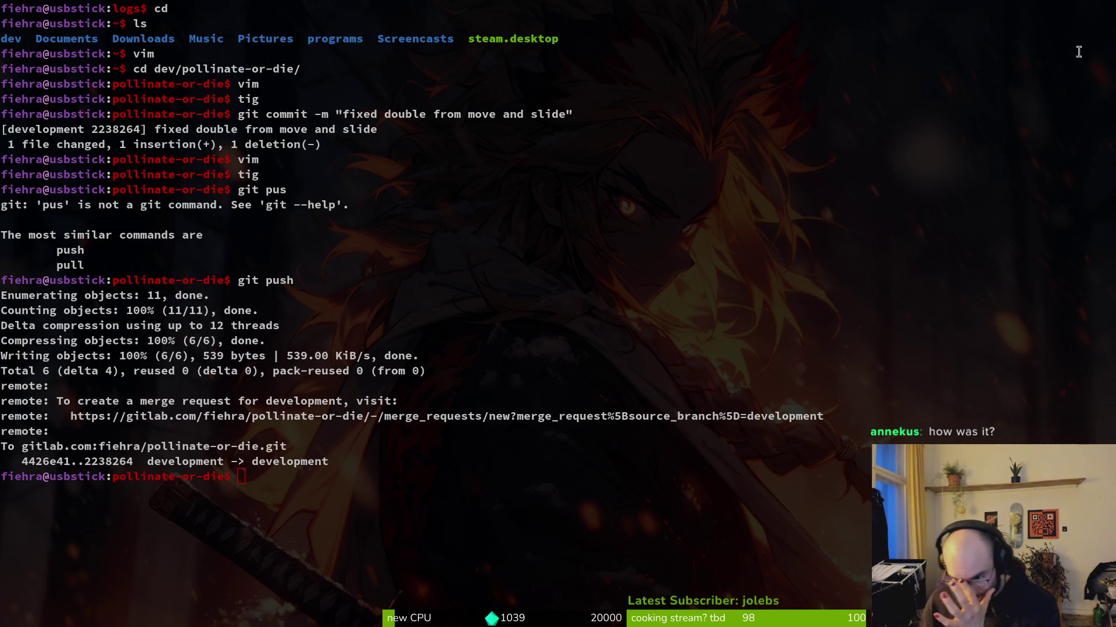
# Review the gauntlet_1_0.tscn diff in tig, then quit tig to the shell.
pyautogui.click(400, 549)
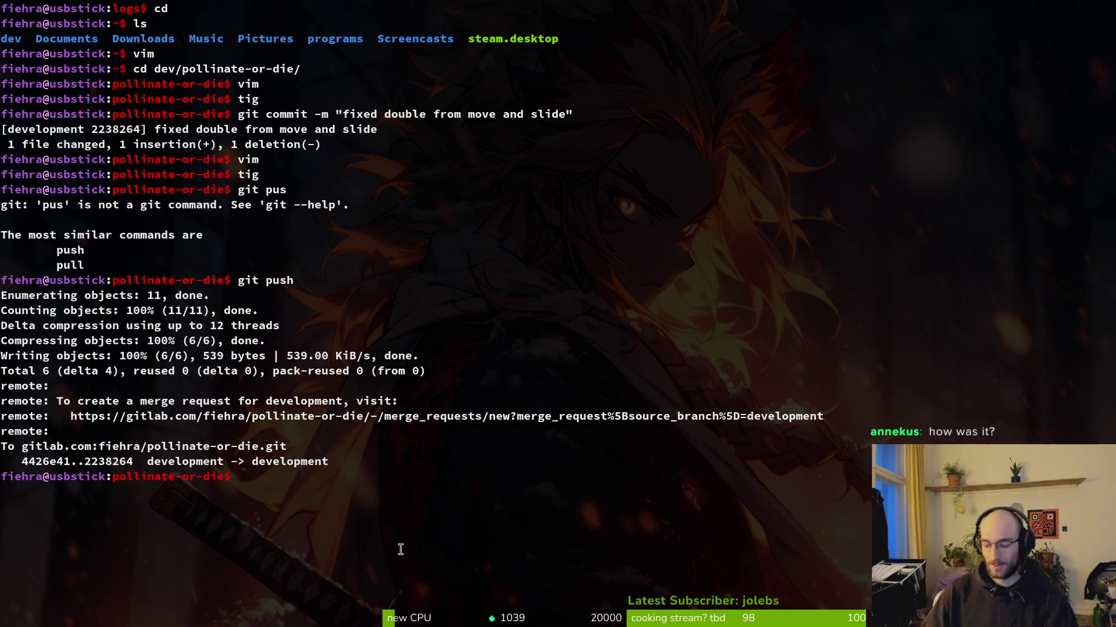
pyautogui.write('tig')
pyautogui.press('Return')
pyautogui.press('s')
pyautogui.press('Down')
pyautogui.press('Down')
pyautogui.press('Return')
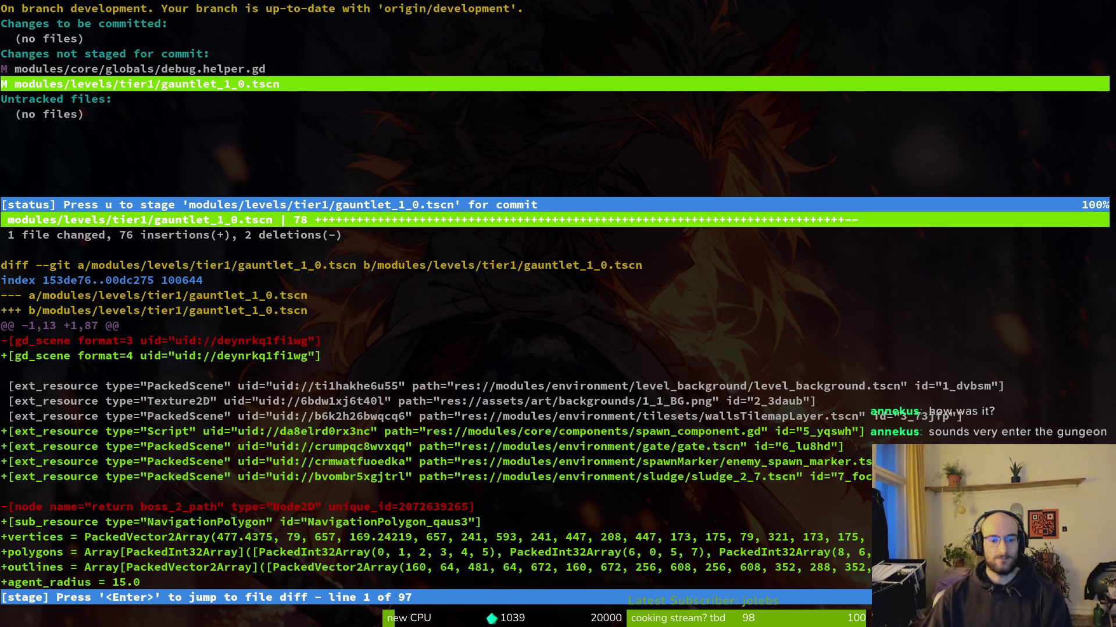
pyautogui.write('Qtig')
pyautogui.press('Return')
pyautogui.press('s')
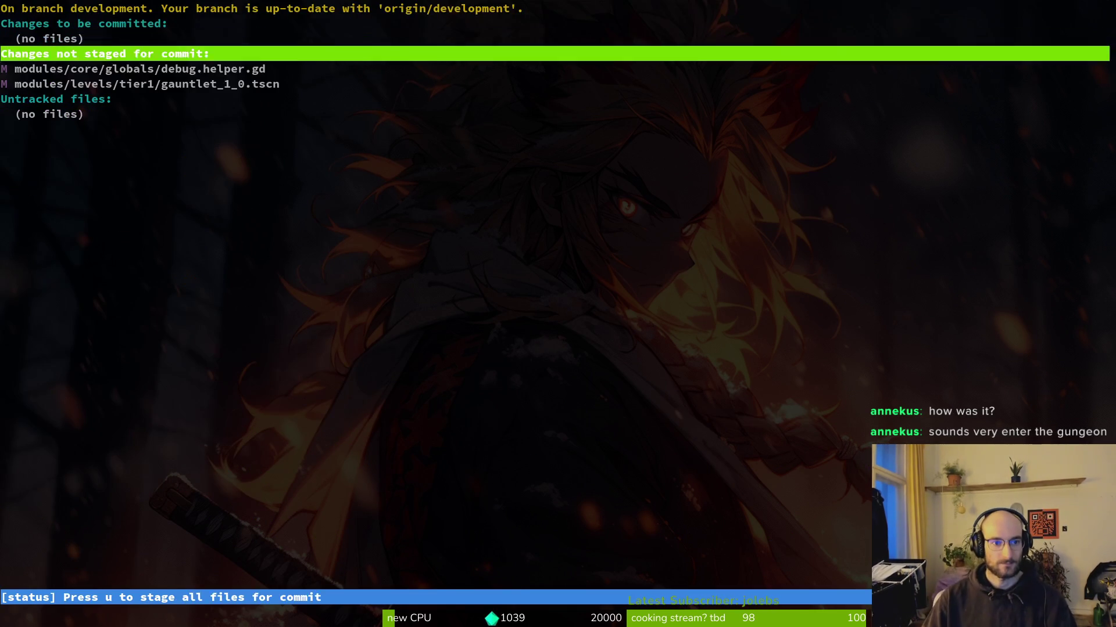
pyautogui.press('Down')
pyautogui.press('Down')
pyautogui.press('Q')
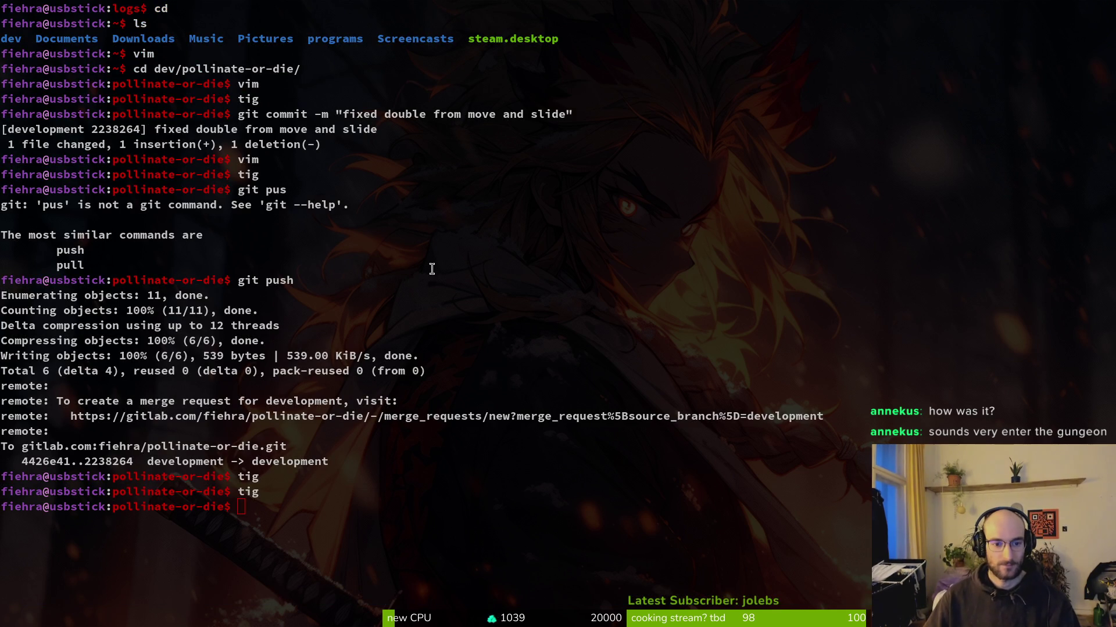
# Cancel the mistyped 'tigs' command with Ctrl+C and return to the Godot editor.
pyautogui.hotkey('alt', 'Tab')
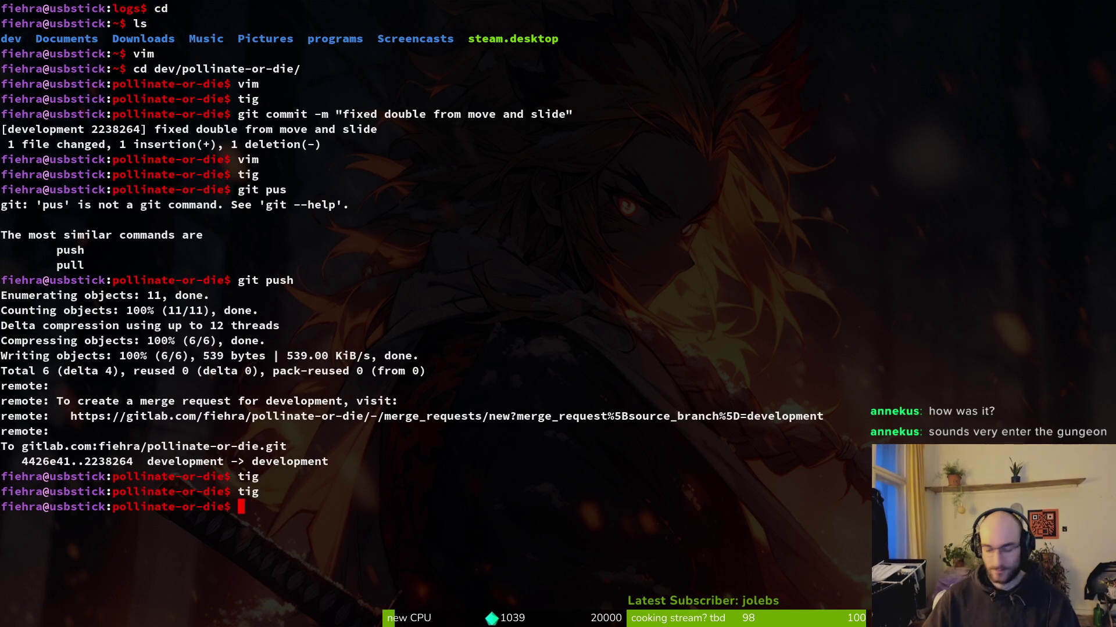
pyautogui.write('tigs')
pyautogui.press('Return')
pyautogui.hotkey('ctrl', 'c')
pyautogui.hotkey('alt', 'Tab')
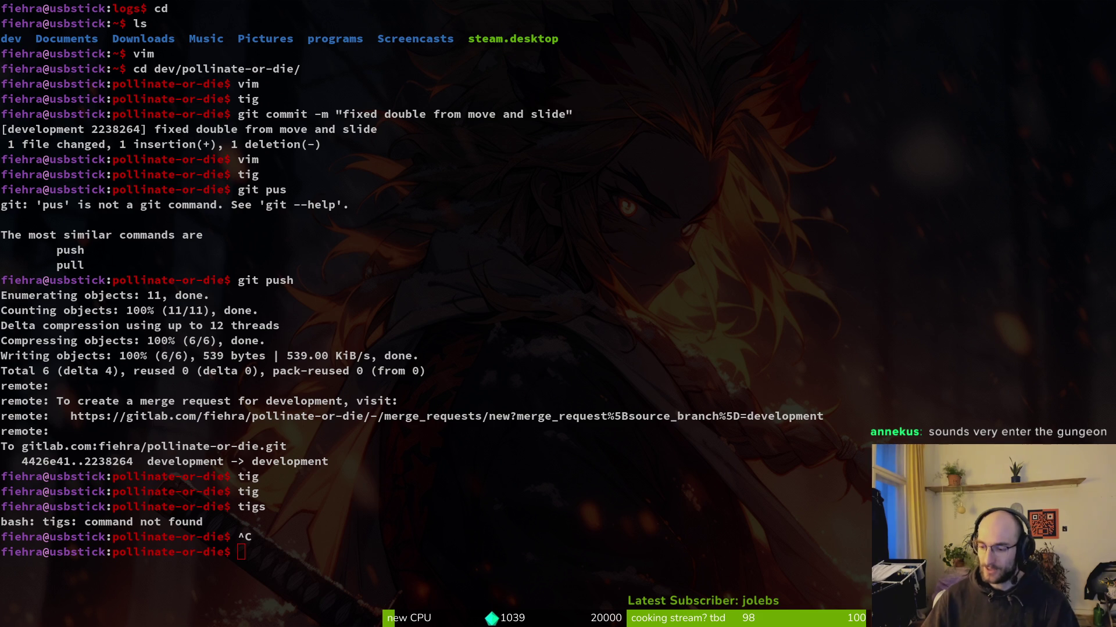
pyautogui.hotkey('alt', 'Tab')
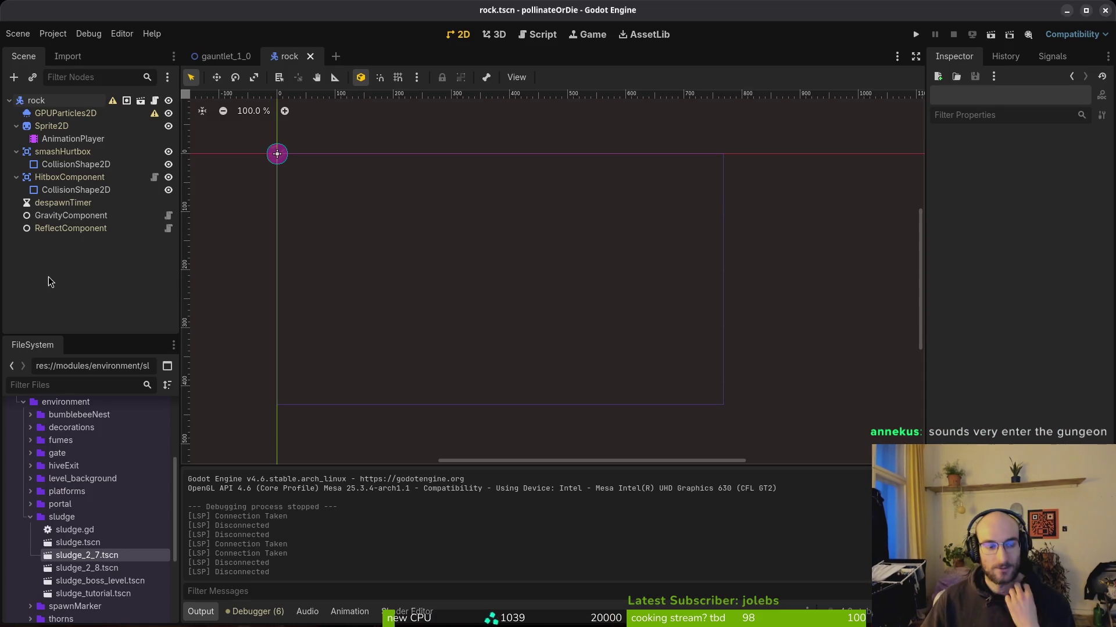
# Collapse the smashHurtbox, HitboxComponent and Sprite2D nodes, then close and reopen the rock scene.
pyautogui.click(16, 151)
pyautogui.click(16, 164)
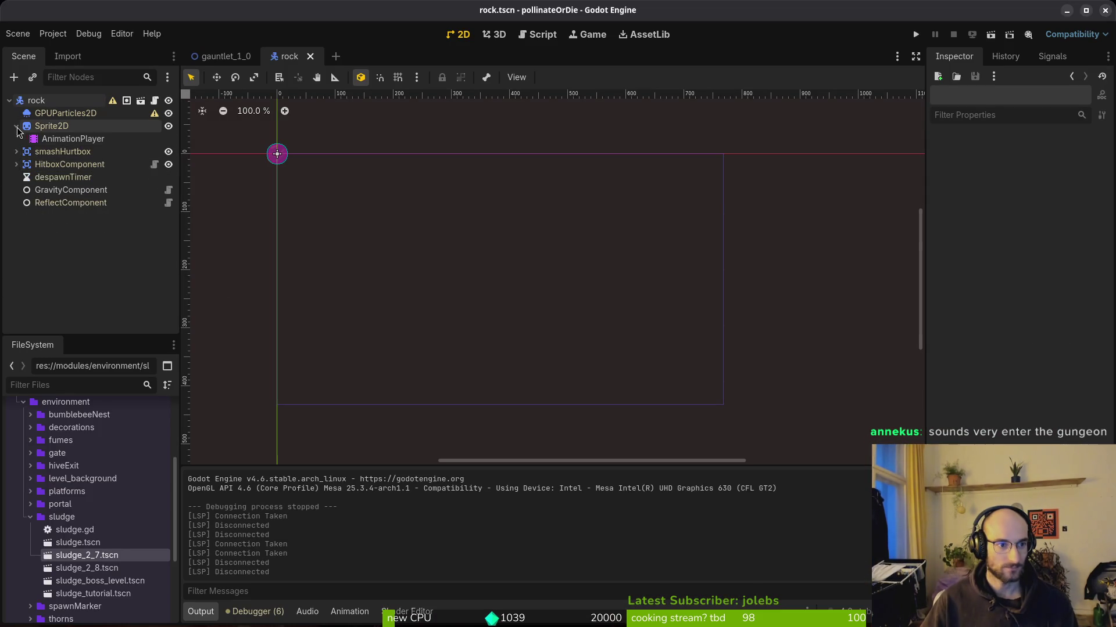
pyautogui.click(16, 126)
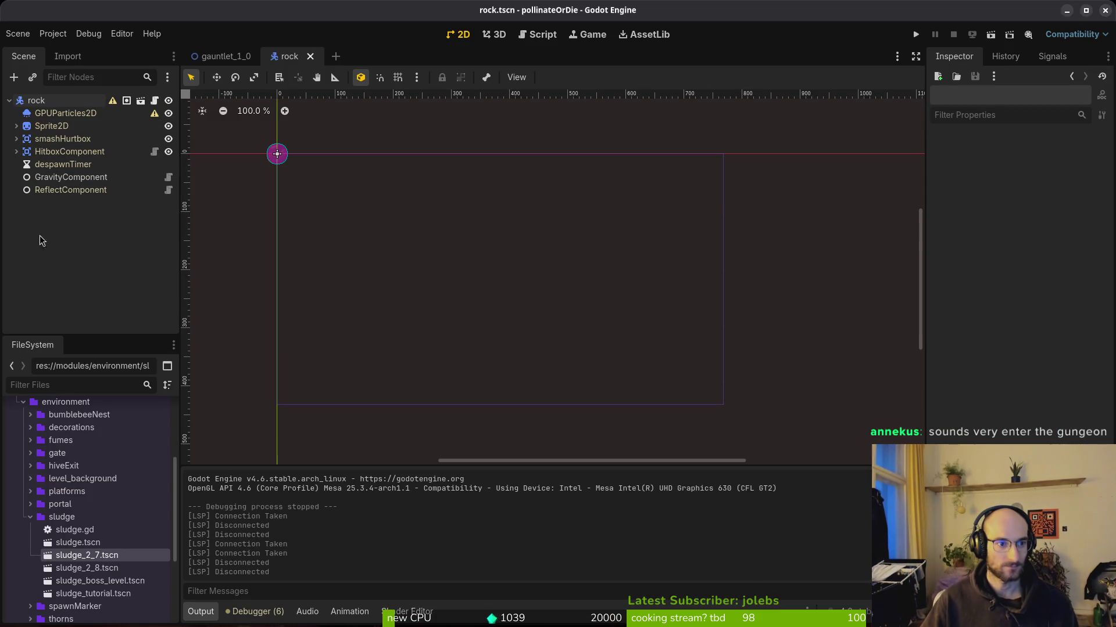
pyautogui.middleClick(288, 57)
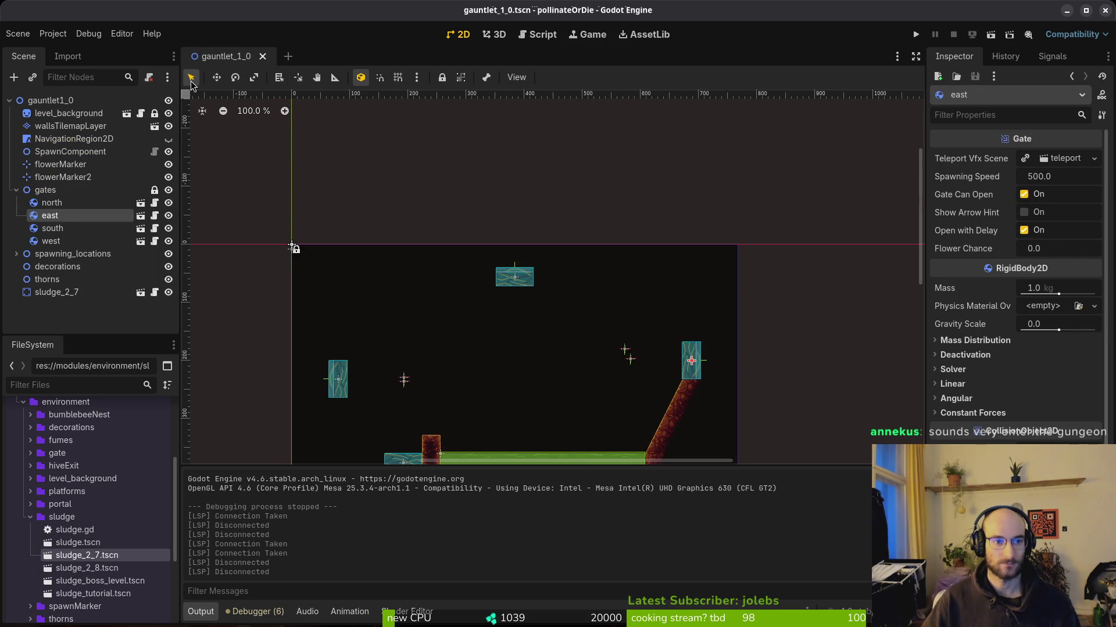
pyautogui.hotkey('ctrl', 'shift', 't')
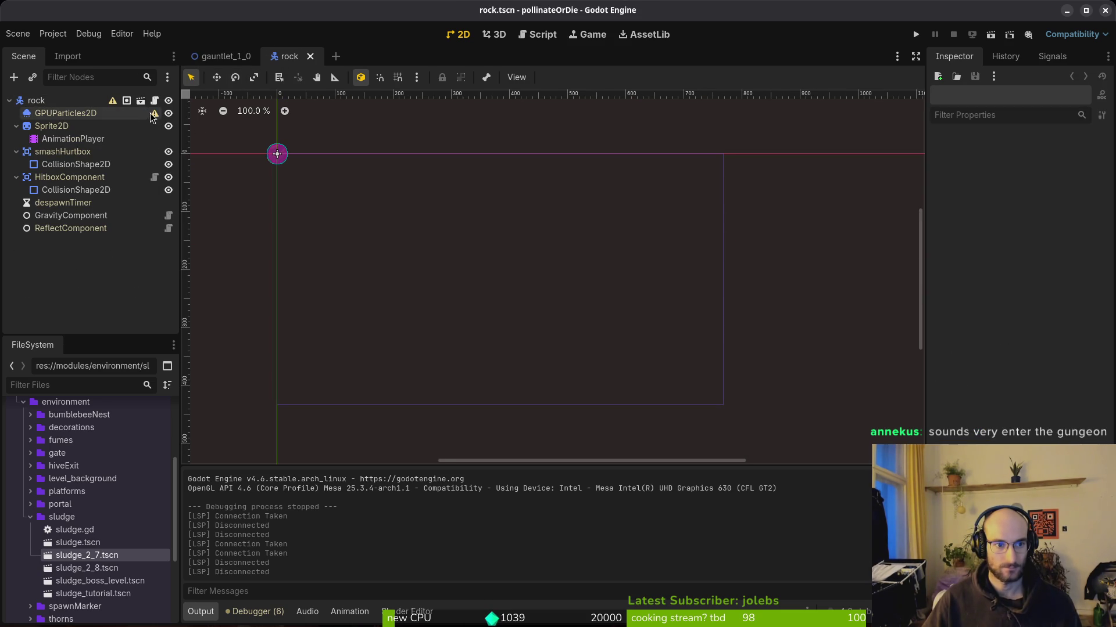
# Select the rock's GPUParticles2D and inspect rock_vf's Animated Velocity, Display and Animation settings.
pyautogui.moveTo(156, 118)
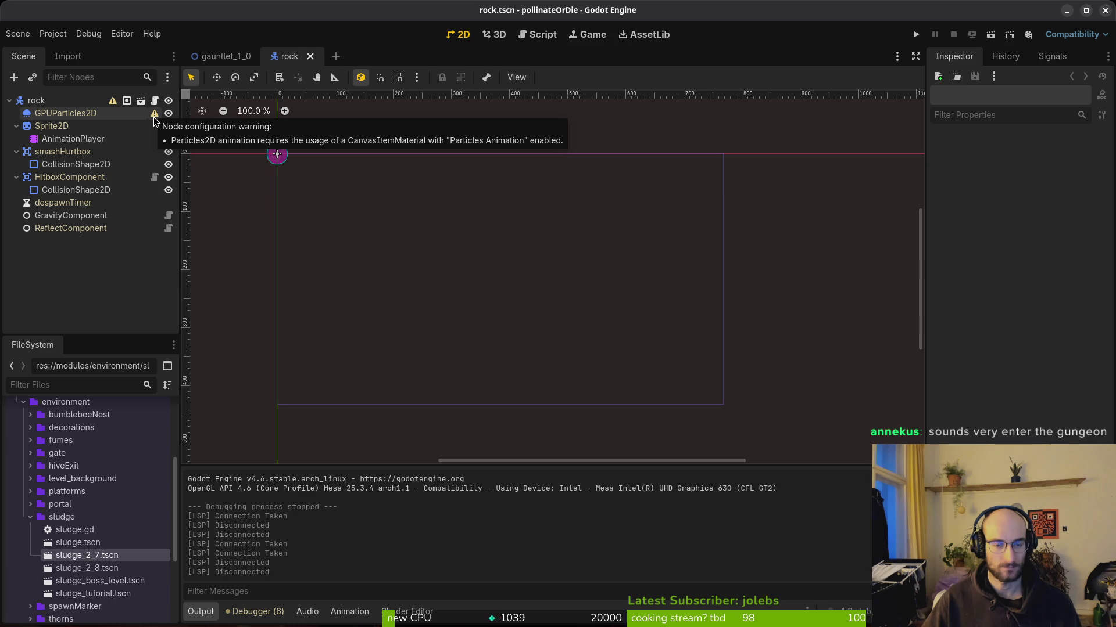
pyautogui.click(74, 113)
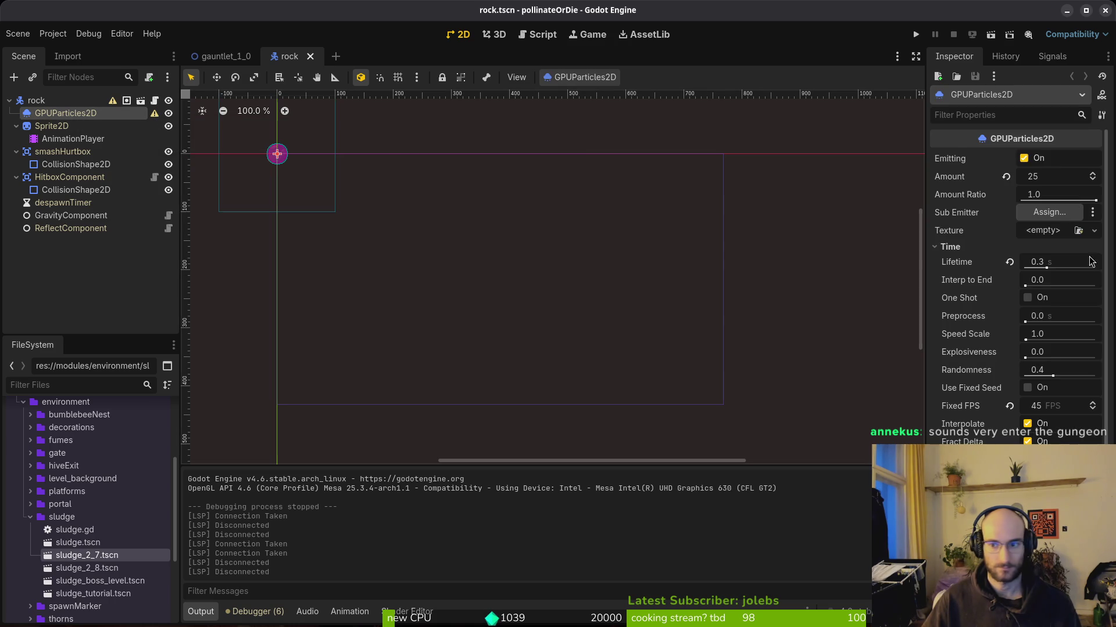
pyautogui.scroll(-5, 1028, 241)
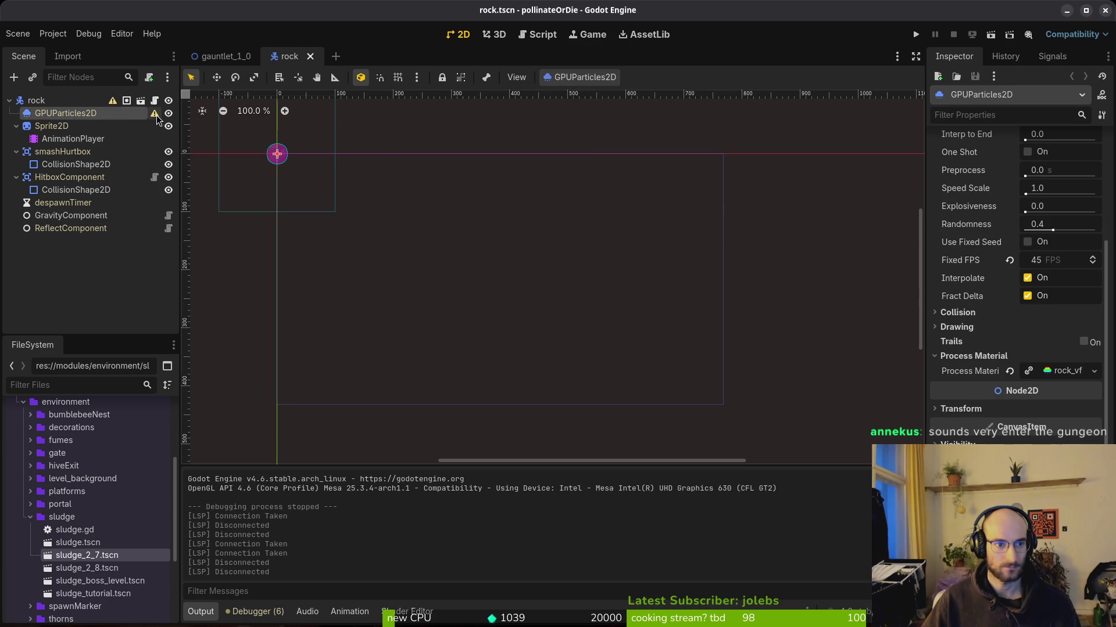
pyautogui.moveTo(156, 117)
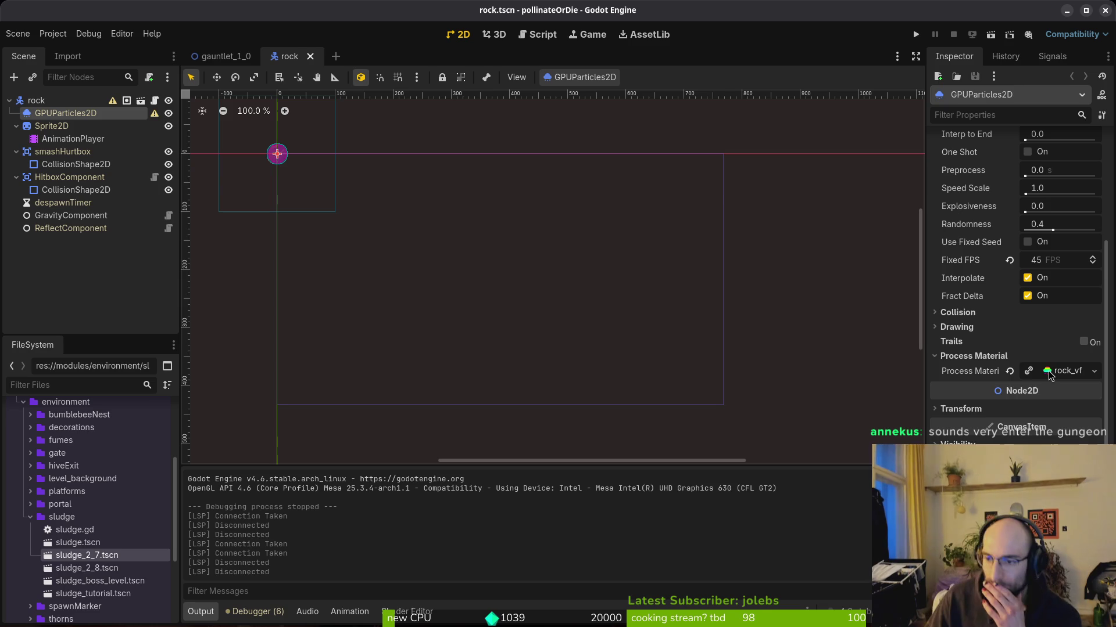
pyautogui.click(1068, 373)
pyautogui.scroll(-5, 1072, 384)
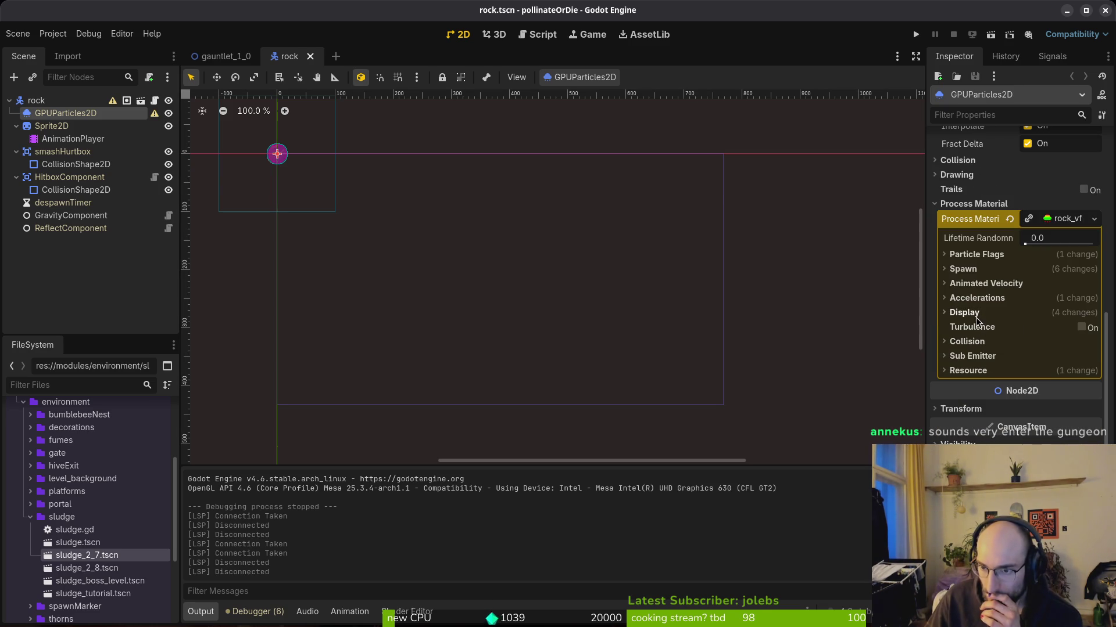
pyautogui.click(981, 284)
pyautogui.click(981, 285)
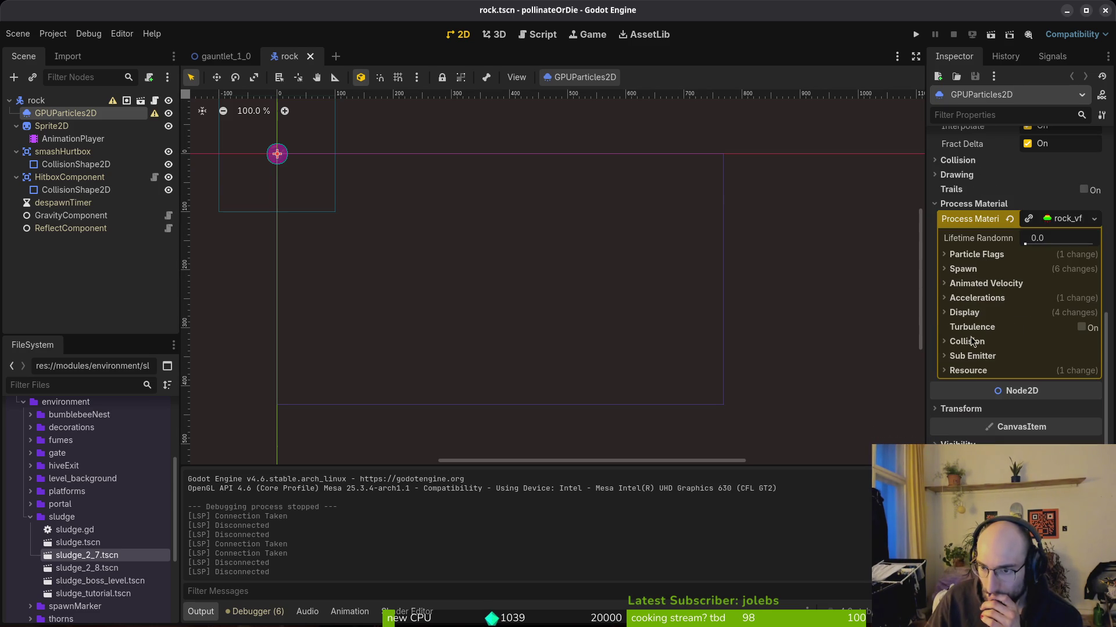
pyautogui.click(967, 312)
pyautogui.click(977, 384)
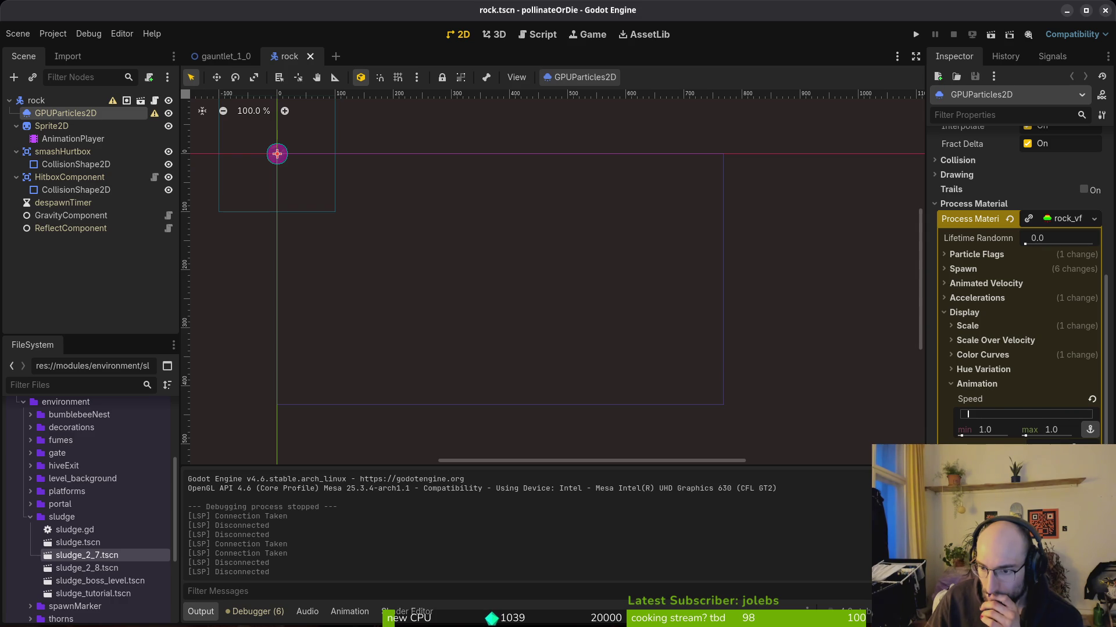
pyautogui.click(977, 384)
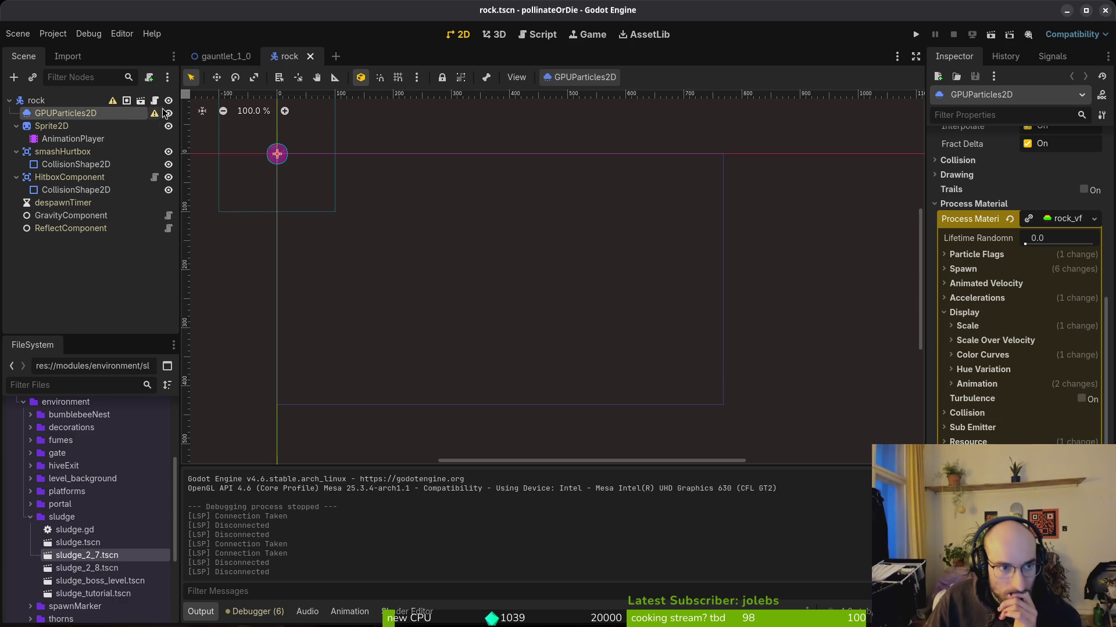
# Frame the rock in the viewport and toggle Emitting to restart its particles.
pyautogui.press('f')
pyautogui.scroll(8, 511, 331)
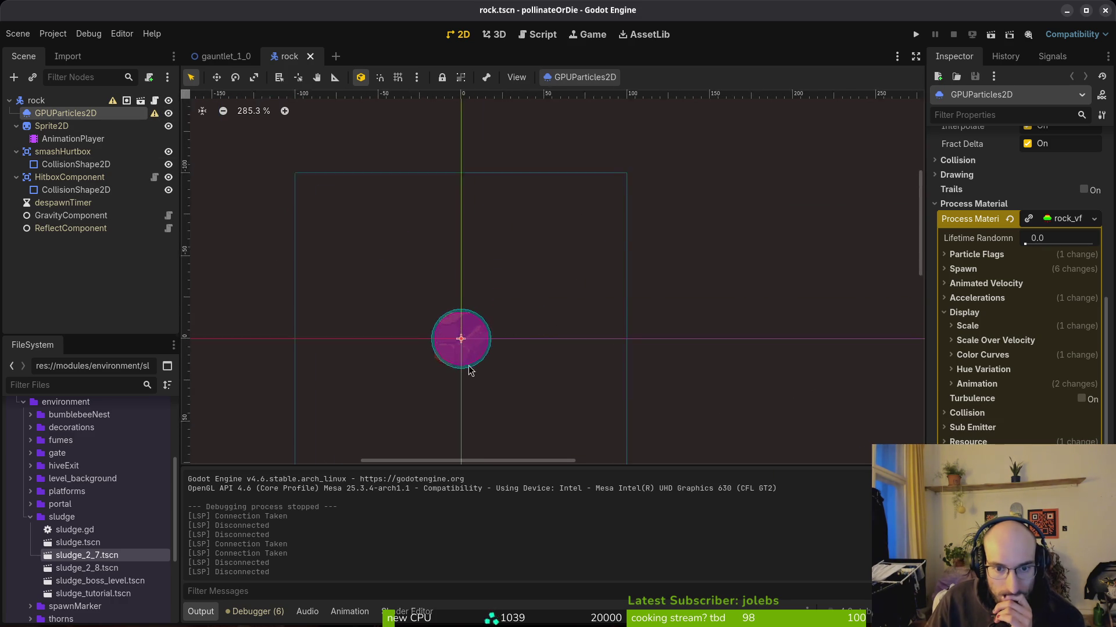
pyautogui.scroll(10, 1017, 262)
pyautogui.click(1023, 158)
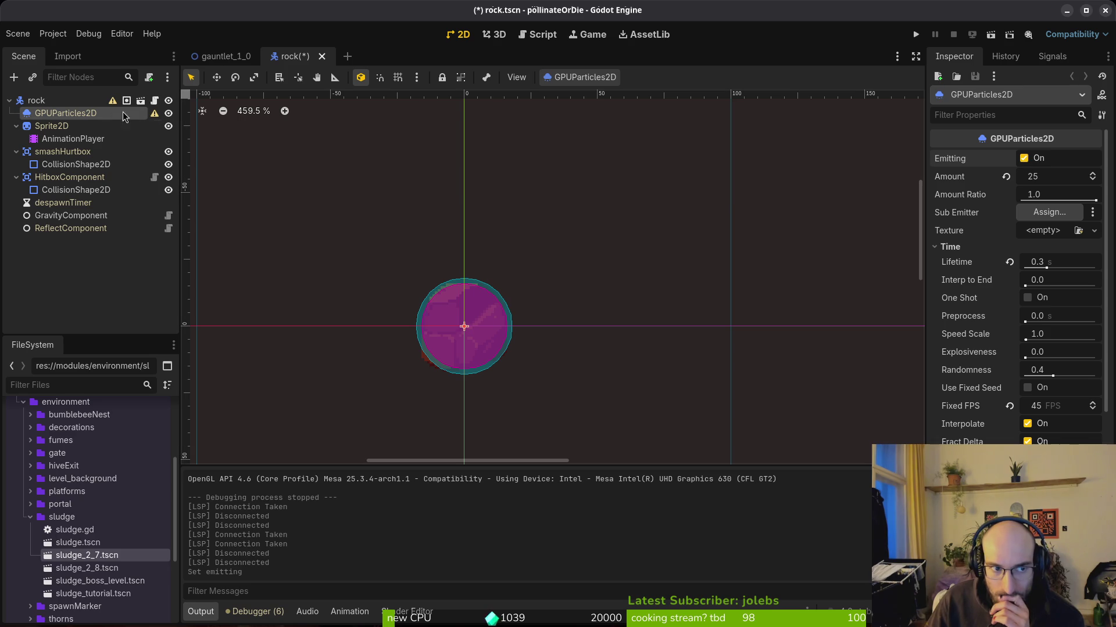
pyautogui.moveTo(157, 121)
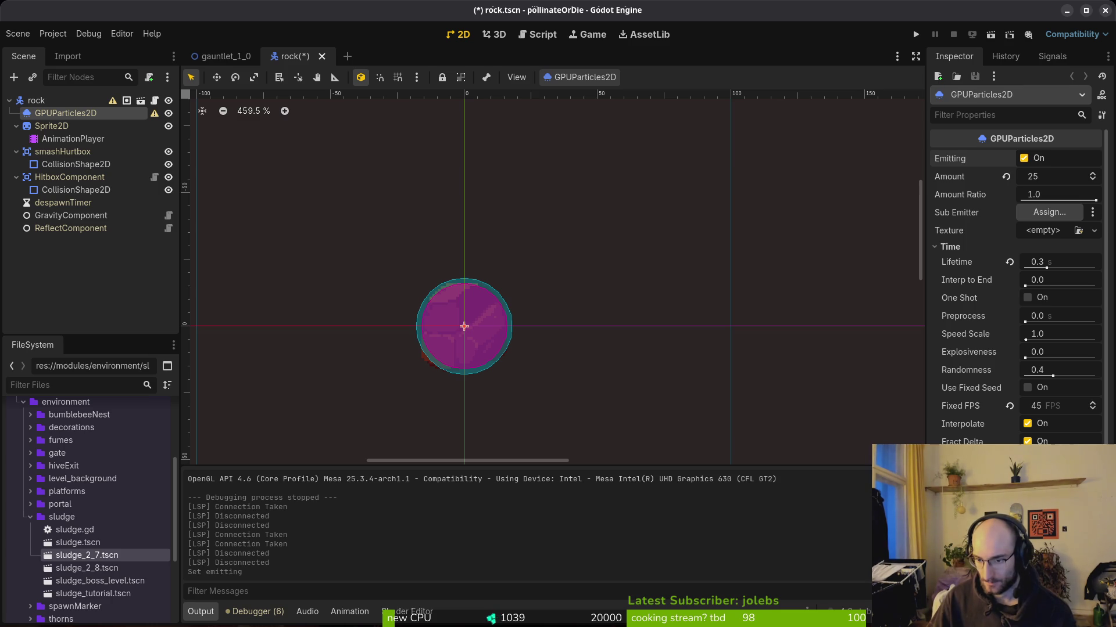
# Collapse the Time section and browse the Process Material and Particle Flags options.
pyautogui.scroll(-3, 981, 369)
pyautogui.scroll(3, 981, 368)
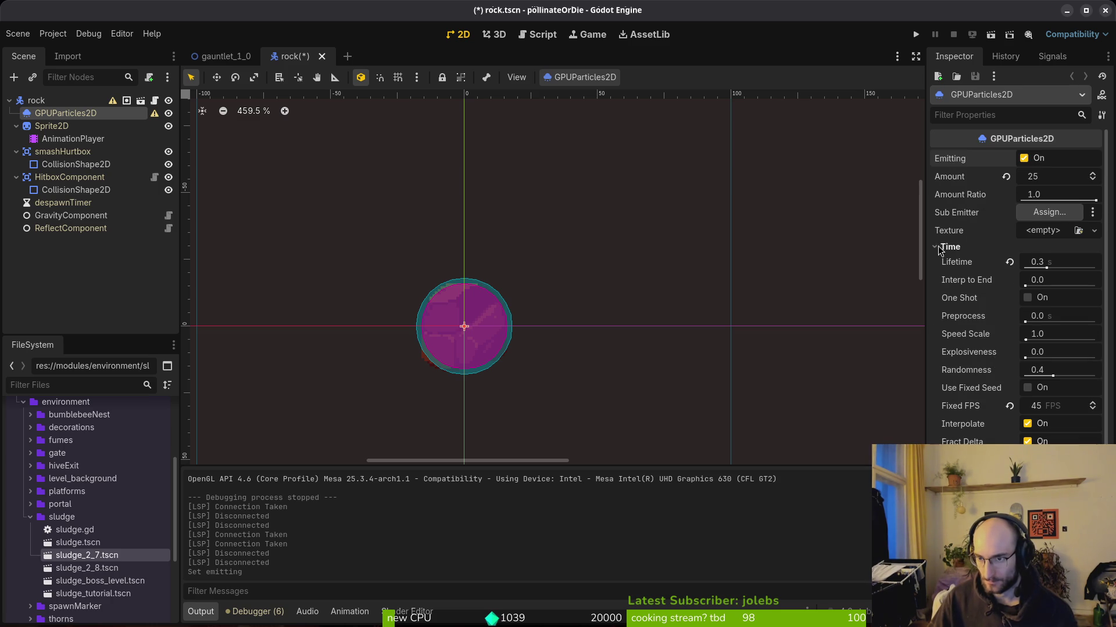
pyautogui.click(957, 245)
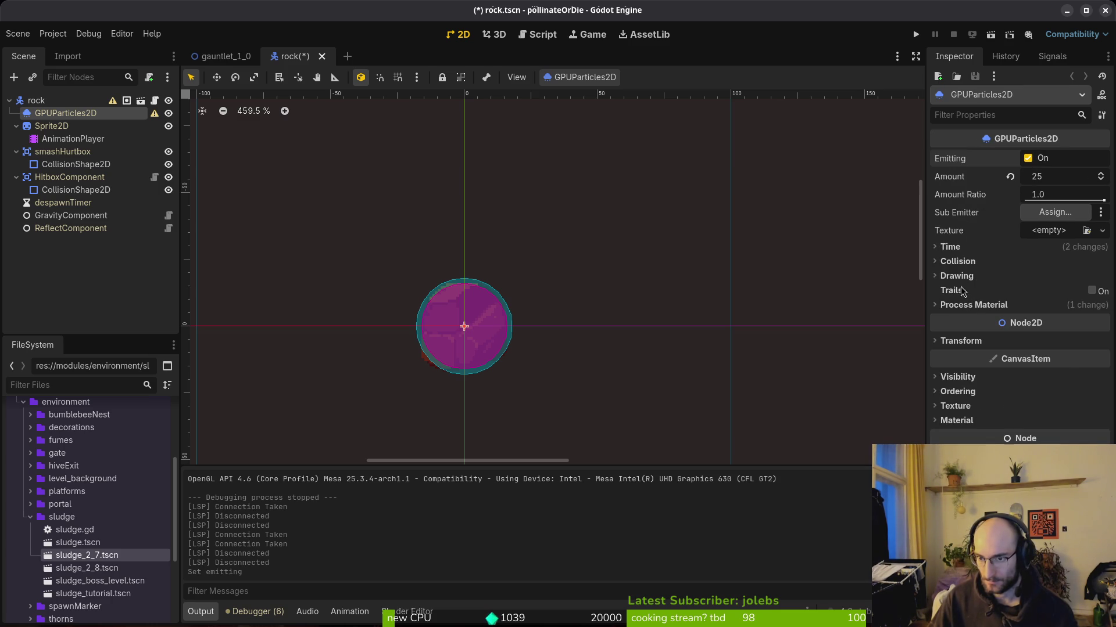
pyautogui.click(972, 305)
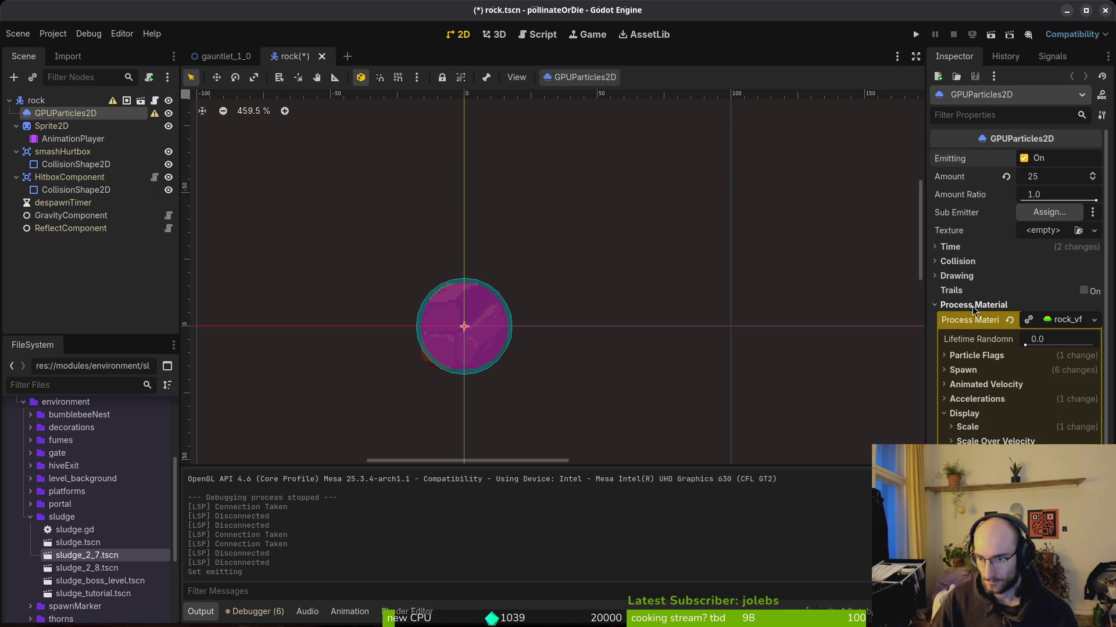
pyautogui.click(988, 356)
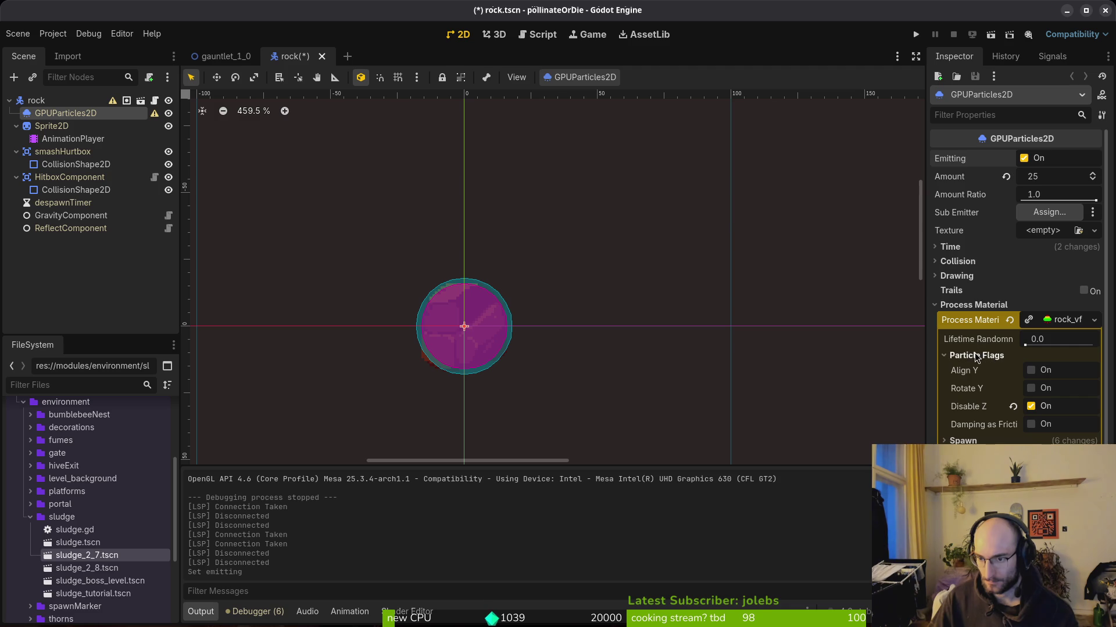
pyautogui.click(976, 355)
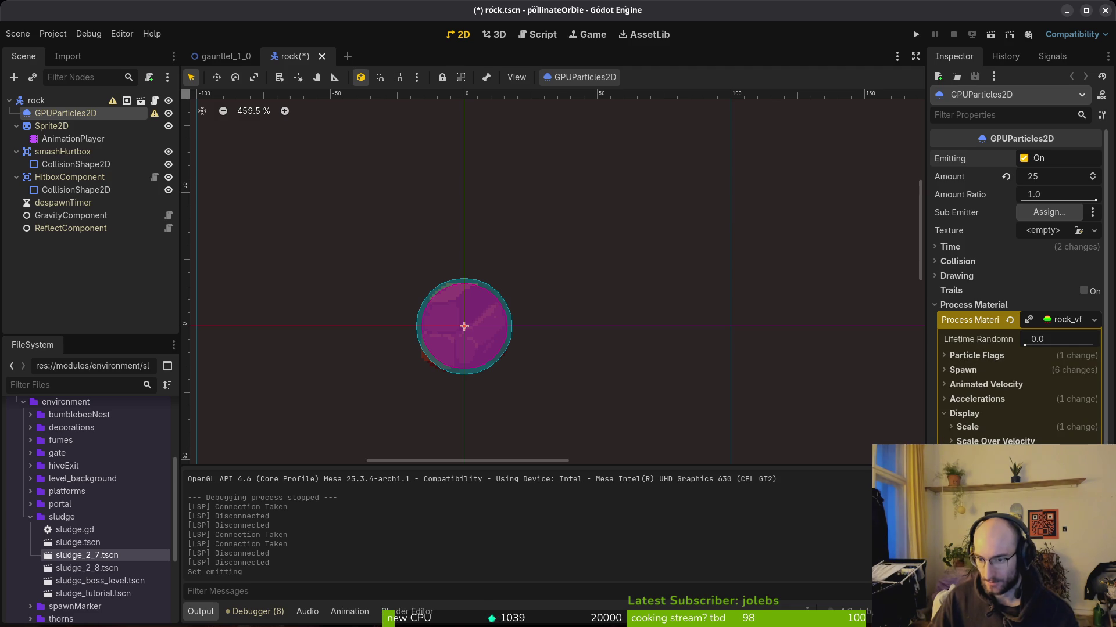
pyautogui.scroll(-5, 1017, 287)
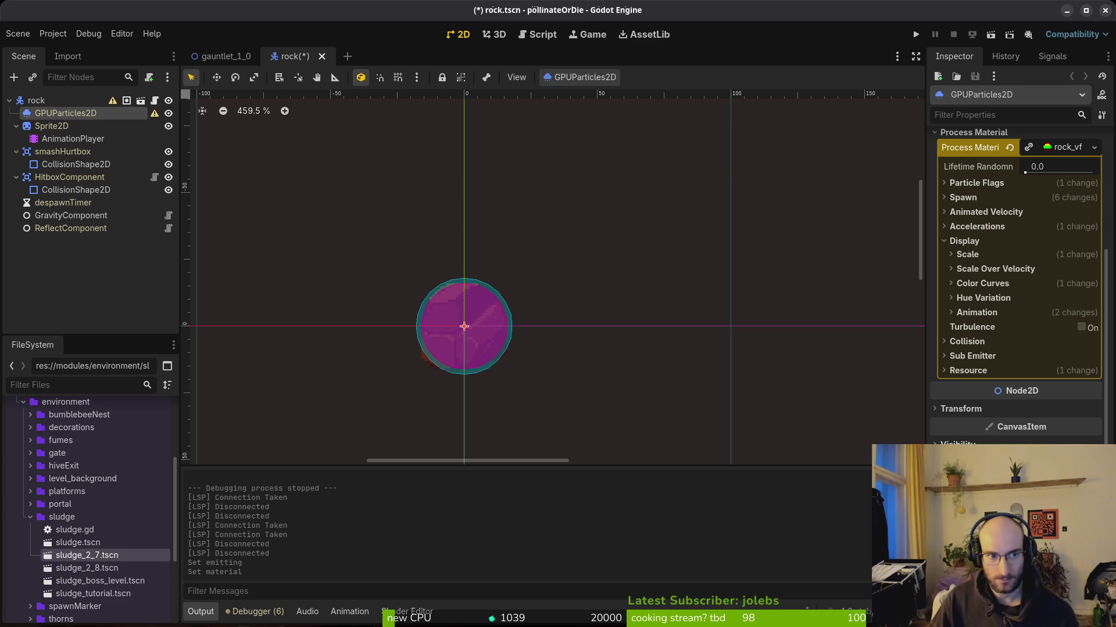
pyautogui.scroll(-5, 1017, 288)
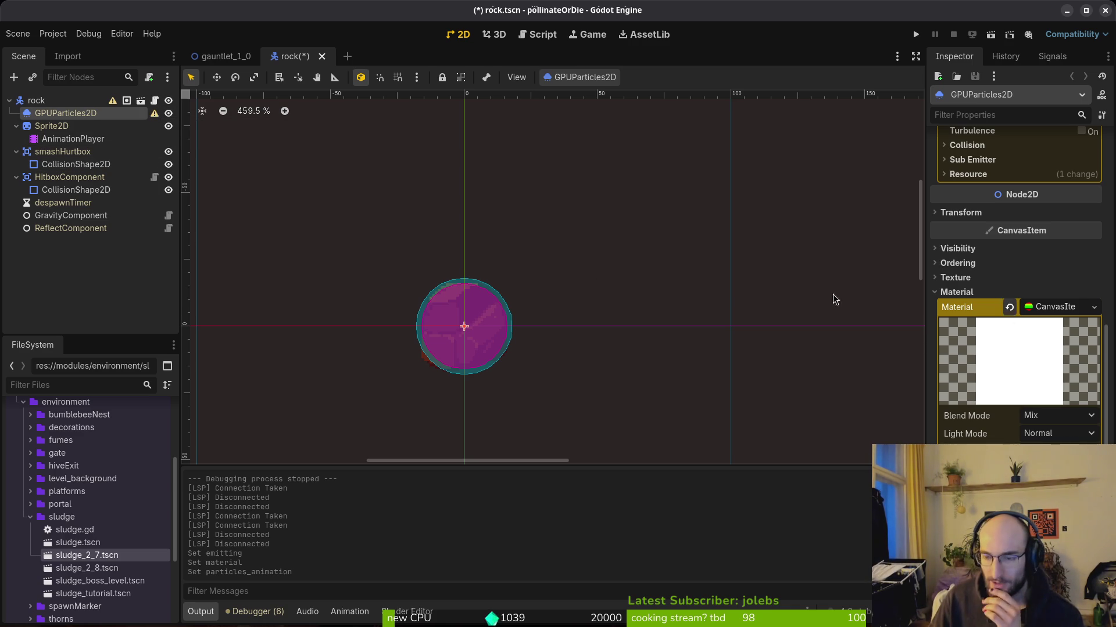
# Quick-open projectile.tscn and select its GPUParticles2D node.
pyautogui.hotkey('alt', 'shift', 'o')
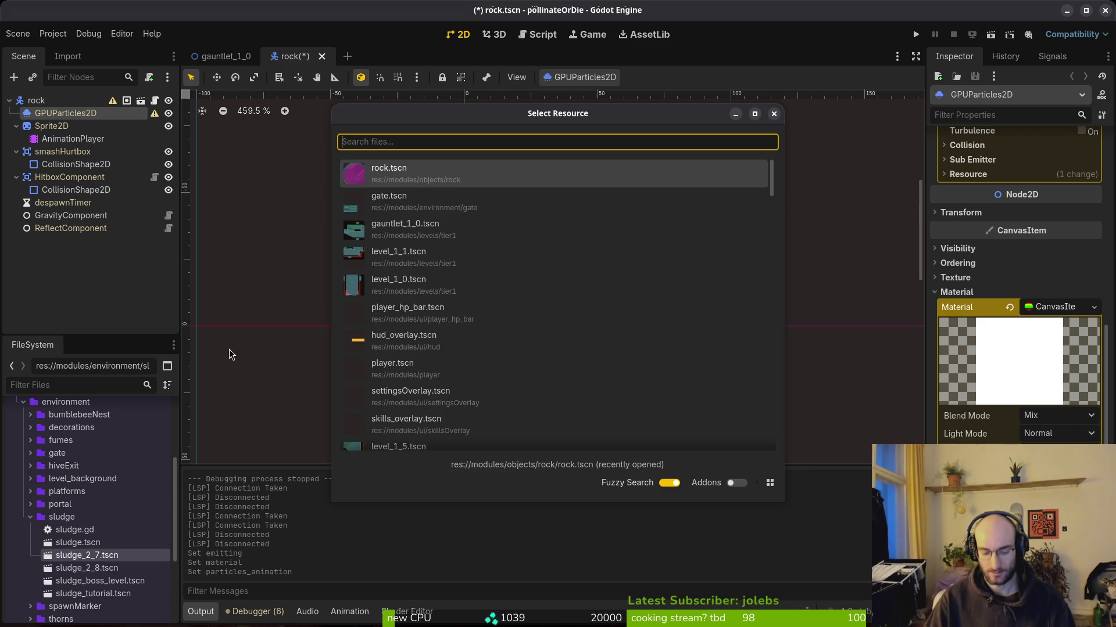
pyautogui.write('projts')
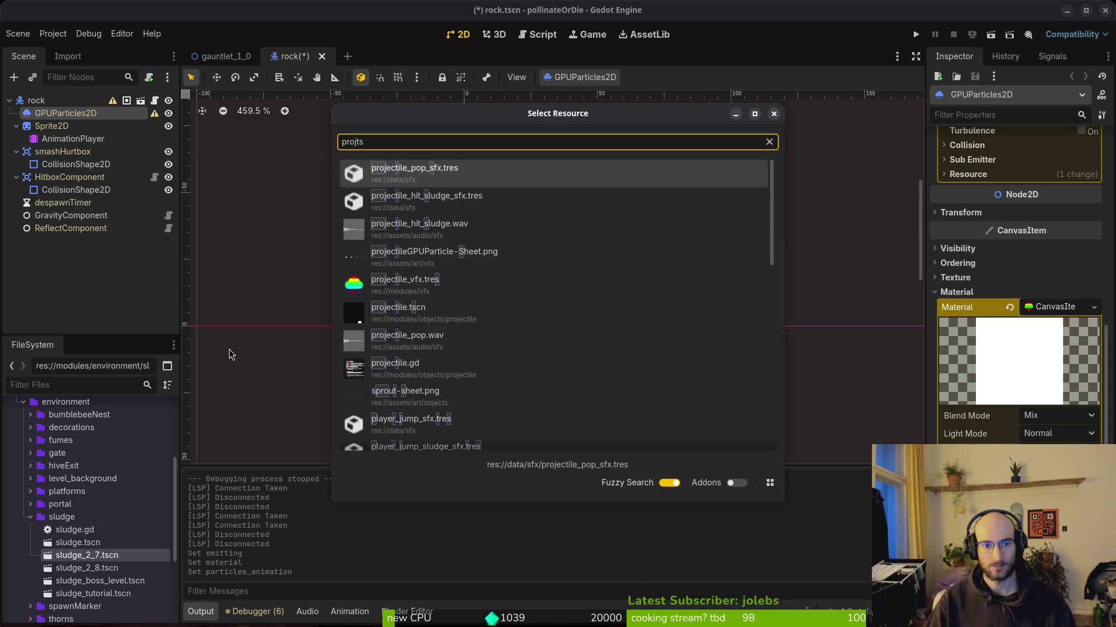
pyautogui.press('Down')
pyautogui.press('Down')
pyautogui.press('Down')
pyautogui.press('Return')
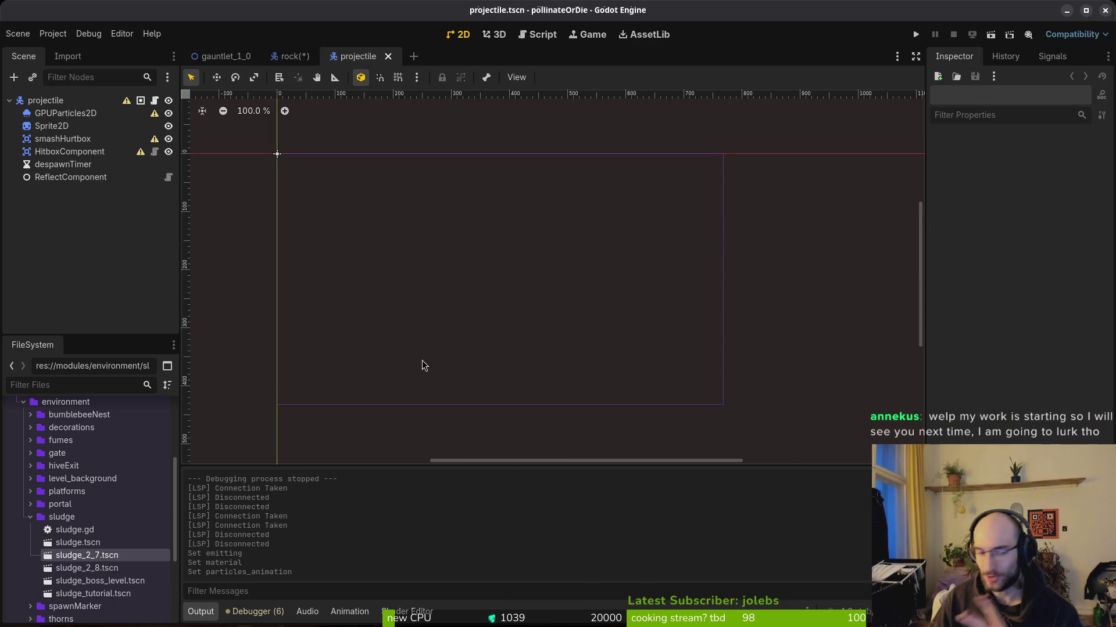
pyautogui.click(60, 112)
pyautogui.scroll(-2, 360, 179)
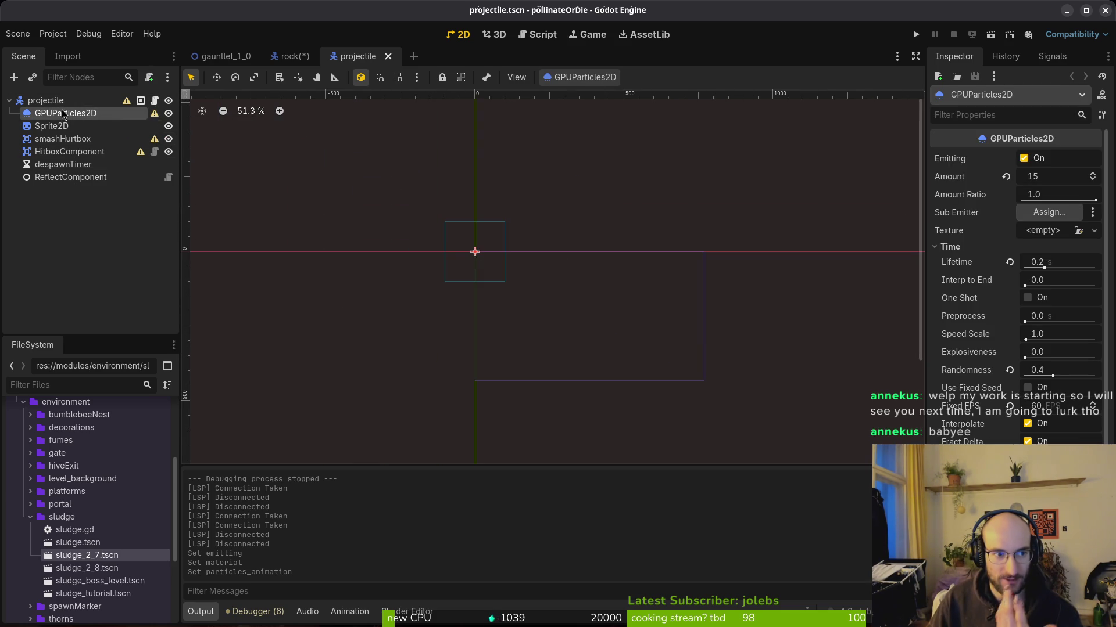
# Undo the rock scene's recent edits, collapse rock_vf, save, and close the projectile tab.
pyautogui.click(291, 55)
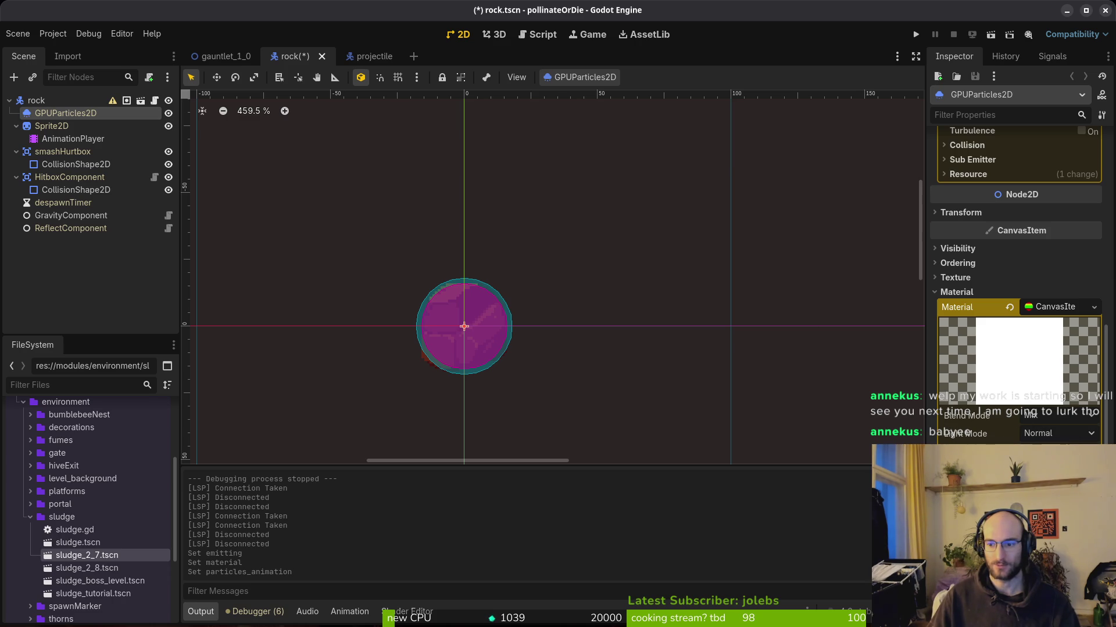
pyautogui.hotkey('ctrl', 'z')
pyautogui.hotkey('ctrl', 'z')
pyautogui.hotkey('ctrl', 'z')
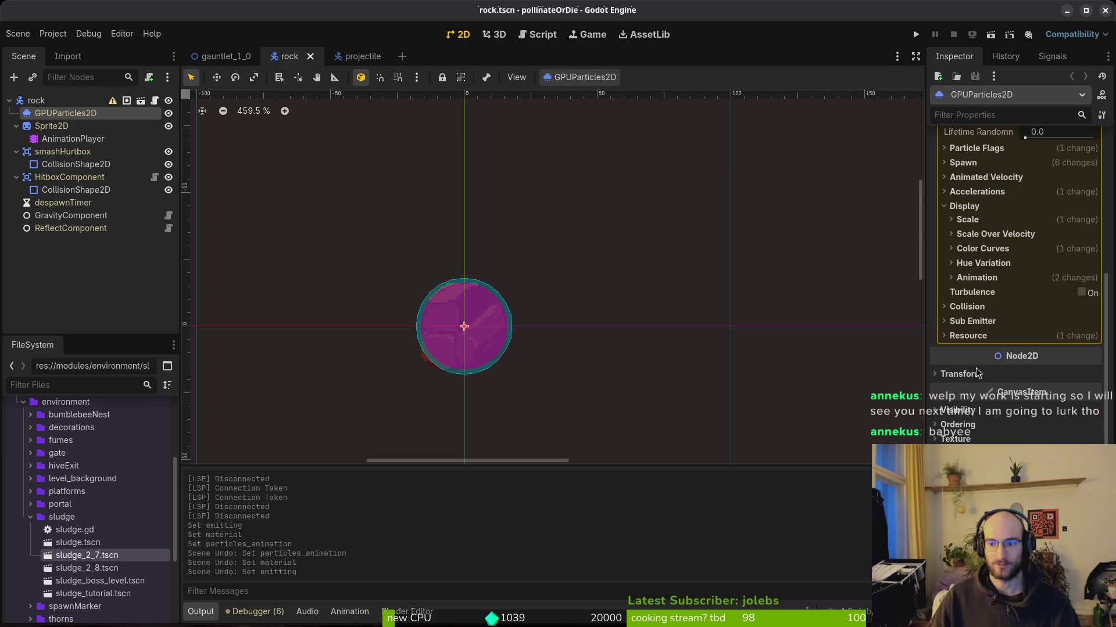
pyautogui.scroll(5, 977, 373)
pyautogui.click(1053, 325)
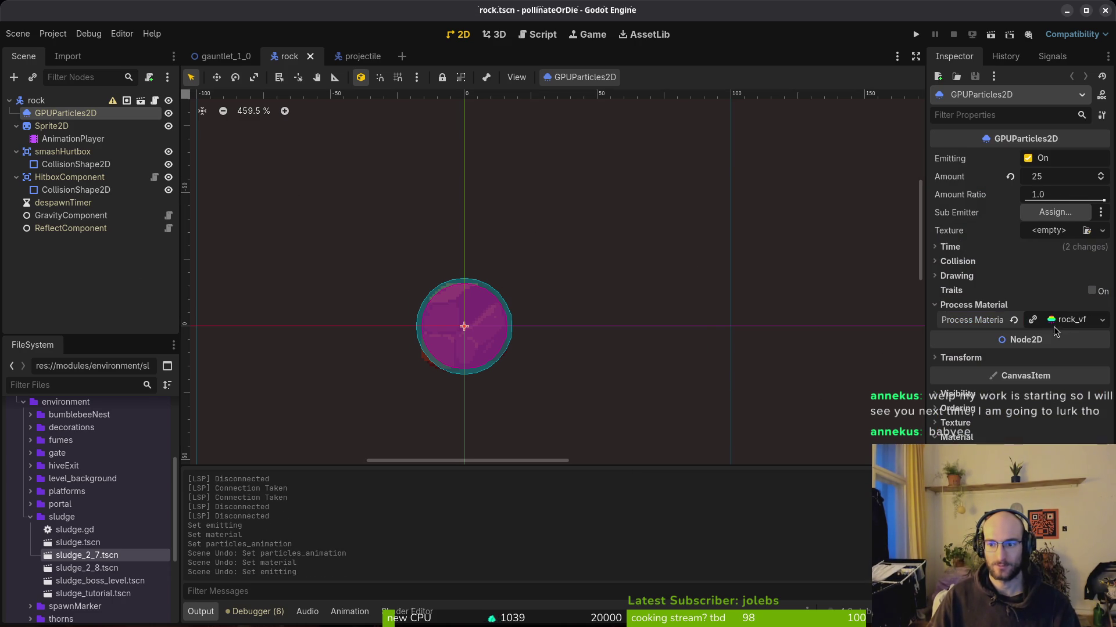
pyautogui.click(71, 104)
pyautogui.hotkey('ctrl', 'Tab')
pyautogui.hotkey('ctrl', 's')
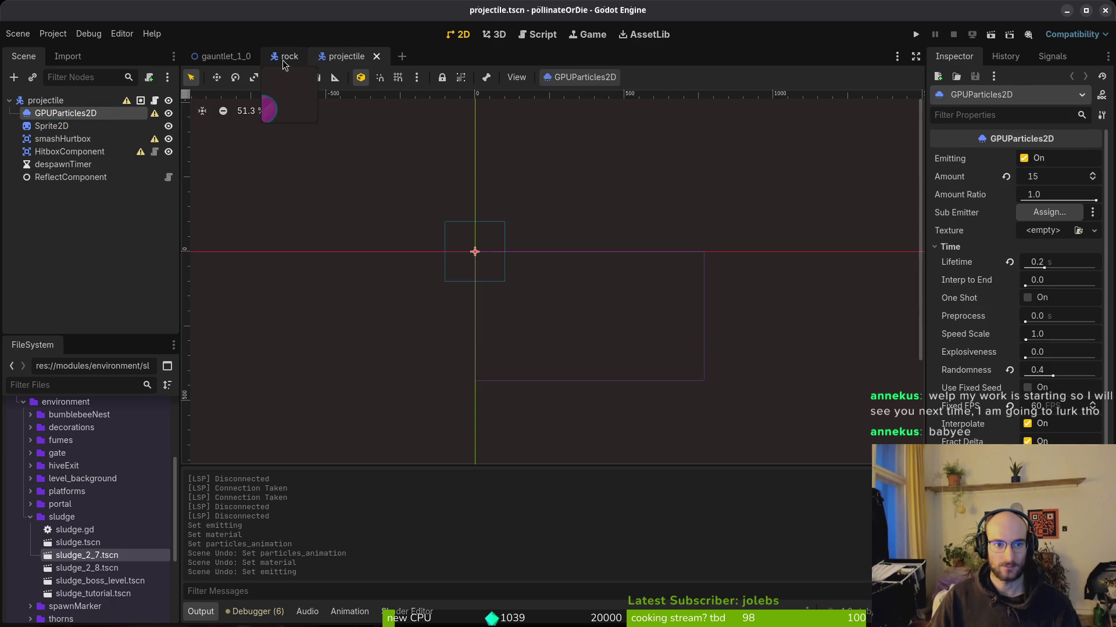
pyautogui.click(289, 56)
pyautogui.middleClick(357, 56)
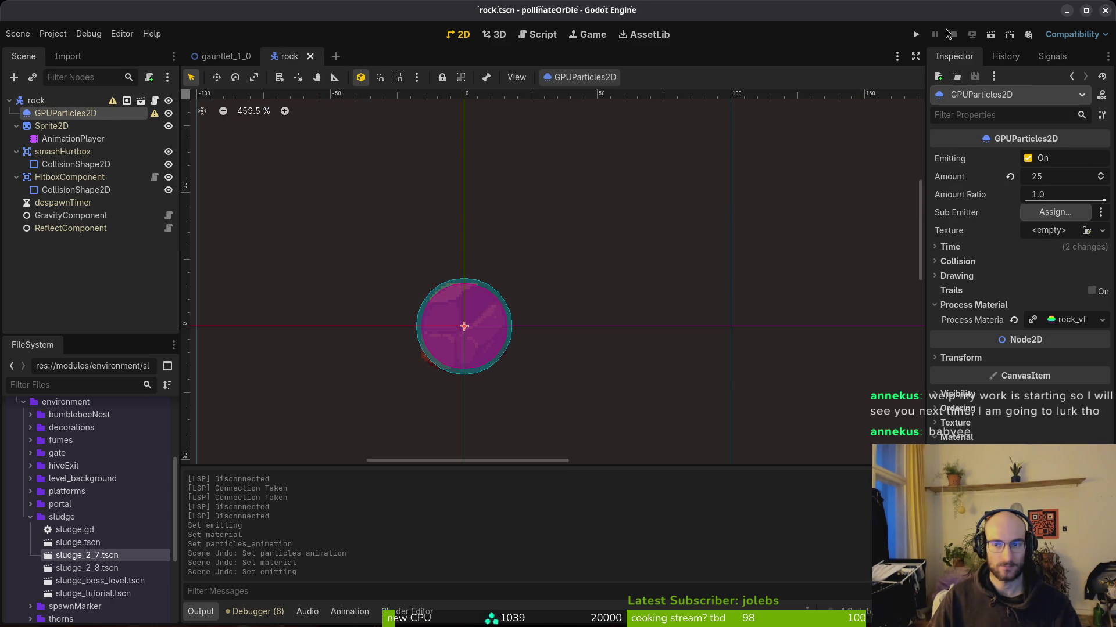
pyautogui.click(916, 34)
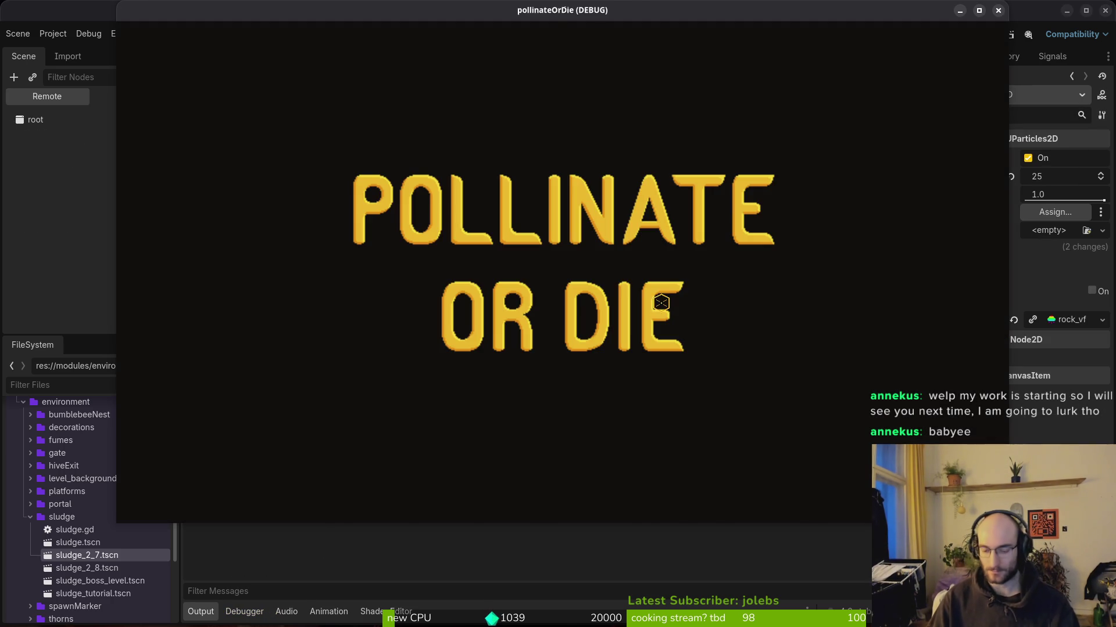
pyautogui.press('Return')
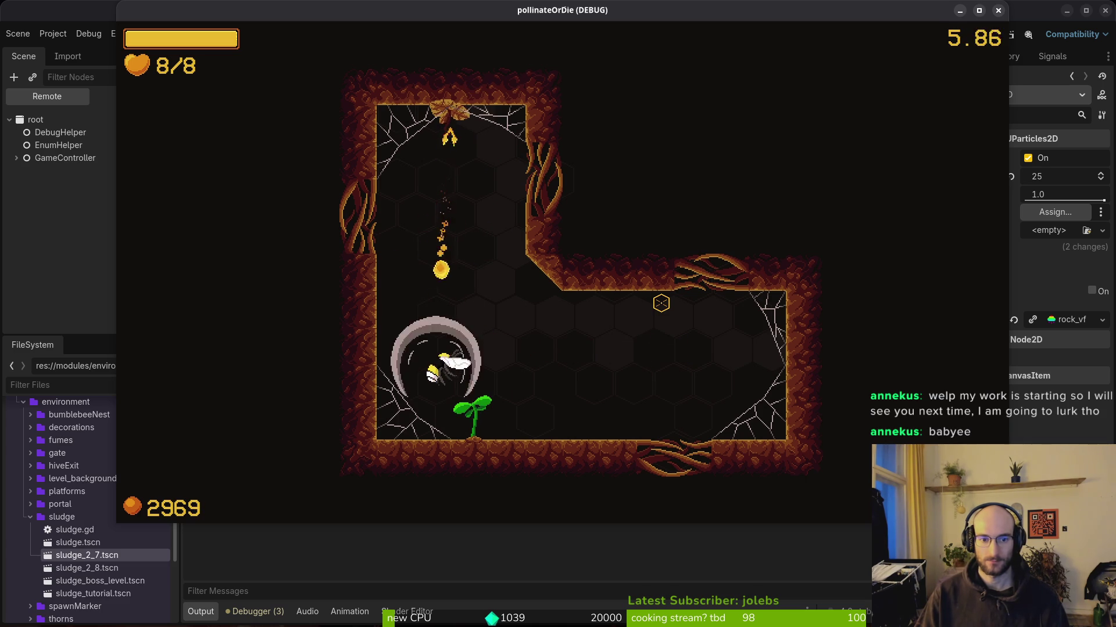
pyautogui.click(1000, 8)
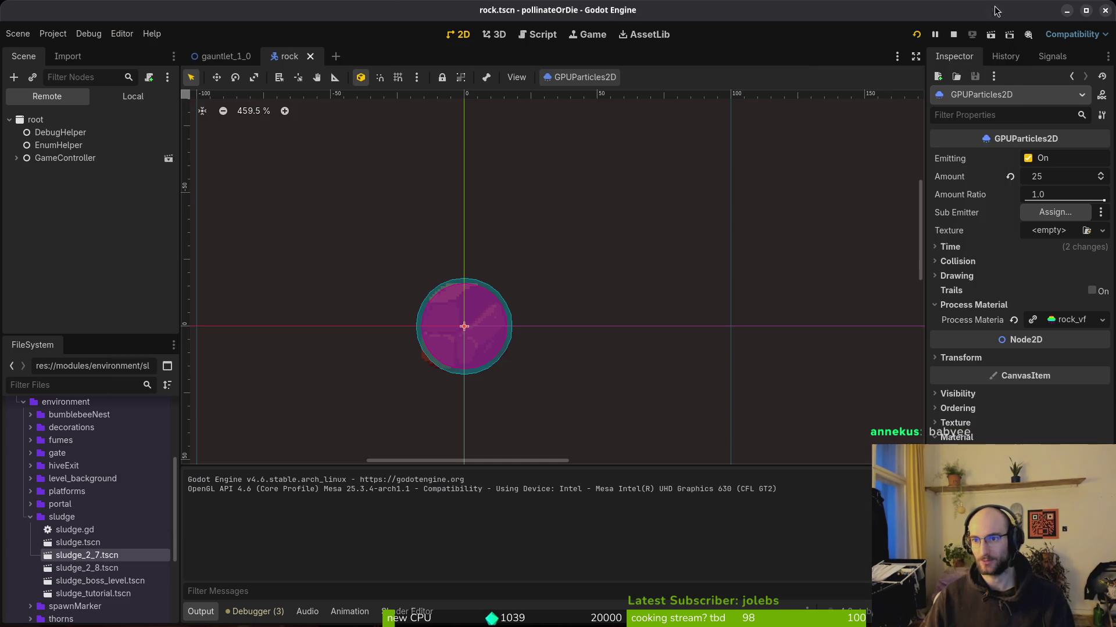
pyautogui.click(68, 271)
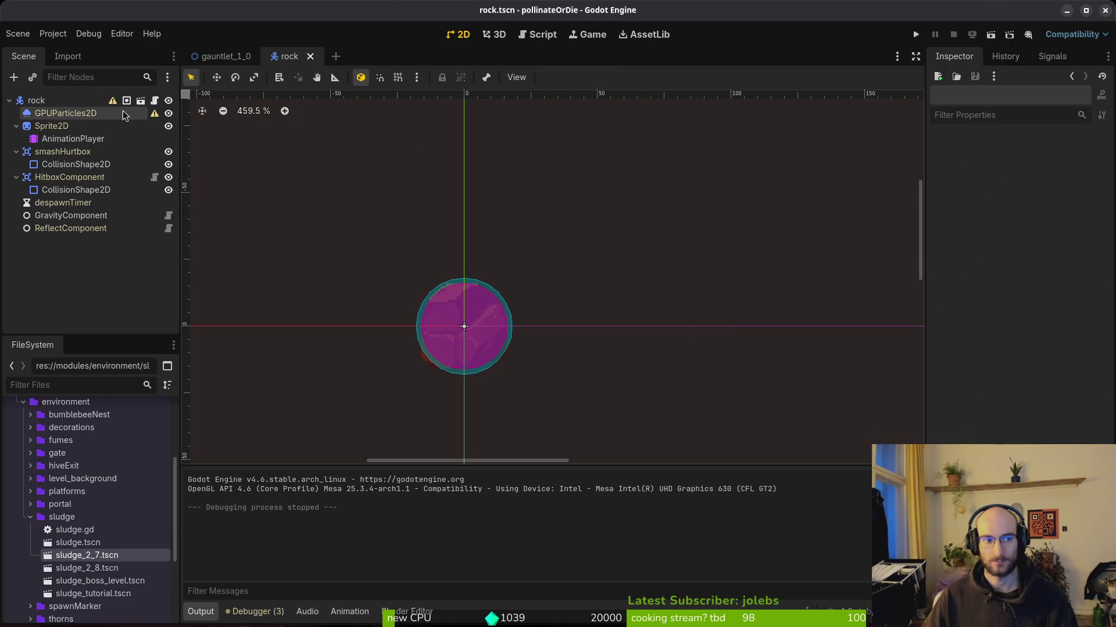
# Close the rock scene and paint a dirt tile and 2x2 slope left of the south gate.
pyautogui.click(310, 56)
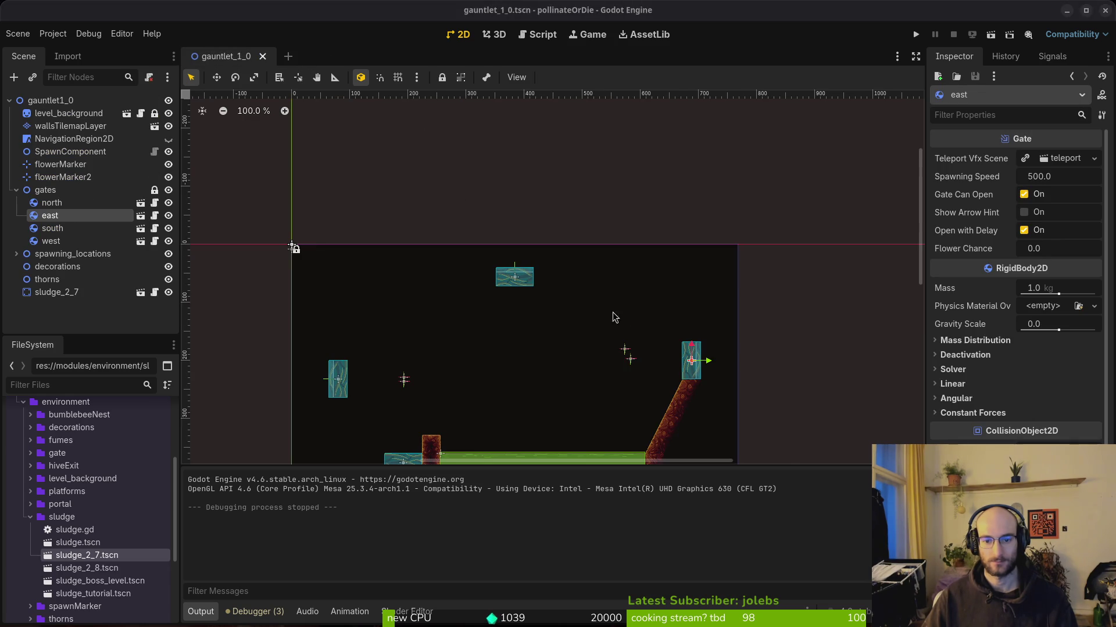
pyautogui.scroll(5, 545, 351)
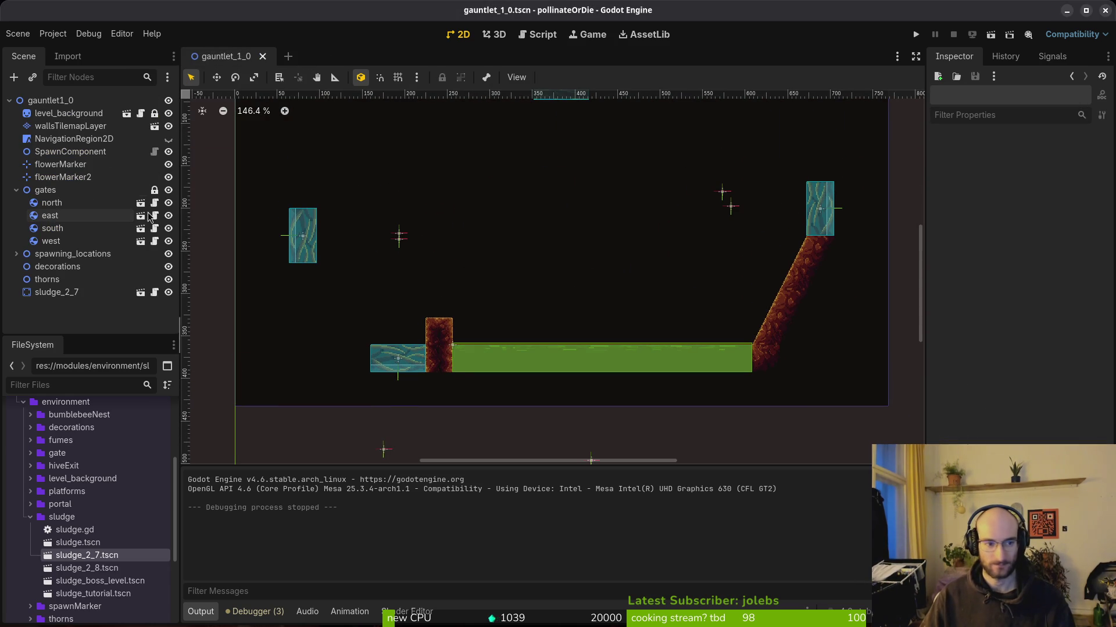
pyautogui.click(64, 127)
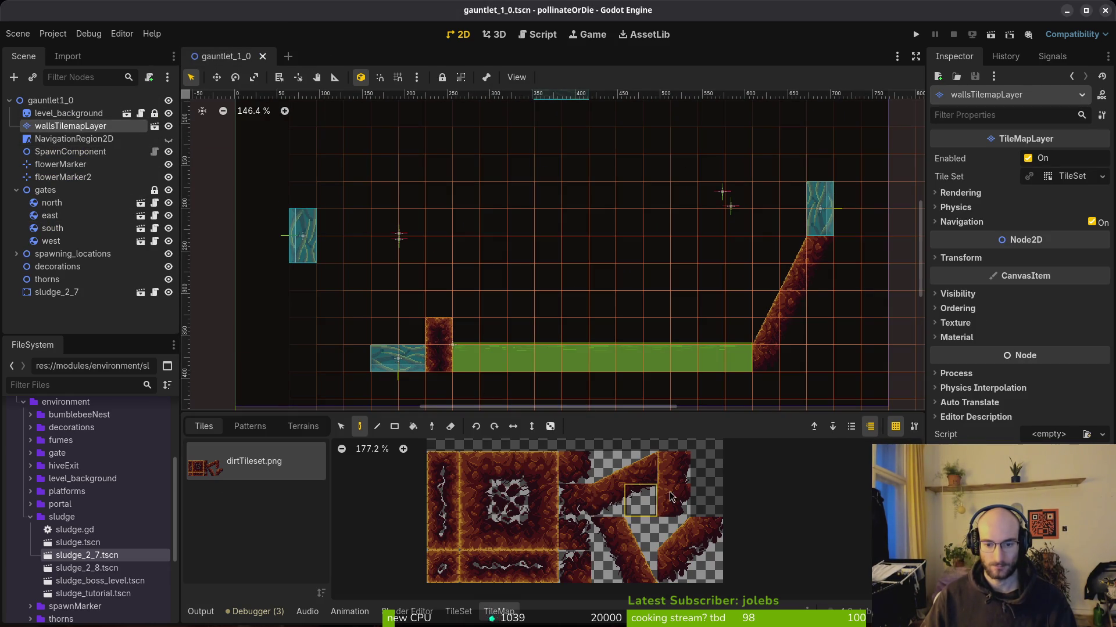
pyautogui.click(687, 562)
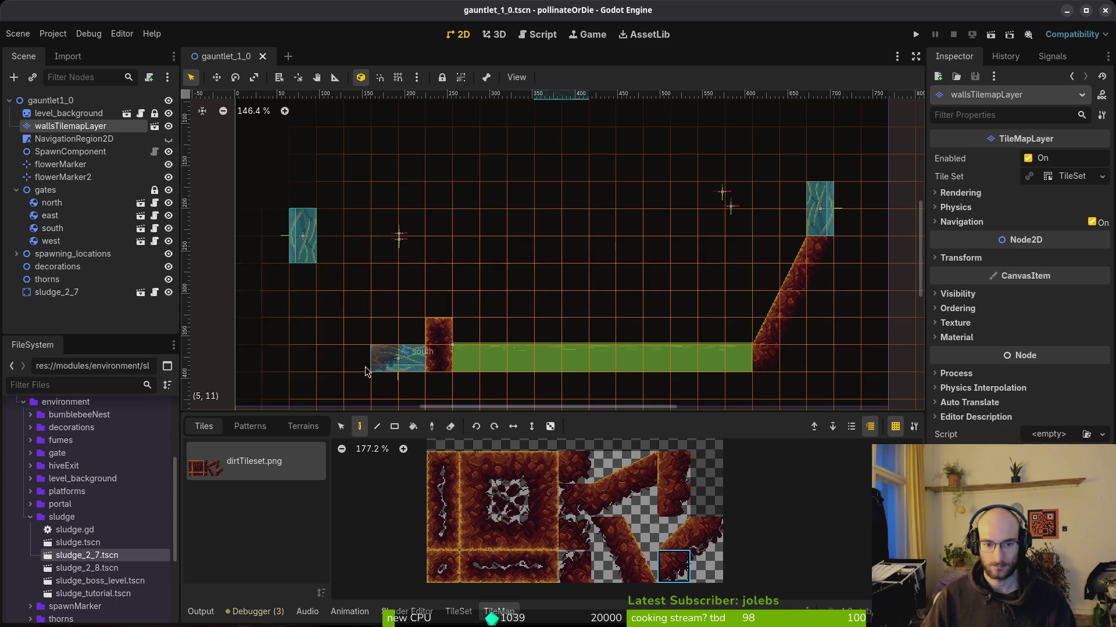
pyautogui.scroll(2, 364, 366)
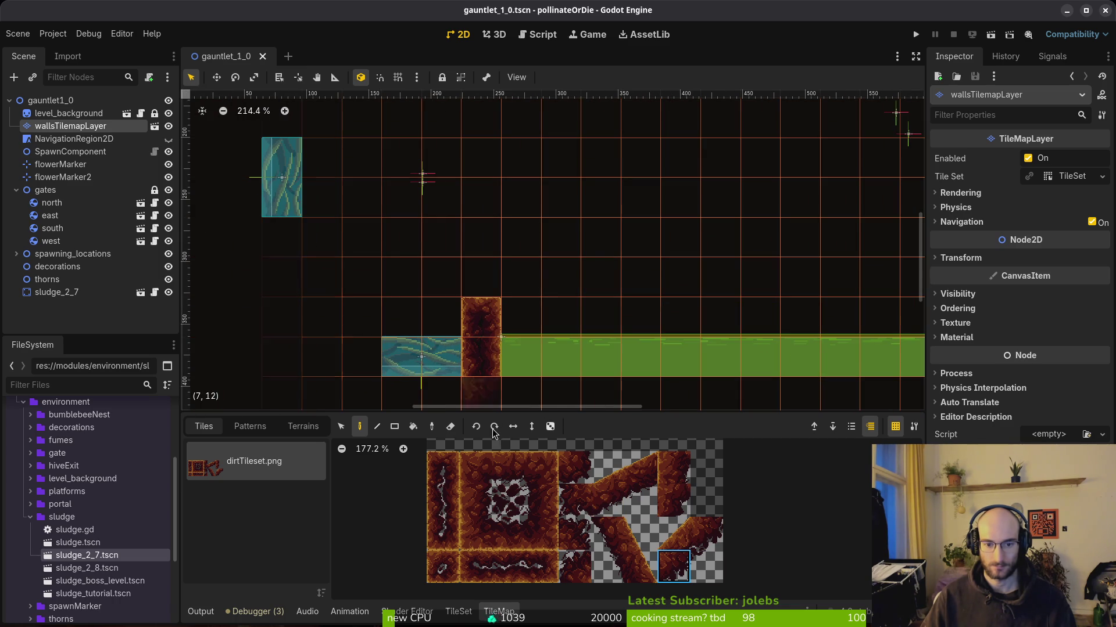
pyautogui.click(367, 372)
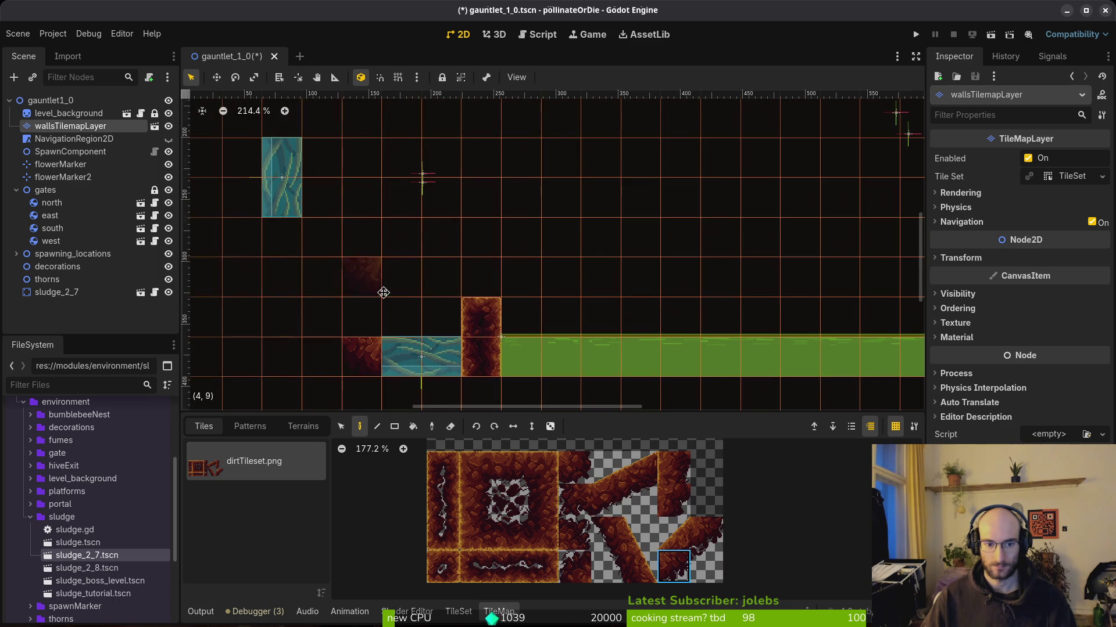
pyautogui.hscroll(-5, 381, 291)
pyautogui.moveTo(640, 566); pyautogui.dragTo(608, 533)
pyautogui.click(547, 317)
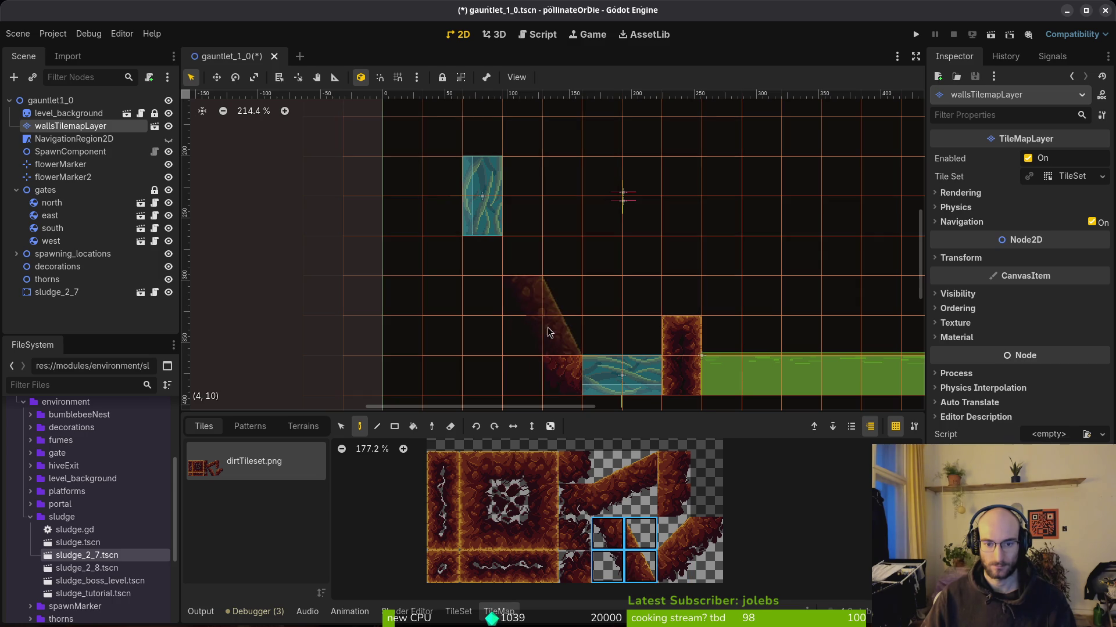
# Mirror the slope stamp and place slope pieces at the arena's top-left and top-right corners.
pyautogui.scroll(-5, 668, 319)
pyautogui.hscroll(5, 449, 289)
pyautogui.scroll(1, 447, 289)
pyautogui.hscroll(-5, 448, 289)
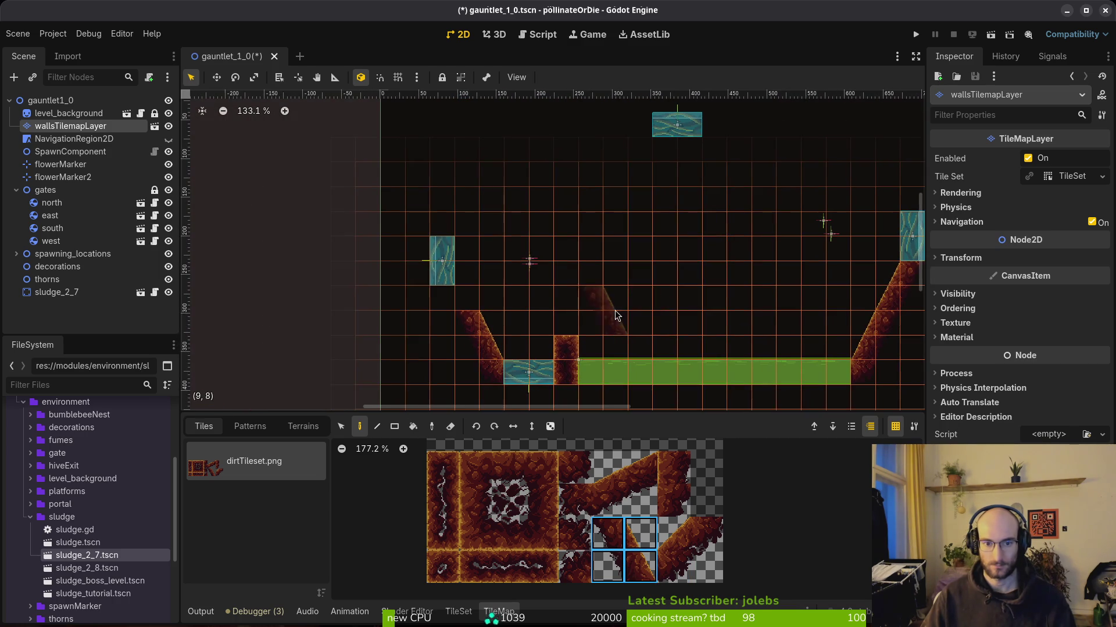
pyautogui.hscroll(5, 523, 294)
pyautogui.hscroll(-5, 598, 295)
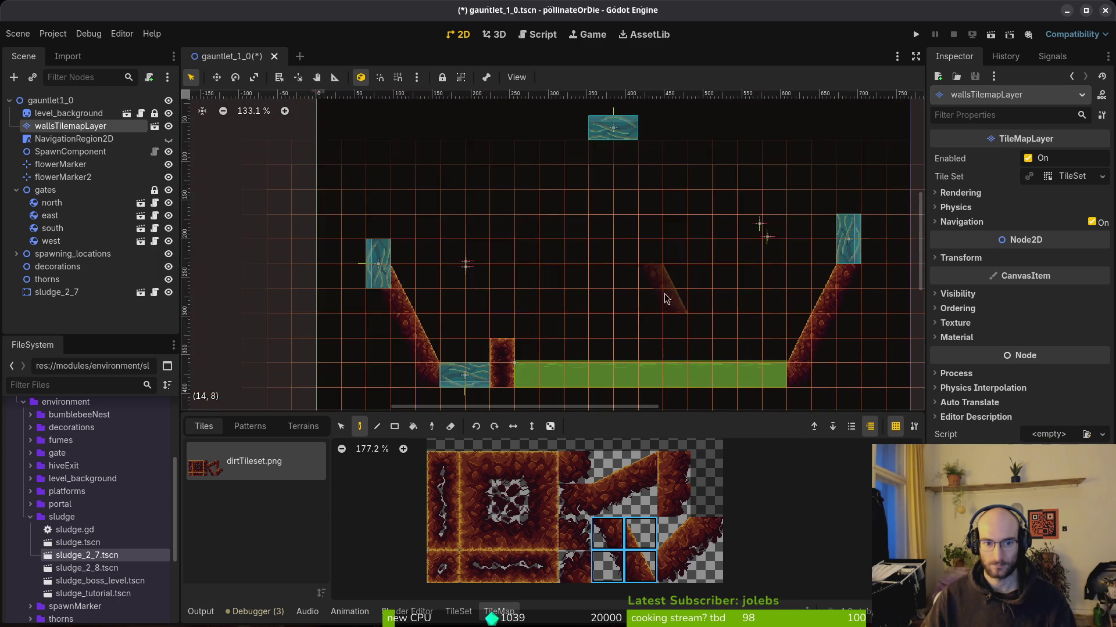
pyautogui.scroll(-2, 633, 302)
pyautogui.click(533, 427)
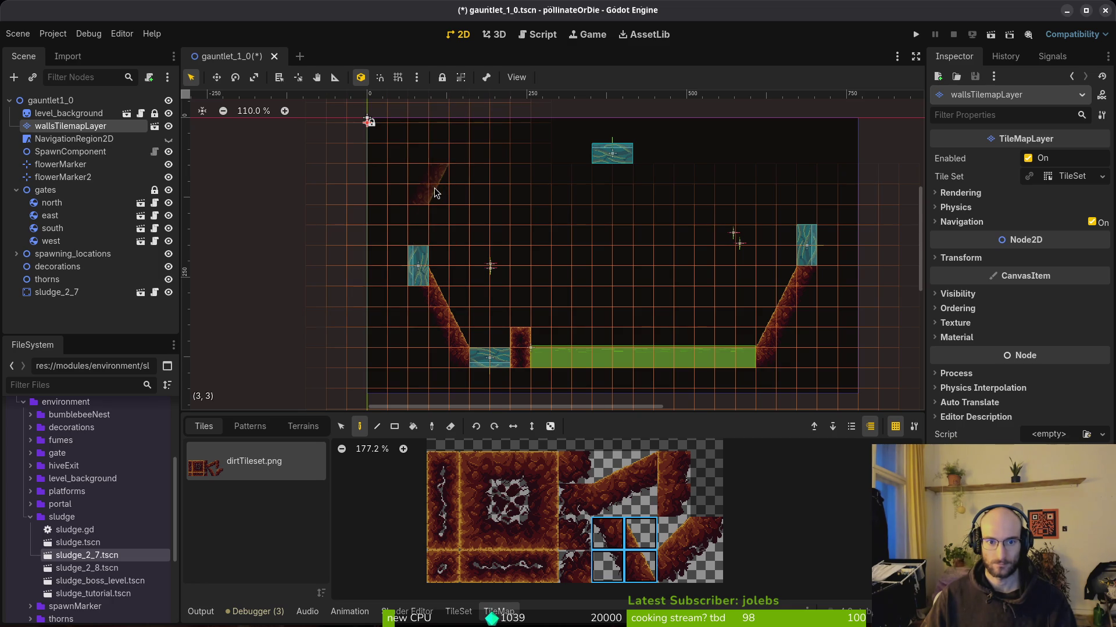
pyautogui.click(436, 193)
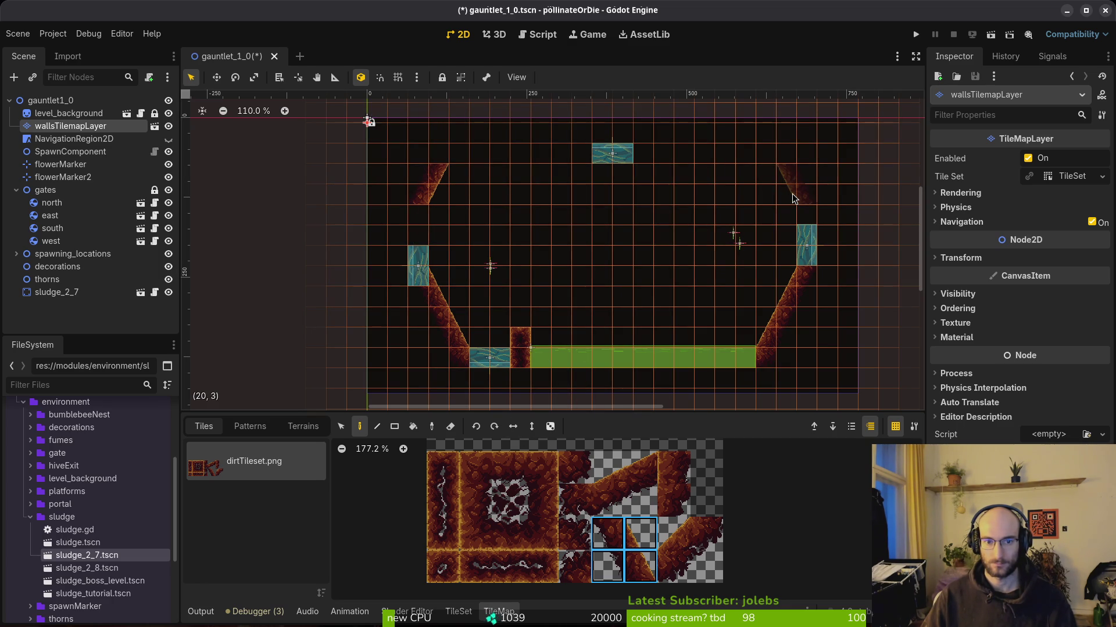
pyautogui.click(794, 198)
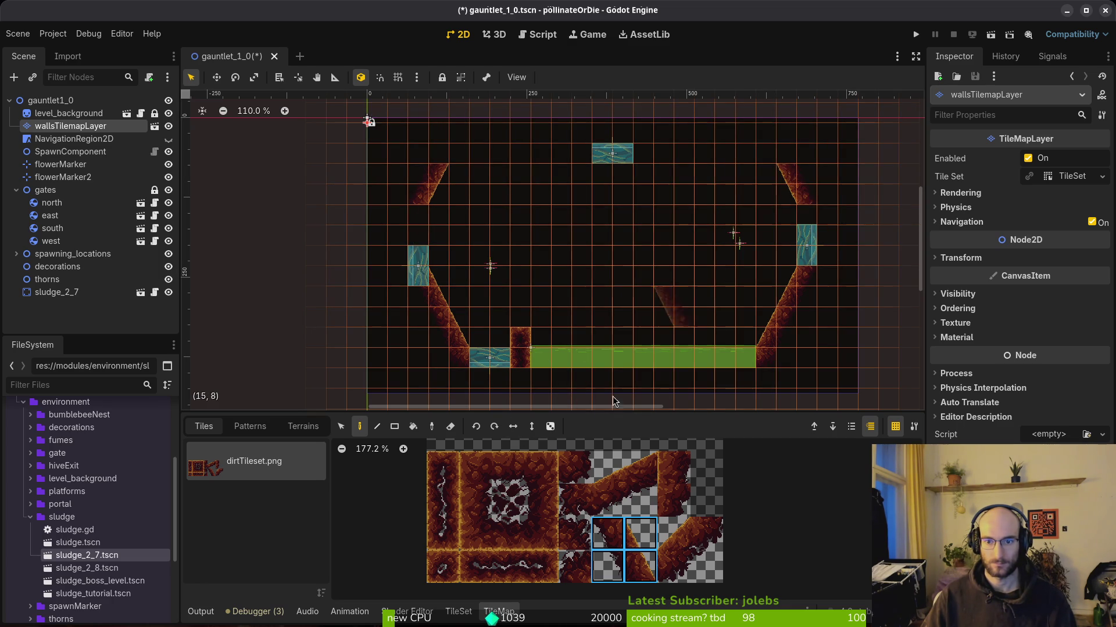
# Try other dirt tiles, clear the selection, and shift the north gate slightly right.
pyautogui.click(542, 500)
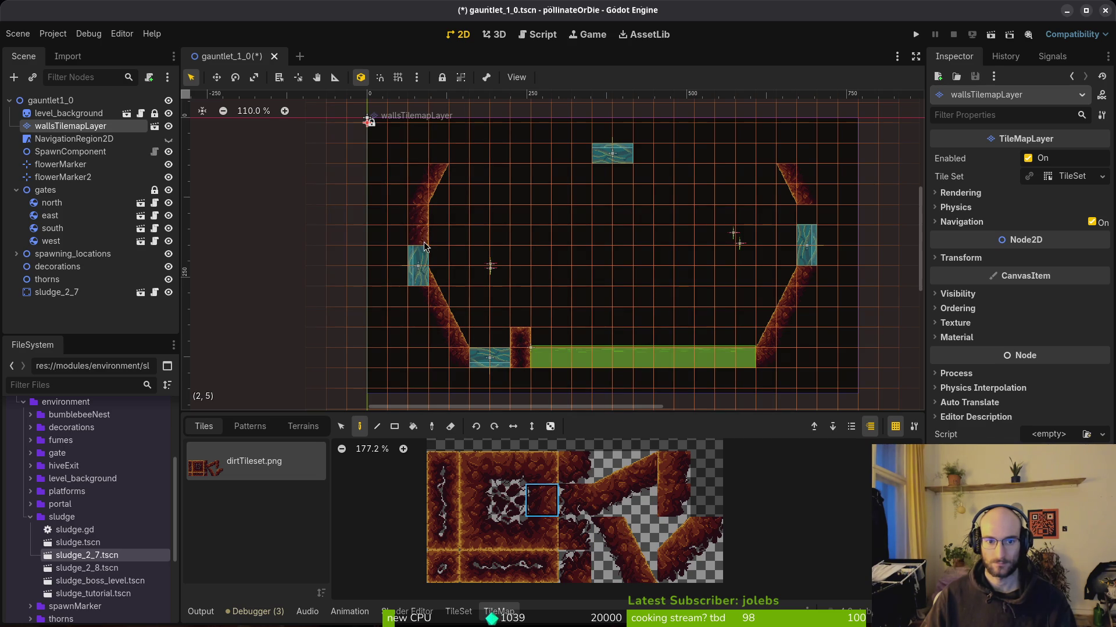
pyautogui.press('e')
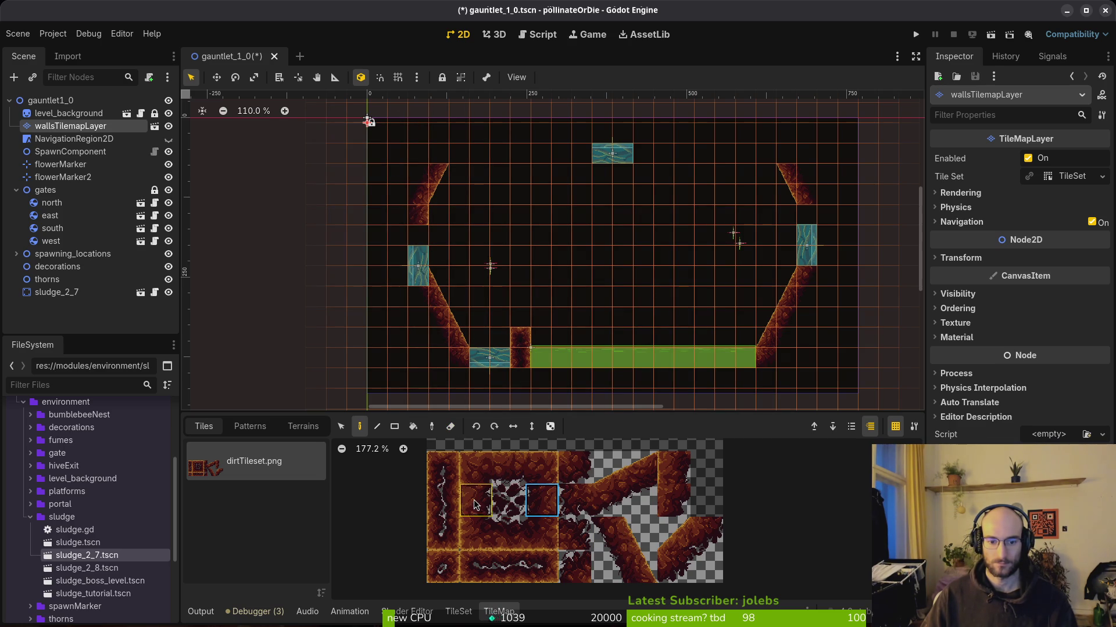
pyautogui.click(474, 500)
pyautogui.press('Escape')
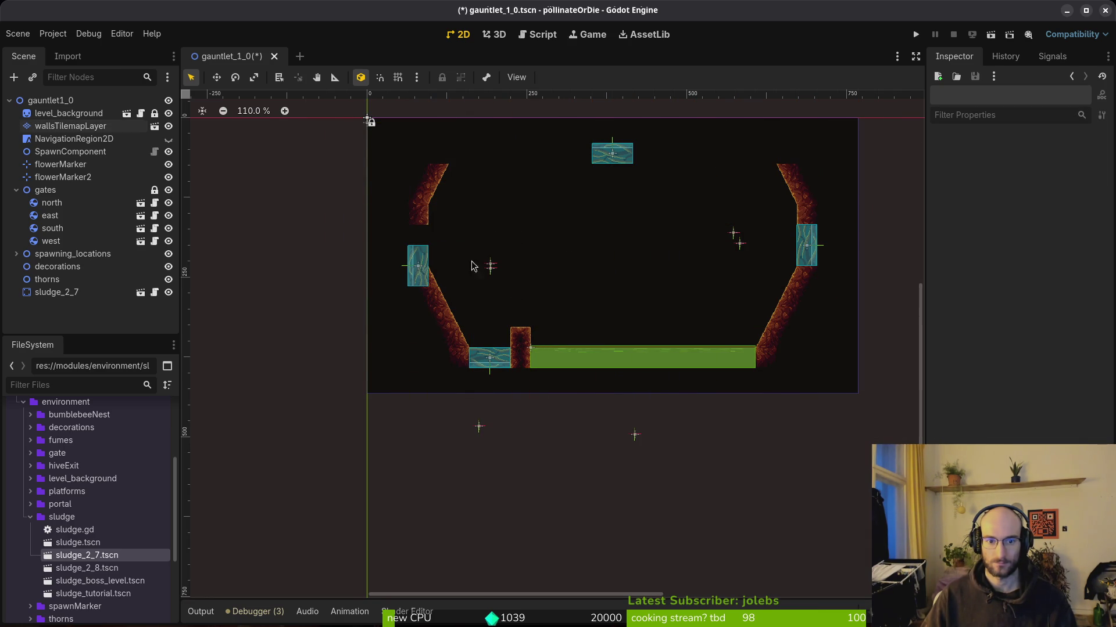
pyautogui.scroll(2, 607, 274)
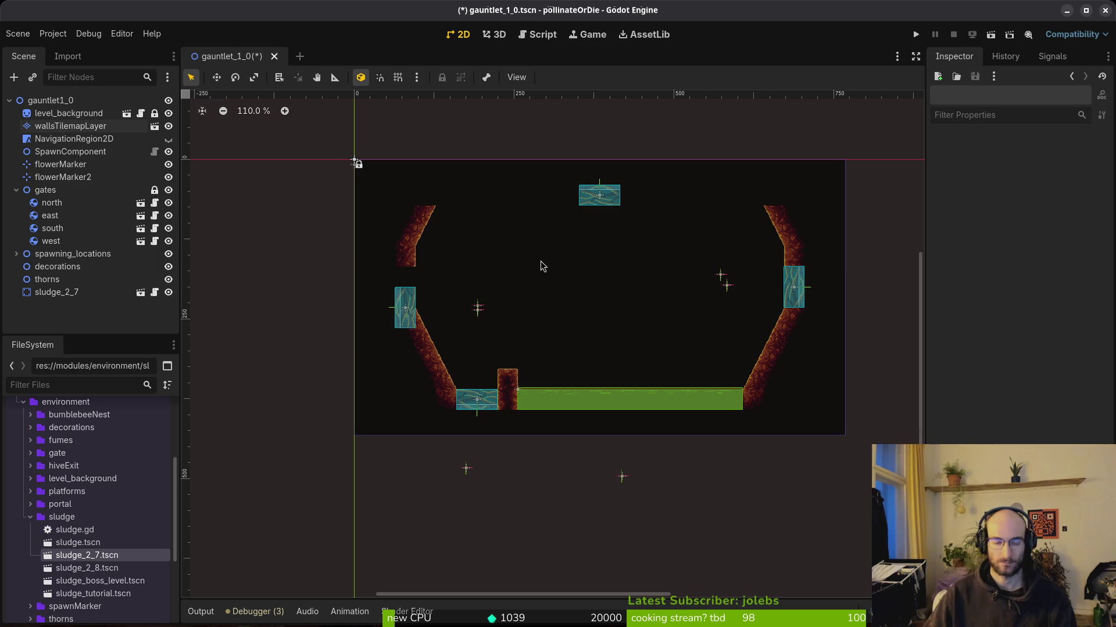
pyautogui.scroll(5, 486, 217)
pyautogui.scroll(2, 546, 389)
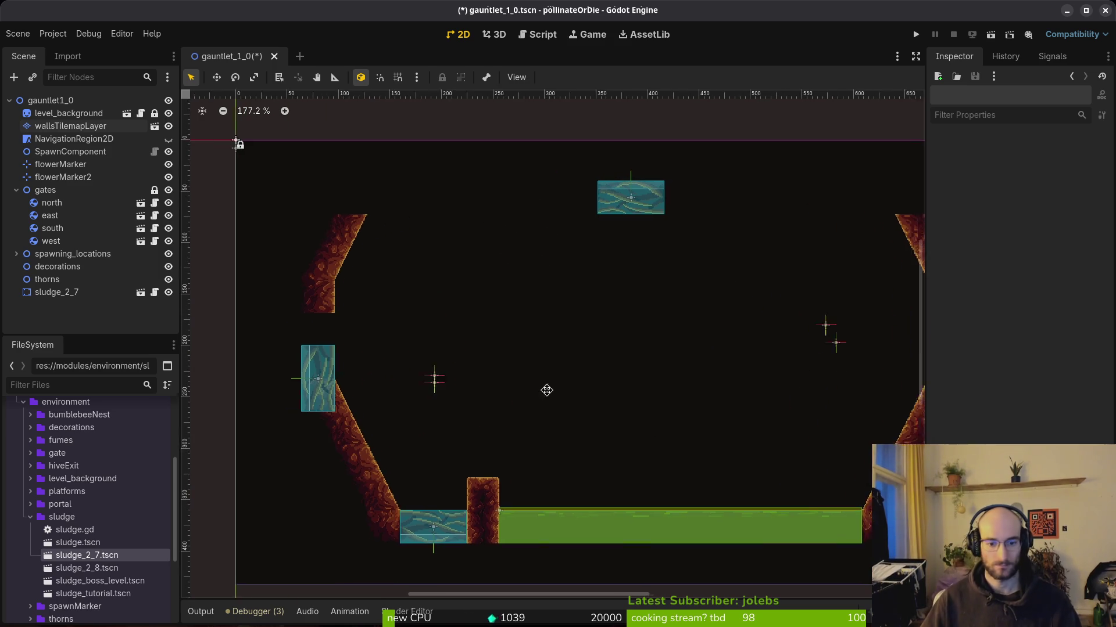
pyautogui.moveTo(633, 242); pyautogui.dragTo(797, 228)
pyautogui.hscroll(5, 745, 312)
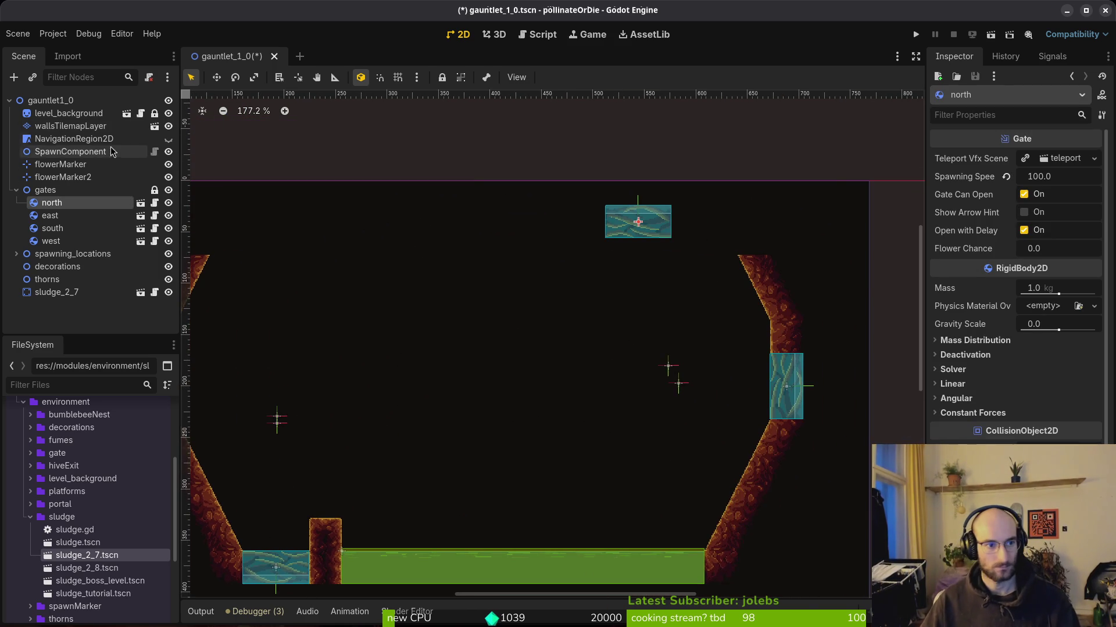
pyautogui.click(70, 125)
# Erase the upper-left diagonal dirt wall and paint dirt tiles up the left wall.
pyautogui.scroll(-2, 623, 281)
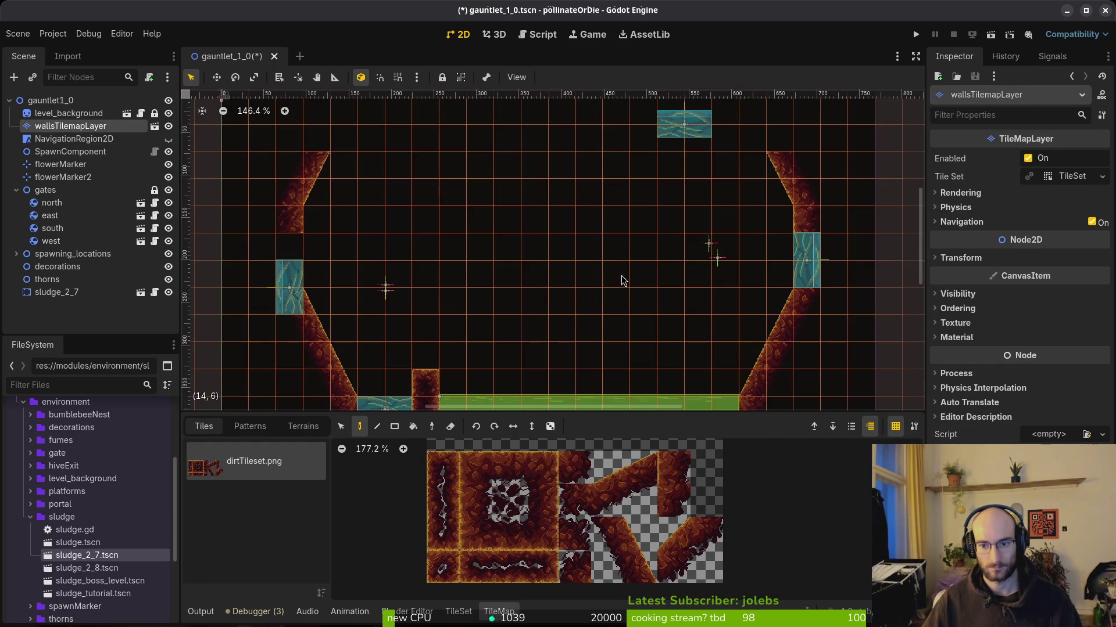
pyautogui.scroll(-2, 617, 286)
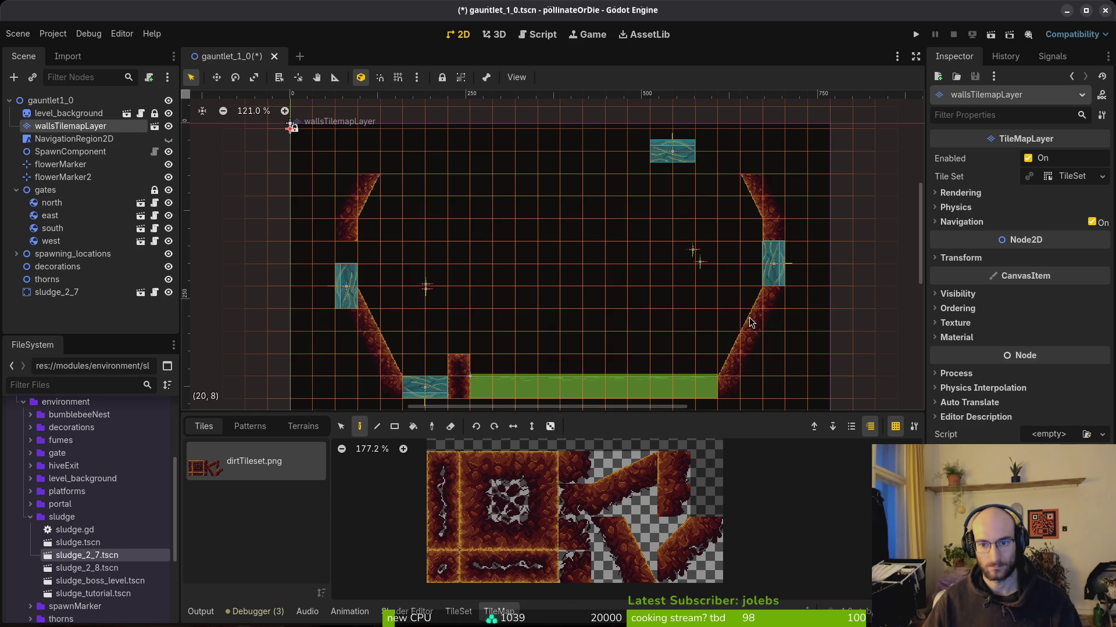
pyautogui.hscroll(1, 738, 331)
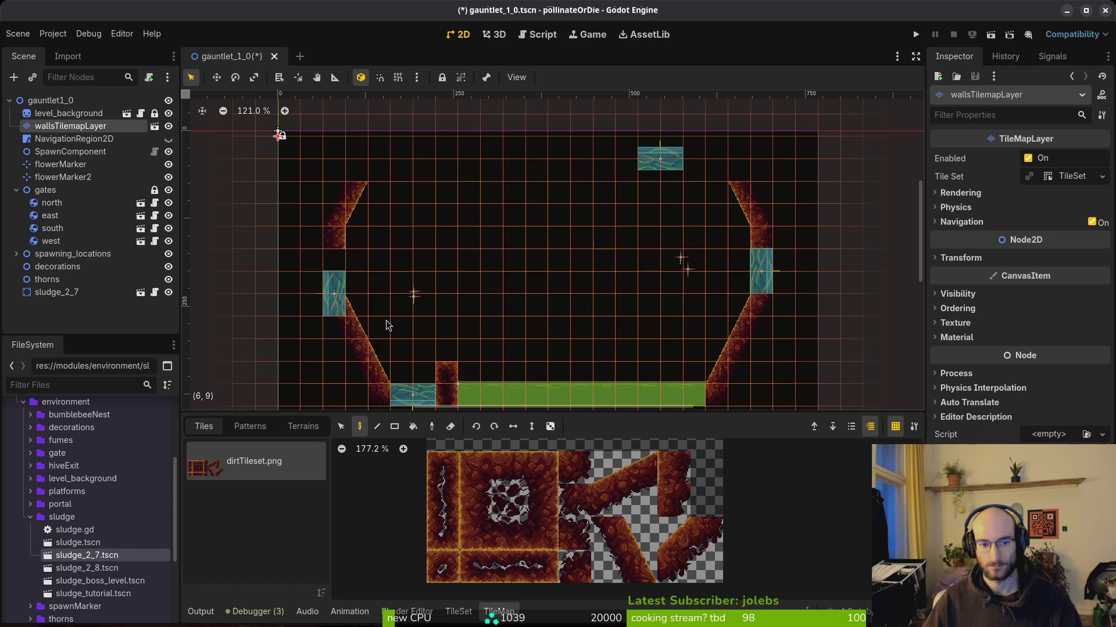
pyautogui.hscroll(-5, 378, 332)
pyautogui.press('e')
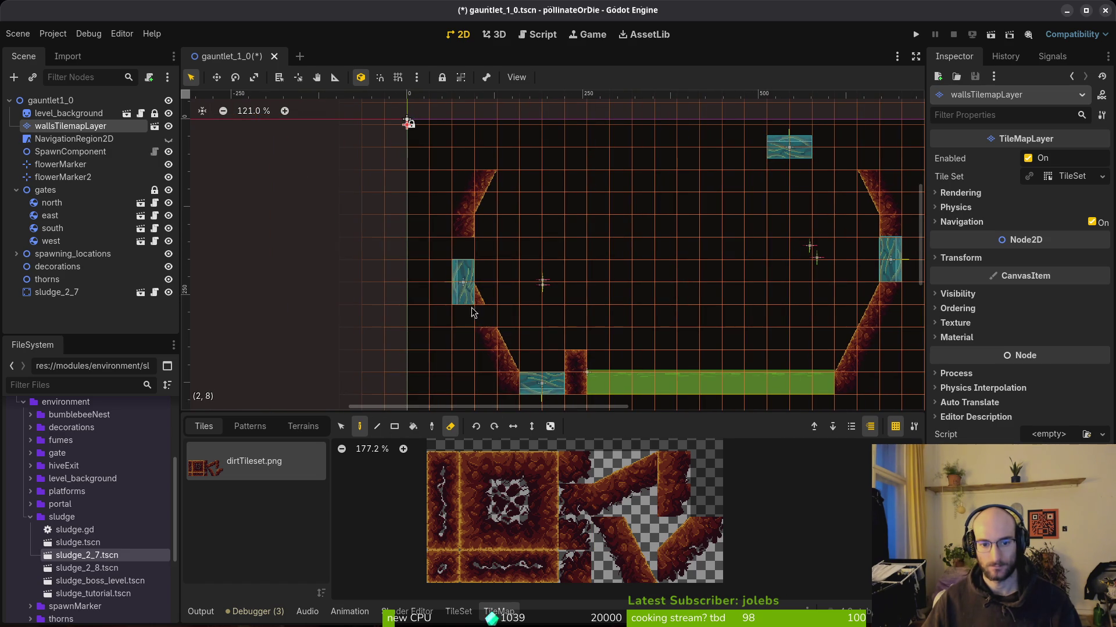
pyautogui.moveTo(485, 175); pyautogui.dragTo(458, 257)
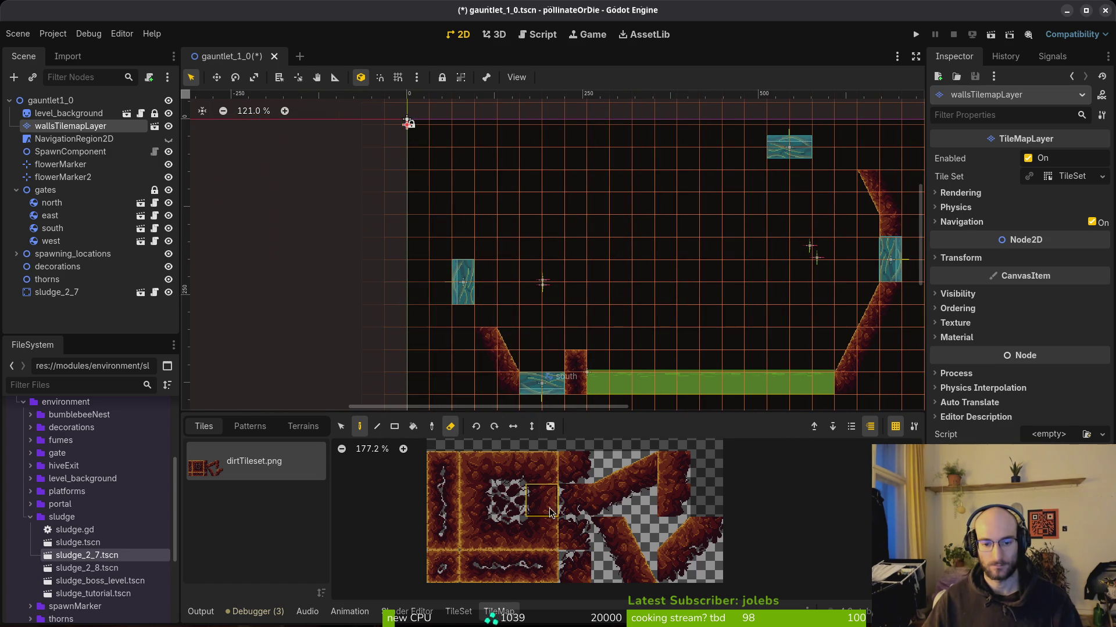
pyautogui.click(486, 321)
pyautogui.moveTo(486, 321); pyautogui.dragTo(490, 248)
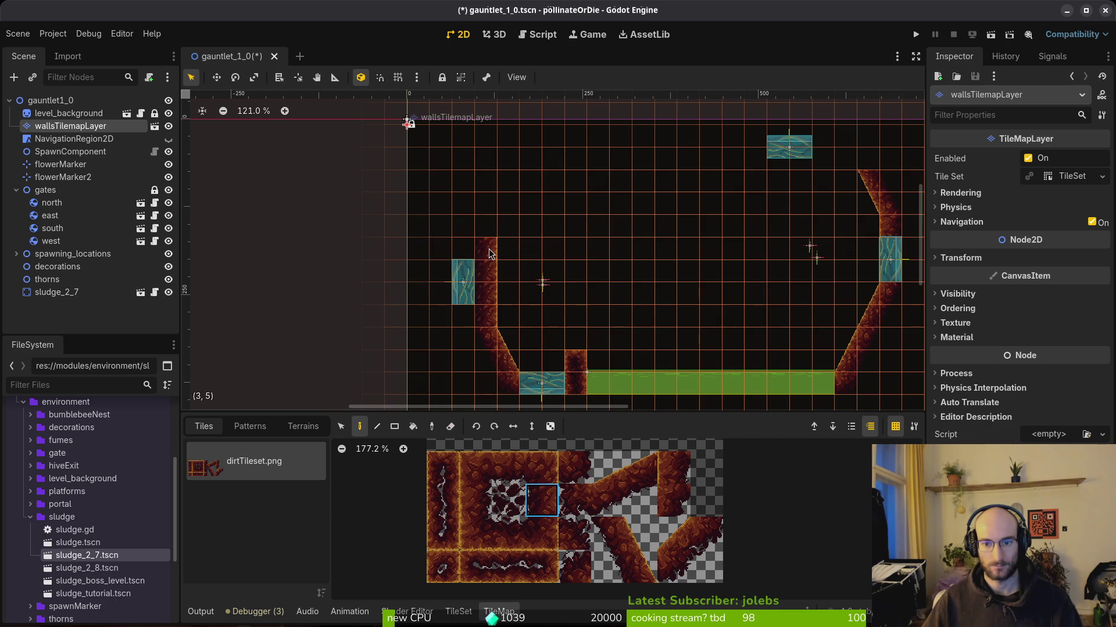
pyautogui.click(620, 247)
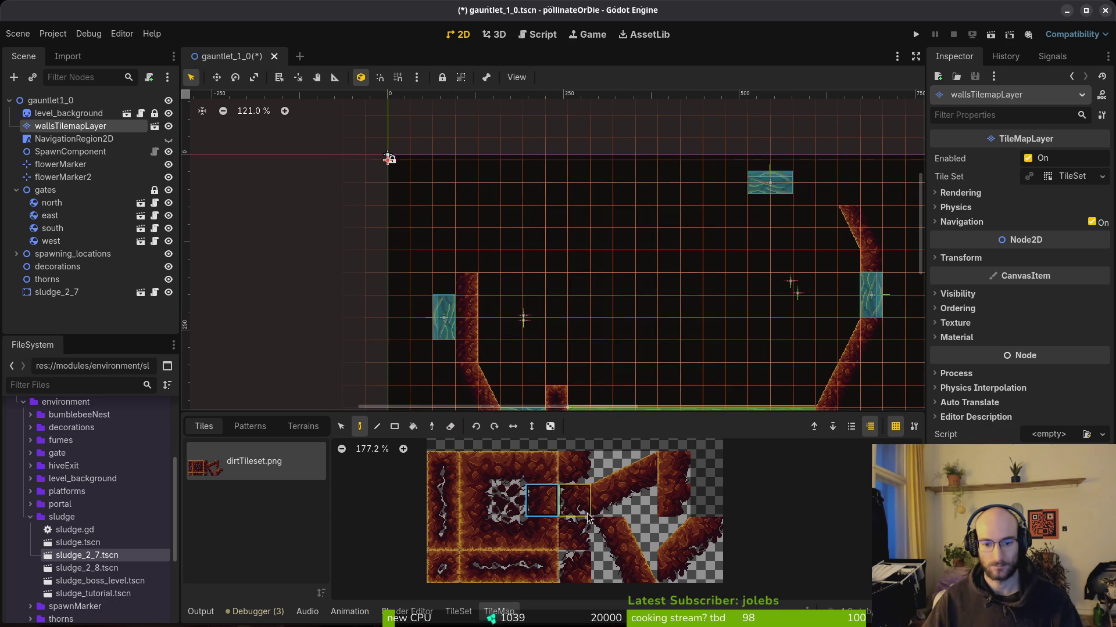
# Pick the upper 2x2 diagonal slope tiles from the dirt tileset atlas.
pyautogui.moveTo(607, 533); pyautogui.dragTo(645, 578)
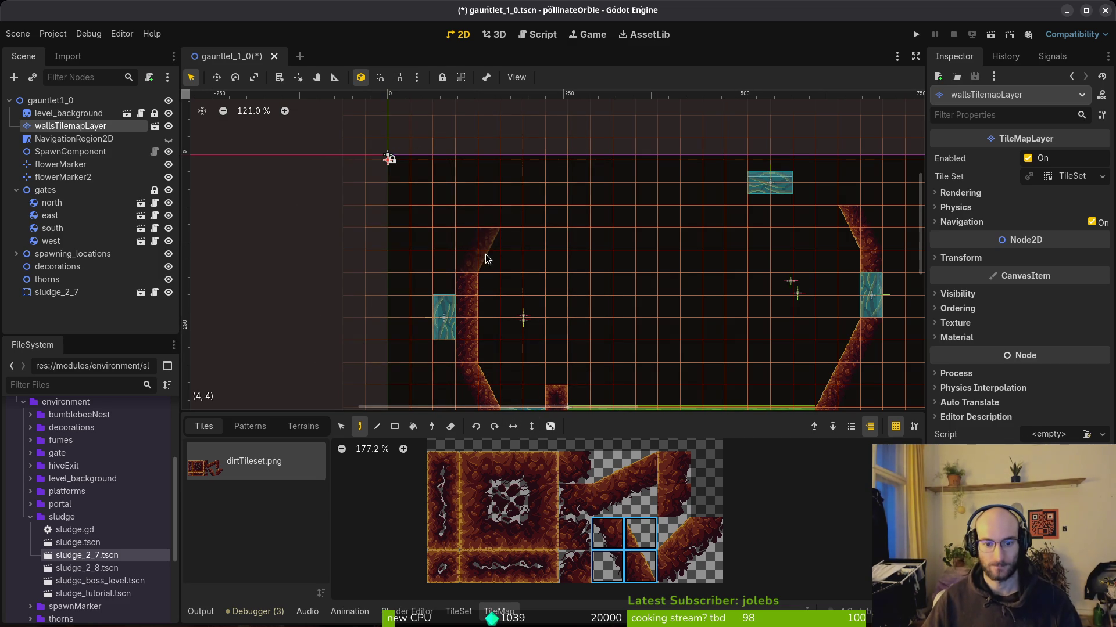
pyautogui.moveTo(607, 468); pyautogui.dragTo(640, 501)
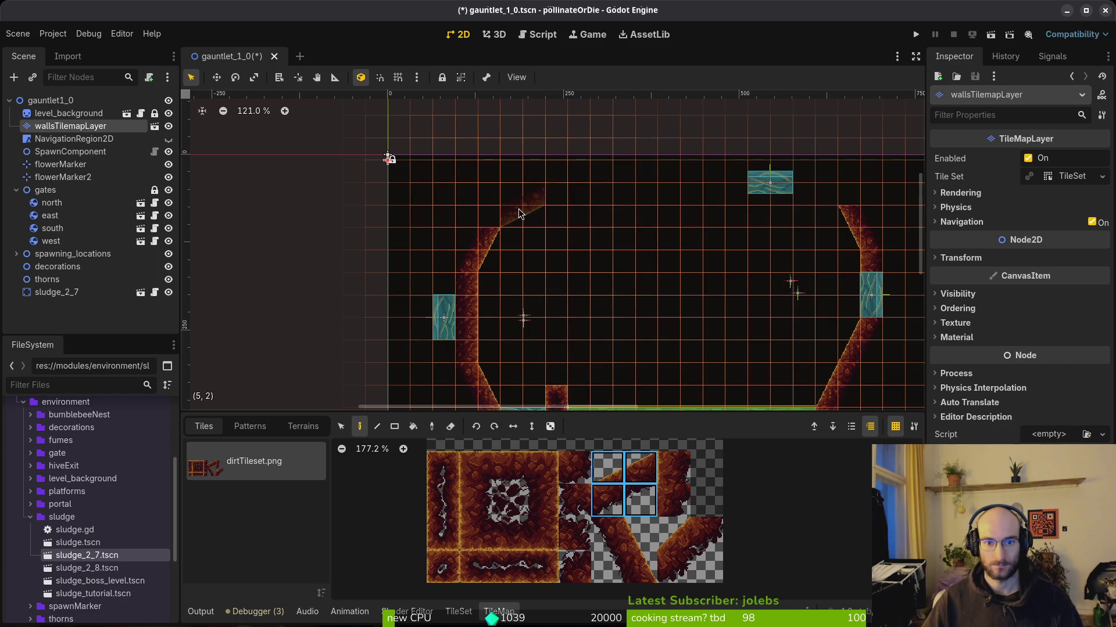
pyautogui.hscroll(3, 747, 253)
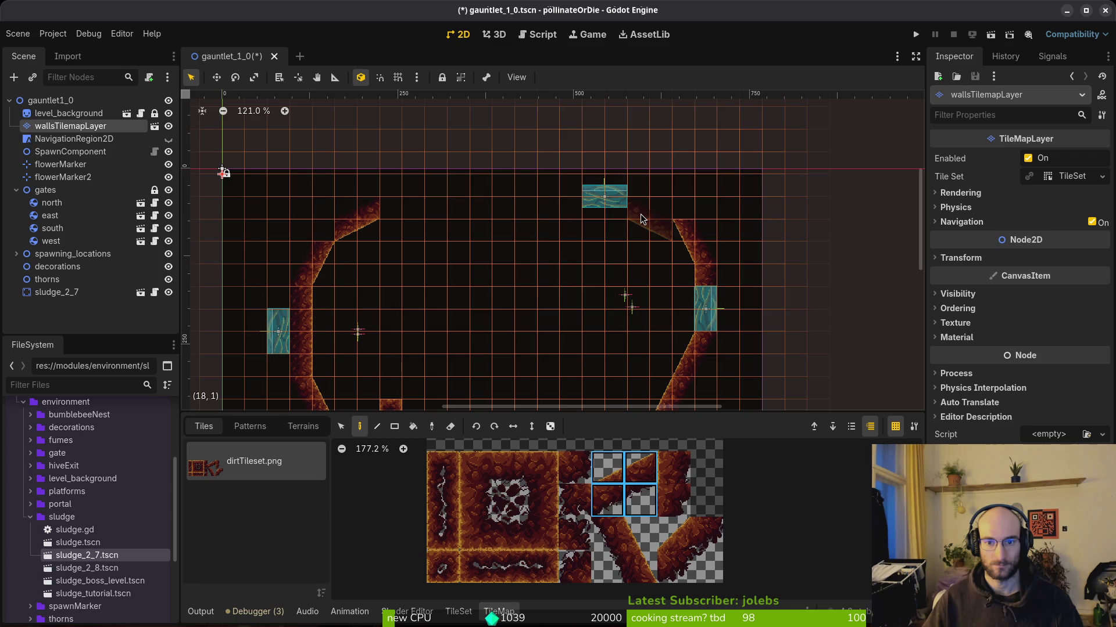
# Paint dirt slope tiles on the top-right wall beside the north gate and pan across the arena.
pyautogui.click(662, 221)
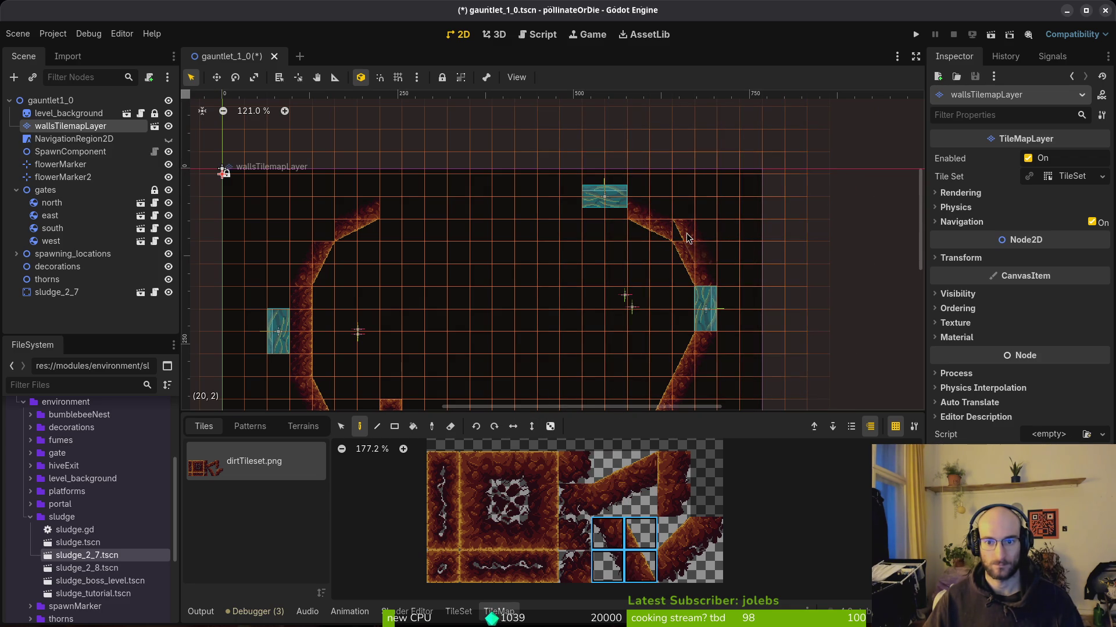
pyautogui.scroll(-5, 685, 235)
pyautogui.scroll(3, 672, 232)
pyautogui.hscroll(-2, 671, 233)
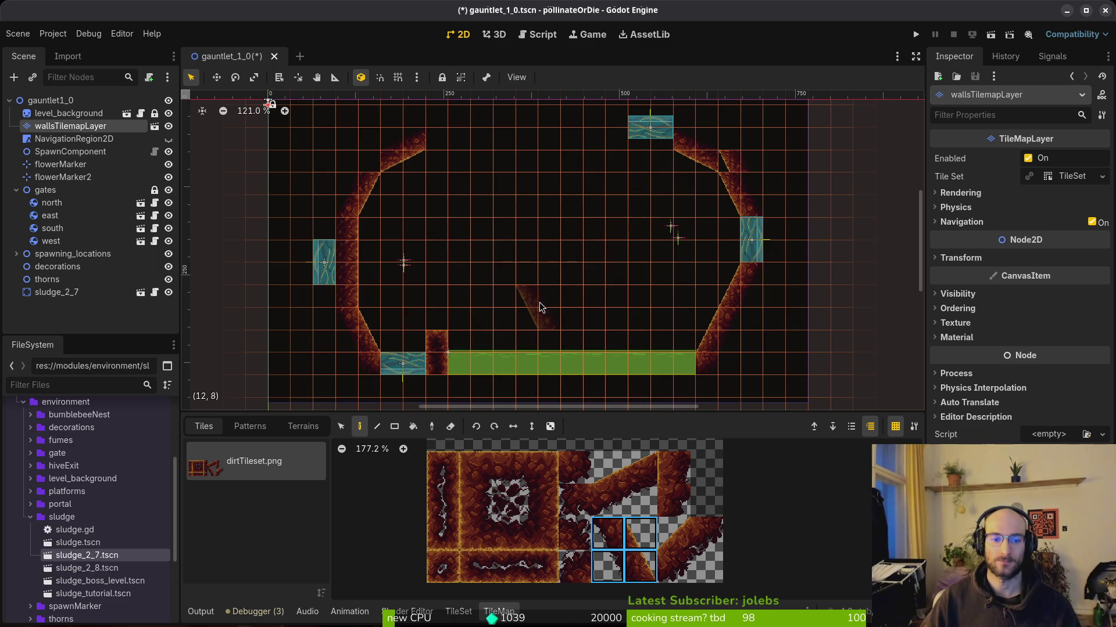
pyautogui.scroll(-4, 610, 299)
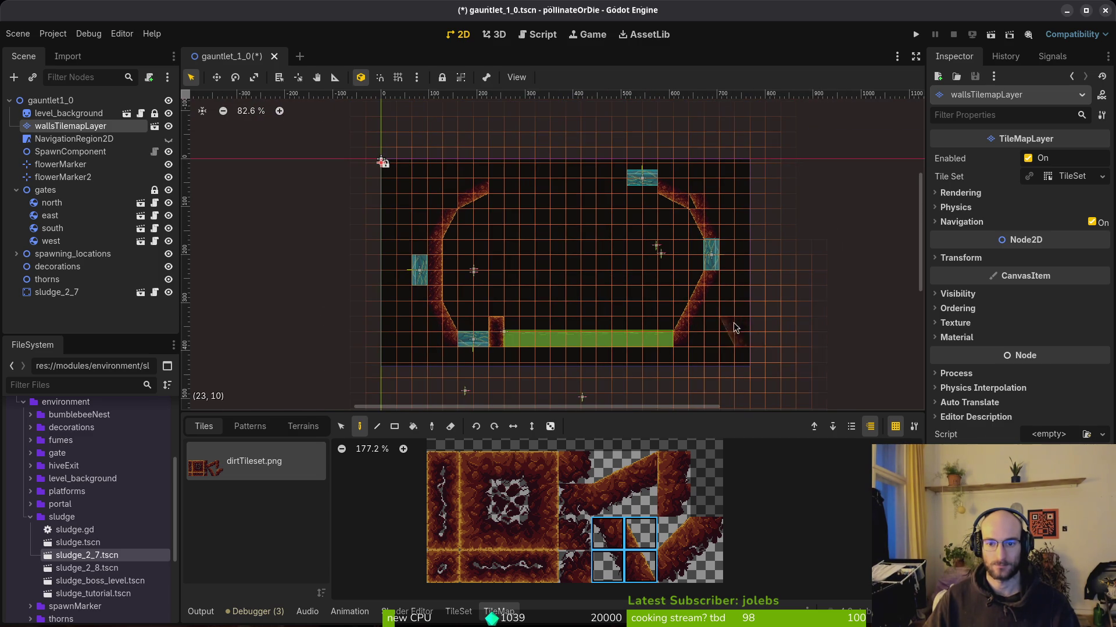
pyautogui.scroll(5, 732, 324)
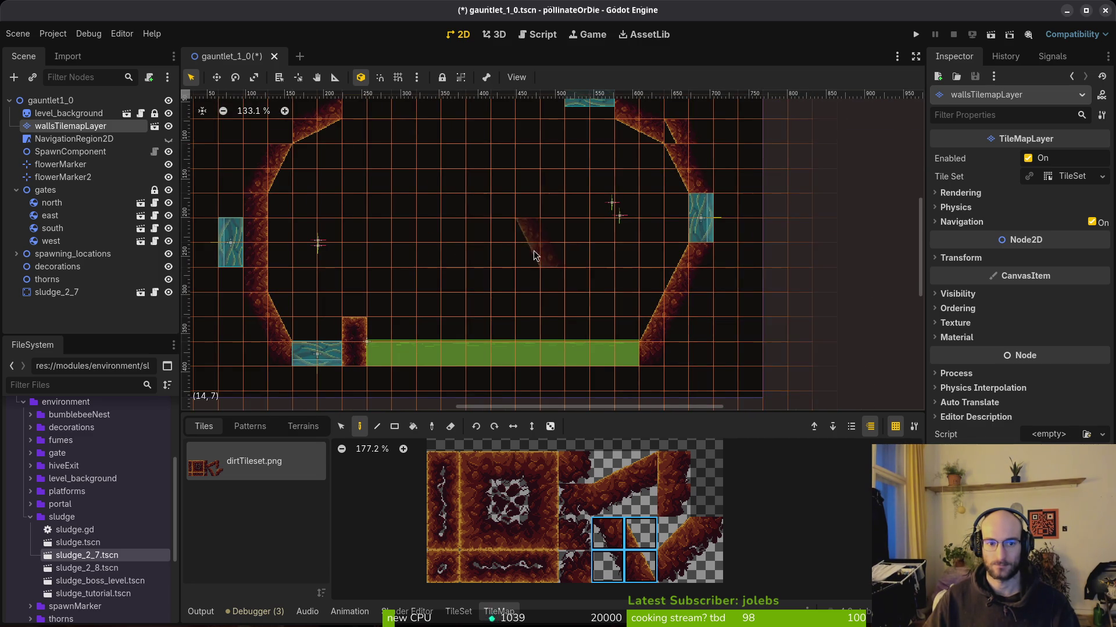
pyautogui.moveTo(540, 250); pyautogui.dragTo(638, 305)
pyautogui.scroll(-1, 668, 291)
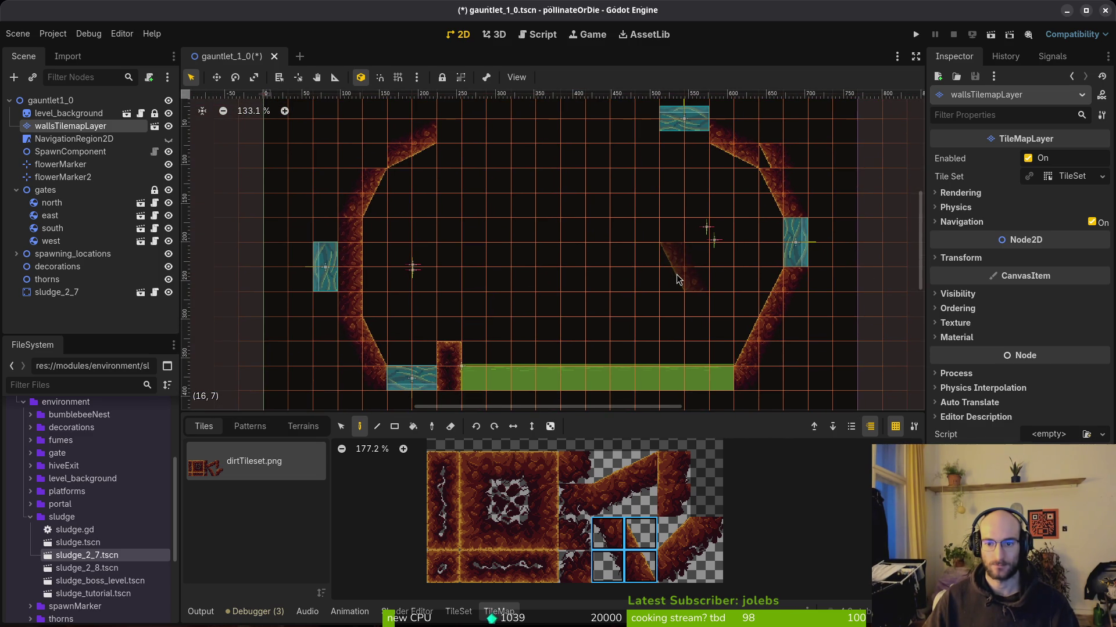
pyautogui.press('Escape')
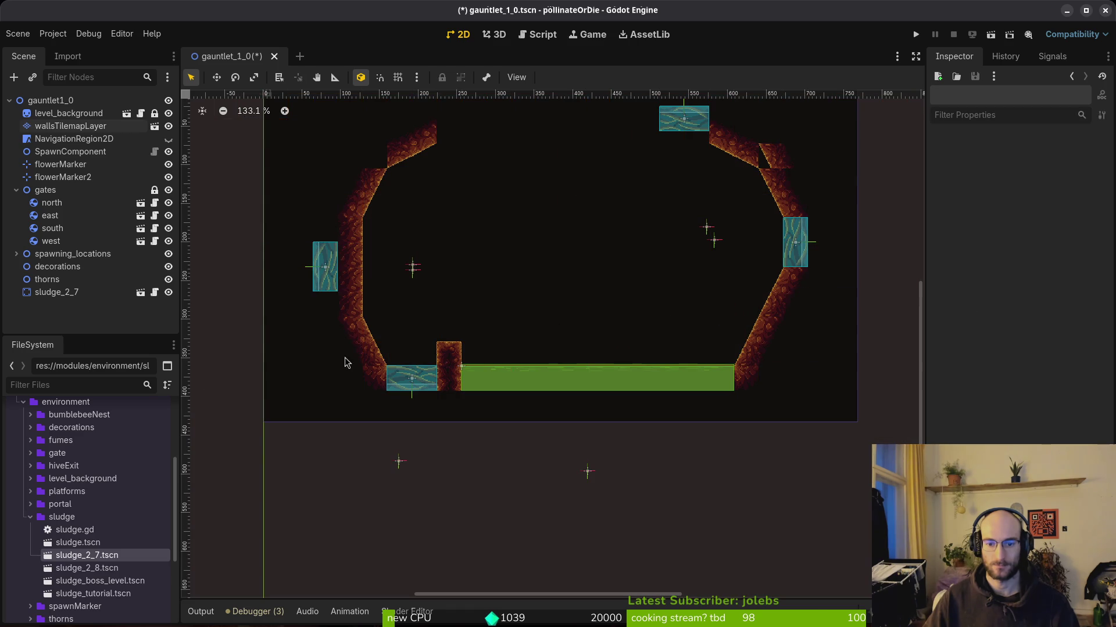
pyautogui.moveTo(93, 593)
pyautogui.mouseDown()
pyautogui.moveTo(299, 450)
pyautogui.moveTo(488, 383)
pyautogui.moveTo(437, 377)
pyautogui.moveTo(463, 381)
pyautogui.mouseUp()
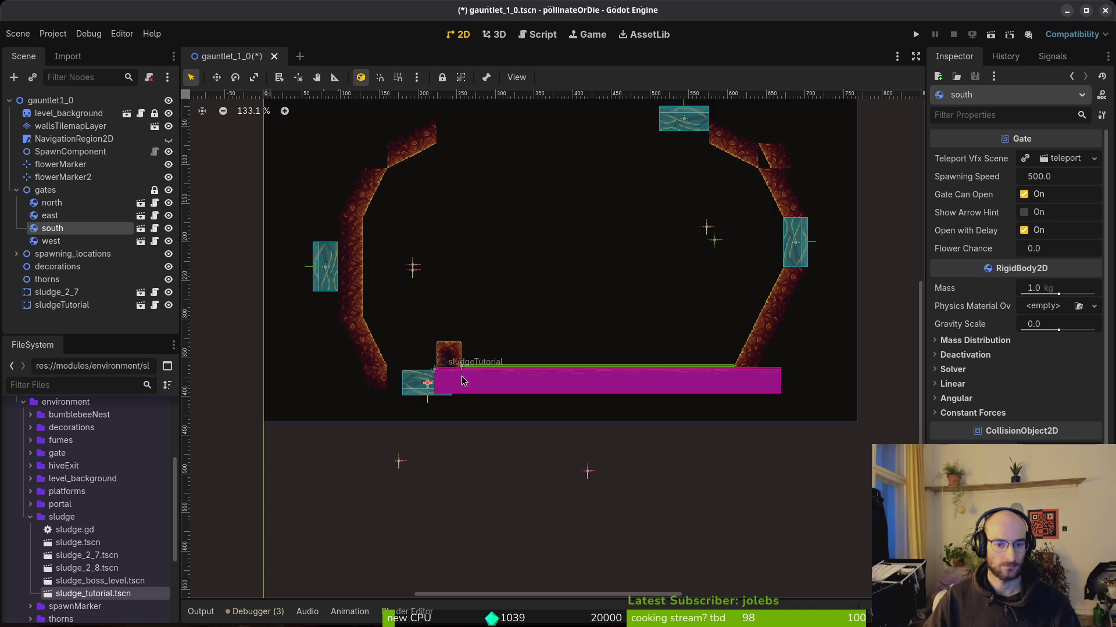
pyautogui.hotkey('ctrl', 'z')
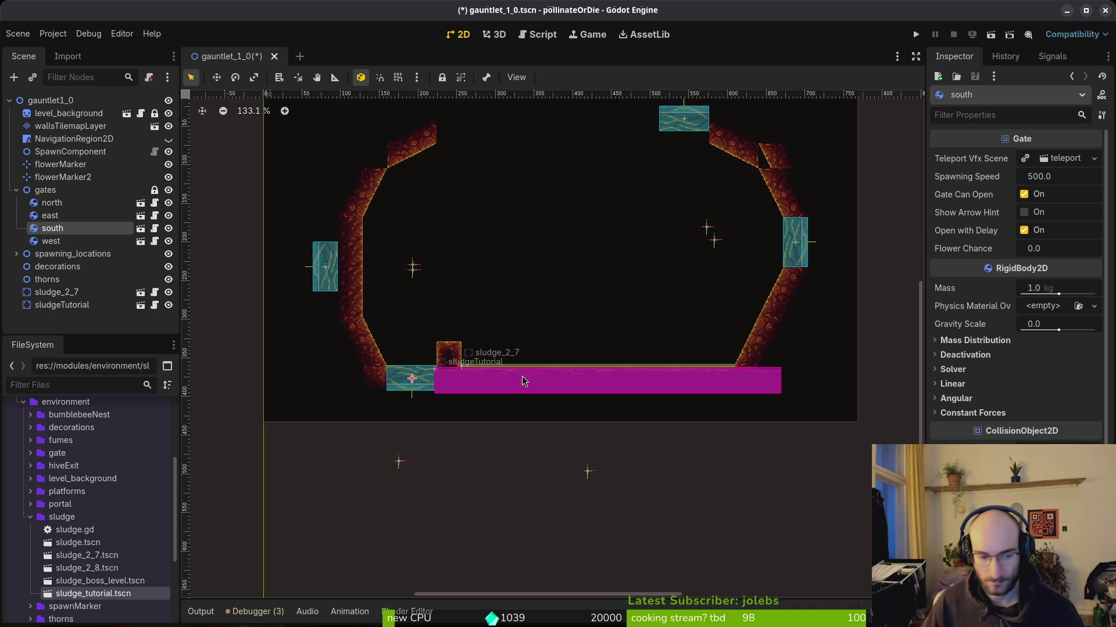
pyautogui.moveTo(102, 555)
pyautogui.mouseDown()
pyautogui.moveTo(514, 333)
pyautogui.moveTo(442, 375)
pyautogui.moveTo(463, 443)
pyautogui.mouseUp()
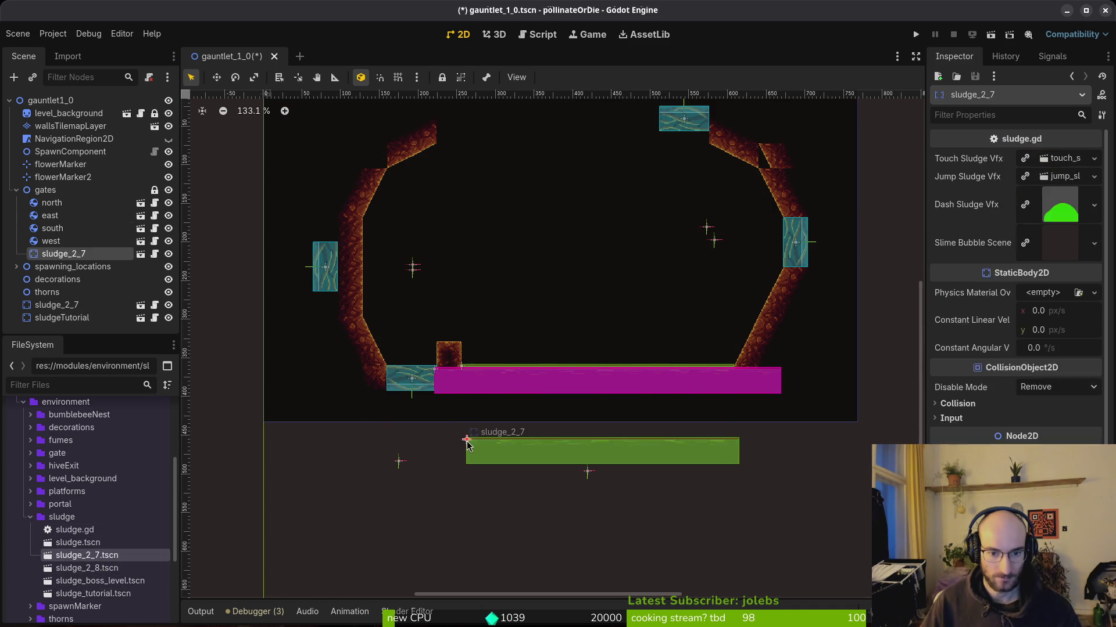
pyautogui.hotkey('ctrl', 'z')
pyautogui.click(486, 379)
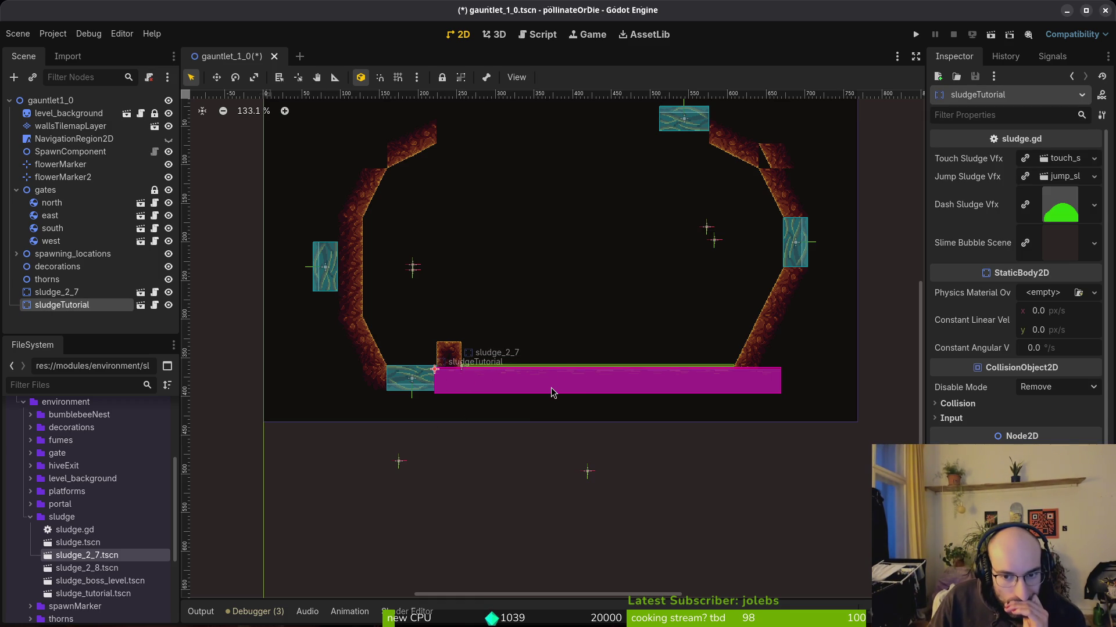
pyautogui.press('Delete')
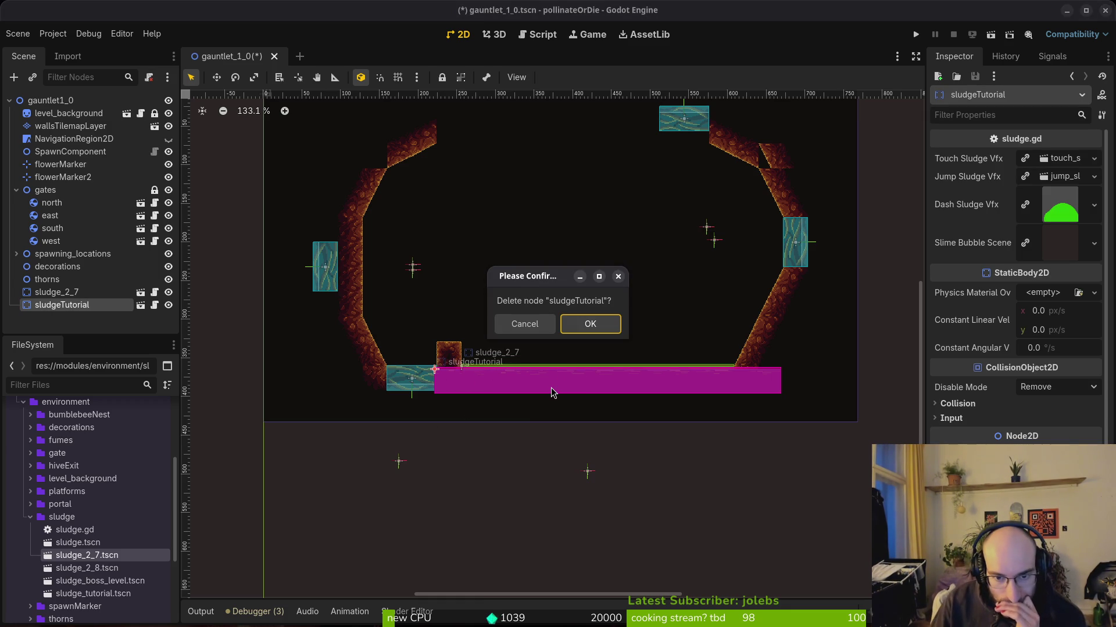
pyautogui.click(599, 326)
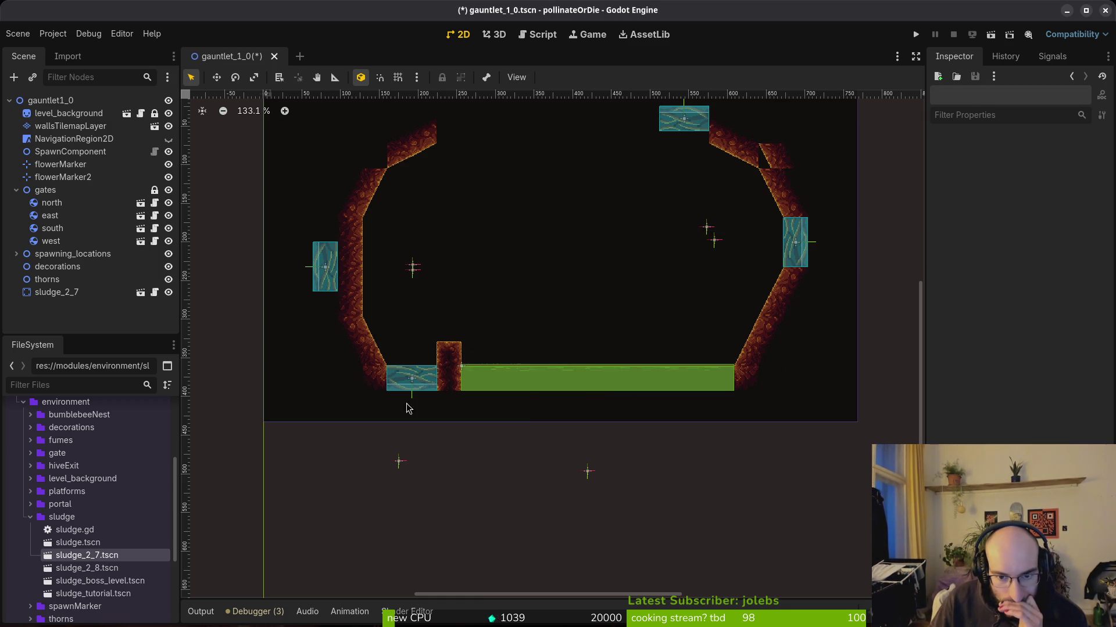
# Preview the sludge and sludge_2_8 scenes, undo the boss-level drop, and open sludge_tutorial.tscn.
pyautogui.moveTo(93, 546)
pyautogui.mouseDown()
pyautogui.moveTo(423, 406)
pyautogui.moveTo(526, 420)
pyautogui.moveTo(91, 526)
pyautogui.moveTo(460, 404)
pyautogui.moveTo(149, 504)
pyautogui.mouseUp()
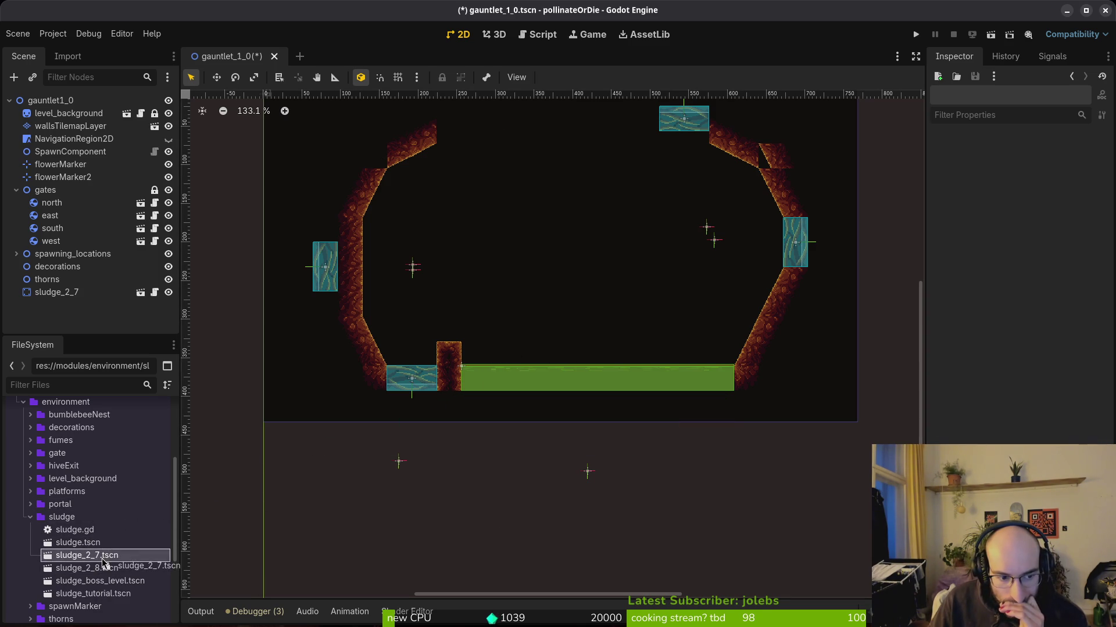
pyautogui.moveTo(87, 568)
pyautogui.mouseDown()
pyautogui.moveTo(498, 397)
pyautogui.moveTo(467, 402)
pyautogui.mouseUp()
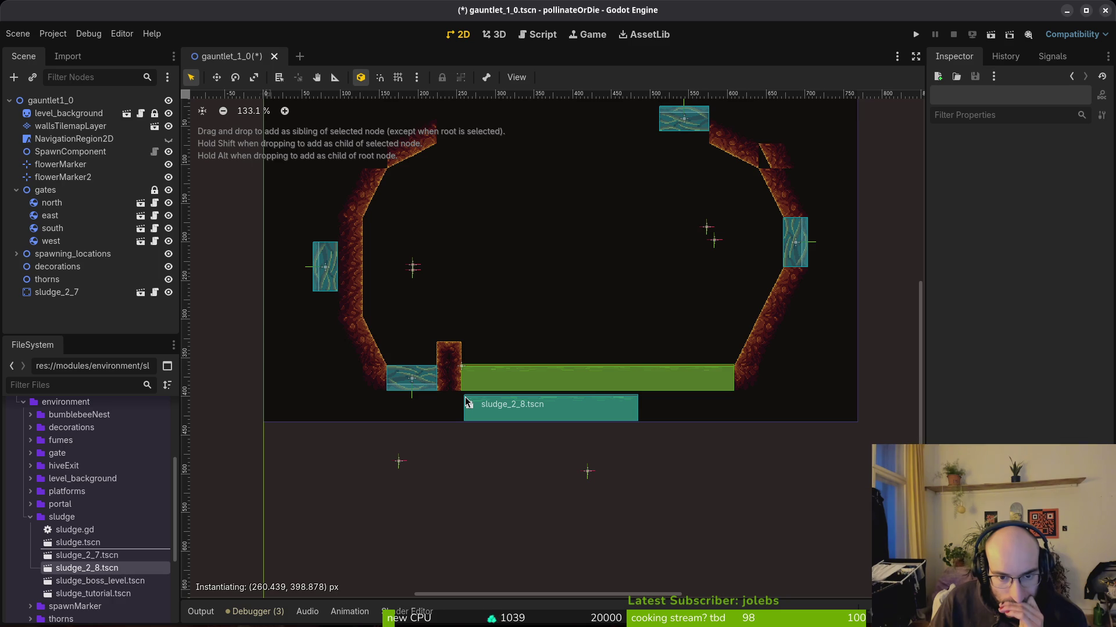
pyautogui.moveTo(465, 396); pyautogui.dragTo(462, 394)
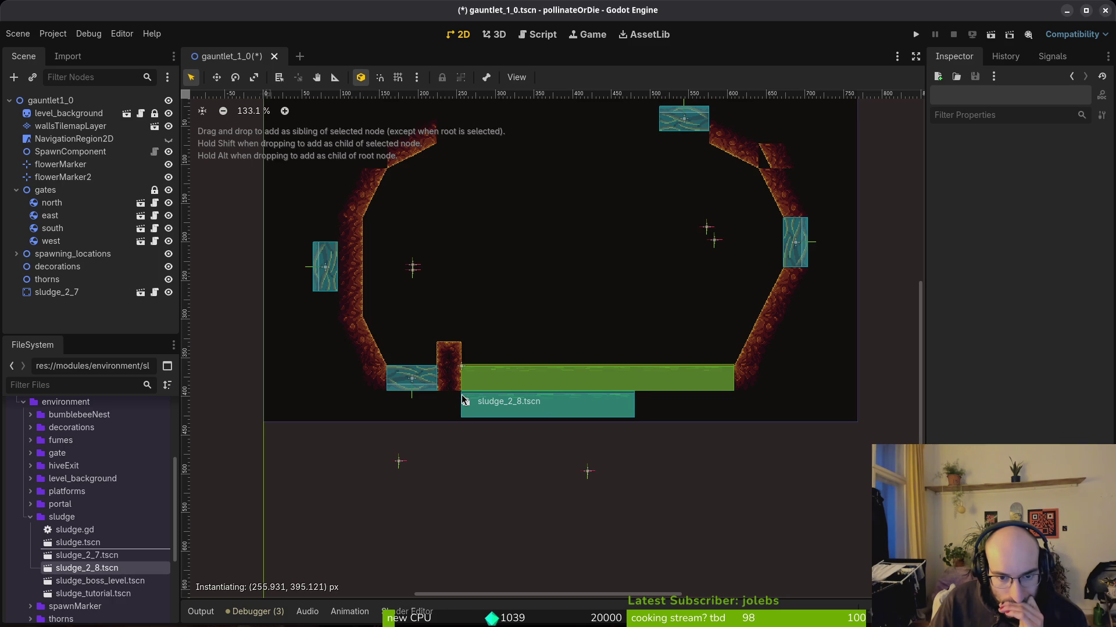
pyautogui.moveTo(463, 400); pyautogui.dragTo(145, 556)
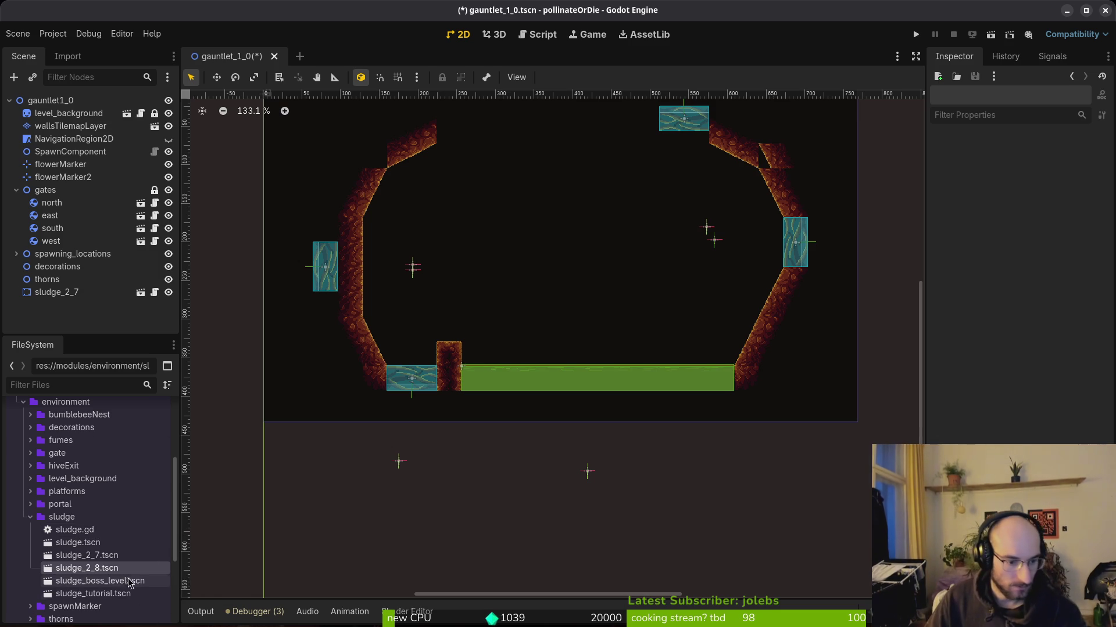
pyautogui.moveTo(119, 581)
pyautogui.mouseDown()
pyautogui.moveTo(549, 340)
pyautogui.moveTo(346, 391)
pyautogui.mouseUp()
pyautogui.hotkey('ctrl', 'z')
pyautogui.doubleClick(93, 594)
pyautogui.moveTo(93, 594)
pyautogui.mouseDown()
pyautogui.moveTo(383, 467)
pyautogui.moveTo(473, 368)
pyautogui.mouseUp()
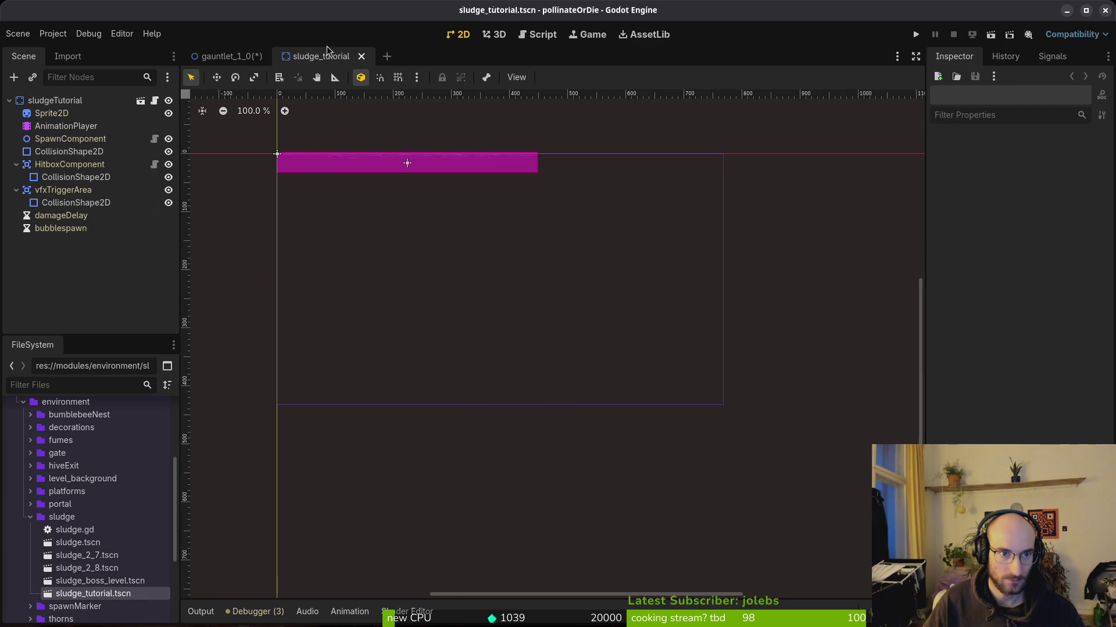
# Lay a sludgeTutorial instance along the arena floor over the sludge_2_7 strip, then show the window overview.
pyautogui.middleClick(321, 57)
pyautogui.moveTo(93, 594); pyautogui.dragTo(463, 376)
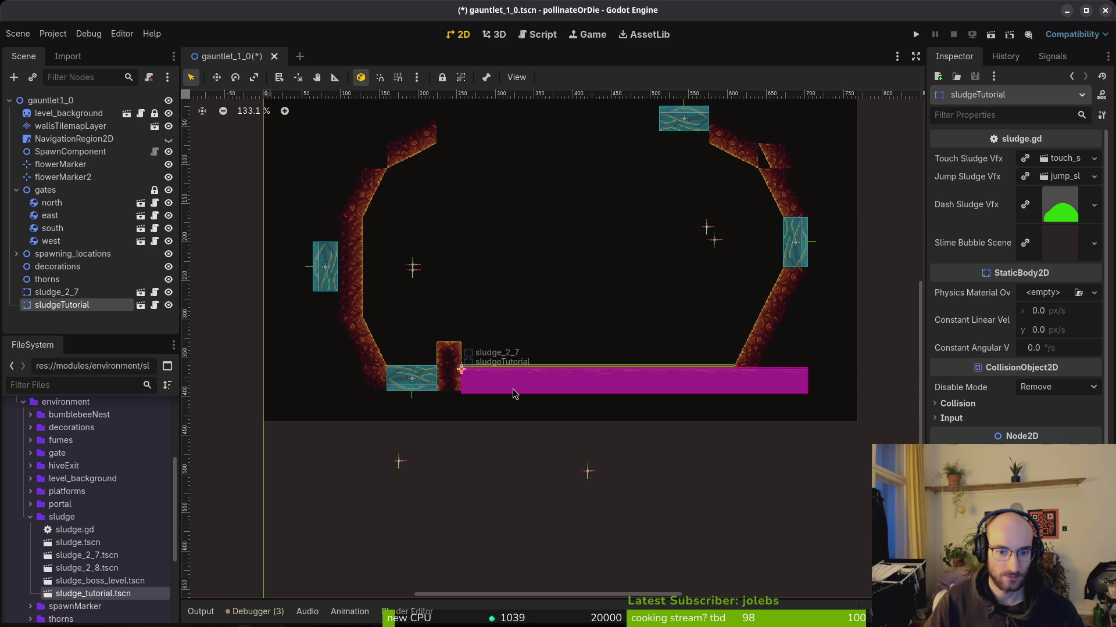
pyautogui.hotkey('ctrl', 'shift', 'o')
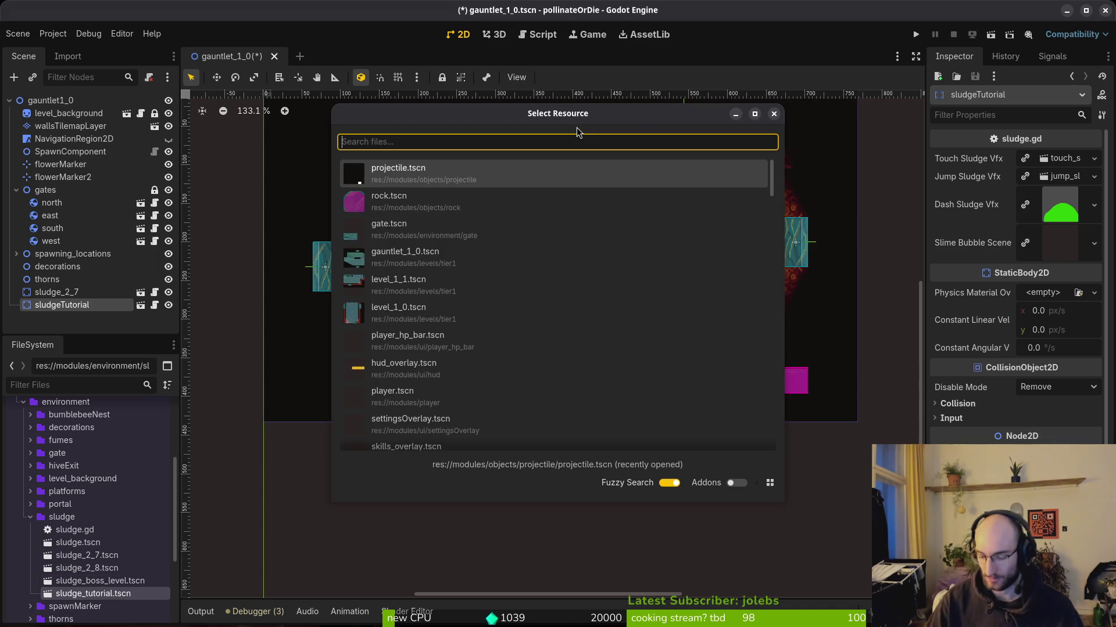
pyautogui.press('Escape')
pyautogui.press('super')
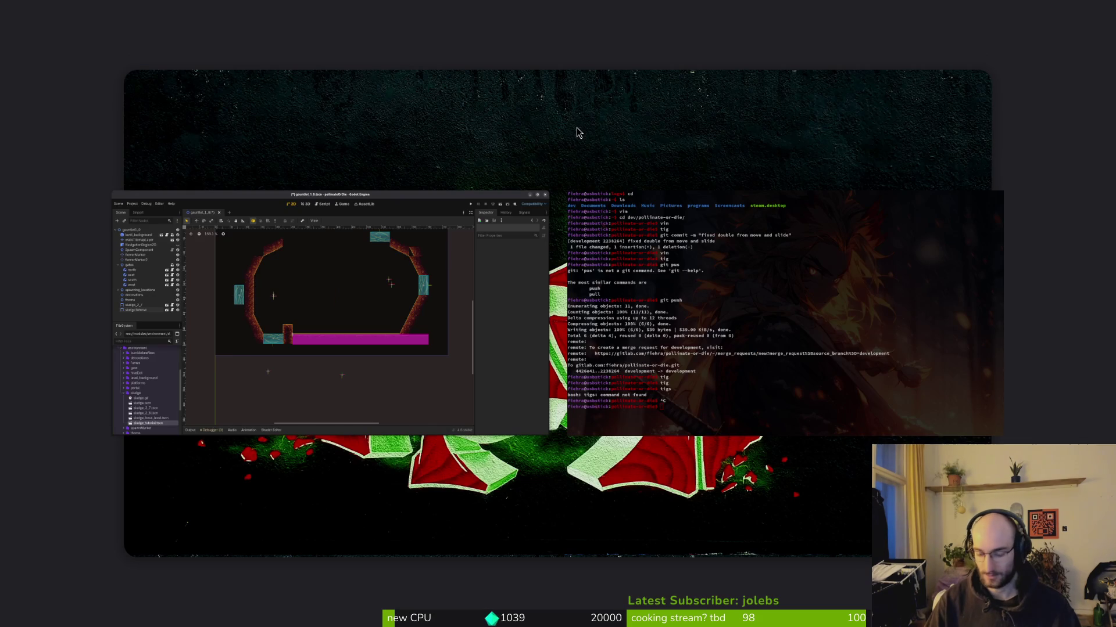
# In Aseprite, open sludgeTutorial.aseprite from the assets' aseprite source folder.
pyautogui.click(576, 127)
pyautogui.click(67, 80)
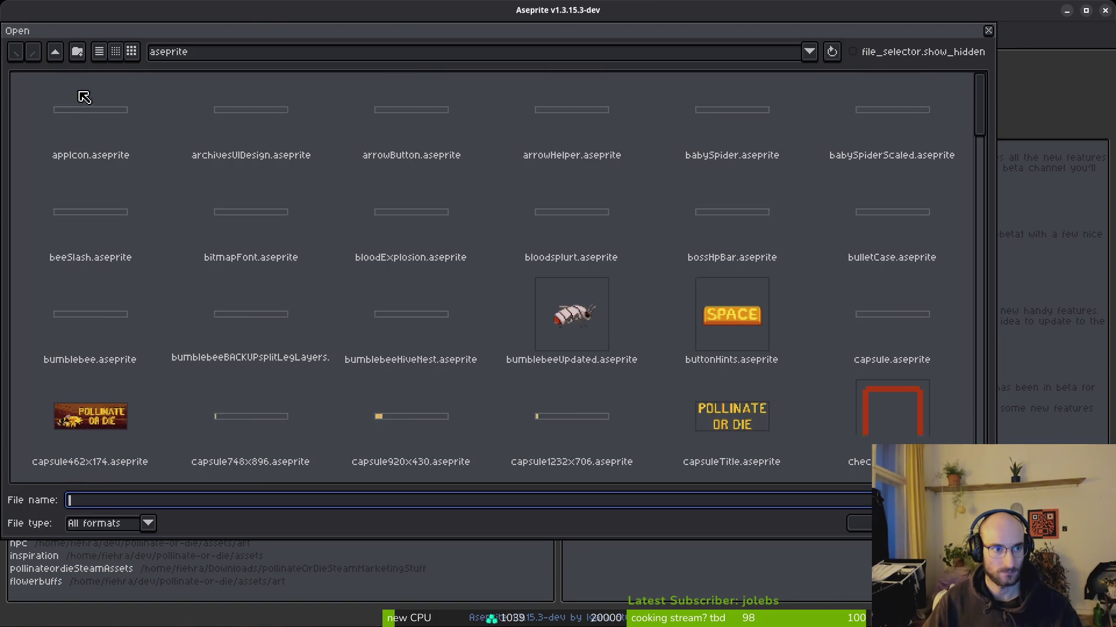
pyautogui.click(55, 52)
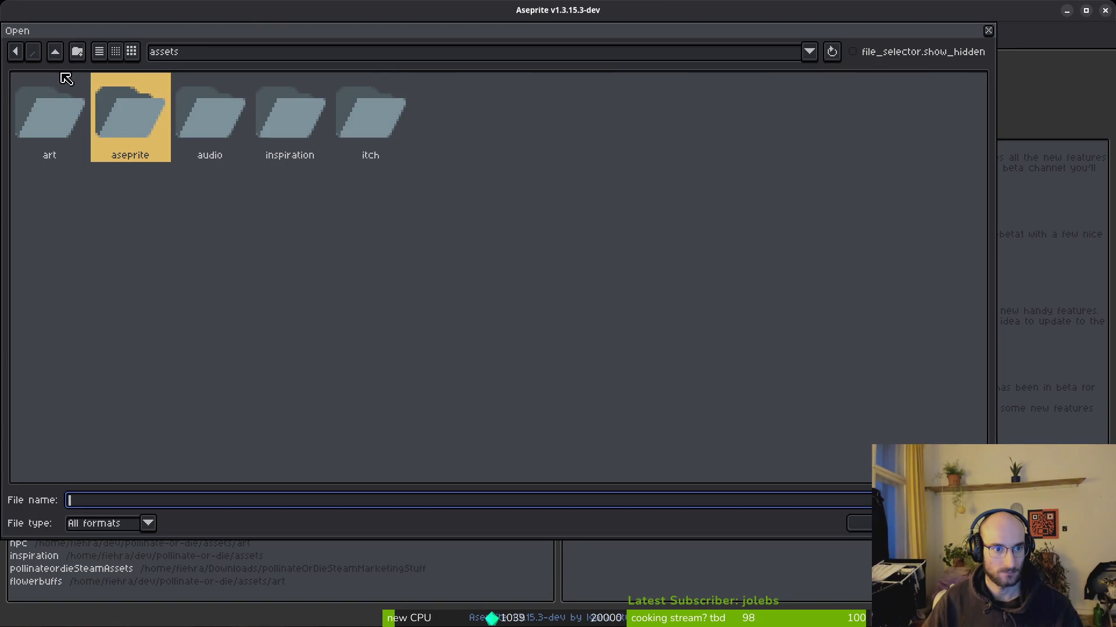
pyautogui.doubleClick(54, 114)
pyautogui.click(55, 52)
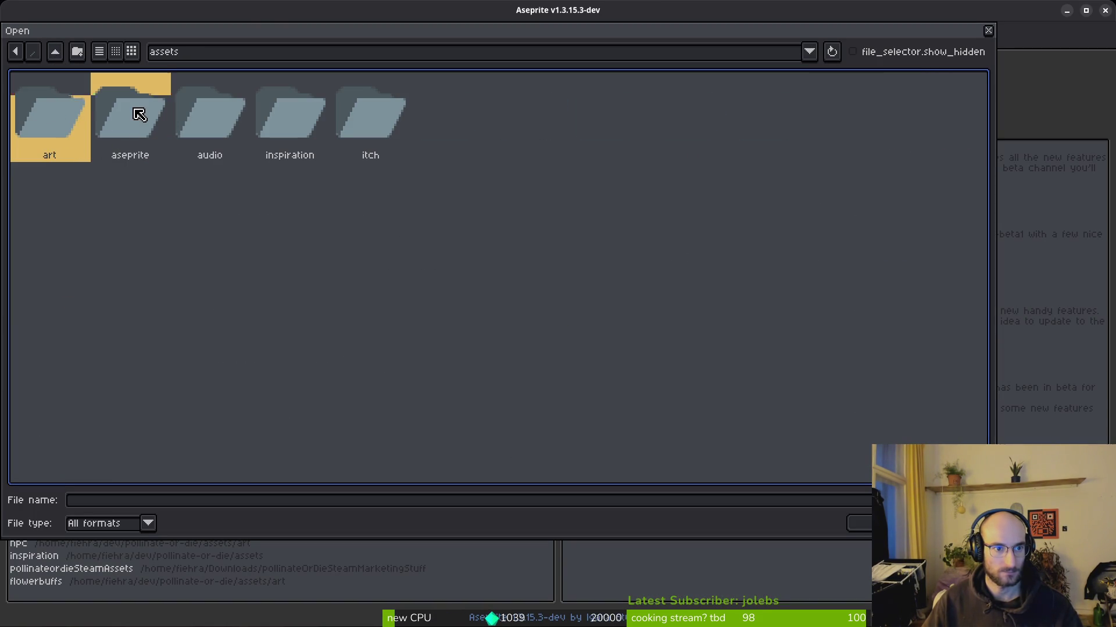
pyautogui.doubleClick(138, 119)
pyautogui.scroll(-3, 773, 284)
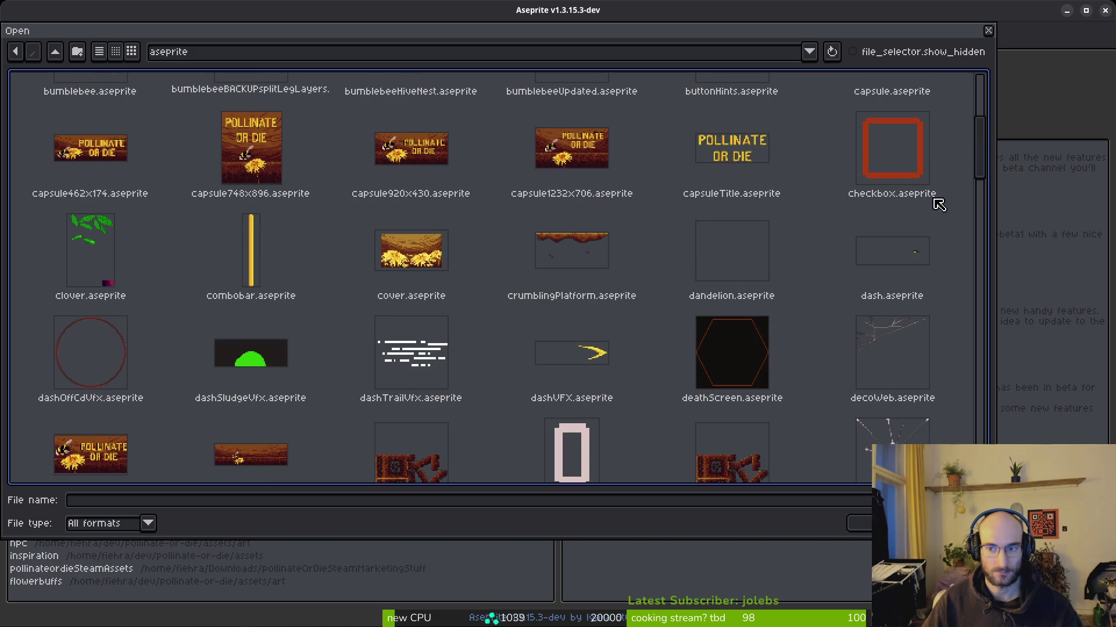
pyautogui.moveTo(979, 169)
pyautogui.mouseDown()
pyautogui.moveTo(982, 429)
pyautogui.moveTo(989, 416)
pyautogui.mouseUp()
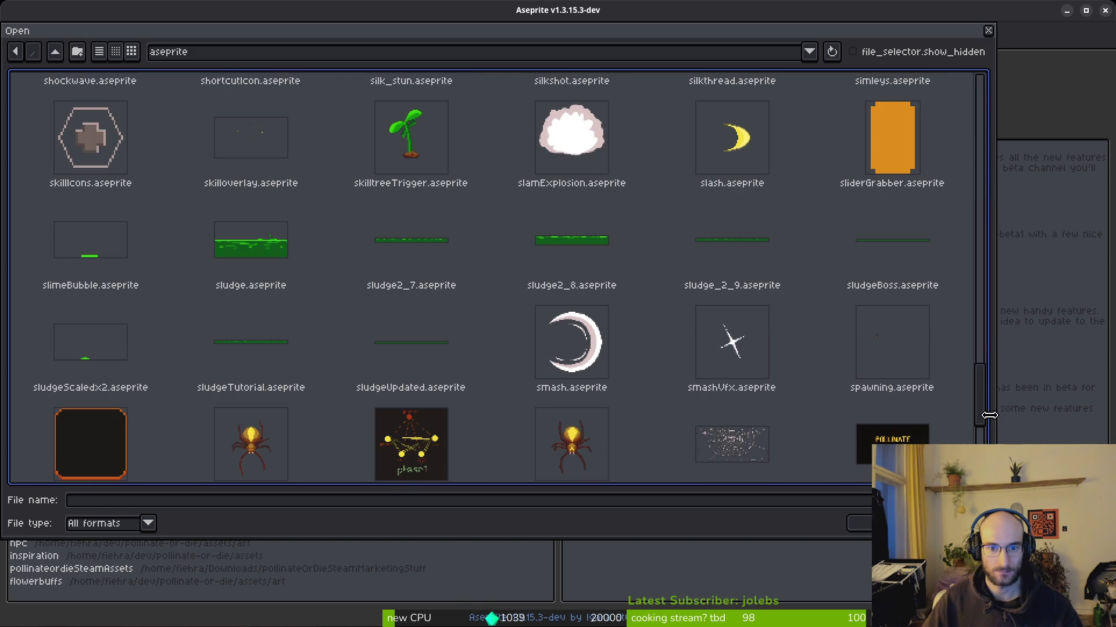
pyautogui.doubleClick(261, 344)
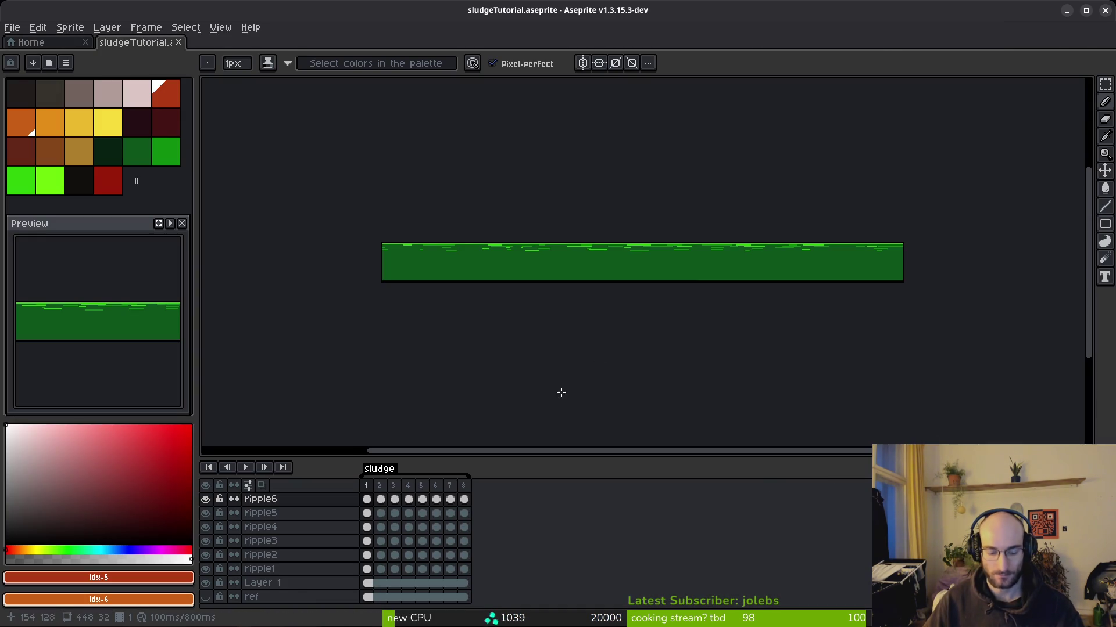
# Shrink the canvas width by 32 px to 416 px, centered, and select animation frames 1–8.
pyautogui.hotkey('ctrl', 'alt', 'c')
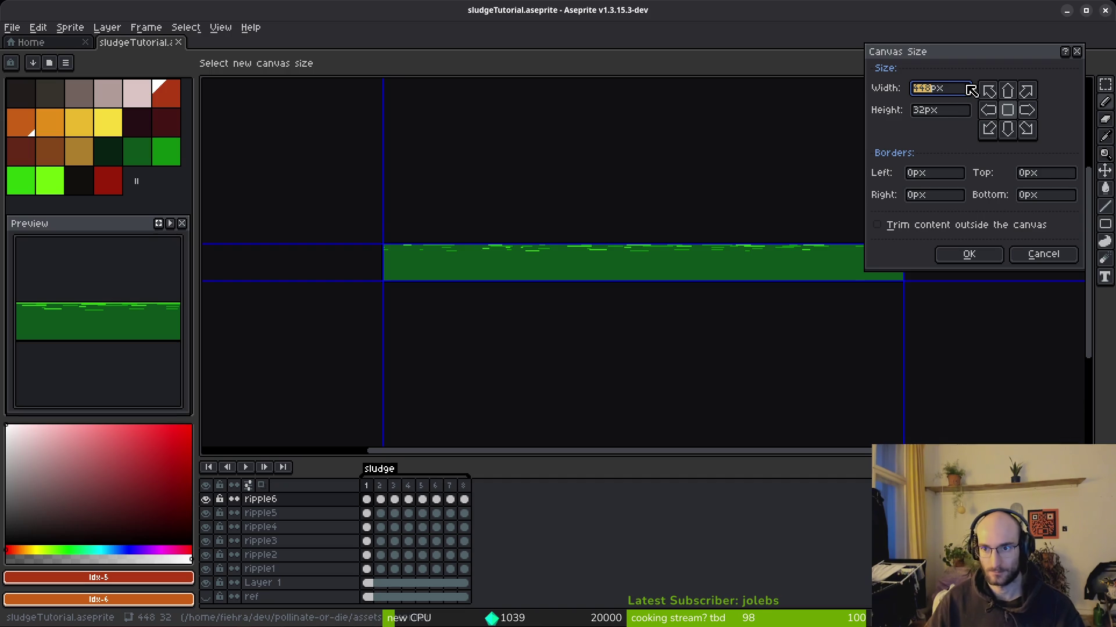
pyautogui.write('32')
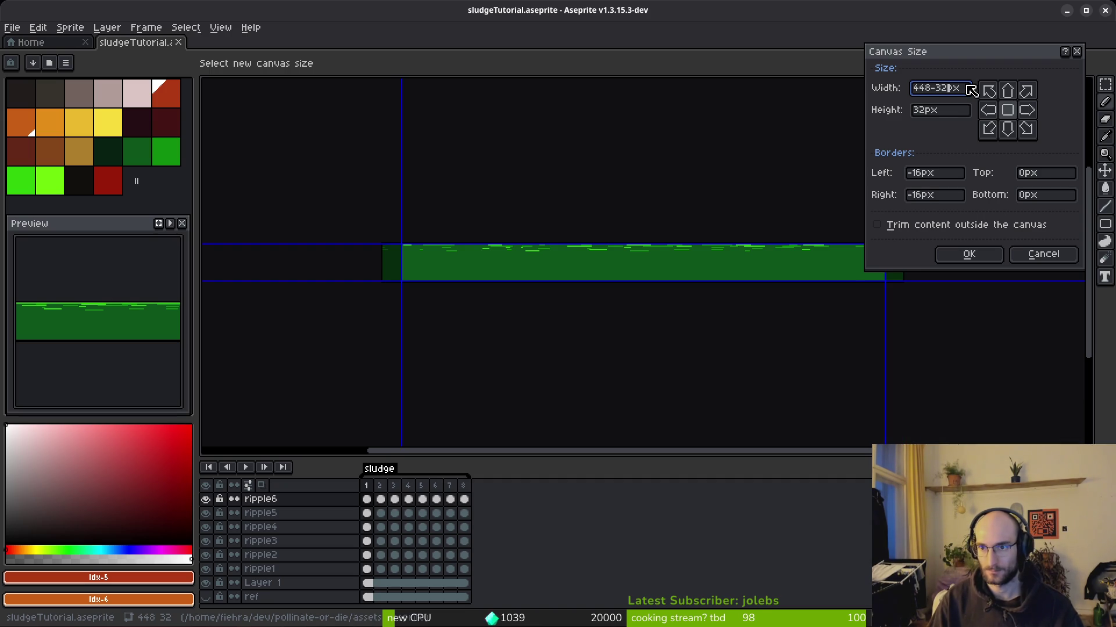
pyautogui.press('Return')
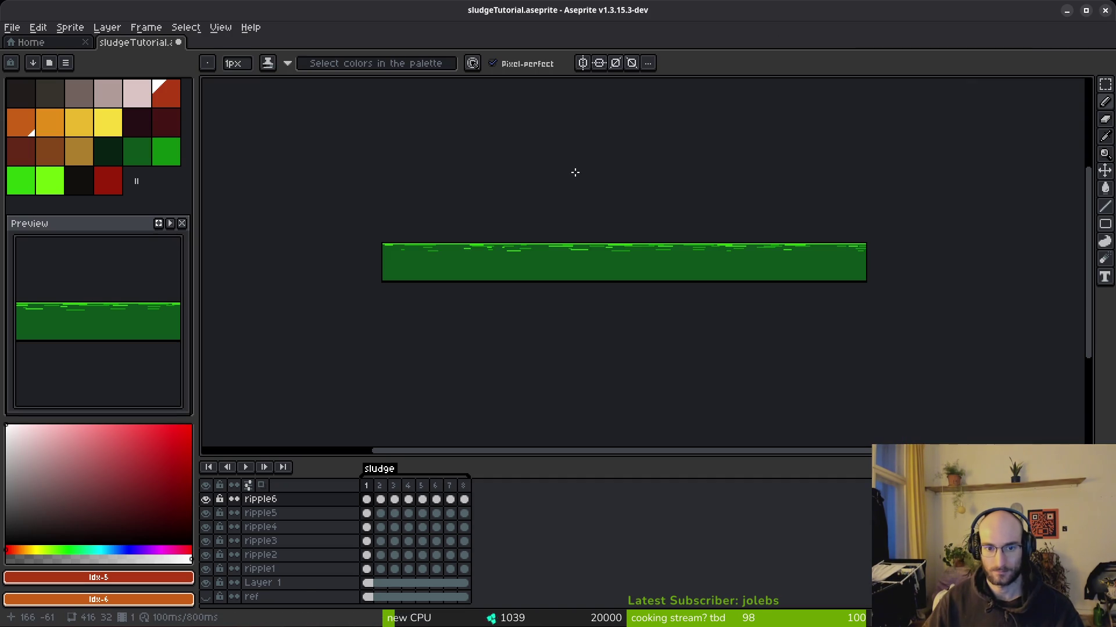
pyautogui.moveTo(366, 487)
pyautogui.mouseDown()
pyautogui.moveTo(491, 488)
pyautogui.moveTo(448, 427)
pyautogui.mouseUp()
# Start a sprite sheet export of the sludge animation and pick a new output location.
pyautogui.hotkey('ctrl', 'e')
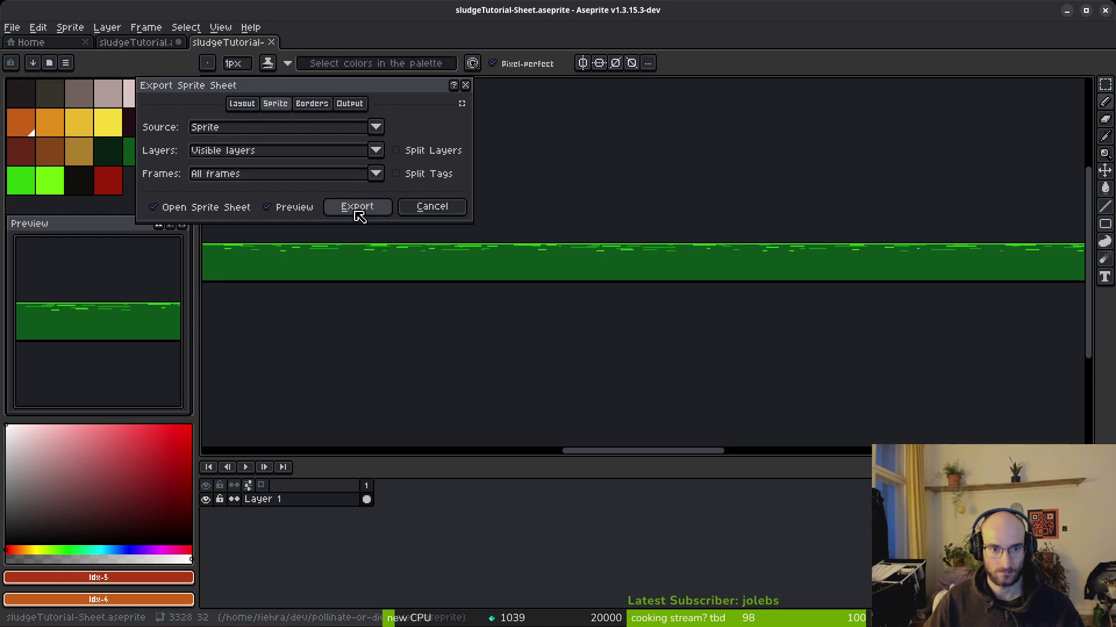
pyautogui.click(359, 208)
pyautogui.hotkey('ctrl', 'alt', 'shift', 's')
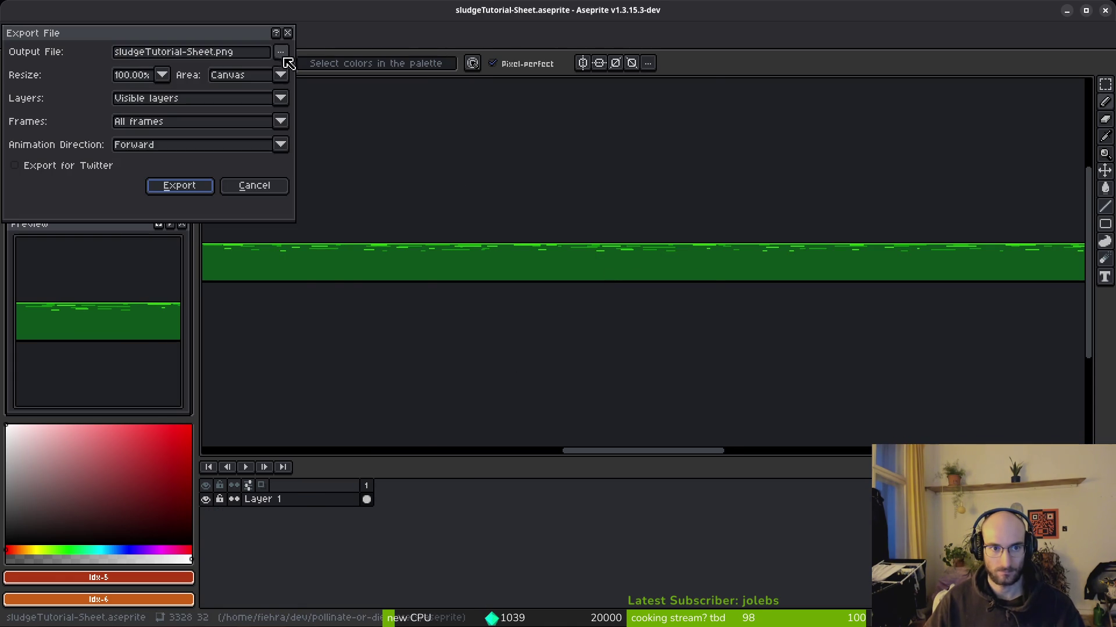
pyautogui.click(280, 51)
pyautogui.click(316, 69)
# Export the sheet to art/environment/sludgeTutorial-Sheet.png, overwriting the existing file.
pyautogui.click(56, 57)
pyautogui.click(51, 106)
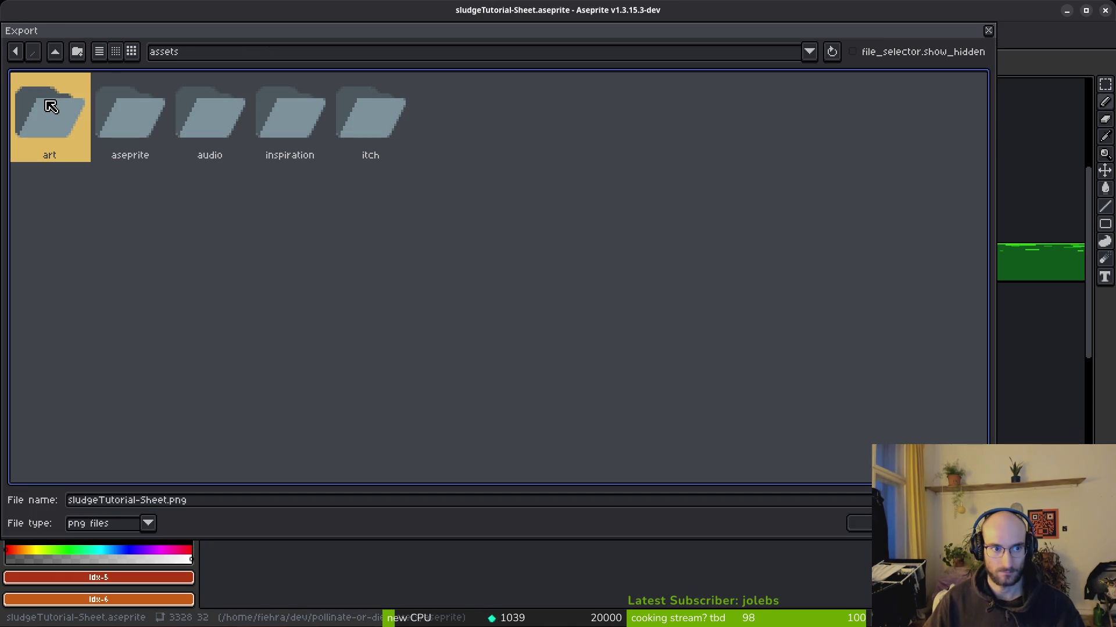
pyautogui.doubleClick(52, 106)
pyautogui.click(217, 134)
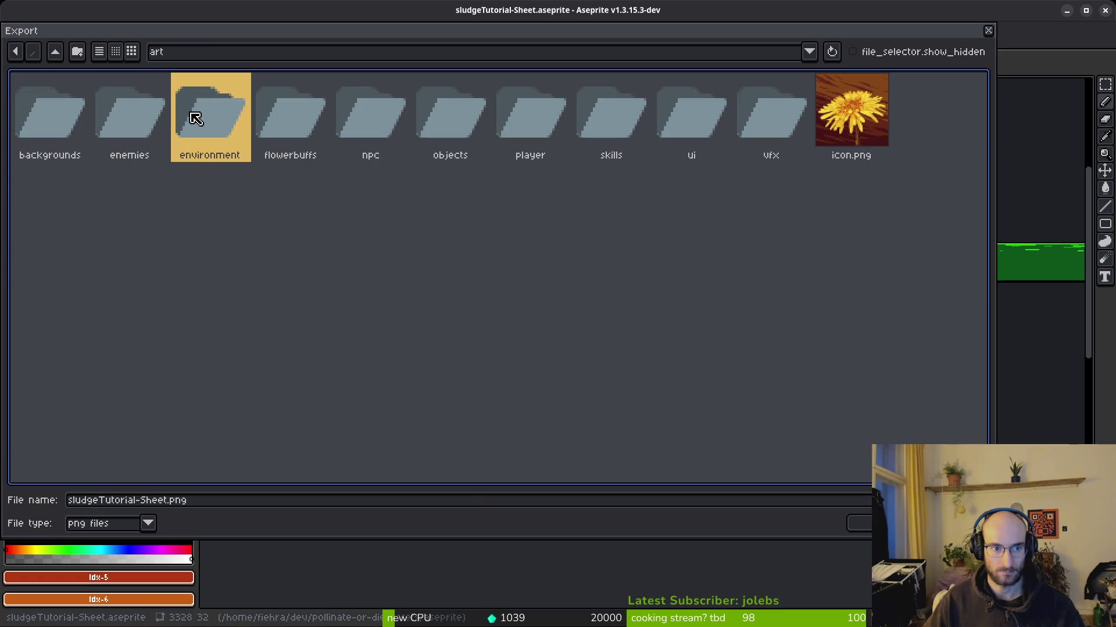
pyautogui.doubleClick(196, 118)
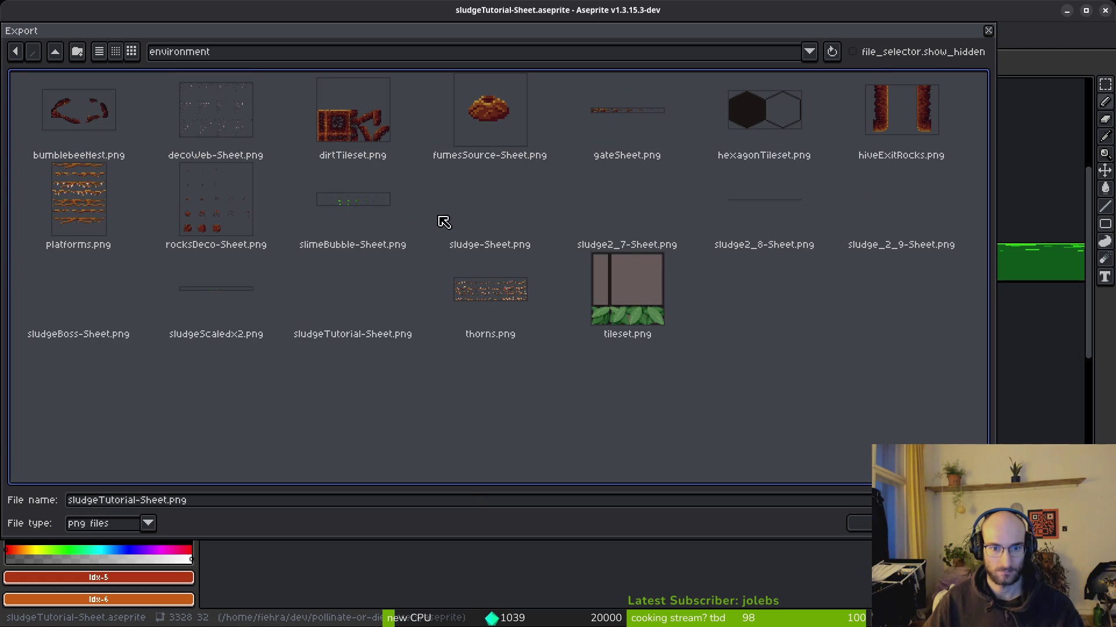
pyautogui.click(366, 311)
pyautogui.click(858, 523)
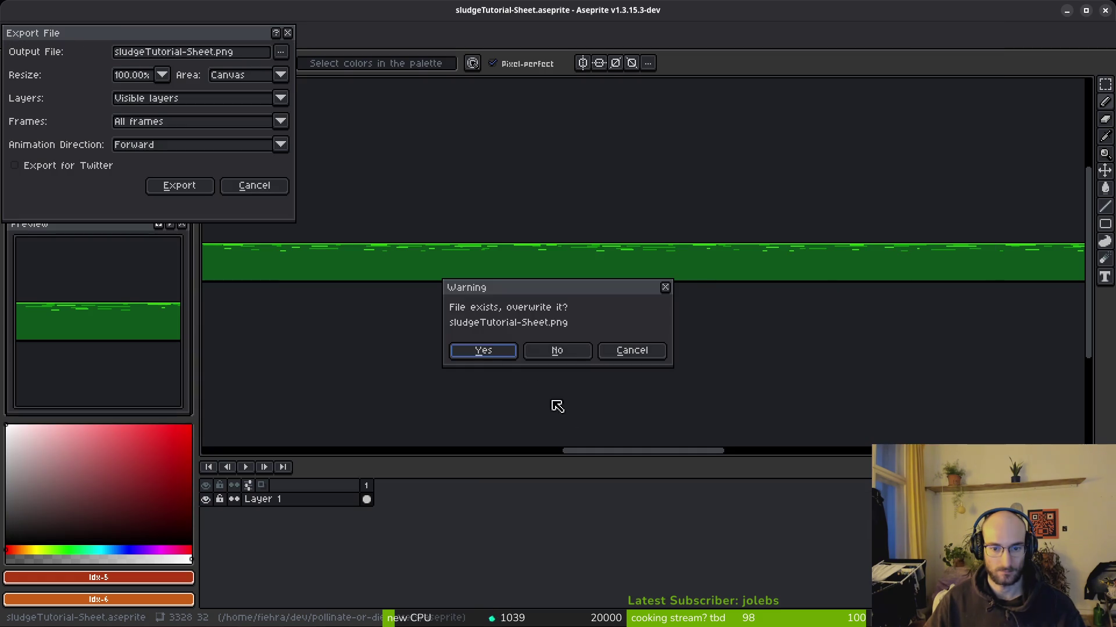
pyautogui.click(491, 351)
pyautogui.click(179, 185)
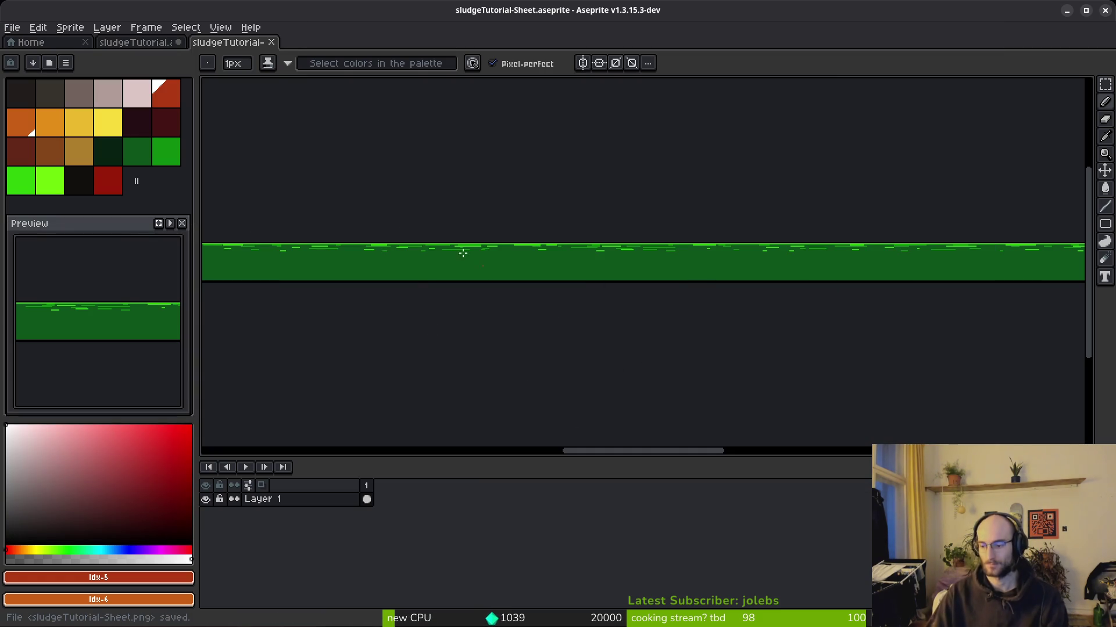
# Close the generated sheet, save sludgeTutorial.aseprite, and quit Aseprite.
pyautogui.click(271, 42)
pyautogui.hotkey('ctrl', 's')
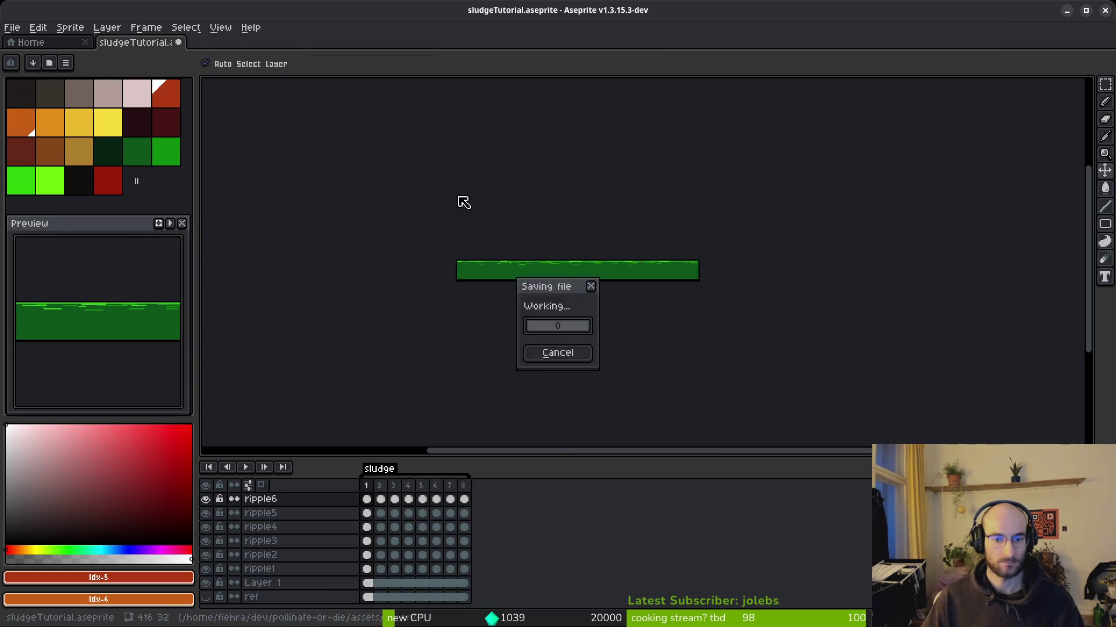
pyautogui.hotkey('ctrl', 'q')
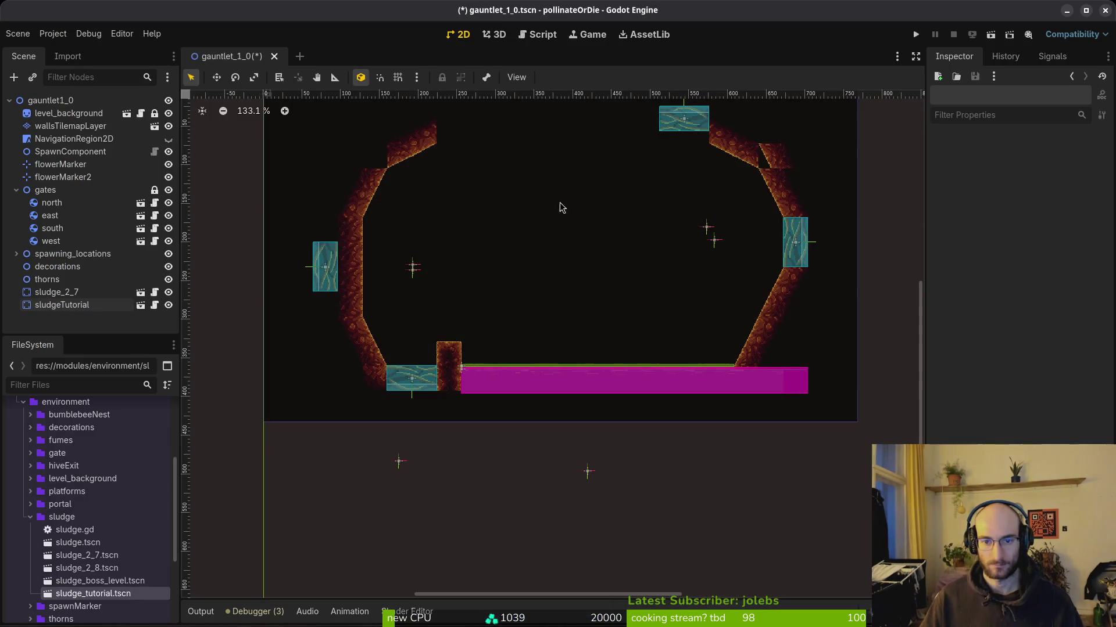
# Quick-open the sludge_tutorial scene by searching 'sludge_tut'.
pyautogui.click(525, 393)
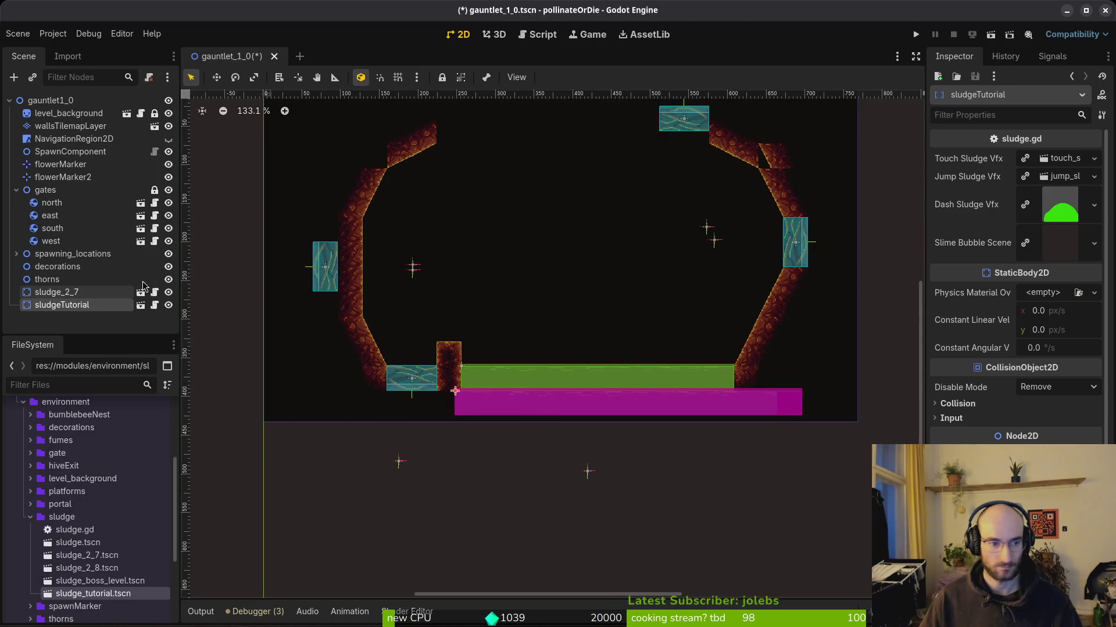
pyautogui.hotkey('shift', 'alt', 'o')
pyautogui.write('sludge_tut')
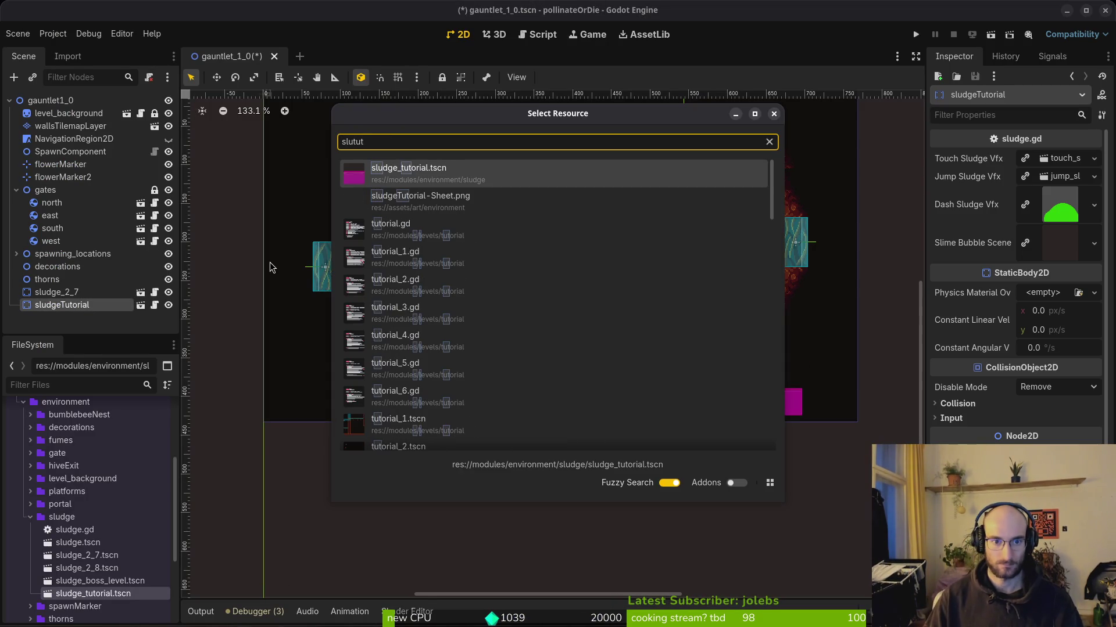
pyautogui.press('Return')
# Pull the vfx trigger area shape's right edge in to the sprite's end.
pyautogui.scroll(5, 366, 163)
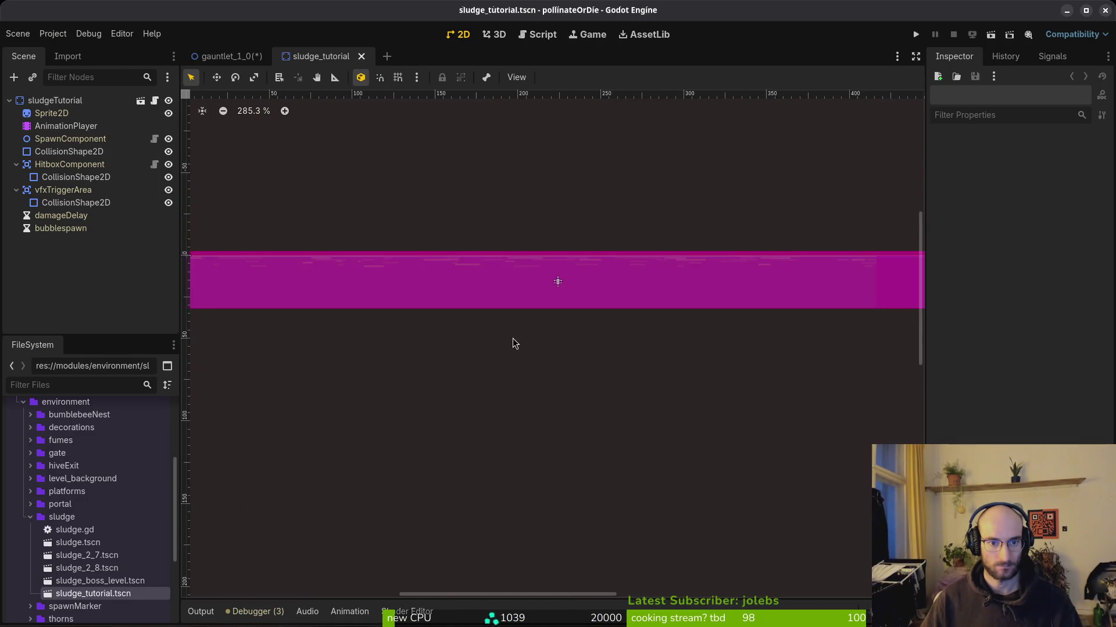
pyautogui.scroll(-3, 480, 295)
pyautogui.click(480, 296)
pyautogui.scroll(8, 696, 331)
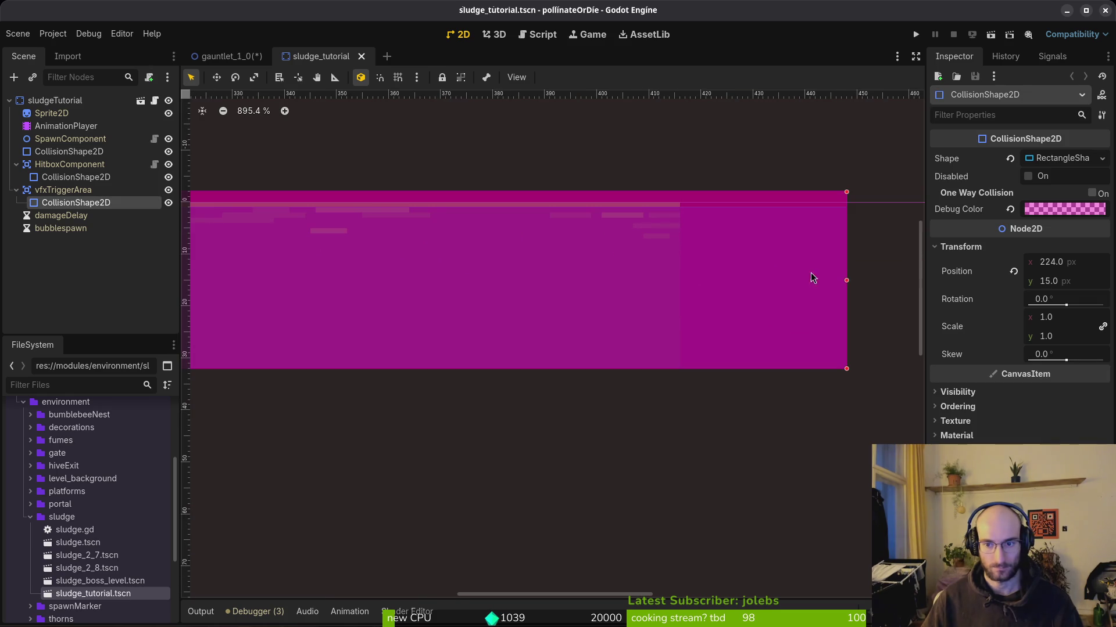
pyautogui.moveTo(846, 281); pyautogui.dragTo(701, 292)
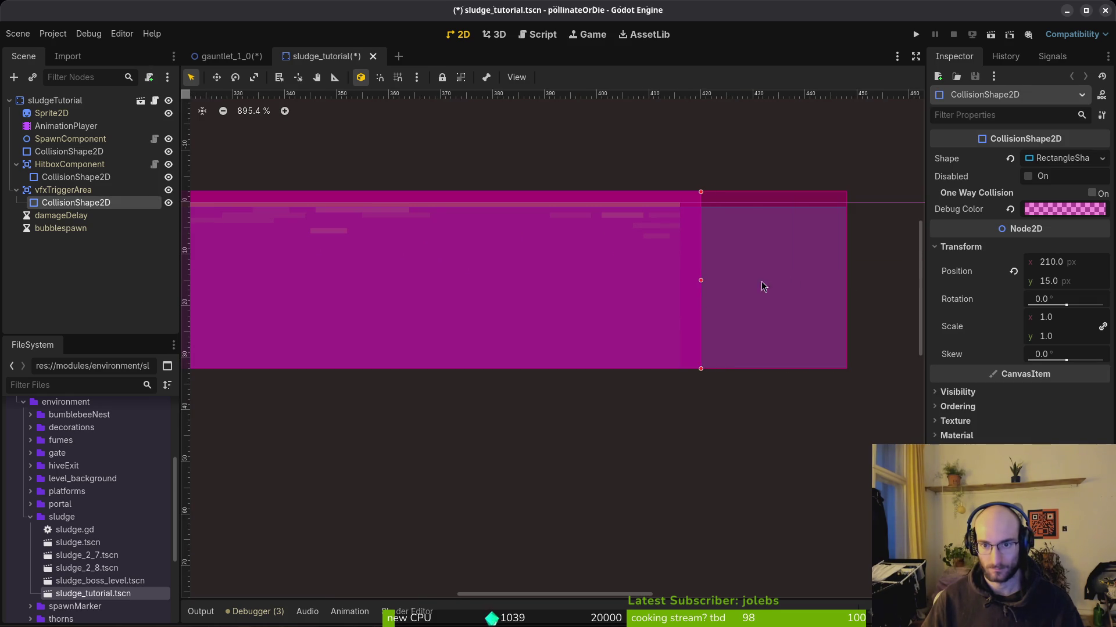
pyautogui.click(833, 286)
pyautogui.scroll(-2, 725, 283)
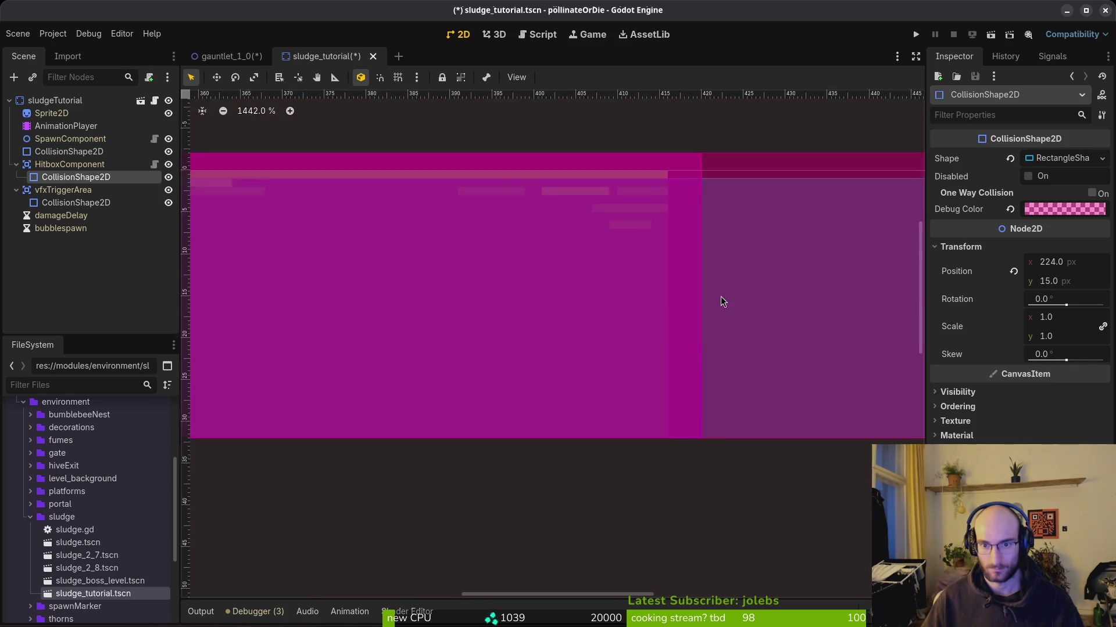
pyautogui.click(680, 331)
pyautogui.moveTo(704, 298)
pyautogui.mouseDown()
pyautogui.moveTo(575, 301)
pyautogui.moveTo(674, 307)
pyautogui.mouseUp()
# Shrink the hitbox and main body collision shapes to the sprite edge, then save the scene.
pyautogui.hscroll(2, 685, 313)
pyautogui.click(773, 298)
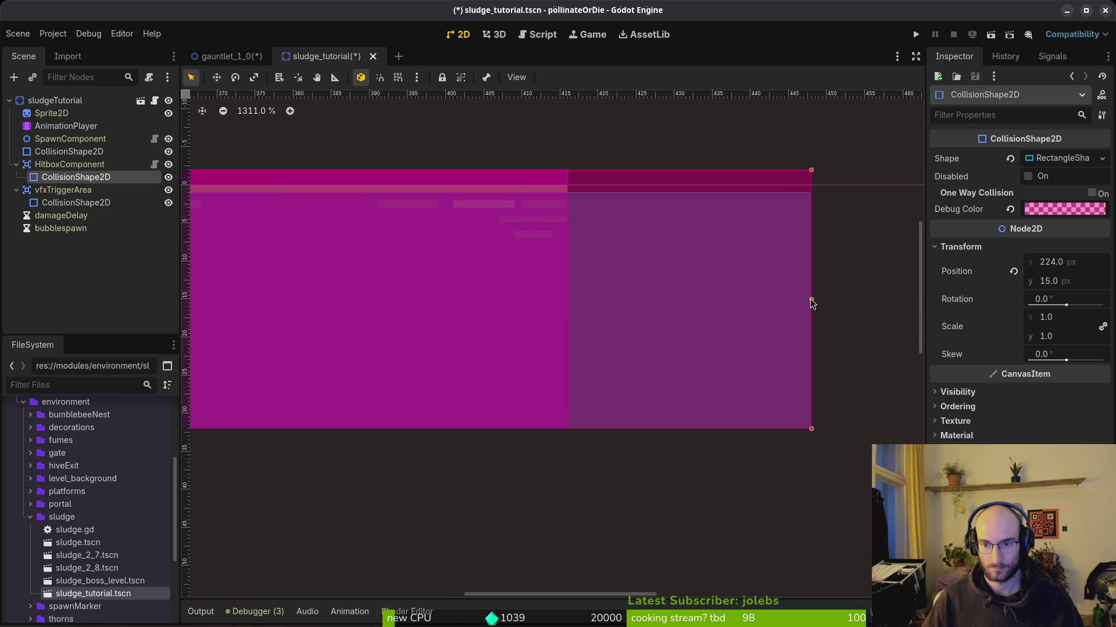
pyautogui.moveTo(810, 298); pyautogui.dragTo(566, 302)
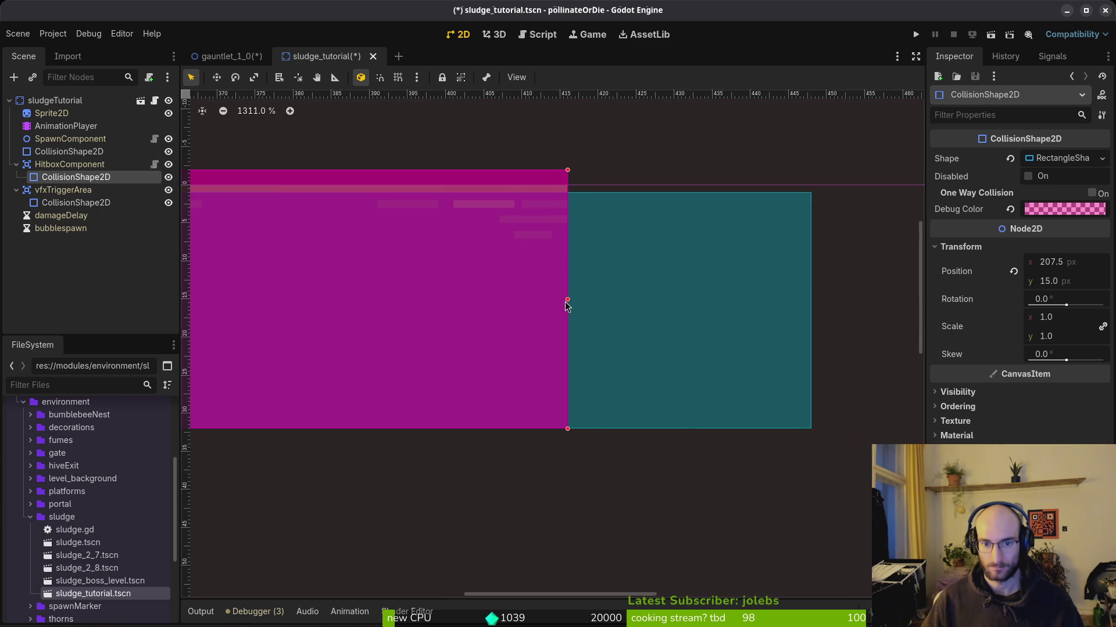
pyautogui.click(664, 293)
pyautogui.moveTo(817, 311); pyautogui.dragTo(567, 305)
pyautogui.scroll(-2, 568, 305)
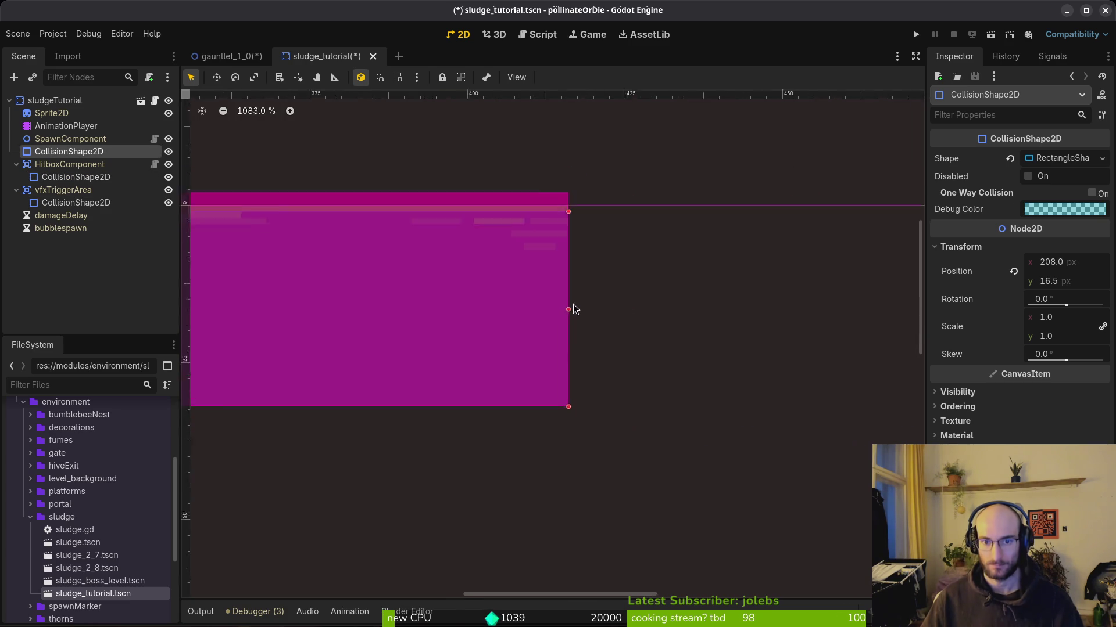
pyautogui.hotkey('ctrl', 's')
pyautogui.scroll(-8, 556, 295)
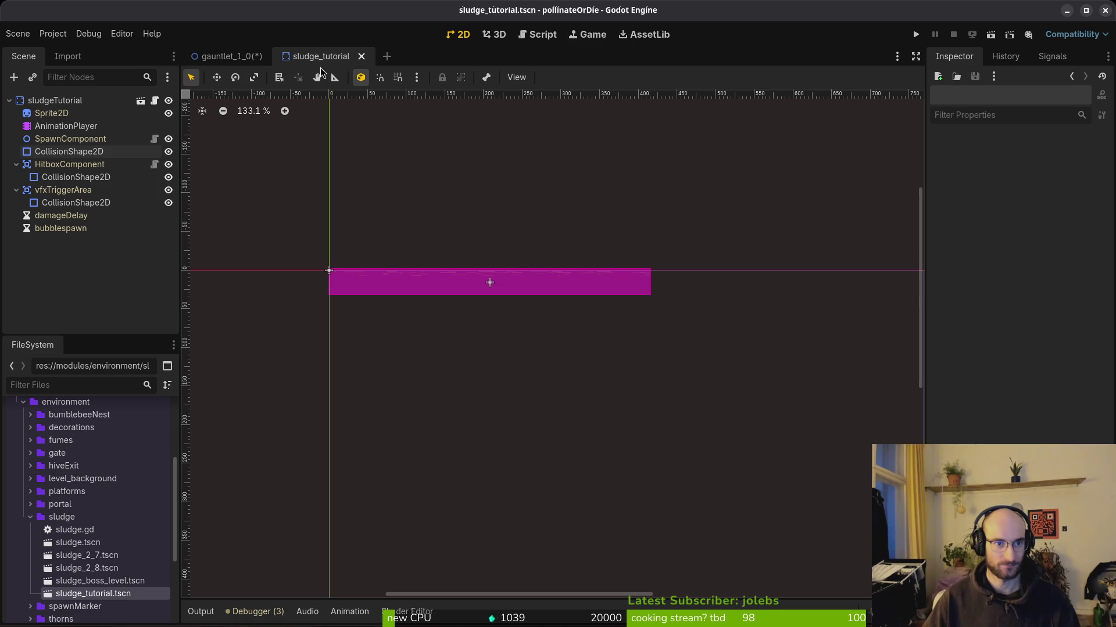
# Rename the sludge scene's root node to sludgeGauntlet and save.
pyautogui.click(93, 100)
pyautogui.write('sludgeGauntlet')
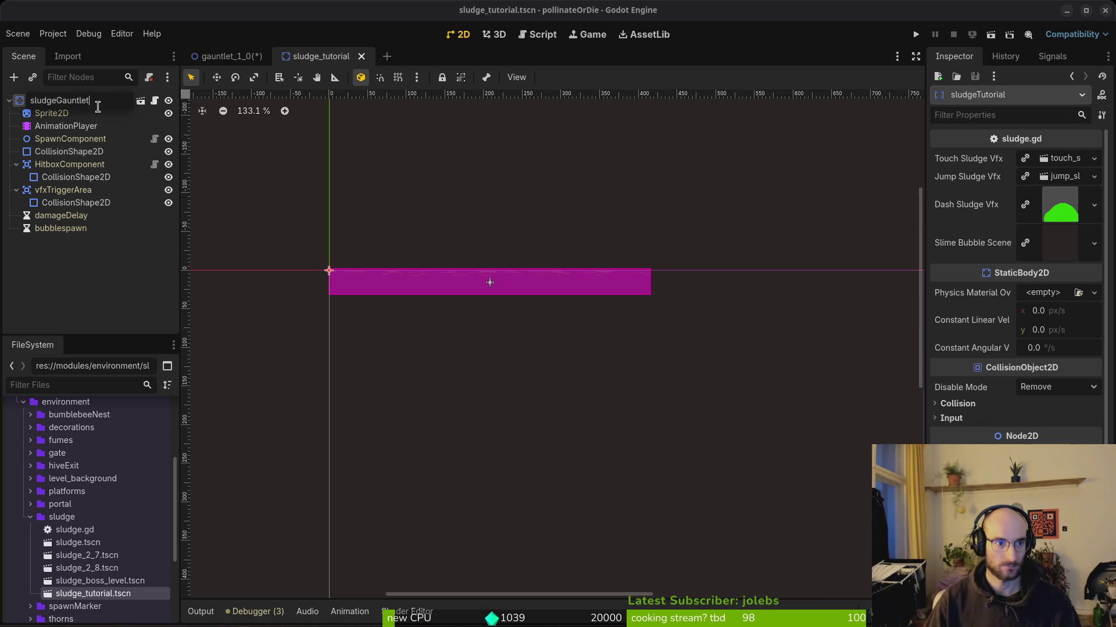
pyautogui.press('Return')
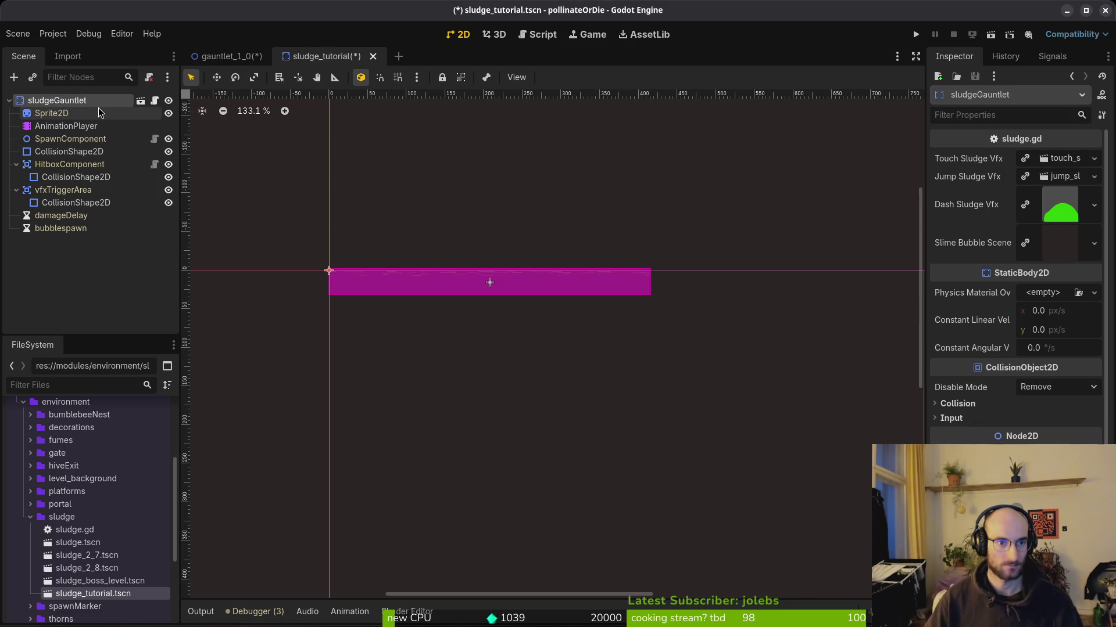
pyautogui.hotkey('ctrl', 's')
# Rename sludge_tutorial.tscn to sludge_gauntlet.tscn and return to the gauntlet_1_0 level.
pyautogui.rightClick(101, 594)
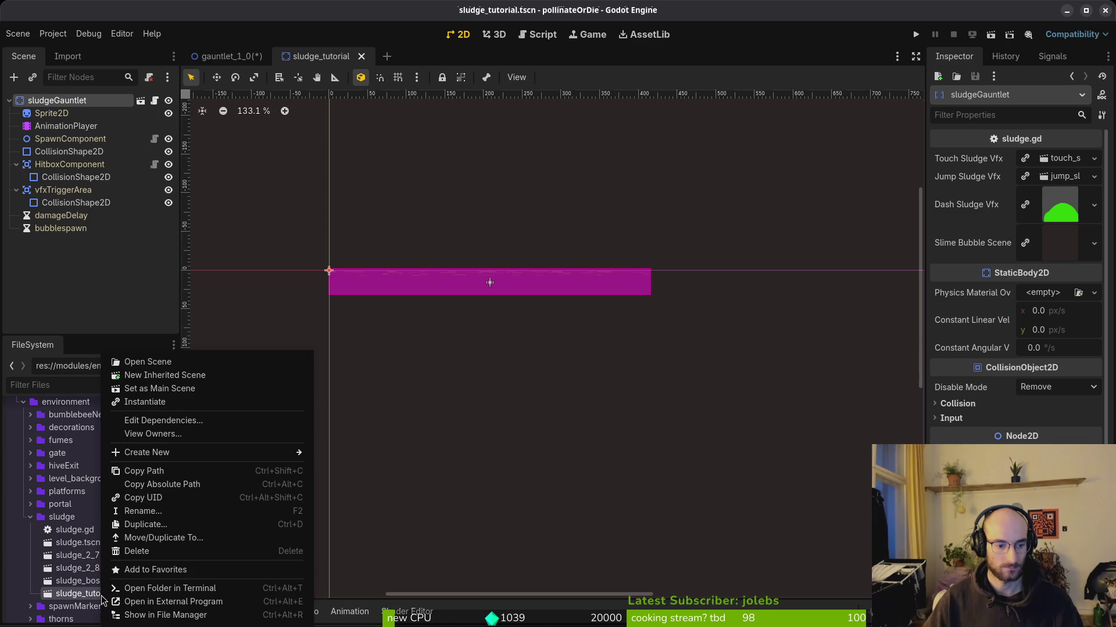
pyautogui.click(139, 512)
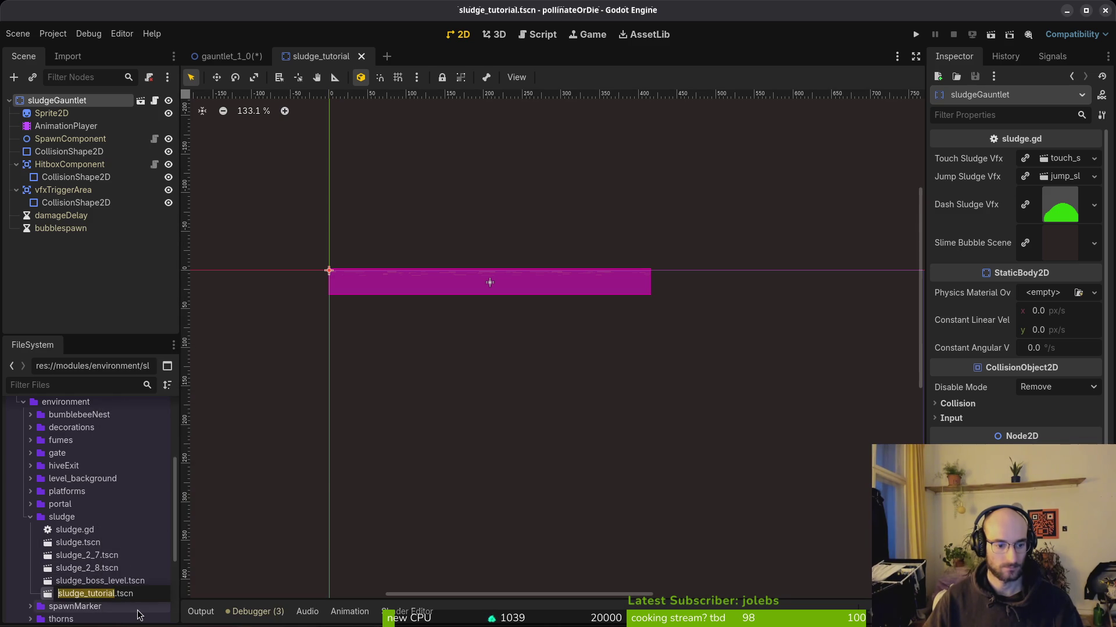
pyautogui.press('Right')
pyautogui.press('BackSpace')
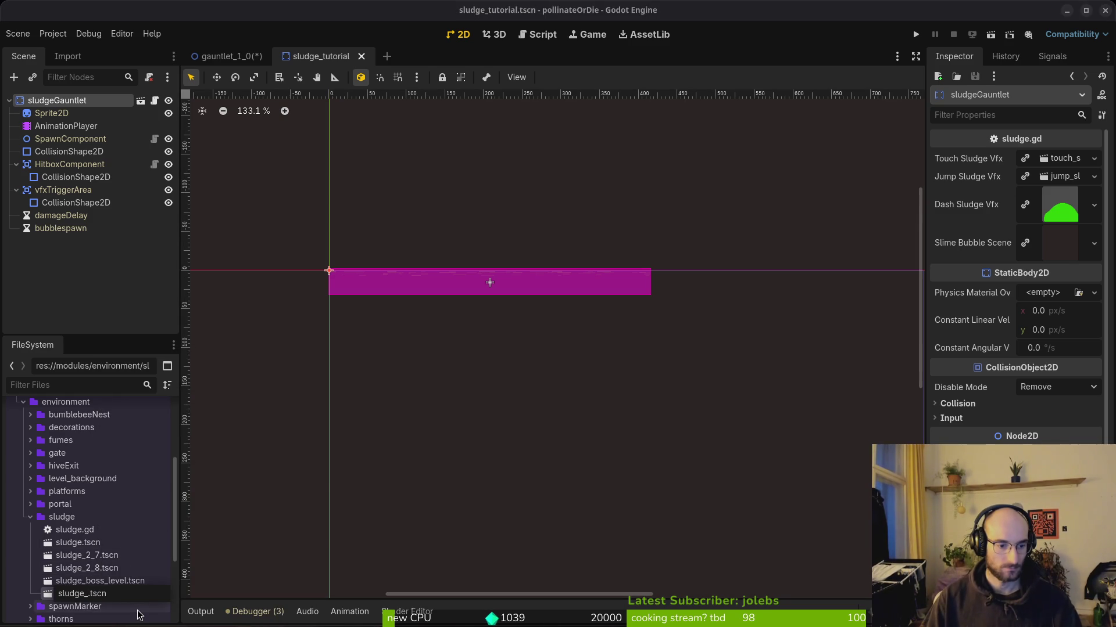
pyautogui.write('gauntlet')
pyautogui.press('Return')
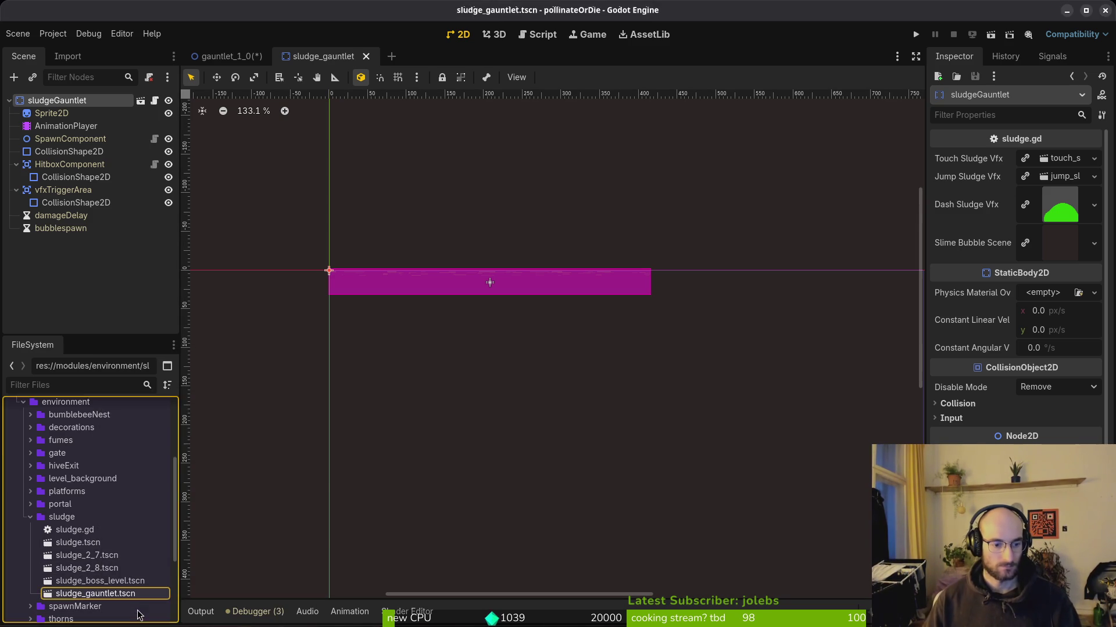
pyautogui.click(16, 190)
pyautogui.hotkey('ctrl', 'Tab')
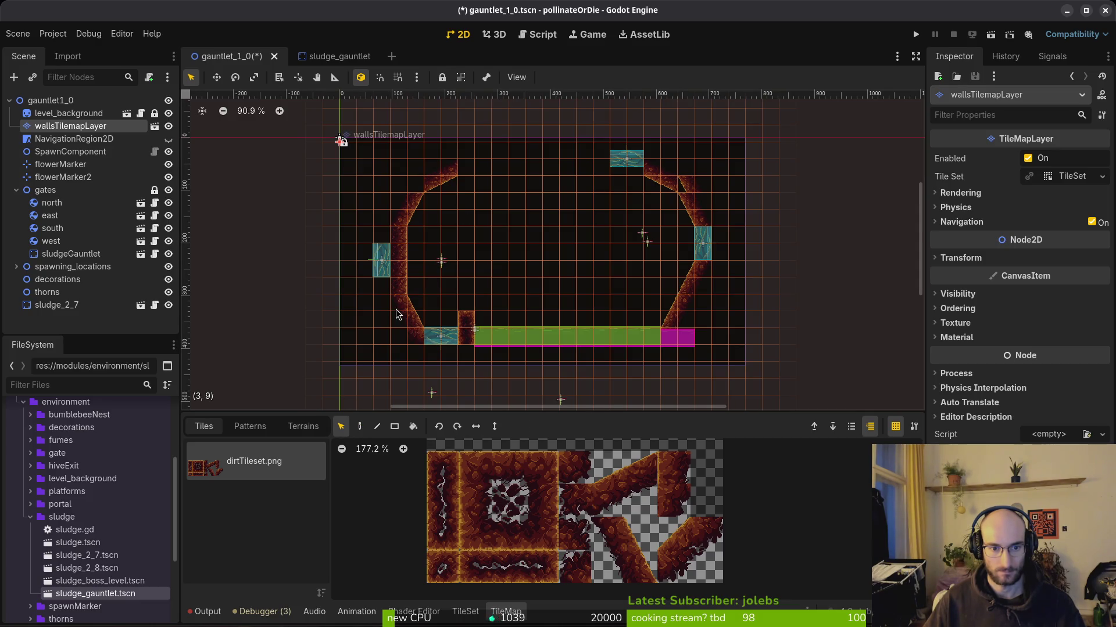
# On the walls tilemap layer, move the lower diagonal wall tiles two tiles right.
pyautogui.moveTo(397, 303)
pyautogui.mouseDown()
pyautogui.moveTo(471, 357)
pyautogui.moveTo(465, 344)
pyautogui.moveTo(402, 341)
pyautogui.mouseUp()
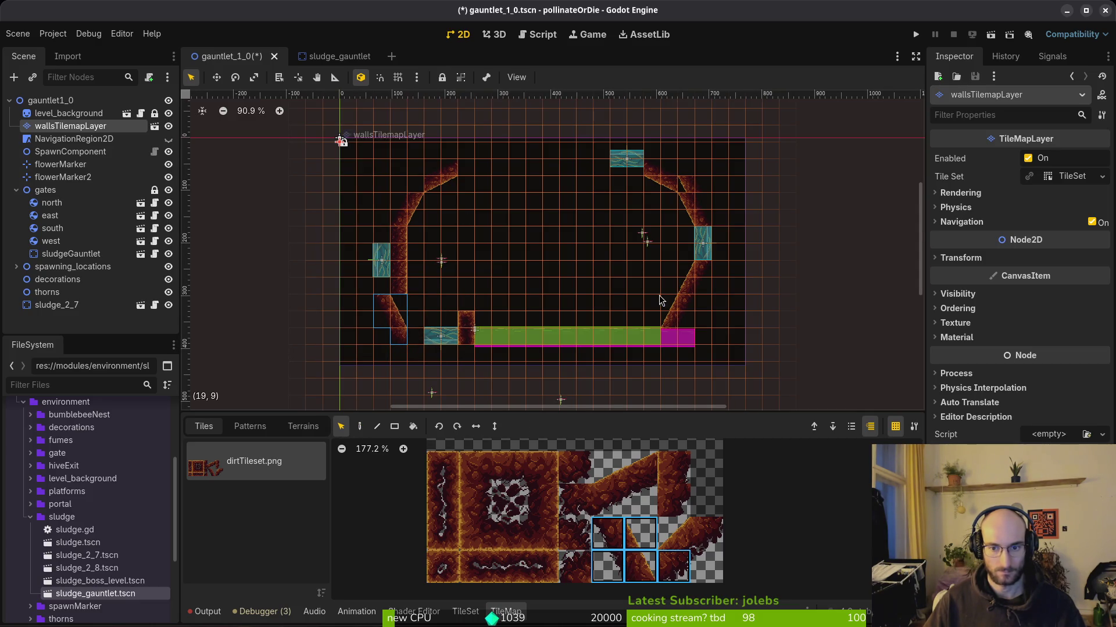
pyautogui.press('Escape')
pyautogui.press('Escape')
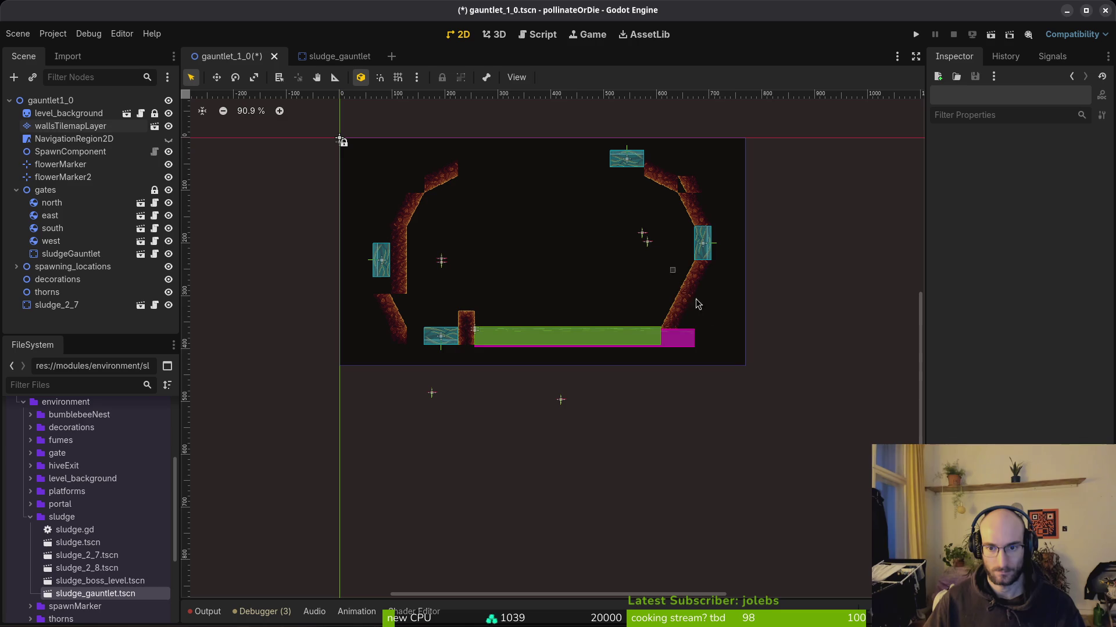
pyautogui.click(65, 127)
pyautogui.moveTo(667, 306)
pyautogui.mouseDown()
pyautogui.moveTo(703, 347)
pyautogui.moveTo(707, 326)
pyautogui.mouseUp()
# Box-select all the wall tiles in the room and delete them.
pyautogui.click(360, 426)
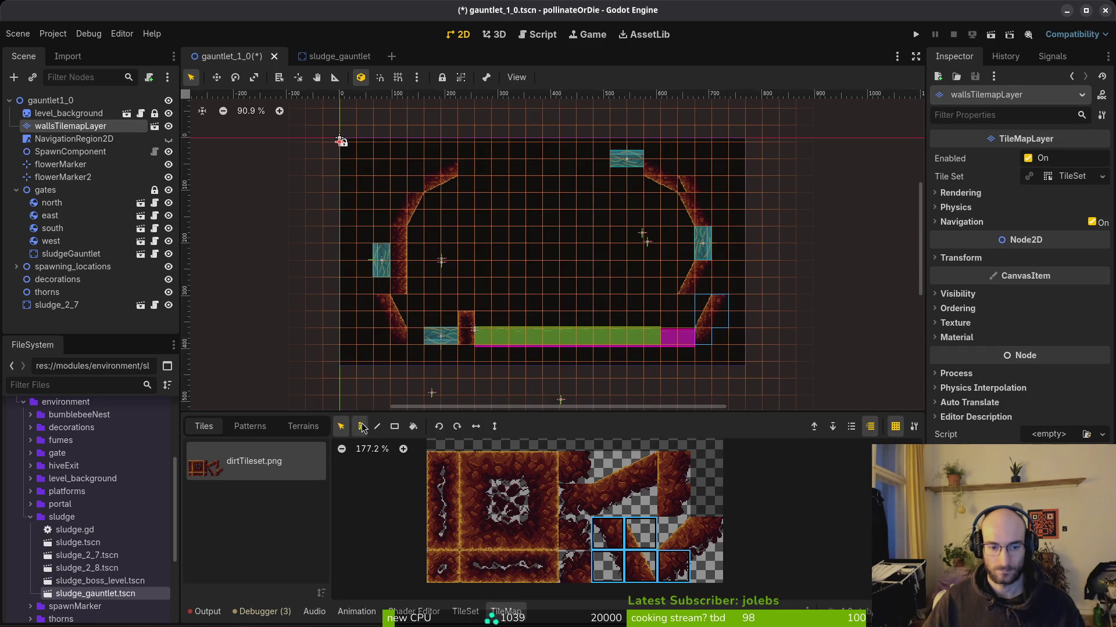
pyautogui.click(341, 426)
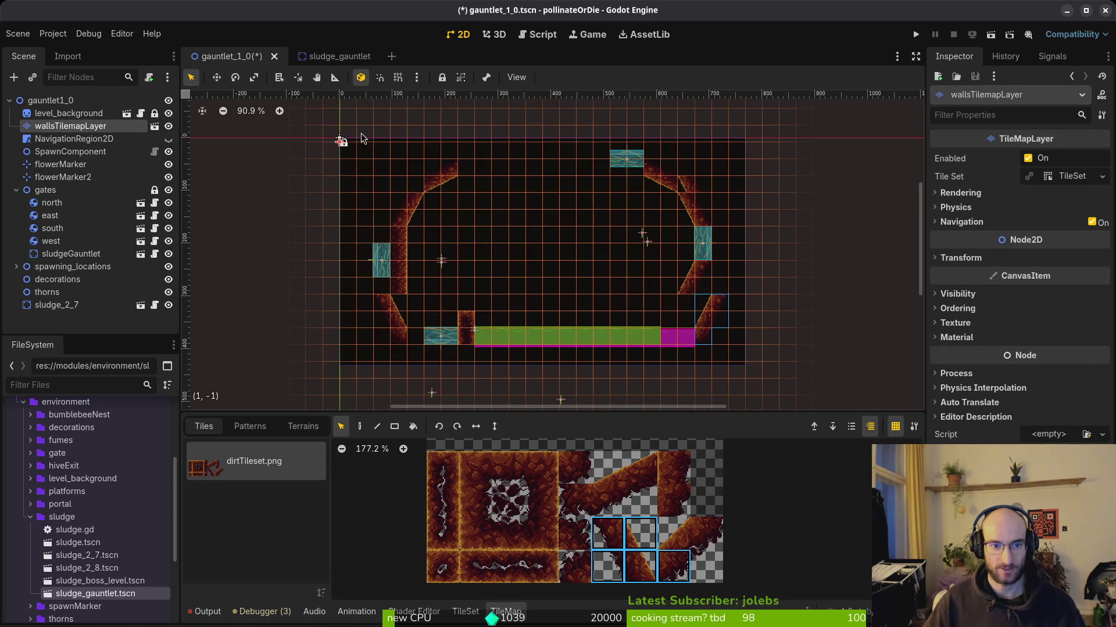
pyautogui.moveTo(361, 138); pyautogui.dragTo(943, 413)
pyautogui.press('Delete')
# Move the north gate above the room and the south gate out left, then delete sludge_2_7.
pyautogui.click(681, 240)
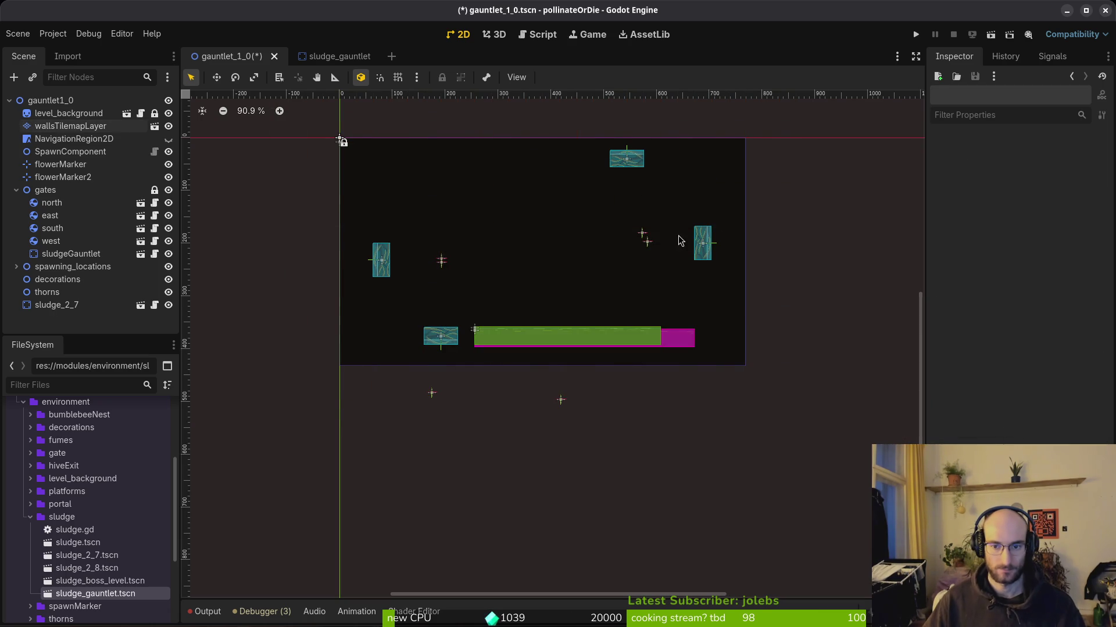
pyautogui.click(681, 240)
pyautogui.click(287, 209)
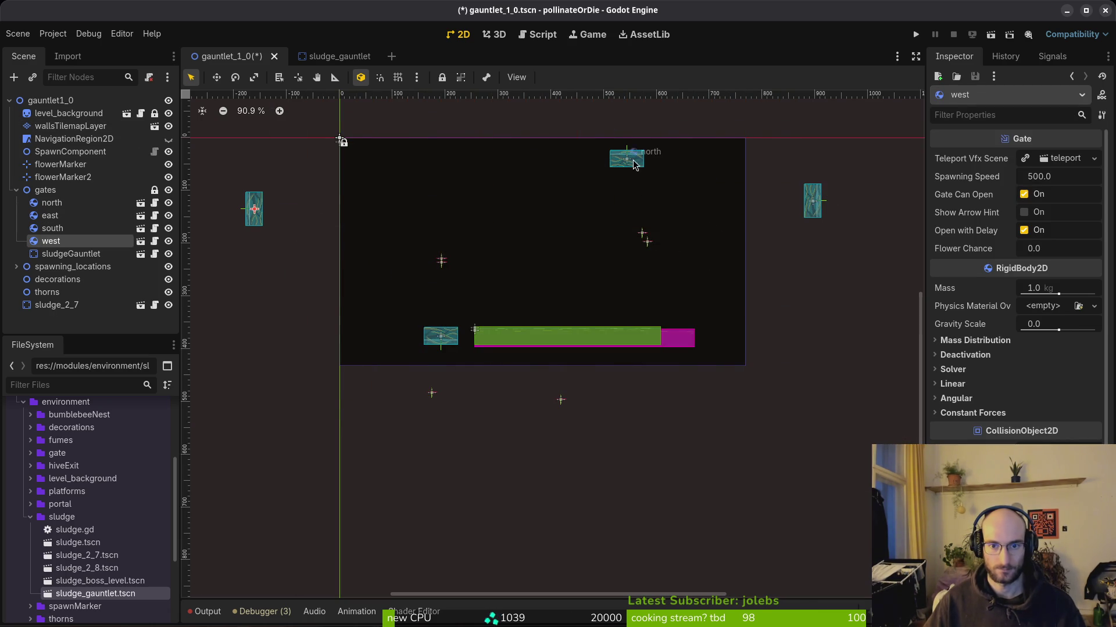
pyautogui.moveTo(633, 166); pyautogui.dragTo(576, 117)
pyautogui.moveTo(417, 345); pyautogui.dragTo(238, 339)
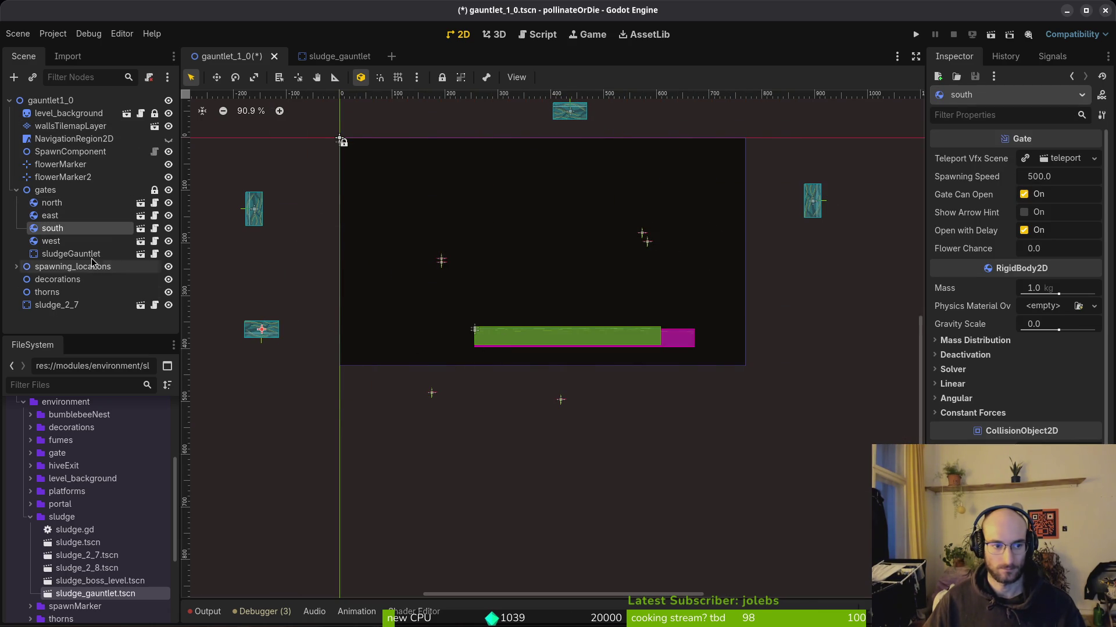
pyautogui.moveTo(70, 254); pyautogui.dragTo(66, 302)
pyautogui.press('Delete')
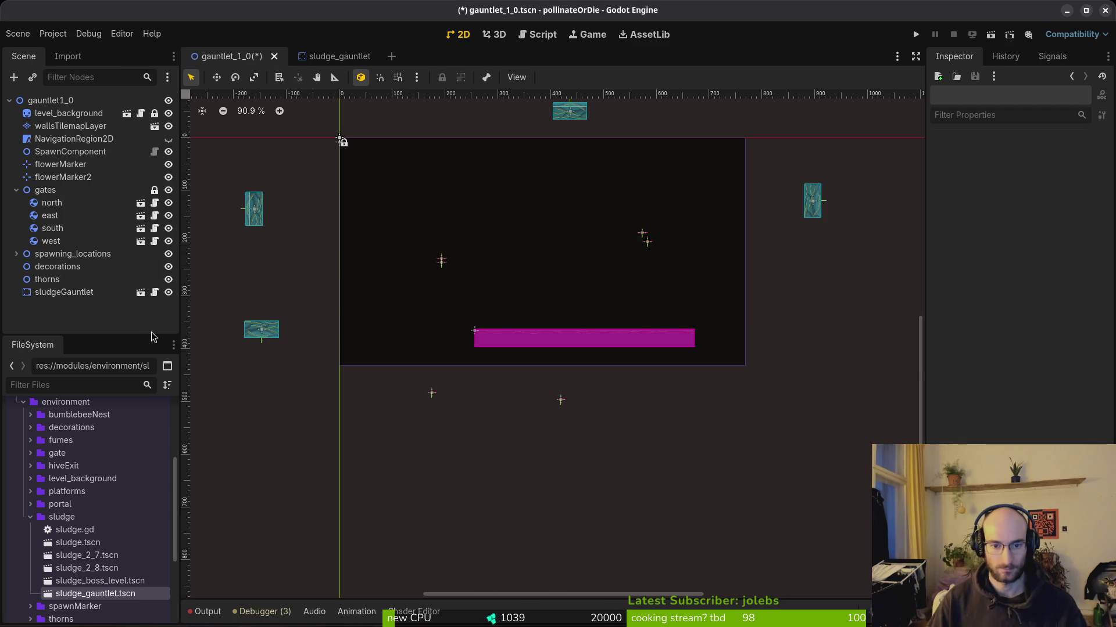
# Move the south gate into the room's lower left.
pyautogui.scroll(6, 567, 349)
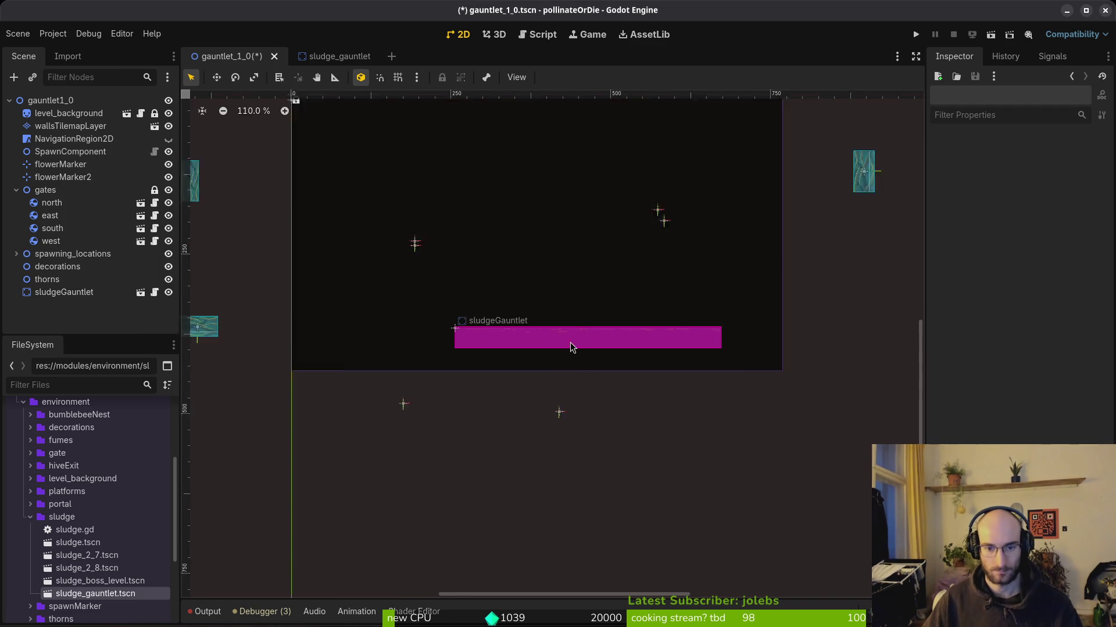
pyautogui.scroll(-7, 407, 375)
pyautogui.scroll(-3, 389, 383)
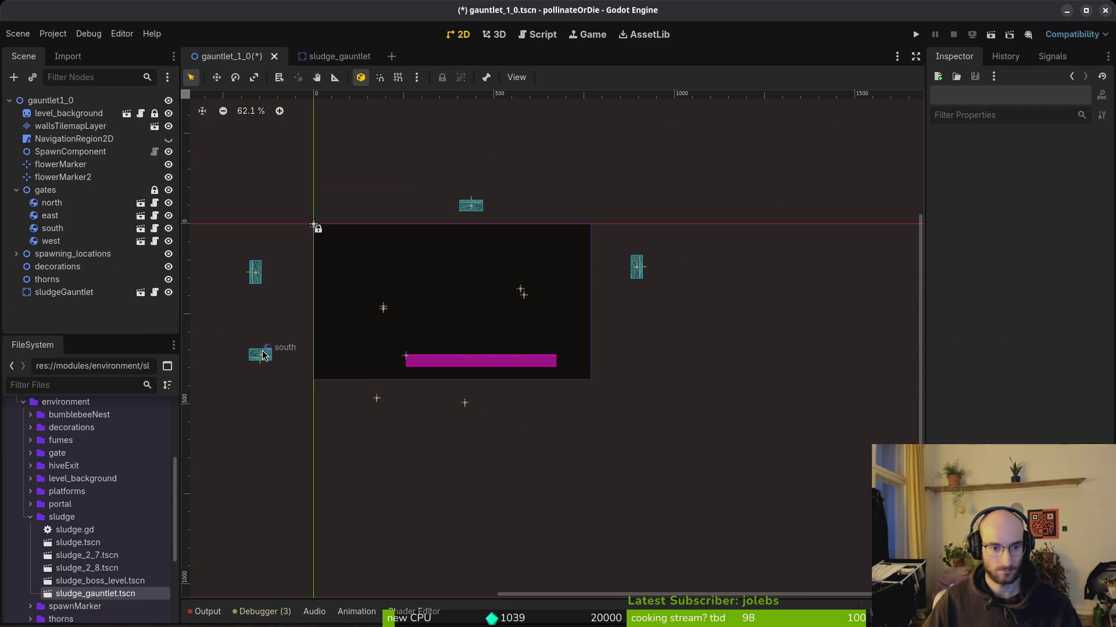
pyautogui.scroll(5, 381, 365)
pyautogui.moveTo(259, 355)
pyautogui.mouseDown()
pyautogui.moveTo(381, 366)
pyautogui.moveTo(359, 360)
pyautogui.mouseUp()
# Paint a 2x2 dirt slope block on the left of the sludge and mirror the slope tiles horizontally.
pyautogui.click(78, 127)
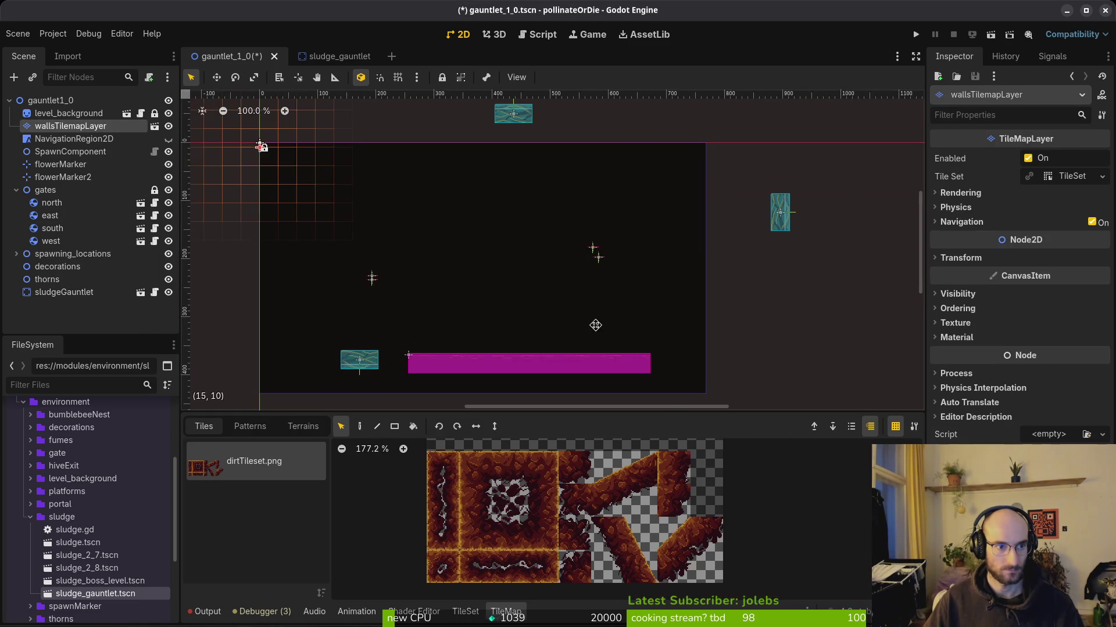
pyautogui.moveTo(619, 544); pyautogui.dragTo(642, 567)
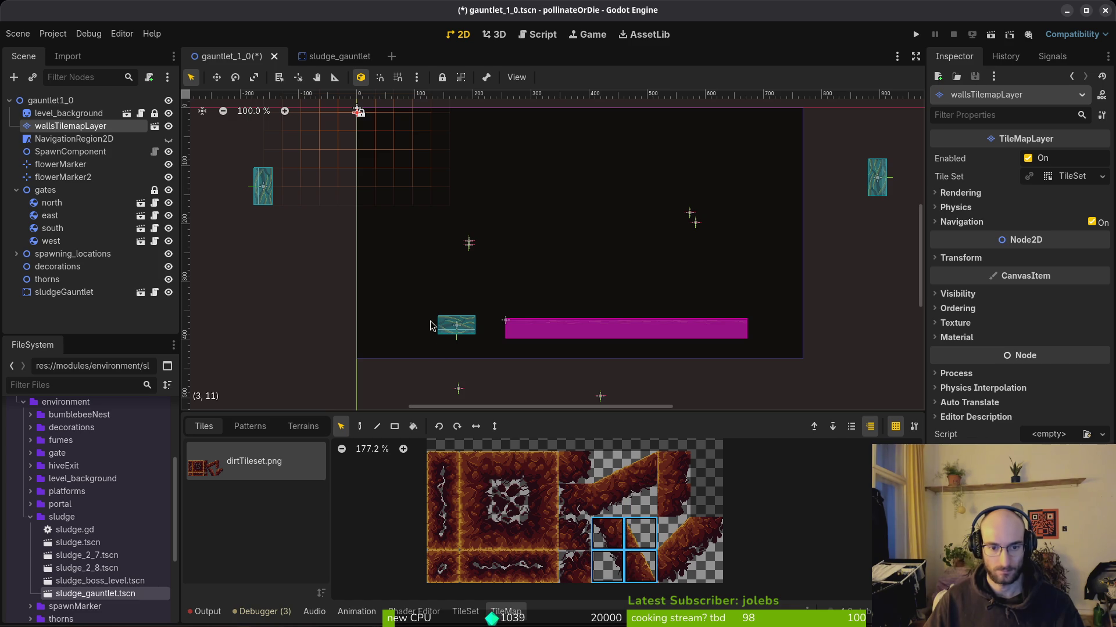
pyautogui.press('d')
pyautogui.scroll(-2, 464, 290)
pyautogui.hscroll(-2, 465, 291)
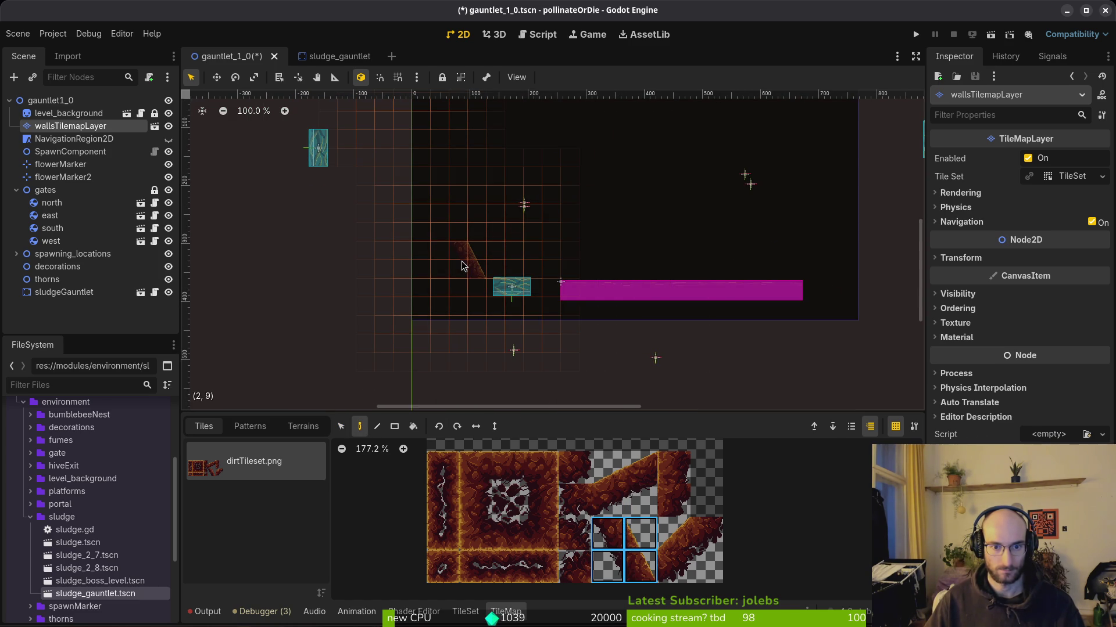
pyautogui.click(463, 266)
pyautogui.hscroll(2, 668, 261)
pyautogui.click(476, 429)
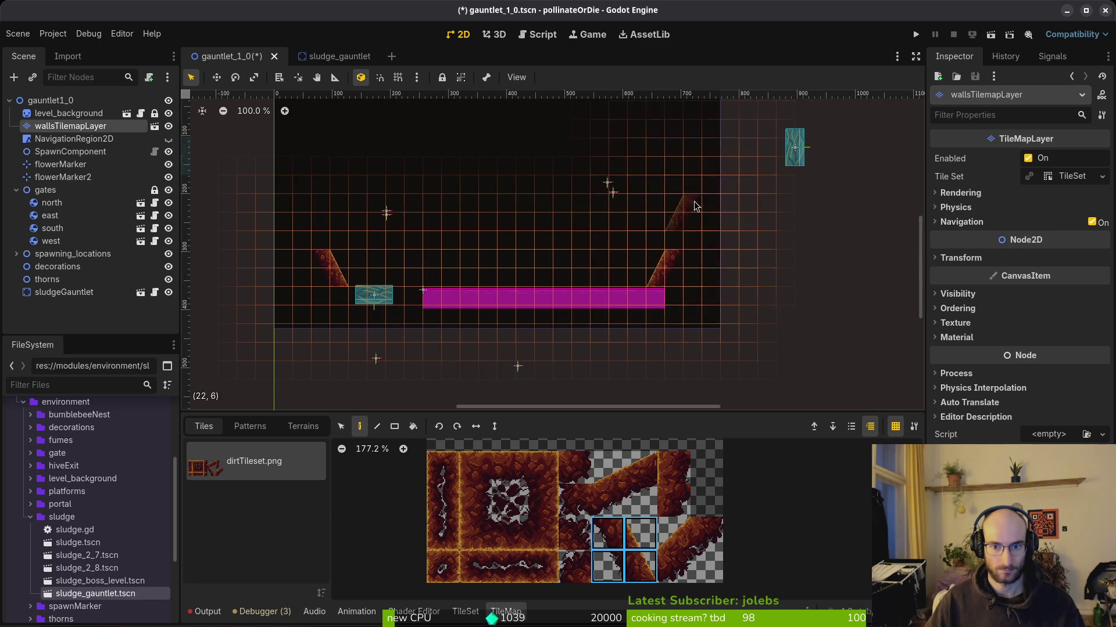
# Move the north gate down into the room and paint a dirt wall row along the top beside it.
pyautogui.scroll(1, 693, 201)
pyautogui.scroll(-4, 626, 317)
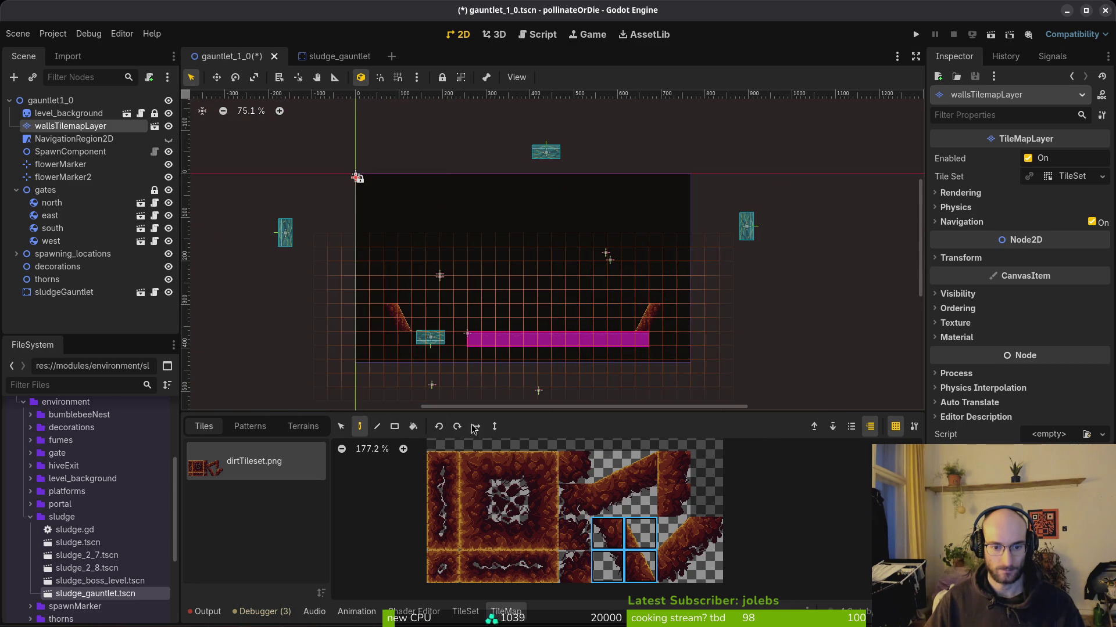
pyautogui.scroll(2, 655, 252)
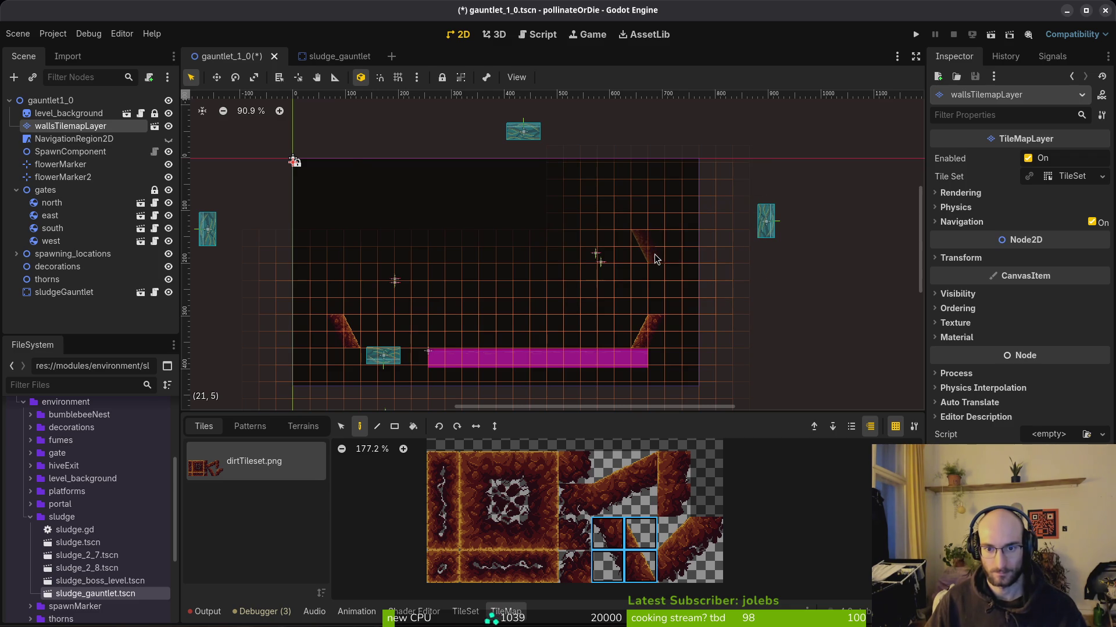
pyautogui.click(509, 533)
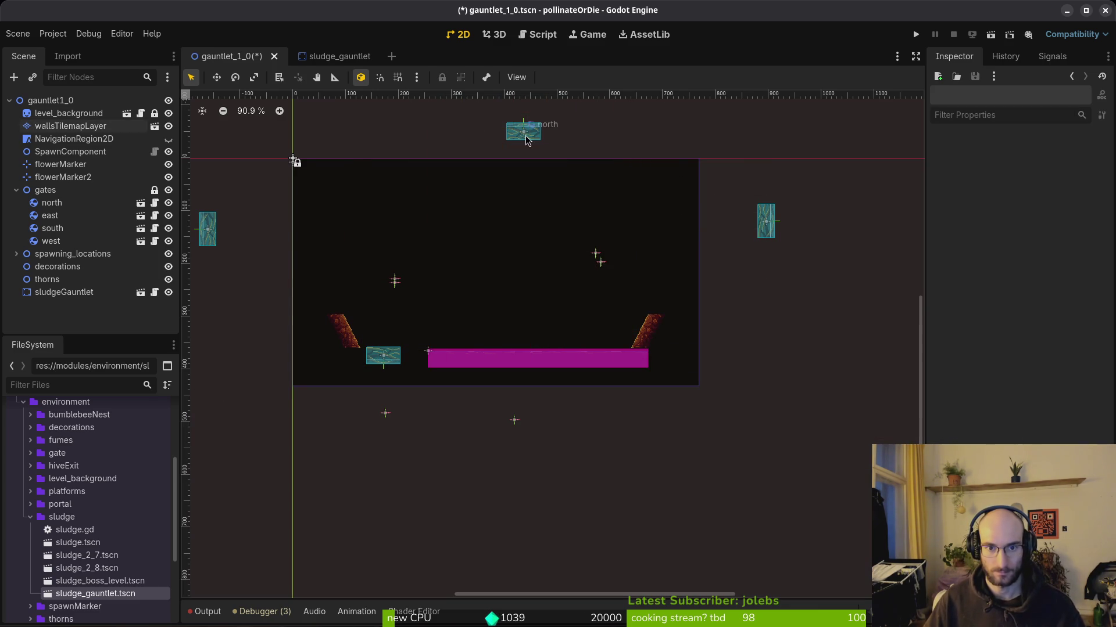
pyautogui.moveTo(523, 131); pyautogui.dragTo(583, 185)
pyautogui.click(70, 127)
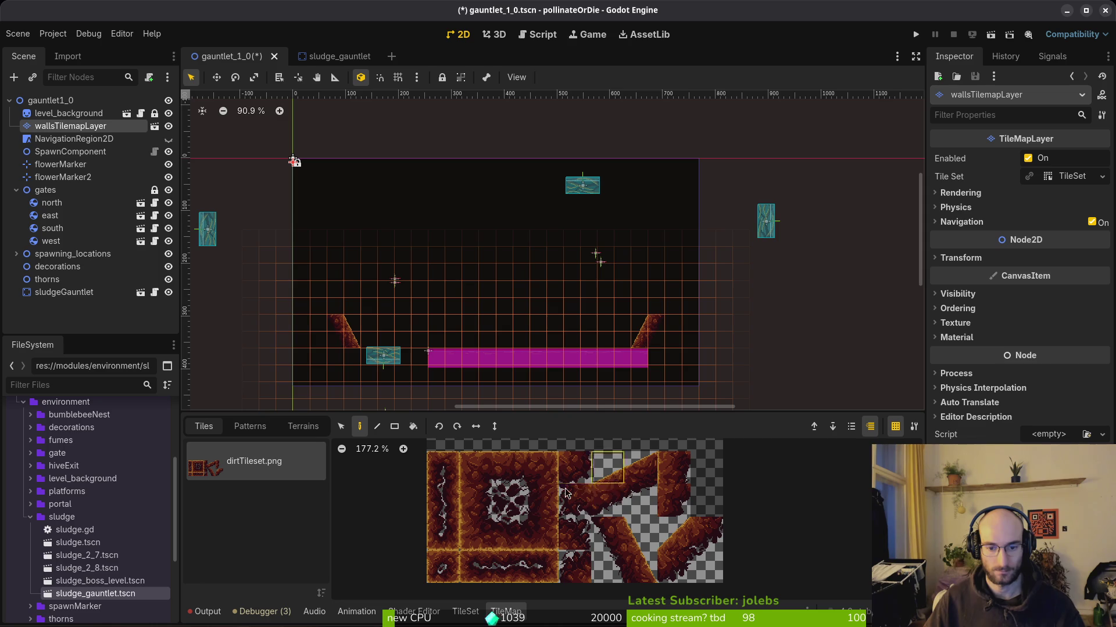
pyautogui.moveTo(349, 174); pyautogui.dragTo(576, 186)
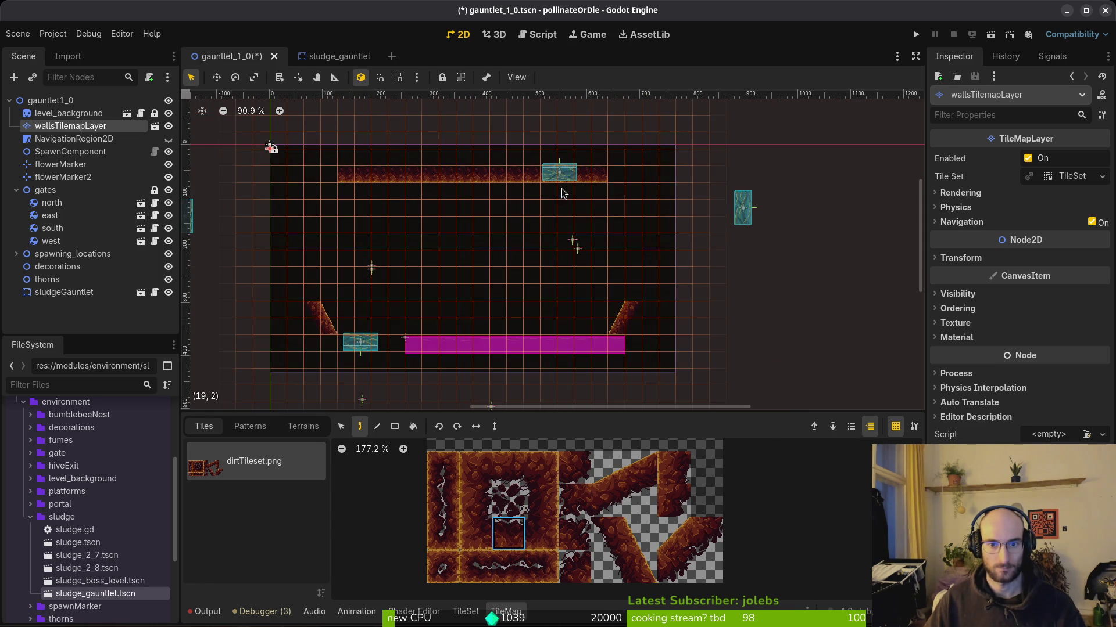
pyautogui.rightClick(580, 175)
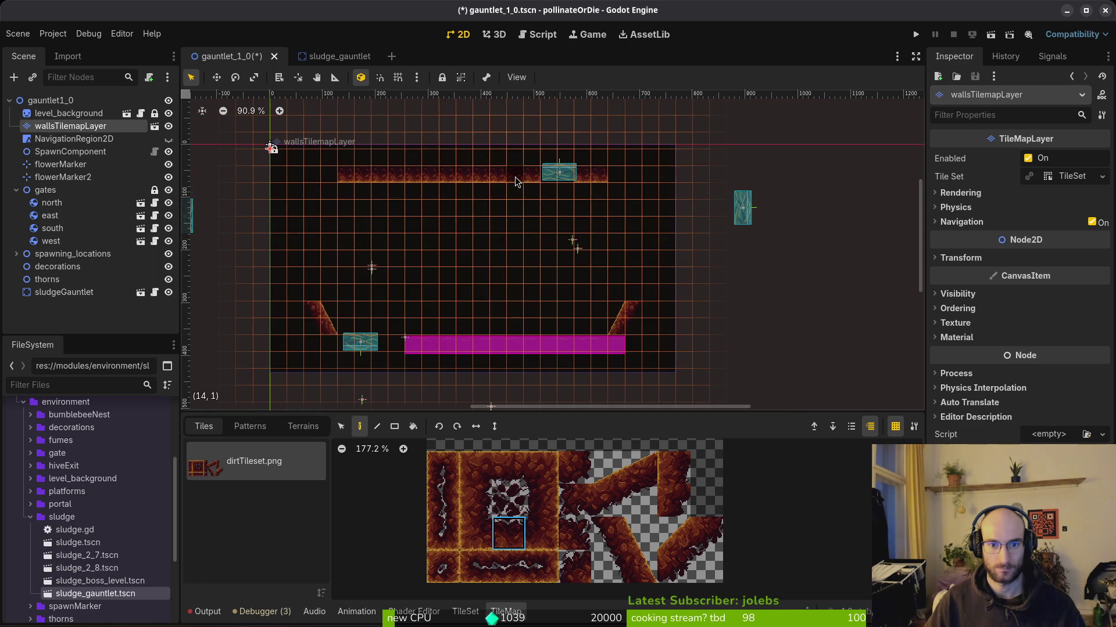
# Recenter the view, check the north gate's placement, and save the gauntlet_1_0 scene.
pyautogui.scroll(11, 561, 186)
pyautogui.press('Escape')
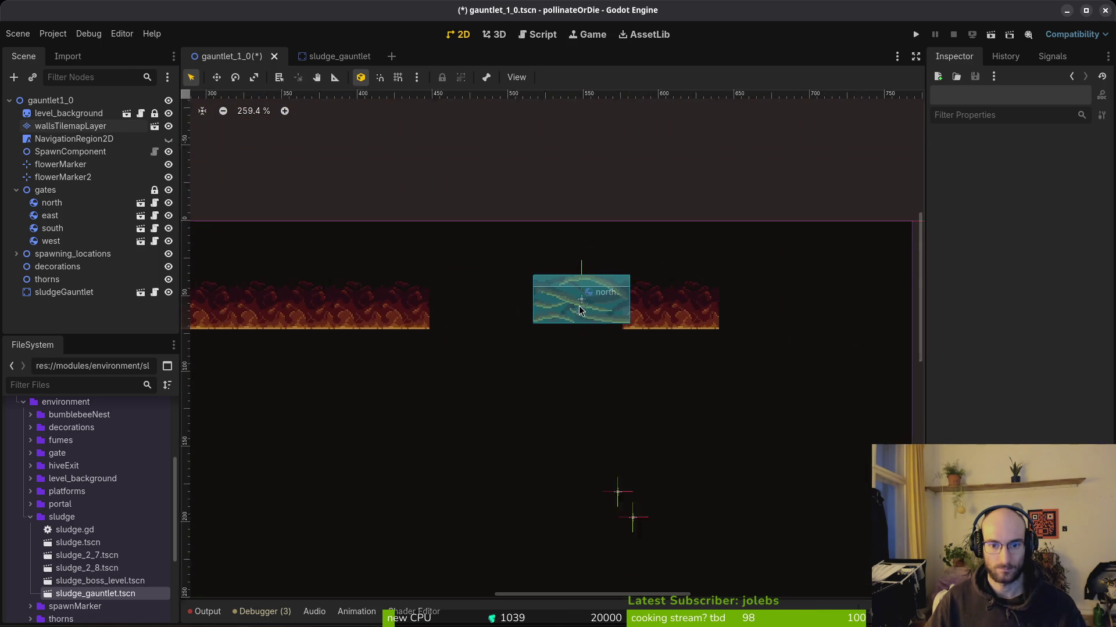
pyautogui.scroll(5, 578, 306)
pyautogui.click(578, 306)
pyautogui.click(69, 126)
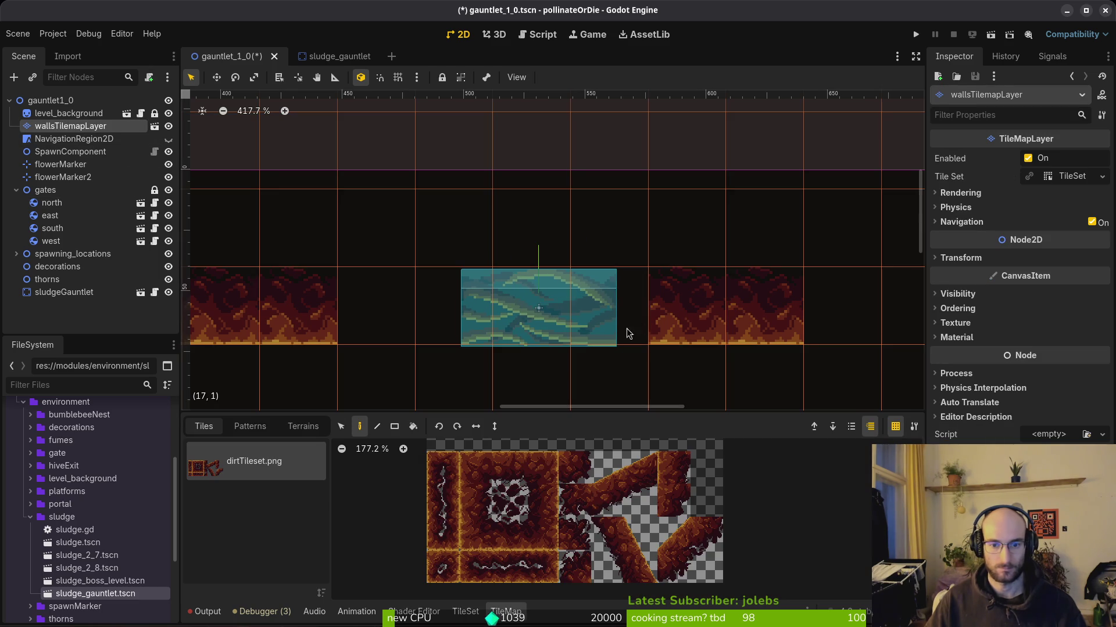
pyautogui.press('f')
pyautogui.scroll(-5, 749, 331)
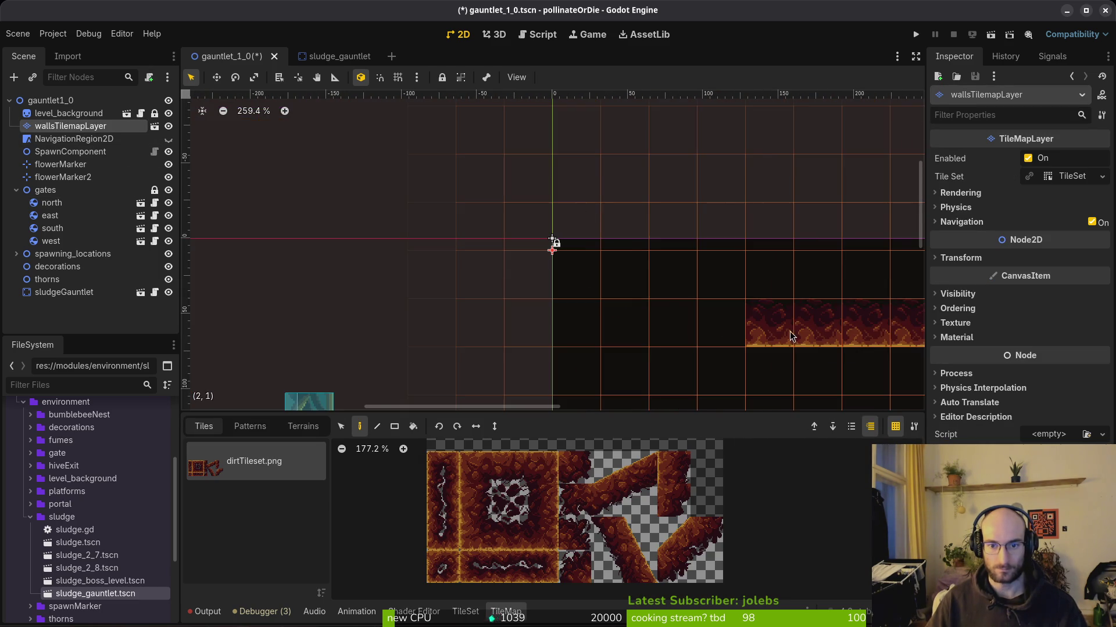
pyautogui.scroll(-3, 790, 336)
pyautogui.hscroll(10, 590, 261)
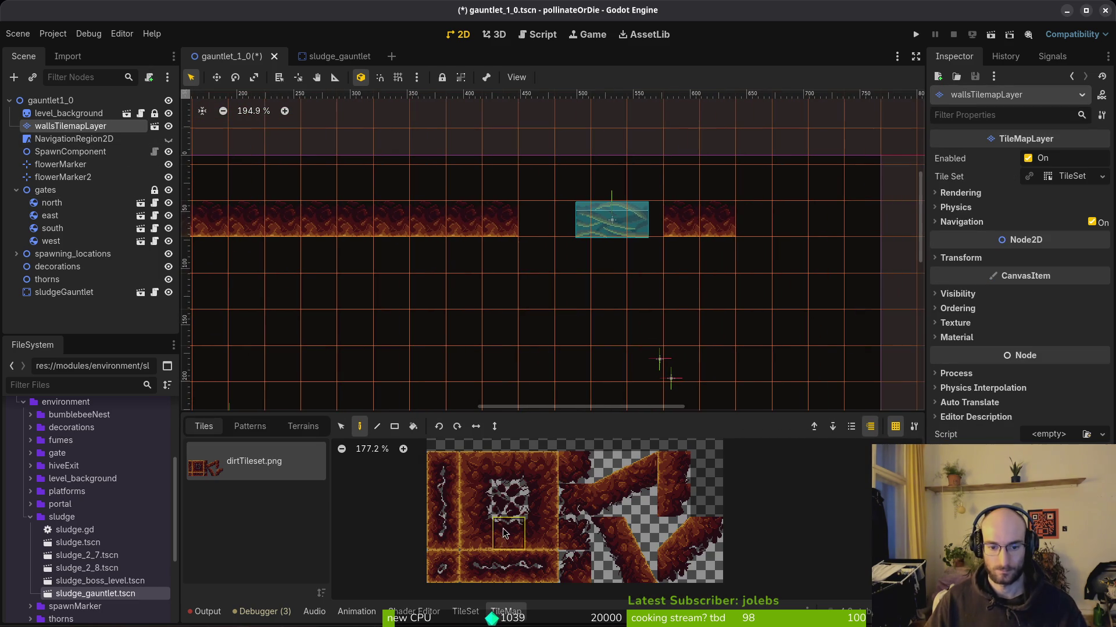
pyautogui.click(642, 230)
pyautogui.scroll(5, 663, 239)
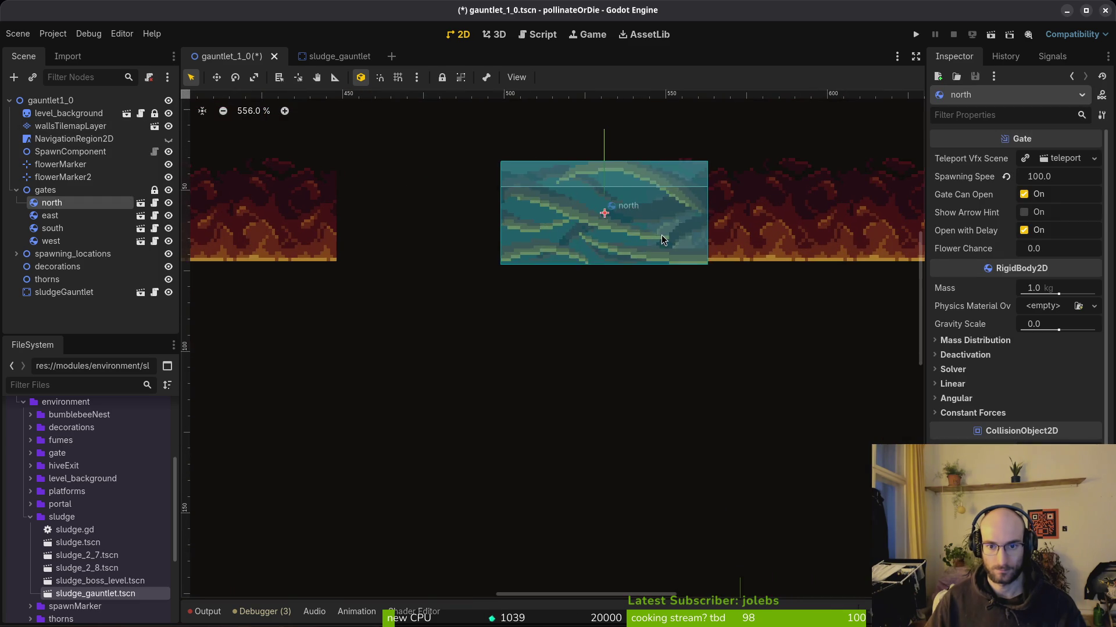
pyautogui.scroll(-5, 662, 240)
pyautogui.click(614, 324)
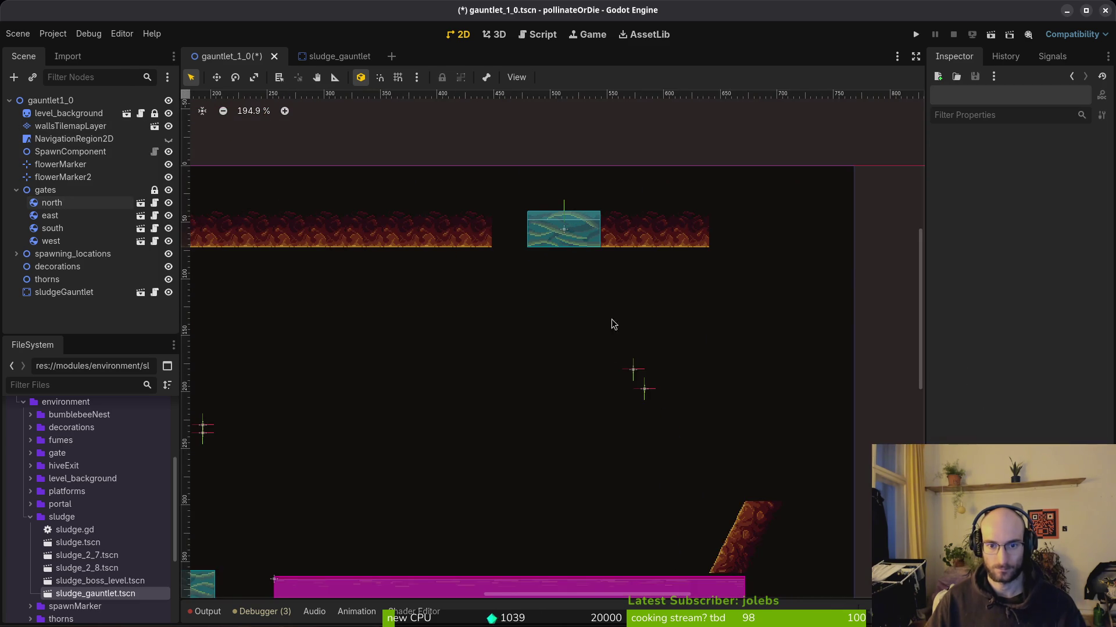
pyautogui.hotkey('ctrl', 's')
# Select the level background and walls tile layer nodes to review the finished level.
pyautogui.scroll(-4, 523, 294)
pyautogui.scroll(5, 543, 287)
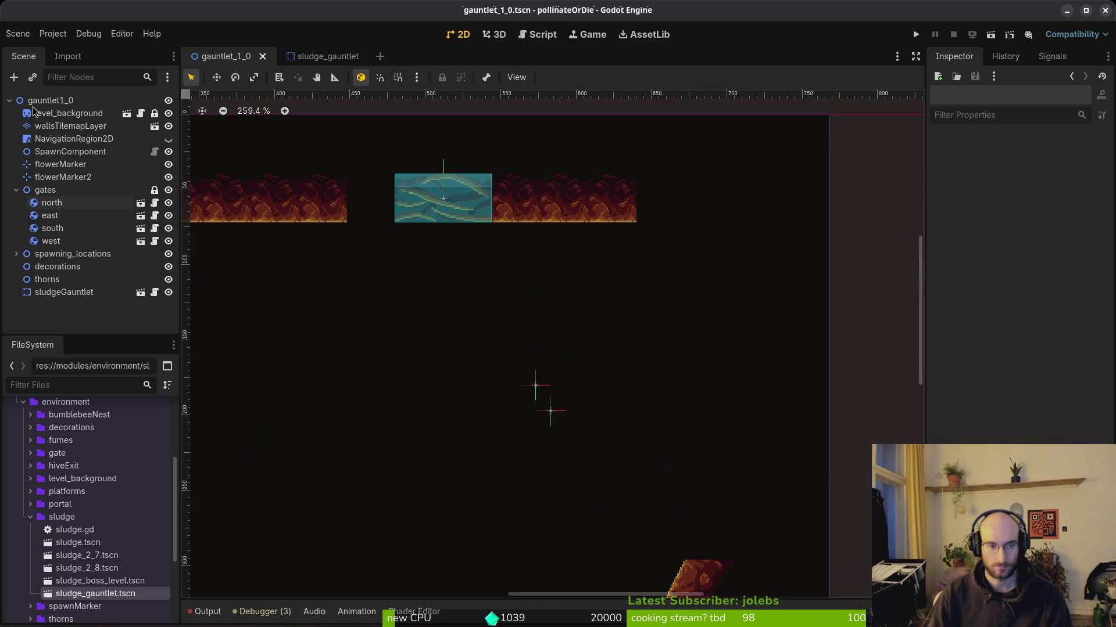
pyautogui.click(68, 113)
pyautogui.click(70, 125)
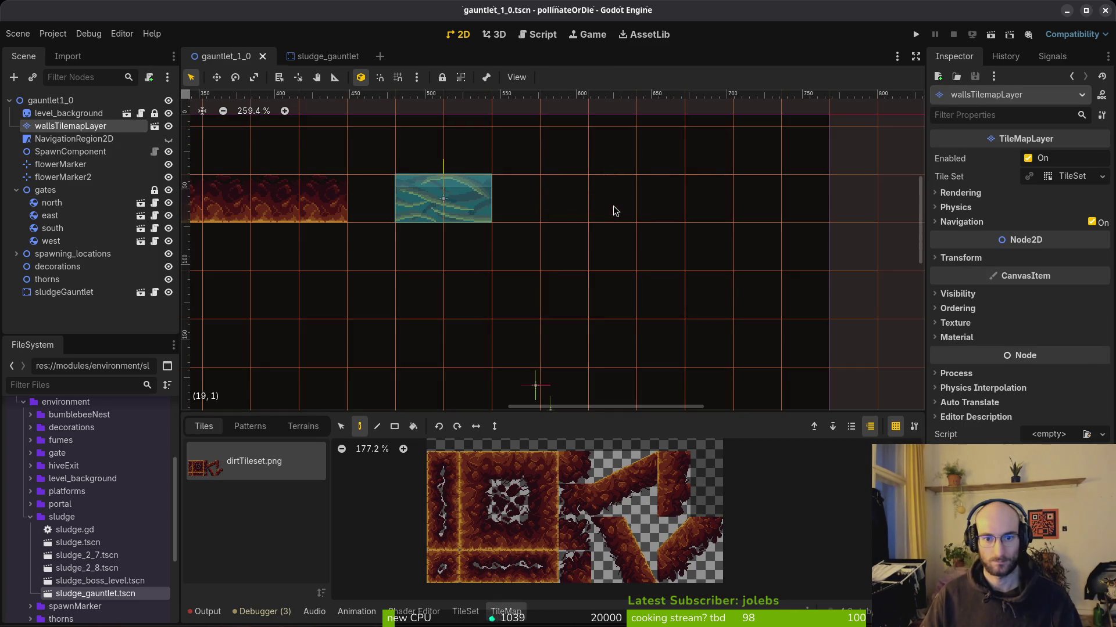
pyautogui.scroll(-3, 615, 211)
pyautogui.click(622, 281)
pyautogui.scroll(-2, 662, 294)
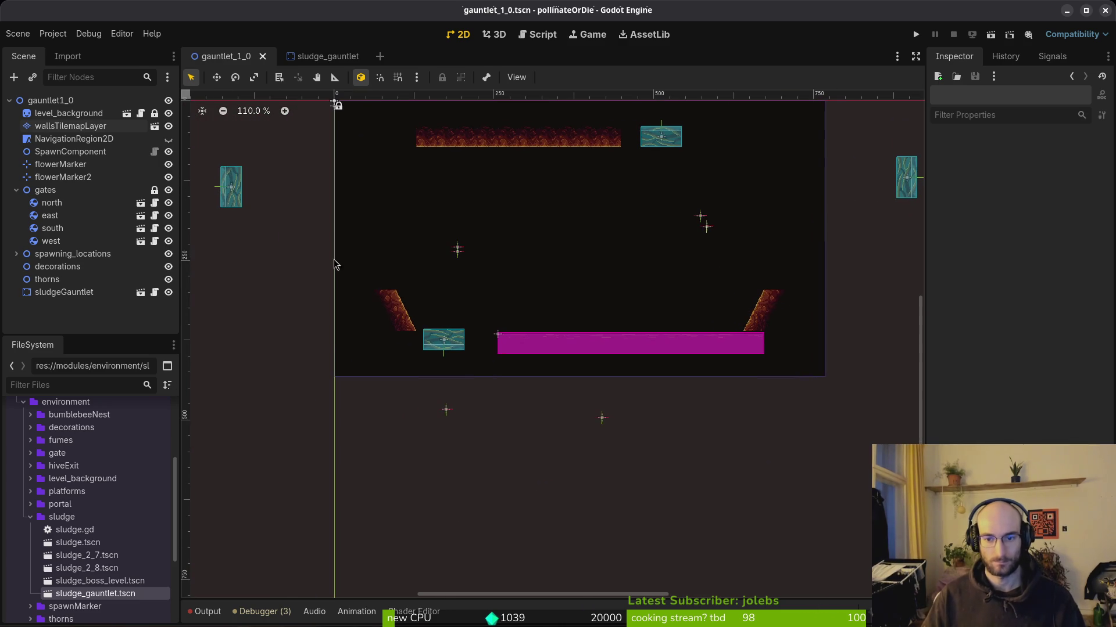
# Nudge the sludge hazard left, then paint a dirt tile at the foot of the right slope.
pyautogui.scroll(7, 720, 361)
pyautogui.moveTo(791, 345); pyautogui.dragTo(689, 348)
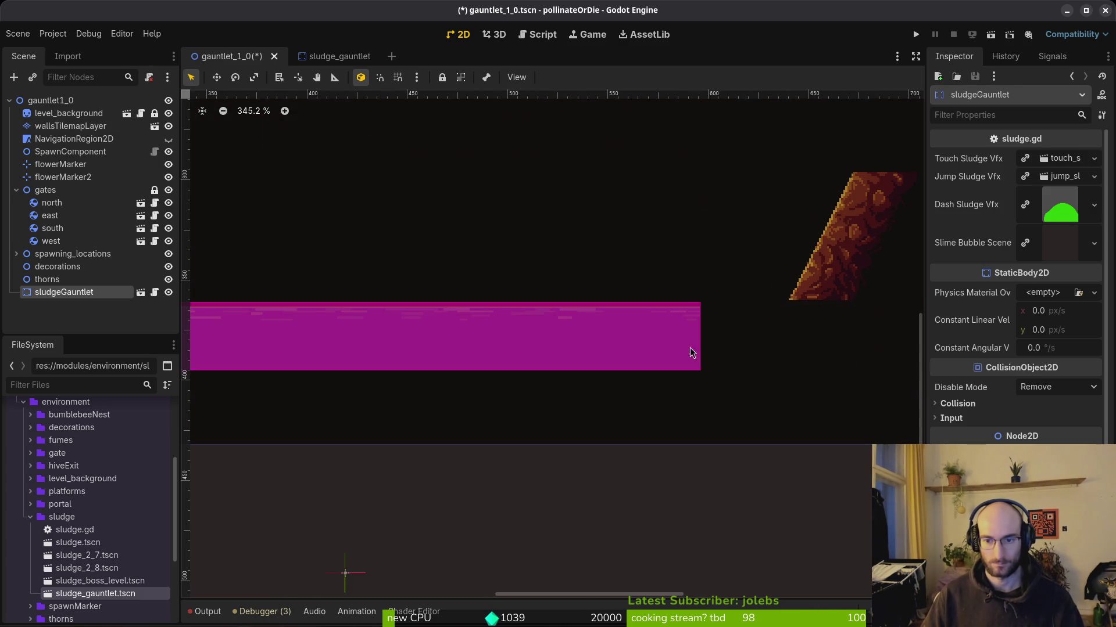
pyautogui.hscroll(3, 689, 348)
pyautogui.click(69, 125)
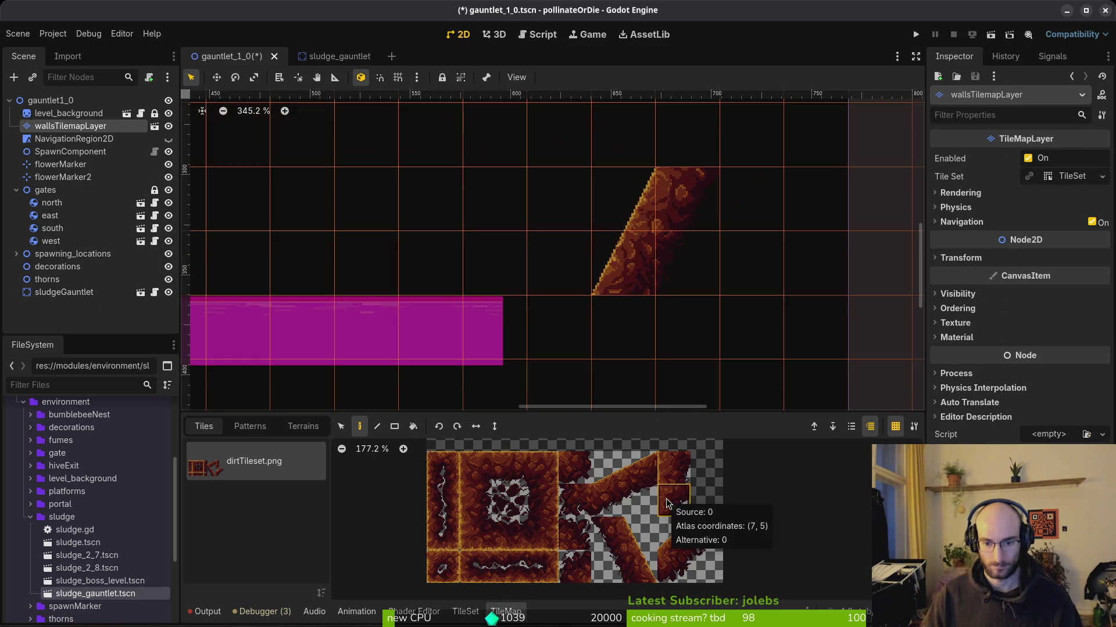
pyautogui.click(605, 503)
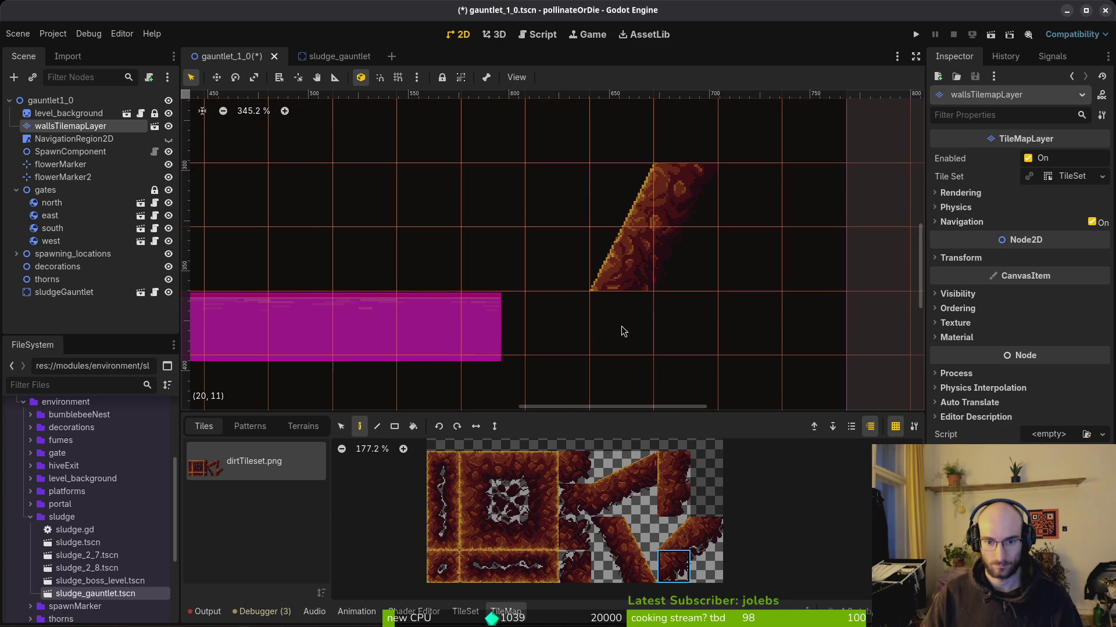
pyautogui.click(361, 430)
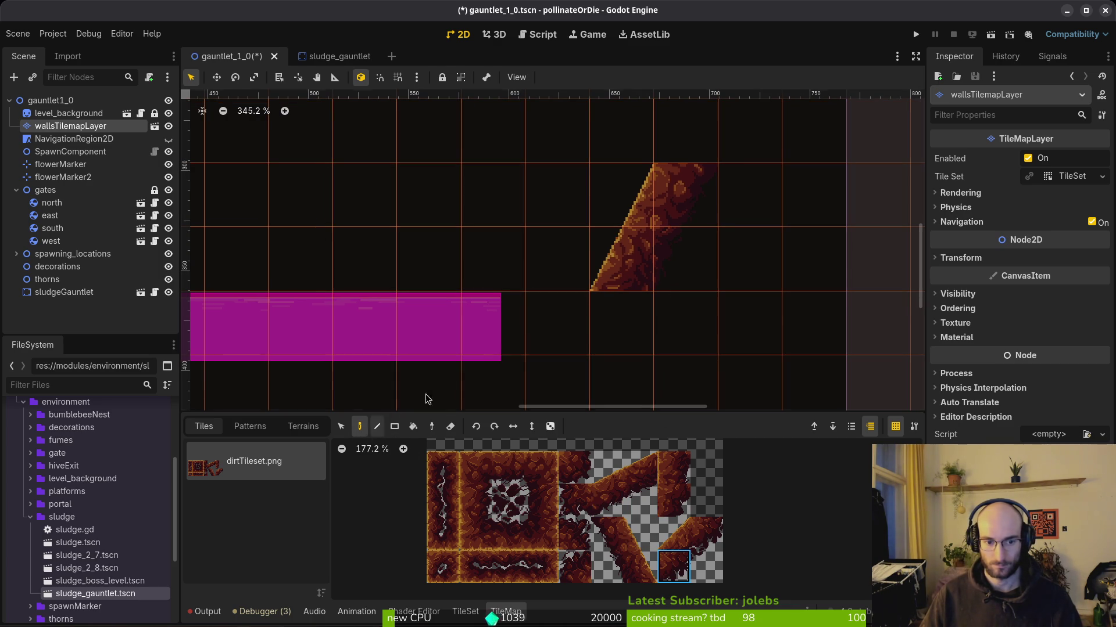
pyautogui.click(598, 324)
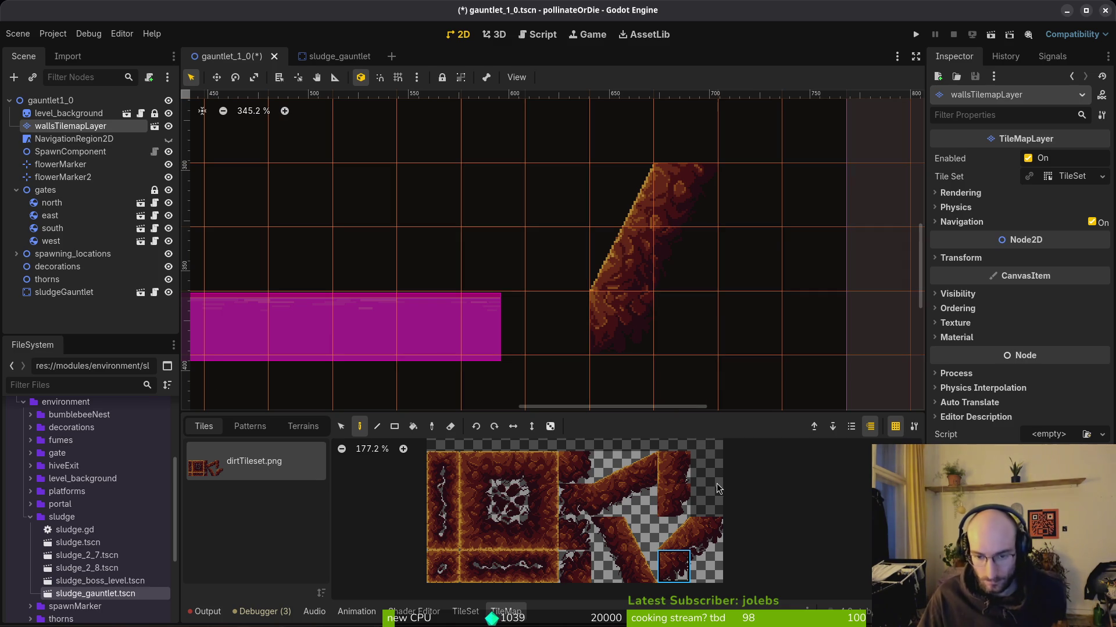
pyautogui.click(603, 509)
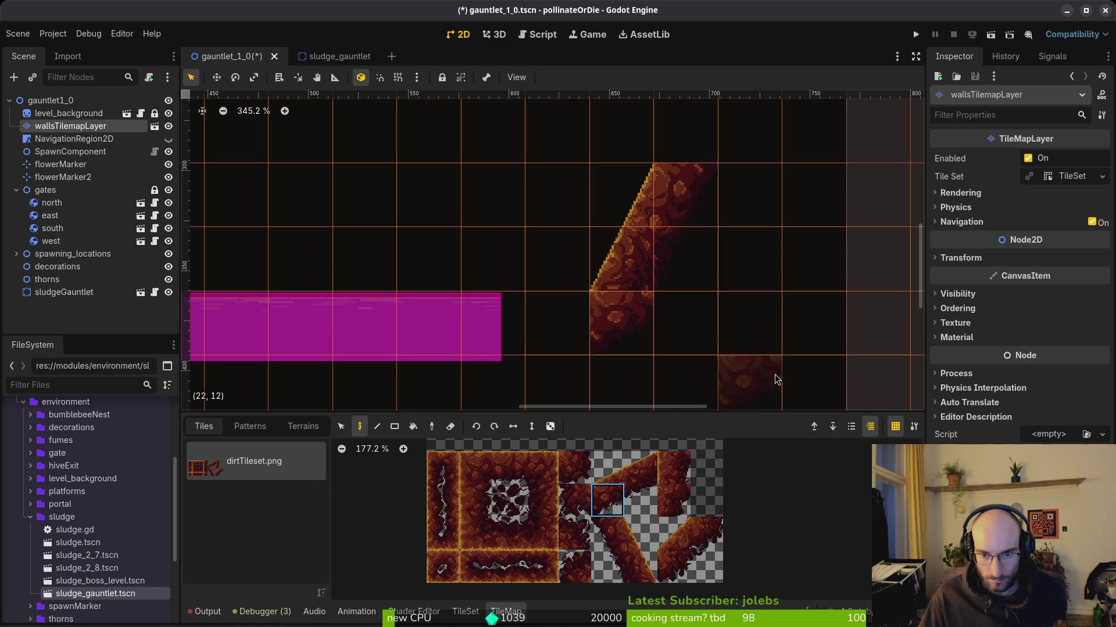
# Reselect wallsTilemapLayer and choose a different ramp tile from the TileMap atlas.
pyautogui.press('Escape')
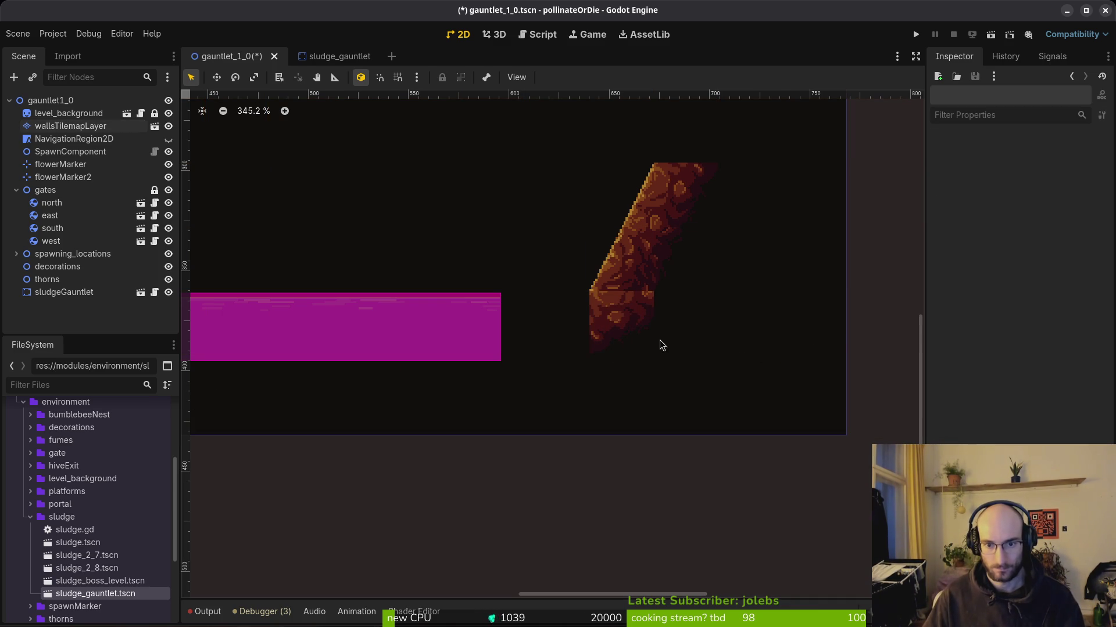
pyautogui.click(70, 126)
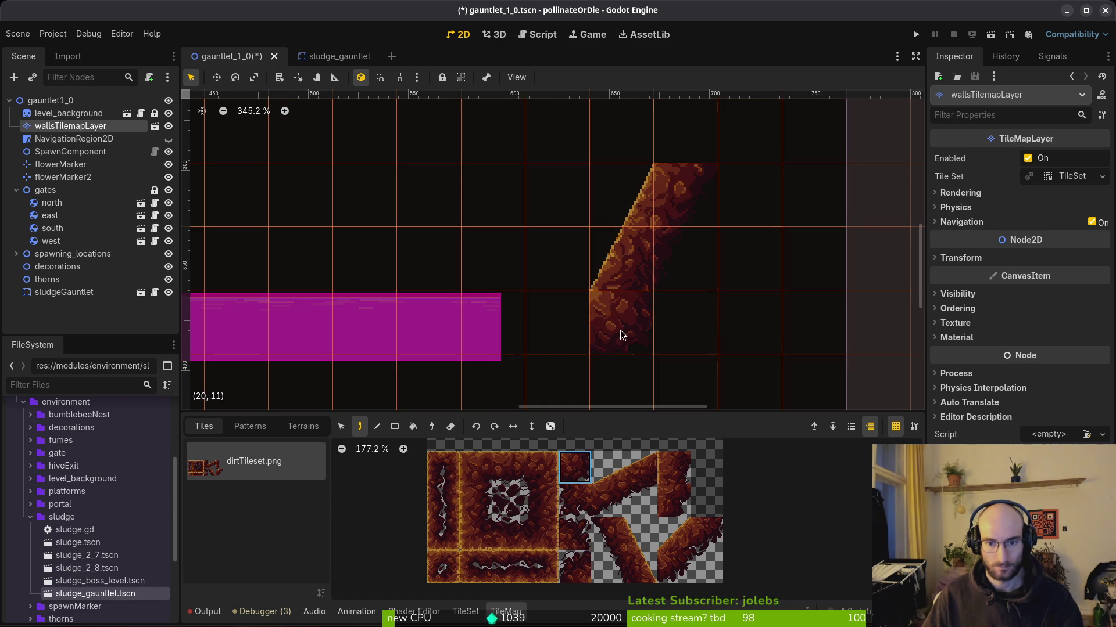
pyautogui.press('Escape')
pyautogui.click(71, 126)
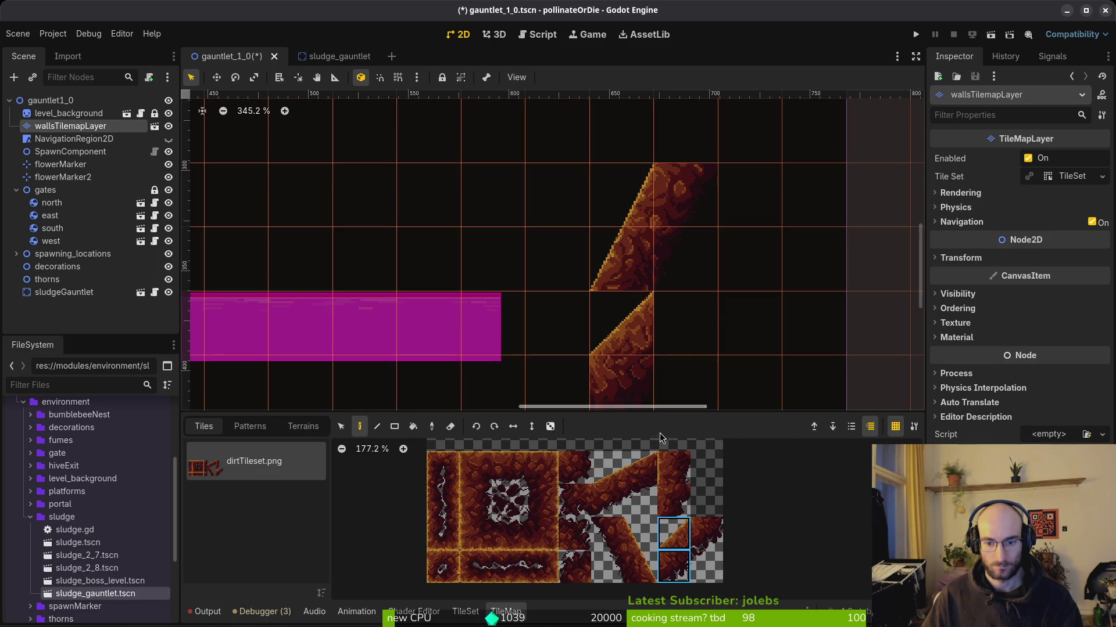
pyautogui.click(674, 534)
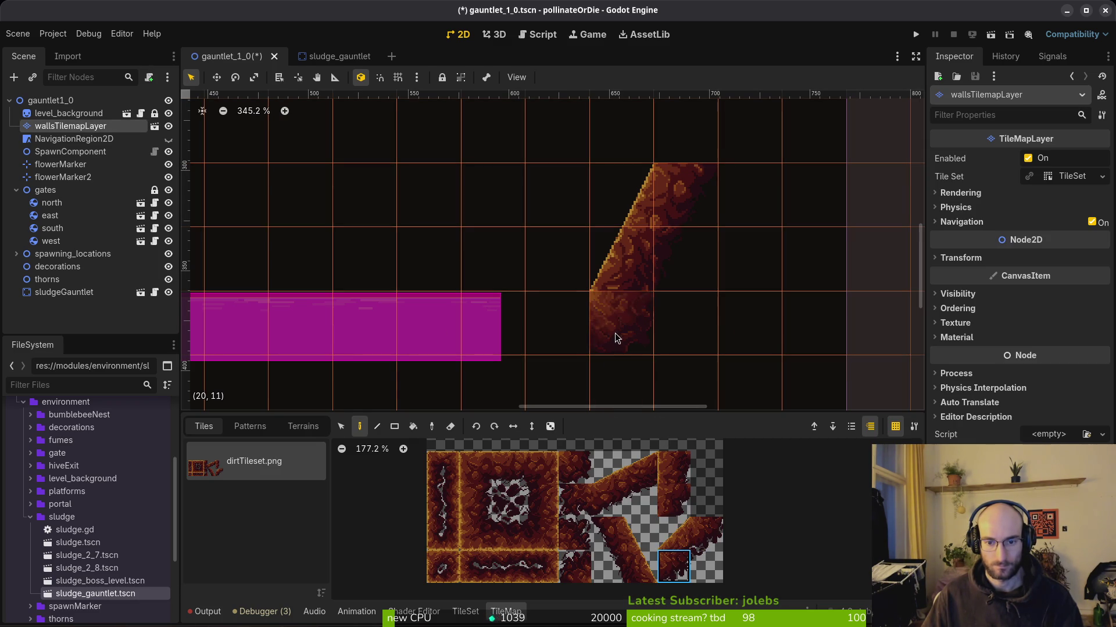
pyautogui.press('Escape')
# Move the sludge floor right so it meets the dirt ramp.
pyautogui.scroll(-2, 674, 355)
pyautogui.scroll(3, 488, 312)
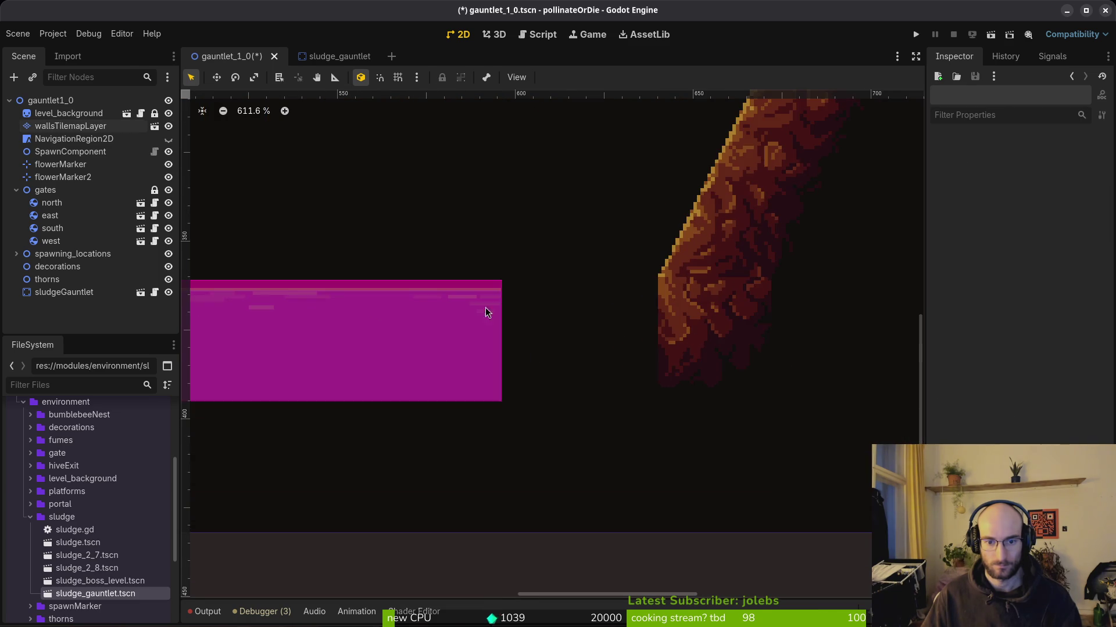
pyautogui.moveTo(488, 311)
pyautogui.mouseDown()
pyautogui.moveTo(564, 336)
pyautogui.moveTo(529, 313)
pyautogui.moveTo(536, 319)
pyautogui.moveTo(539, 307)
pyautogui.mouseUp()
# Shift the south gate to the left.
pyautogui.scroll(3, 528, 312)
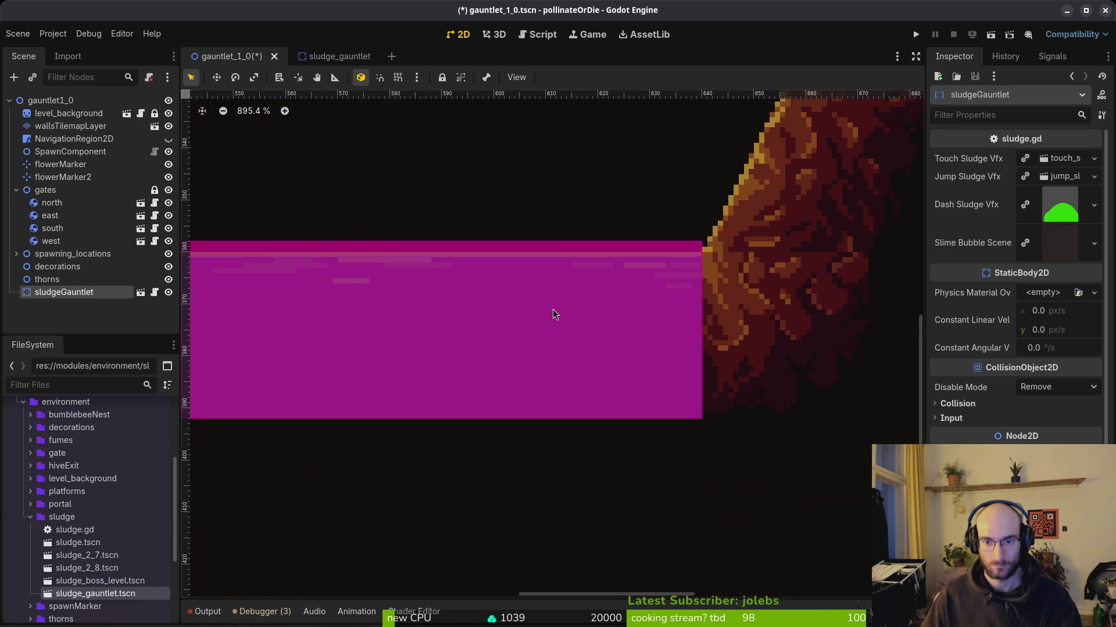
pyautogui.scroll(-5, 553, 309)
pyautogui.scroll(3, 690, 343)
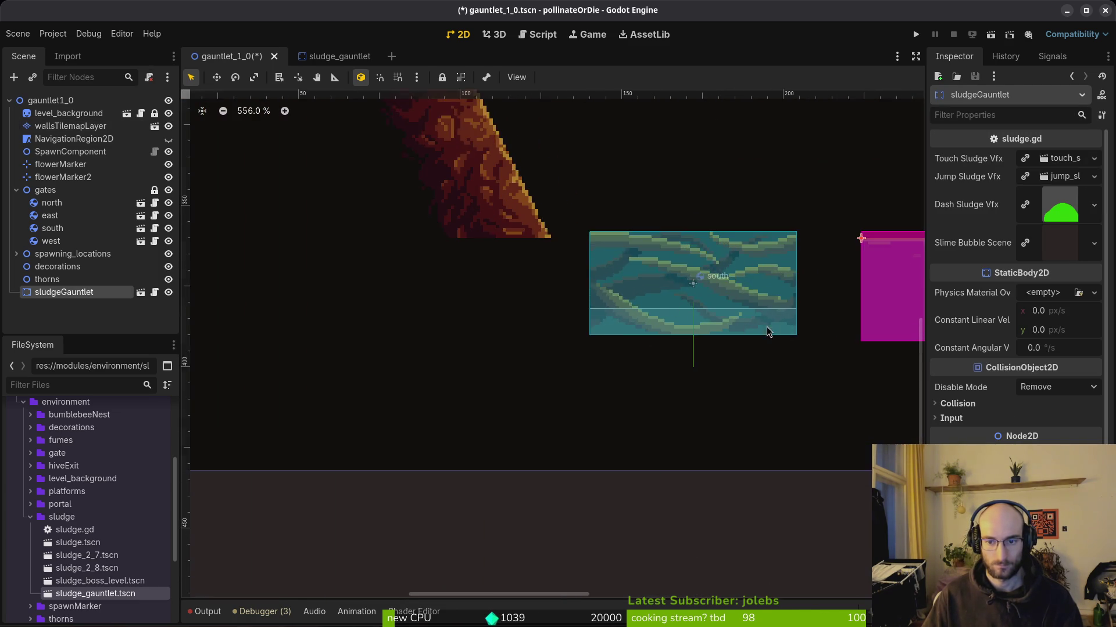
pyautogui.moveTo(588, 308); pyautogui.dragTo(279, 309)
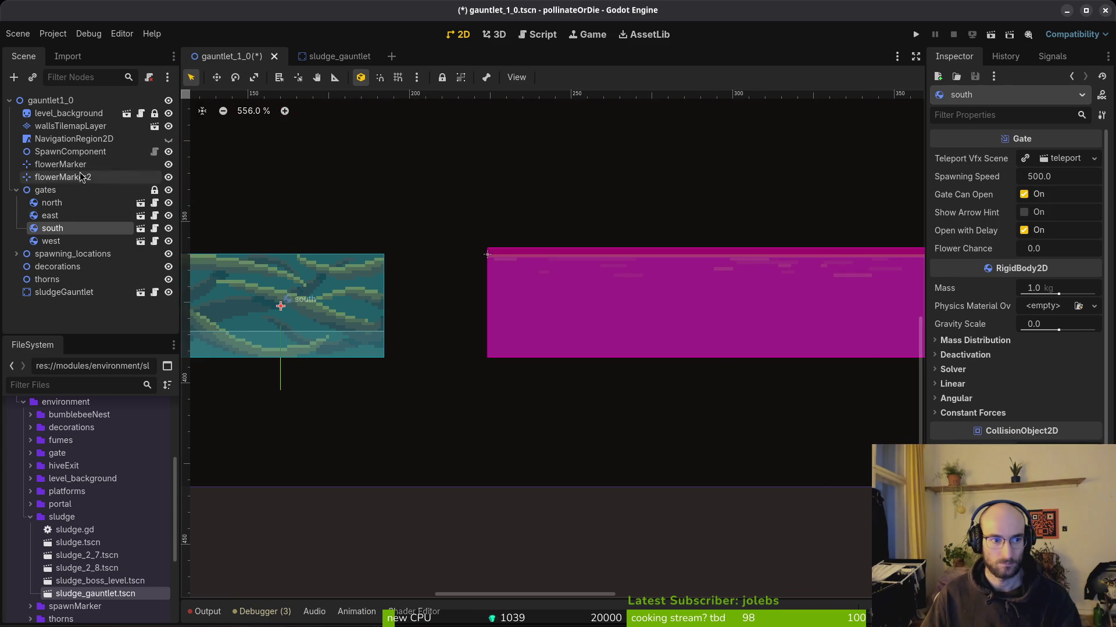
# Paint a dirt pillar on wallsTilemapLayer beside the south gate.
pyautogui.click(63, 129)
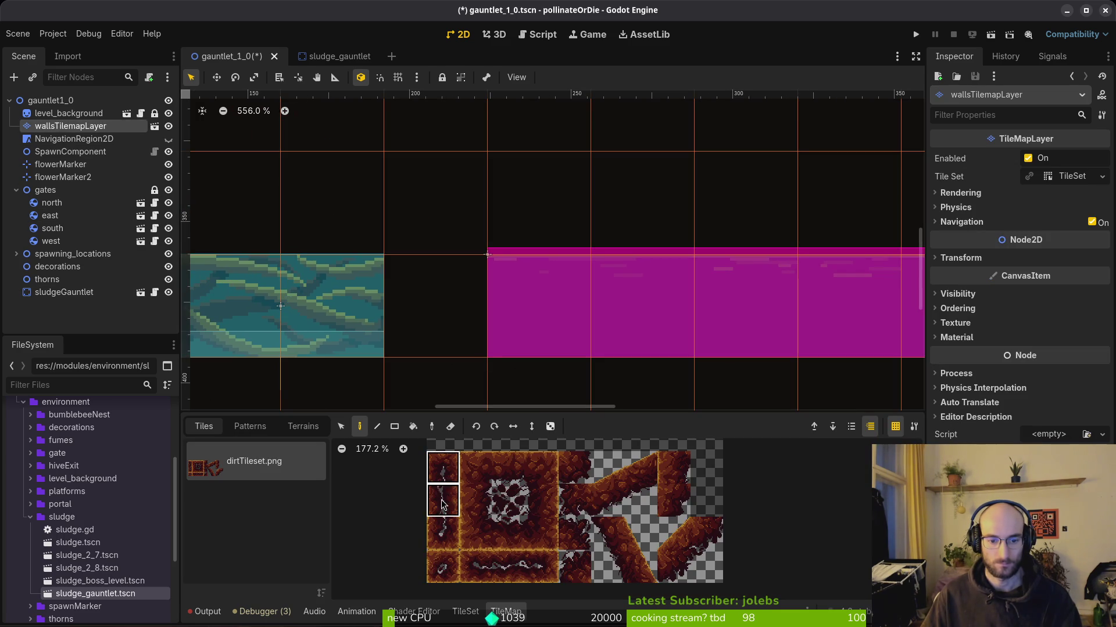
pyautogui.click(441, 273)
pyautogui.press('Escape')
pyautogui.scroll(2, 420, 311)
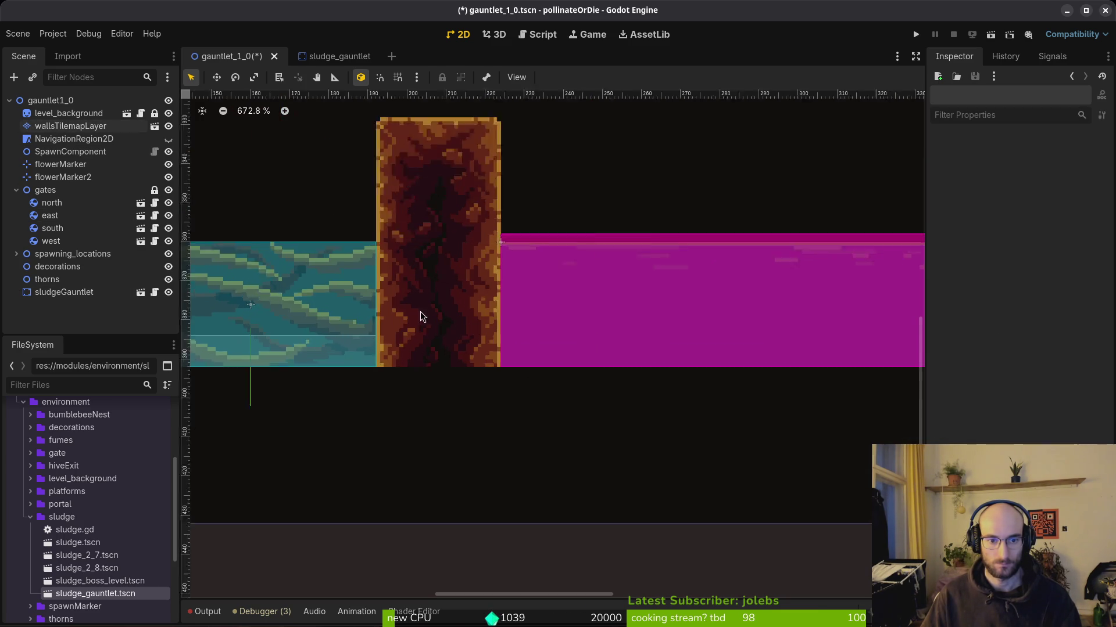
pyautogui.scroll(3, 401, 296)
pyautogui.scroll(-10, 434, 318)
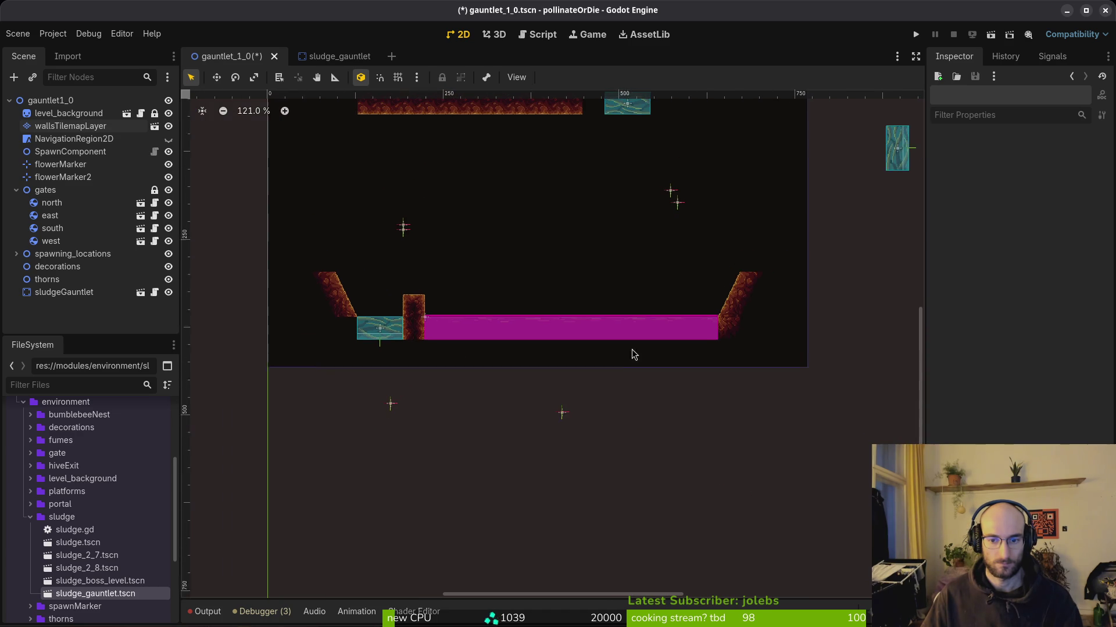
pyautogui.scroll(3, 488, 343)
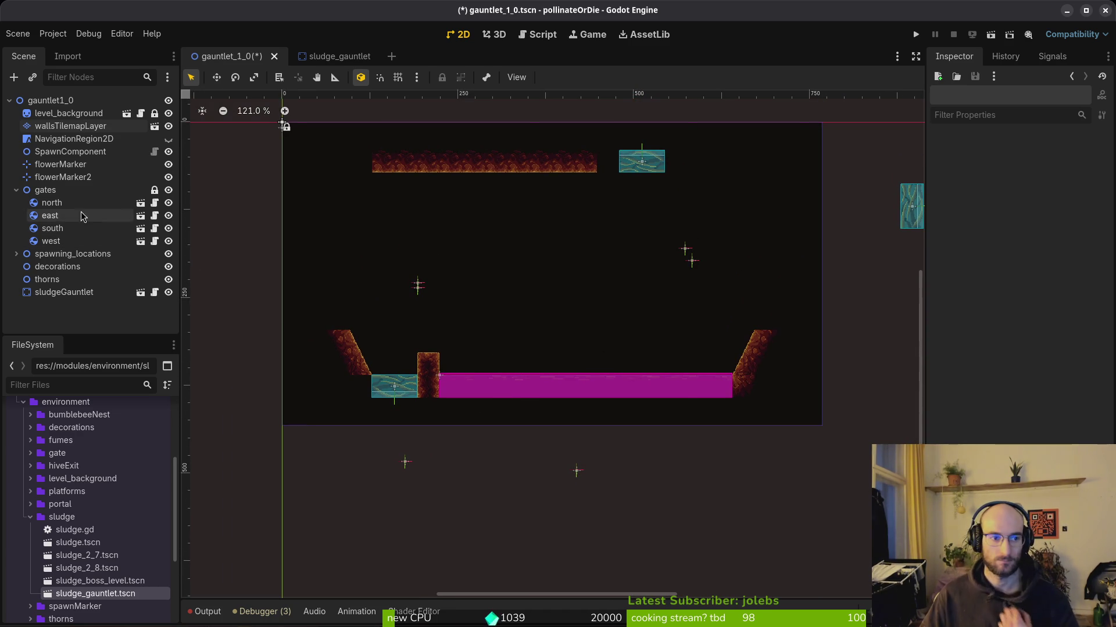
# Pick the two-tile tall dirt pillar for the sludge strip's right end by the ramp.
pyautogui.click(70, 126)
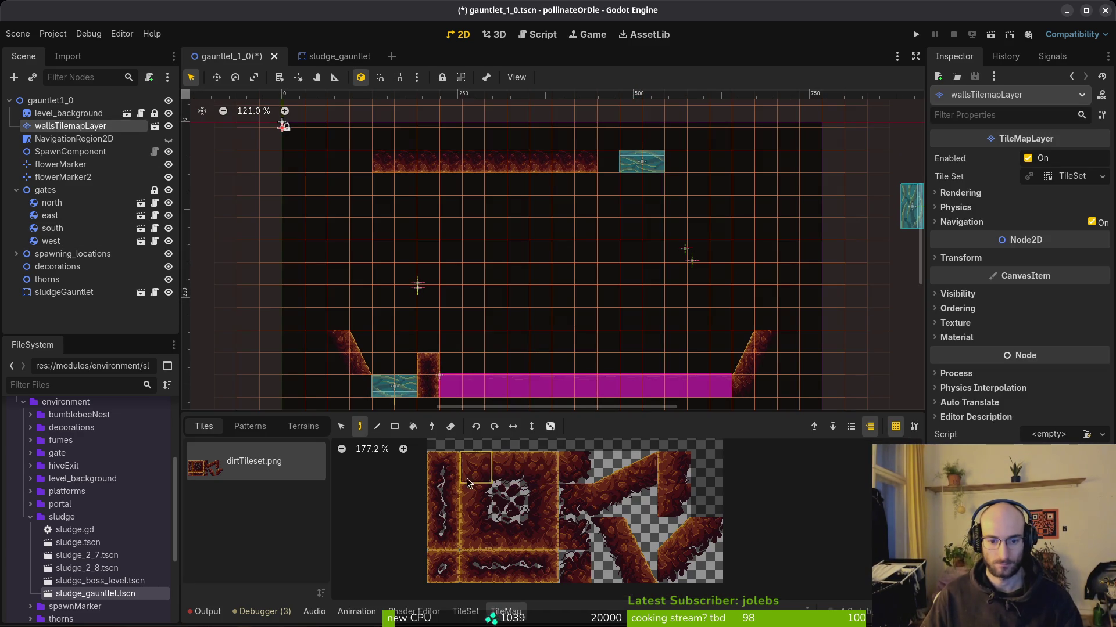
pyautogui.moveTo(443, 467); pyautogui.dragTo(442, 500)
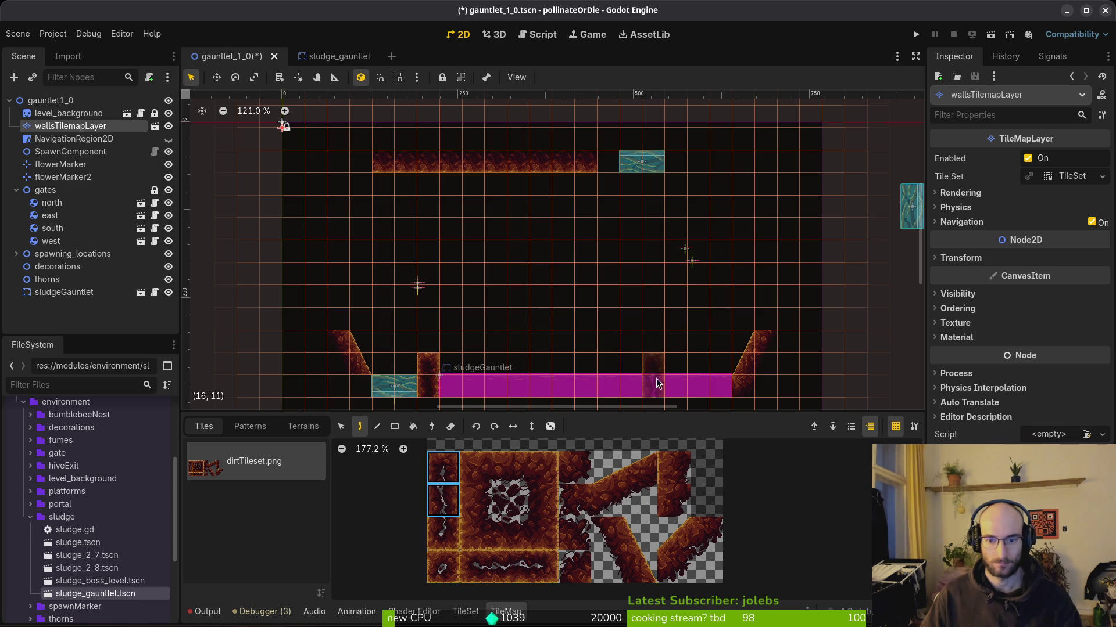
pyautogui.press('Escape')
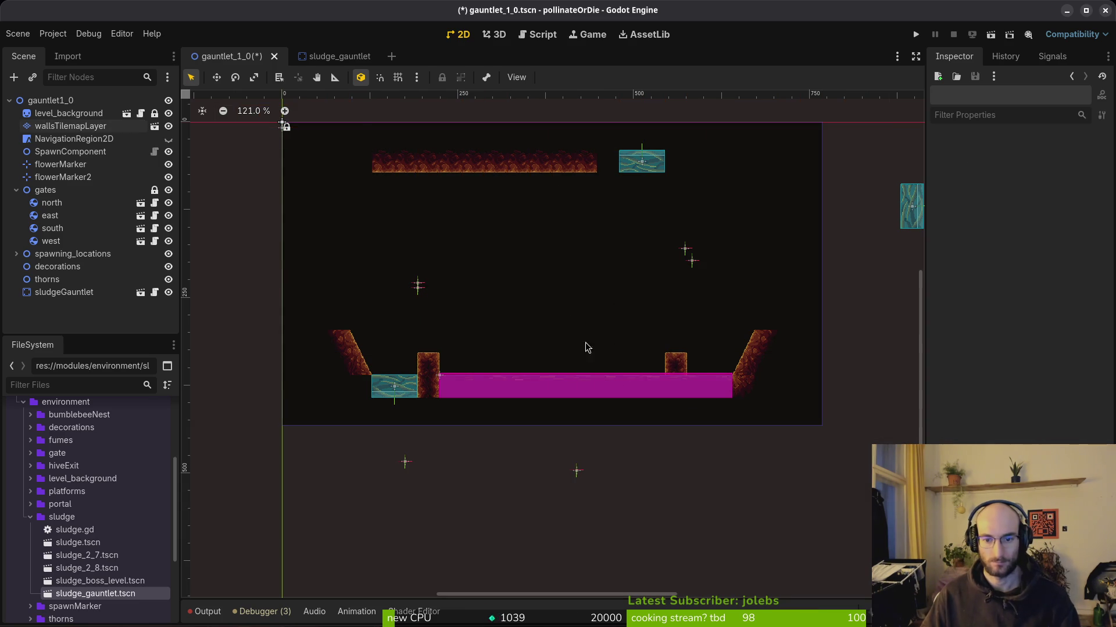
pyautogui.scroll(-6, 639, 363)
pyautogui.scroll(13, 603, 376)
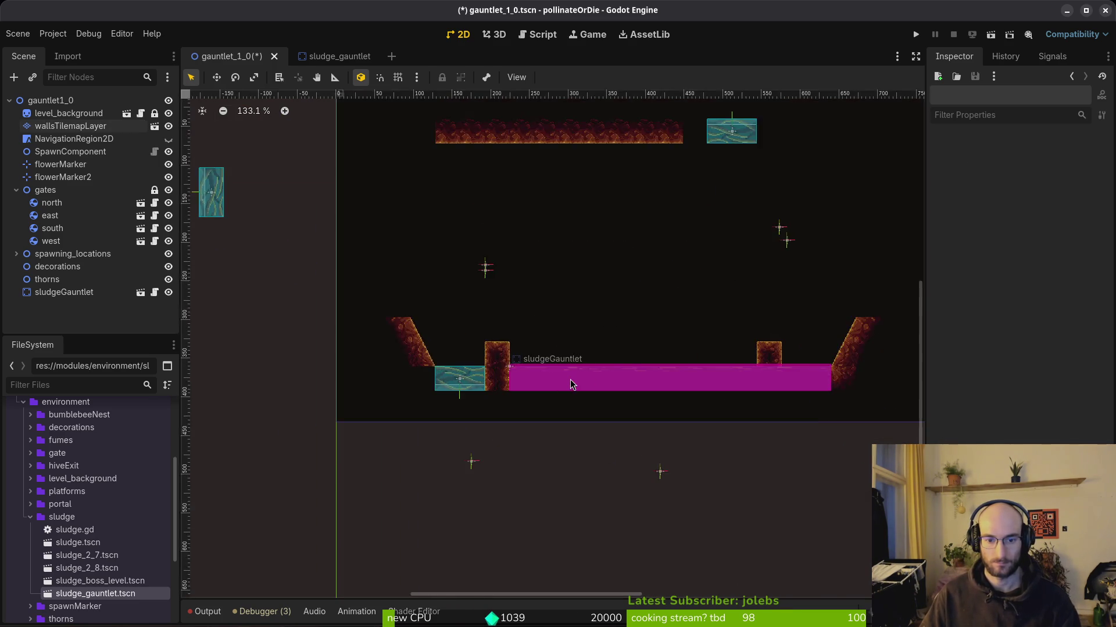
pyautogui.hscroll(5, 603, 376)
pyautogui.scroll(-2, 512, 347)
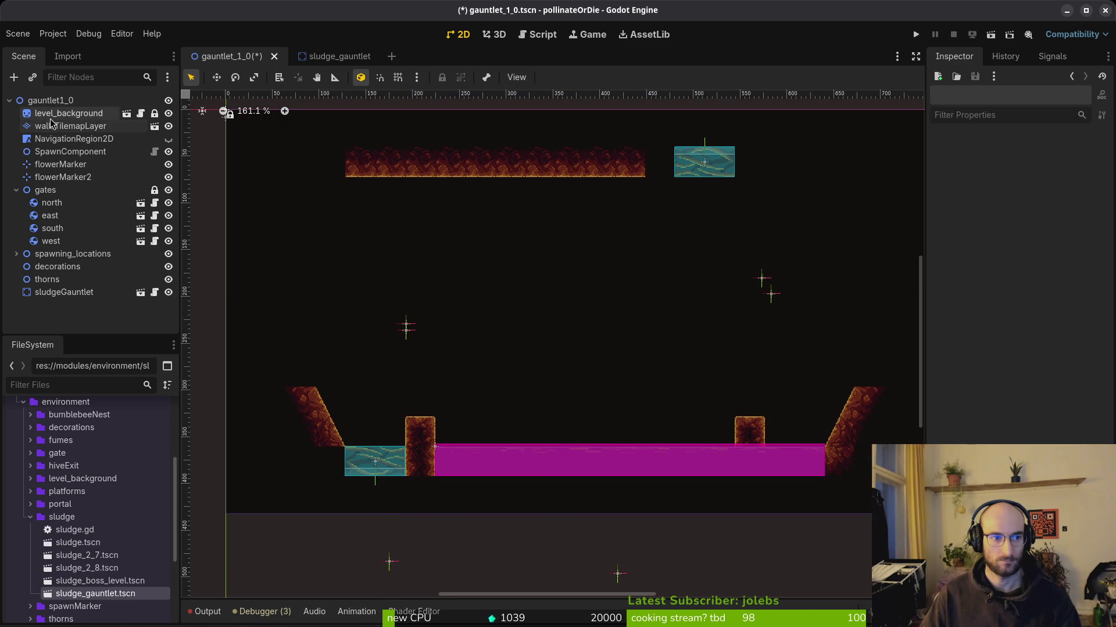
# On wallsTilemapLayer, try the 2x2 diagonal slope block and a single dirt tile from the atlas.
pyautogui.click(70, 126)
pyautogui.hscroll(3, 401, 227)
pyautogui.click(617, 479)
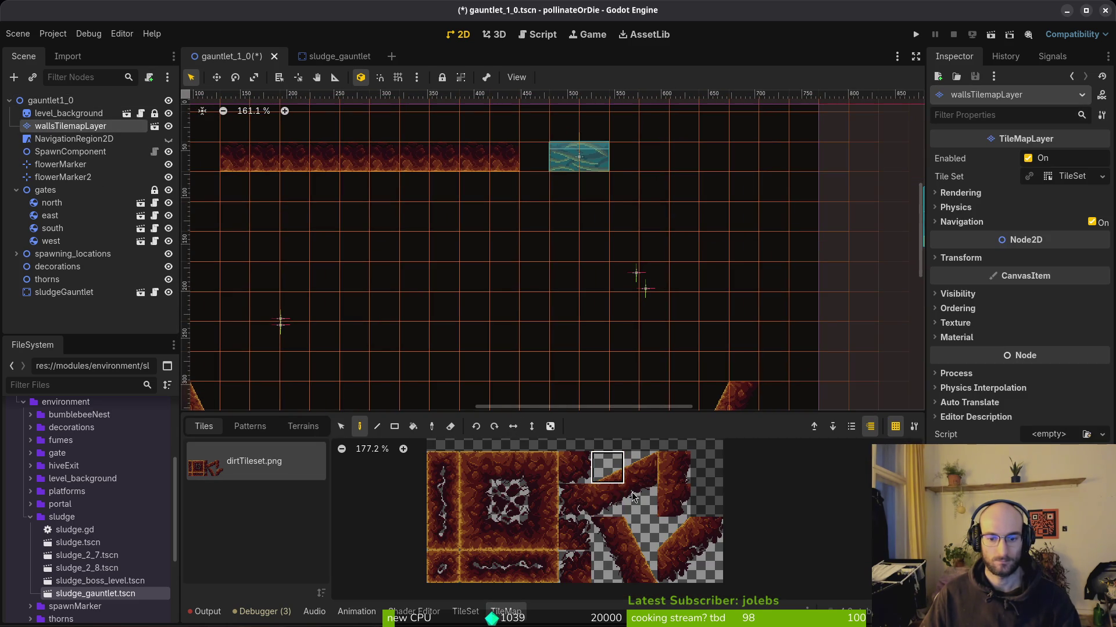
pyautogui.moveTo(633, 497); pyautogui.dragTo(635, 499)
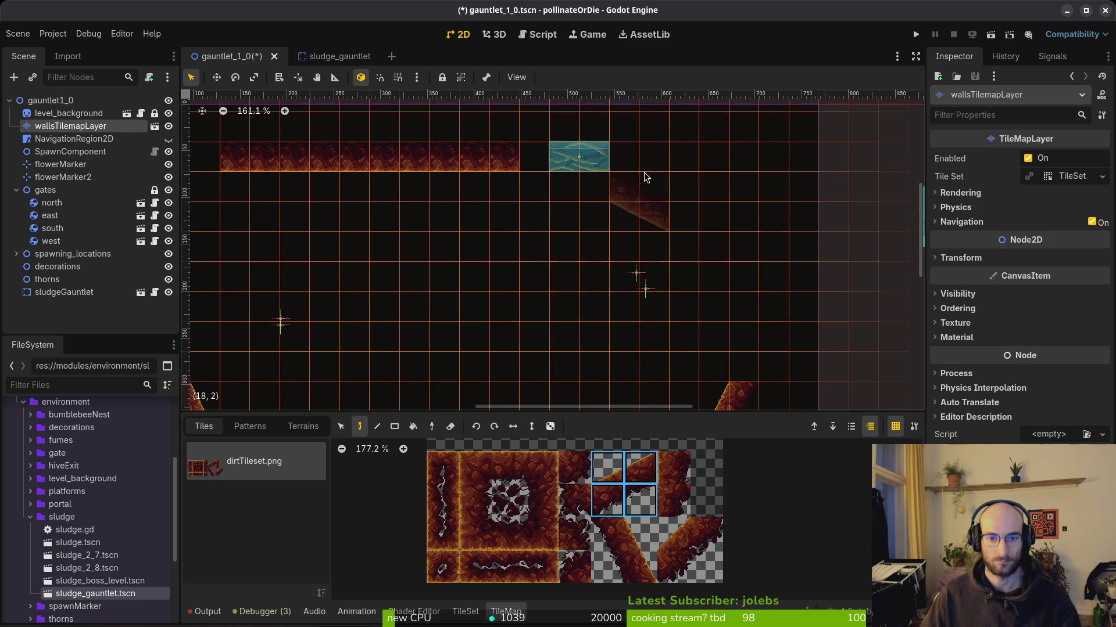
pyautogui.scroll(-3, 642, 175)
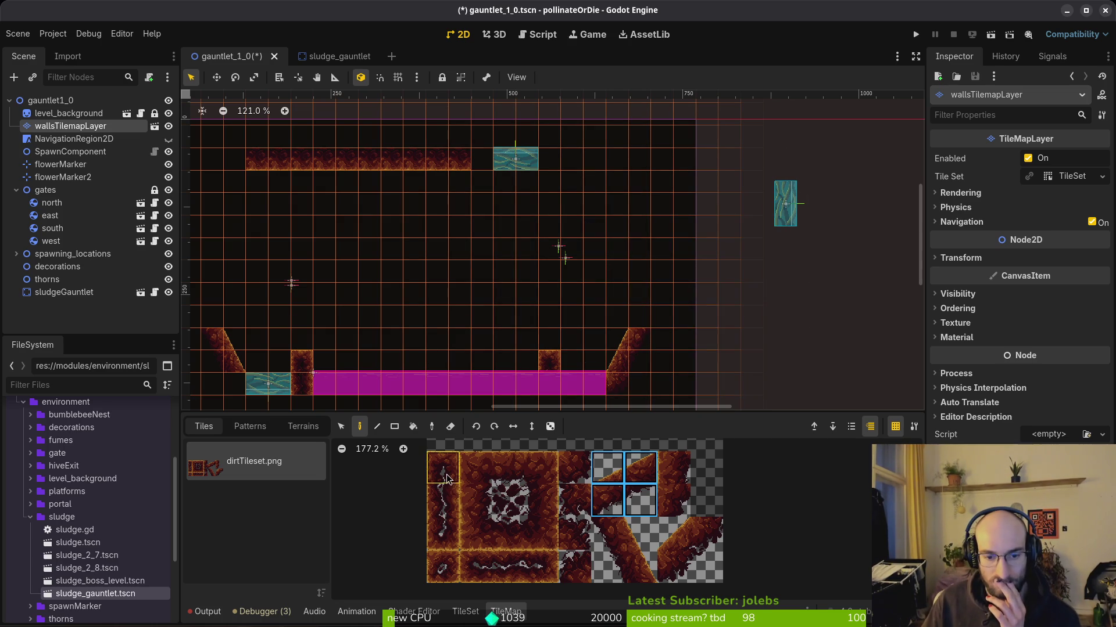
pyautogui.click(475, 500)
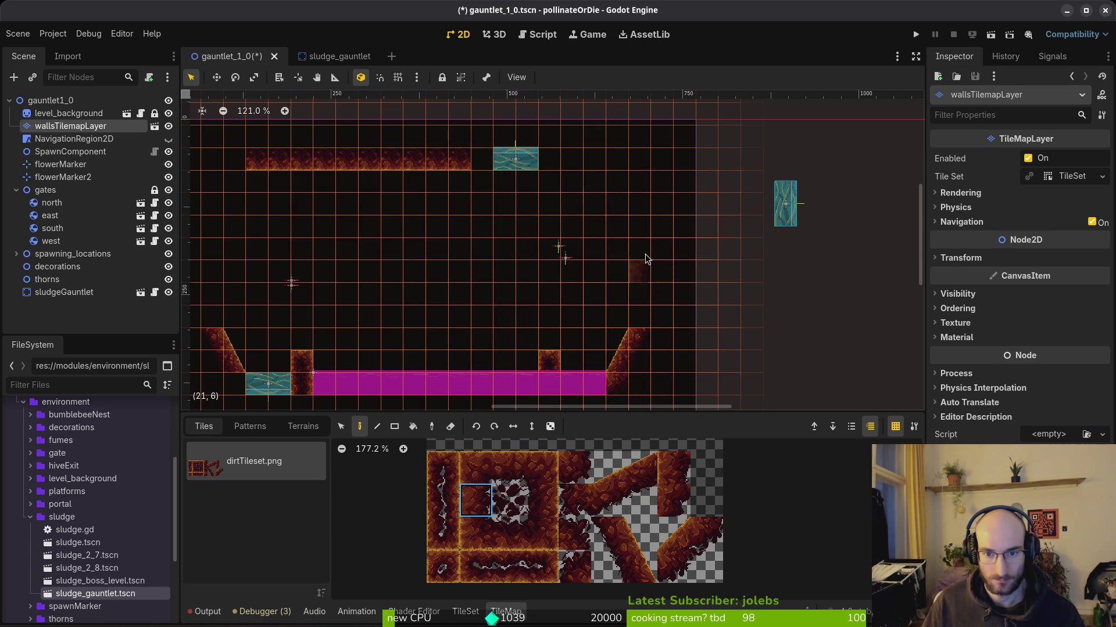
pyautogui.press('Escape')
# Move the east gate down onto the right ramp and paint a flipped diagonal slope above it.
pyautogui.click(783, 198)
pyautogui.scroll(2, 651, 278)
pyautogui.moveTo(784, 197)
pyautogui.mouseDown()
pyautogui.moveTo(651, 277)
pyautogui.moveTo(631, 310)
pyautogui.mouseUp()
pyautogui.click(70, 126)
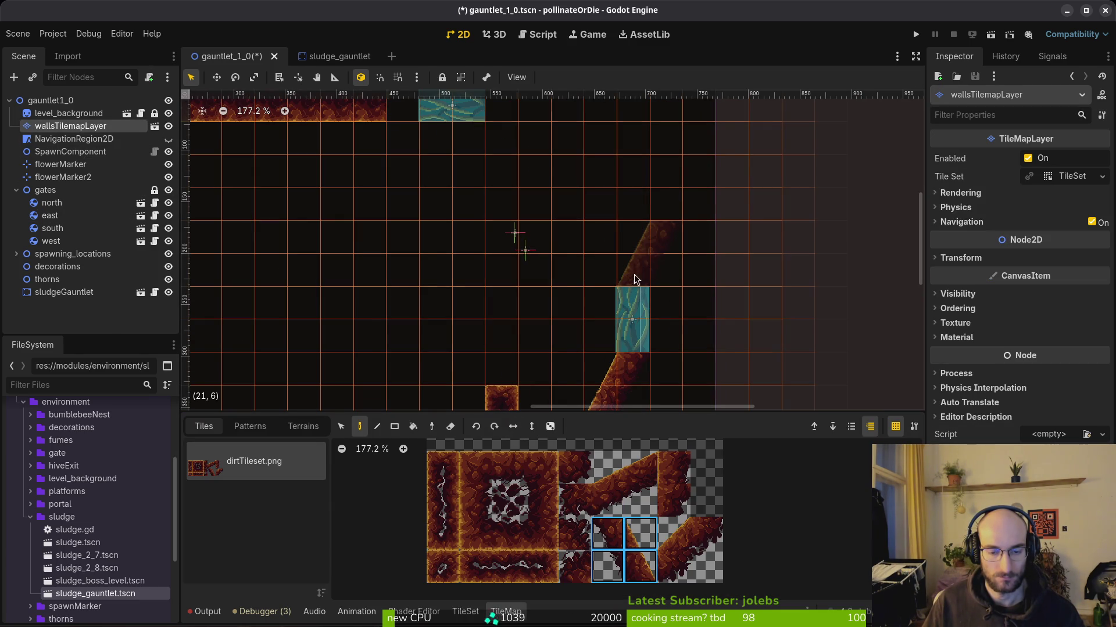
pyautogui.press('v')
pyautogui.click(630, 245)
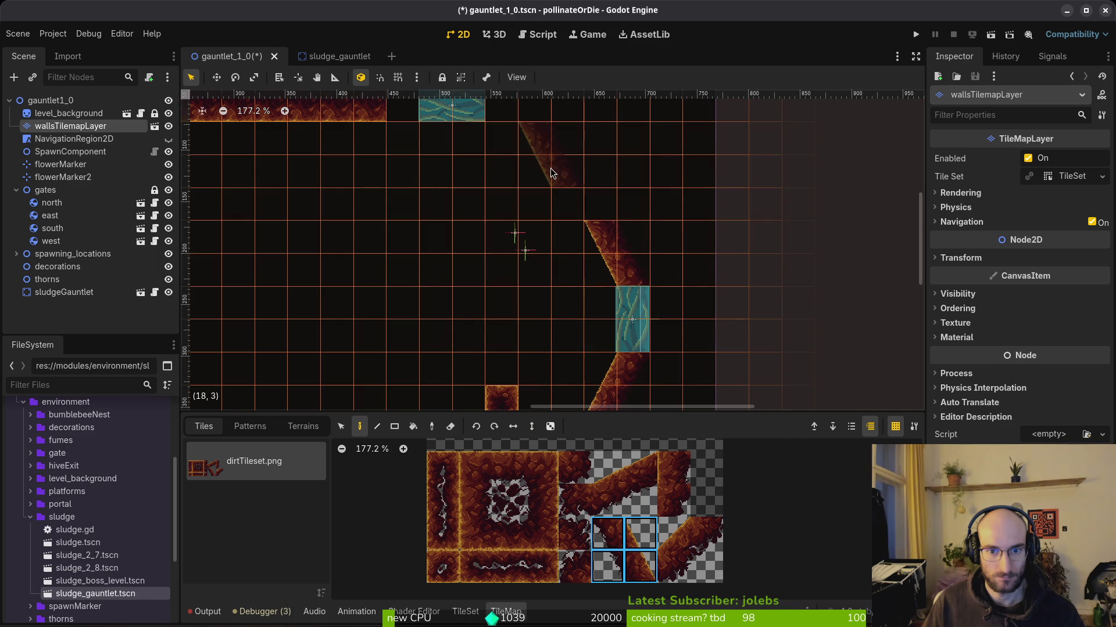
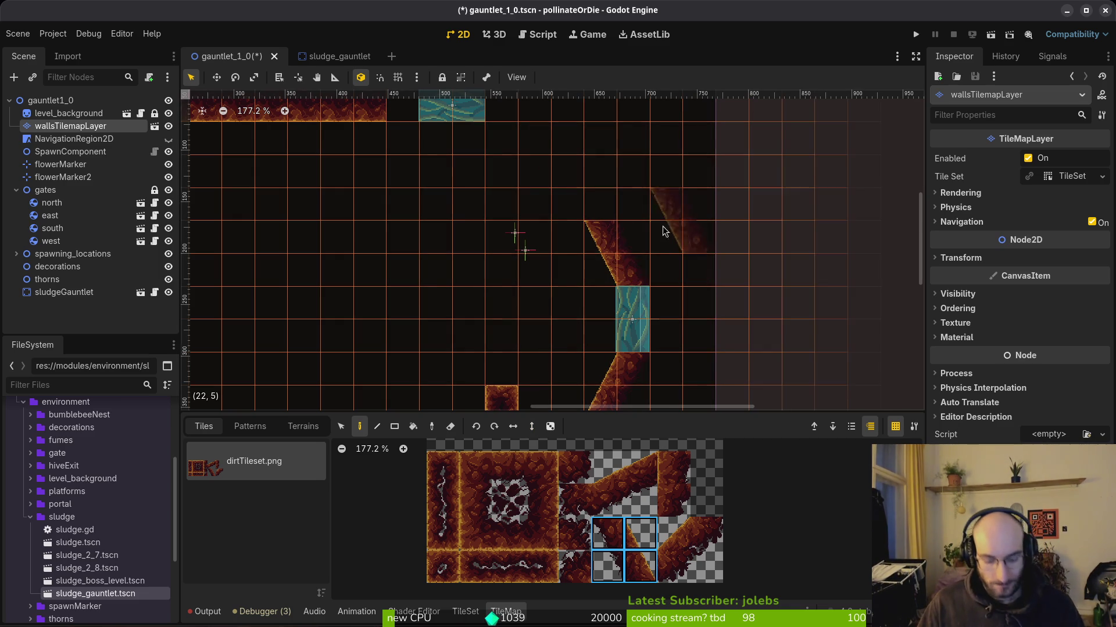
# Move the east gate up about 32 px.
pyautogui.click(623, 215)
pyautogui.scroll(-1, 650, 272)
pyautogui.click(645, 274)
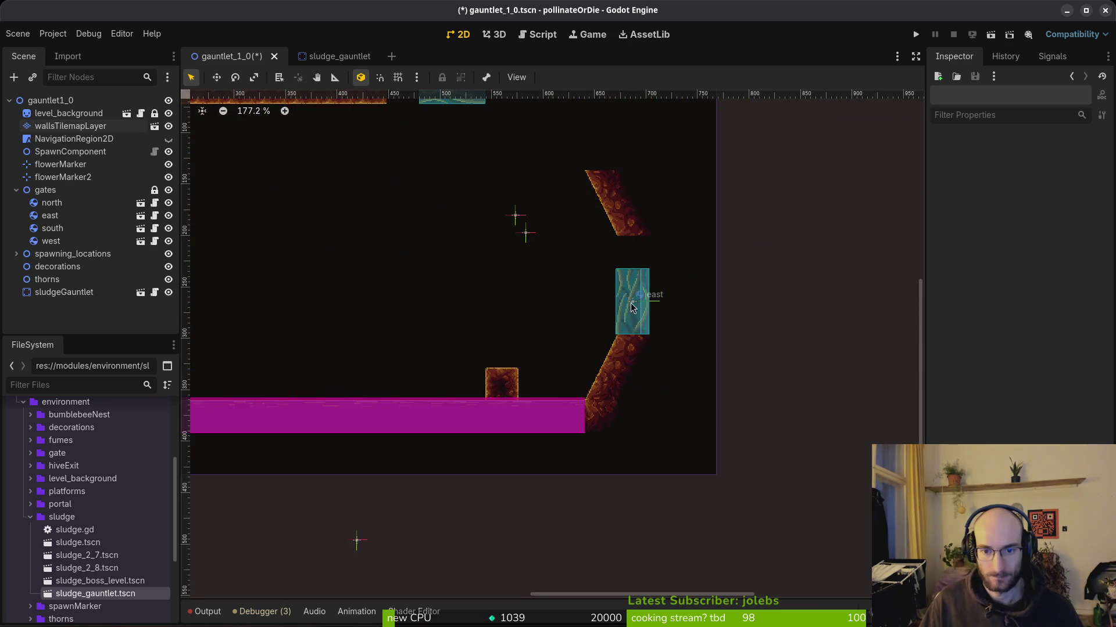
pyautogui.scroll(5, 641, 288)
pyautogui.moveTo(640, 288); pyautogui.dragTo(623, 197)
pyautogui.scroll(-5, 664, 267)
pyautogui.click(678, 260)
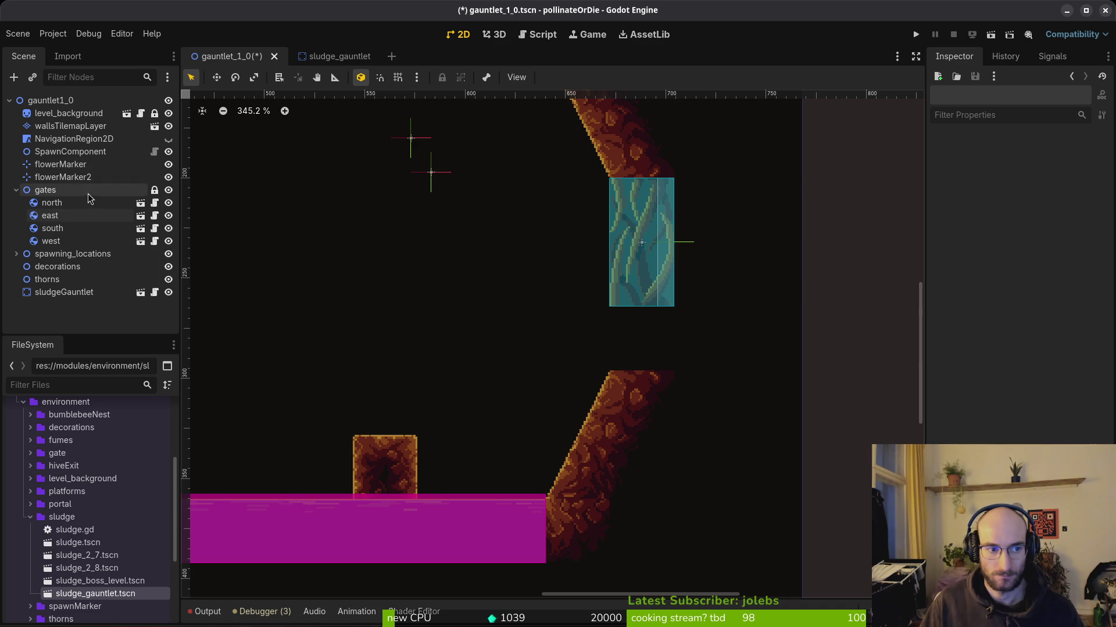
# Paint a plain dirt tile below the east gate on the walls tile layer.
pyautogui.click(64, 126)
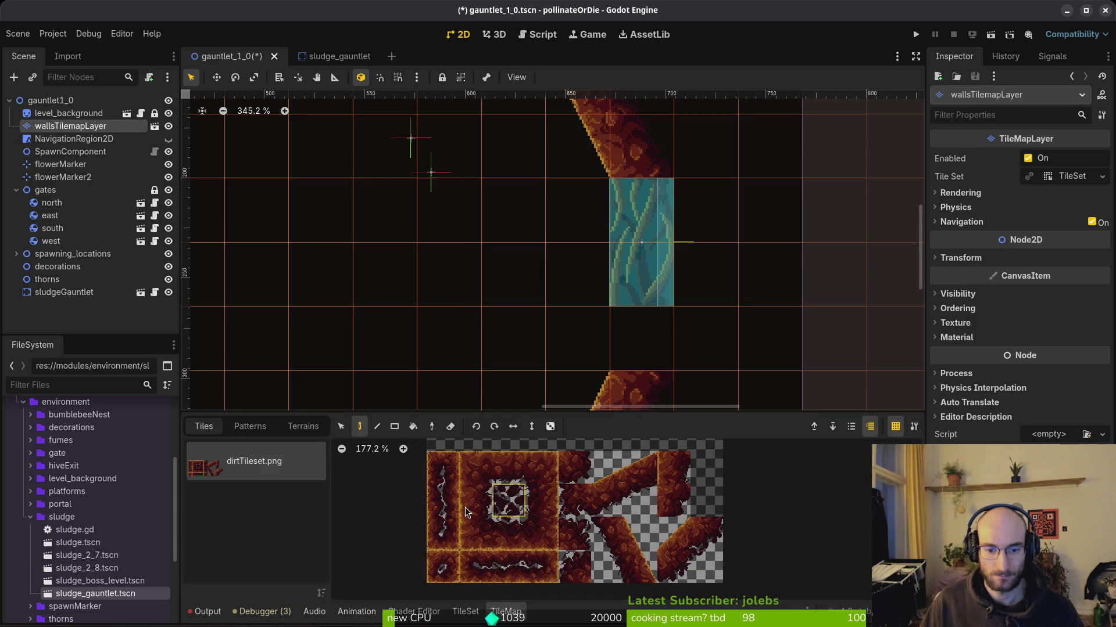
pyautogui.click(475, 500)
pyautogui.click(639, 345)
pyautogui.scroll(-8, 639, 345)
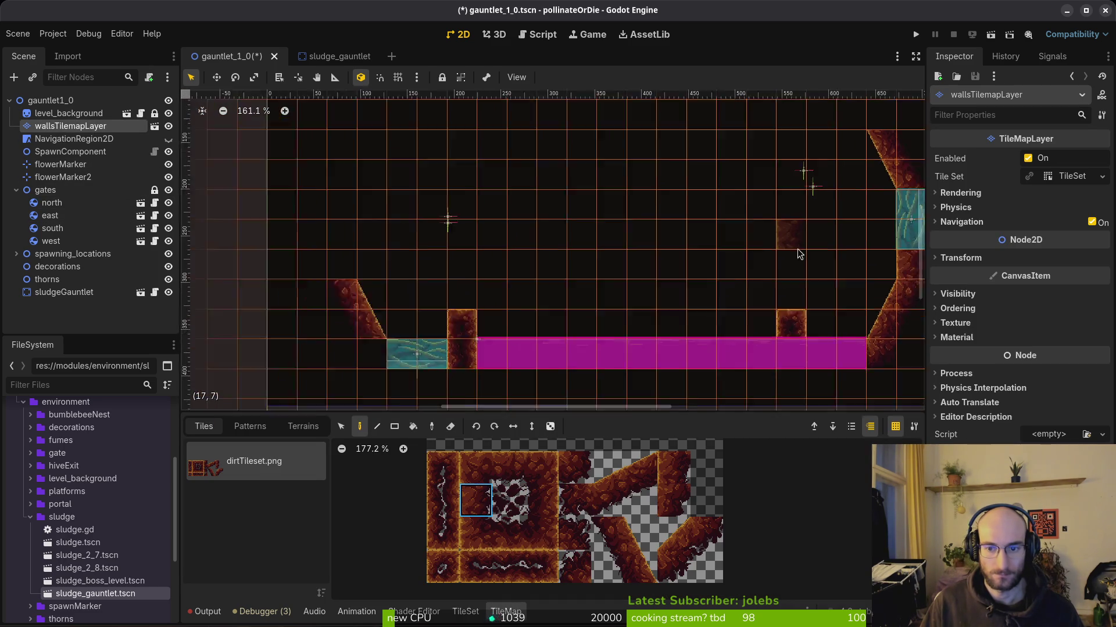
# Fill the empty cell beside the lower-left gate with dirt tiles.
pyautogui.click(542, 500)
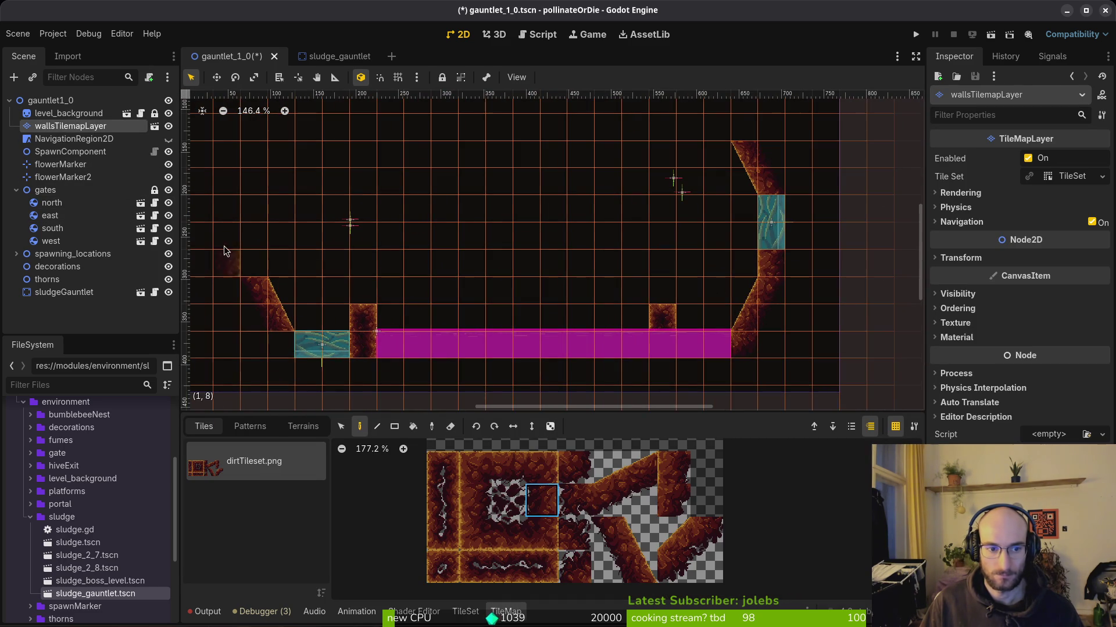
pyautogui.scroll(-2, 617, 242)
pyautogui.hscroll(-5, 617, 242)
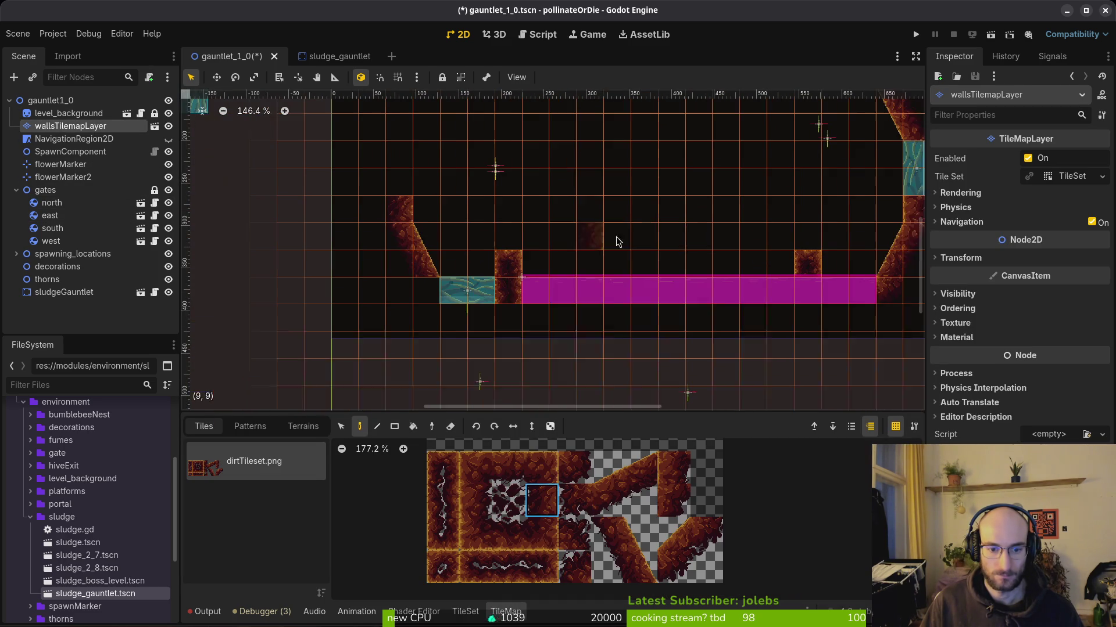
pyautogui.click(574, 467)
pyautogui.click(574, 499)
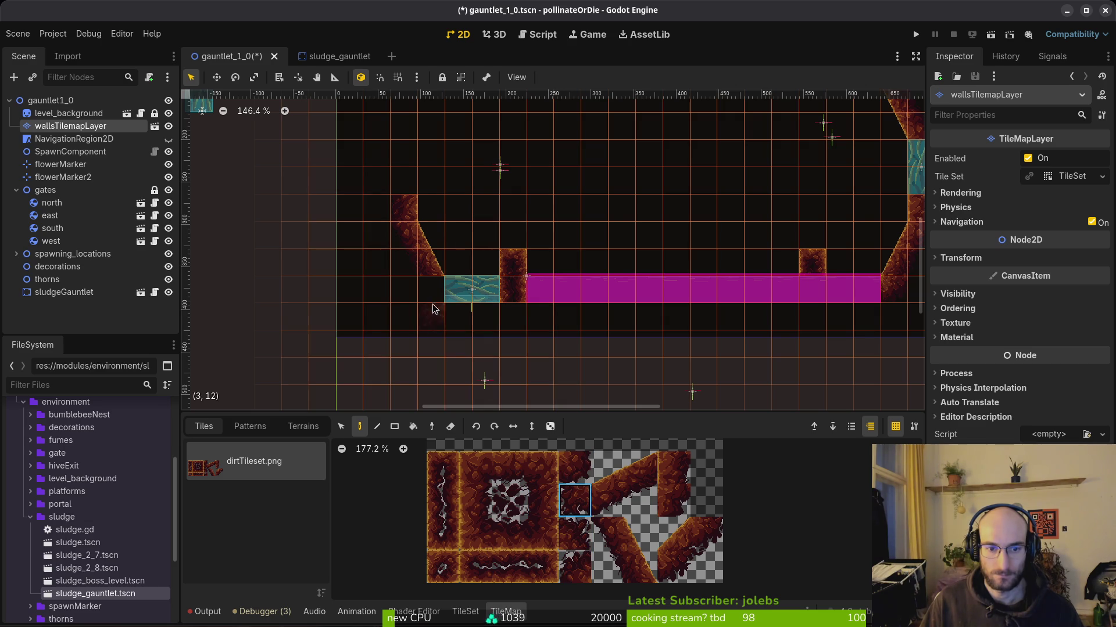
pyautogui.click(431, 289)
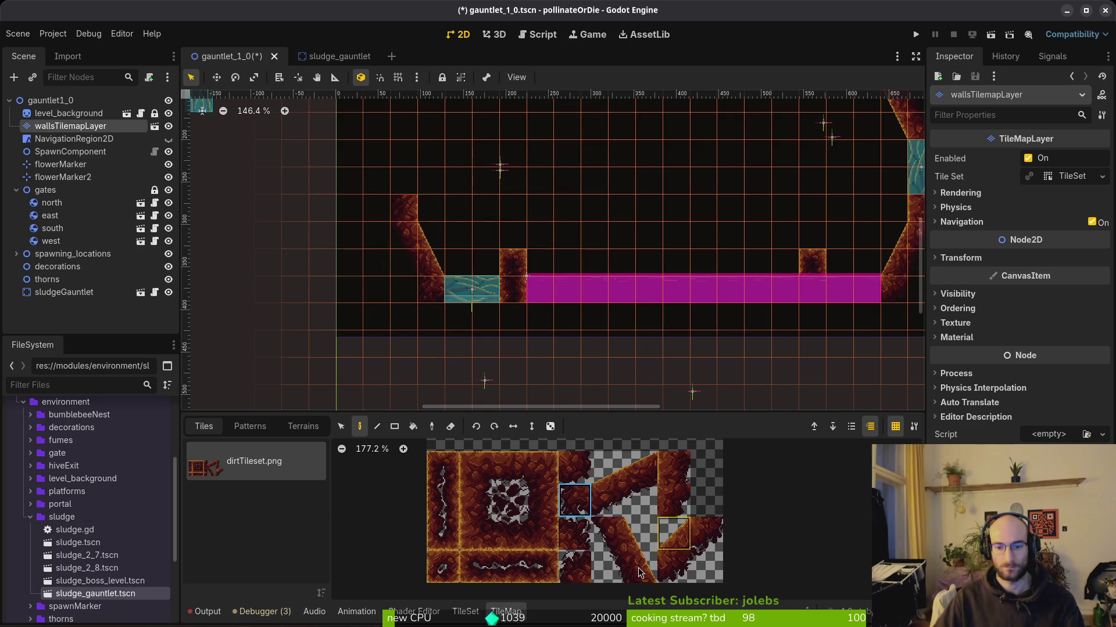
pyautogui.click(676, 575)
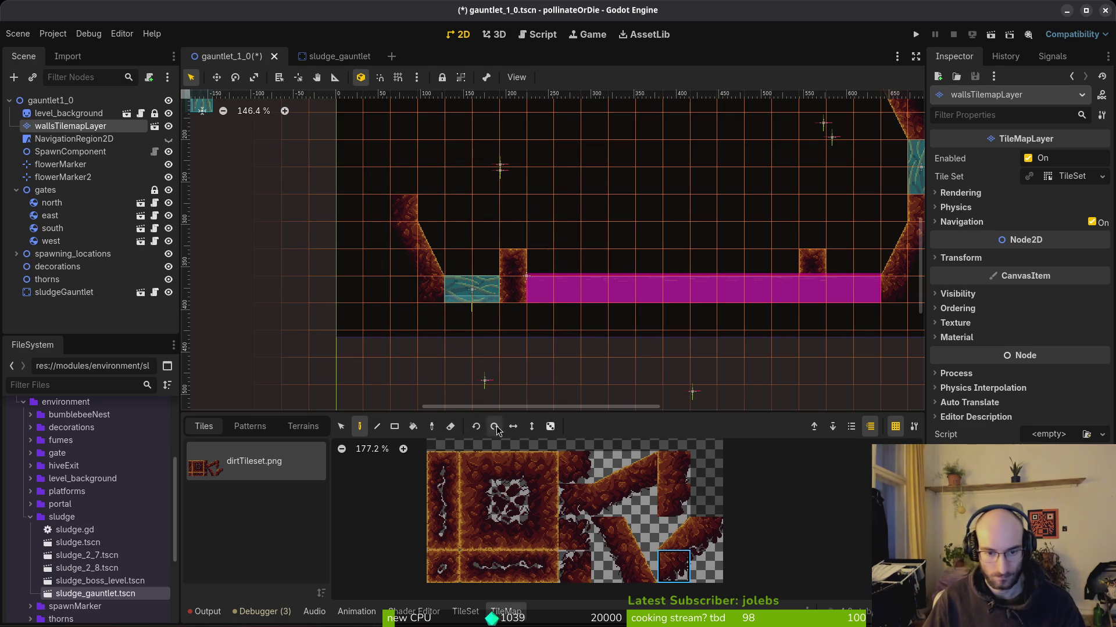
# Paint 2x2 diagonal dirt wall blocks above the east gate, mirrored horizontally.
pyautogui.press('Escape')
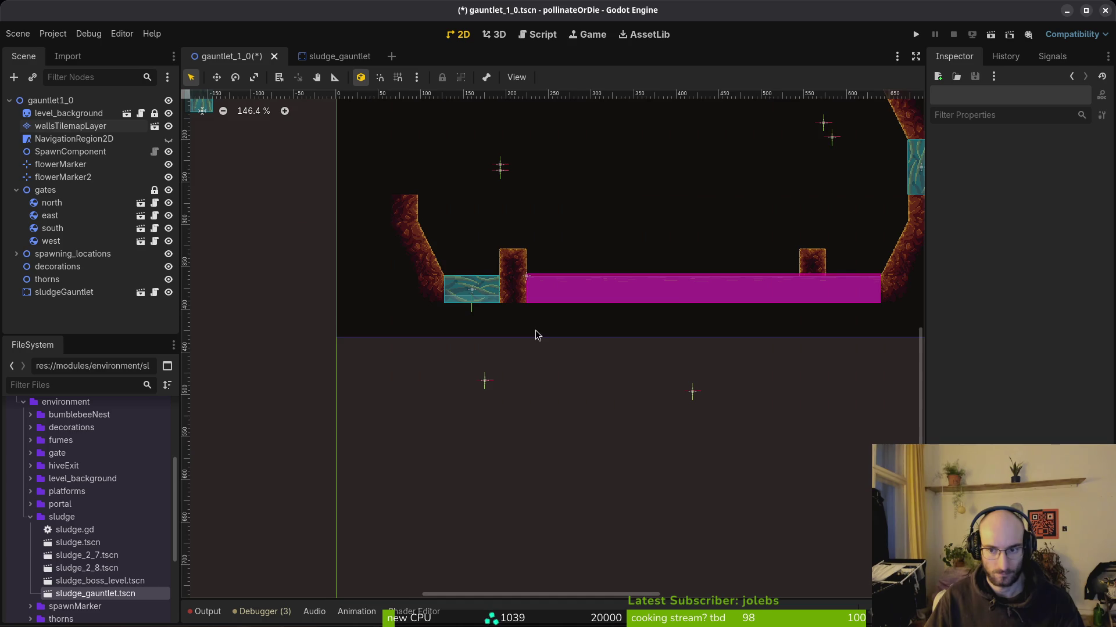
pyautogui.scroll(-4, 535, 330)
pyautogui.scroll(5, 534, 343)
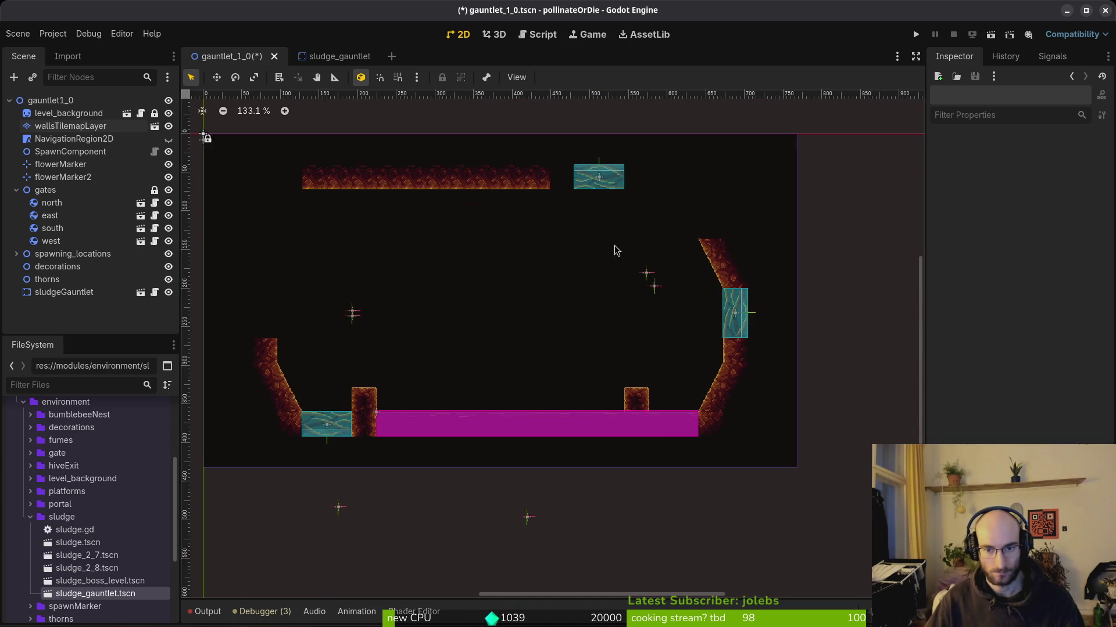
pyautogui.click(72, 126)
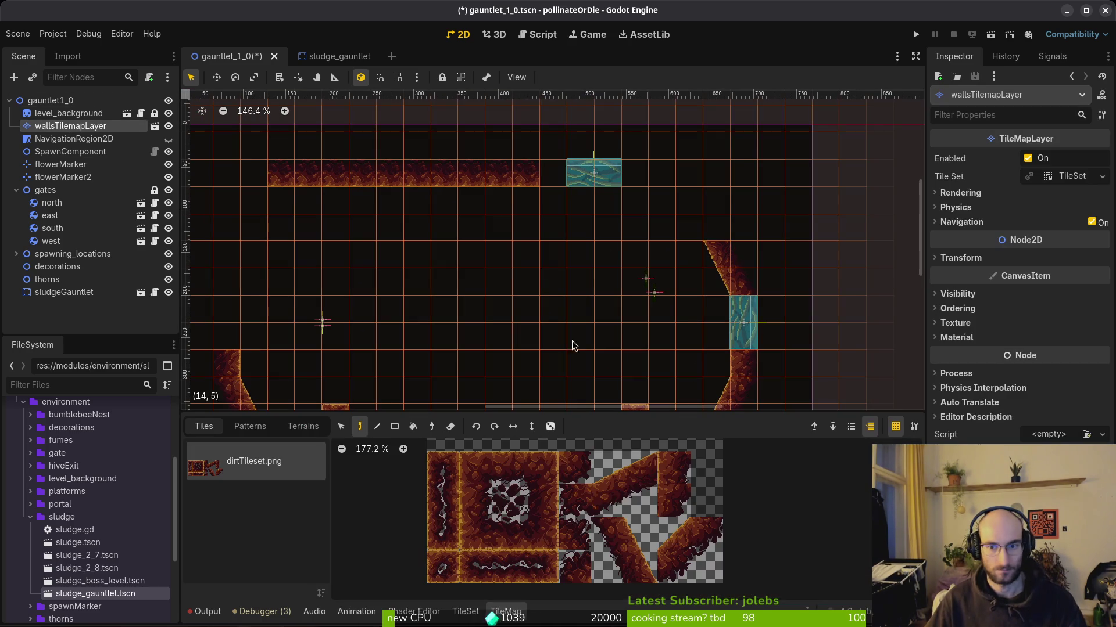
pyautogui.moveTo(684, 551); pyautogui.dragTo(703, 568)
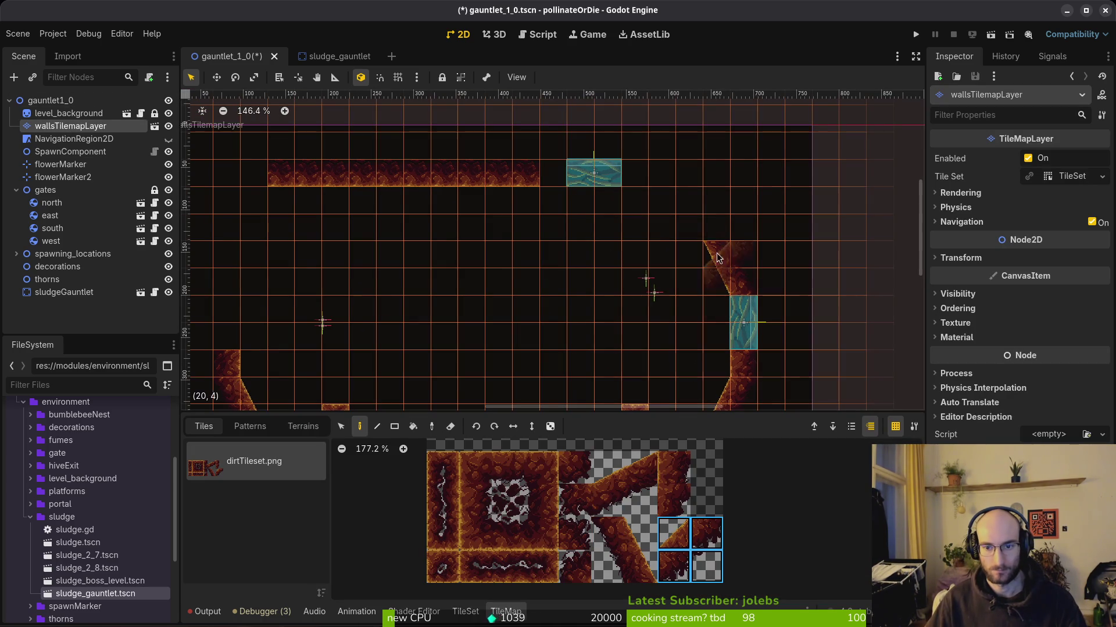
pyautogui.click(691, 236)
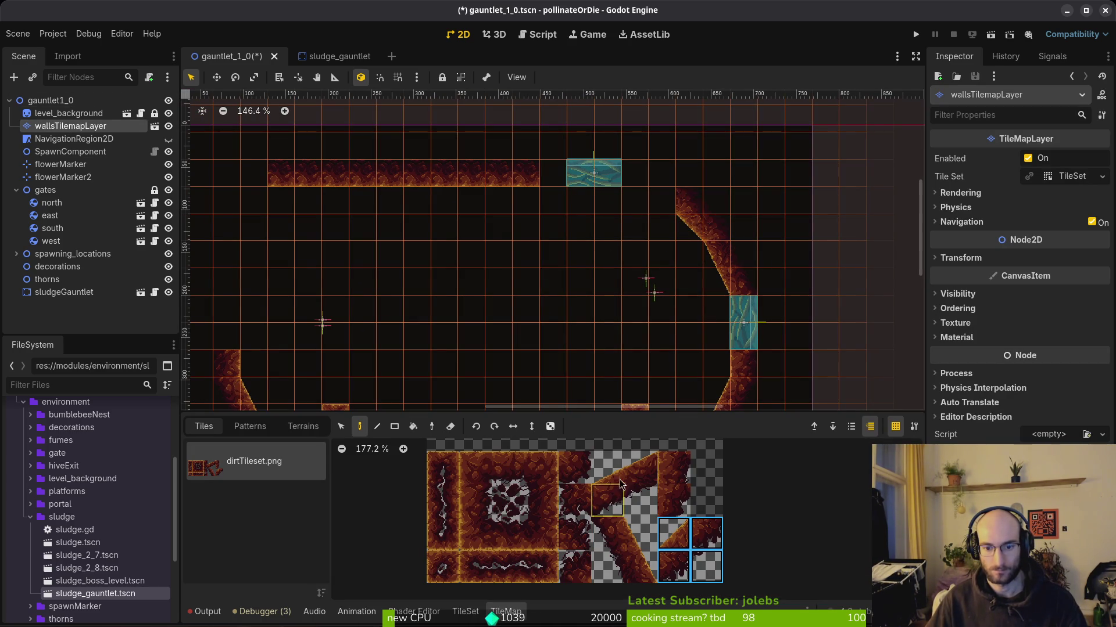
pyautogui.moveTo(606, 467); pyautogui.dragTo(649, 503)
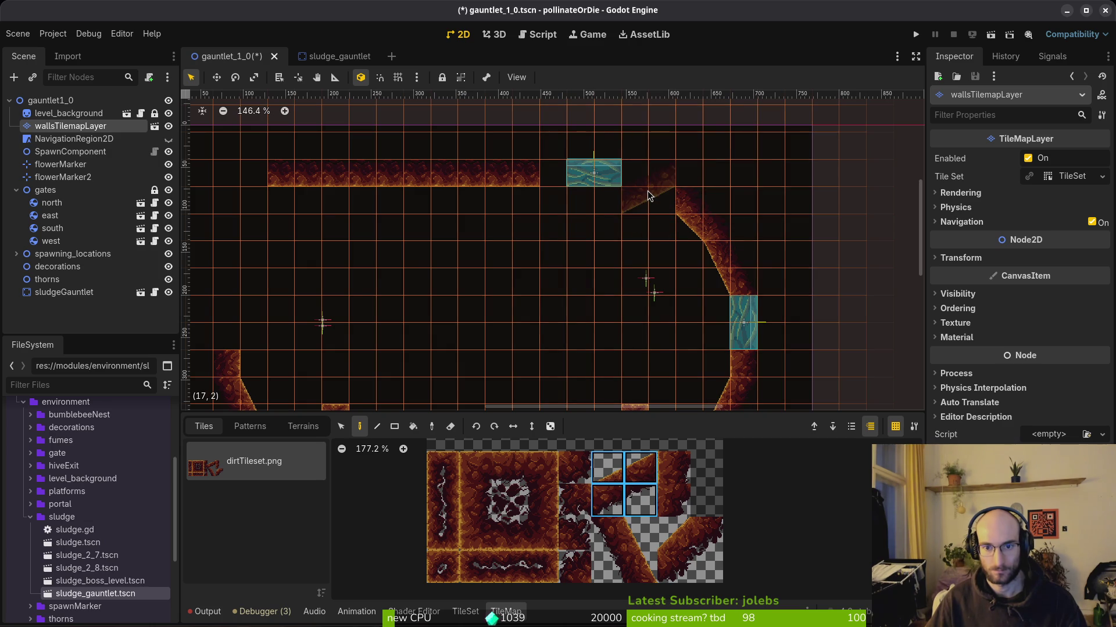
pyautogui.click(513, 427)
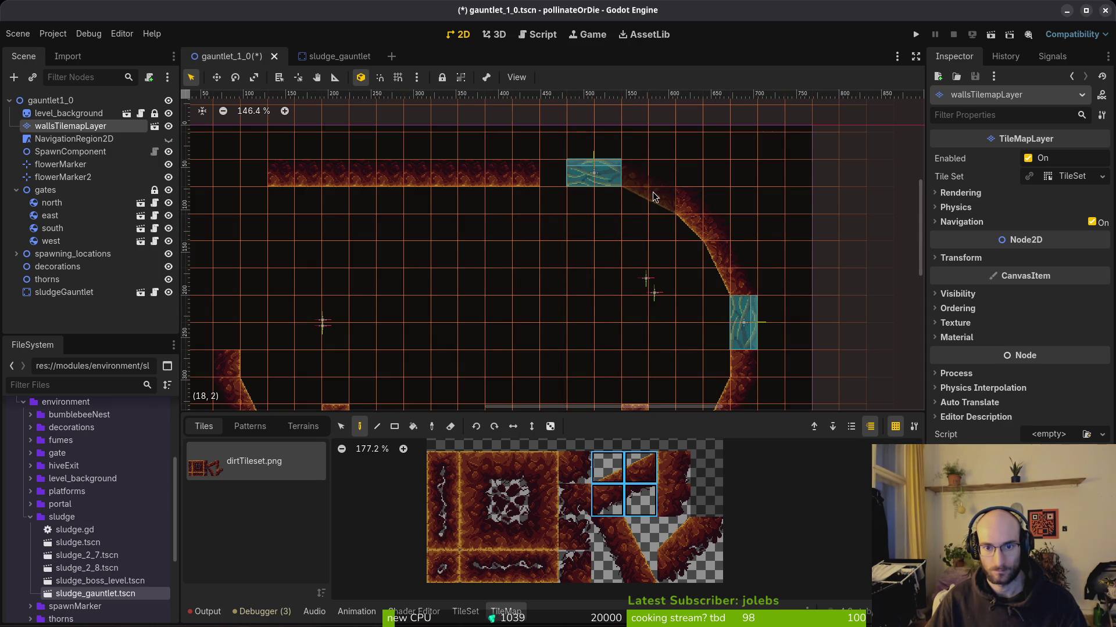
pyautogui.scroll(-3, 620, 296)
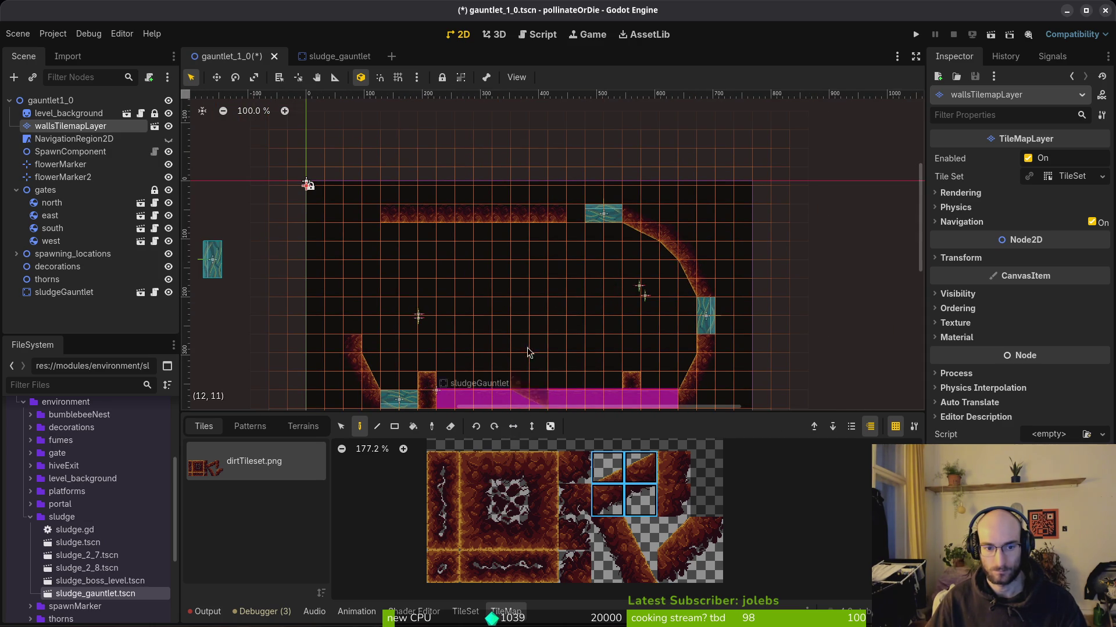
pyautogui.hscroll(-3, 528, 352)
pyautogui.scroll(-1, 529, 352)
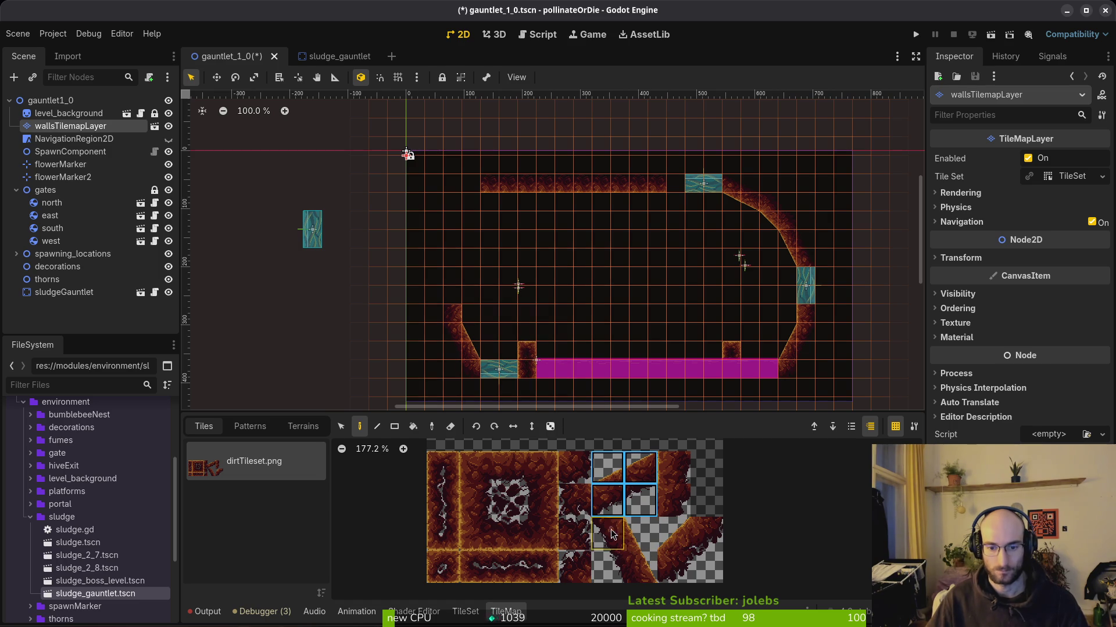
pyautogui.moveTo(612, 533); pyautogui.dragTo(641, 566)
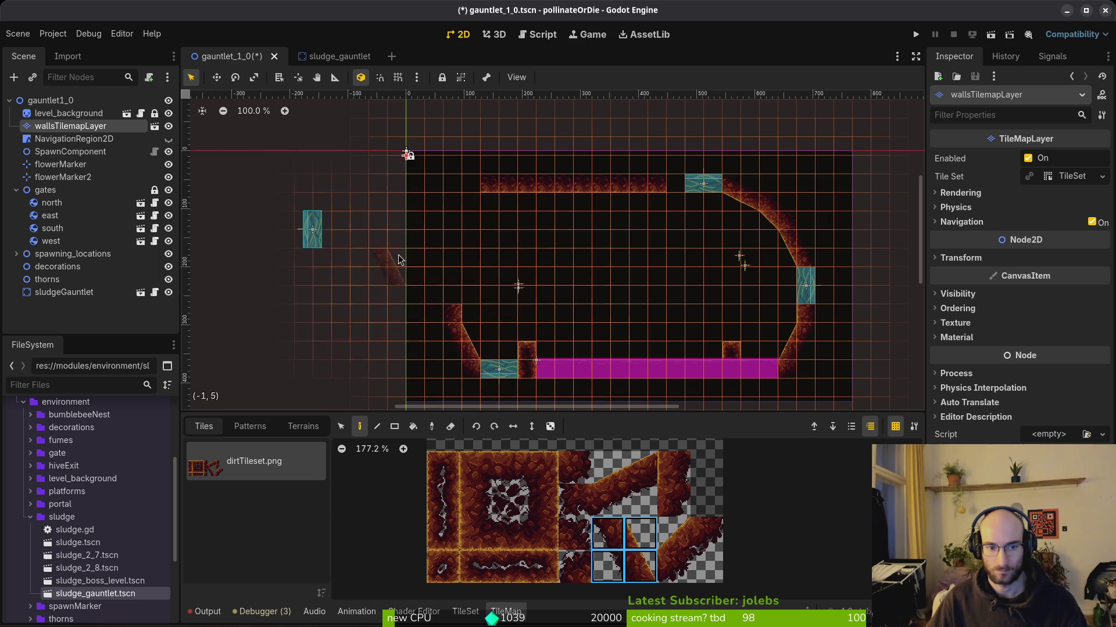
pyautogui.scroll(3, 325, 232)
# Move the west gate onto the left wall.
pyautogui.moveTo(294, 221)
pyautogui.mouseDown()
pyautogui.moveTo(604, 331)
pyautogui.moveTo(463, 304)
pyautogui.moveTo(489, 309)
pyautogui.mouseUp()
pyautogui.scroll(4, 605, 332)
pyautogui.scroll(3, 463, 304)
# Deselect the west gate and paint a 2x2 diagonal dirt wall piece on the left.
pyautogui.scroll(-5, 491, 308)
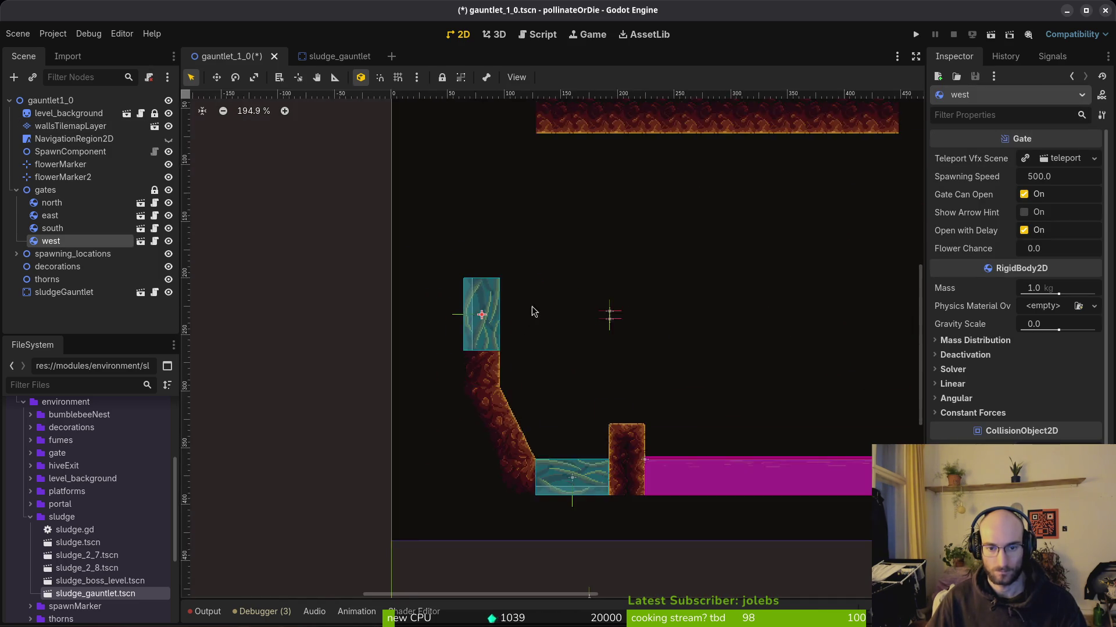
pyautogui.click(556, 281)
pyautogui.scroll(3, 862, 216)
pyautogui.scroll(1, 749, 217)
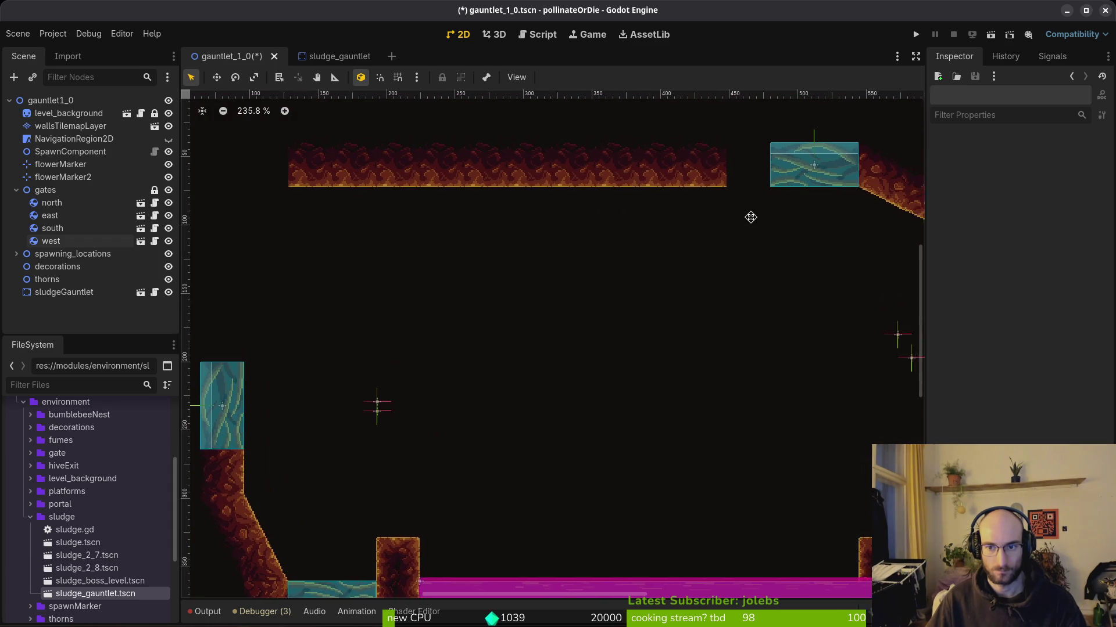
pyautogui.scroll(-2, 749, 217)
pyautogui.click(70, 125)
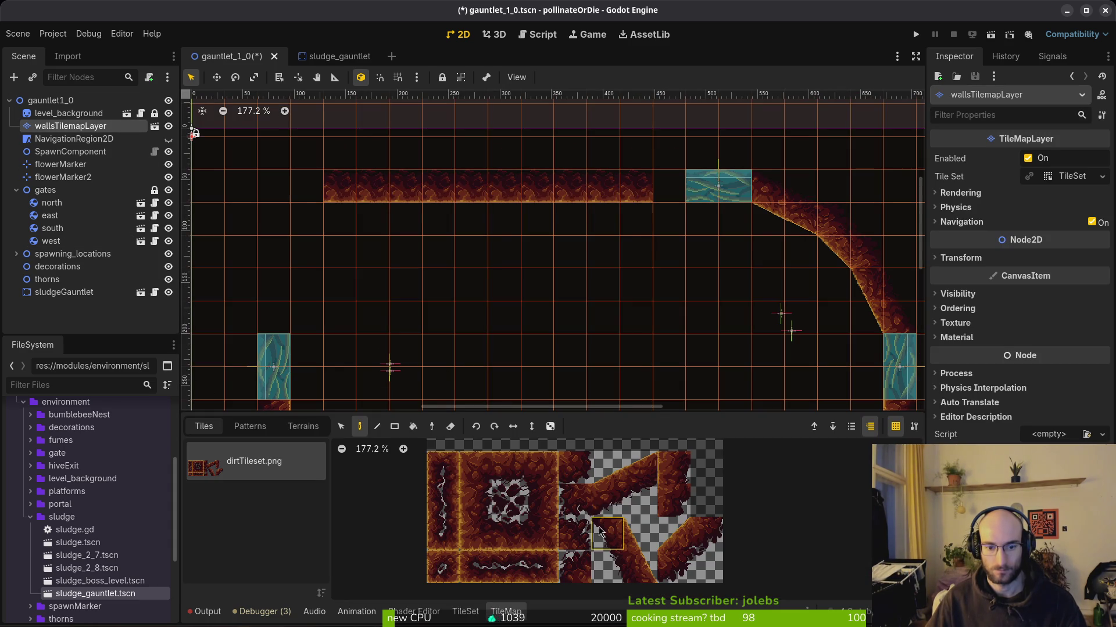
pyautogui.scroll(-2, 407, 325)
pyautogui.hscroll(-3, 493, 259)
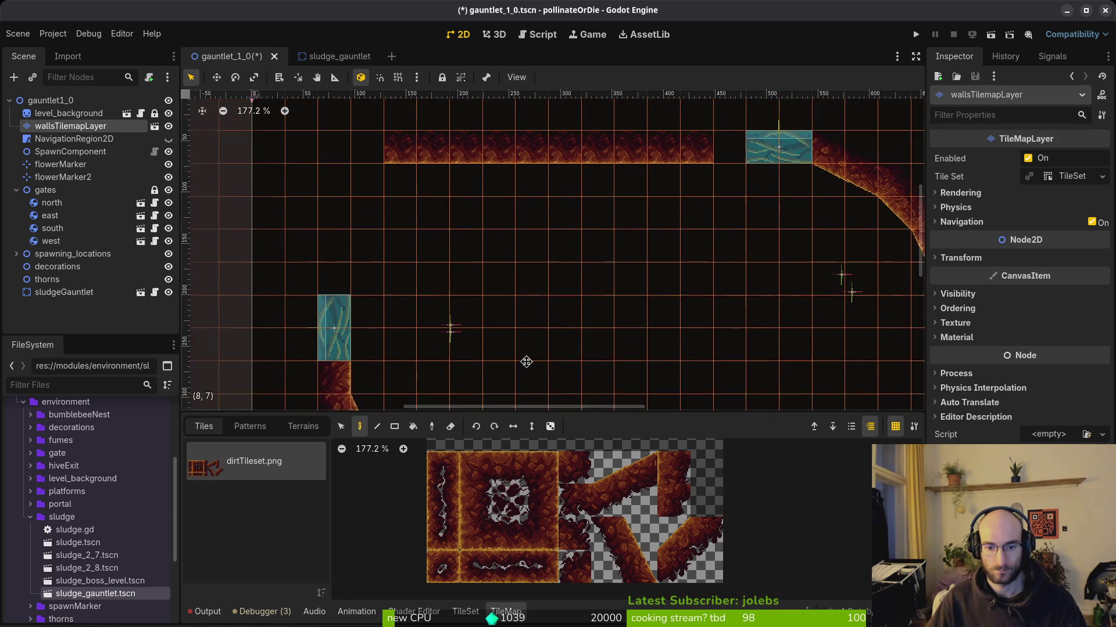
pyautogui.scroll(2, 525, 362)
pyautogui.moveTo(622, 541); pyautogui.dragTo(639, 567)
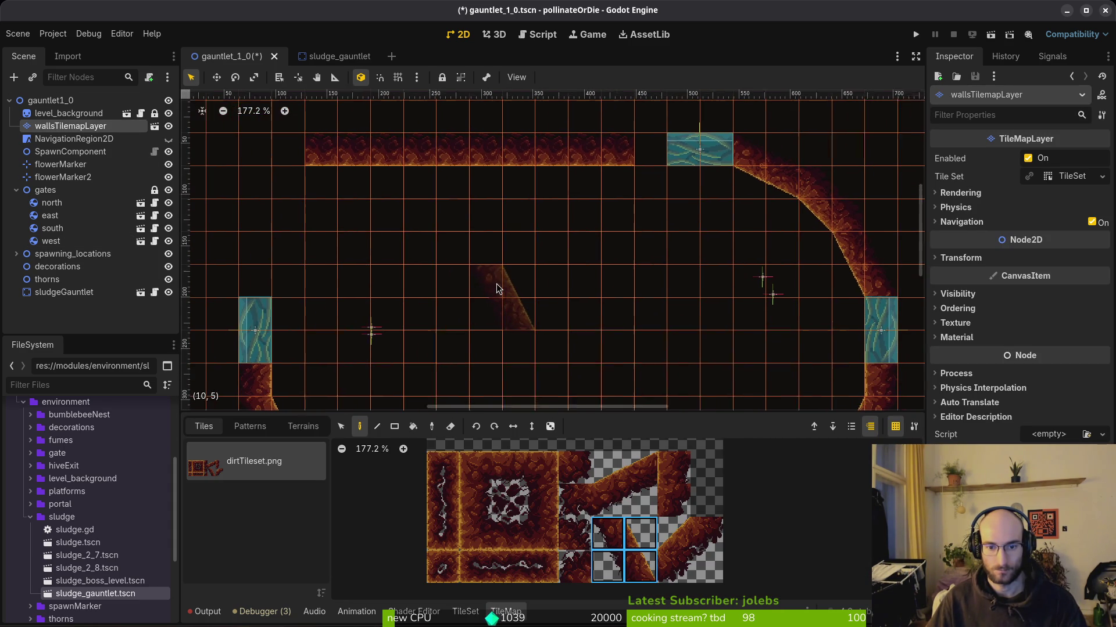
pyautogui.hscroll(3, 523, 325)
pyautogui.scroll(-2, 523, 325)
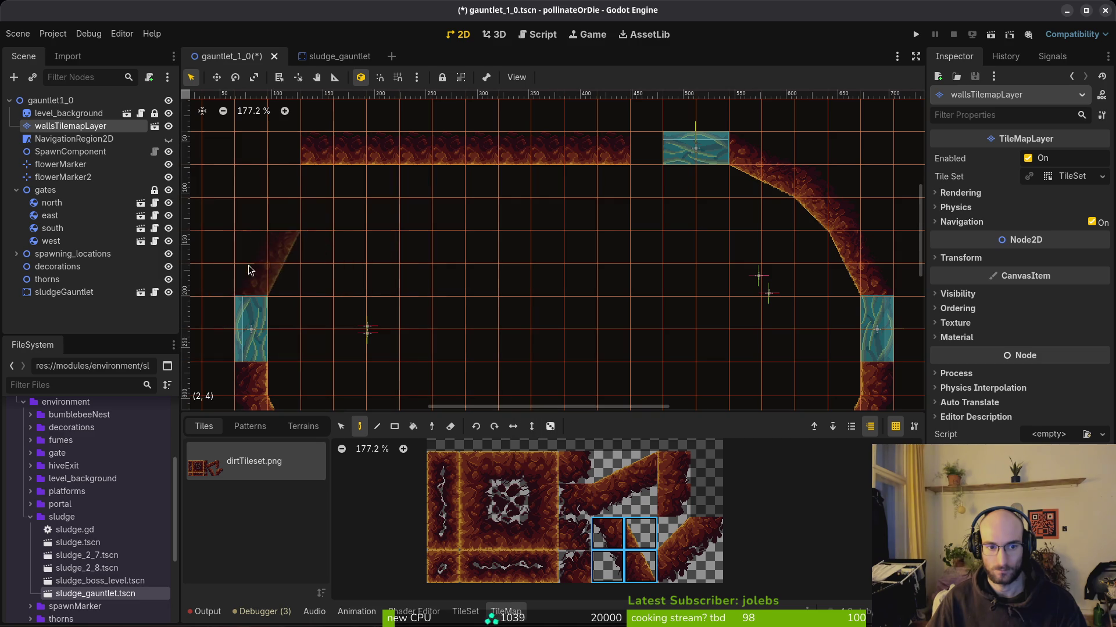
pyautogui.click(255, 272)
# Paint the diagonal wall above the west gate and the corner joining the top ledge.
pyautogui.moveTo(674, 533); pyautogui.dragTo(706, 567)
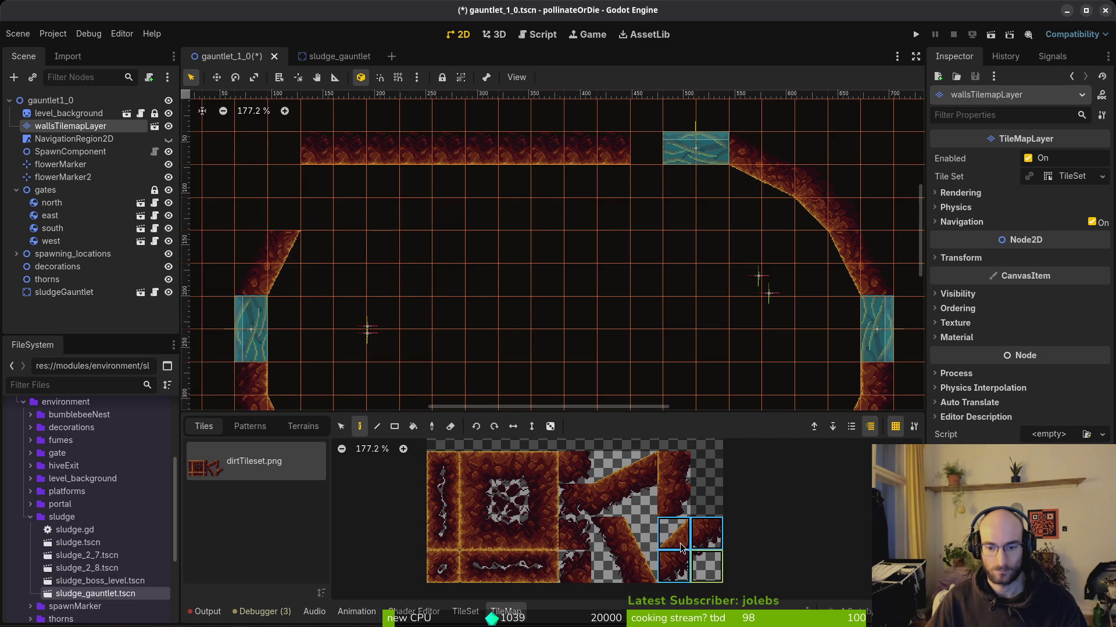
pyautogui.click(292, 208)
pyautogui.moveTo(607, 467); pyautogui.dragTo(640, 499)
pyautogui.click(349, 152)
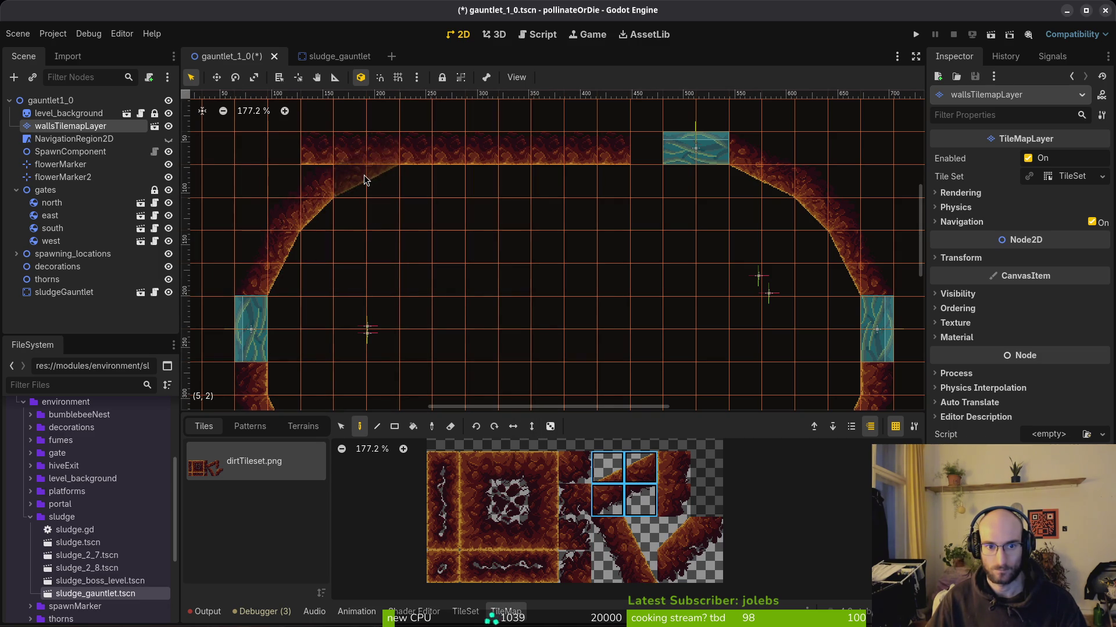
# Erase the stray wall tile near the top-left corner.
pyautogui.press('e')
pyautogui.click(310, 151)
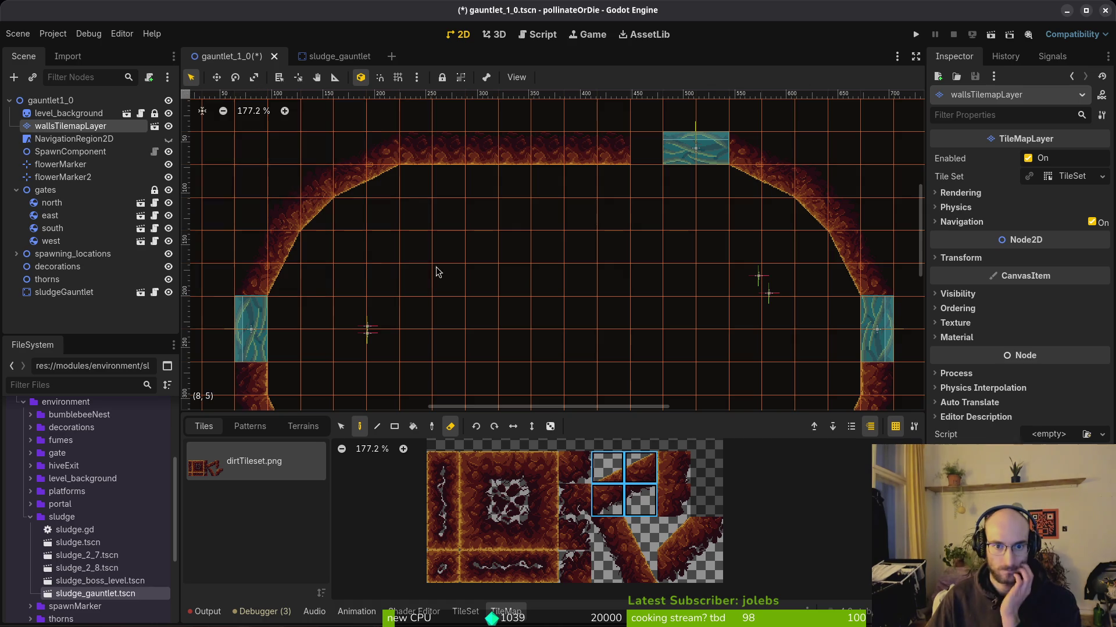
pyautogui.scroll(-5, 514, 229)
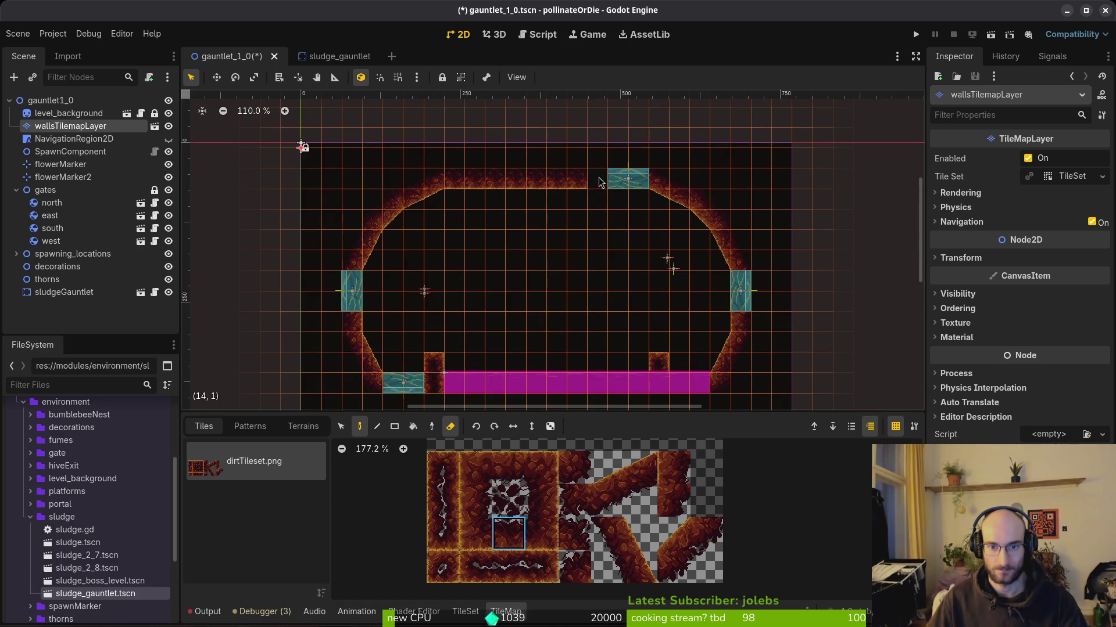
# Move flowerMarker2 up into the arena.
pyautogui.press('Escape')
pyautogui.scroll(-1, 629, 254)
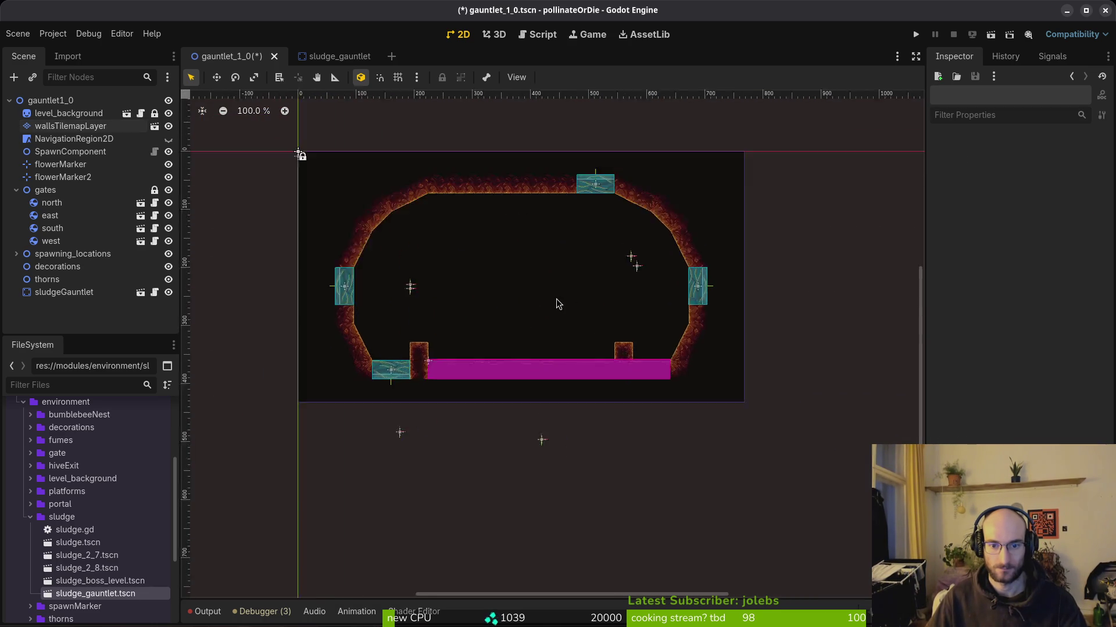
pyautogui.scroll(8, 556, 303)
pyautogui.scroll(-4, 554, 409)
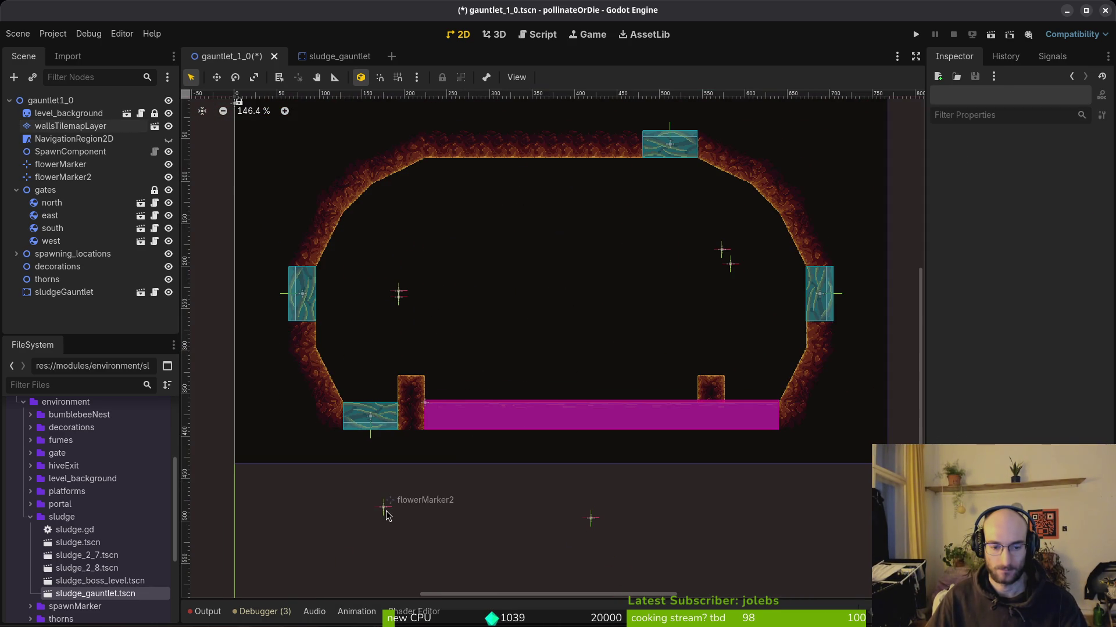
pyautogui.scroll(15, 416, 341)
pyautogui.moveTo(387, 515)
pyautogui.mouseDown()
pyautogui.moveTo(416, 341)
pyautogui.moveTo(428, 393)
pyautogui.moveTo(395, 434)
pyautogui.mouseUp()
pyautogui.scroll(-10, 395, 433)
pyautogui.scroll(4, 527, 420)
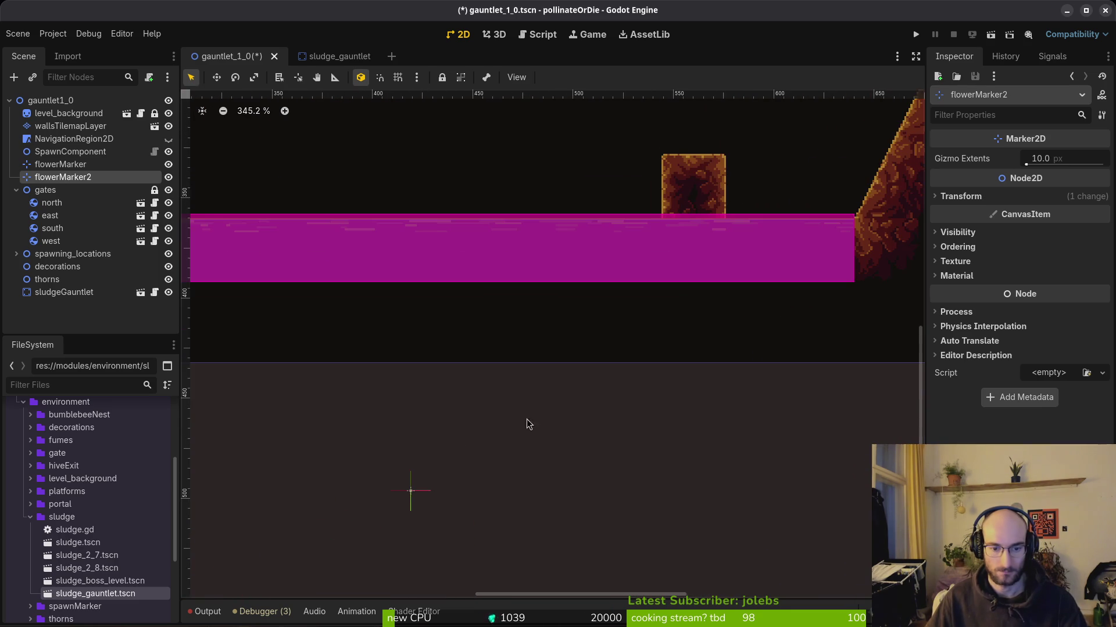
# Position flowerMarker on top of the brick pillar and save gauntlet_1_0.
pyautogui.moveTo(411, 499)
pyautogui.mouseDown()
pyautogui.moveTo(662, 181)
pyautogui.moveTo(698, 165)
pyautogui.mouseUp()
pyautogui.scroll(15, 628, 343)
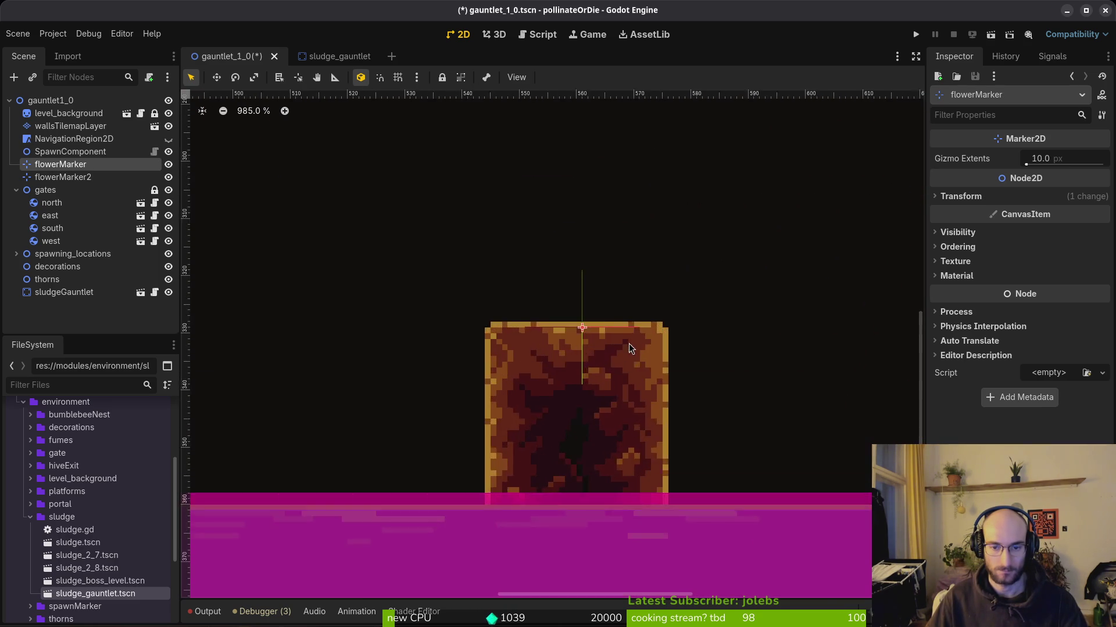
pyautogui.moveTo(562, 292); pyautogui.dragTo(559, 296)
pyautogui.scroll(-20, 571, 330)
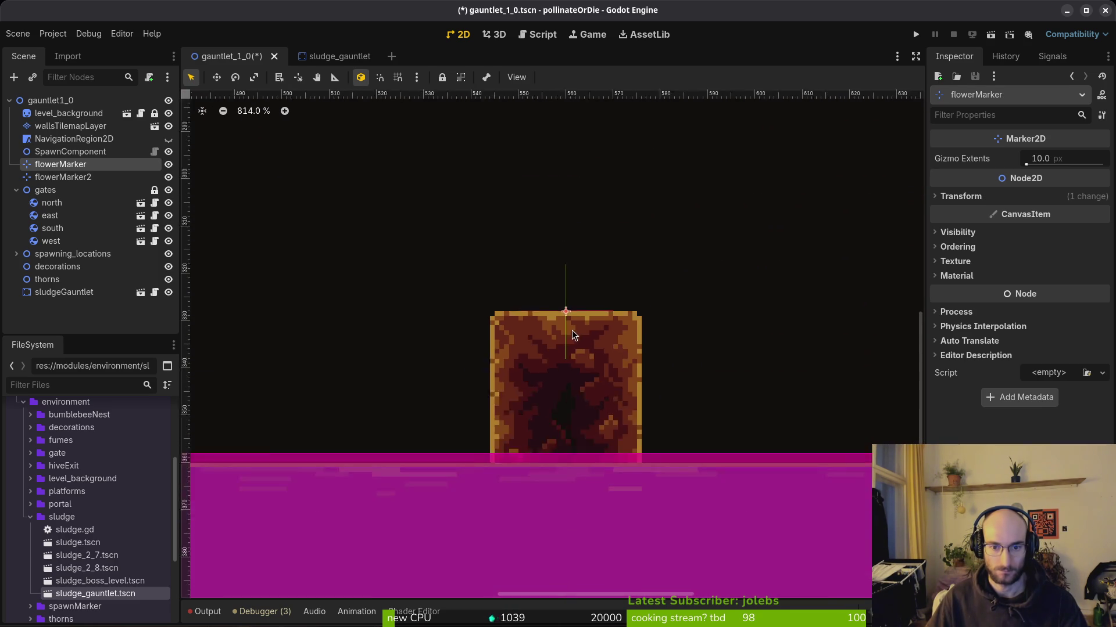
pyautogui.click(480, 322)
pyautogui.hotkey('ctrl', 's')
pyautogui.scroll(7, 483, 285)
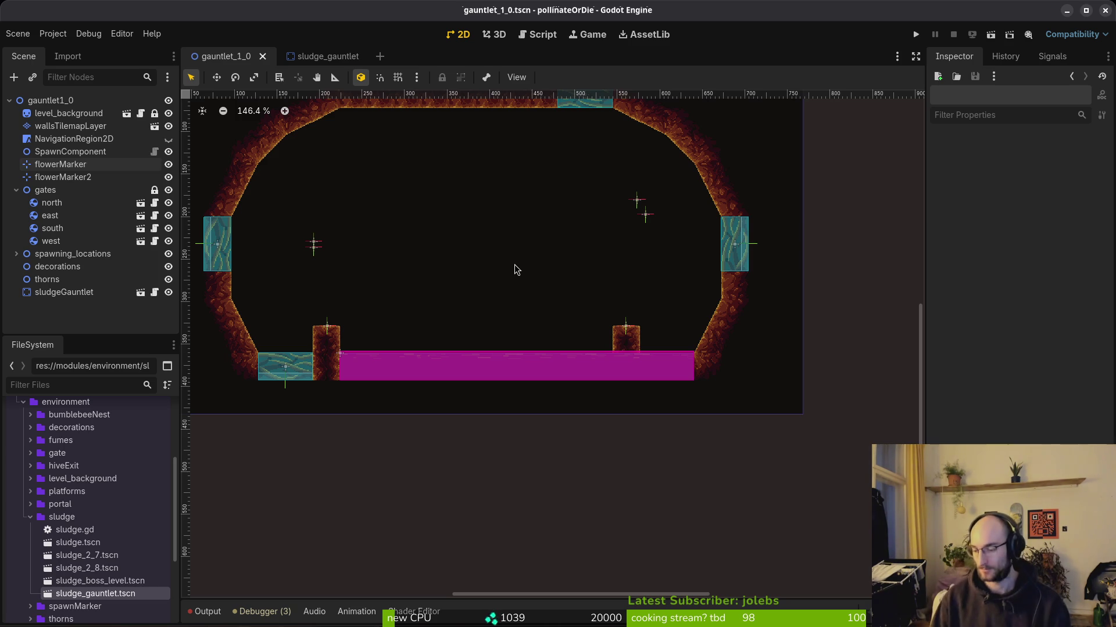
pyautogui.scroll(3, 433, 250)
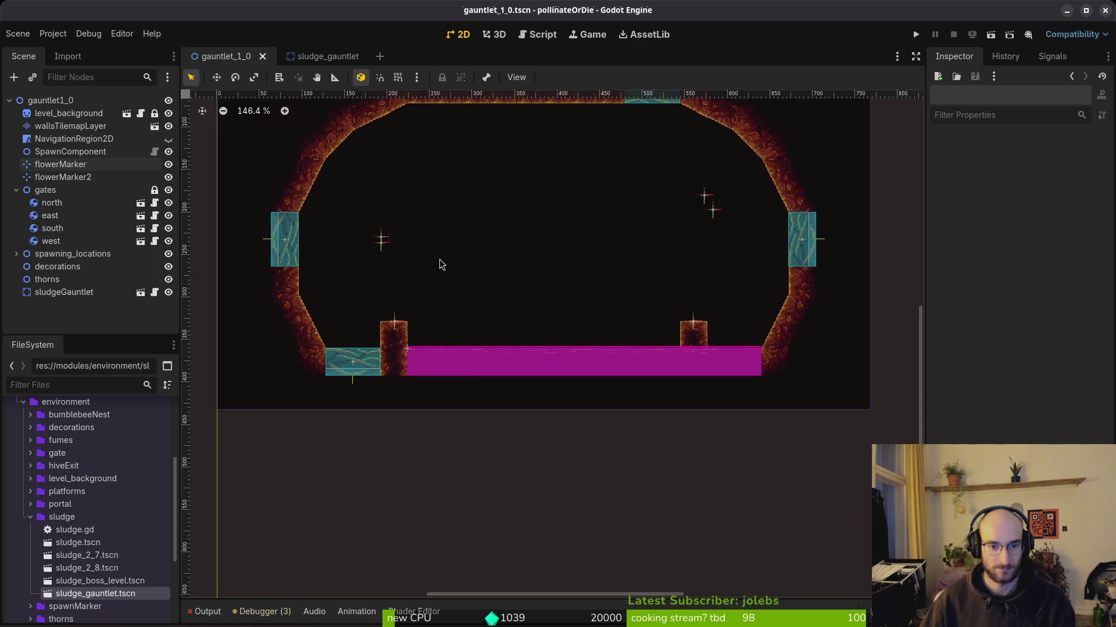
pyautogui.scroll(-5, 595, 309)
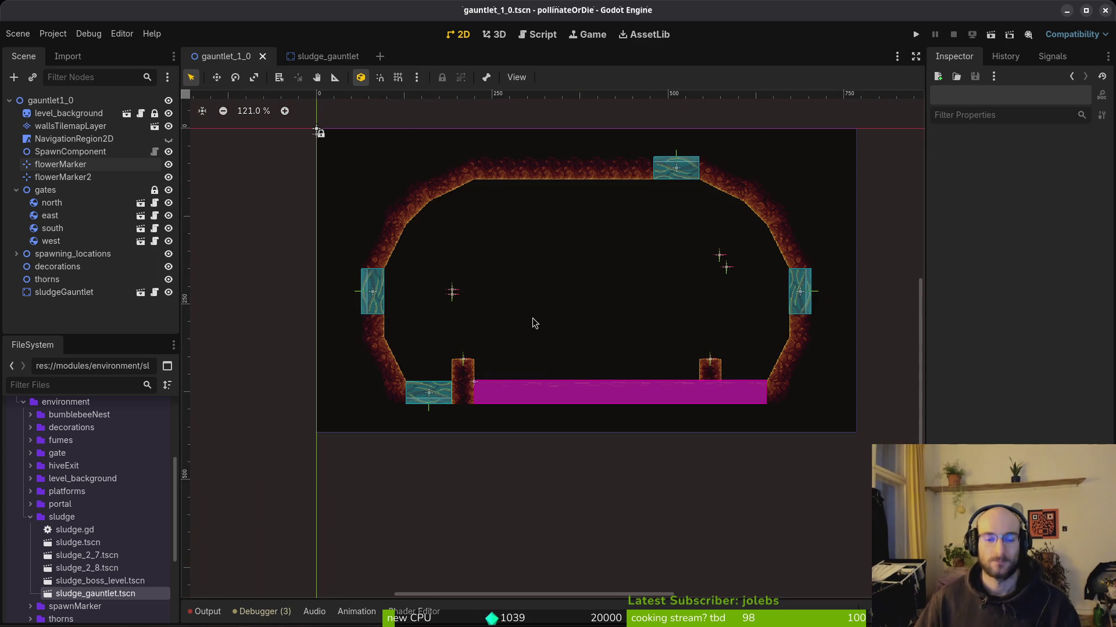
pyautogui.hscroll(1, 628, 337)
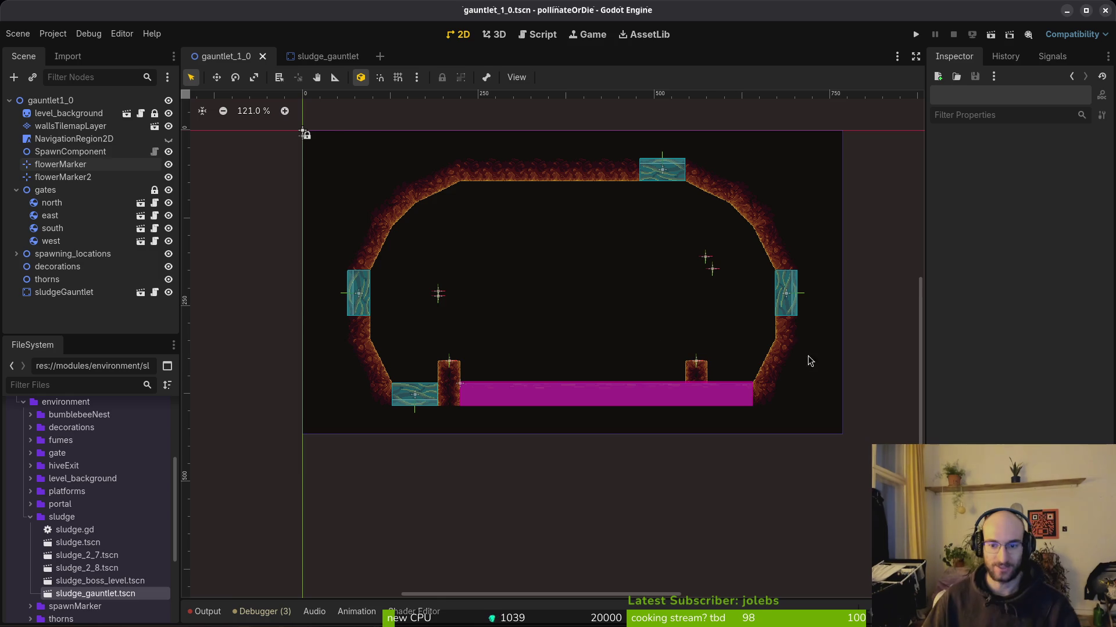
pyautogui.scroll(-5, 672, 368)
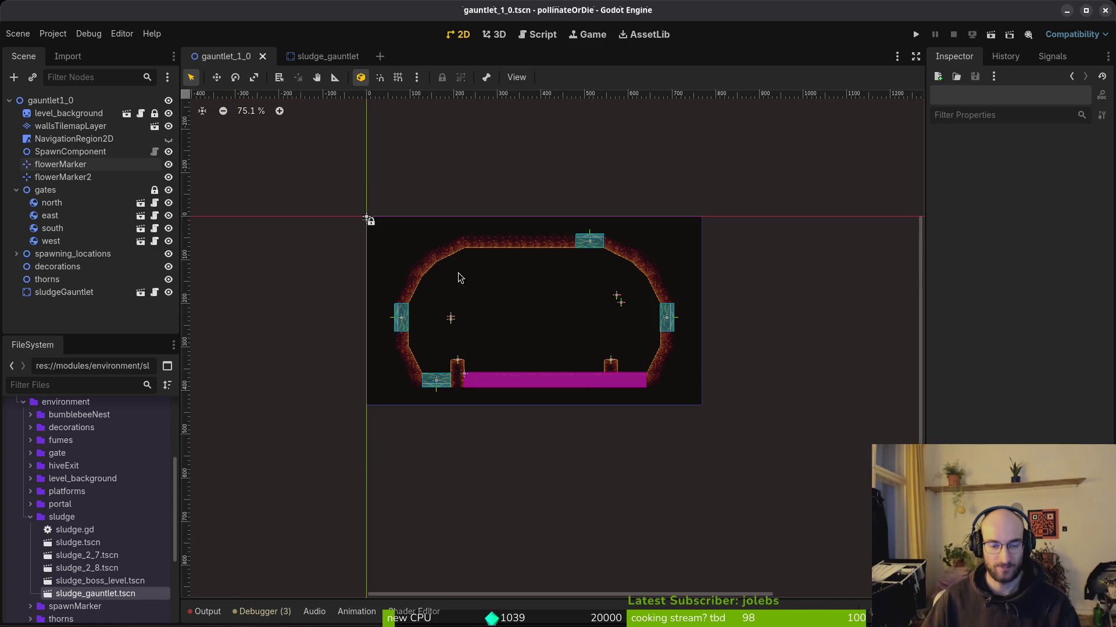
pyautogui.scroll(5, 459, 278)
pyautogui.hscroll(2, 540, 323)
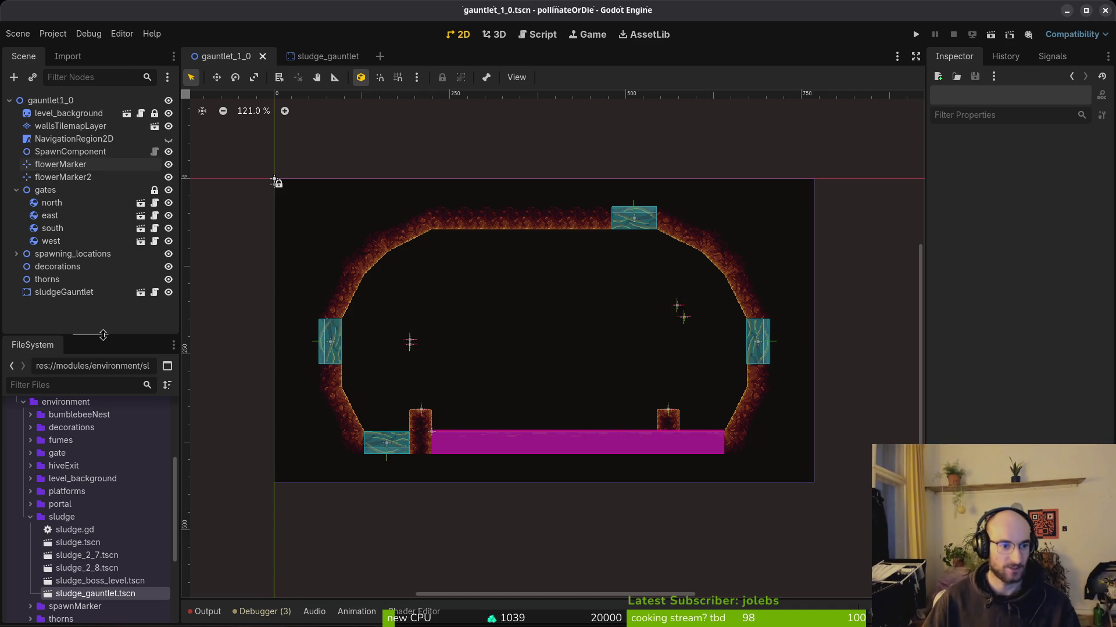
pyautogui.click(64, 292)
# Create a new 2D scene with its root node named gauntlet_1_1.
pyautogui.click(17, 190)
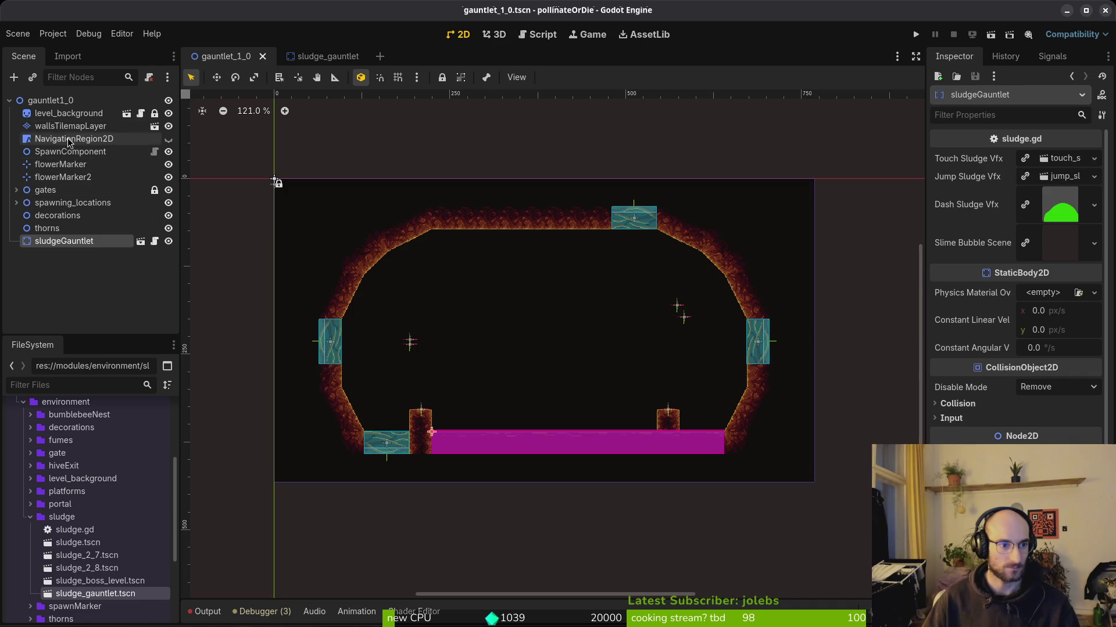
pyautogui.click(9, 100)
pyautogui.click(44, 139)
pyautogui.click(18, 33)
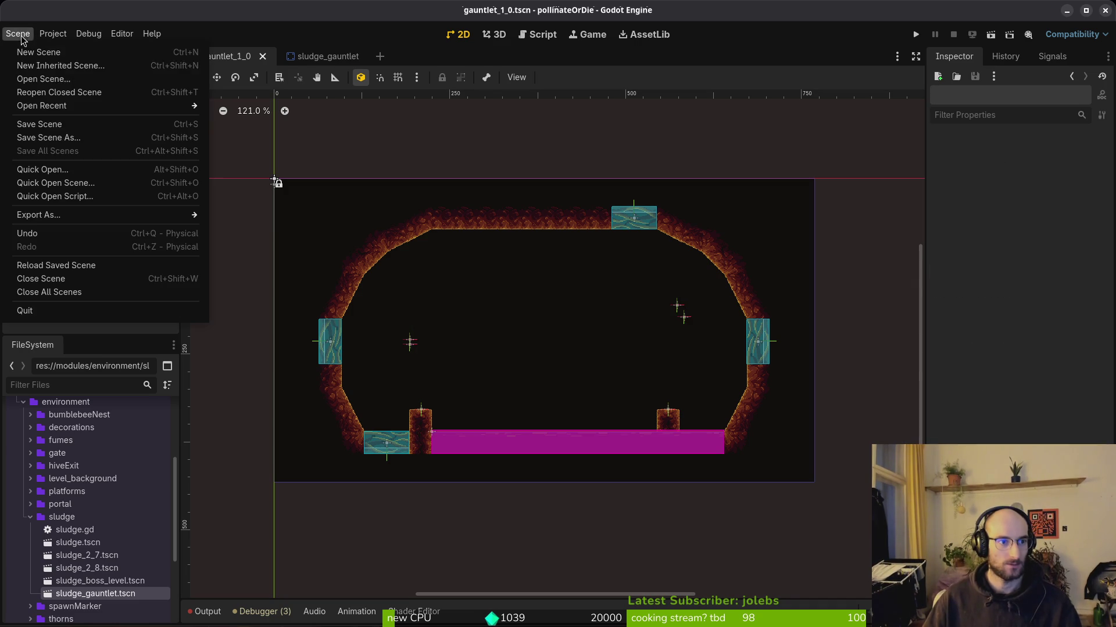
pyautogui.click(39, 52)
pyautogui.click(88, 115)
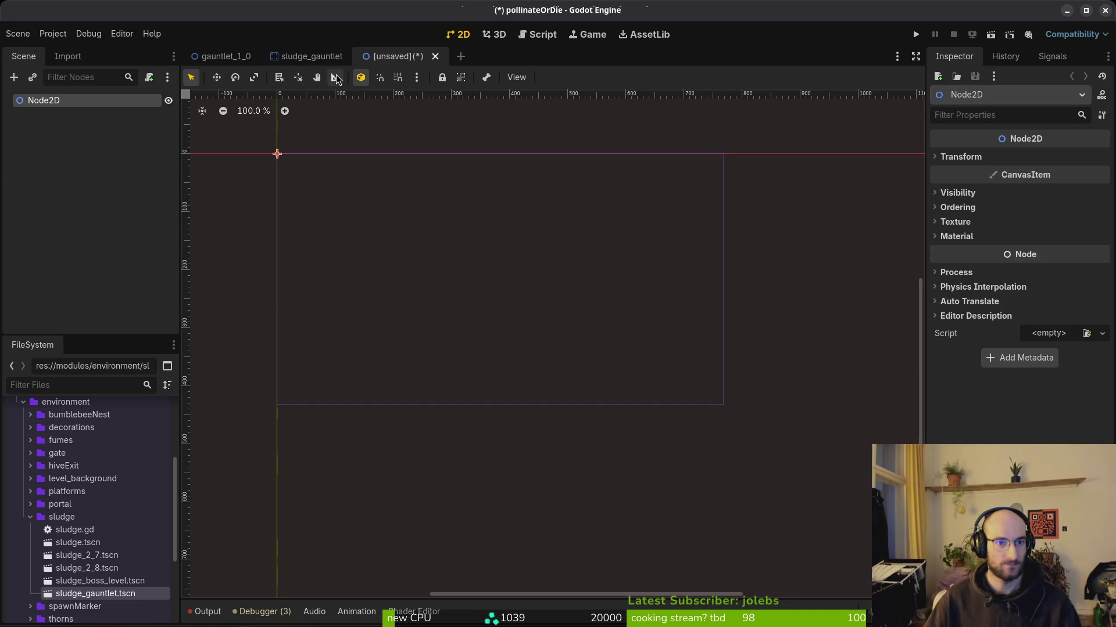
pyautogui.press('F2')
pyautogui.write('gauntlet')
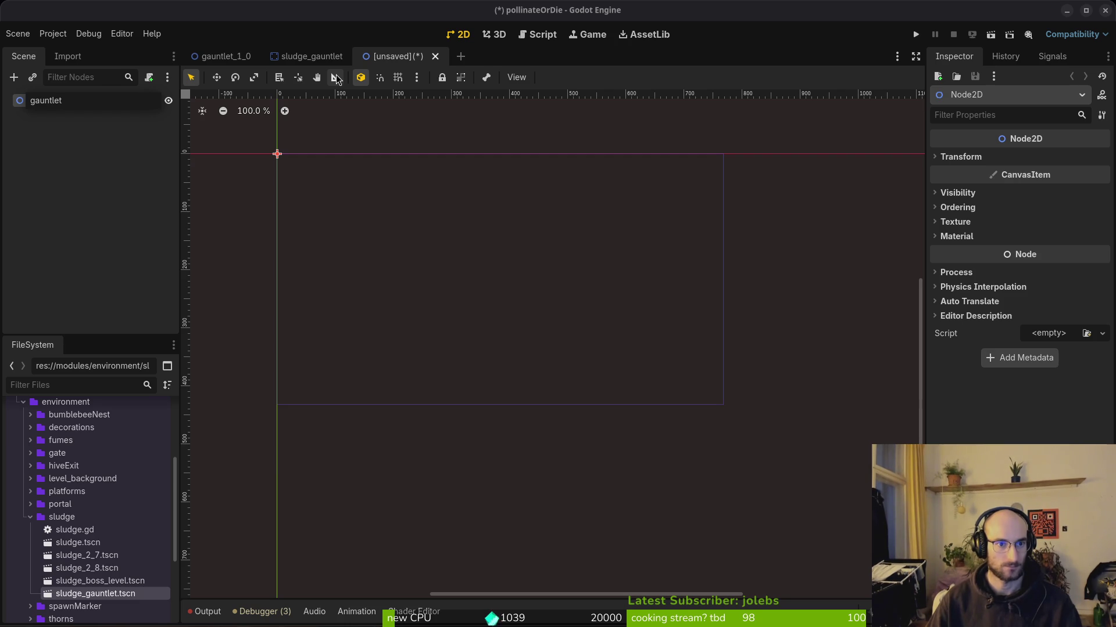
pyautogui.write('1_')
pyautogui.press('Return')
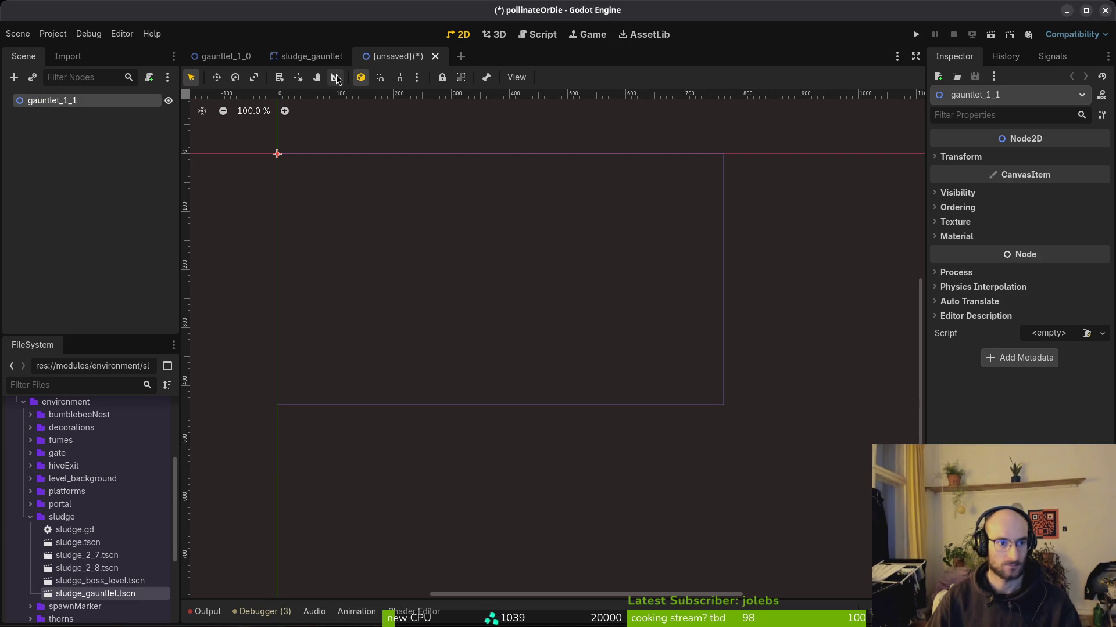
# Paste the gauntlet_1_0 nodes from level_background to sludgeGauntlet under gauntlet_1_1.
pyautogui.click(242, 58)
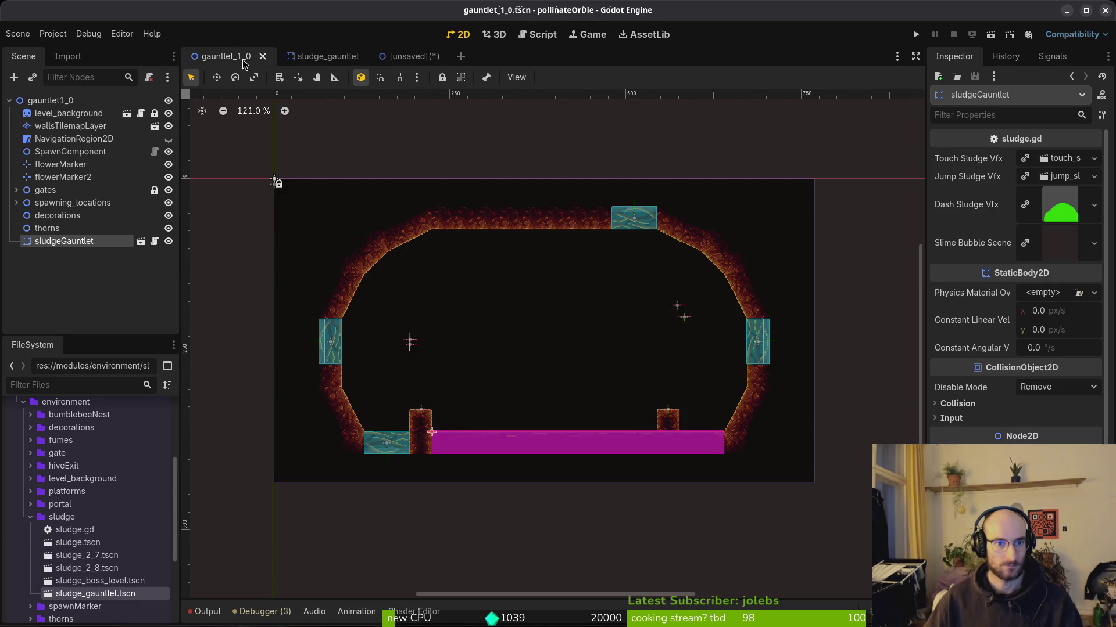
pyautogui.click(70, 114)
pyautogui.keyDown('shift'); pyautogui.click(64, 241); pyautogui.keyUp('shift')
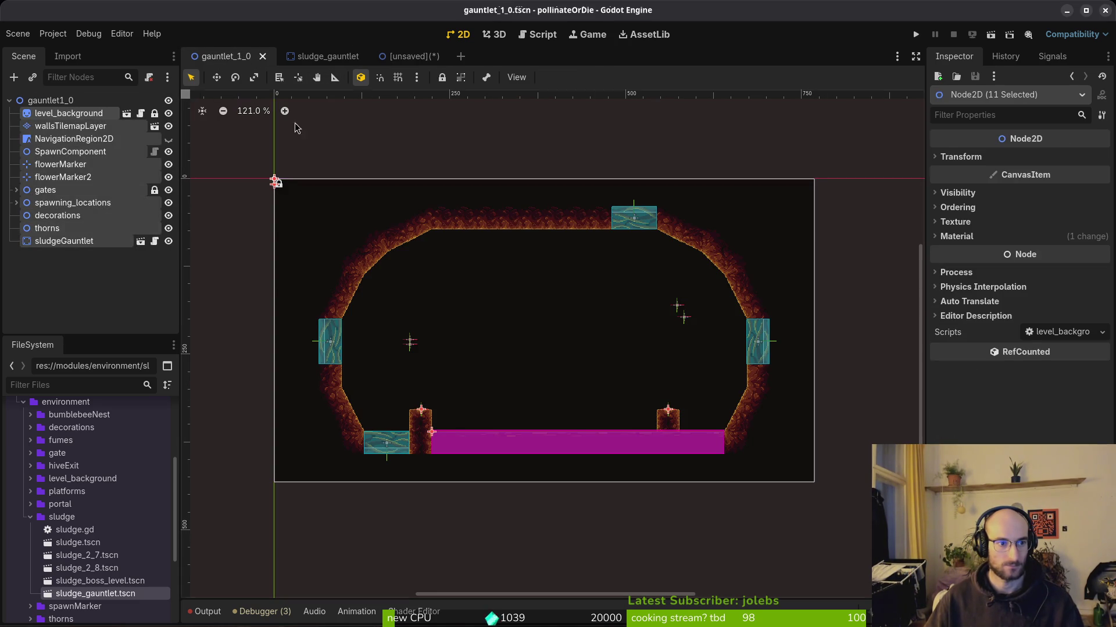
pyautogui.click(387, 56)
pyautogui.hotkey('ctrl', 'v')
pyautogui.click(87, 102)
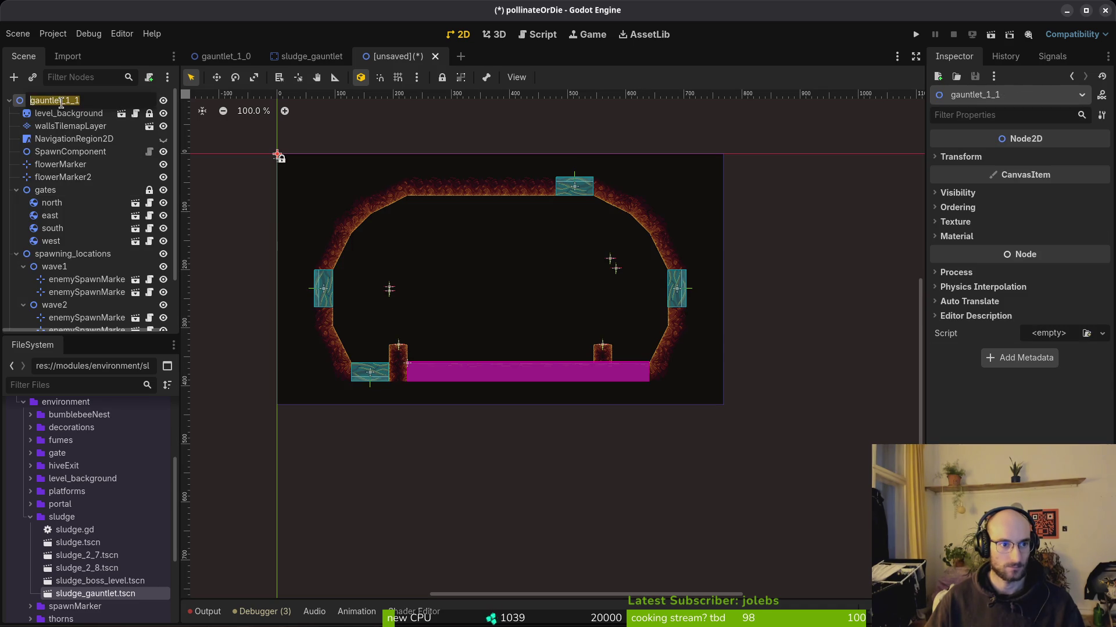
# Rename the original scene's root node to gauntlet_1_0.
pyautogui.click(225, 57)
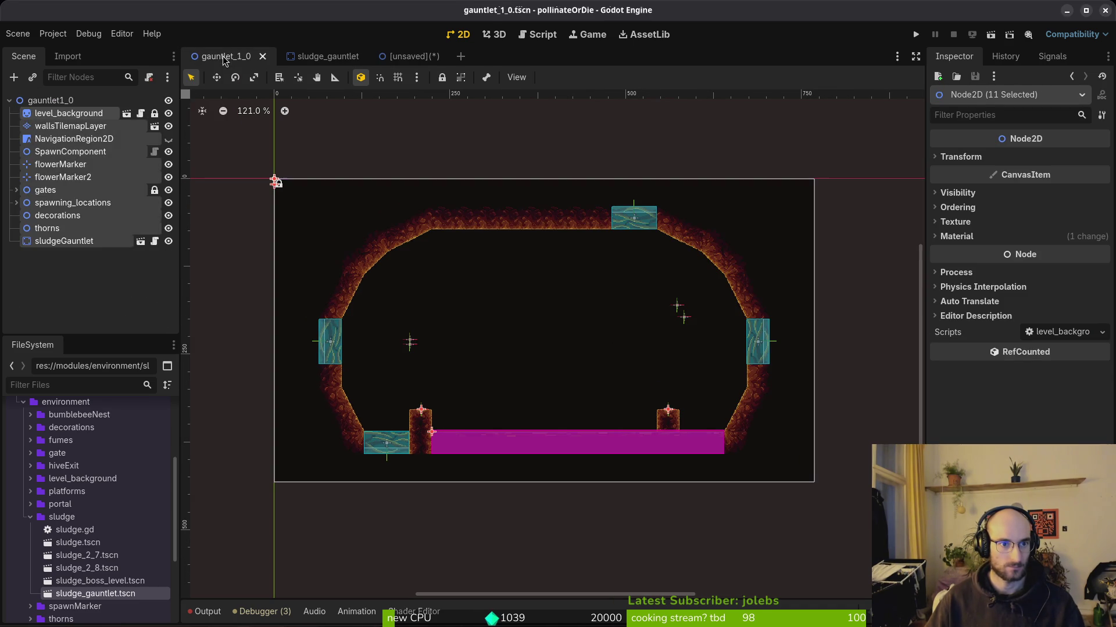
pyautogui.doubleClick(62, 101)
pyautogui.write('_')
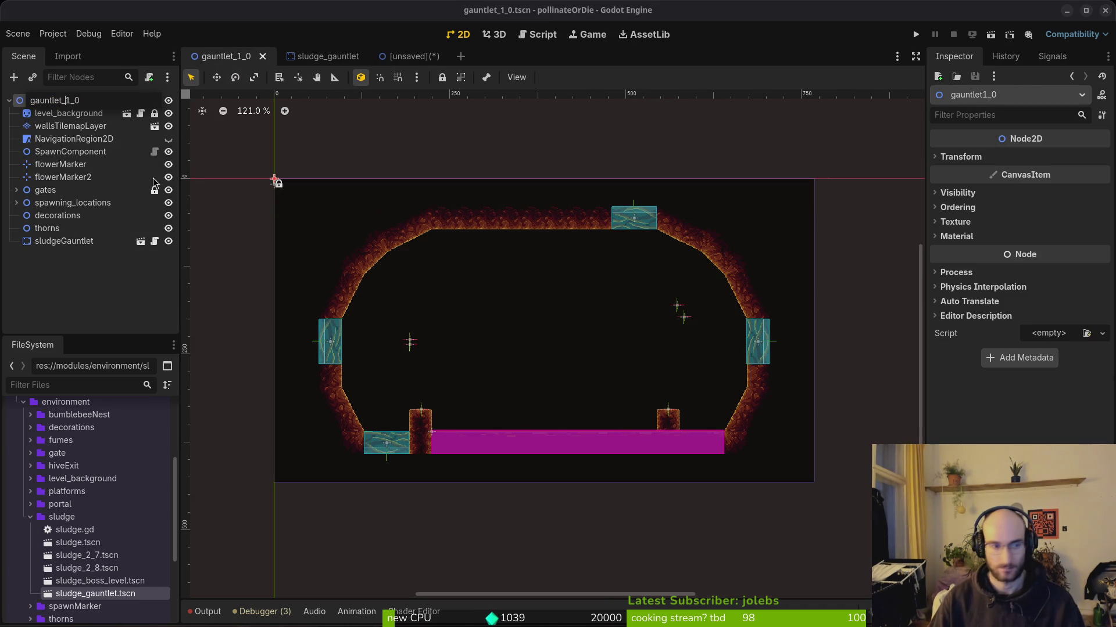
pyautogui.press('Return')
pyautogui.click(407, 55)
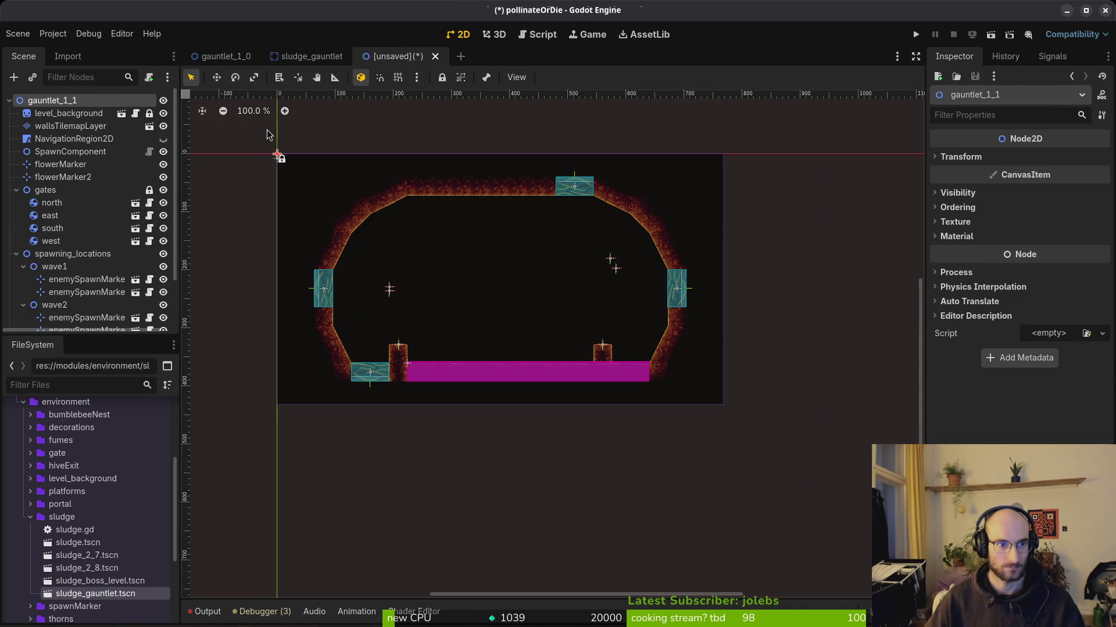
# Save the new scene as gauntlet_1_1.tscn in res://modules/levels/tier1.
pyautogui.hotkey('ctrl', 's')
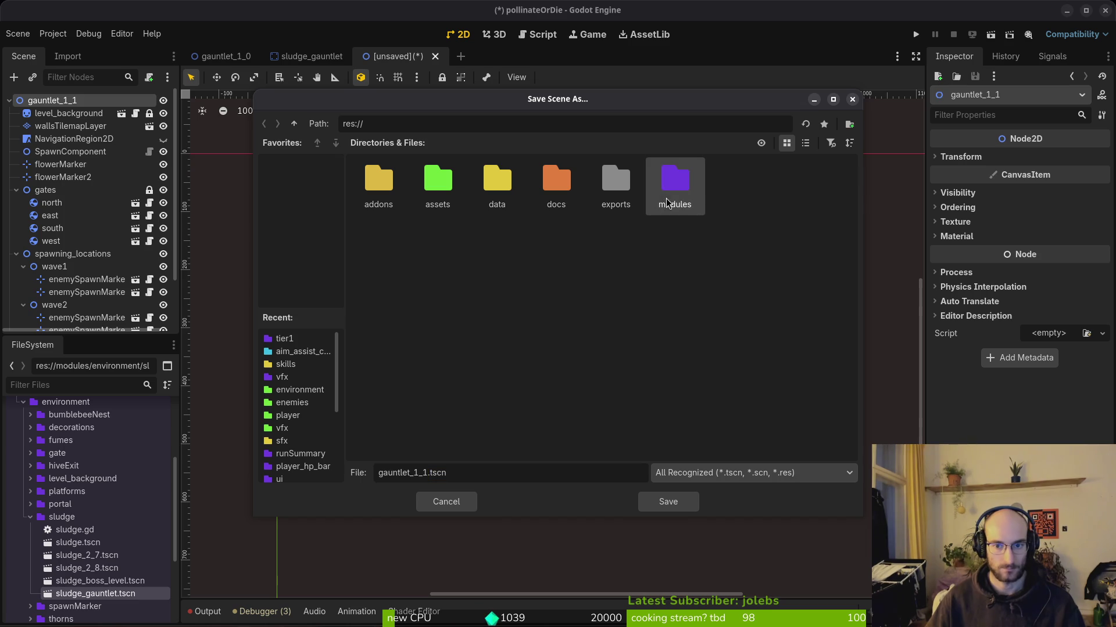
pyautogui.doubleClick(667, 202)
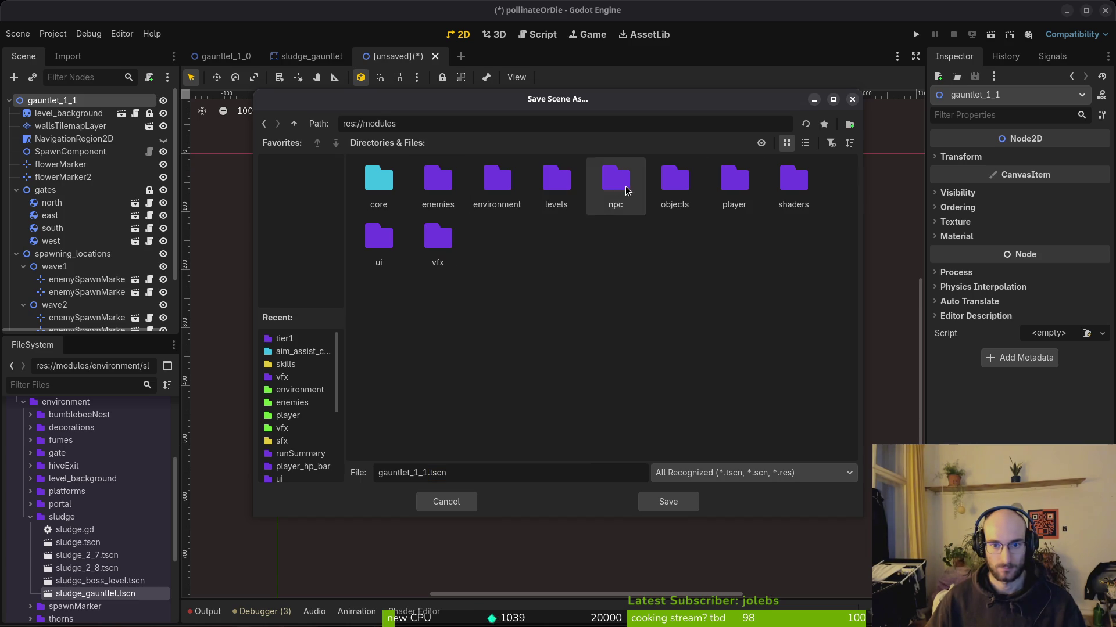
pyautogui.doubleClick(556, 181)
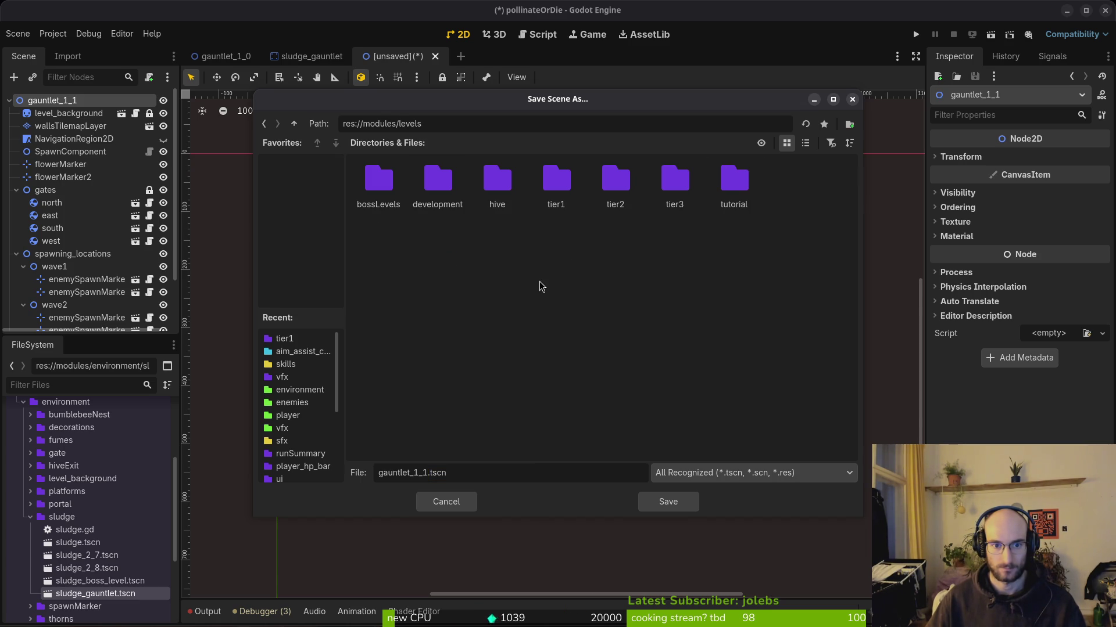
pyautogui.doubleClick(564, 181)
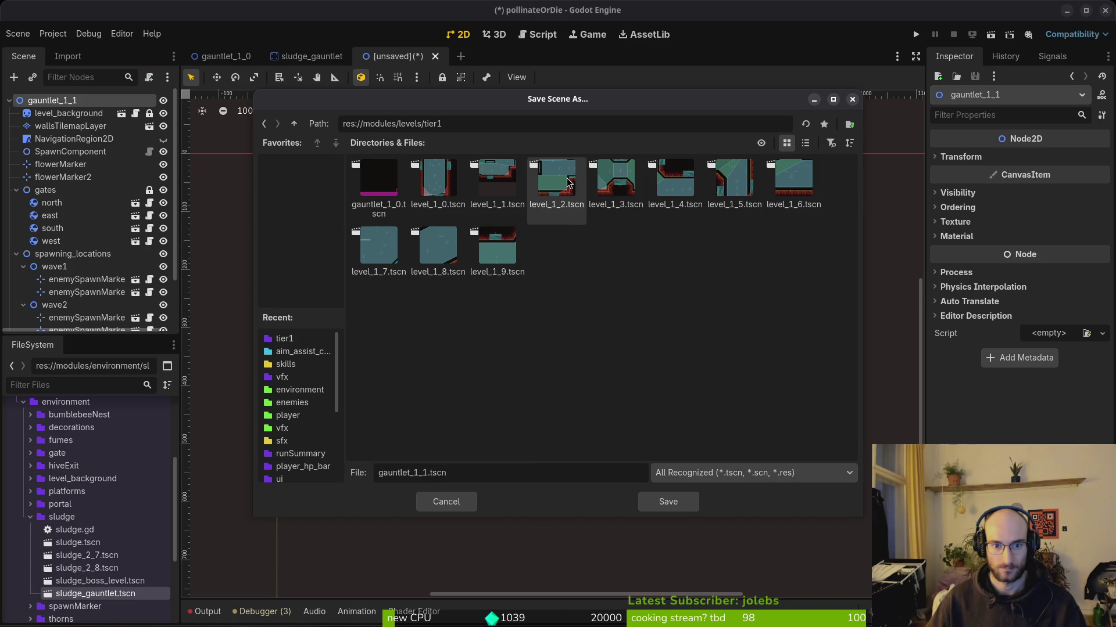
pyautogui.click(668, 502)
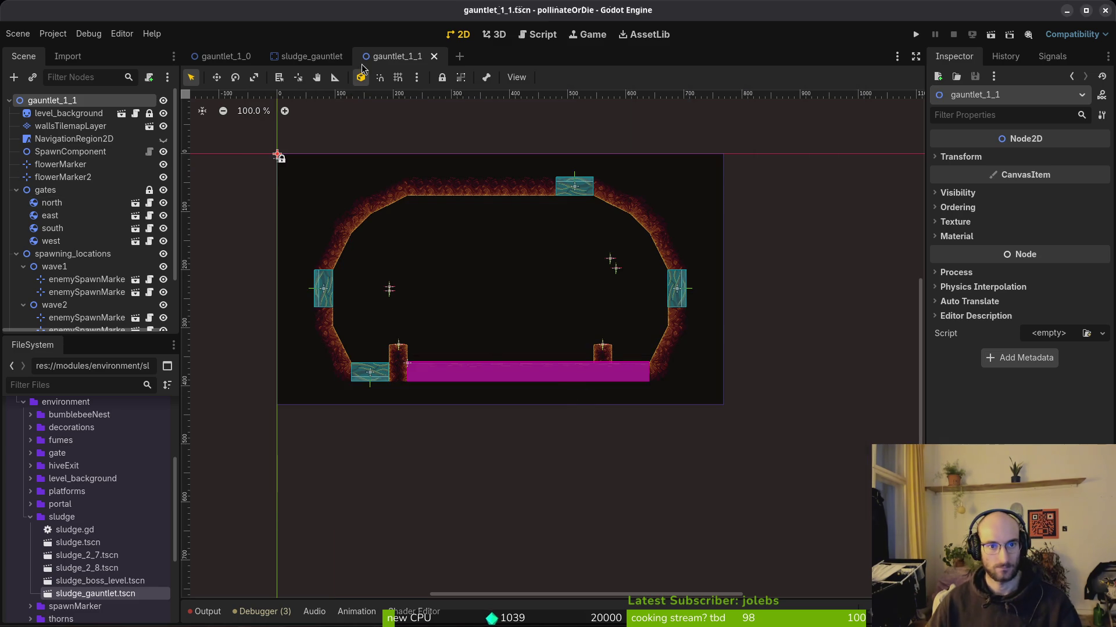
# Collapse the gates, wave1 and wave2 groups in gauntlet_1_1's scene tree.
pyautogui.click(228, 56)
pyautogui.click(395, 57)
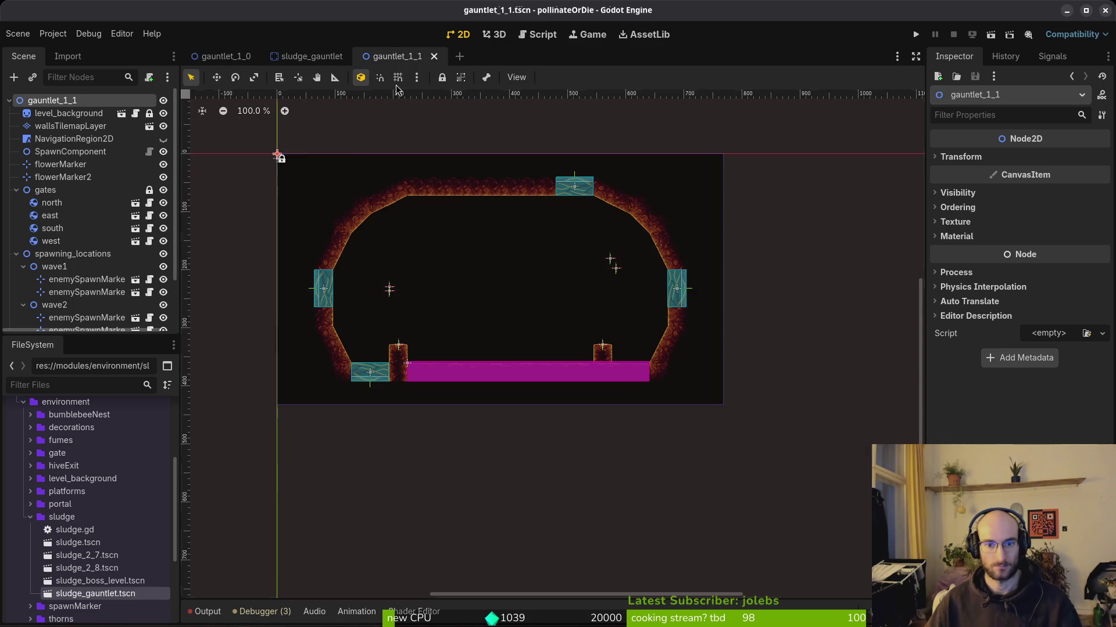
pyautogui.click(17, 191)
pyautogui.click(17, 204)
pyautogui.click(14, 204)
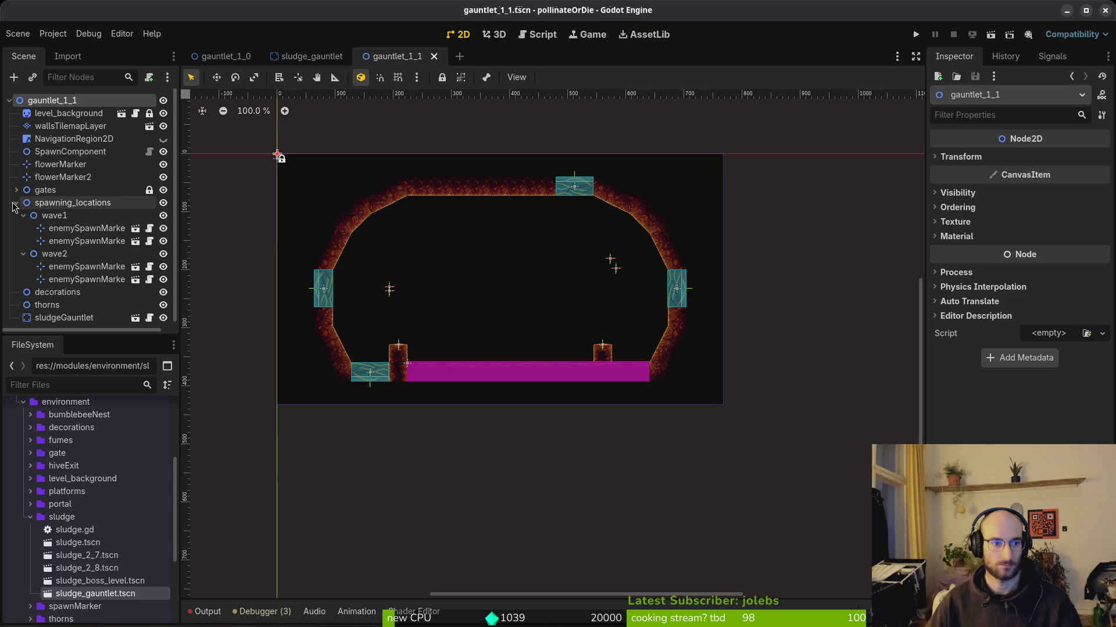
pyautogui.click(24, 215)
pyautogui.click(23, 228)
# Close the sludge_gauntlet scene.
pyautogui.click(311, 56)
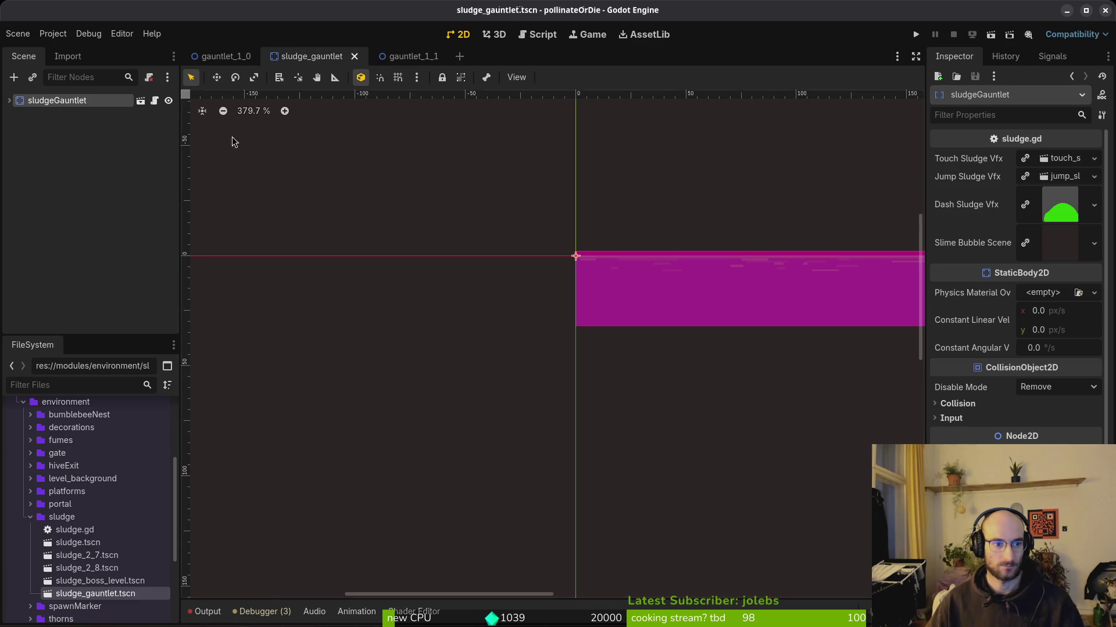
pyautogui.click(10, 101)
pyautogui.click(10, 101)
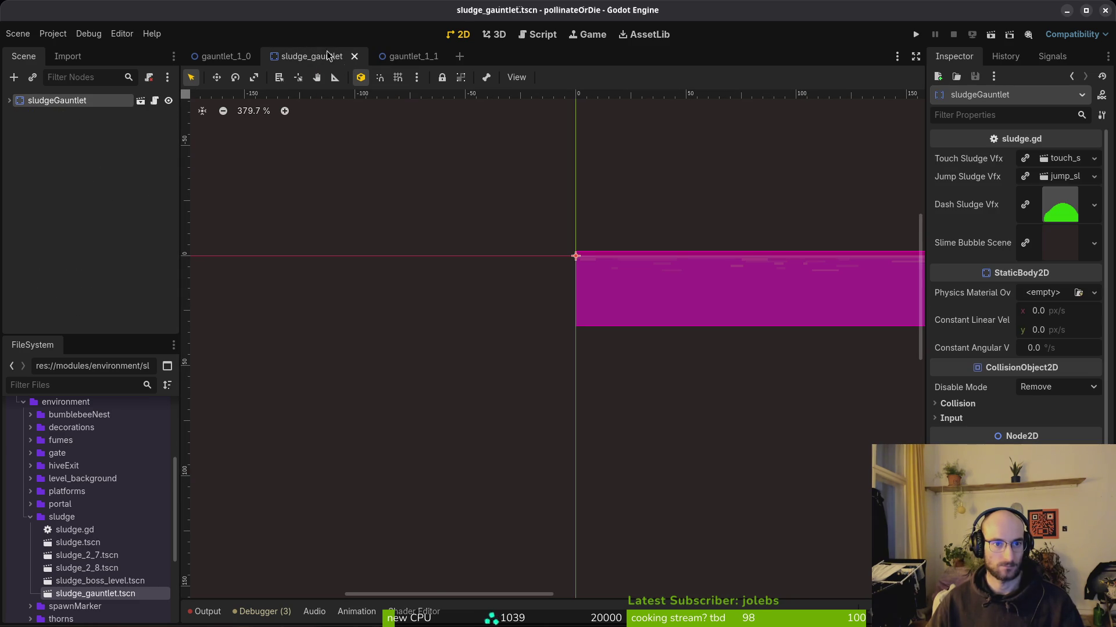
pyautogui.middleClick(328, 56)
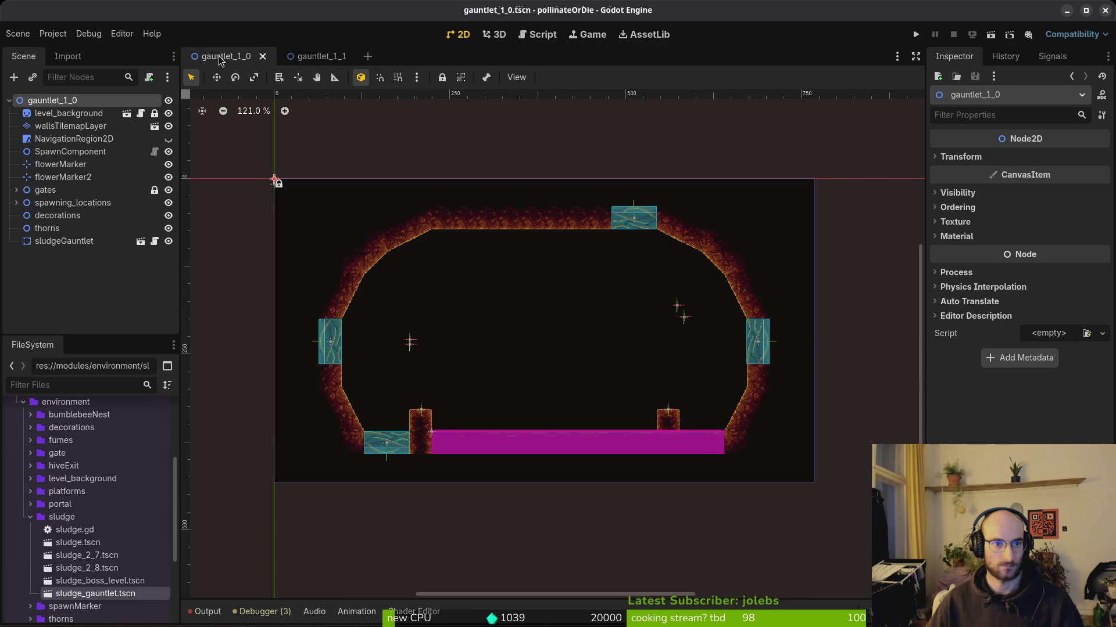
pyautogui.click(16, 203)
pyautogui.click(54, 241)
pyautogui.click(23, 241)
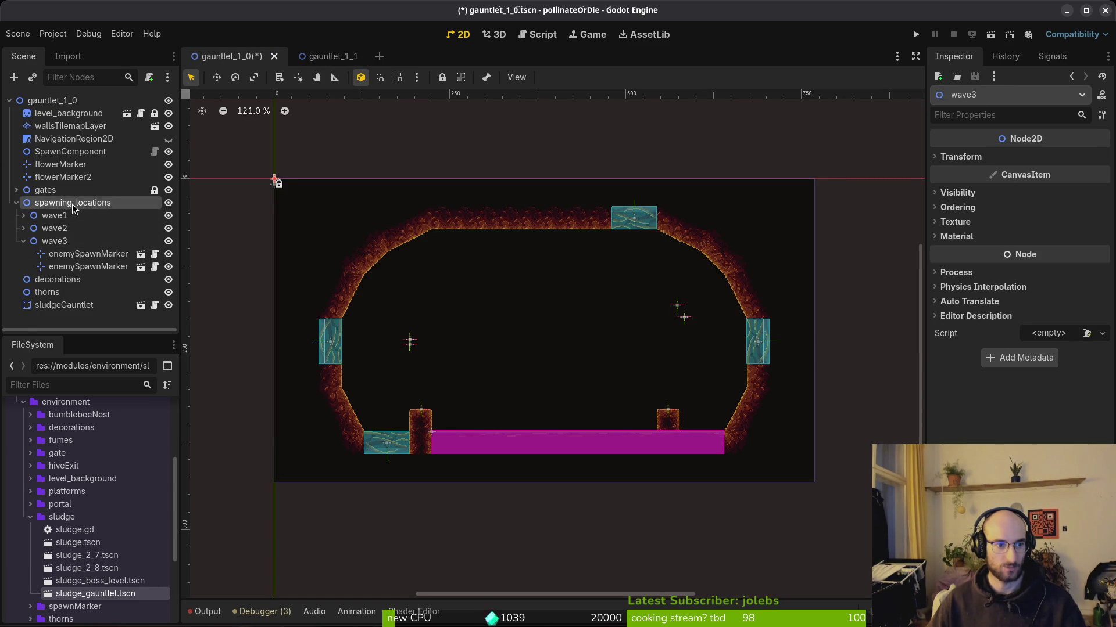
pyautogui.hotkey('ctrl', 'd')
pyautogui.click(23, 241)
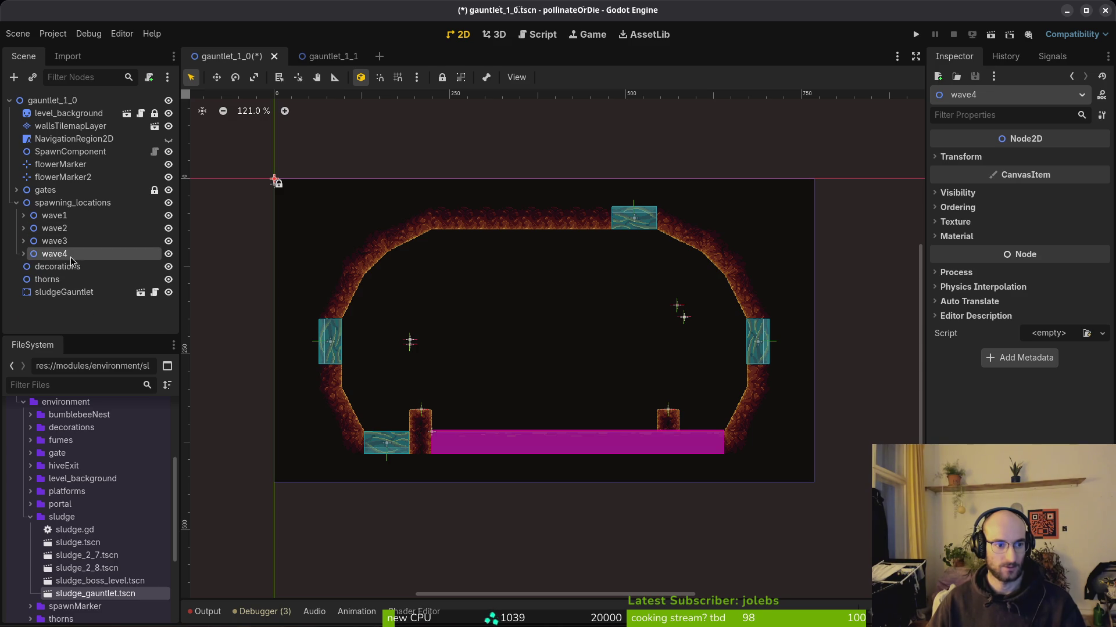
pyautogui.doubleClick(51, 242)
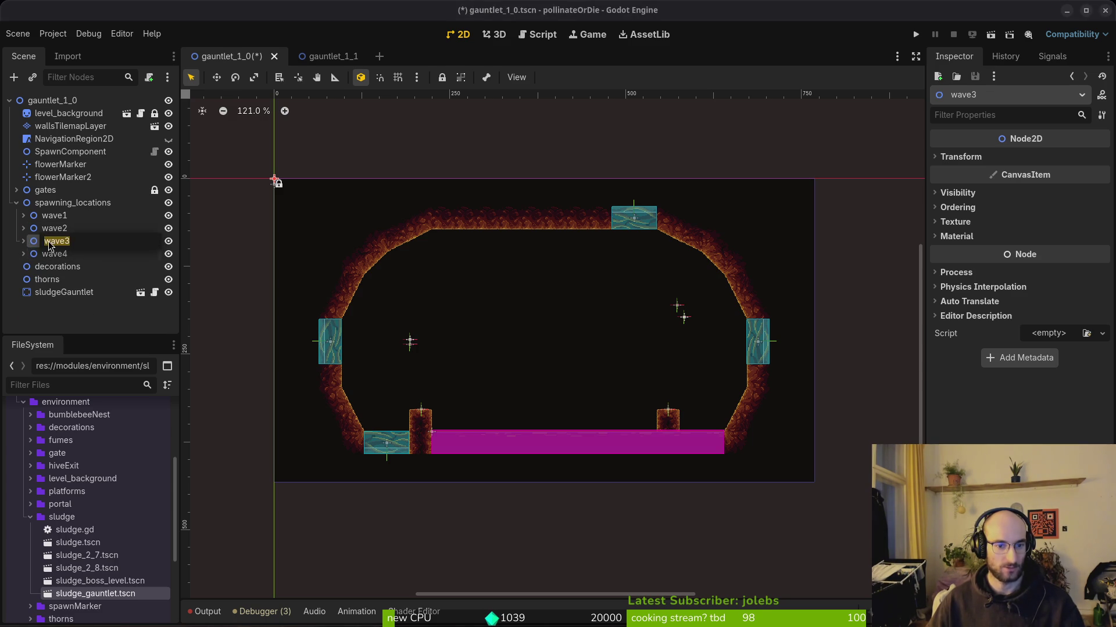
pyautogui.press('Return')
pyautogui.moveTo(552, 351); pyautogui.dragTo(562, 348)
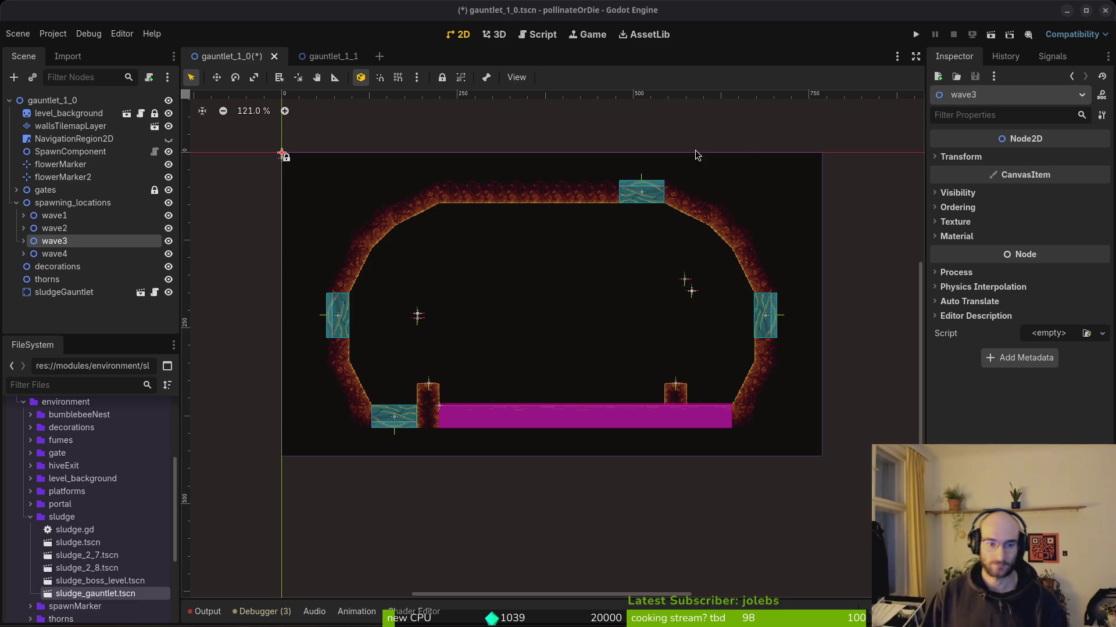
# Collapse wave3 and spawning_locations, then save the scene.
pyautogui.click(23, 242)
pyautogui.click(23, 241)
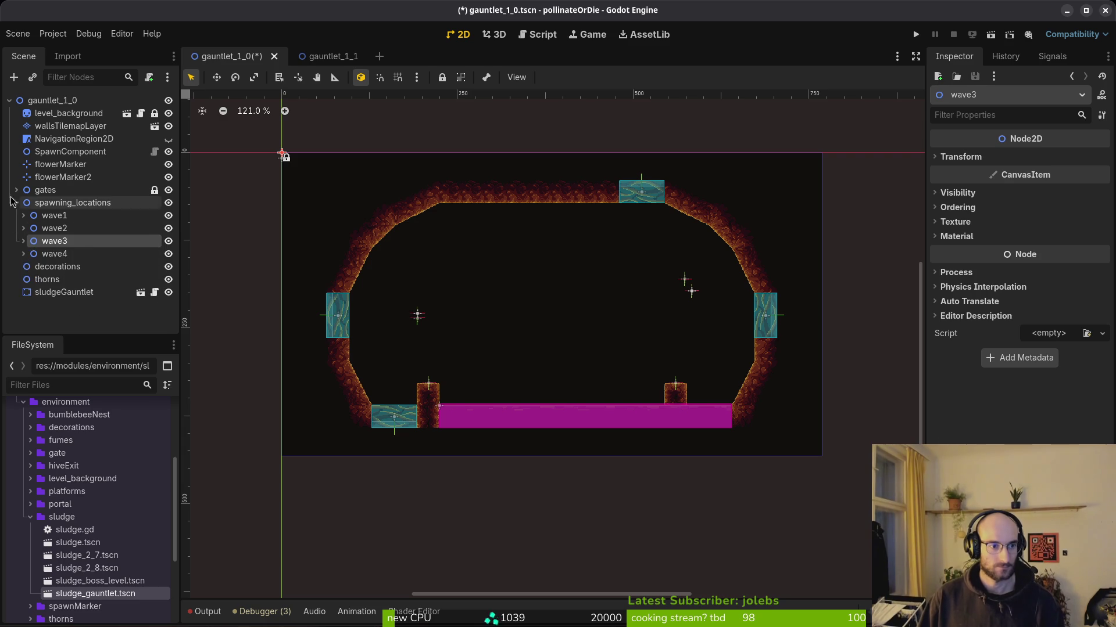
pyautogui.click(17, 202)
pyautogui.hotkey('ctrl', 's')
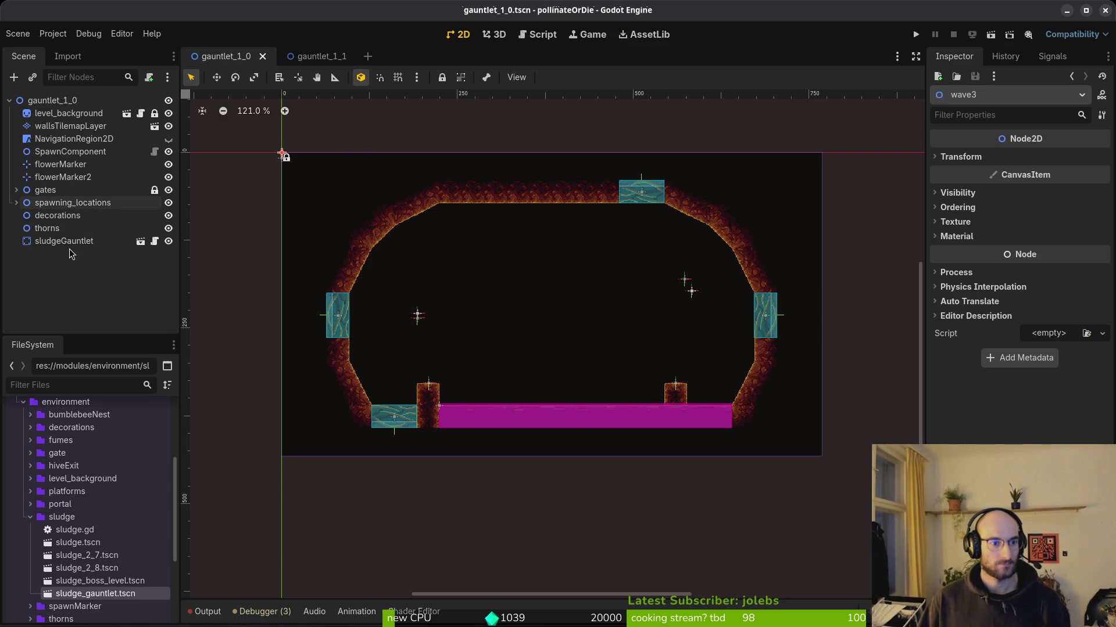
pyautogui.scroll(-2, 593, 270)
pyautogui.scroll(1, 502, 352)
pyautogui.scroll(-1, 502, 352)
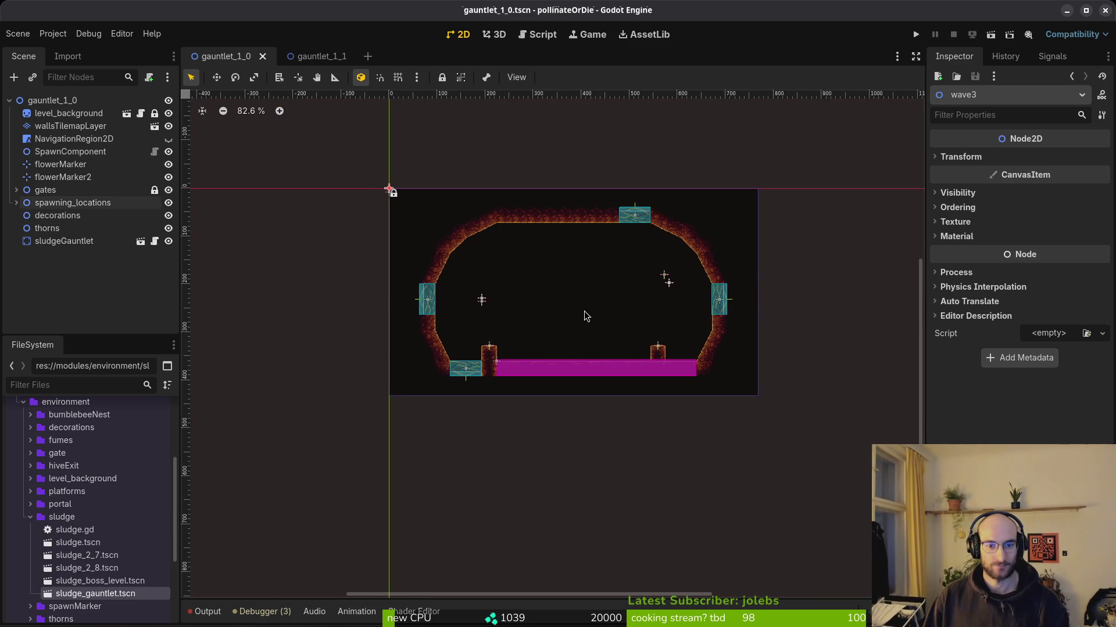
pyautogui.scroll(6, 583, 312)
# Hide the wave2, wave3 and wave4 spawn markers and expand wave1.
pyautogui.click(16, 203)
pyautogui.click(54, 216)
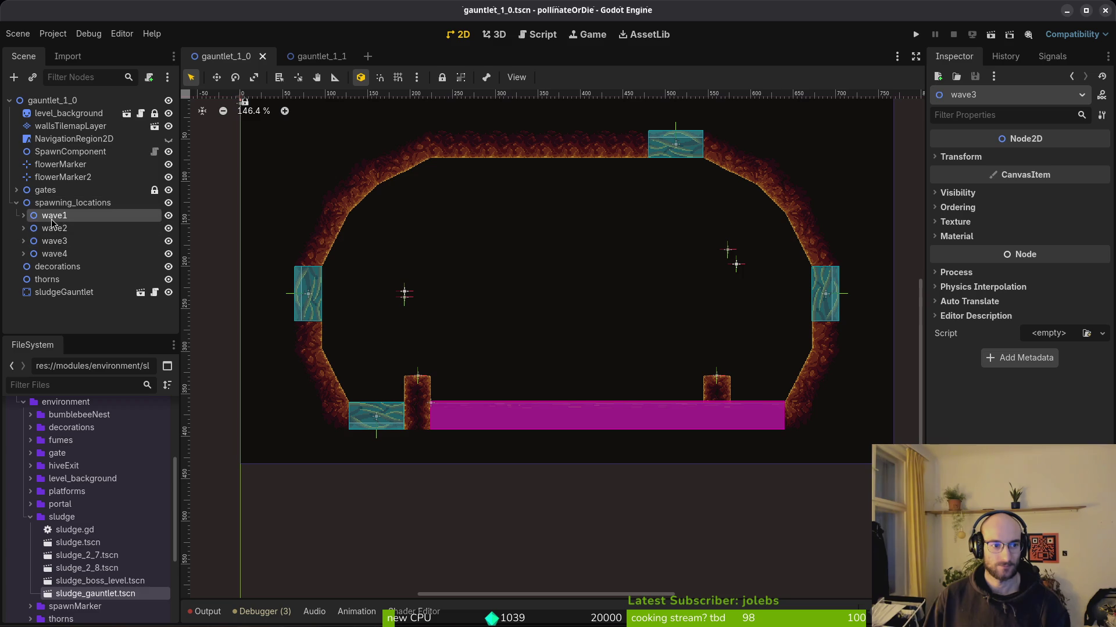
pyautogui.click(169, 254)
pyautogui.click(168, 241)
pyautogui.click(168, 229)
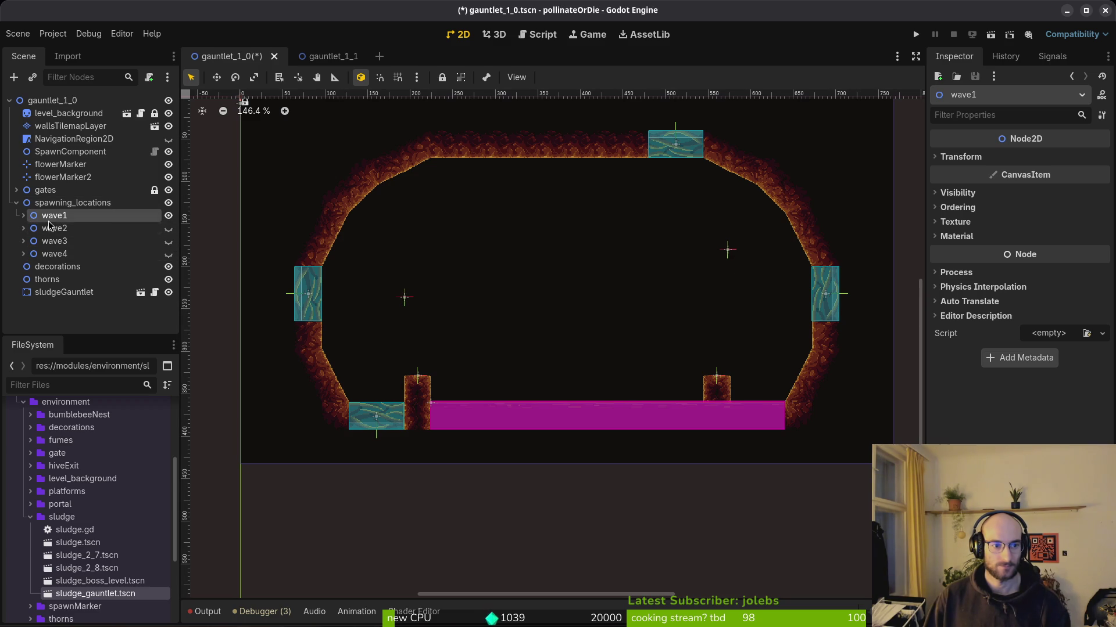
pyautogui.click(24, 216)
# Move wave1's right spawn marker lower and change its enemy type.
pyautogui.click(87, 228)
pyautogui.scroll(4, 562, 257)
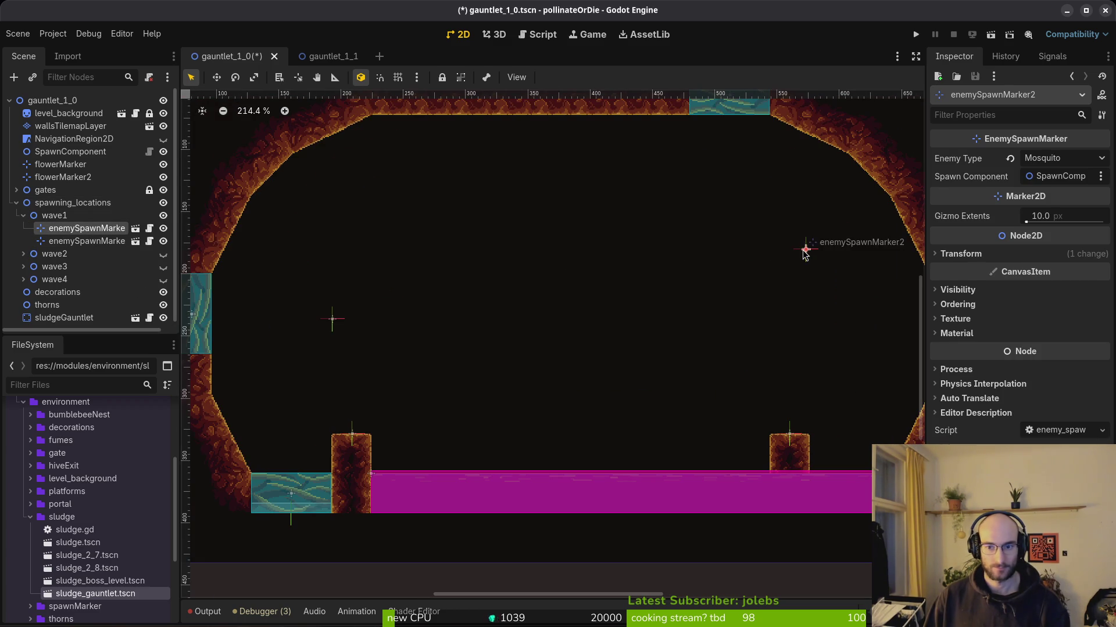
pyautogui.moveTo(804, 247)
pyautogui.mouseDown()
pyautogui.moveTo(795, 345)
pyautogui.moveTo(786, 337)
pyautogui.mouseUp()
pyautogui.click(1058, 158)
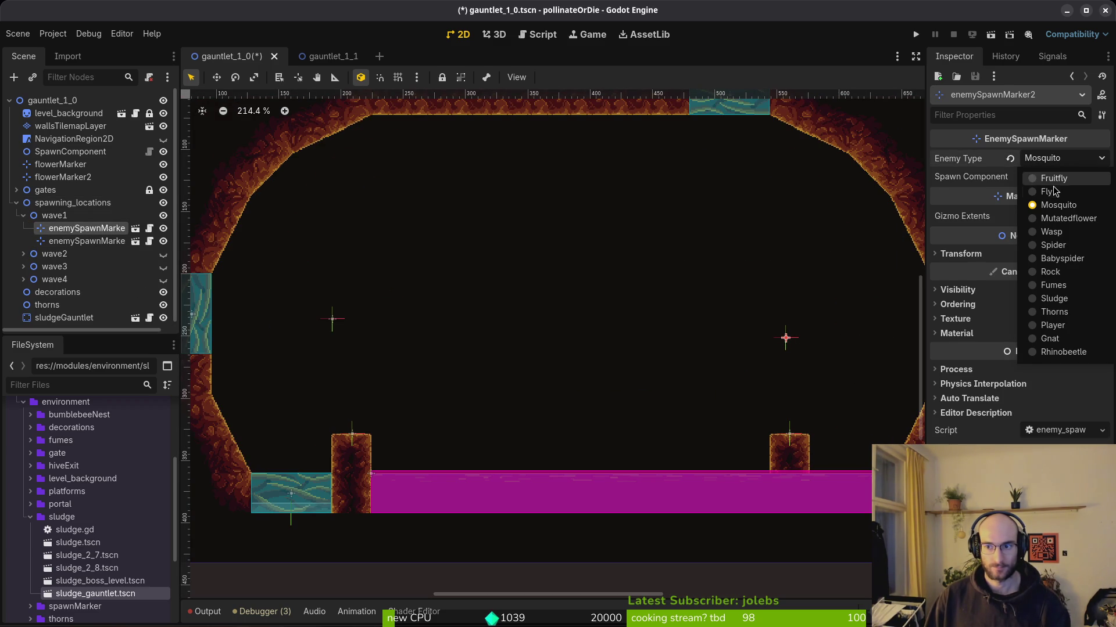
pyautogui.click(1040, 175)
# Make enemySpawnMarker3 spawn a Fruitfly and nudge it down and right.
pyautogui.click(331, 319)
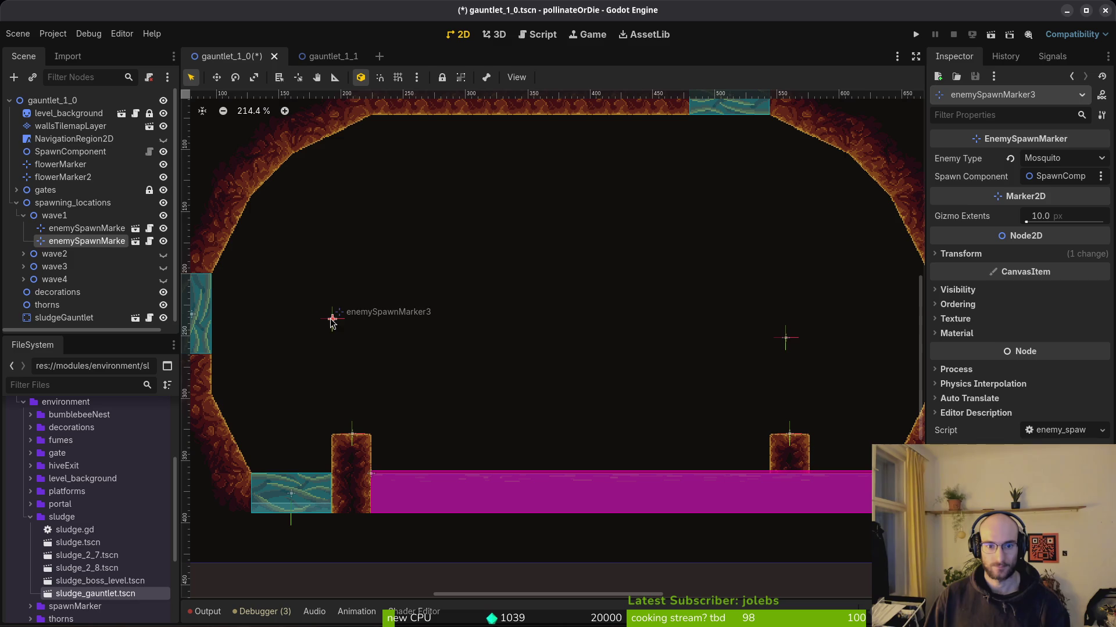
pyautogui.click(1057, 158)
pyautogui.click(1052, 178)
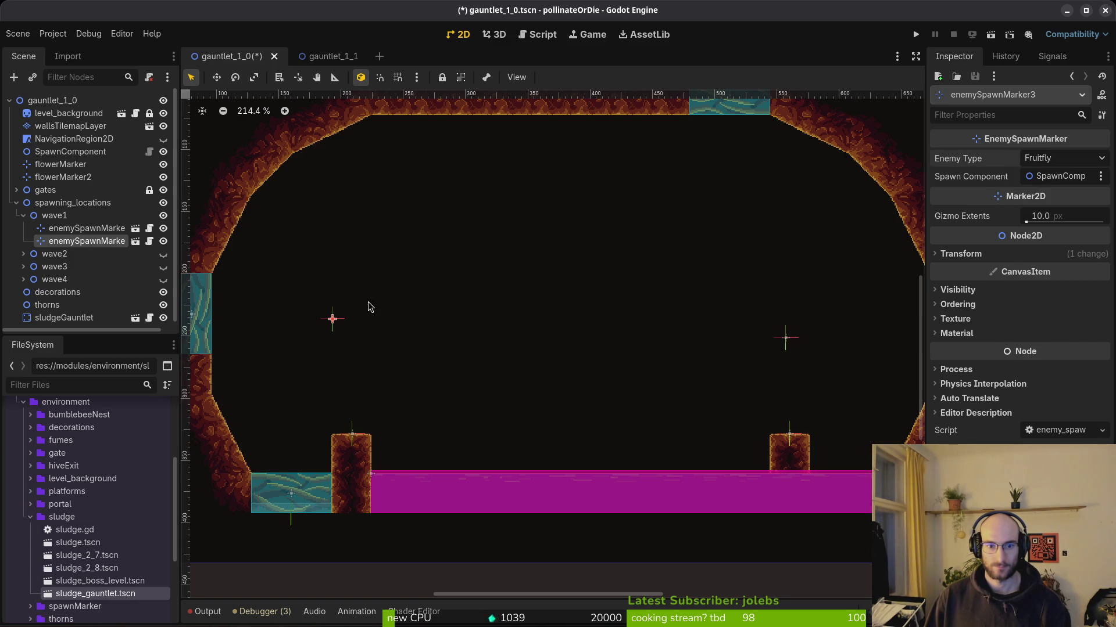
pyautogui.moveTo(332, 319); pyautogui.dragTo(364, 345)
# Duplicate the Fruitfly marker and move the copy toward the arena center.
pyautogui.press('Up')
pyautogui.press('Up')
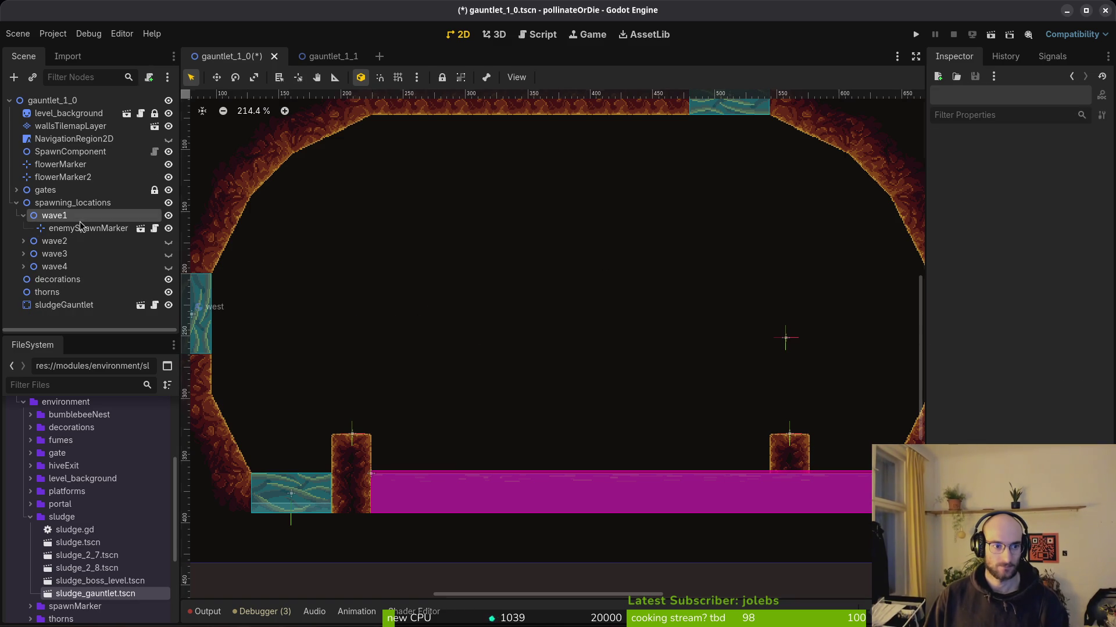
pyautogui.click(75, 241)
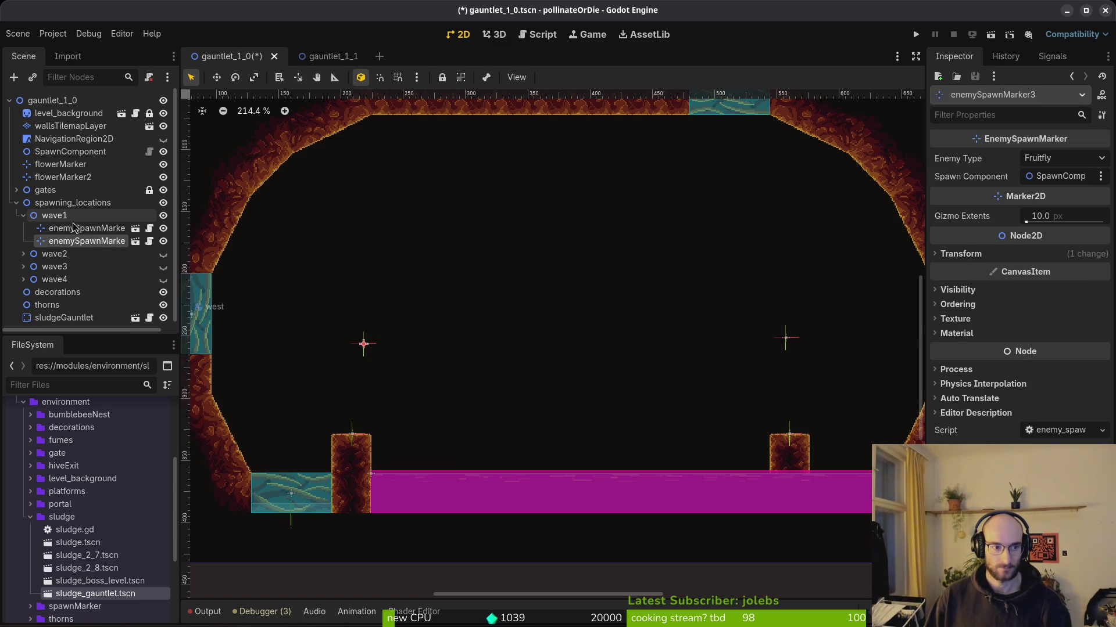
pyautogui.hotkey('ctrl', 'd')
pyautogui.moveTo(366, 347)
pyautogui.mouseDown()
pyautogui.moveTo(578, 261)
pyautogui.moveTo(580, 372)
pyautogui.moveTo(597, 240)
pyautogui.moveTo(576, 234)
pyautogui.mouseUp()
# Duplicate it again as enemySpawnMarker5 spawning a Fly, then save the scene.
pyautogui.hotkey('ctrl', 'd')
pyautogui.click(1059, 160)
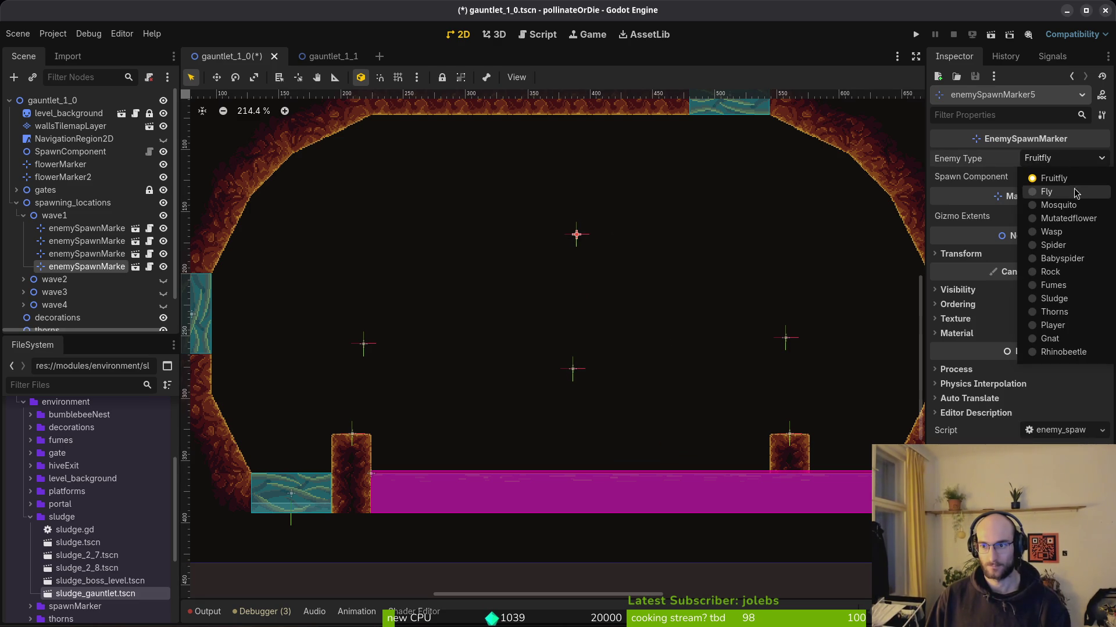
pyautogui.click(1071, 195)
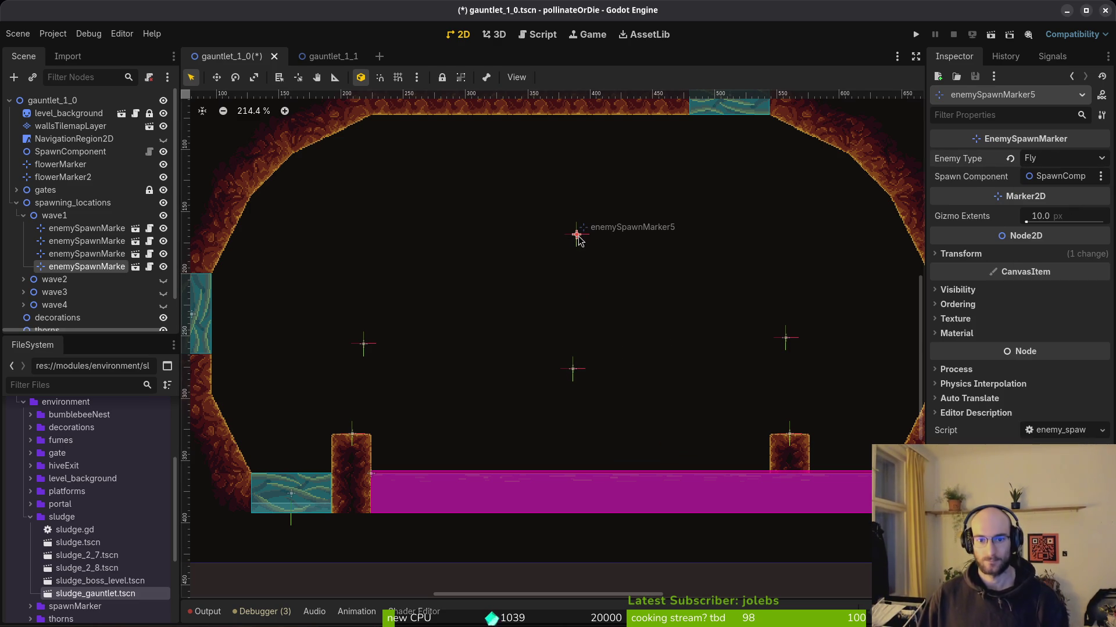
pyautogui.moveTo(576, 241); pyautogui.dragTo(574, 241)
pyautogui.press('Escape')
pyautogui.hotkey('ctrl', 's')
# Hide wave1's markers, show wave2's, and delete wave2's second spawn marker.
pyautogui.click(24, 215)
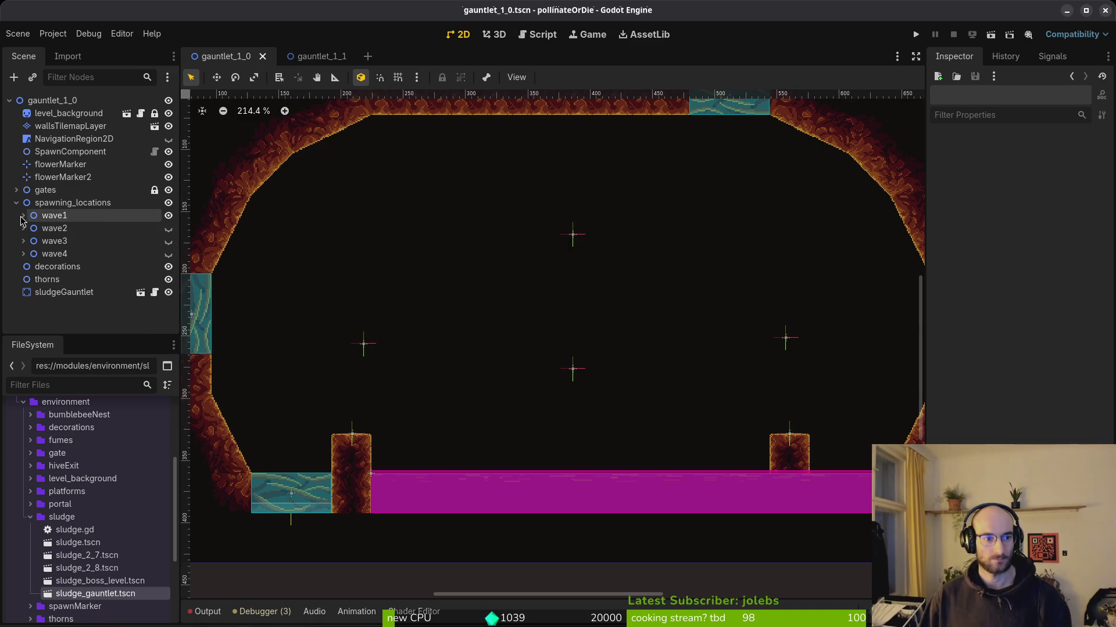
pyautogui.click(169, 216)
pyautogui.click(169, 229)
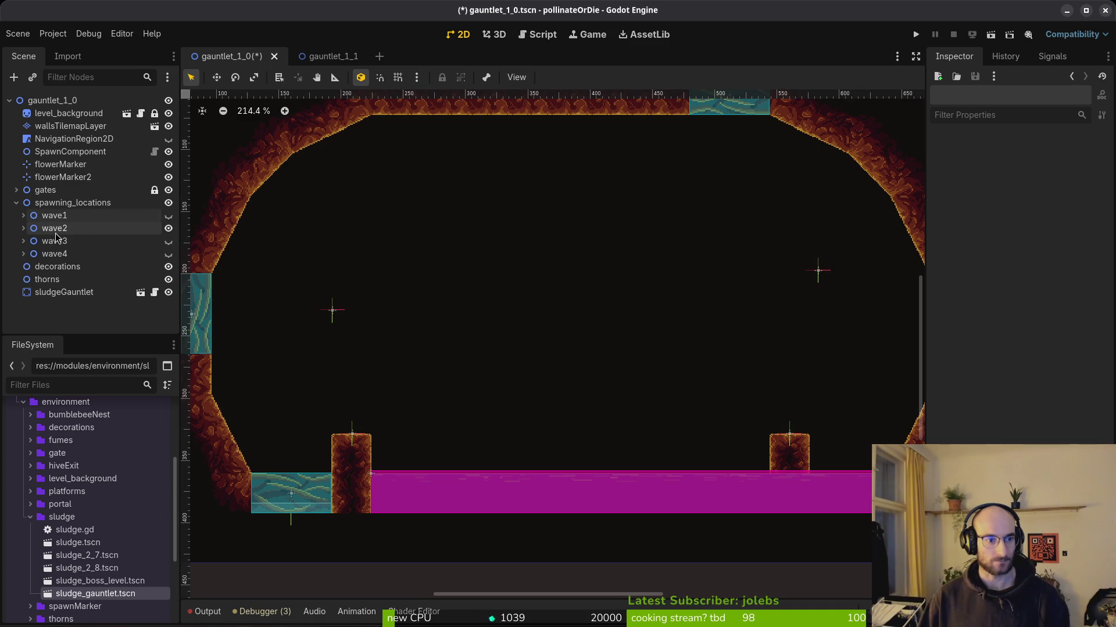
pyautogui.click(23, 229)
pyautogui.click(93, 255)
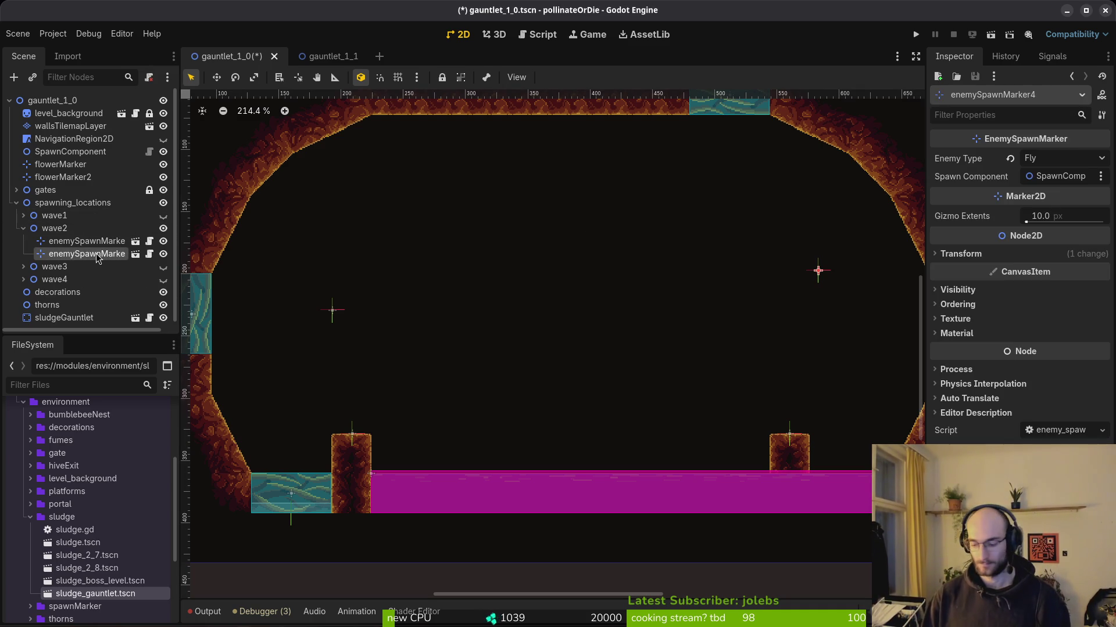
pyautogui.press('Delete')
pyautogui.press('Return')
# Set the remaining wave2 marker's Enemy Type to Mosquito and reposition it near the room centre.
pyautogui.click(87, 241)
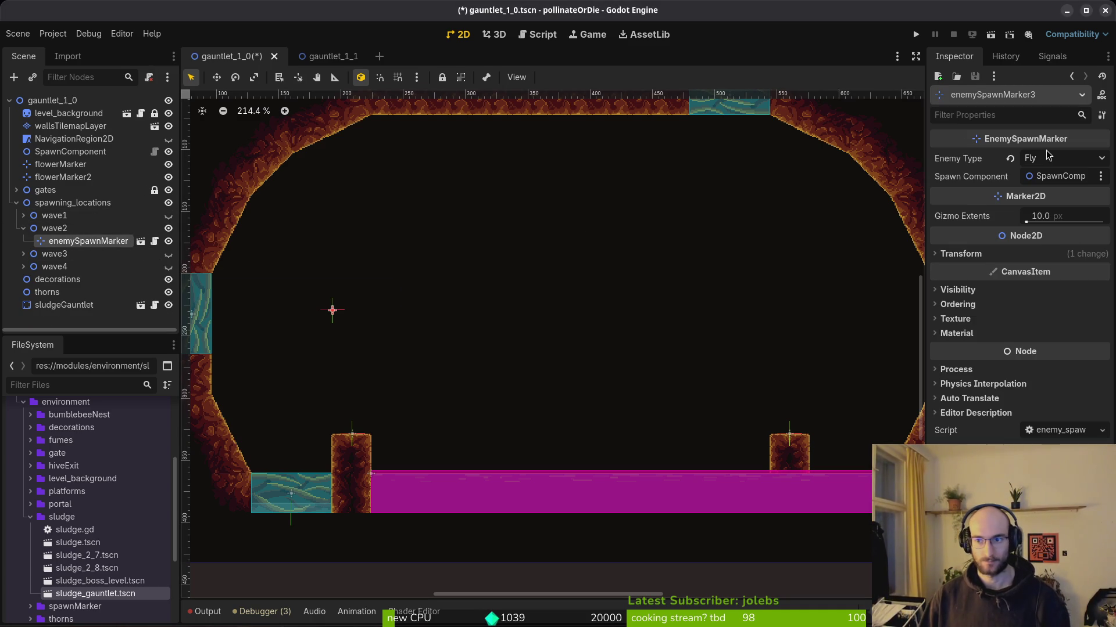
pyautogui.click(1033, 156)
pyautogui.click(1082, 181)
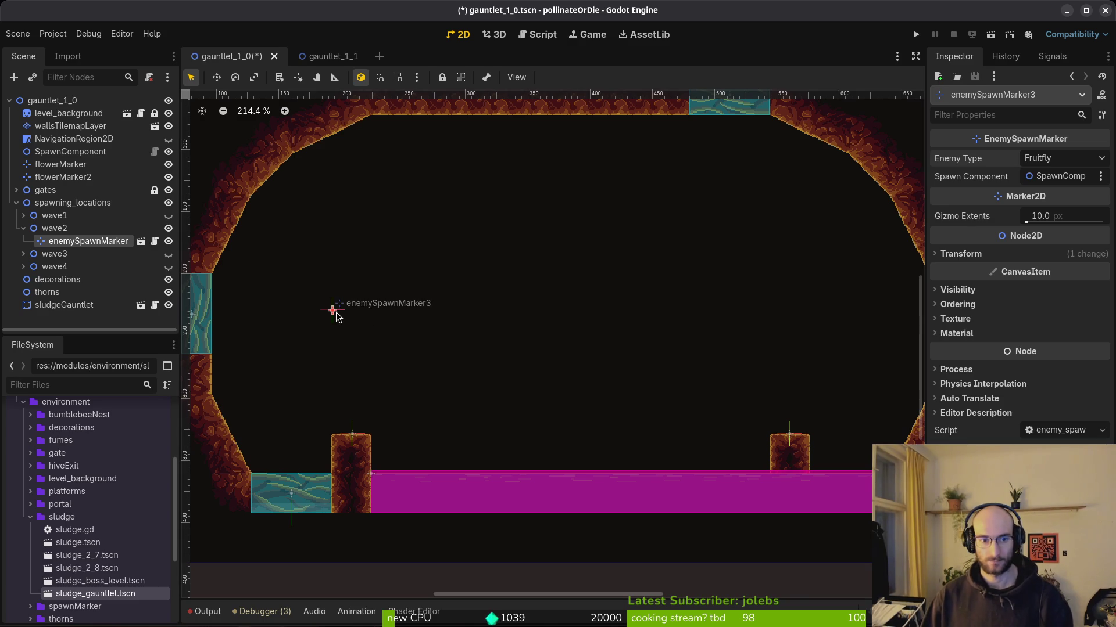
pyautogui.moveTo(336, 316)
pyautogui.mouseDown()
pyautogui.moveTo(581, 333)
pyautogui.moveTo(559, 343)
pyautogui.moveTo(327, 318)
pyautogui.moveTo(523, 340)
pyautogui.moveTo(483, 301)
pyautogui.mouseUp()
pyautogui.click(1055, 159)
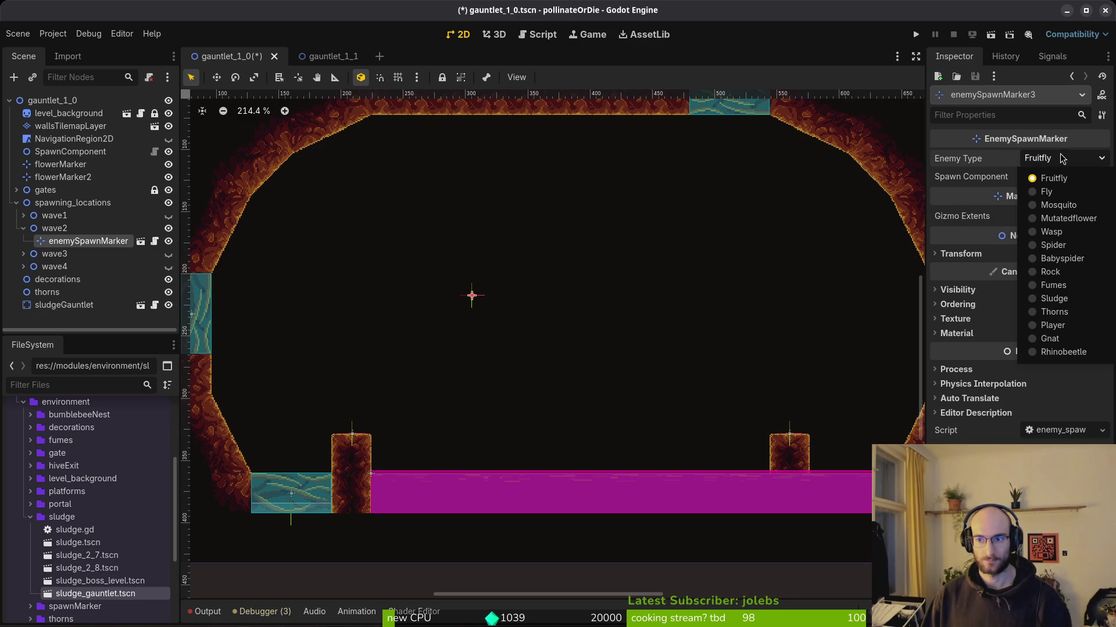
pyautogui.click(1055, 206)
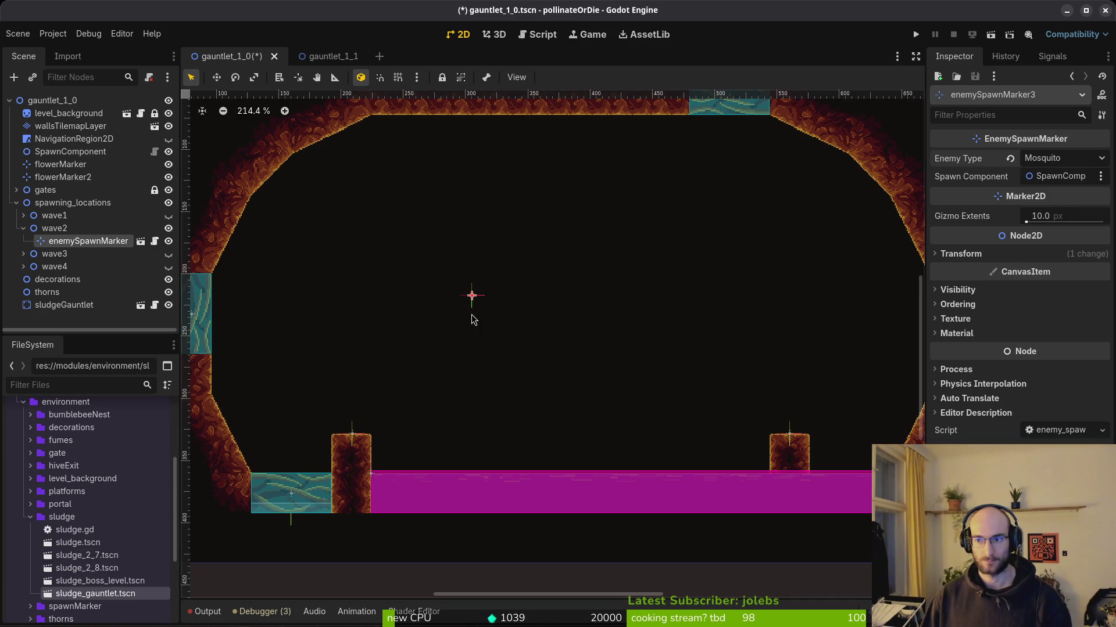
pyautogui.moveTo(472, 297)
pyautogui.mouseDown()
pyautogui.moveTo(401, 354)
pyautogui.moveTo(360, 277)
pyautogui.moveTo(592, 173)
pyautogui.moveTo(723, 185)
pyautogui.moveTo(717, 217)
pyautogui.moveTo(723, 208)
pyautogui.moveTo(550, 296)
pyautogui.mouseUp()
# Paste the copied markers into wave2 and spread them around the room.
pyautogui.click(93, 229)
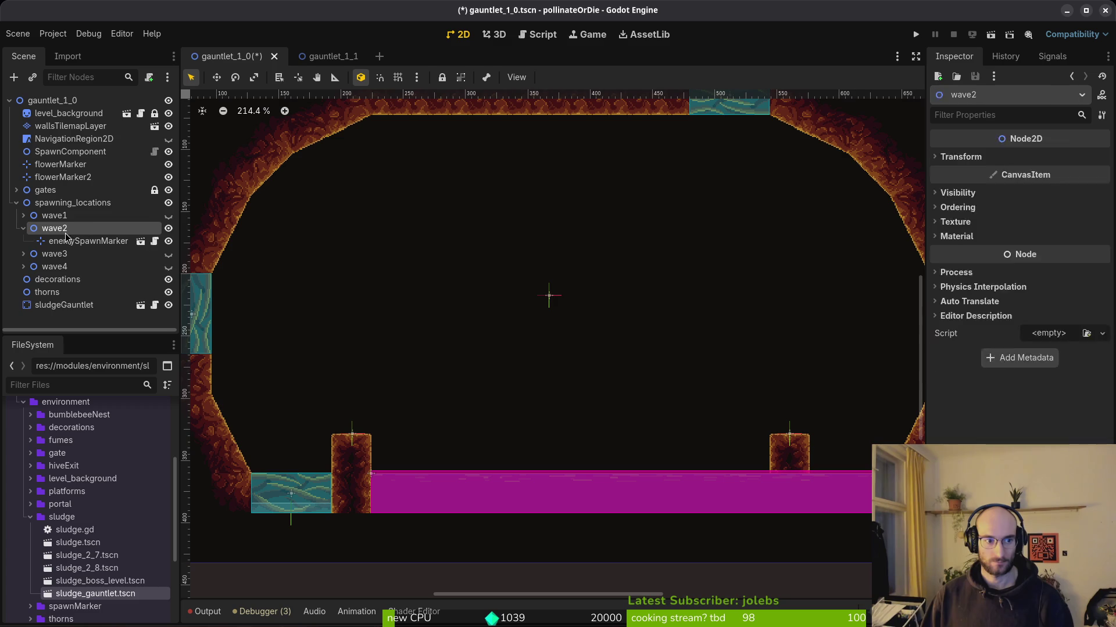
pyautogui.hotkey('ctrl', 'v')
pyautogui.hotkey('ctrl', 'v')
pyautogui.moveTo(549, 297); pyautogui.dragTo(588, 262)
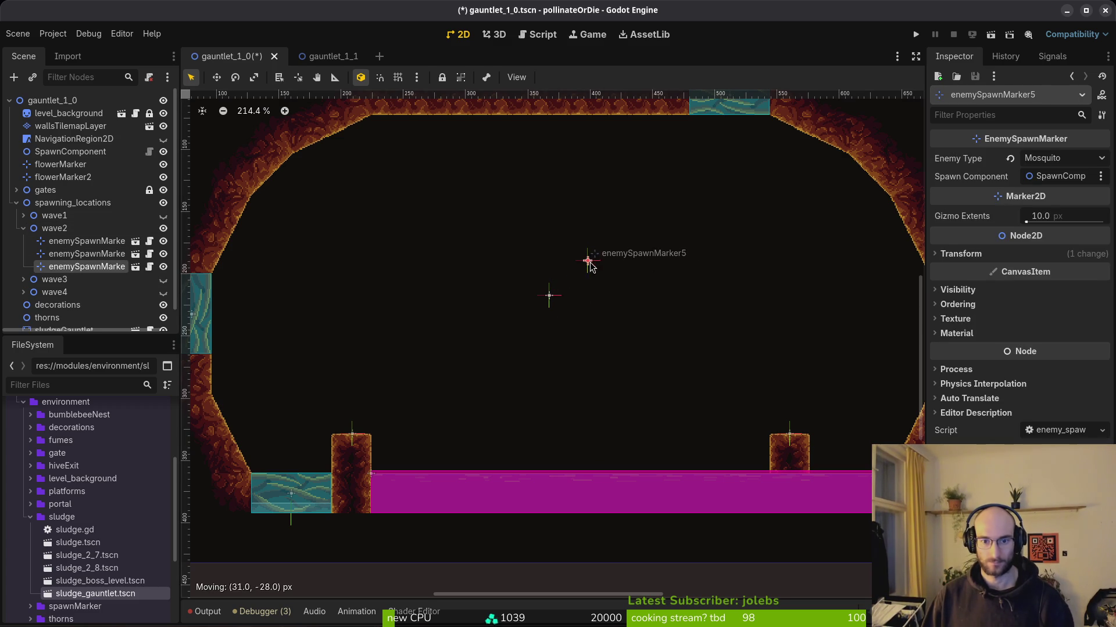
pyautogui.moveTo(551, 297)
pyautogui.mouseDown()
pyautogui.moveTo(602, 324)
pyautogui.moveTo(536, 304)
pyautogui.mouseUp()
pyautogui.moveTo(588, 263); pyautogui.dragTo(585, 270)
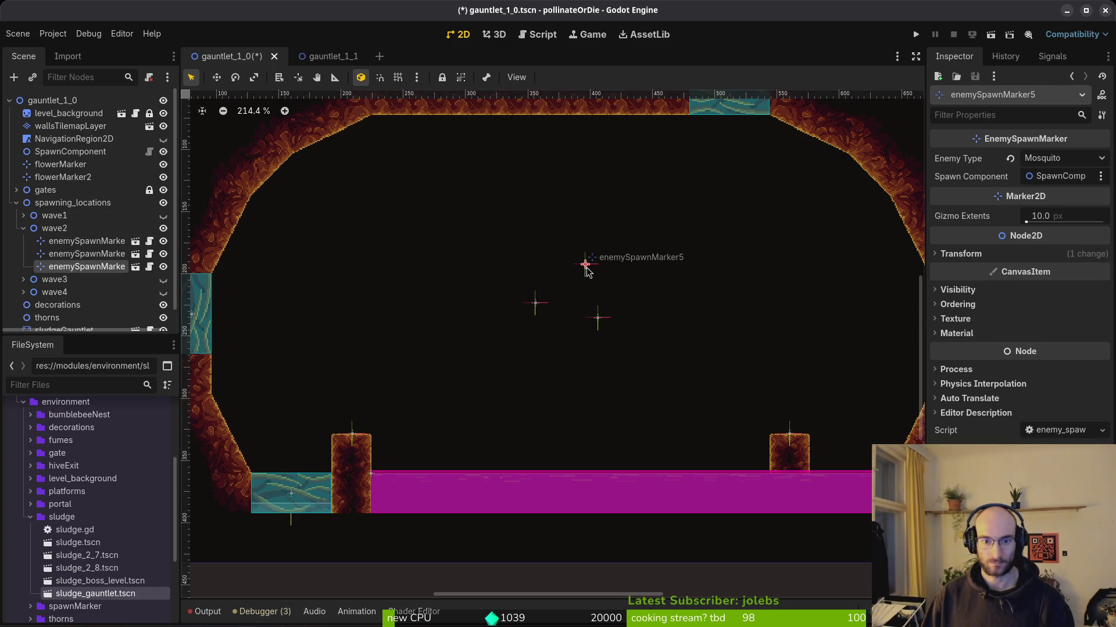
# Duplicate wave2's third marker, set it to Fly, move it up, and duplicate it as enemySpawnMarker7.
pyautogui.click(65, 230)
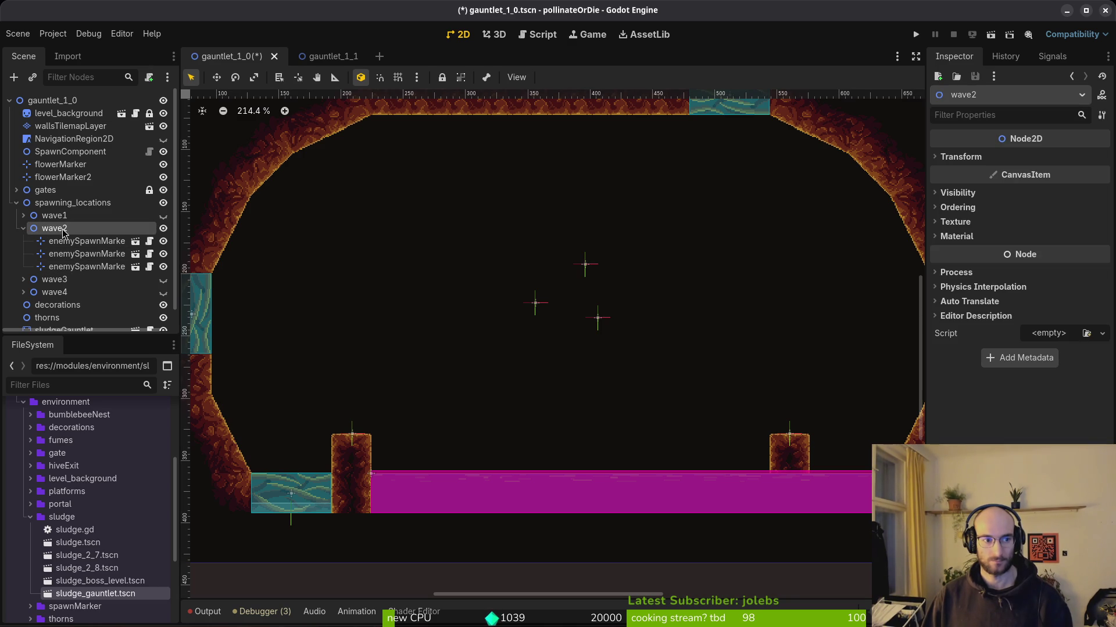
pyautogui.click(85, 266)
pyautogui.hotkey('ctrl', 'd')
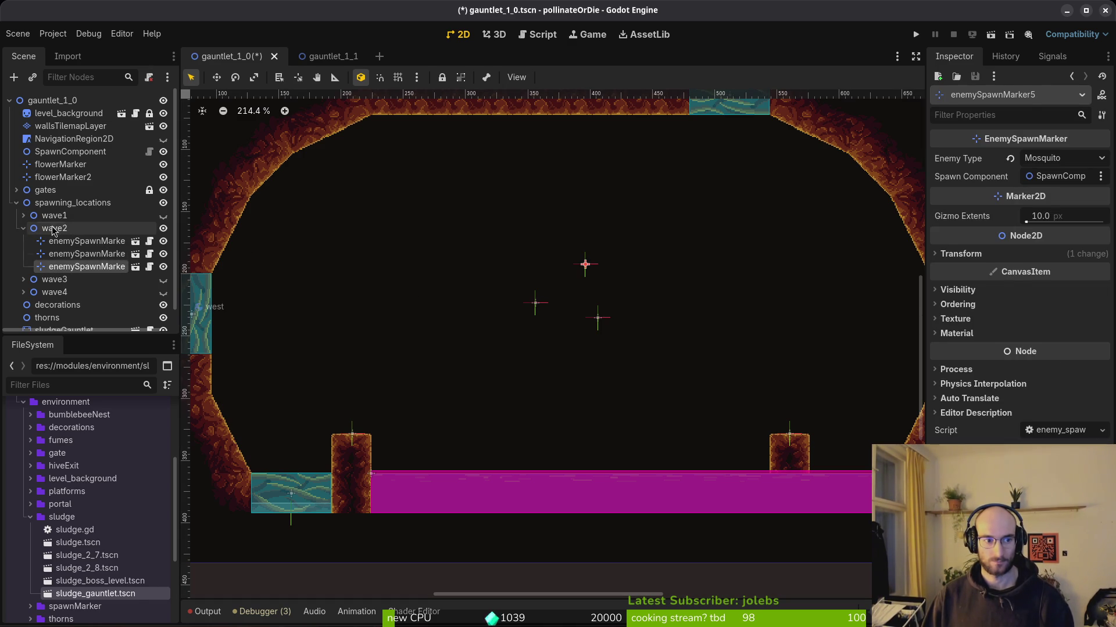
pyautogui.moveTo(585, 264); pyautogui.dragTo(569, 192)
pyautogui.click(1063, 158)
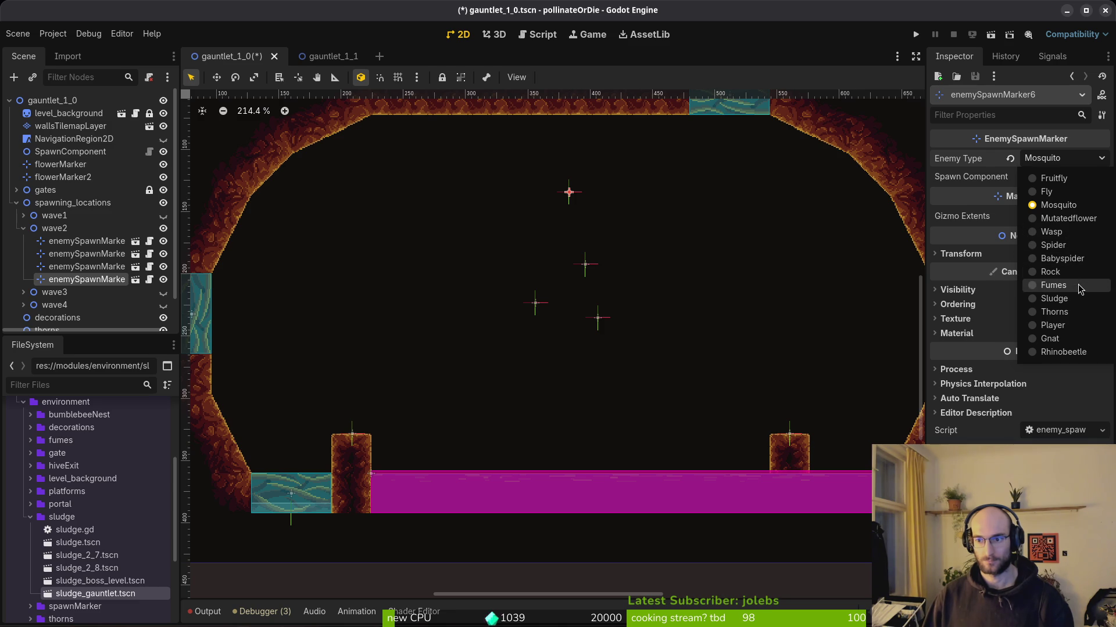
pyautogui.click(1066, 191)
pyautogui.moveTo(569, 192)
pyautogui.mouseDown()
pyautogui.moveTo(341, 217)
pyautogui.moveTo(765, 212)
pyautogui.mouseUp()
pyautogui.hotkey('ctrl', 'd')
# Hide wave2's markers and show wave3's markers.
pyautogui.click(163, 216)
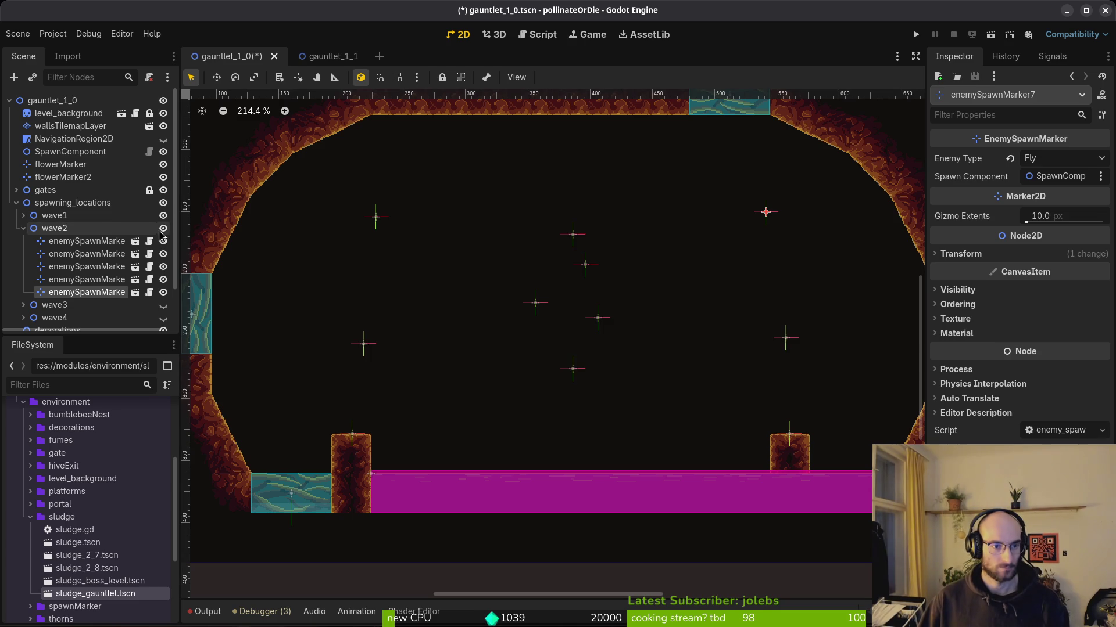
pyautogui.click(163, 228)
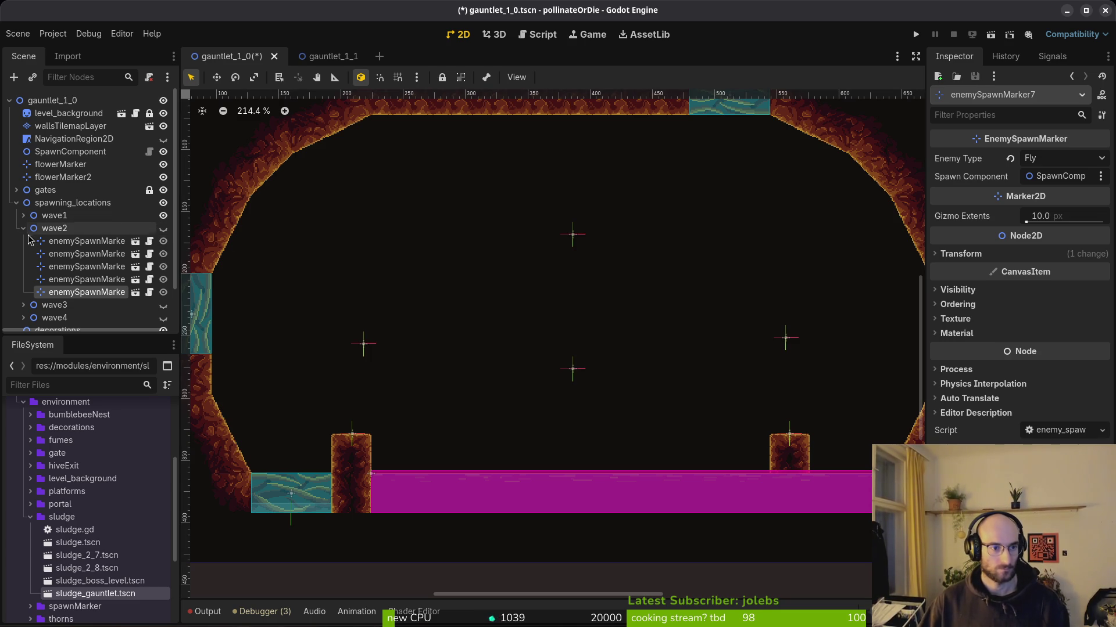
pyautogui.click(23, 229)
pyautogui.click(169, 241)
# Expand wave3, hide wave1's markers, and delete wave3's extra spawn marker.
pyautogui.click(24, 242)
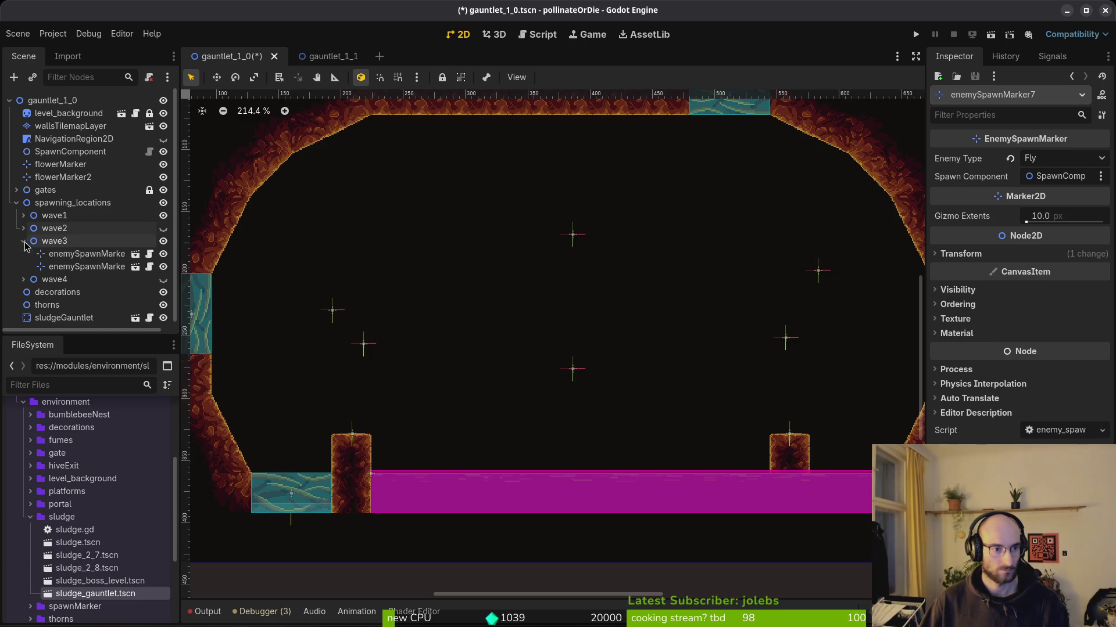
pyautogui.click(164, 216)
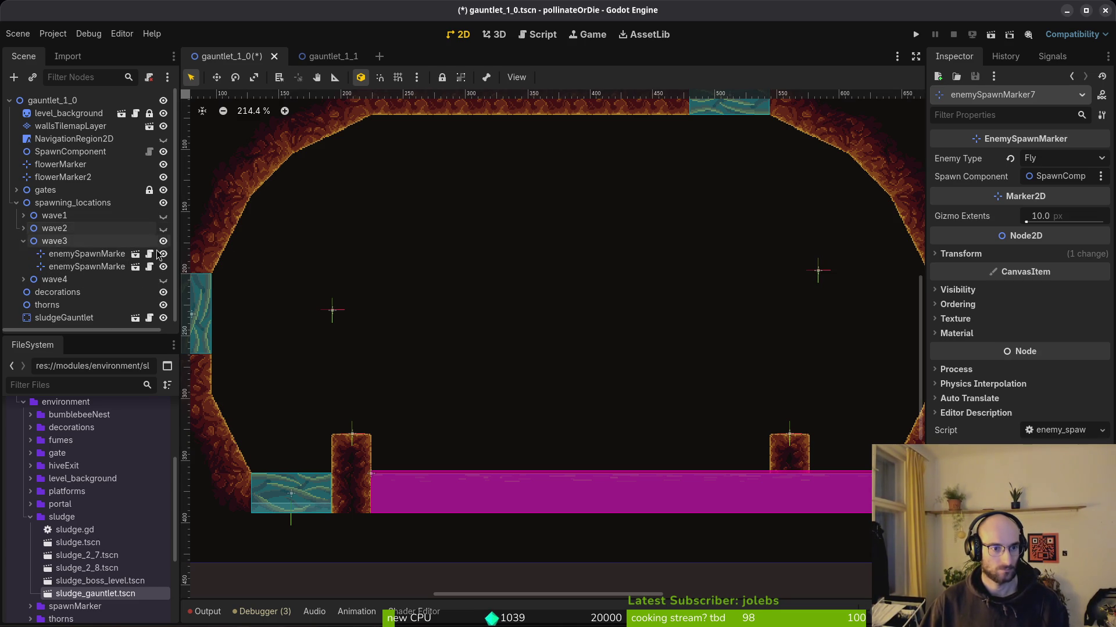
pyautogui.click(96, 263)
pyautogui.press('Delete')
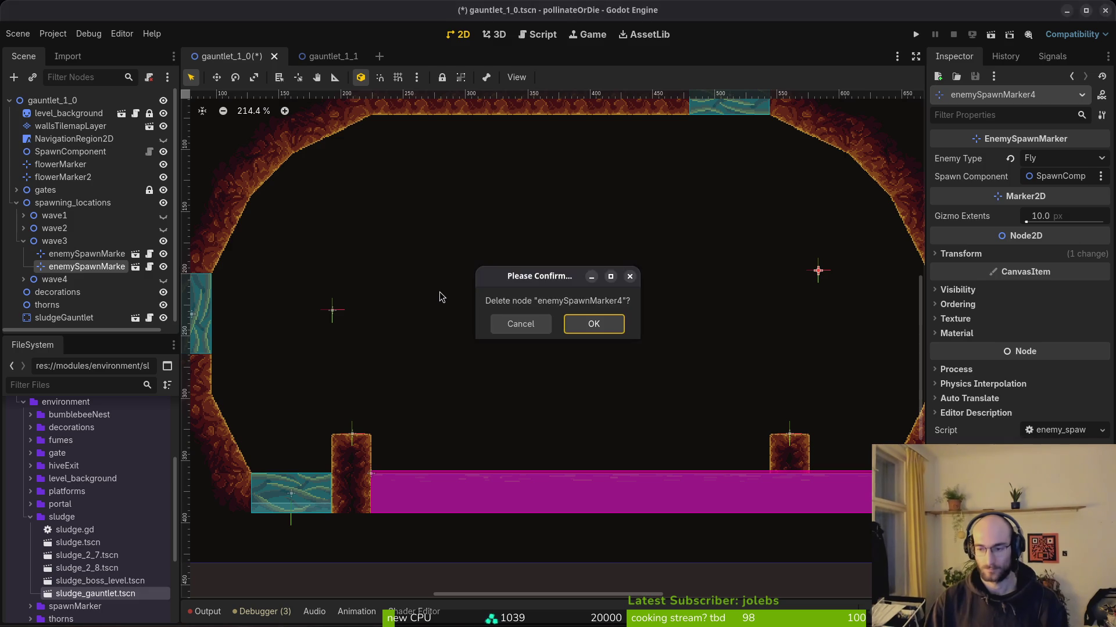
pyautogui.press('Return')
# Duplicate wave3's marker and place copies on the left, right and top centre, removing the surplus copy.
pyautogui.click(125, 254)
pyautogui.moveTo(349, 301)
pyautogui.mouseDown()
pyautogui.moveTo(629, 300)
pyautogui.moveTo(665, 199)
pyautogui.moveTo(703, 199)
pyautogui.mouseUp()
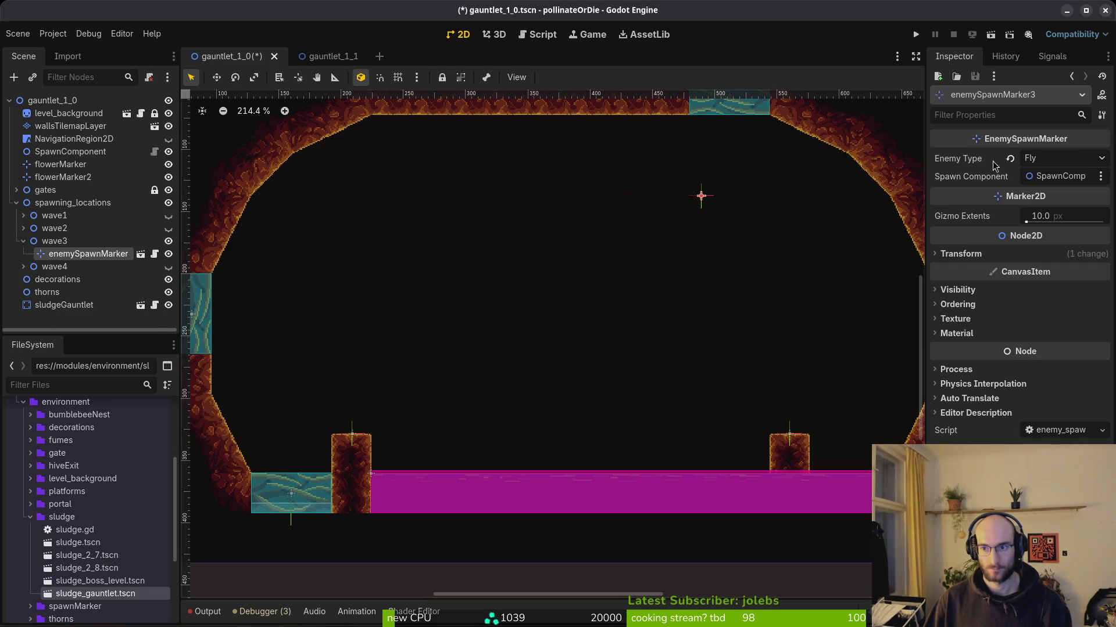
pyautogui.hotkey('ctrl', 'd')
pyautogui.hotkey('ctrl', 'd')
pyautogui.hotkey('ctrl', 'd')
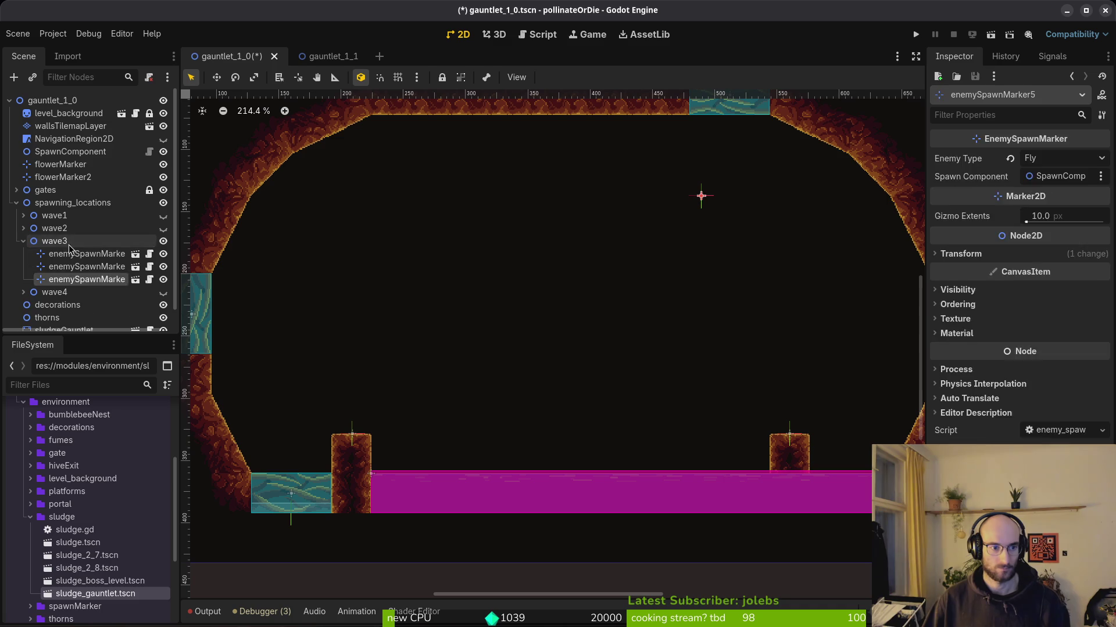
pyautogui.moveTo(702, 196)
pyautogui.mouseDown()
pyautogui.moveTo(824, 347)
pyautogui.moveTo(813, 344)
pyautogui.mouseUp()
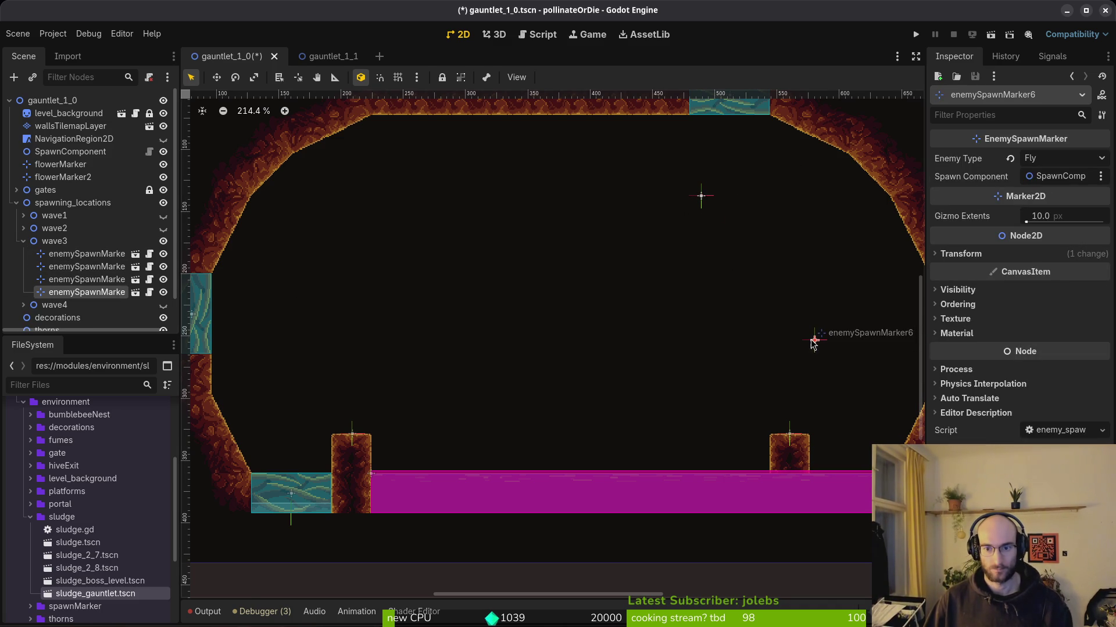
pyautogui.click(67, 279)
pyautogui.moveTo(700, 196); pyautogui.dragTo(345, 352)
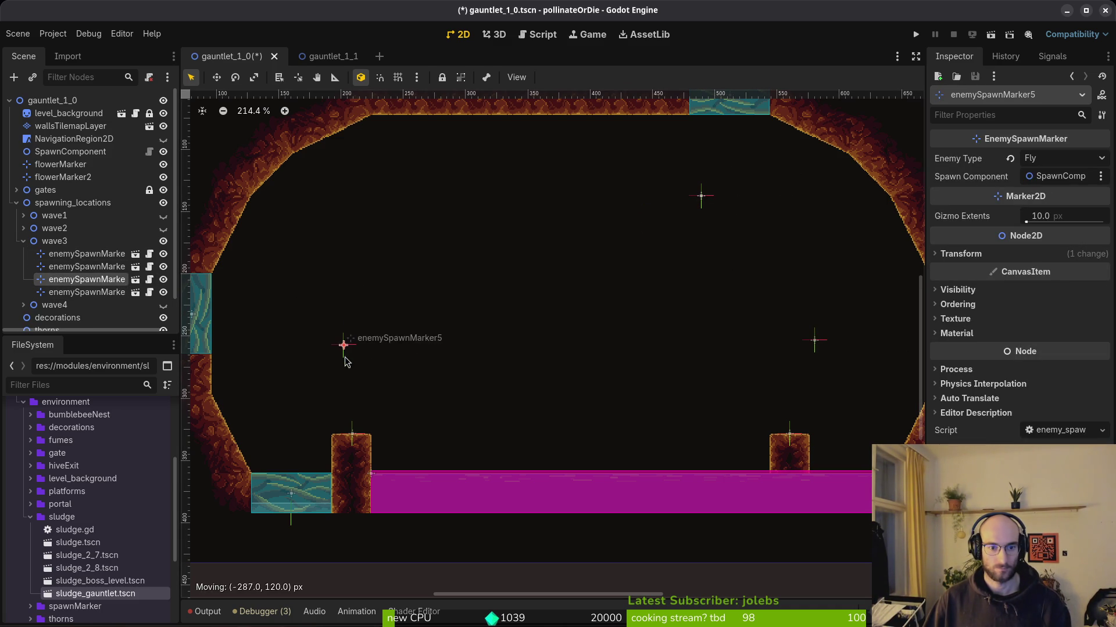
pyautogui.moveTo(700, 197); pyautogui.dragTo(580, 195)
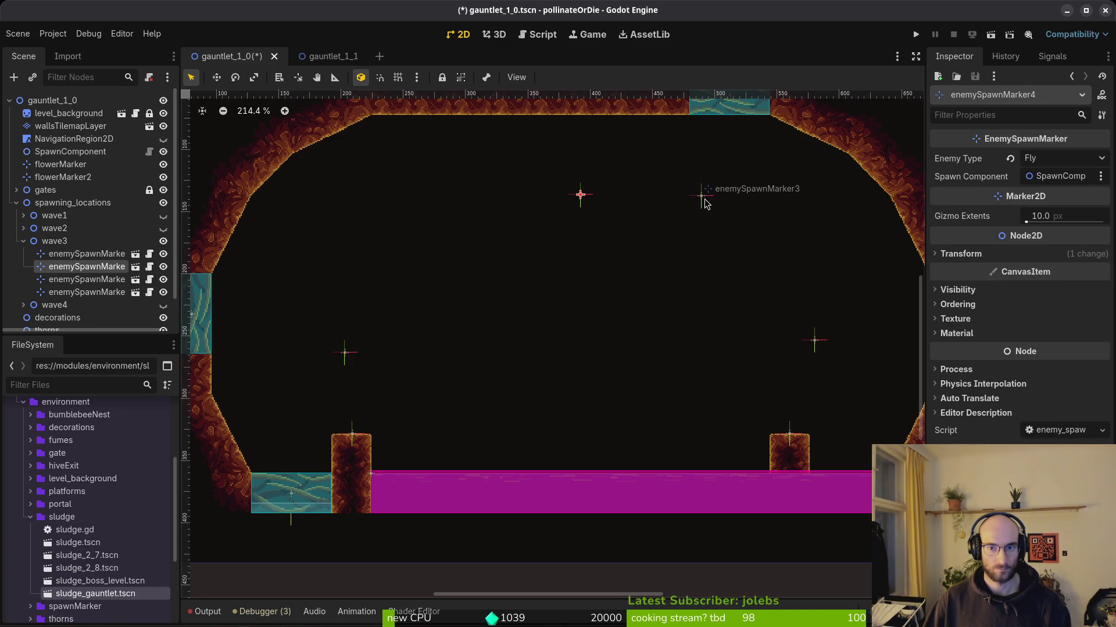
pyautogui.click(702, 198)
pyautogui.click(105, 292)
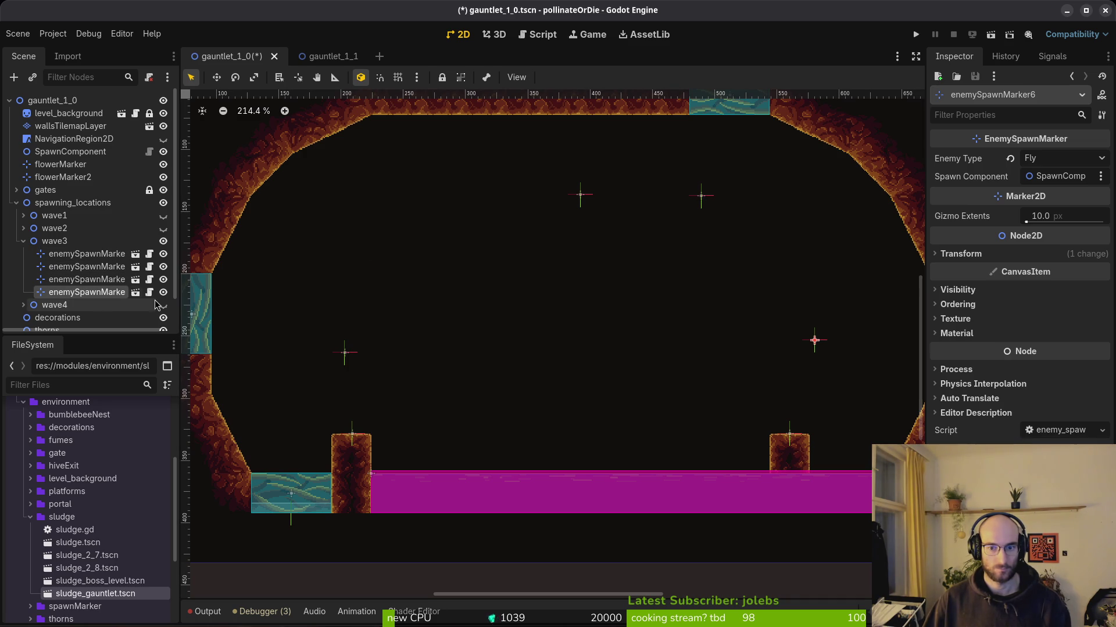
pyautogui.press('Delete')
pyautogui.press('Return')
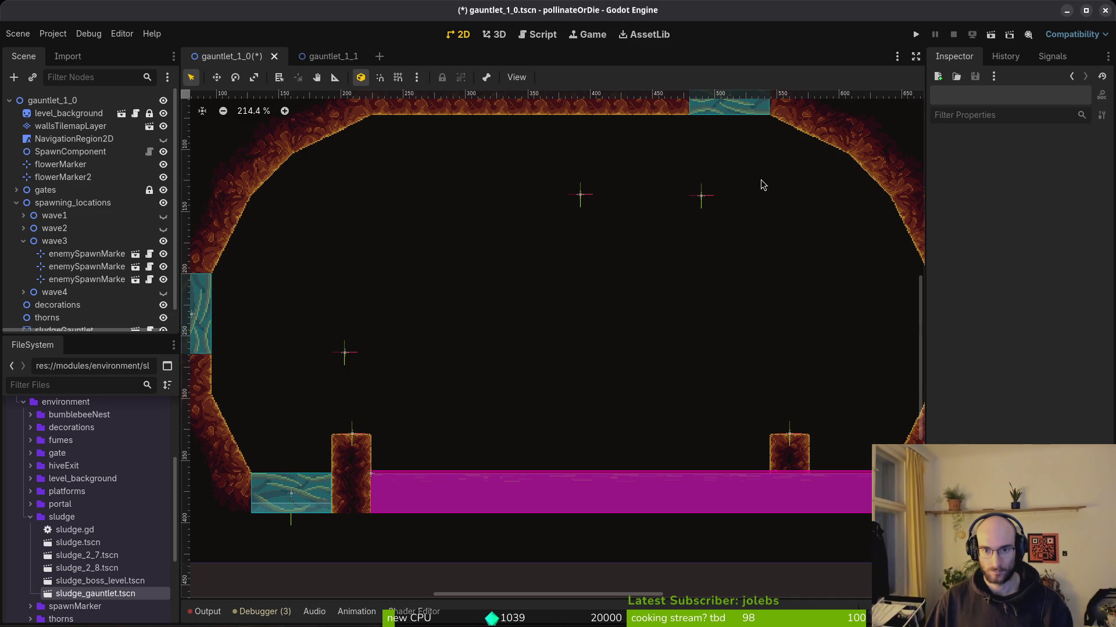
# Fine-tune the right, left and top centre marker positions.
pyautogui.moveTo(704, 199); pyautogui.dragTo(825, 349)
pyautogui.moveTo(796, 347)
pyautogui.mouseDown()
pyautogui.moveTo(790, 353)
pyautogui.moveTo(786, 302)
pyautogui.mouseUp()
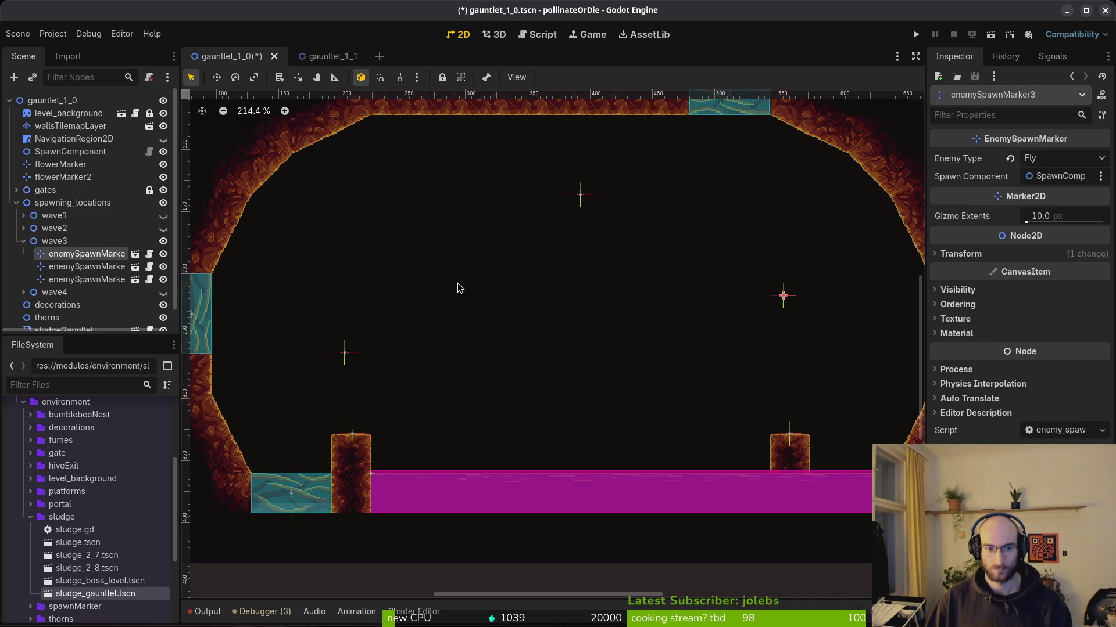
pyautogui.moveTo(347, 356); pyautogui.dragTo(341, 317)
pyautogui.moveTo(582, 195); pyautogui.dragTo(574, 198)
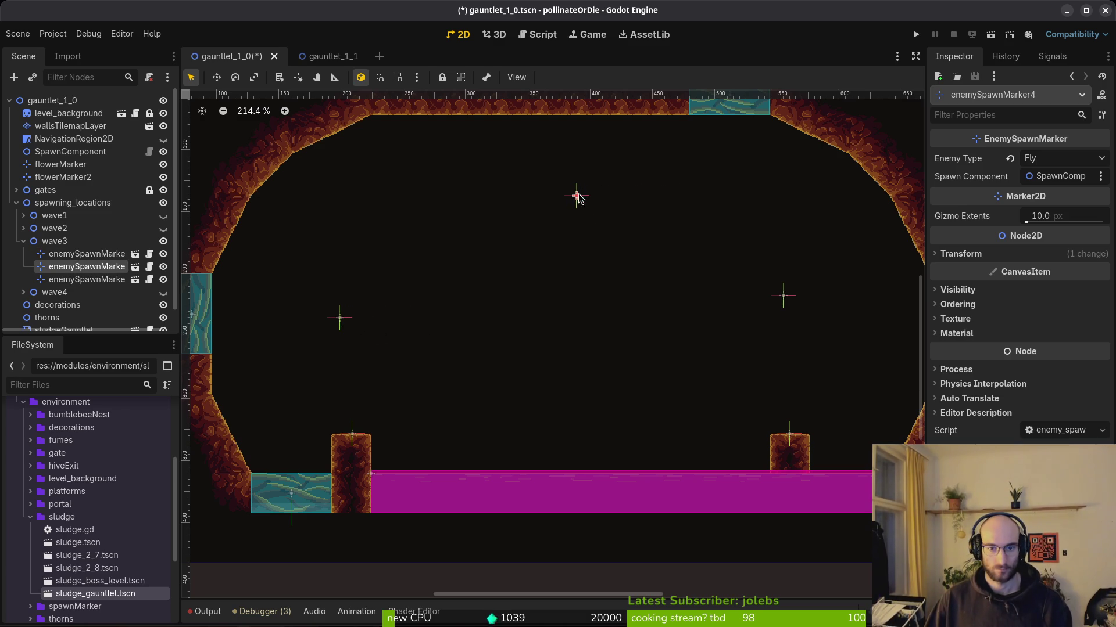
pyautogui.moveTo(575, 201)
pyautogui.mouseDown()
pyautogui.moveTo(585, 294)
pyautogui.moveTo(574, 203)
pyautogui.mouseUp()
# Make the centre marker spawn a Wasp, adjust the side markers, and save the scene.
pyautogui.click(1055, 161)
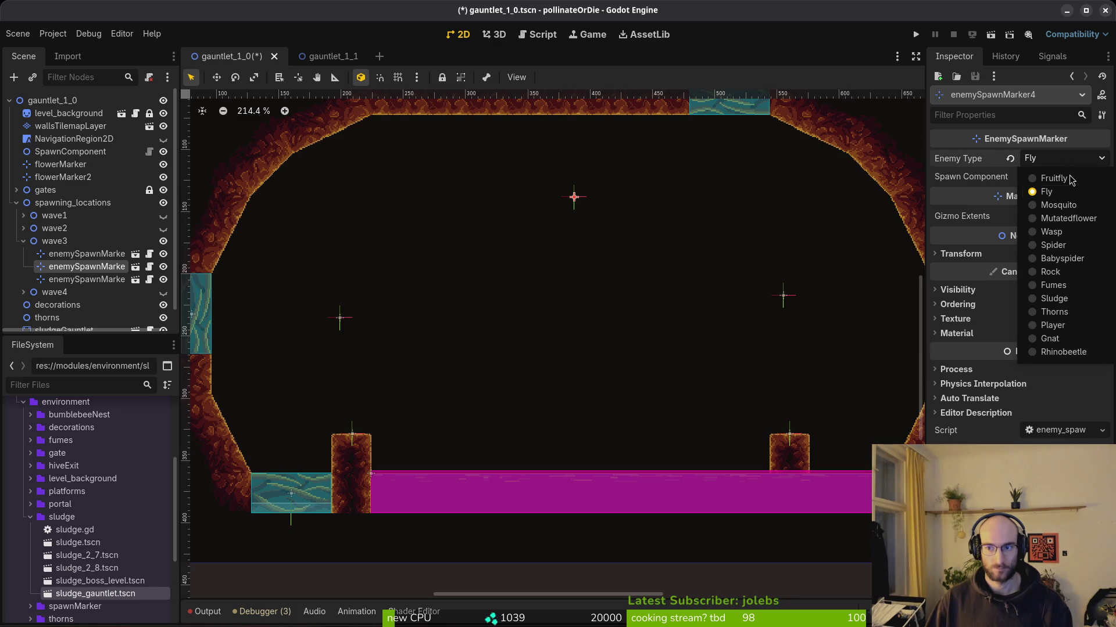
pyautogui.click(1063, 227)
pyautogui.moveTo(574, 203)
pyautogui.mouseDown()
pyautogui.moveTo(588, 260)
pyautogui.moveTo(572, 299)
pyautogui.mouseUp()
pyautogui.moveTo(783, 296); pyautogui.dragTo(790, 285)
pyautogui.moveTo(342, 325); pyautogui.dragTo(342, 302)
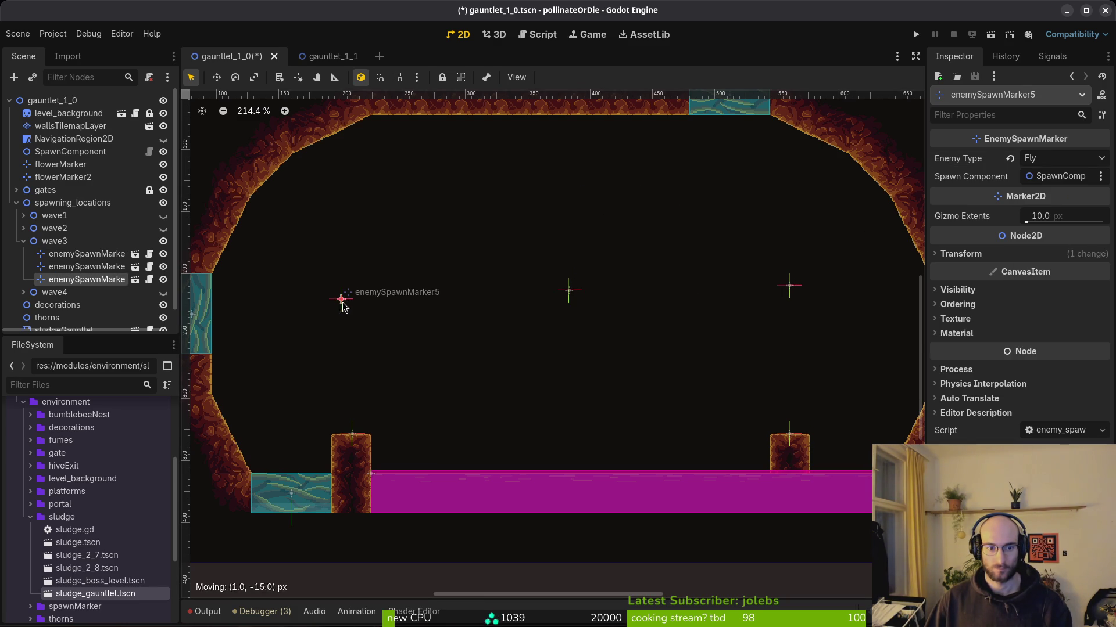
pyautogui.click(311, 311)
pyautogui.hotkey('ctrl', 's')
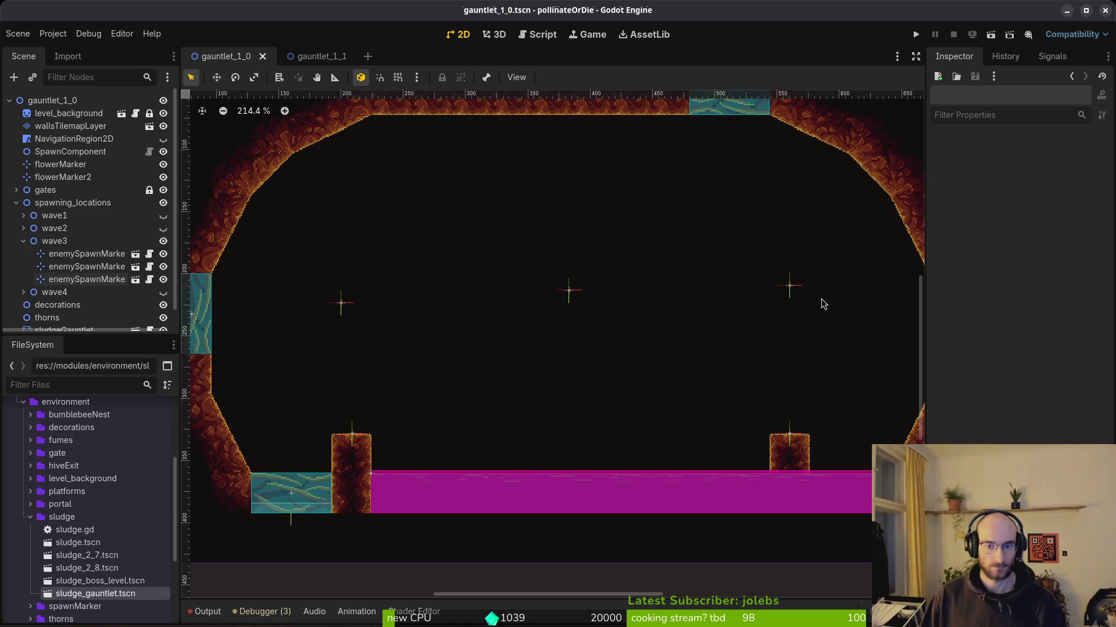
# Duplicate markers to add two new spawn points above and below the centre.
pyautogui.moveTo(791, 289); pyautogui.dragTo(793, 297)
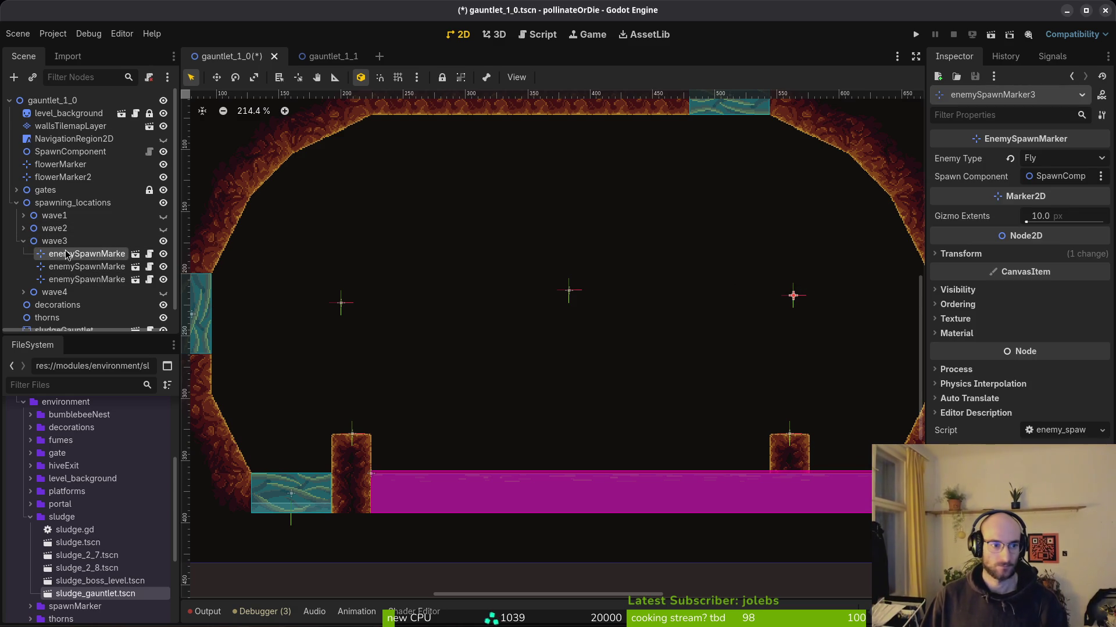
pyautogui.hotkey('ctrl', 'd')
pyautogui.hotkey('ctrl', 'd')
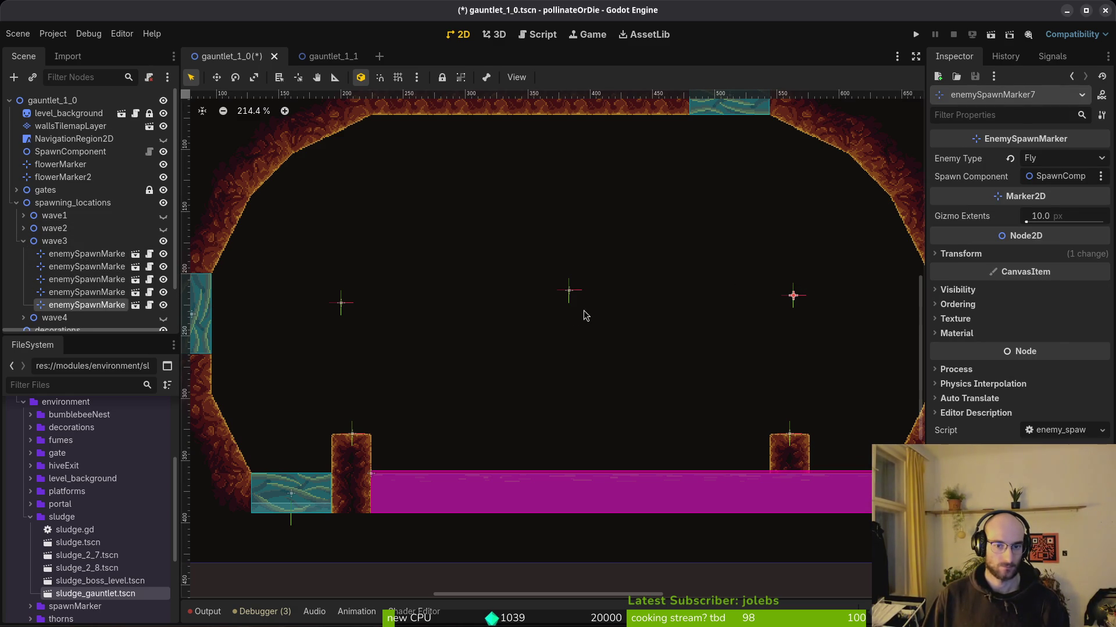
pyautogui.moveTo(800, 296)
pyautogui.mouseDown()
pyautogui.moveTo(637, 194)
pyautogui.moveTo(586, 181)
pyautogui.mouseUp()
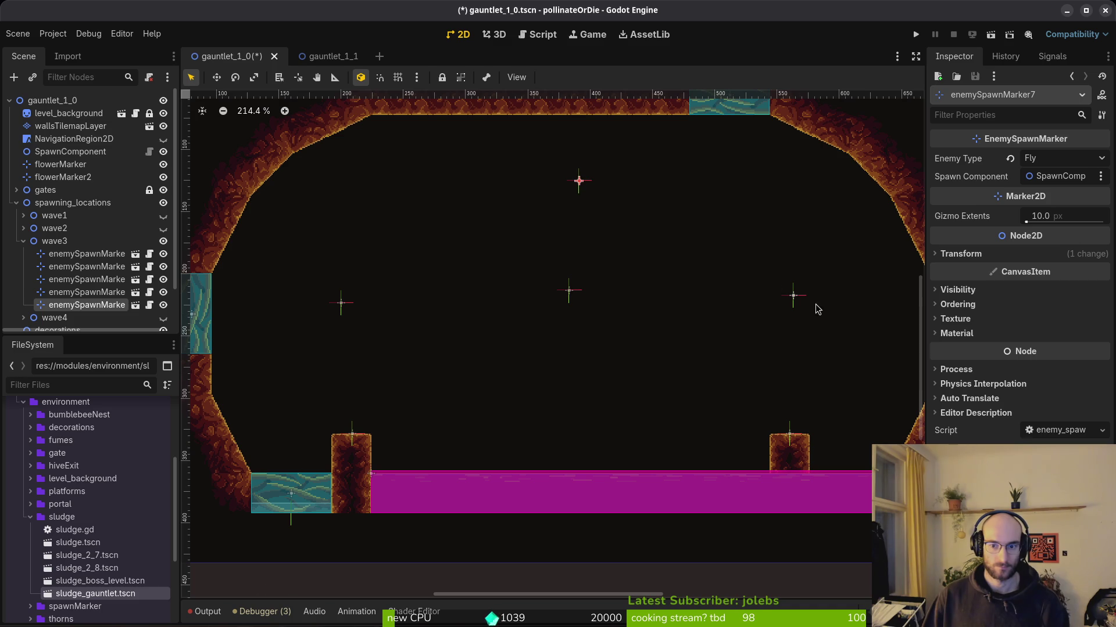
pyautogui.moveTo(794, 298); pyautogui.dragTo(570, 394)
# Align the five wave3 markers into a cross around the centre Wasp marker and save.
pyautogui.click(569, 293)
pyautogui.click(960, 253)
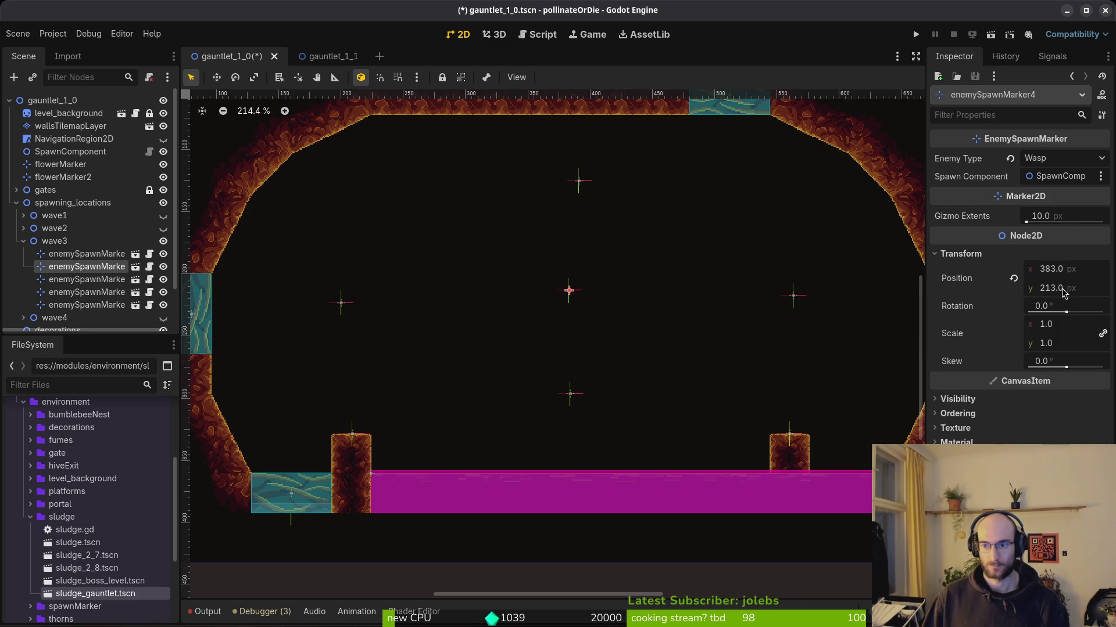
pyautogui.click(580, 308)
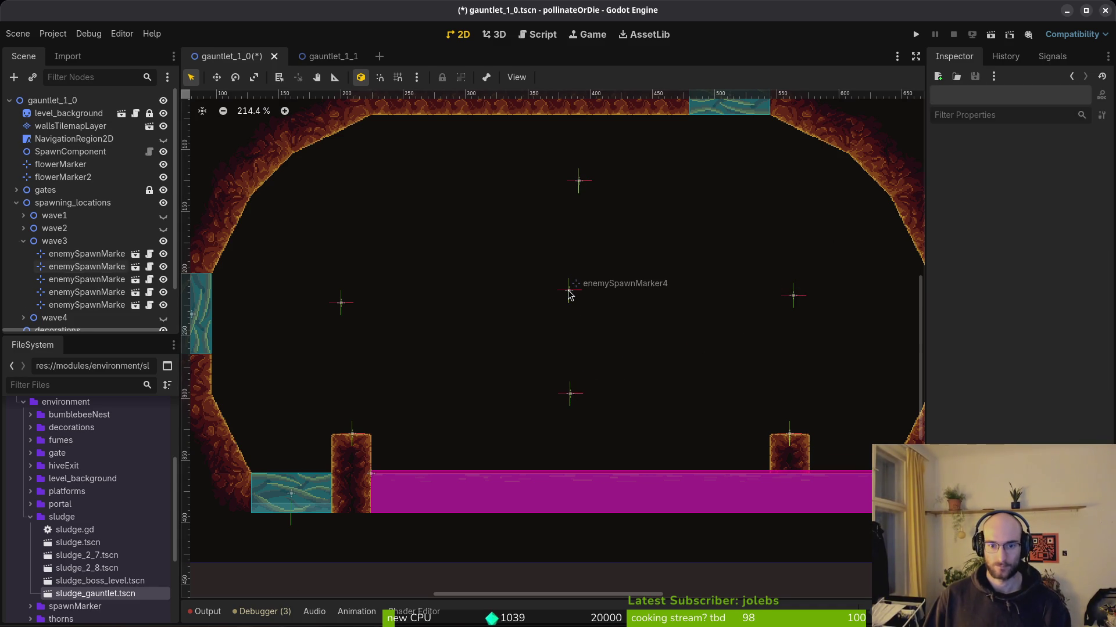
pyautogui.click(569, 293)
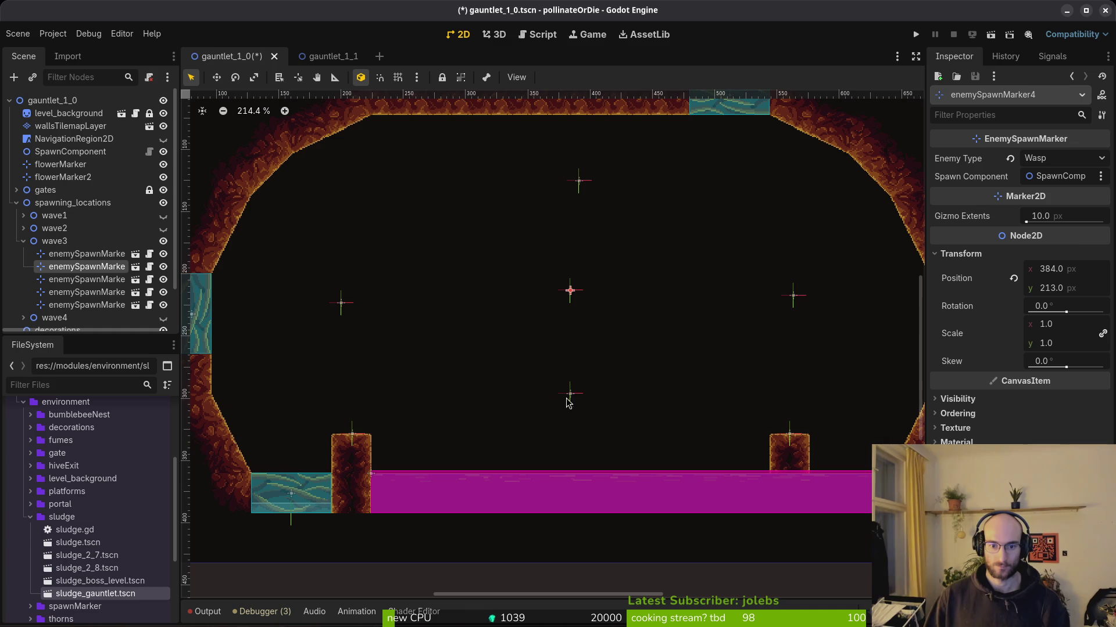
pyautogui.moveTo(569, 399); pyautogui.dragTo(569, 407)
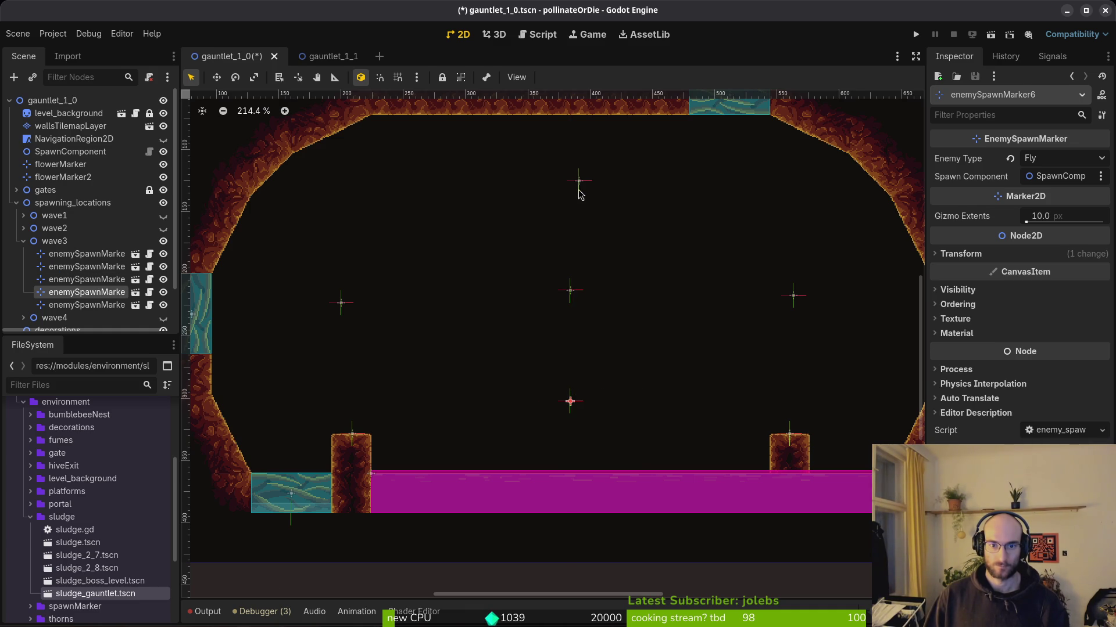
pyautogui.moveTo(579, 181)
pyautogui.mouseDown()
pyautogui.moveTo(597, 180)
pyautogui.moveTo(570, 181)
pyautogui.mouseUp()
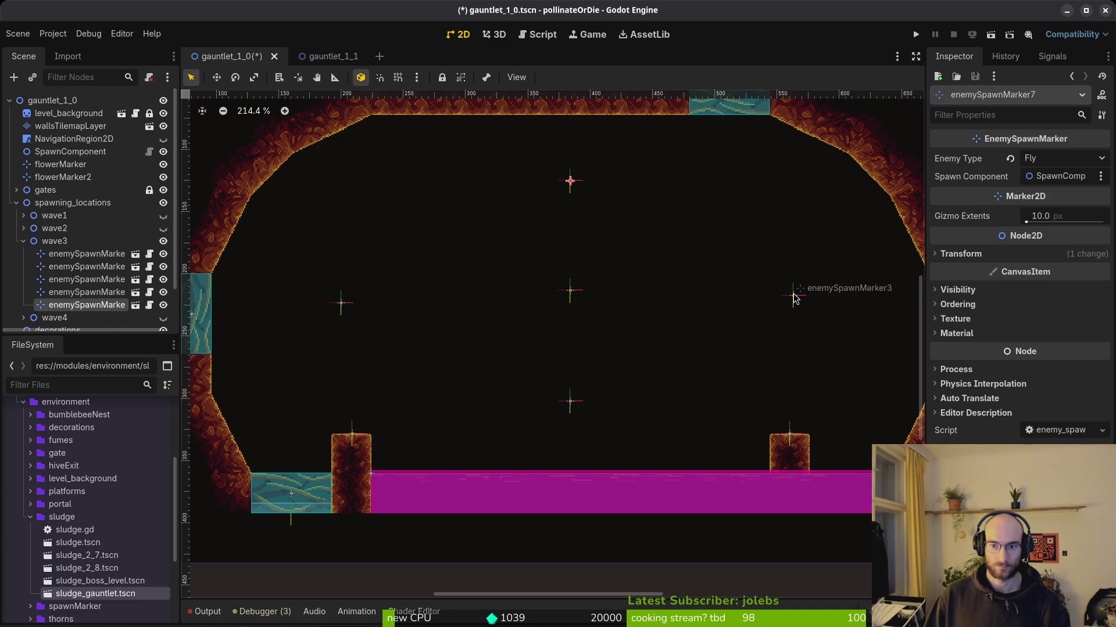
pyautogui.moveTo(795, 298); pyautogui.dragTo(795, 293)
pyautogui.moveTo(341, 303)
pyautogui.mouseDown()
pyautogui.moveTo(324, 294)
pyautogui.moveTo(352, 300)
pyautogui.mouseUp()
pyautogui.moveTo(795, 297); pyautogui.dragTo(790, 296)
pyautogui.click(688, 326)
pyautogui.hotkey('ctrl', 's')
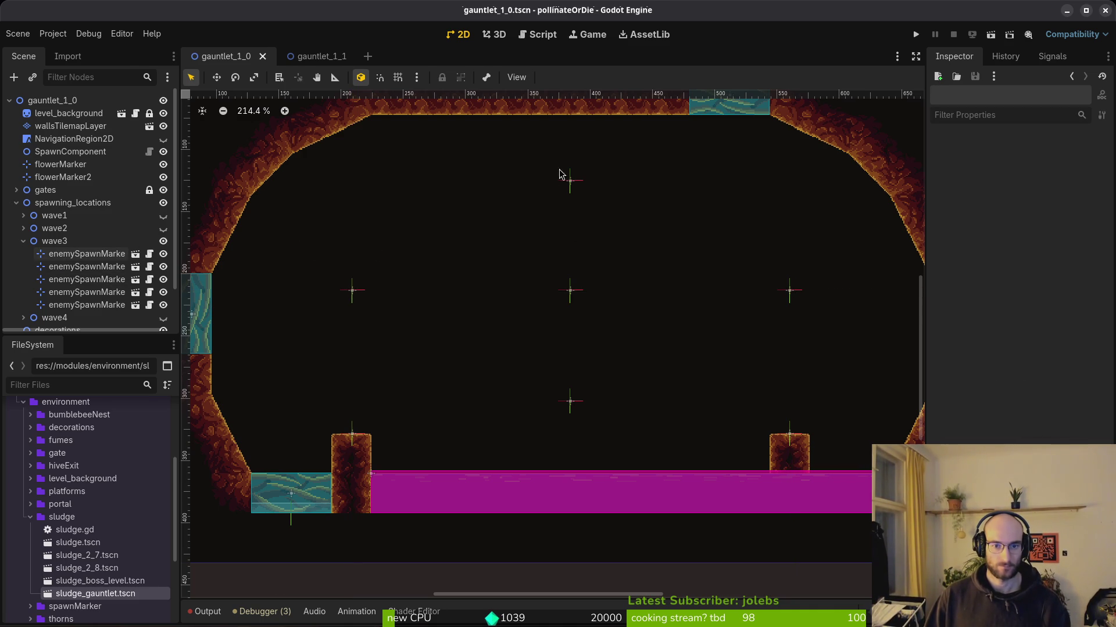
# Set the top and bottom markers to spawn Fruitfly, save, and verify each marker.
pyautogui.click(571, 182)
pyautogui.keyDown('shift'); pyautogui.click(571, 404); pyautogui.keyUp('shift')
pyautogui.click(1046, 158)
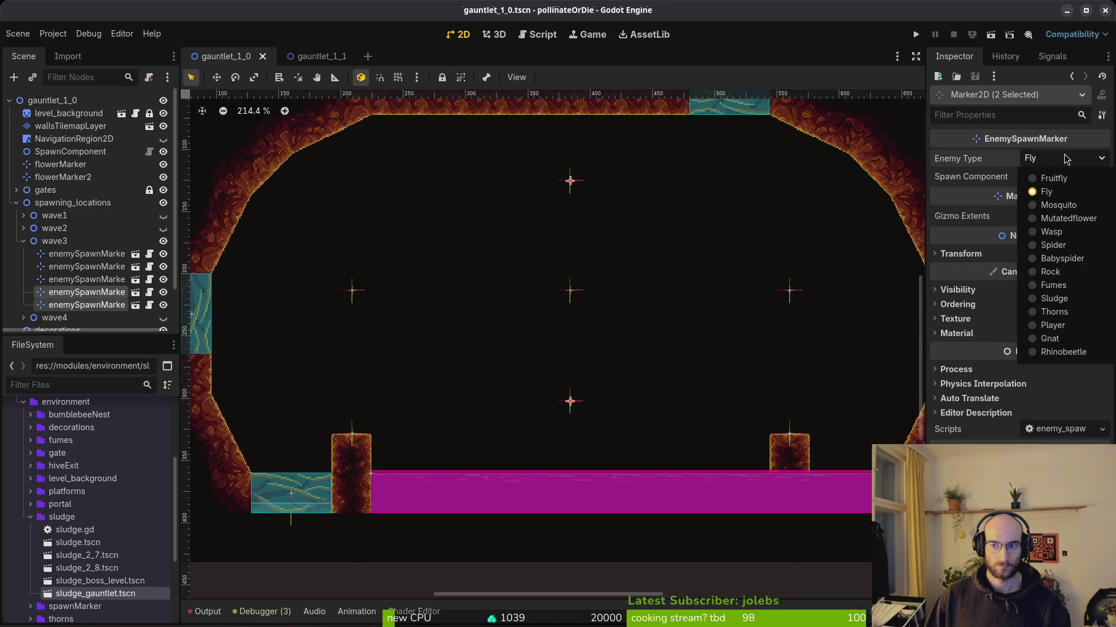
pyautogui.click(1053, 190)
pyautogui.hotkey('ctrl', 's')
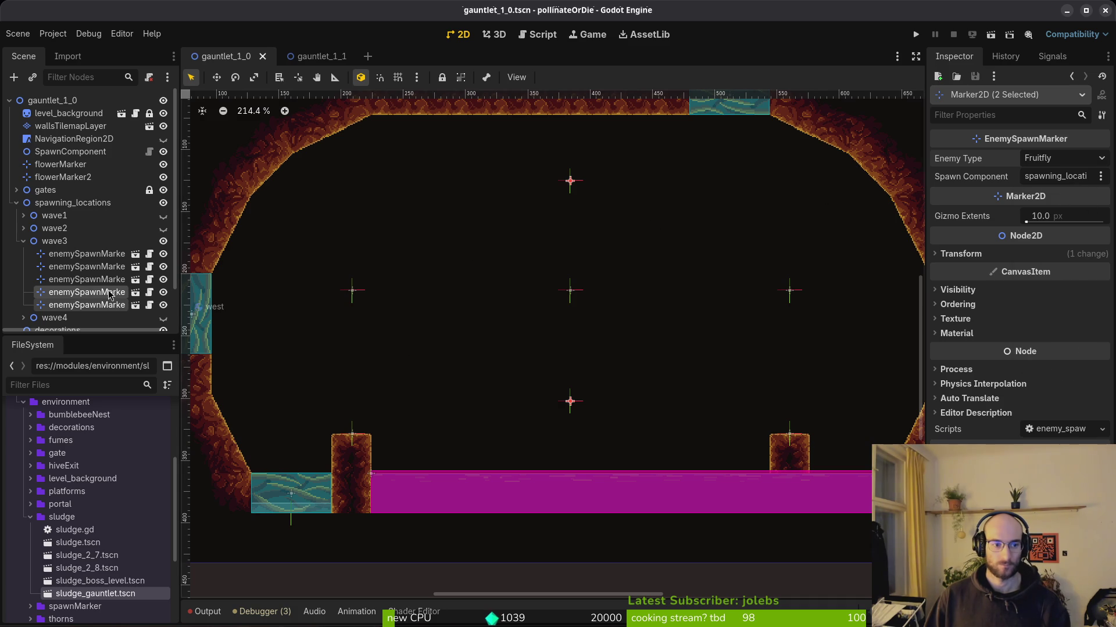
pyautogui.click(85, 298)
pyautogui.click(87, 306)
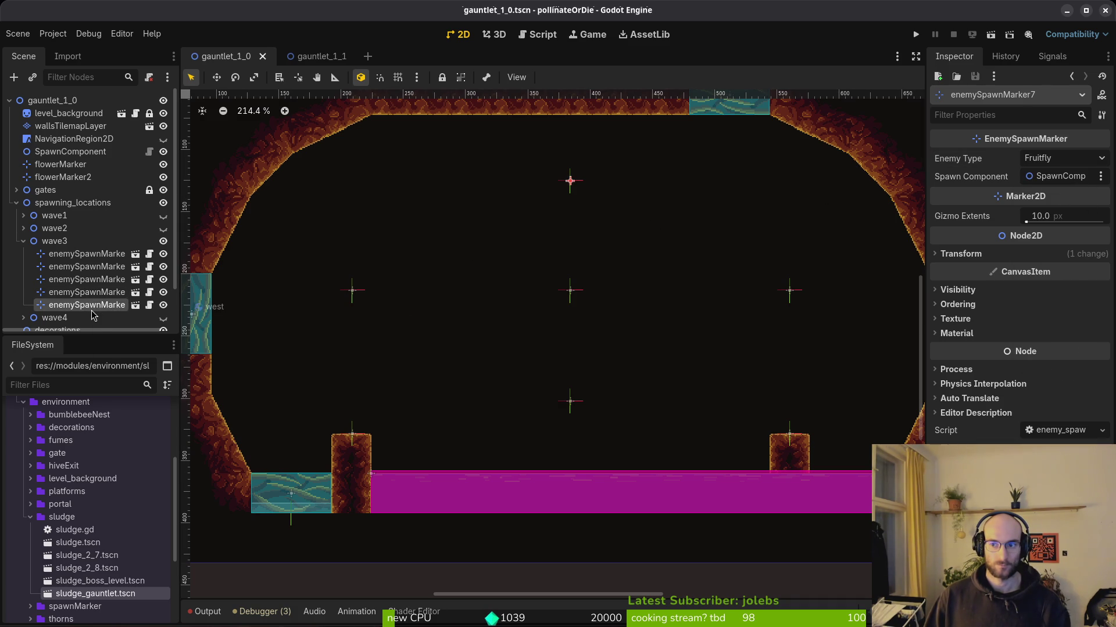
# Hide wave3's markers, reveal wave4's, and review each of wave3's five spawn markers.
pyautogui.click(23, 241)
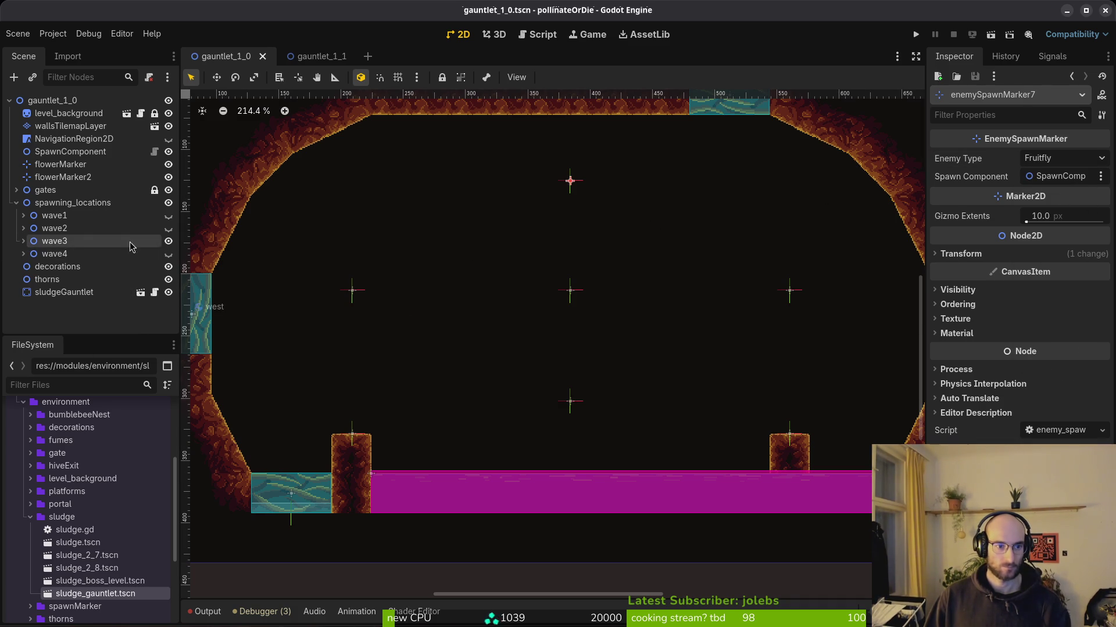
pyautogui.click(169, 242)
pyautogui.click(24, 254)
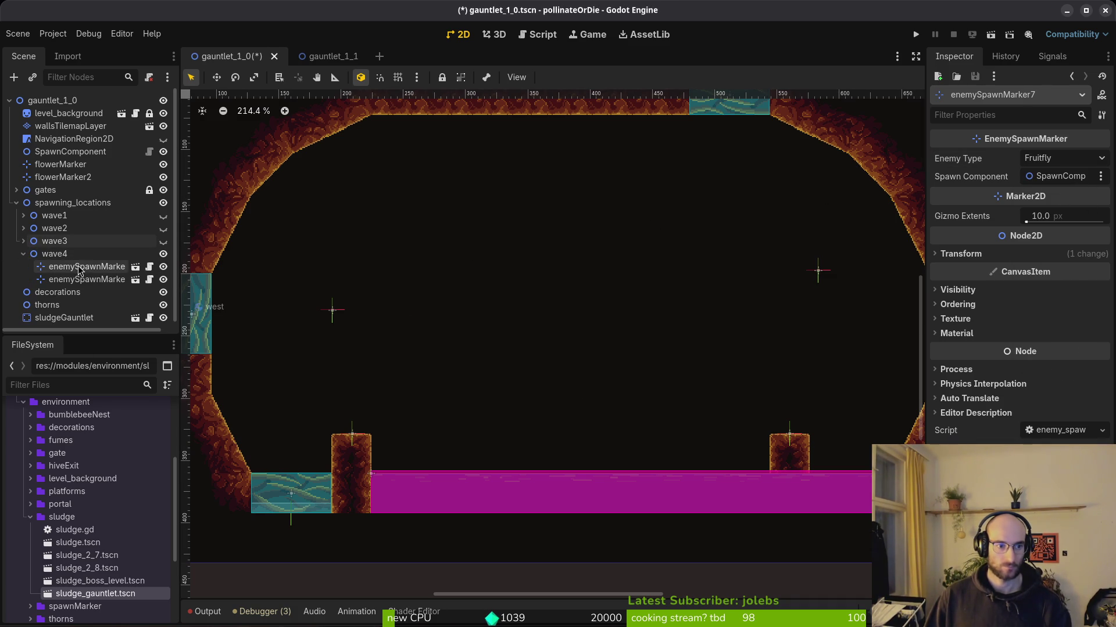
pyautogui.click(35, 242)
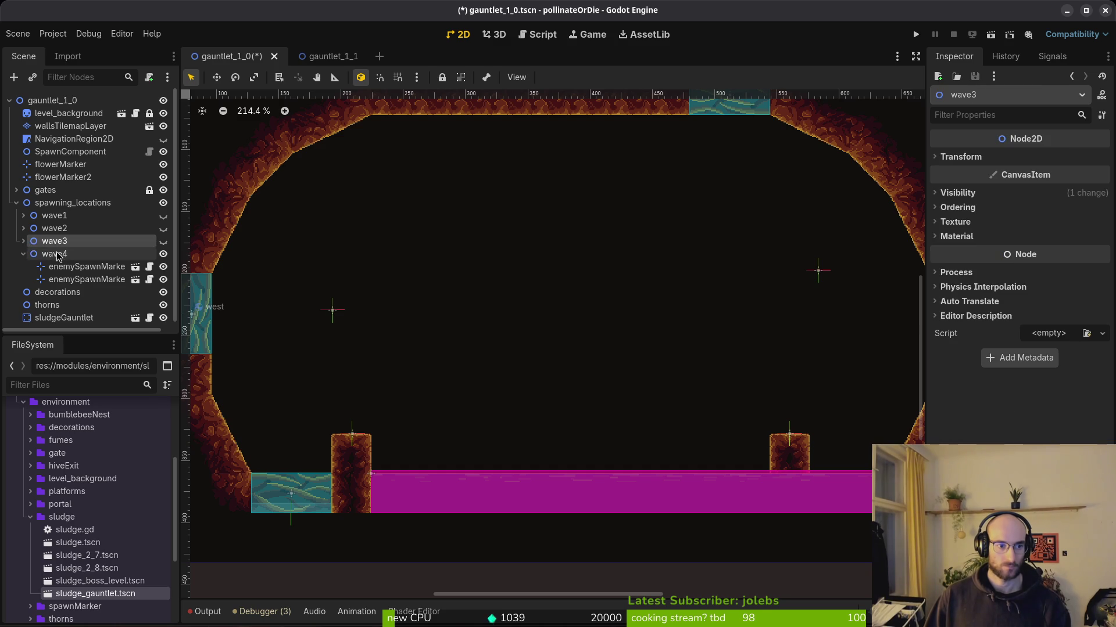
pyautogui.click(23, 241)
pyautogui.click(70, 254)
pyautogui.click(68, 267)
pyautogui.click(70, 280)
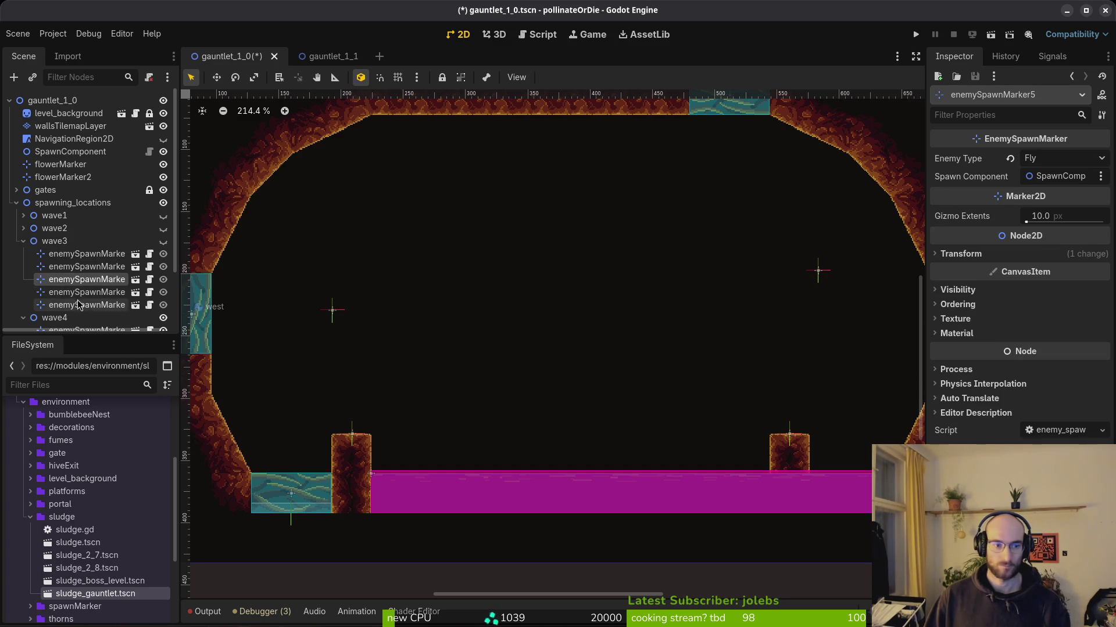
pyautogui.click(72, 292)
pyautogui.click(75, 305)
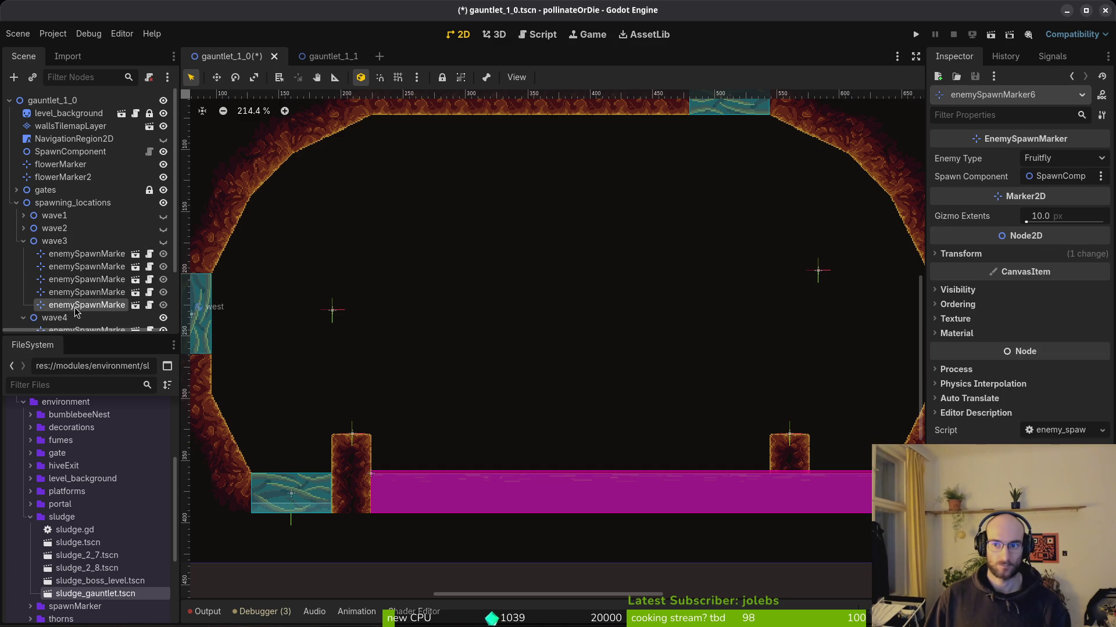
pyautogui.click(23, 242)
# Delete wave4's second spawn marker and place the remaining marker in the arena centre.
pyautogui.click(70, 266)
pyautogui.click(70, 281)
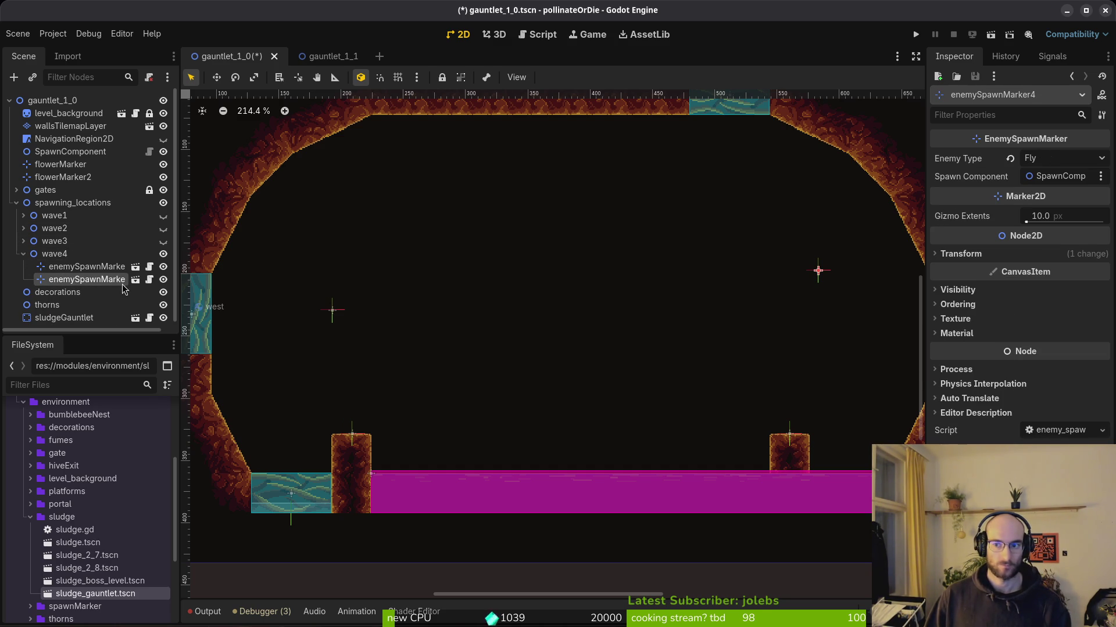
pyautogui.press('Delete')
pyautogui.press('Return')
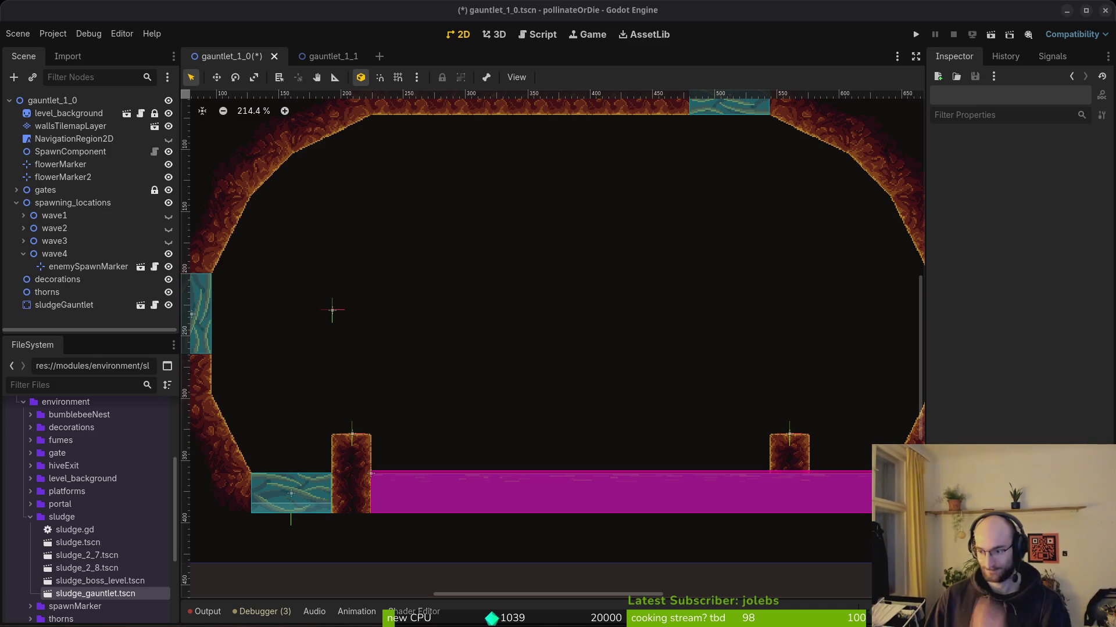
pyautogui.moveTo(98, 268)
pyautogui.mouseDown()
pyautogui.moveTo(308, 313)
pyautogui.moveTo(576, 313)
pyautogui.moveTo(567, 316)
pyautogui.moveTo(569, 294)
pyautogui.moveTo(573, 312)
pyautogui.mouseUp()
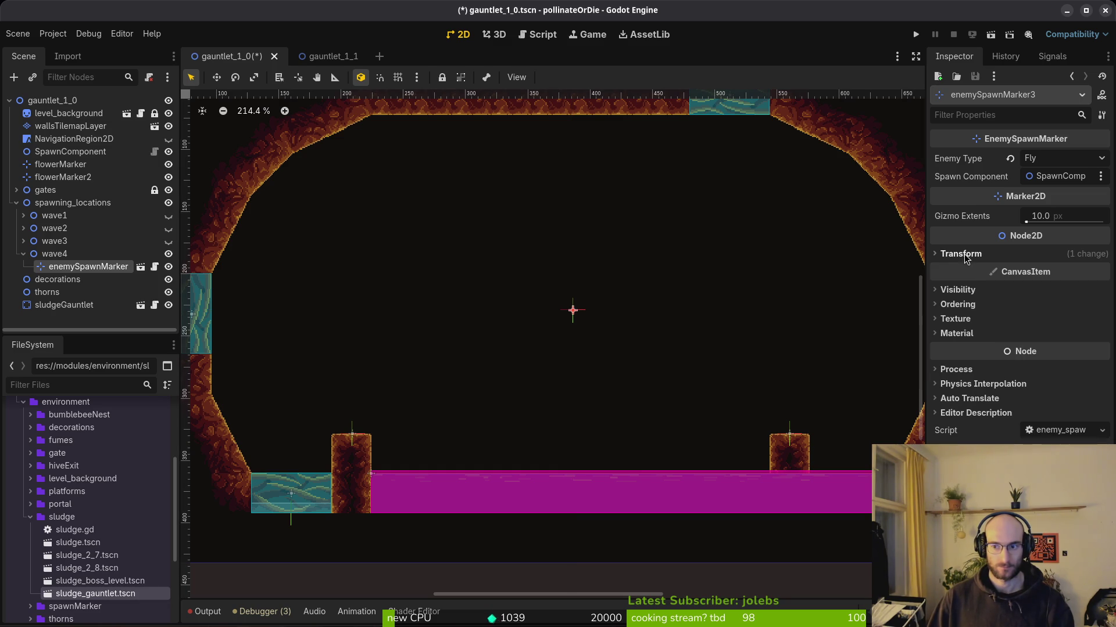
pyautogui.moveTo(607, 348); pyautogui.dragTo(598, 360)
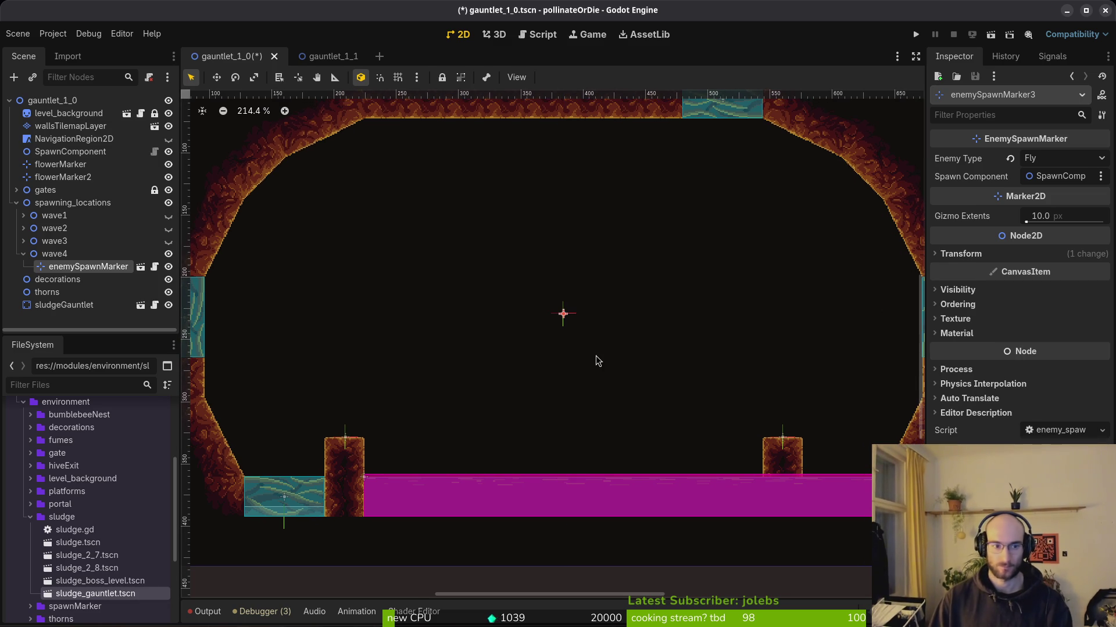
# Set the wave4 marker's Enemy Type to Mosquito and duplicate it.
pyautogui.click(1060, 158)
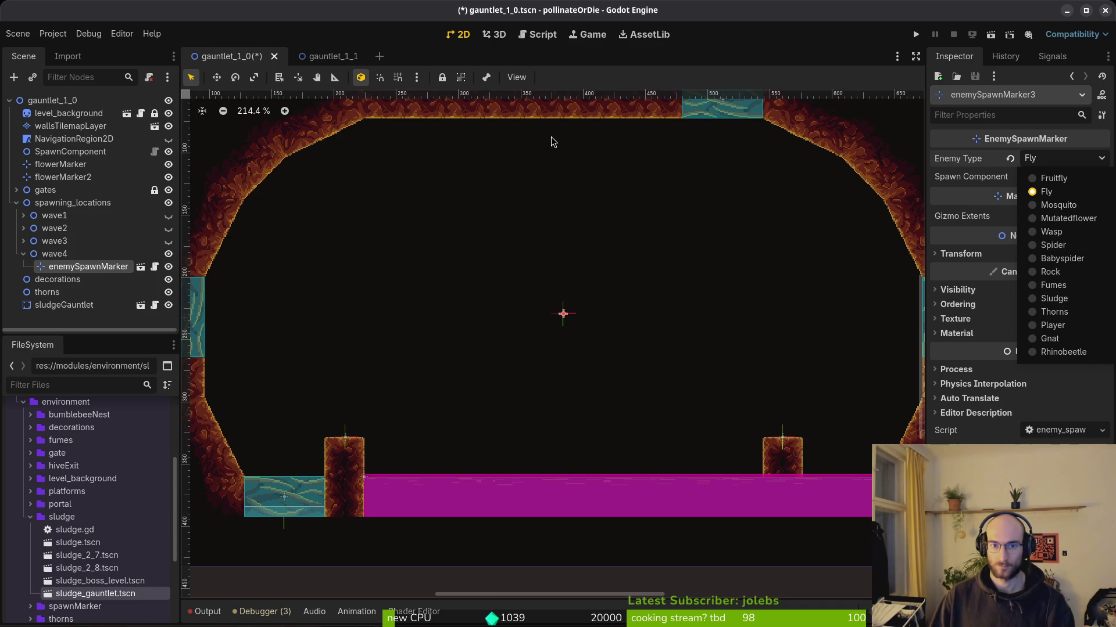
pyautogui.click(1068, 220)
pyautogui.click(1058, 158)
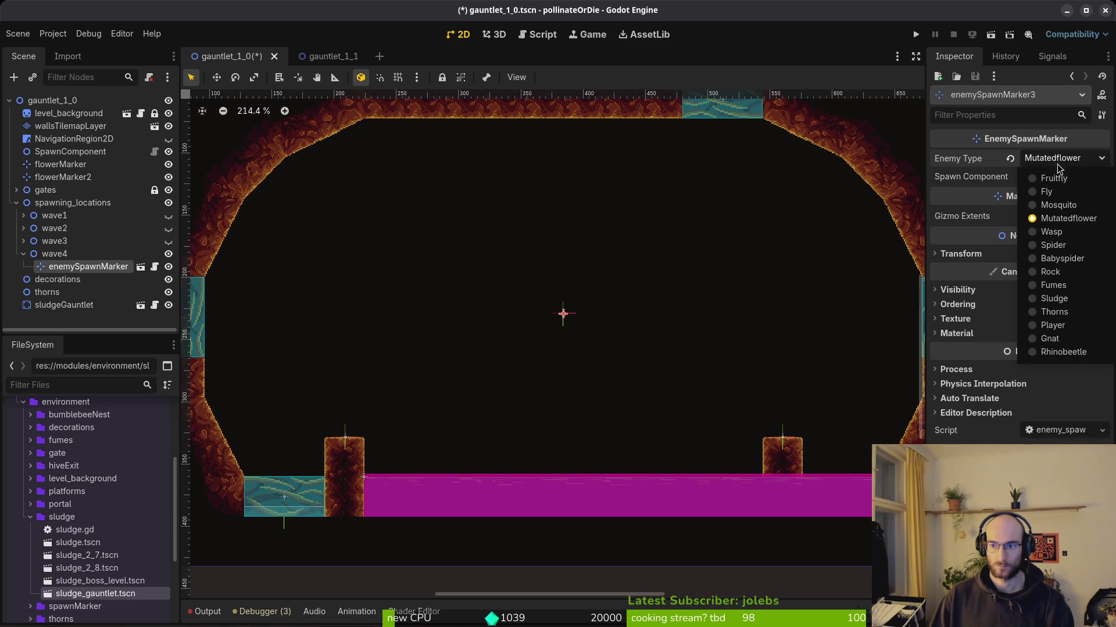
pyautogui.click(1060, 207)
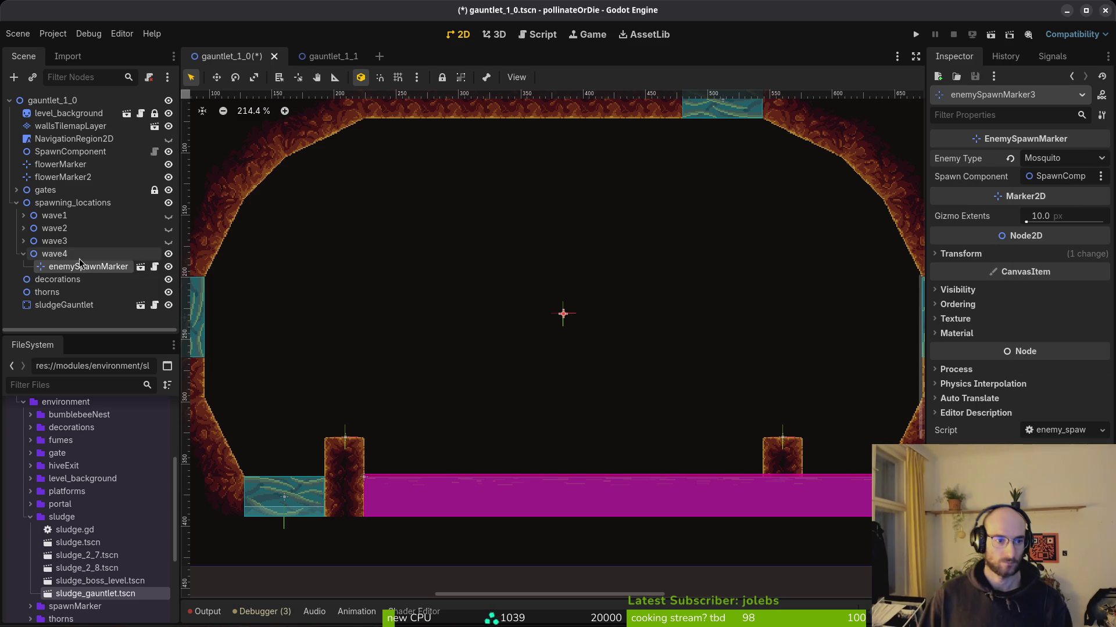
pyautogui.hotkey('ctrl', 'd')
# Place the duplicate just below the top wall, make it spawn Mutatedflower, and save.
pyautogui.moveTo(566, 319)
pyautogui.mouseDown()
pyautogui.moveTo(572, 153)
pyautogui.moveTo(496, 166)
pyautogui.mouseUp()
pyautogui.scroll(5, 571, 137)
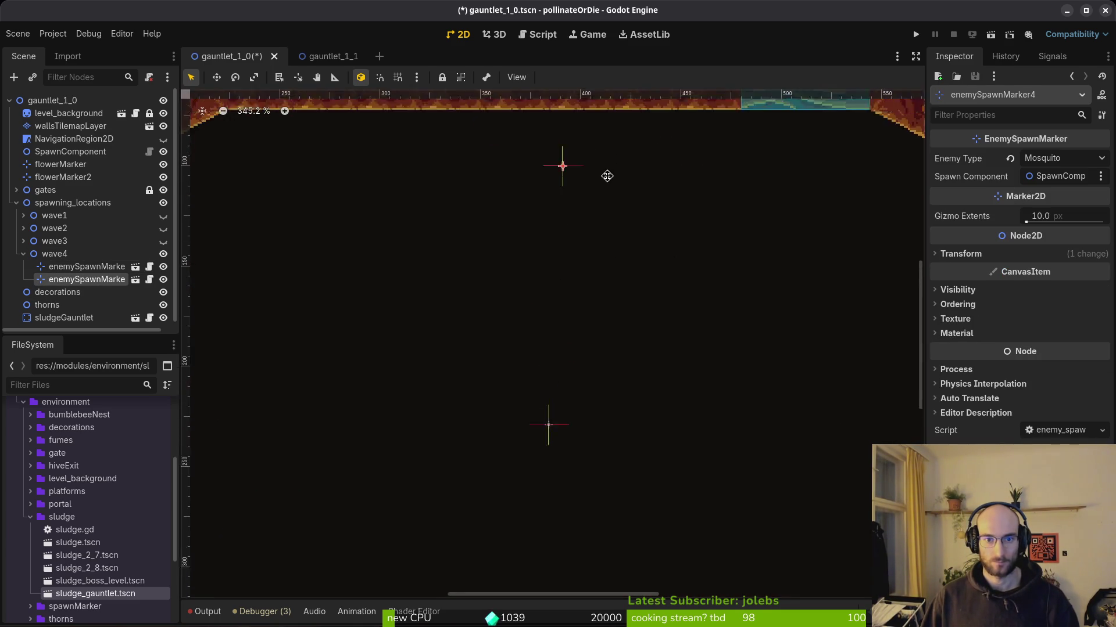
pyautogui.scroll(-5, 584, 314)
pyautogui.moveTo(574, 296)
pyautogui.mouseDown()
pyautogui.moveTo(552, 268)
pyautogui.moveTo(561, 257)
pyautogui.mouseUp()
pyautogui.scroll(-3, 624, 277)
pyautogui.click(1063, 158)
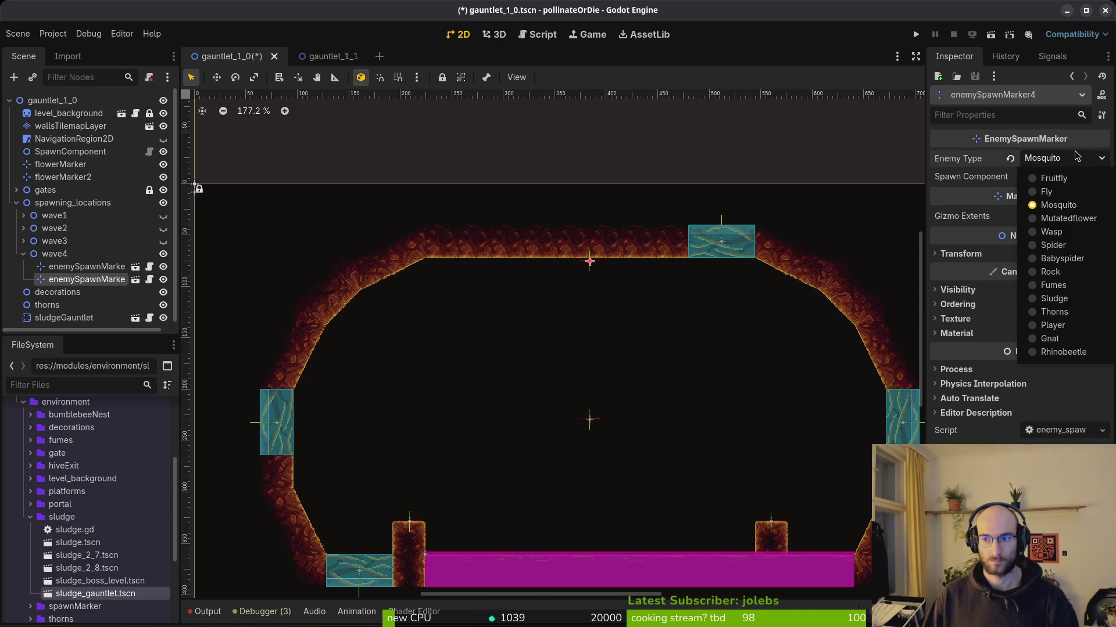
pyautogui.click(1070, 219)
pyautogui.scroll(-1, 580, 251)
pyautogui.hotkey('ctrl', 's')
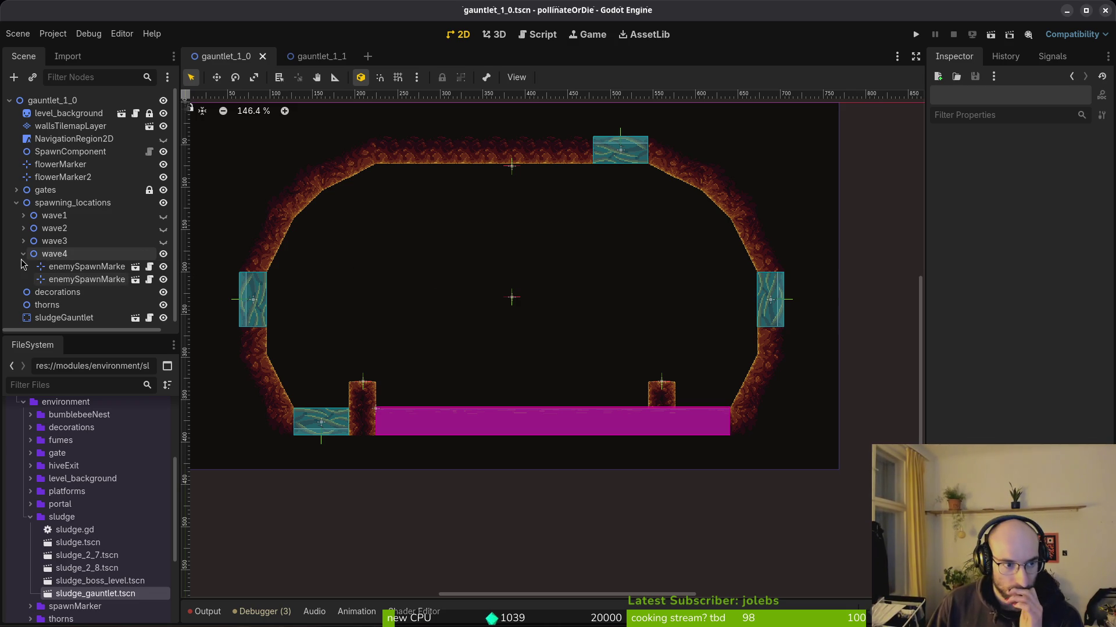
# Select wave4's first two spawn markers and duplicate them.
pyautogui.click(87, 267)
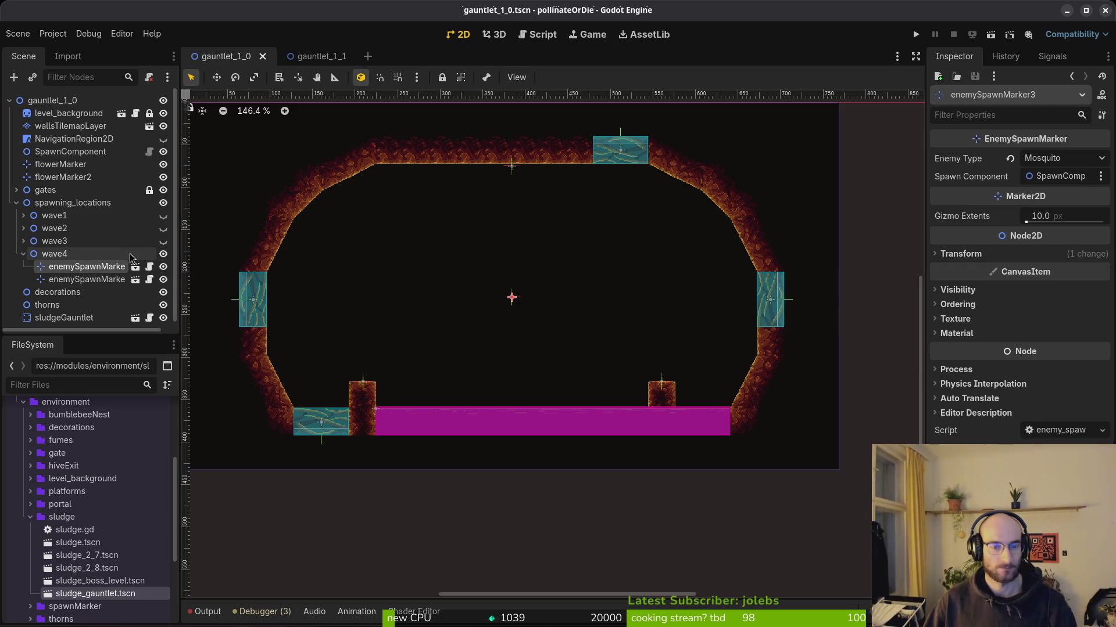
pyautogui.click(24, 255)
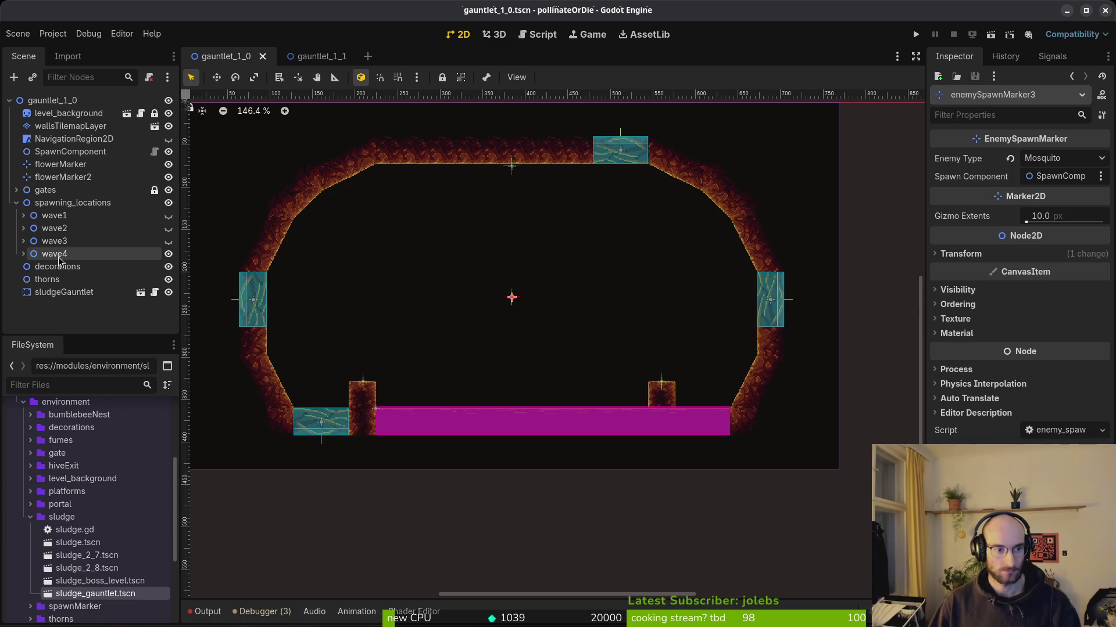
pyautogui.click(23, 254)
pyautogui.click(72, 280)
pyautogui.click(75, 267)
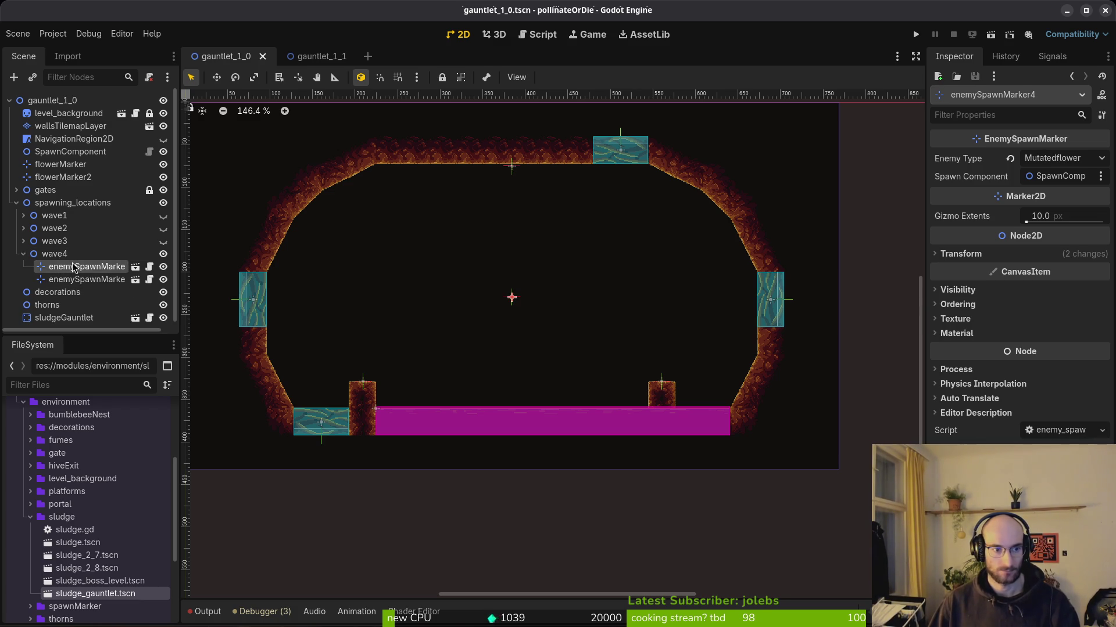
pyautogui.hotkey('ctrl', 'd')
pyautogui.hotkey('ctrl', 'd')
pyautogui.hotkey('ctrl', 'd')
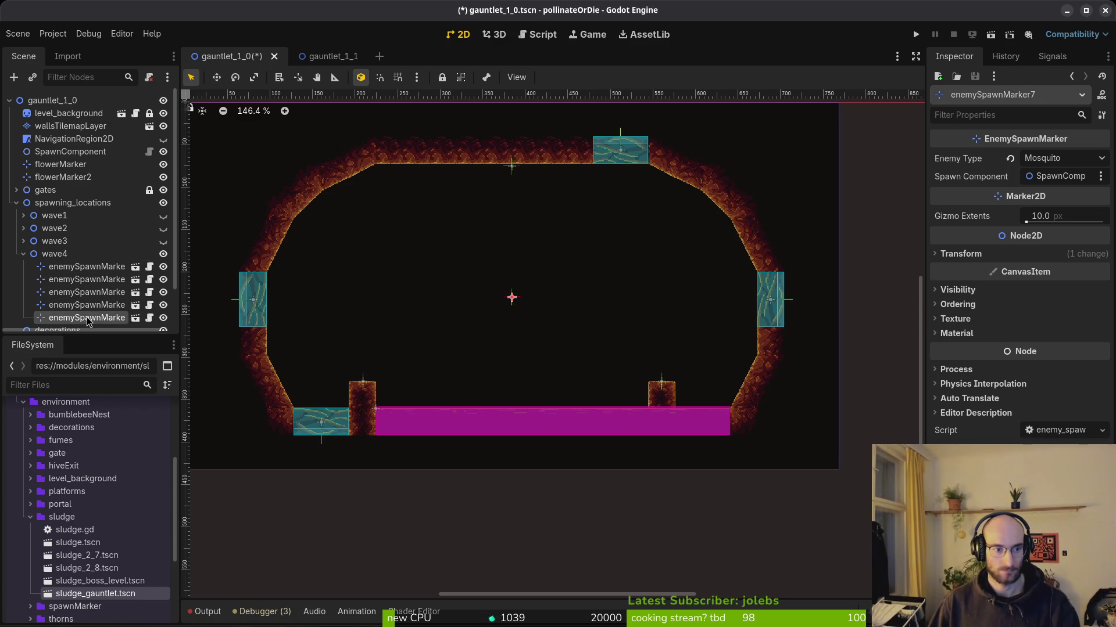
# Set the two newest wave4 markers to Fruitfly and the next one to Fly.
pyautogui.doubleClick(87, 318)
pyautogui.click(1062, 157)
pyautogui.click(1063, 158)
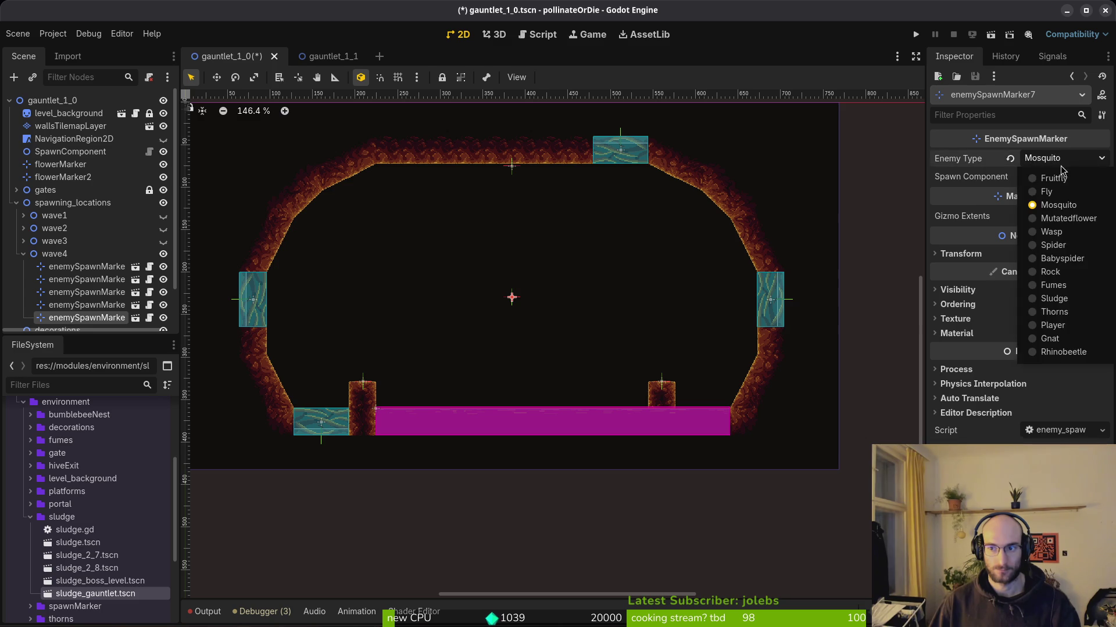
pyautogui.click(1040, 174)
pyautogui.click(87, 305)
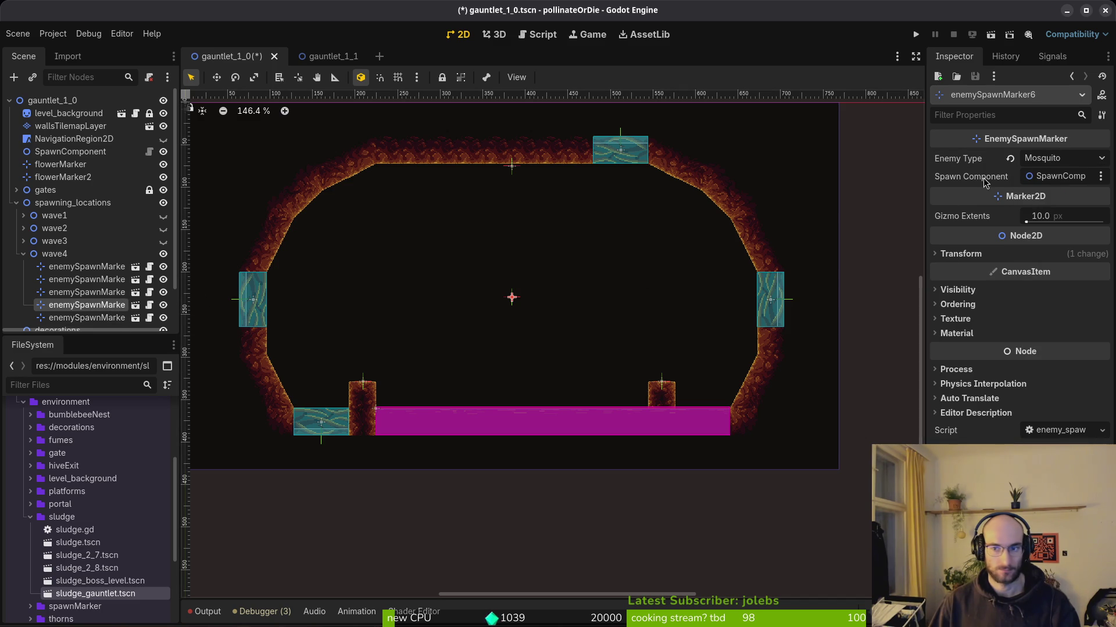
pyautogui.click(1074, 158)
pyautogui.click(1065, 183)
pyautogui.click(87, 292)
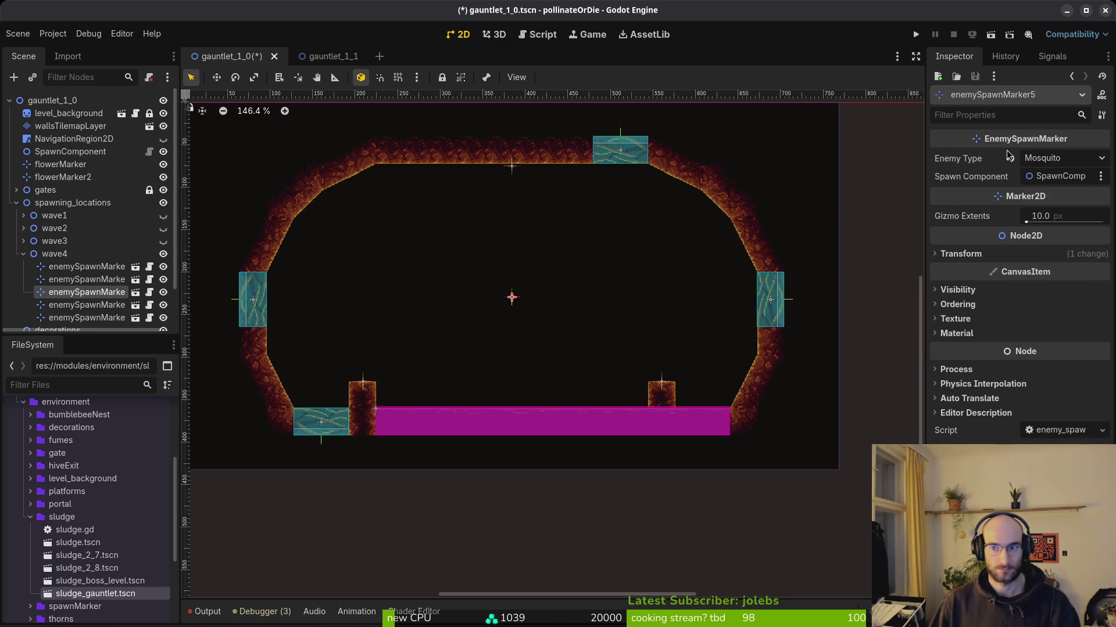
pyautogui.click(1063, 158)
pyautogui.click(1046, 176)
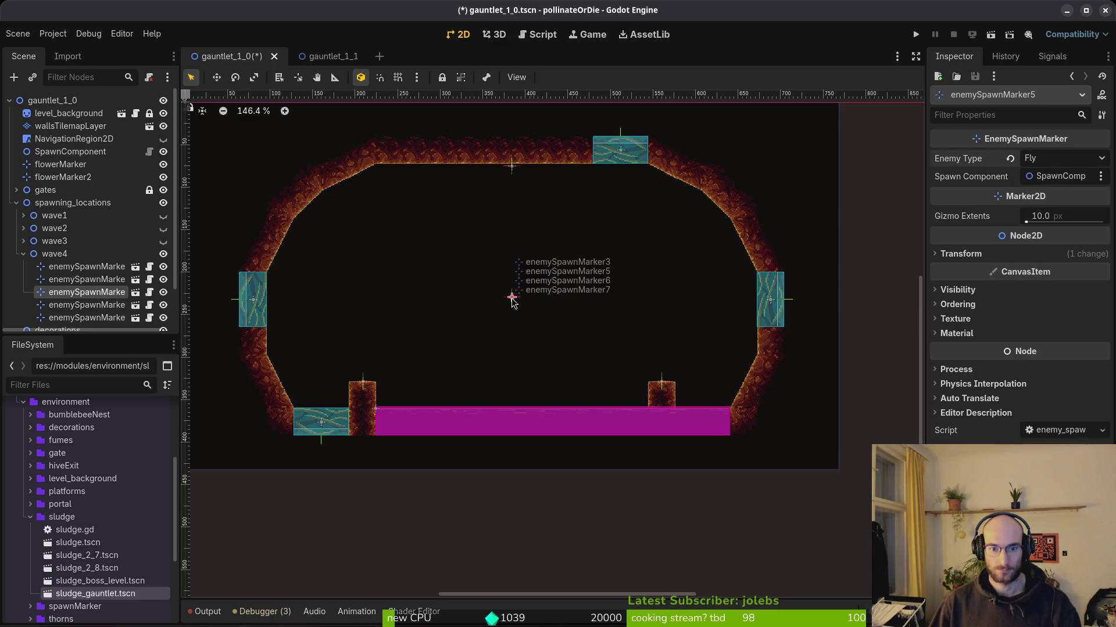
# Spread the wave4 markers around the centre and duplicate the upper-left Fruitfly to the top centre.
pyautogui.moveTo(512, 302); pyautogui.dragTo(512, 363)
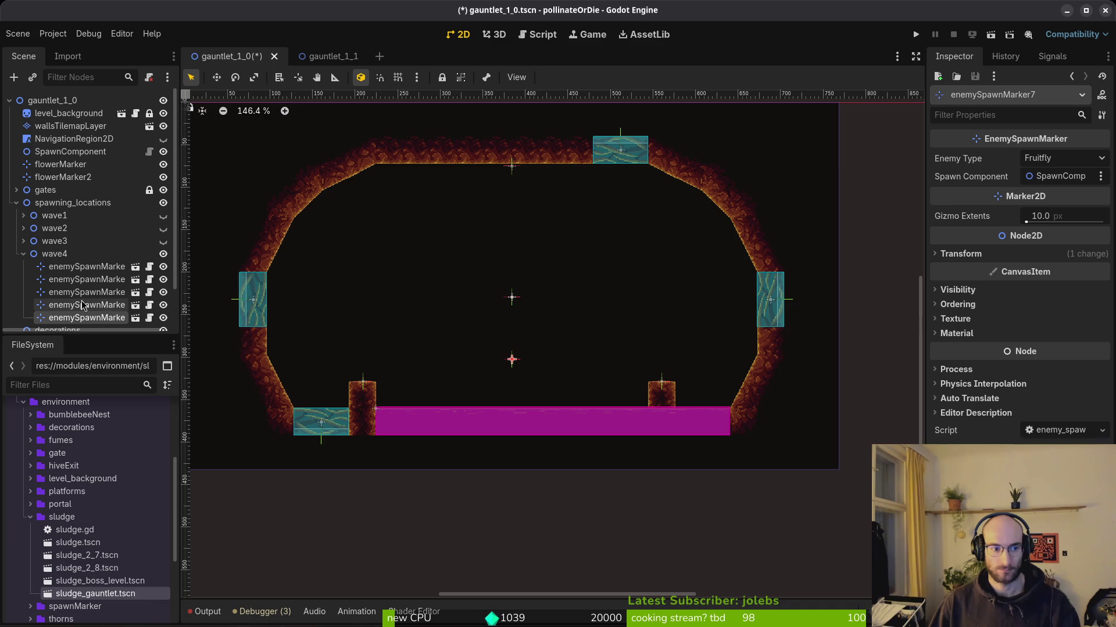
pyautogui.click(82, 305)
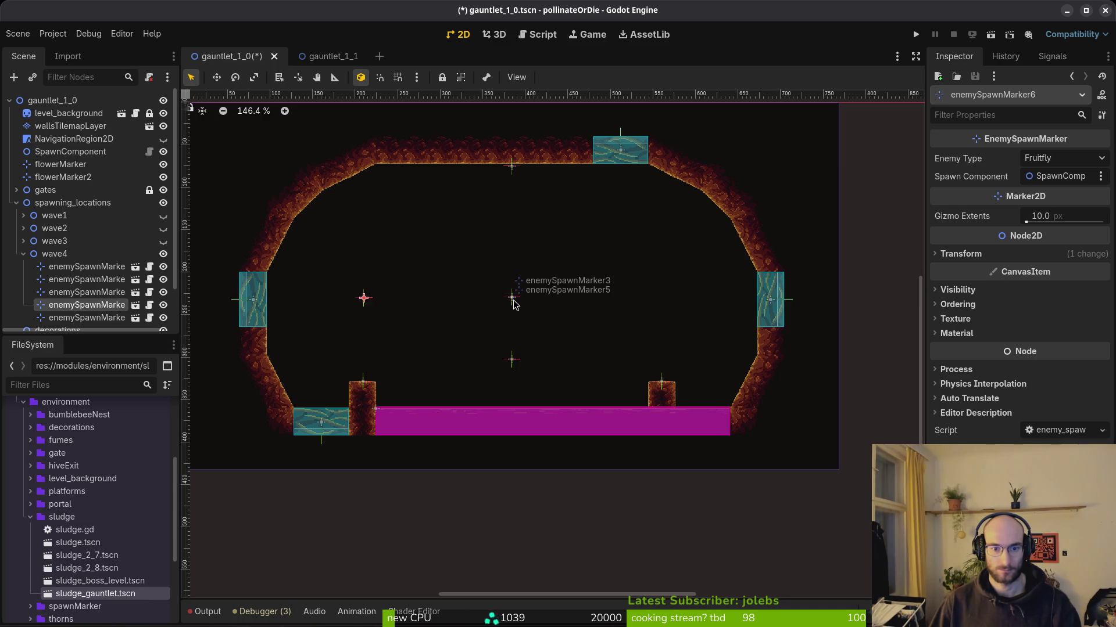
pyautogui.moveTo(514, 305); pyautogui.dragTo(597, 297)
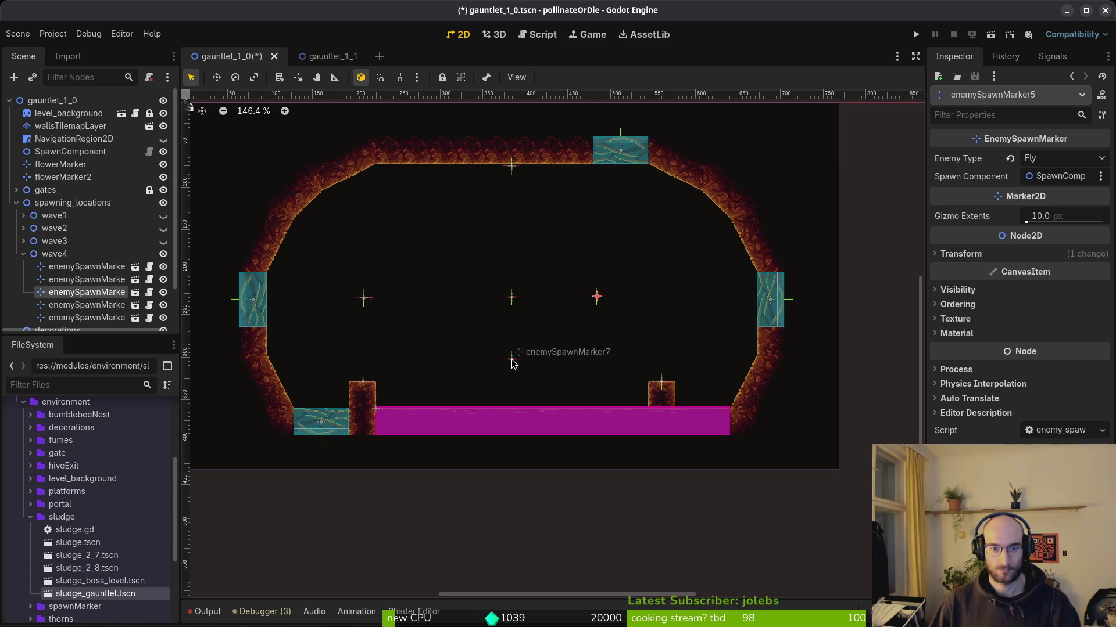
pyautogui.moveTo(513, 364)
pyautogui.mouseDown()
pyautogui.moveTo(498, 360)
pyautogui.moveTo(650, 295)
pyautogui.moveTo(509, 364)
pyautogui.mouseUp()
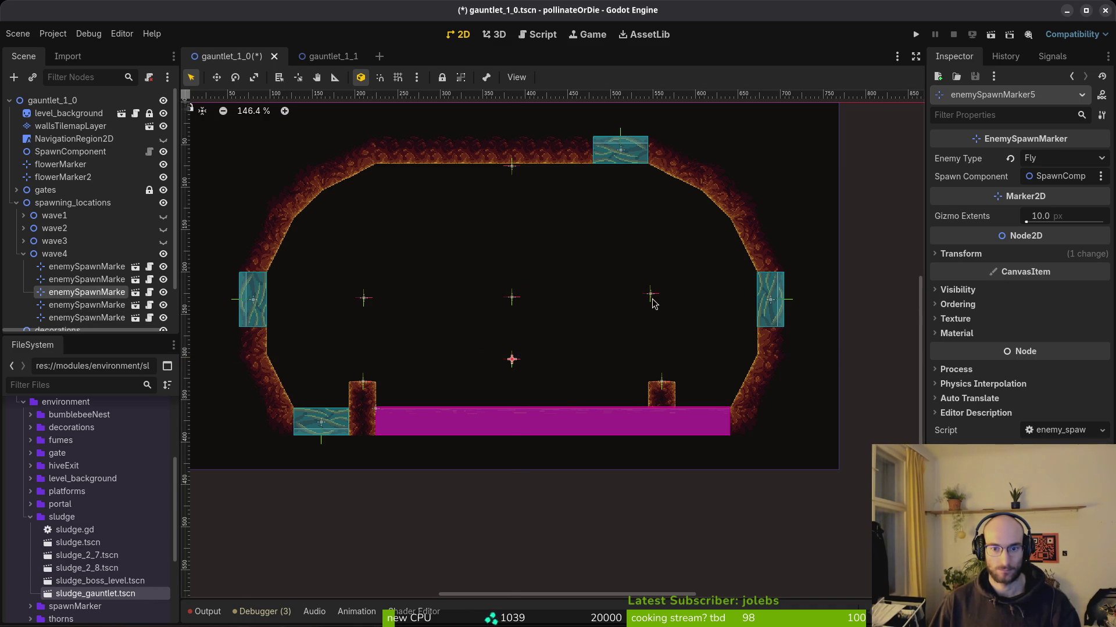
pyautogui.moveTo(652, 295); pyautogui.dragTo(651, 245)
pyautogui.moveTo(367, 303); pyautogui.dragTo(372, 247)
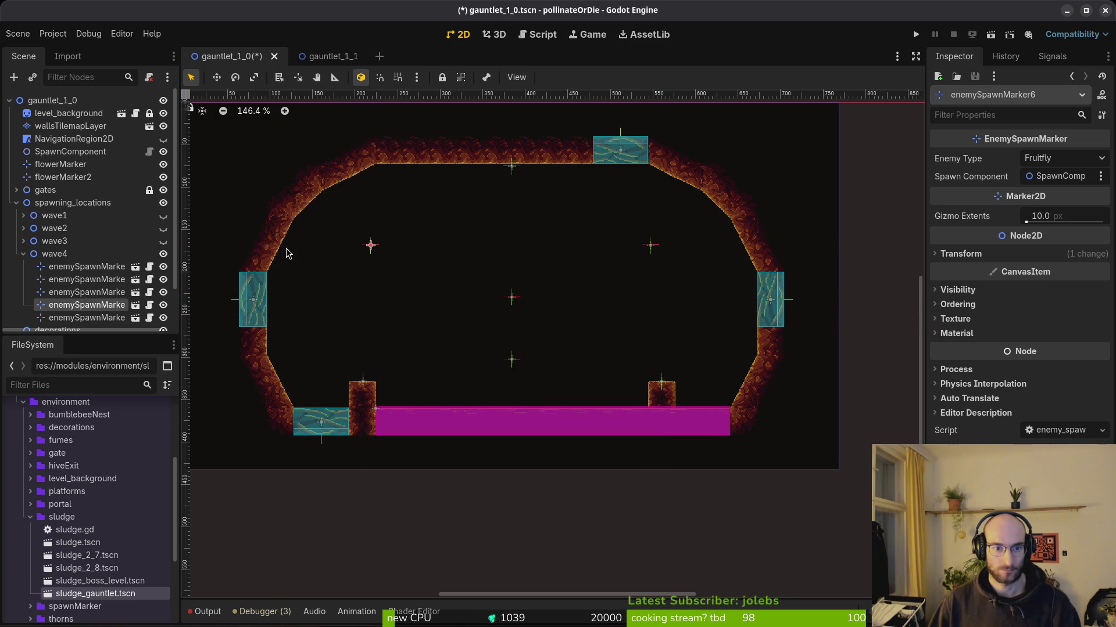
pyautogui.hotkey('ctrl', 'd')
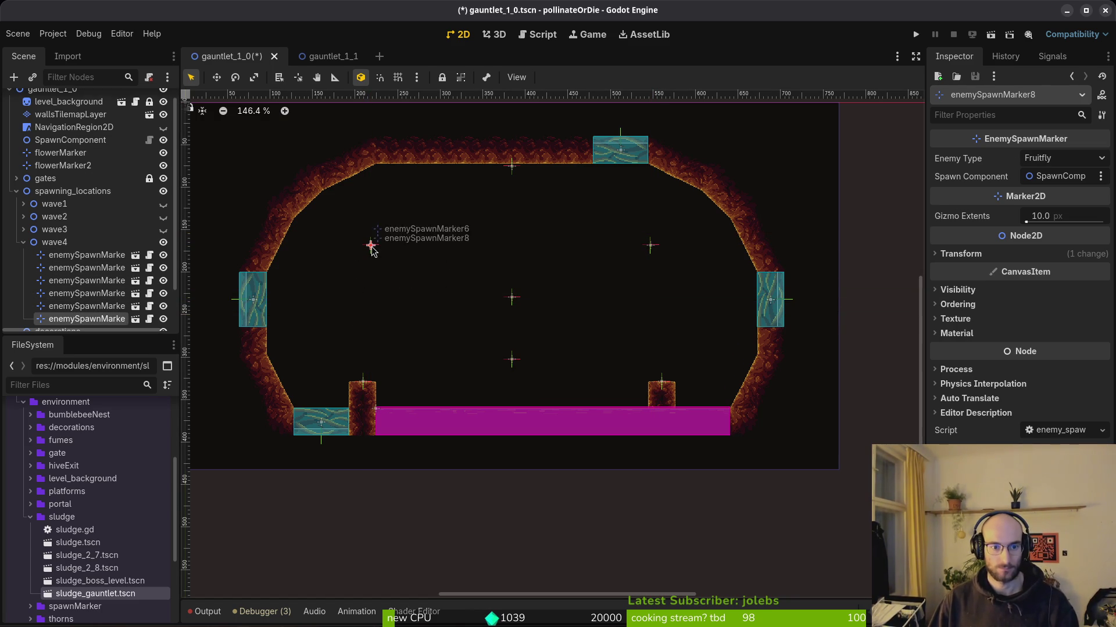
pyautogui.moveTo(371, 245)
pyautogui.mouseDown()
pyautogui.moveTo(523, 238)
pyautogui.moveTo(512, 246)
pyautogui.mouseUp()
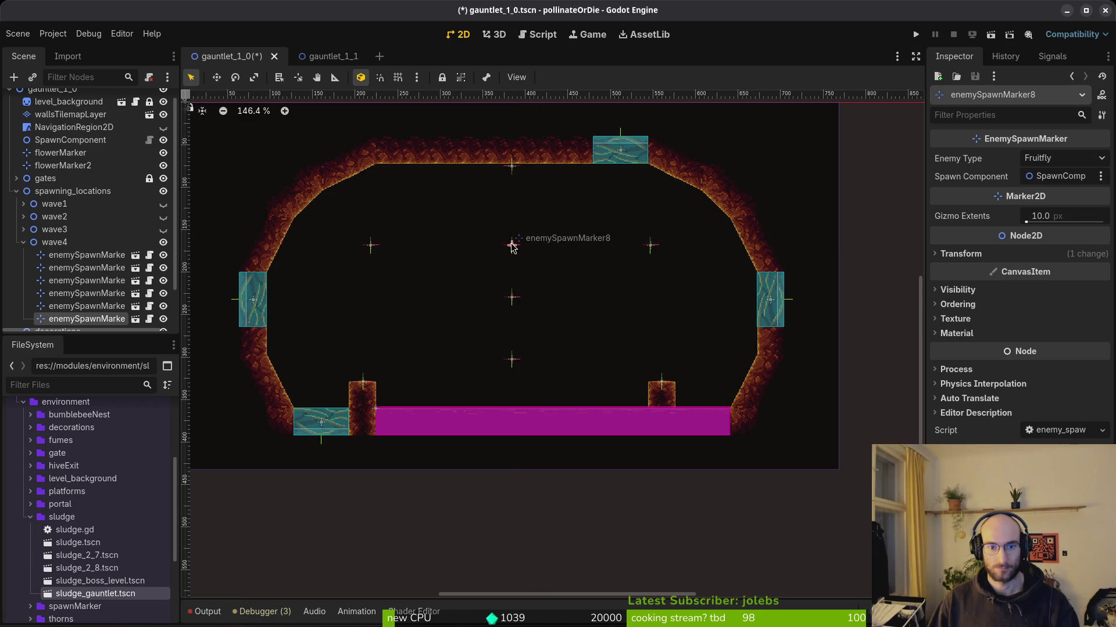
# Fold wave4 and make wave1's and wave2's spawn markers visible.
pyautogui.click(23, 243)
pyautogui.click(169, 216)
pyautogui.click(169, 228)
# Reveal wave3's spawn markers and save the gauntlet_1_0 scene.
pyautogui.click(169, 241)
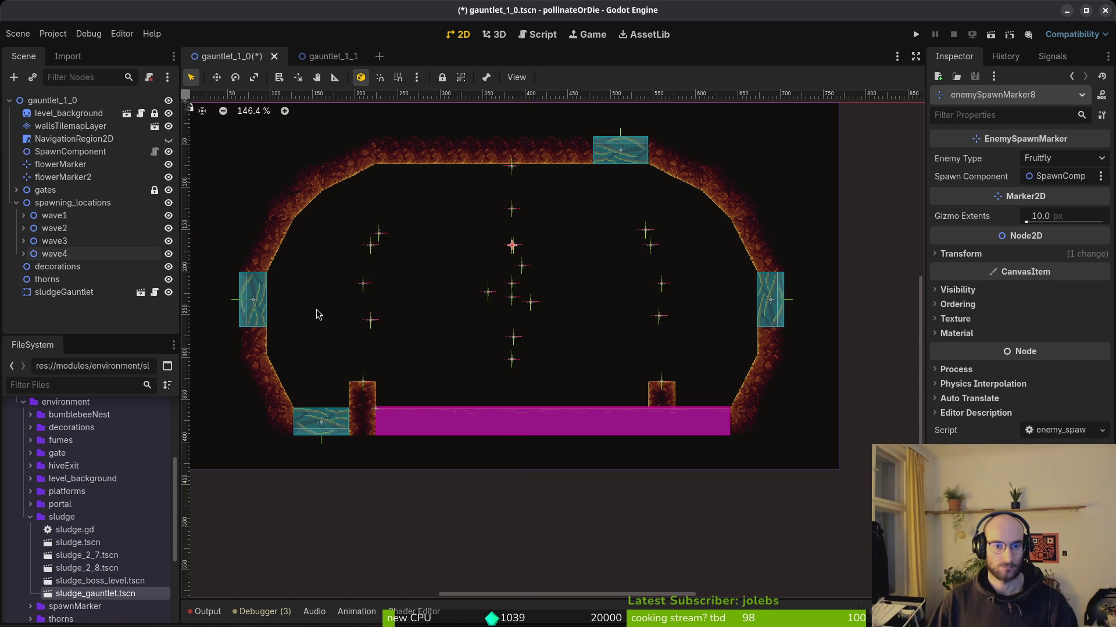
pyautogui.hotkey('ctrl', 's')
pyautogui.scroll(-5, 545, 340)
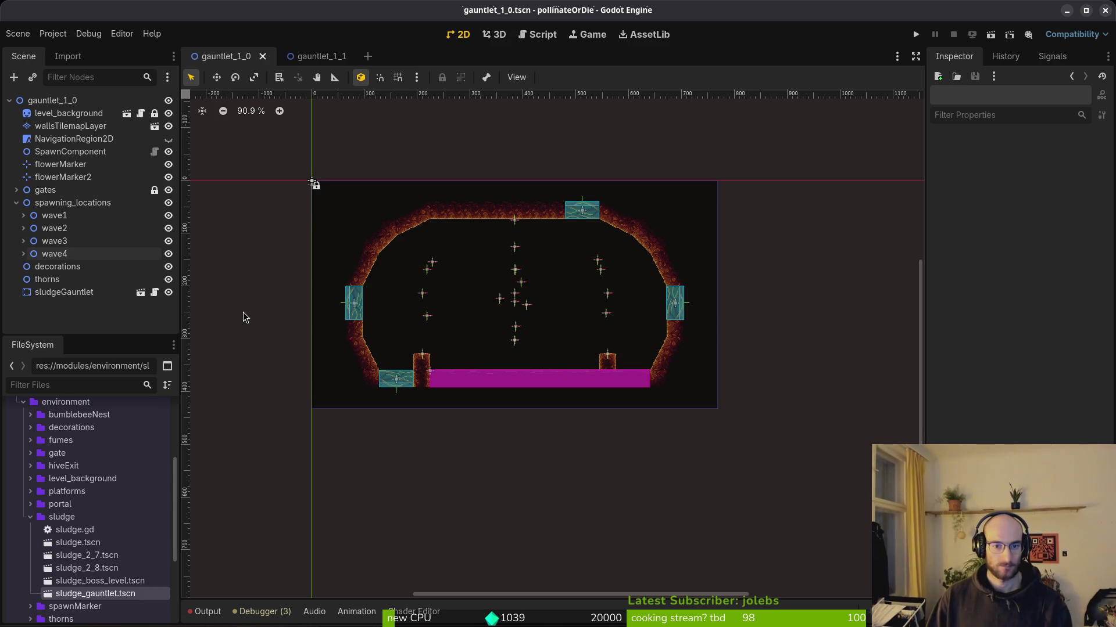
# Fold the spawning_locations group, select the gauntlet_1_0 root node, and switch to the terminal.
pyautogui.click(17, 203)
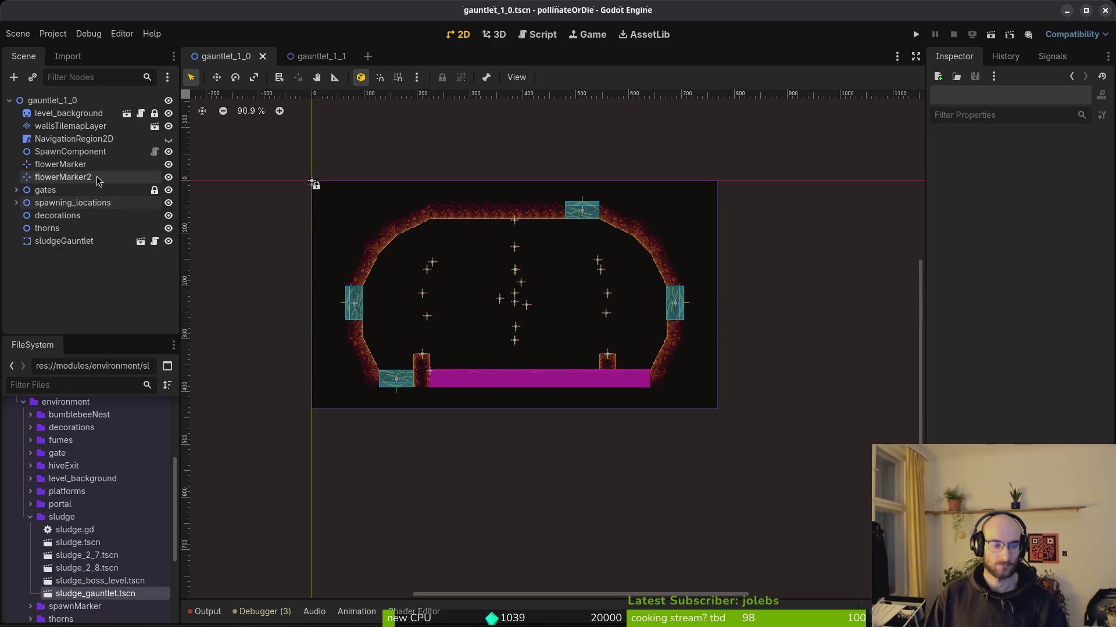
pyautogui.click(86, 103)
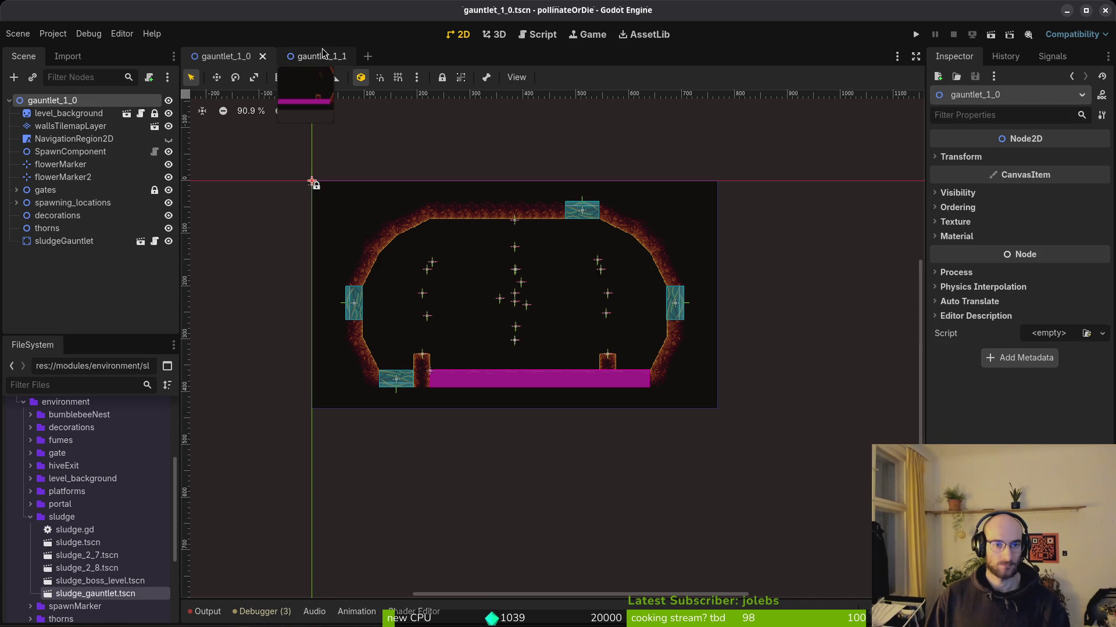
pyautogui.scroll(-3, 400, 254)
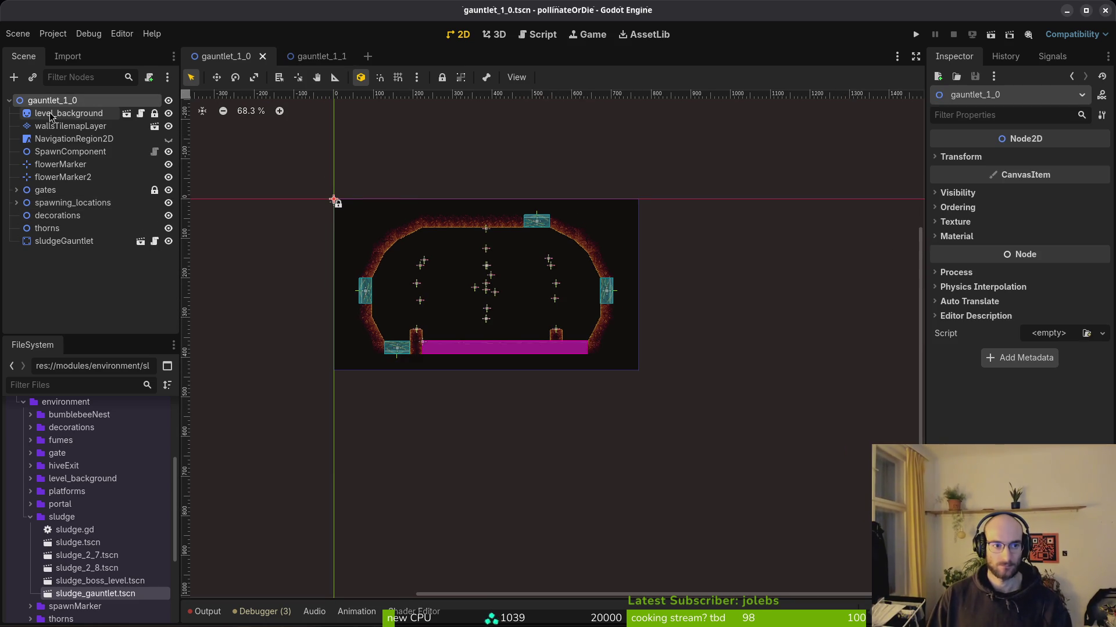
pyautogui.hotkey('alt', 'Tab')
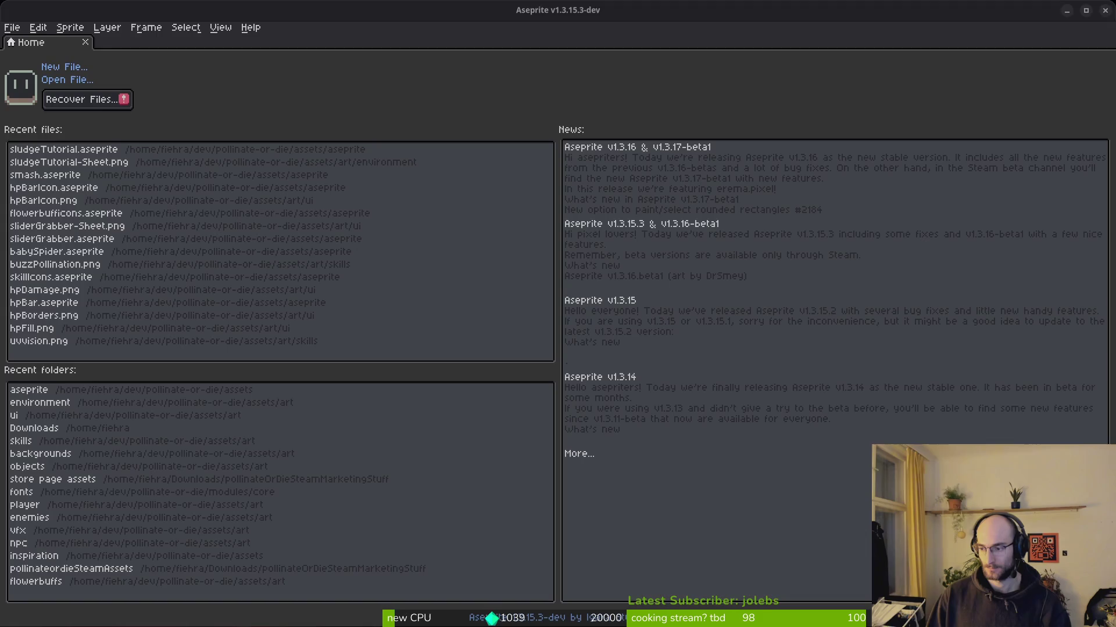
pyautogui.hotkey('alt', 'Tab')
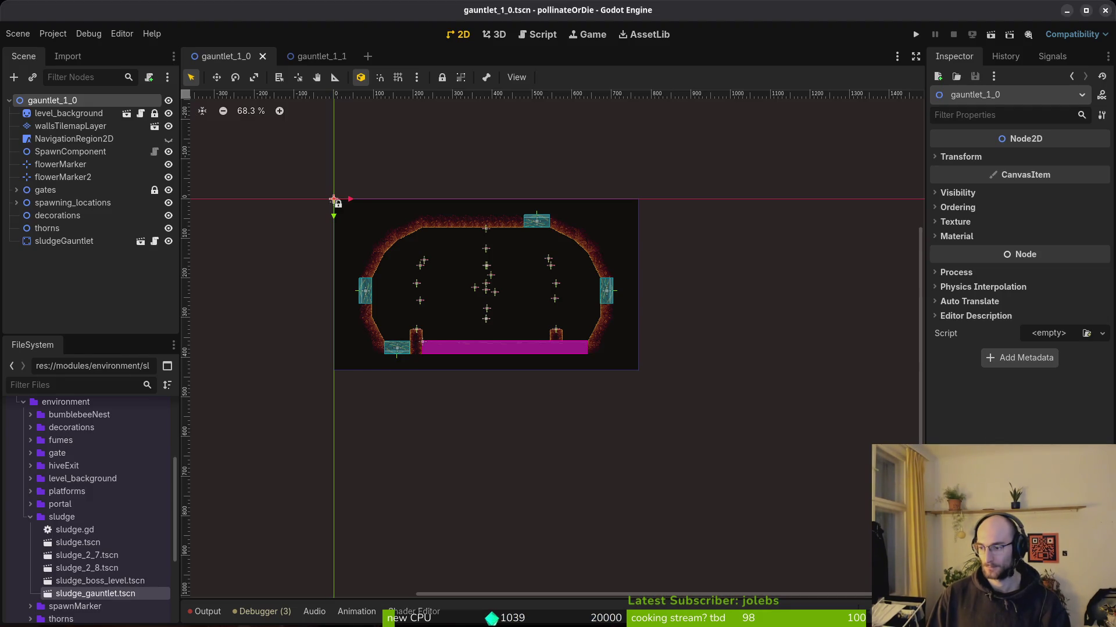
pyautogui.hotkey('alt', 'Tab')
# Launch tig, review the rock.tscn diff, and stage rock.tscn.
pyautogui.write('ig')
pyautogui.press('Return')
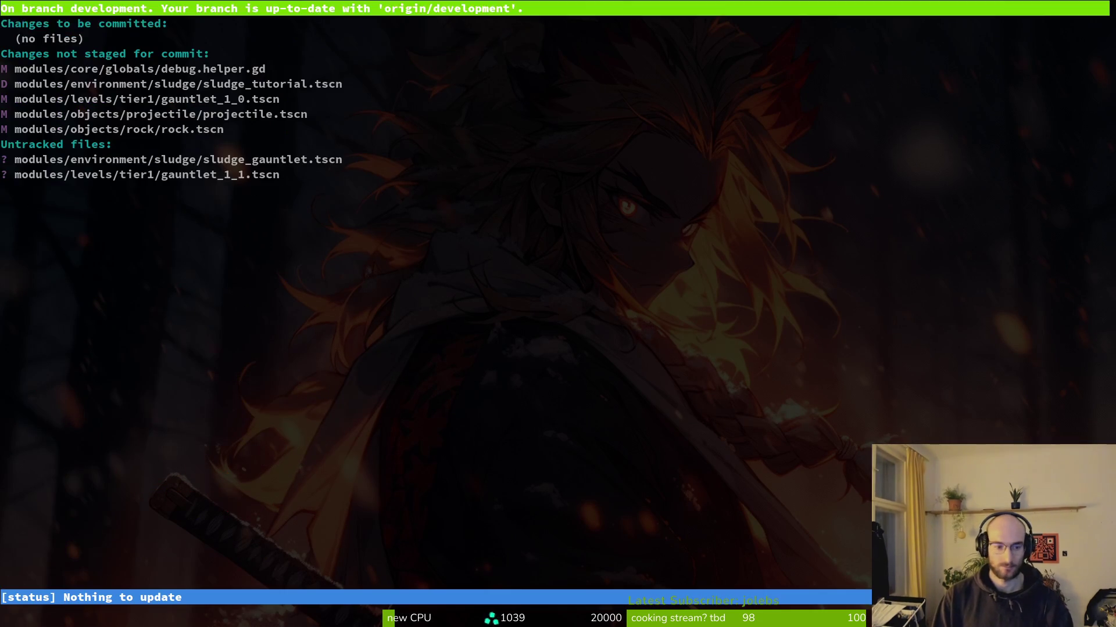
pyautogui.press('Down')
pyautogui.press('Down')
pyautogui.press('Down')
pyautogui.press('Up')
pyautogui.press('Return')
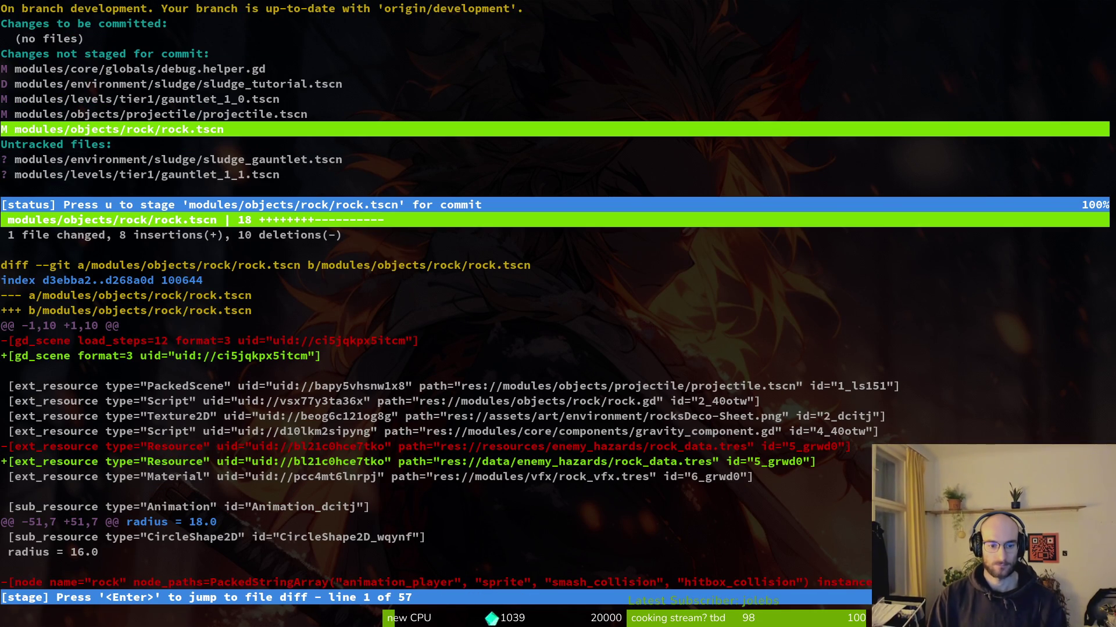
pyautogui.press('Down')
pyautogui.press('Down')
pyautogui.press('Down')
pyautogui.press('Down')
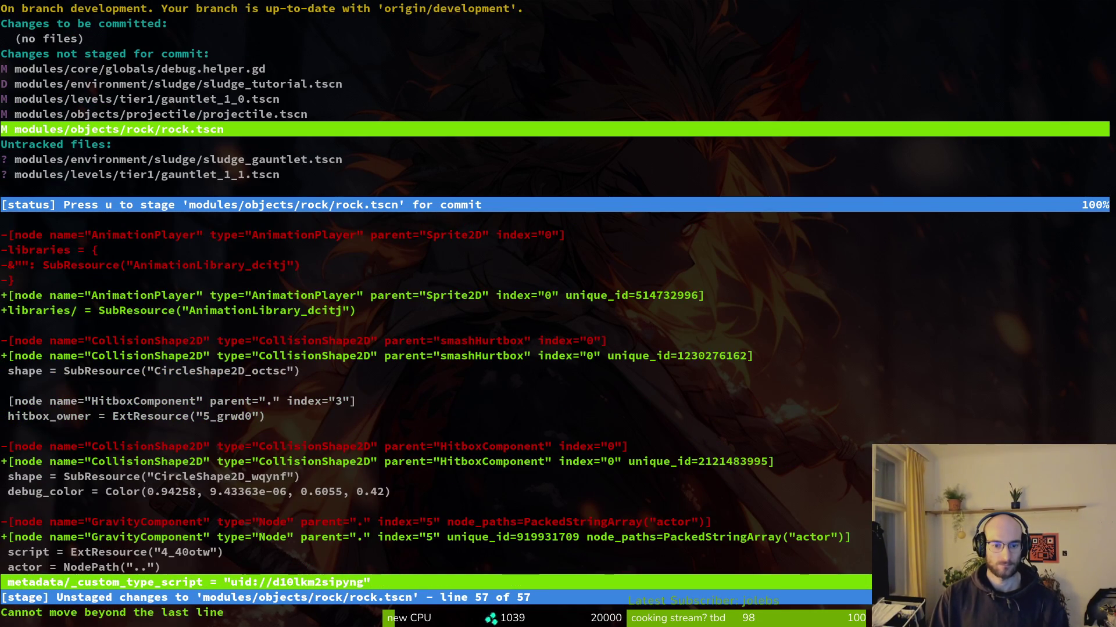
pyautogui.press('u')
pyautogui.press('q')
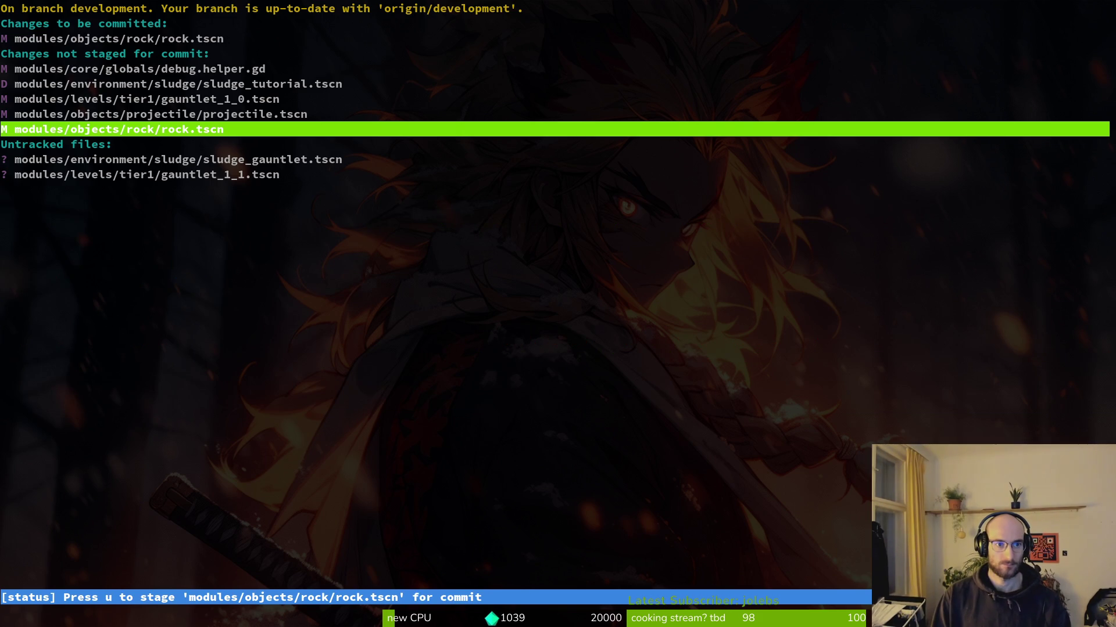
# Check sludge_gauntlet.tscn and gauntlet_1_0.tscn, stage projectile.tscn, and quit tig.
pyautogui.press('u')
pyautogui.press('Return')
pyautogui.press('q')
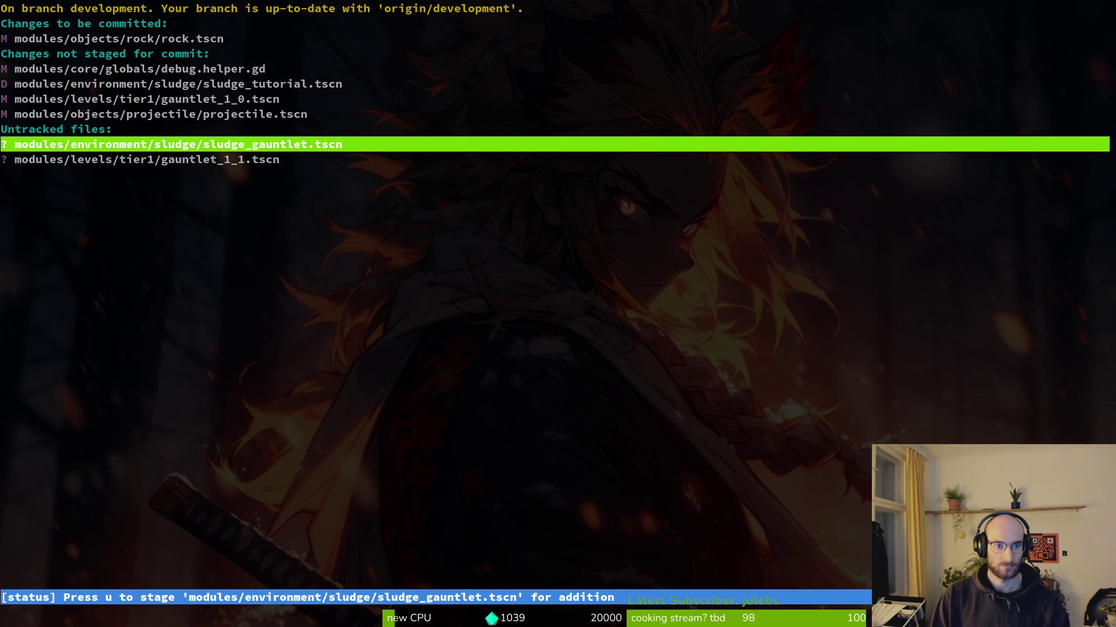
pyautogui.press('Up')
pyautogui.press('Up')
pyautogui.press('Up')
pyautogui.press('Down')
pyautogui.press('Return')
pyautogui.press('Up')
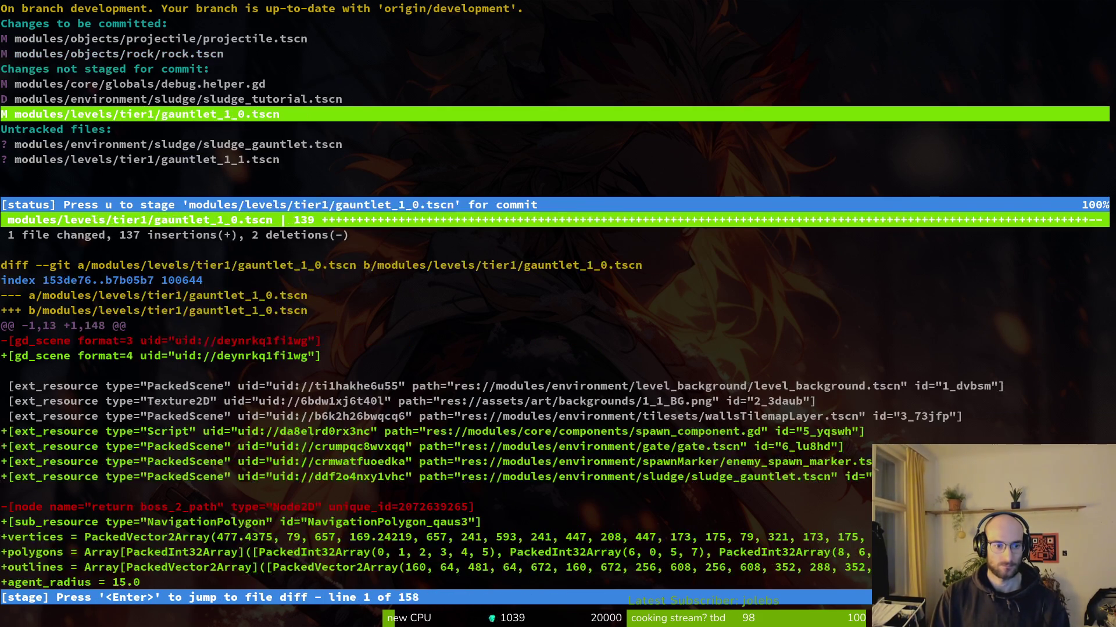
pyautogui.press('q')
pyautogui.press('Down')
pyautogui.press('u')
pyautogui.press('Up')
pyautogui.press('q')
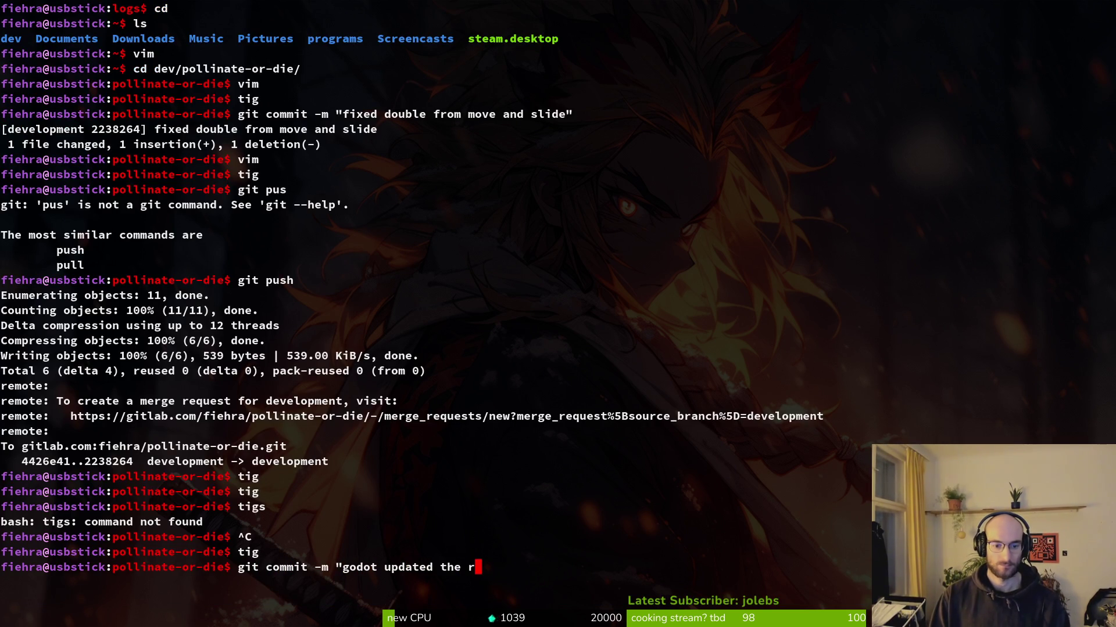
# Commit the staged files as "godot updated the projectile scenes" and push to development.
pyautogui.write('rc')
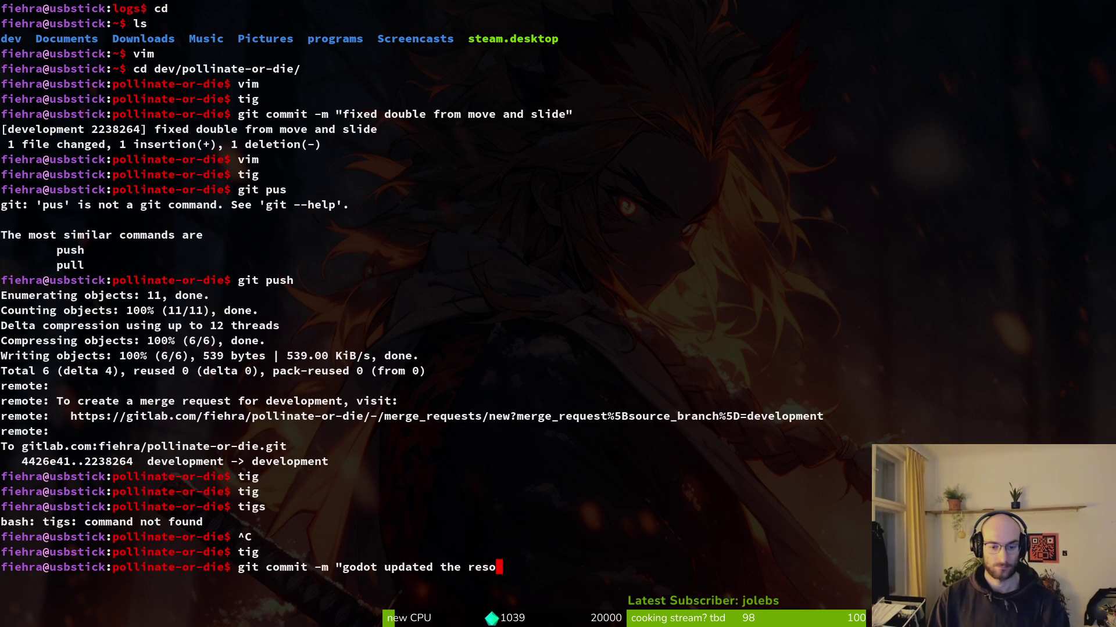
pyautogui.press('BackSpace')
pyautogui.press('BackSpace')
pyautogui.press('BackSpace')
pyautogui.press('BackSpace')
pyautogui.press('BackSpace')
pyautogui.press('BackSpace')
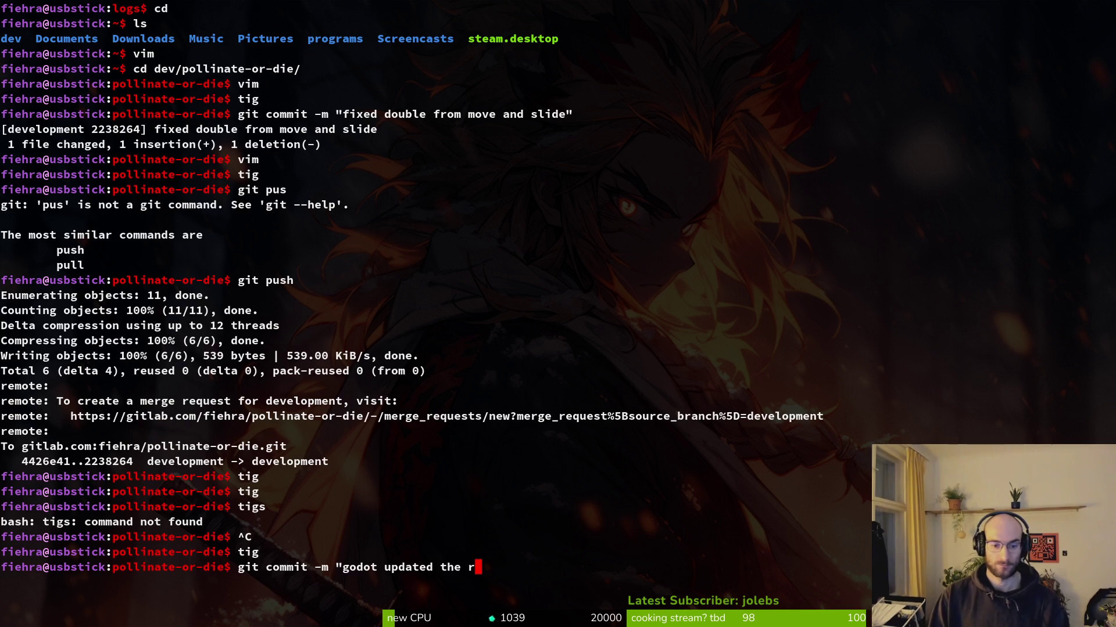
pyautogui.write('projectile scen')
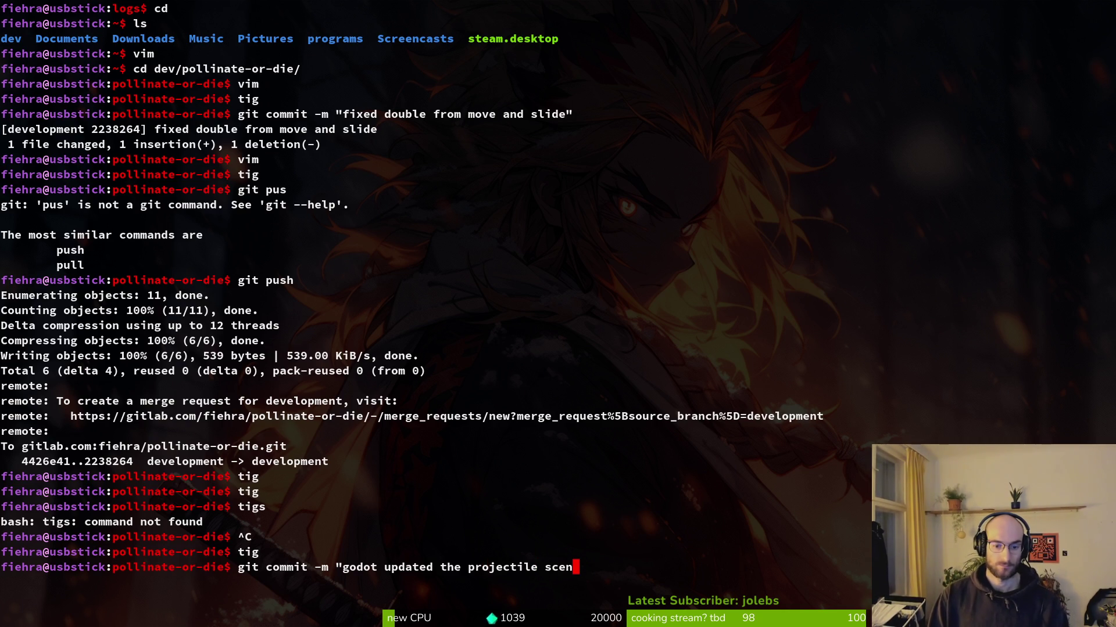
pyautogui.write('es"')
pyautogui.press('Return')
pyautogui.write('git push')
pyautogui.press('Return')
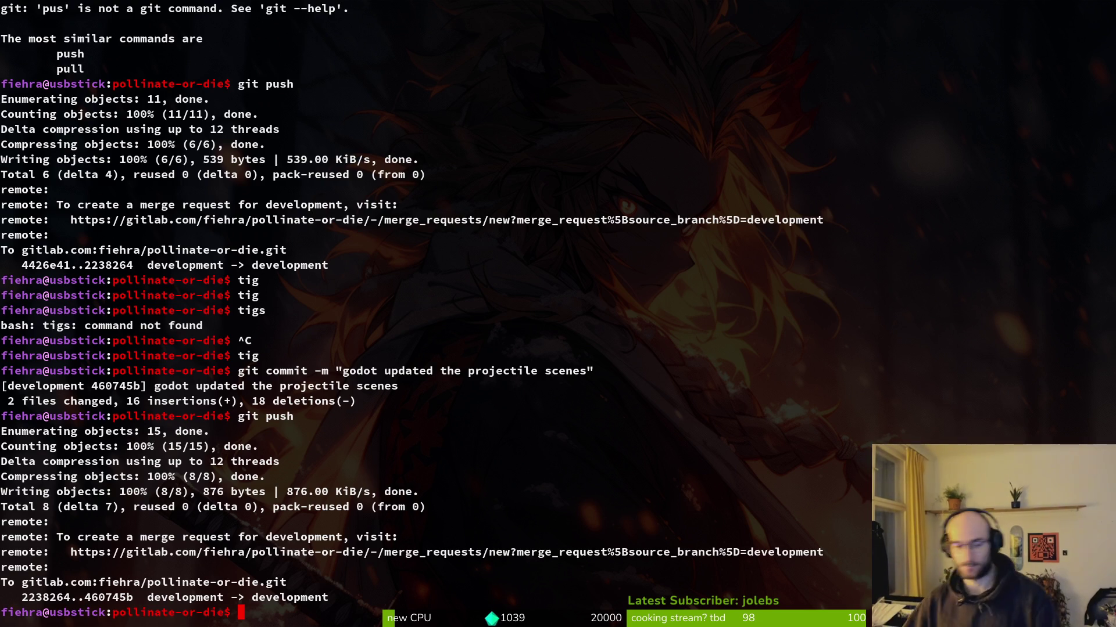
# Recheck the repository status in tig, then clear the terminal.
pyautogui.write('tig')
pyautogui.press('Return')
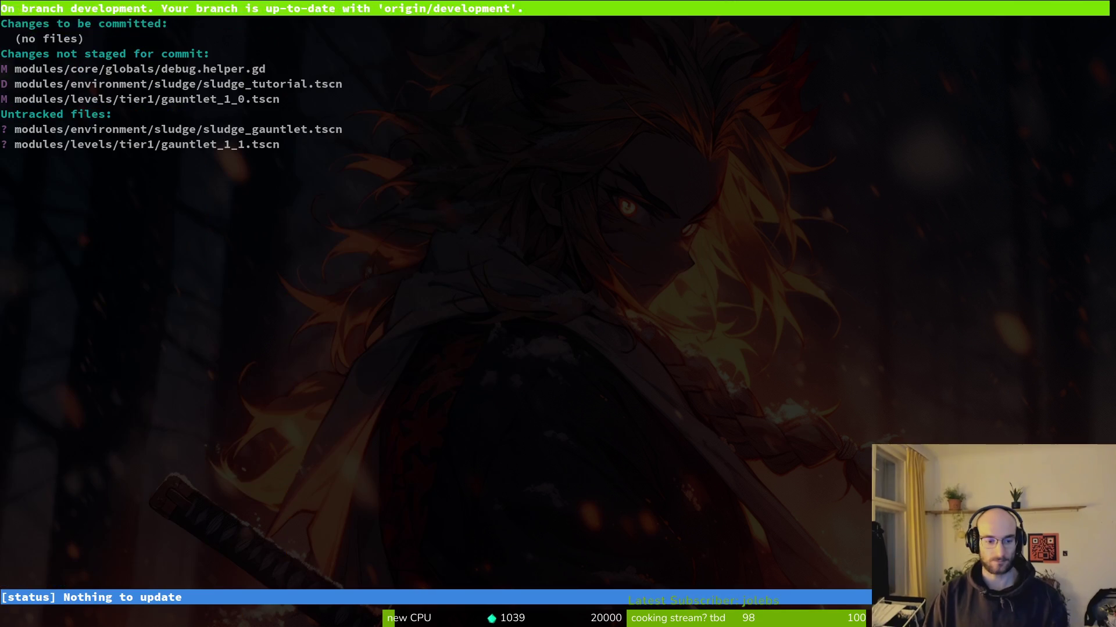
pyautogui.press('Down')
pyautogui.press('Down')
pyautogui.press('Down')
pyautogui.press('q')
pyautogui.hotkey('alt', 'Tab')
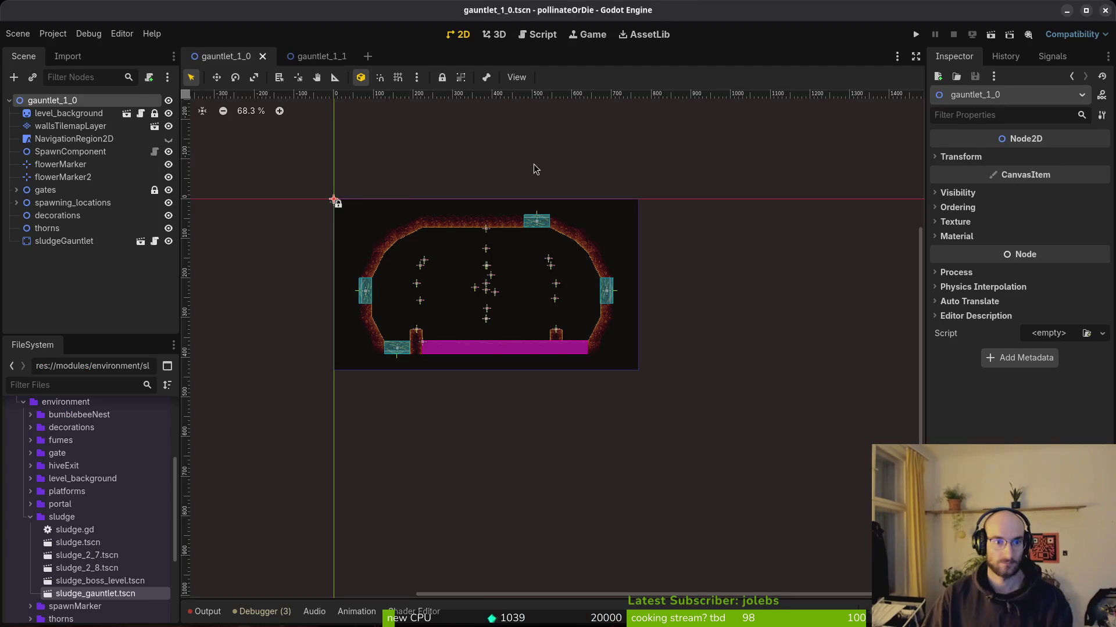
pyautogui.hotkey('alt', 'Tab')
pyautogui.press('Return')
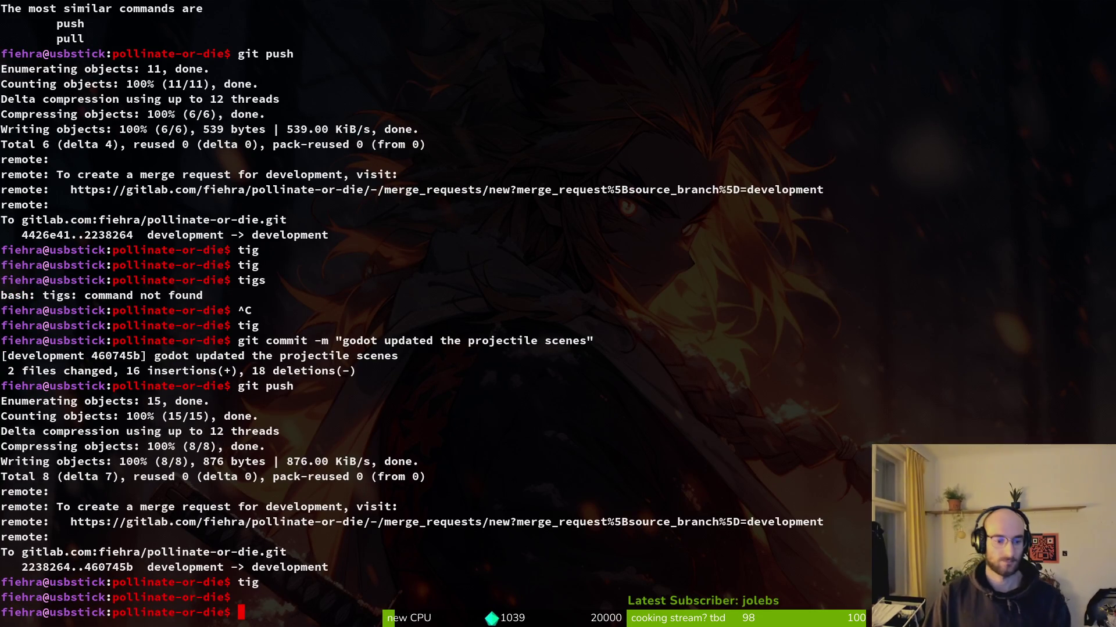
pyautogui.write('clear')
pyautogui.press('Return')
pyautogui.hotkey('ctrl', 'c')
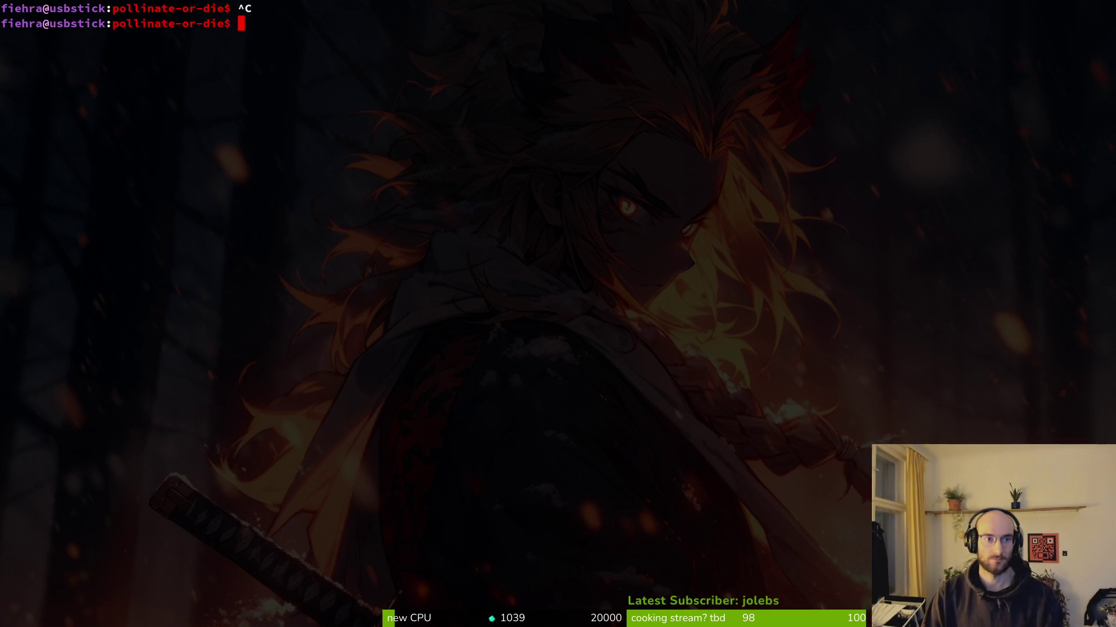
# Open the project folder in Neovim with v . and bring up the fuzzy file finder.
pyautogui.write('v .')
pyautogui.press('Return')
pyautogui.hotkey('ctrl', 'p')
# Search 'level', open modules/levels/level.gd, and scroll through its declarations and _ready.
pyautogui.write('level')
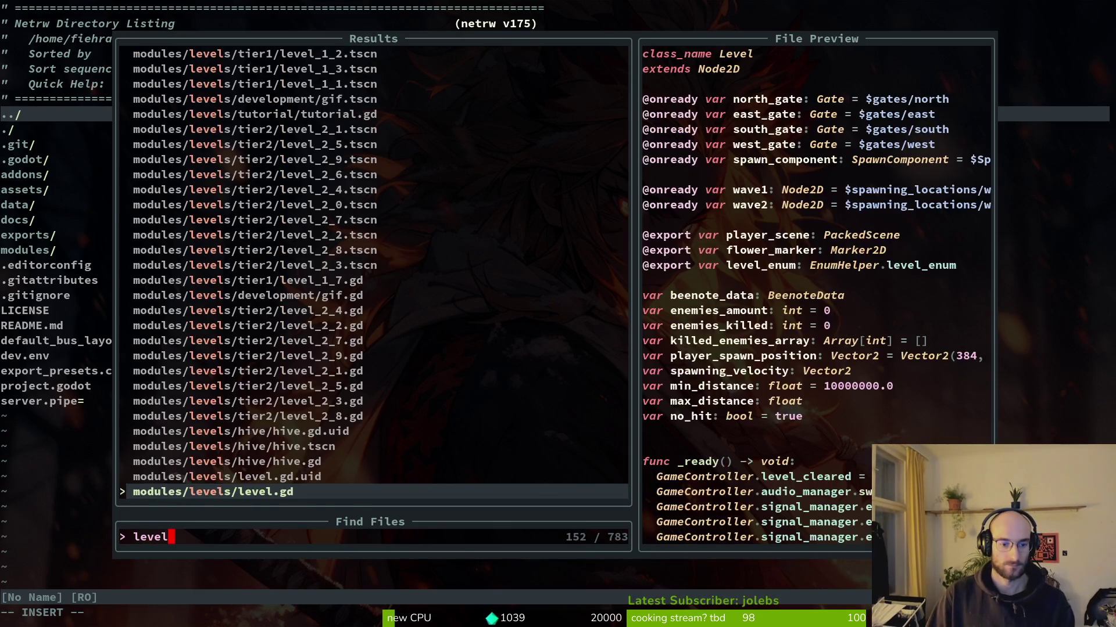
pyautogui.press('Return')
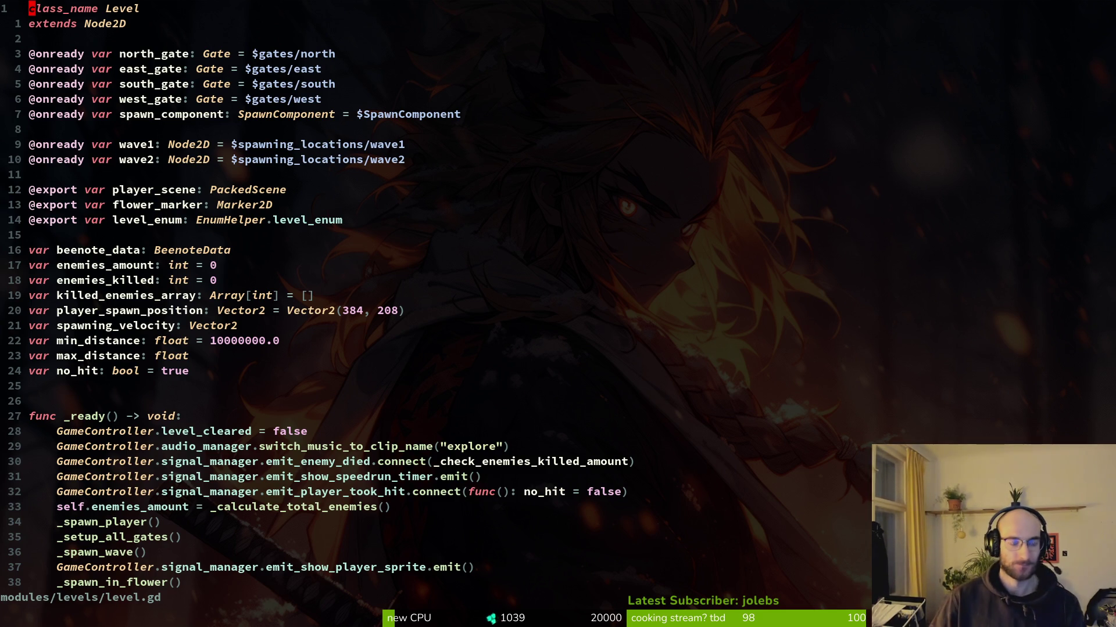
pyautogui.scroll(-6, 389, 170)
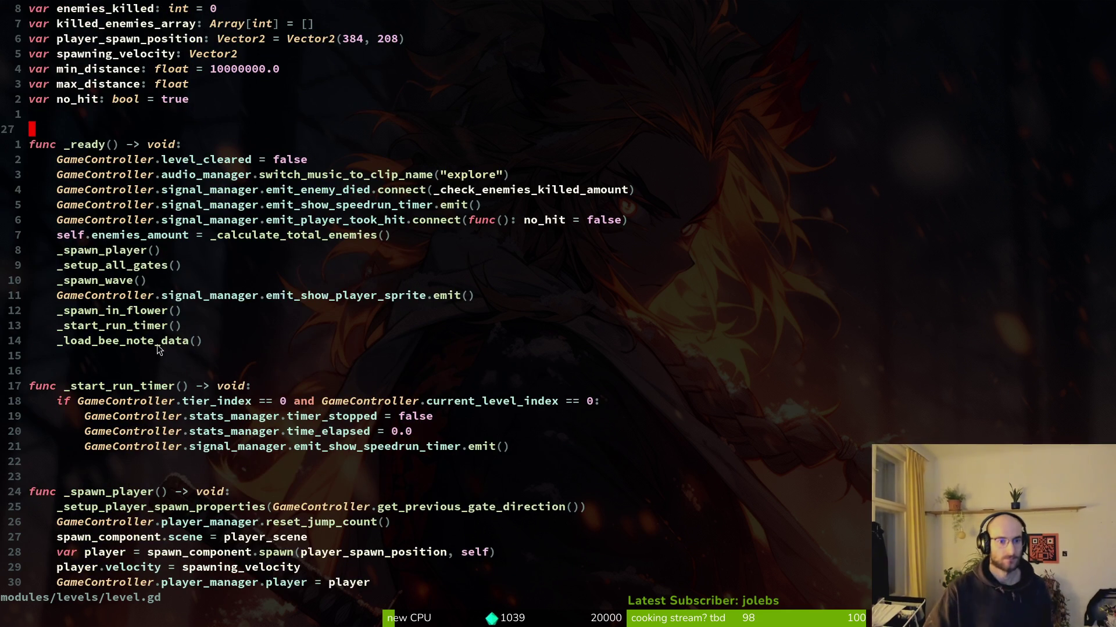
pyautogui.scroll(-7, 250, 343)
pyautogui.scroll(-8, 298, 329)
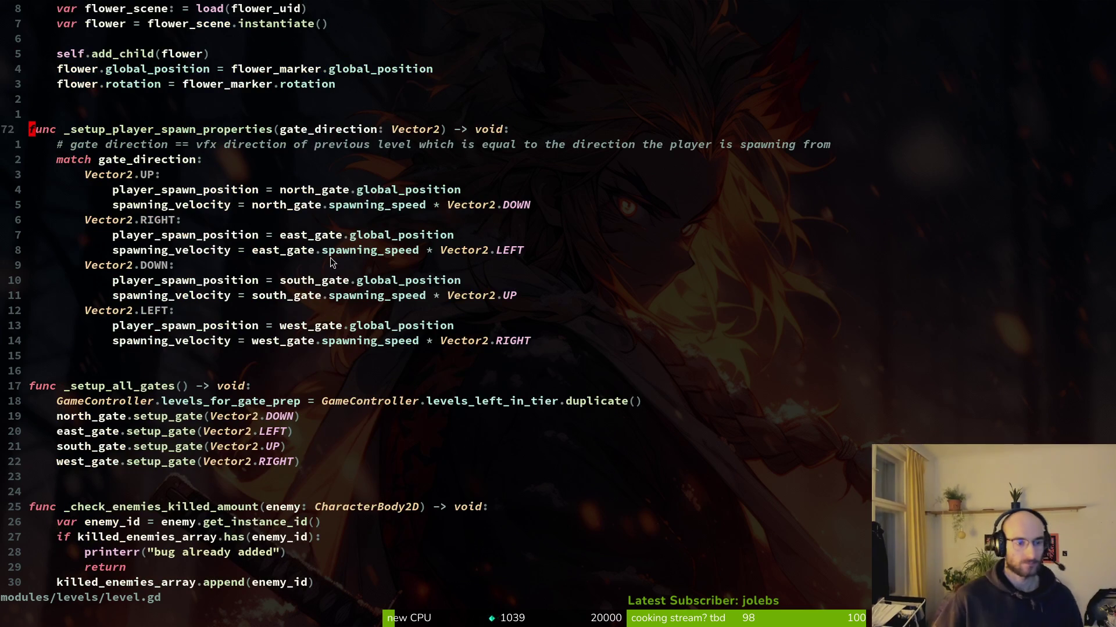
pyautogui.scroll(-4, 330, 257)
pyautogui.scroll(-4, 308, 262)
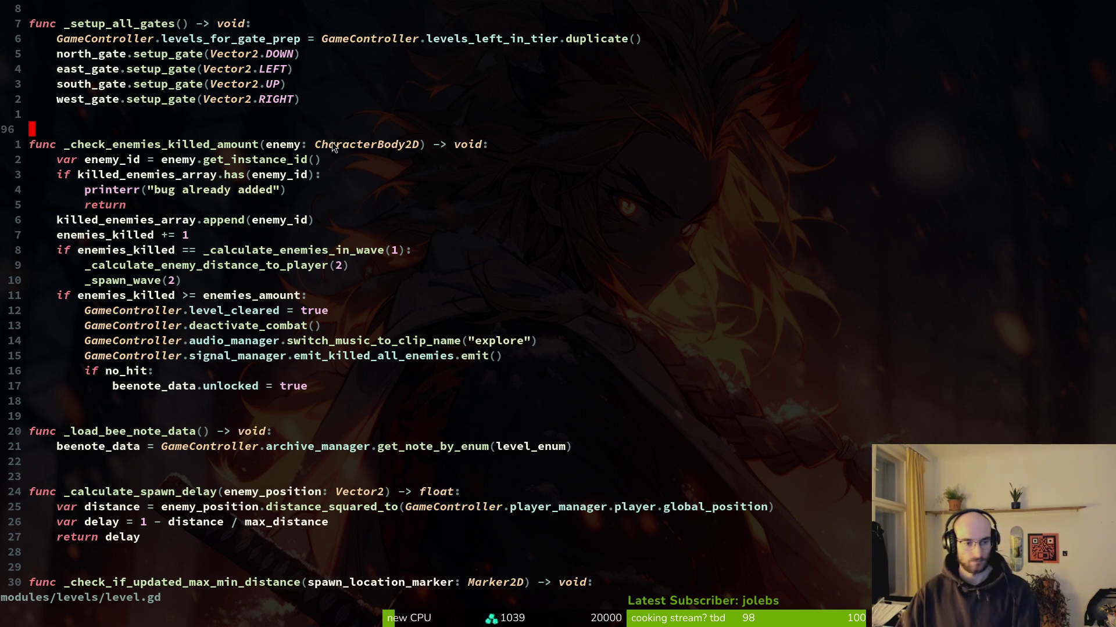
pyautogui.scroll(7, 339, 308)
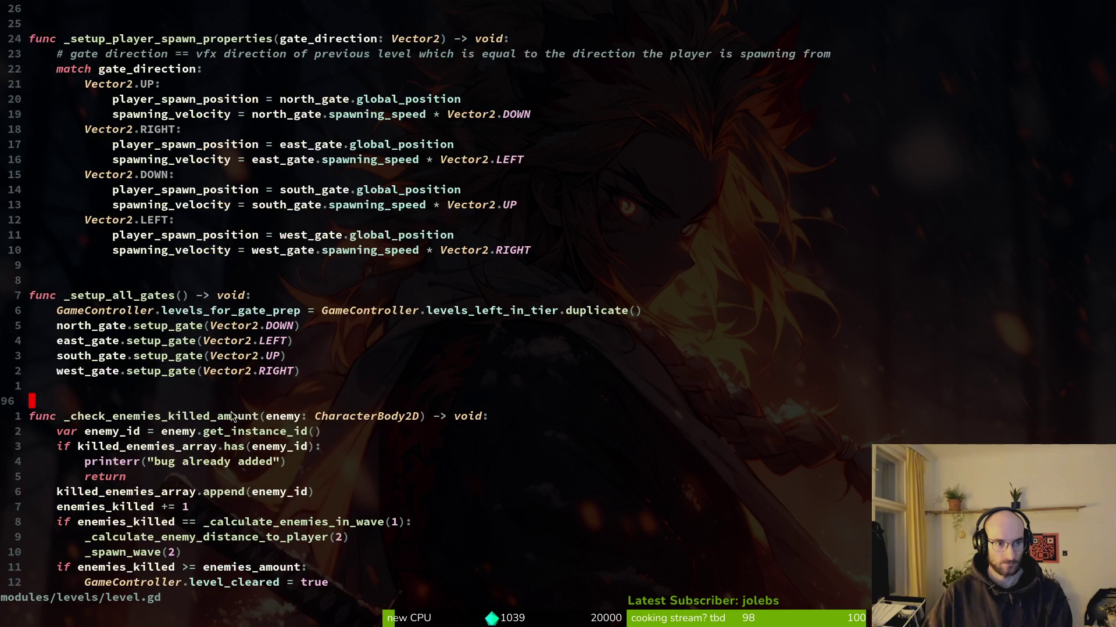
pyautogui.scroll(20, 339, 308)
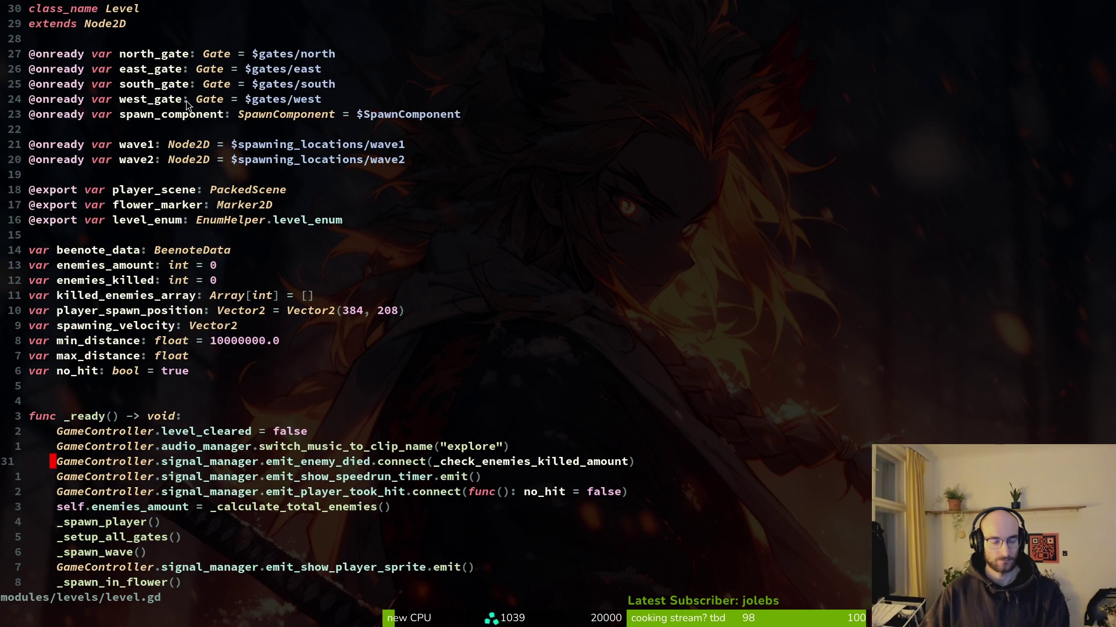
pyautogui.press('space')
pyautogui.press('f')
pyautogui.press('f')
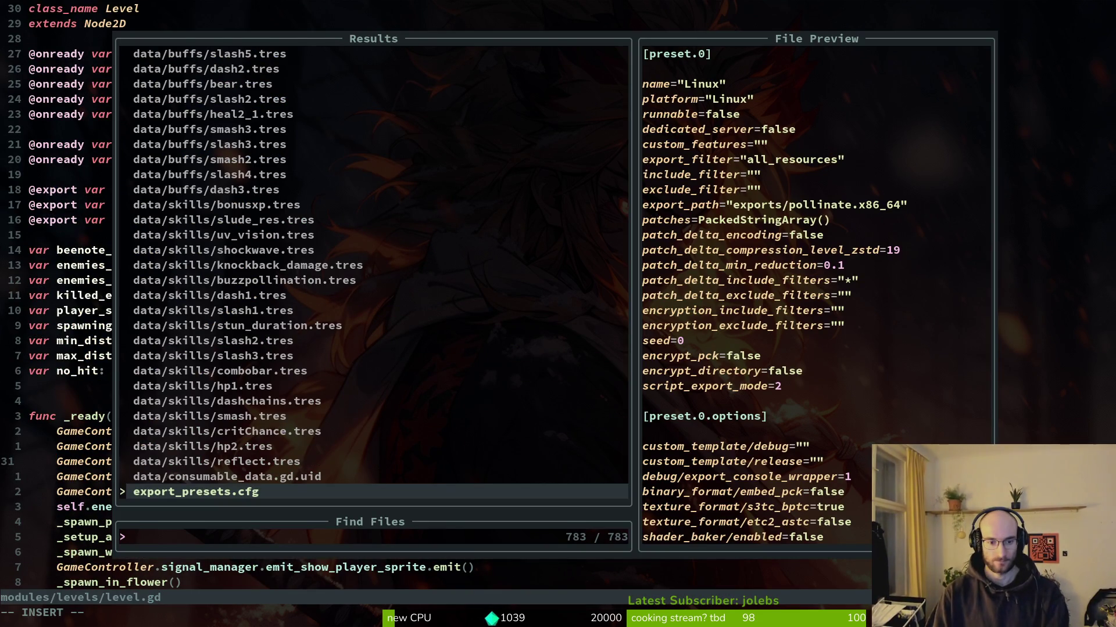
pyautogui.press('Escape')
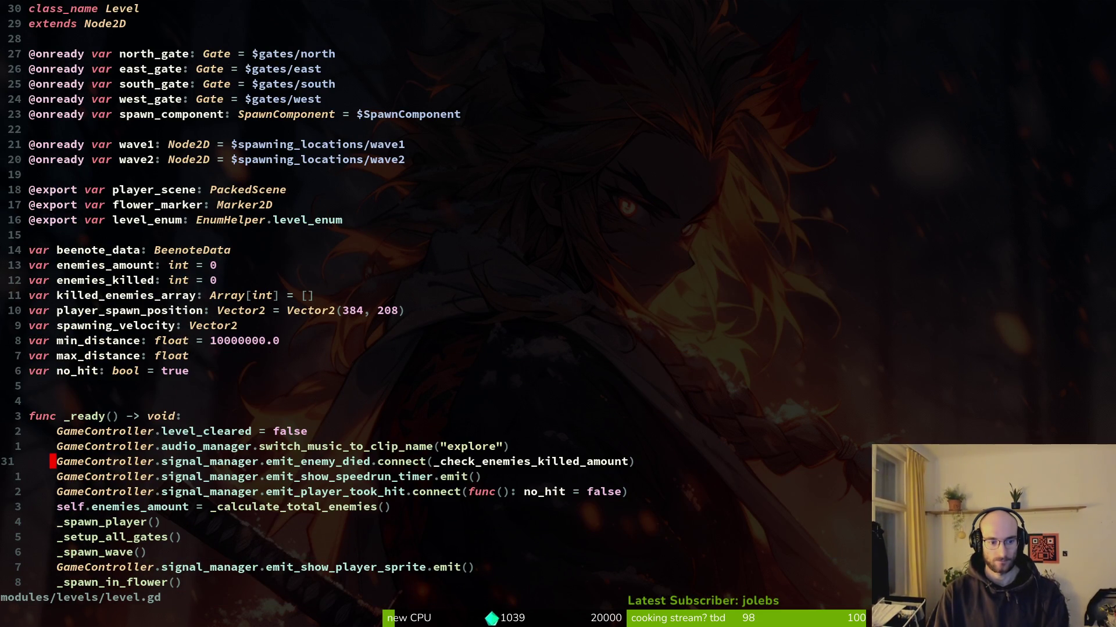
pyautogui.hotkey('ctrl', 'd')
pyautogui.hotkey('ctrl', 'd')
pyautogui.hotkey('ctrl', 'd')
pyautogui.hotkey('ctrl', 'd')
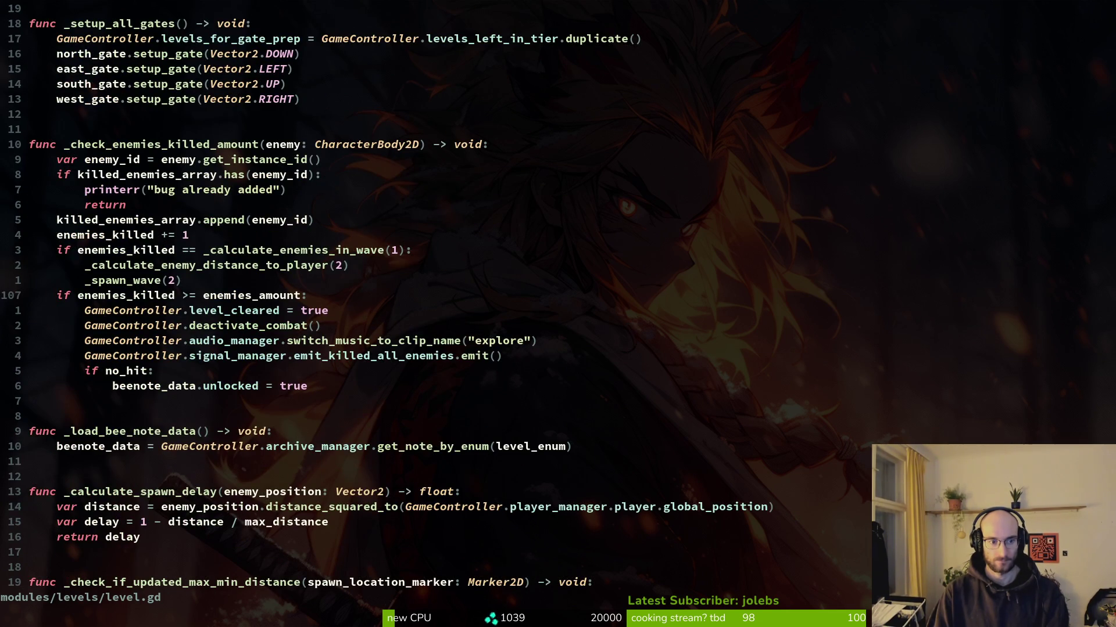
pyautogui.press('}')
pyautogui.press('j')
pyautogui.press('j')
pyautogui.hotkey('shift', 'v')
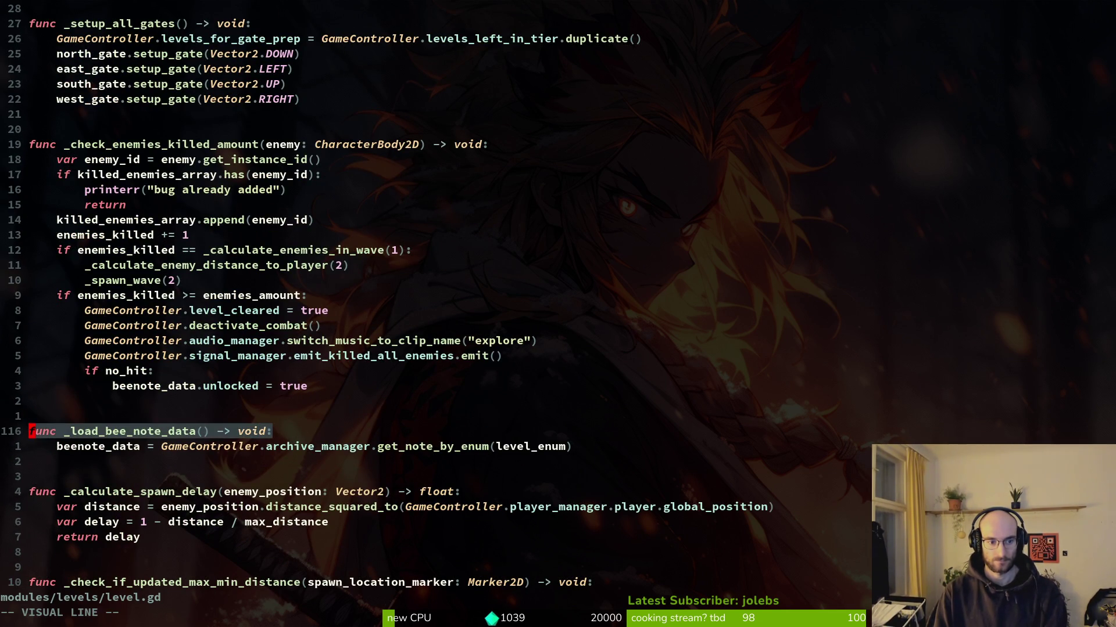
pyautogui.press('Escape')
pyautogui.hotkey('ctrl', 'v')
pyautogui.press('e')
pyautogui.press('Escape')
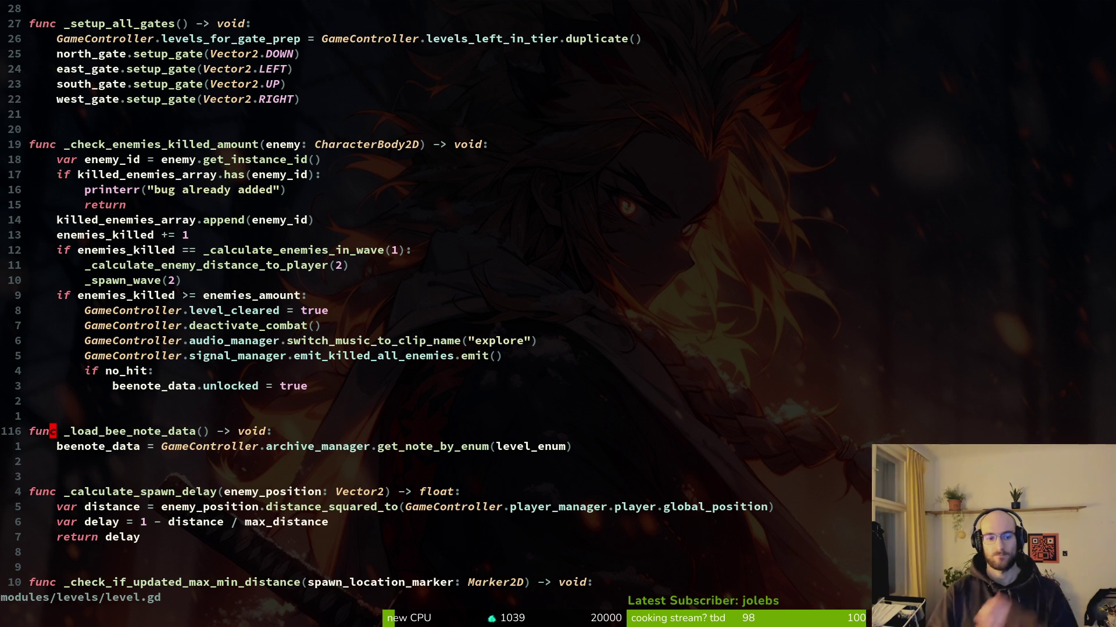
pyautogui.scroll(-4, 232, 525)
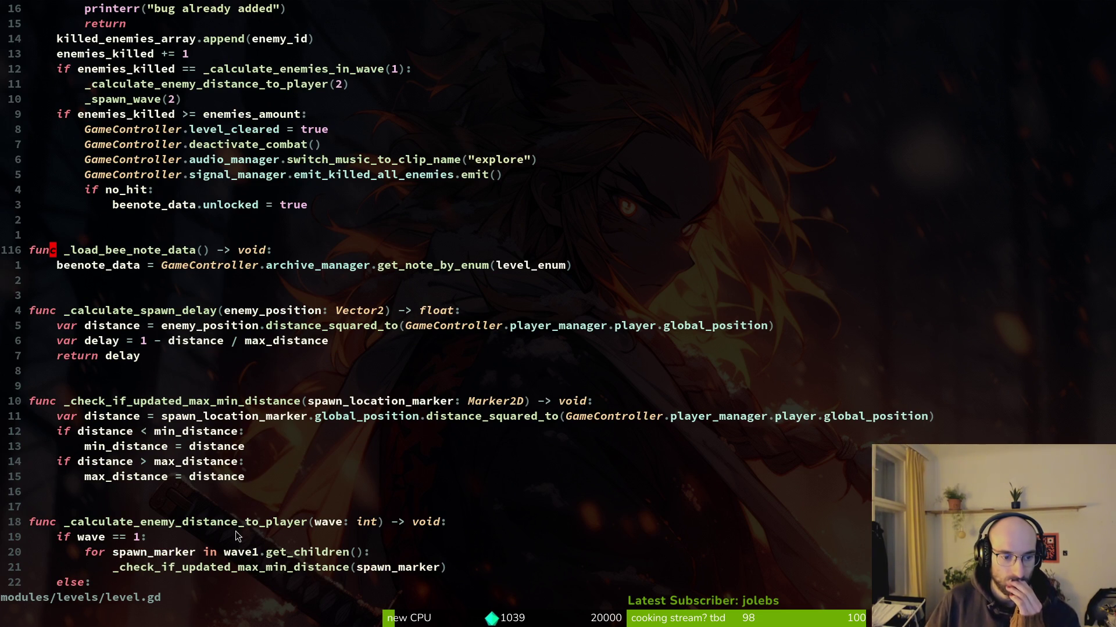
pyautogui.click(109, 253)
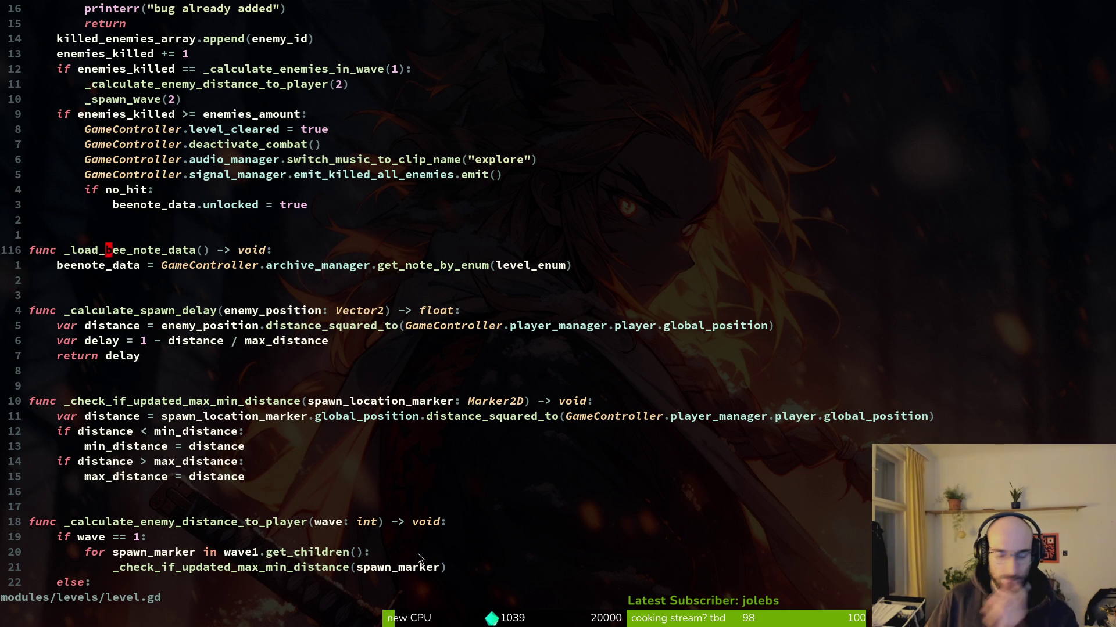
pyautogui.press('space')
pyautogui.press('f')
pyautogui.press('w')
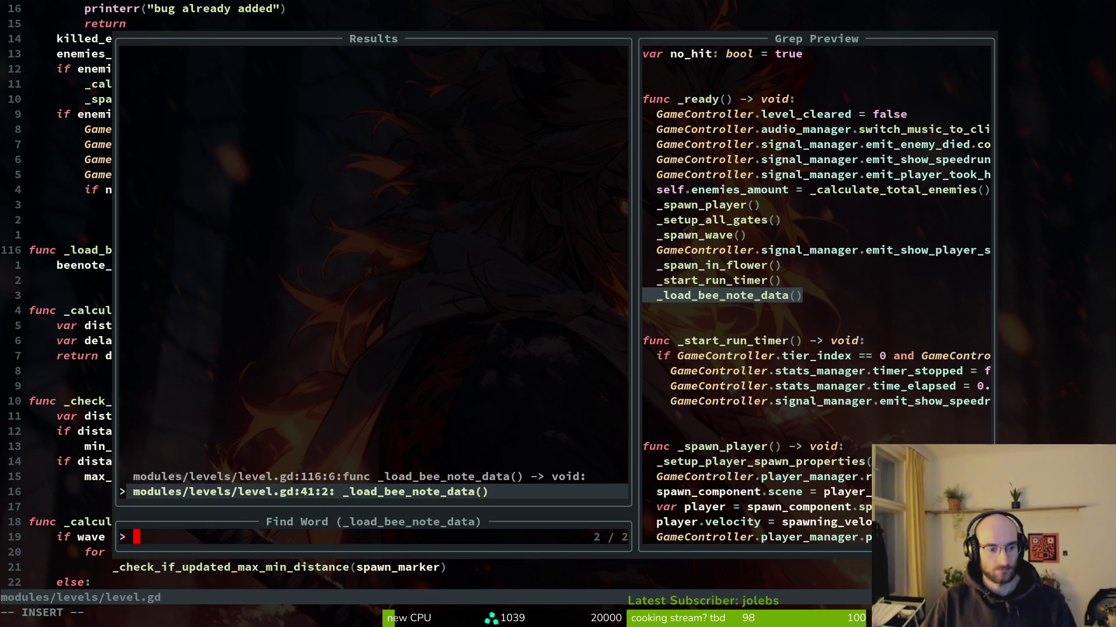
pyautogui.press('Return')
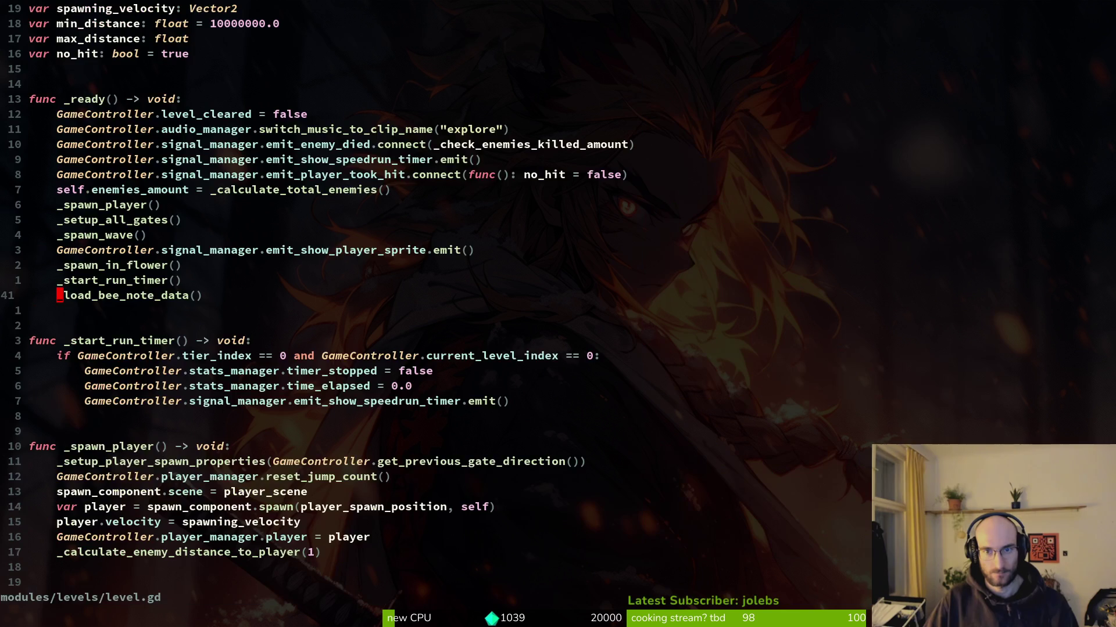
pyautogui.hotkey('shift', 'v')
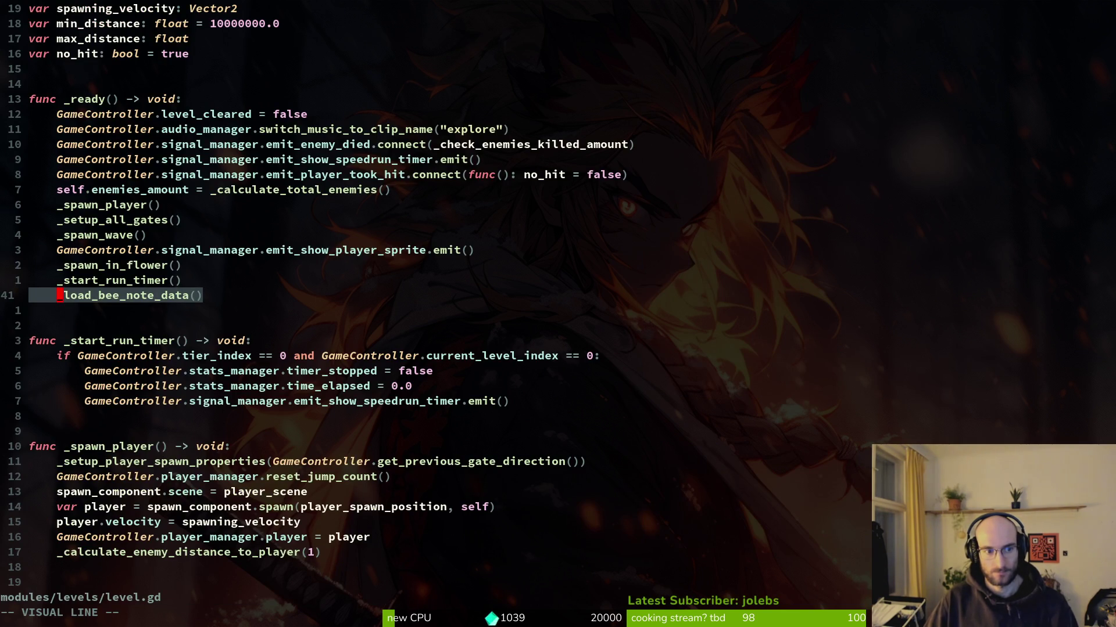
pyautogui.press('y')
pyautogui.press('k')
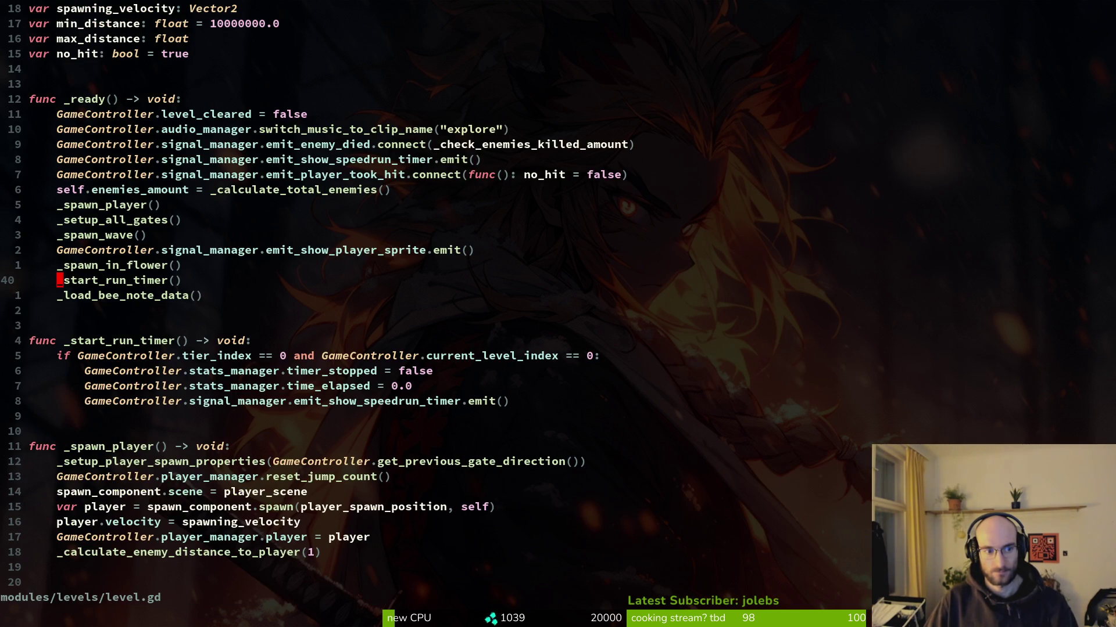
pyautogui.press('space')
pyautogui.press('f')
pyautogui.press('f')
pyautogui.press('Escape')
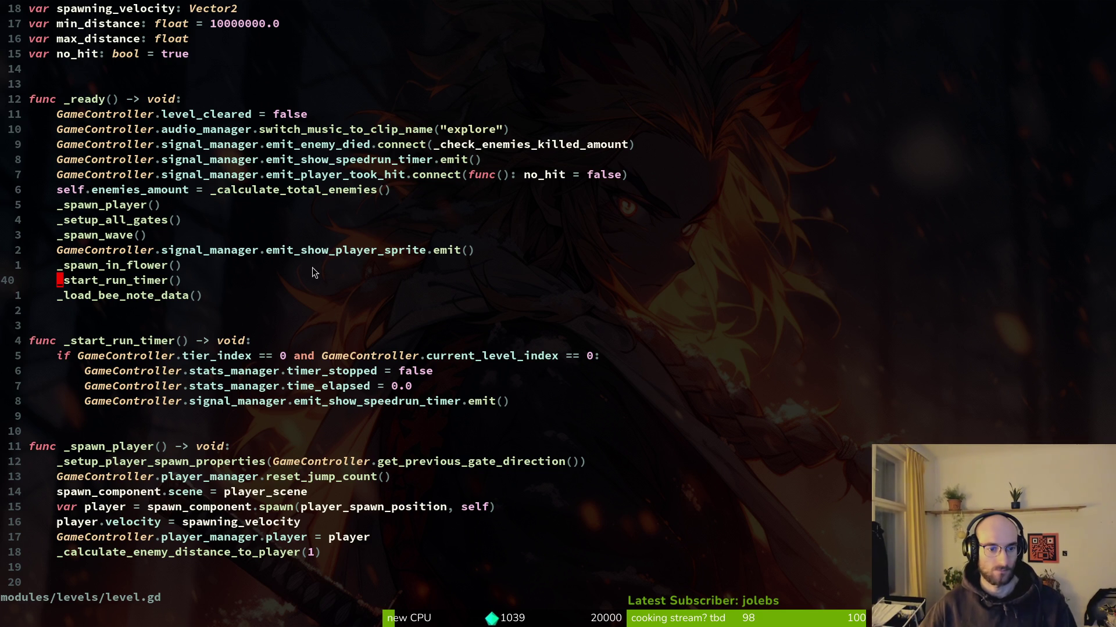
pyautogui.scroll(-5, 303, 311)
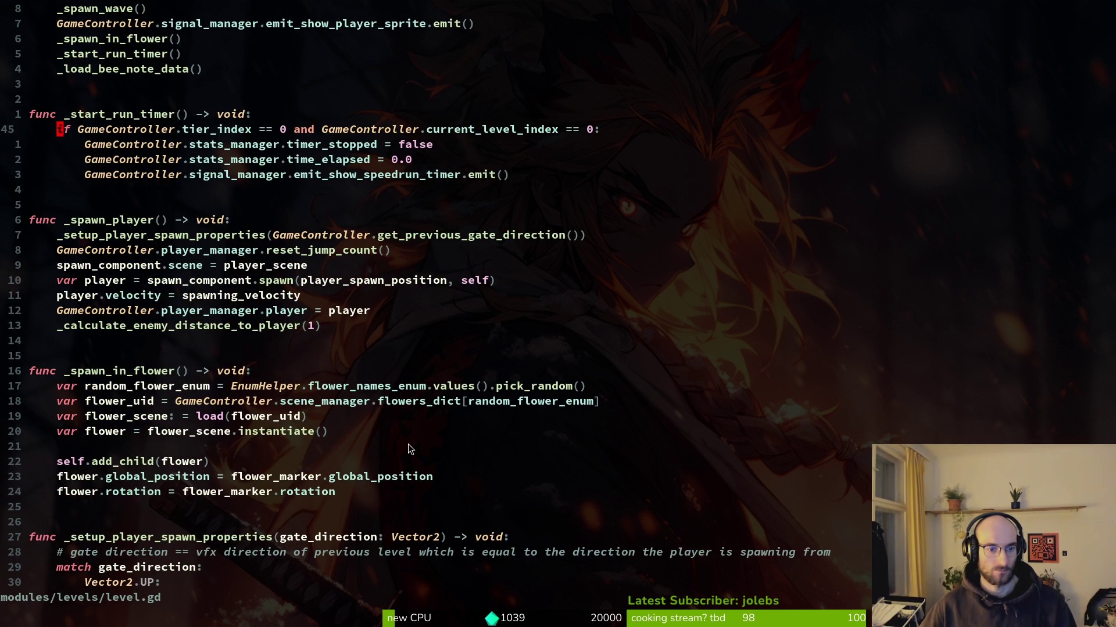
pyautogui.scroll(12, 396, 441)
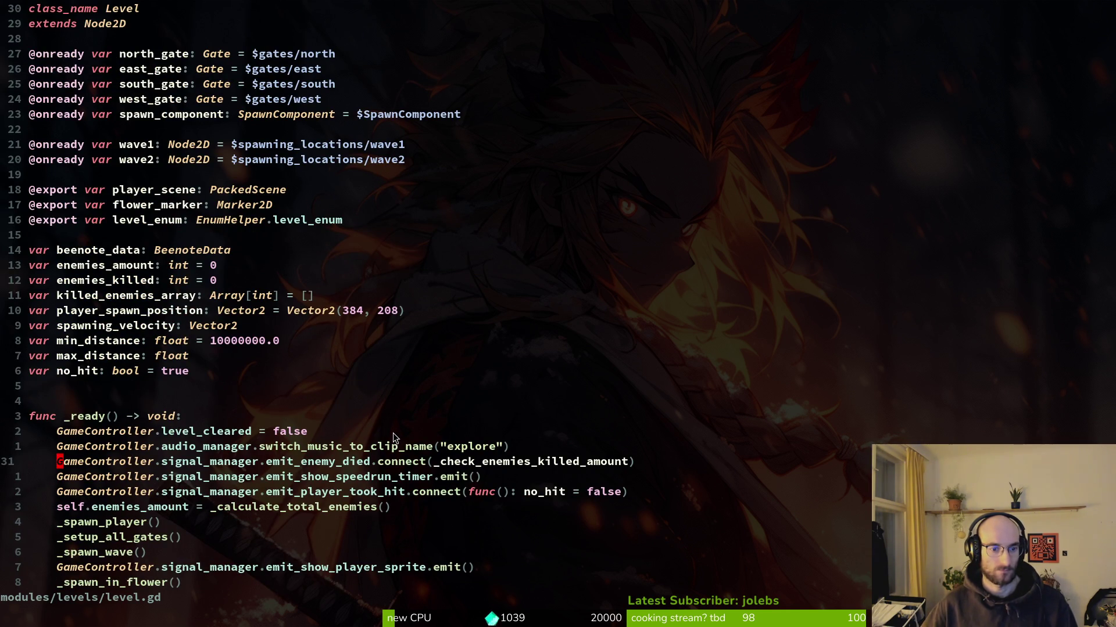
pyautogui.scroll(-6, 392, 431)
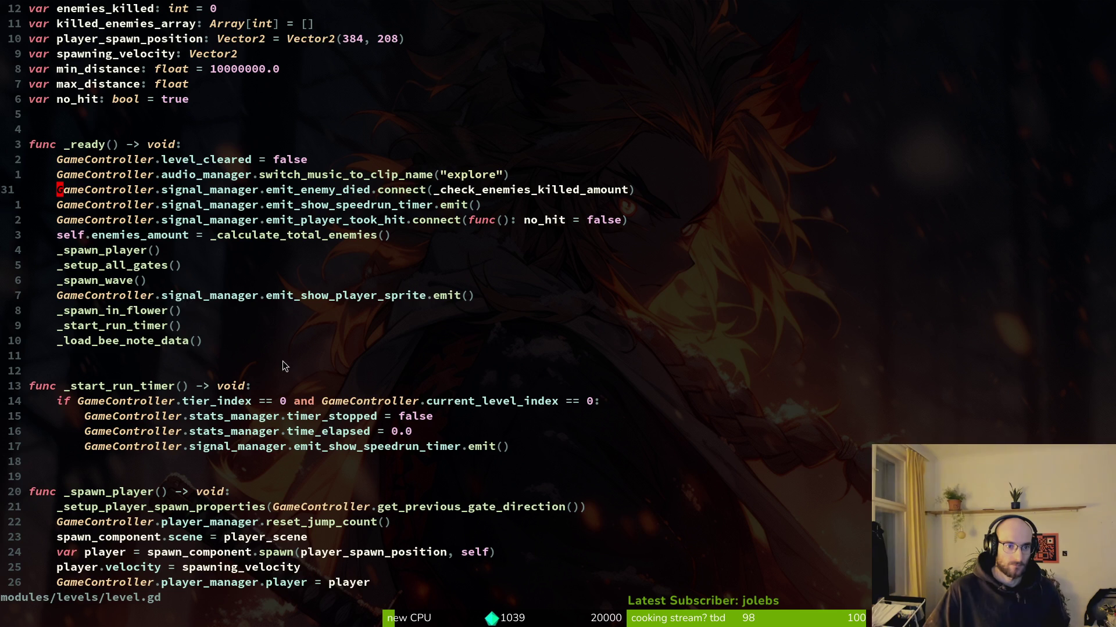
pyautogui.scroll(-5, 283, 366)
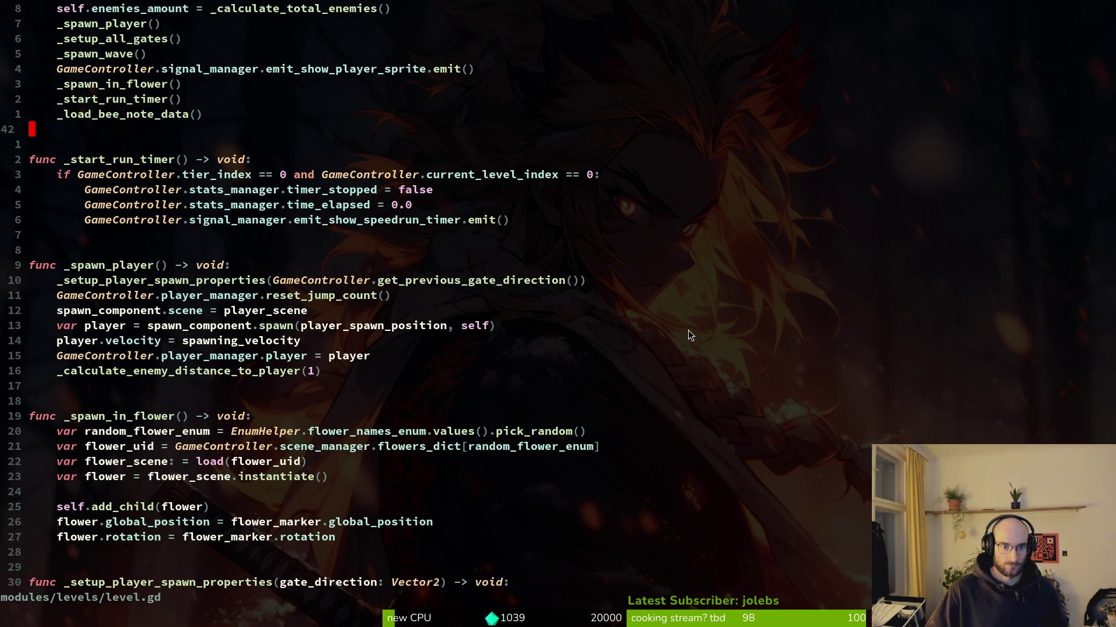
pyautogui.scroll(-4, 688, 330)
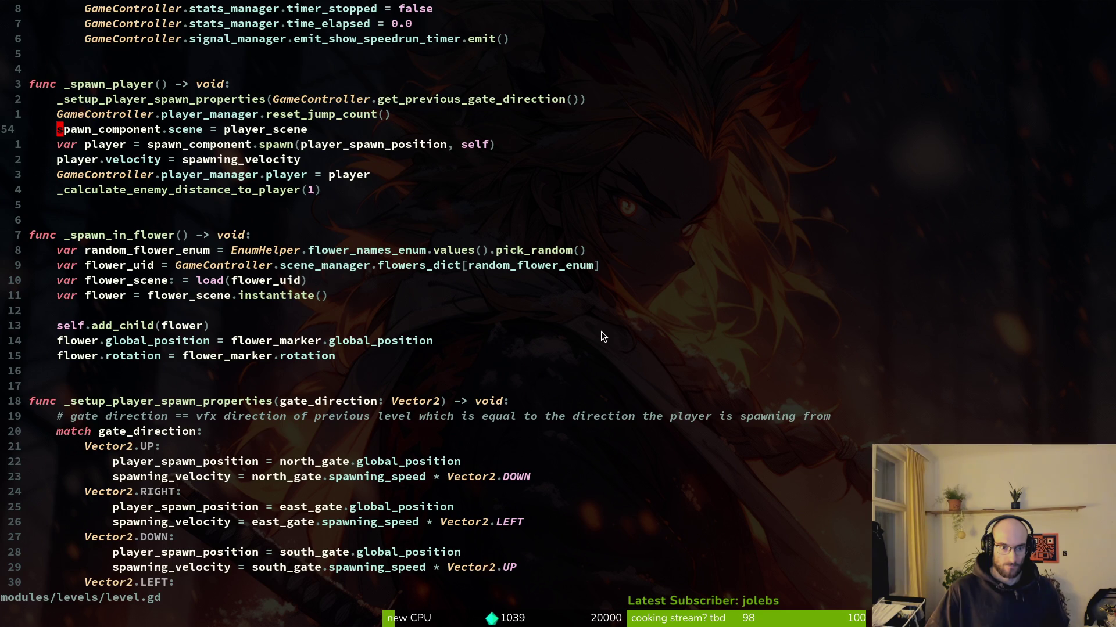
pyautogui.scroll(-3, 602, 330)
pyautogui.scroll(-2, 602, 330)
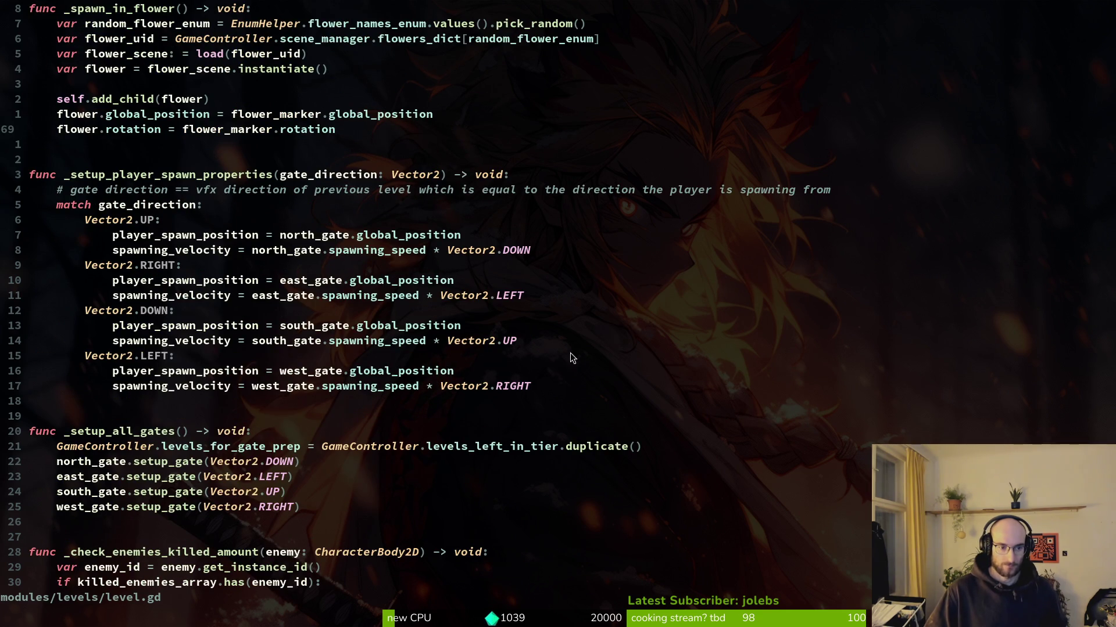
pyautogui.scroll(-6, 423, 492)
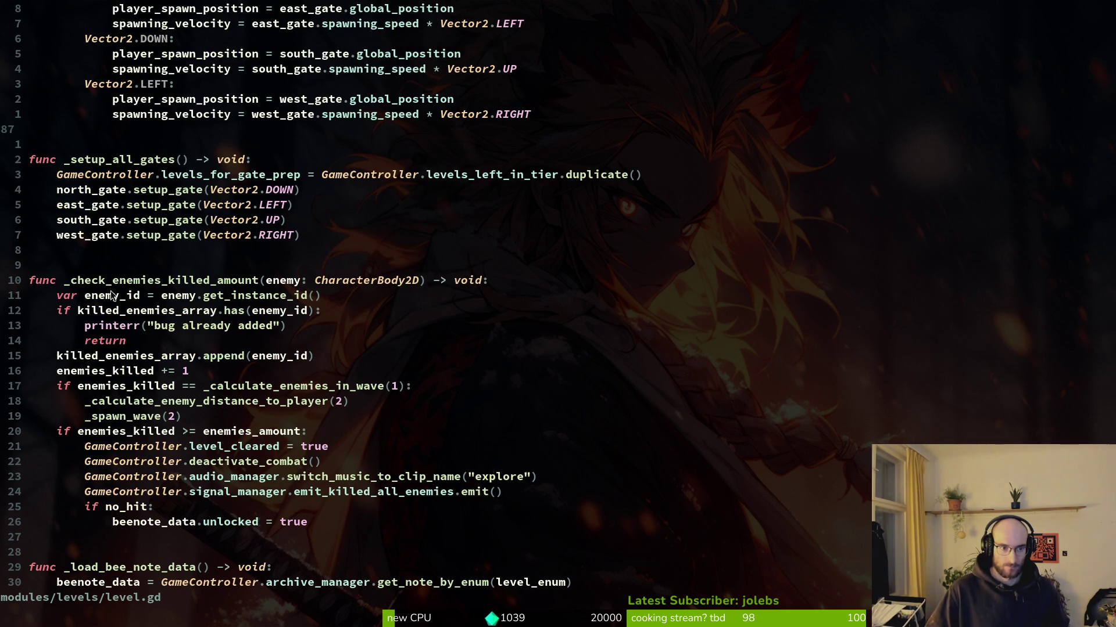
pyautogui.scroll(-4, 129, 354)
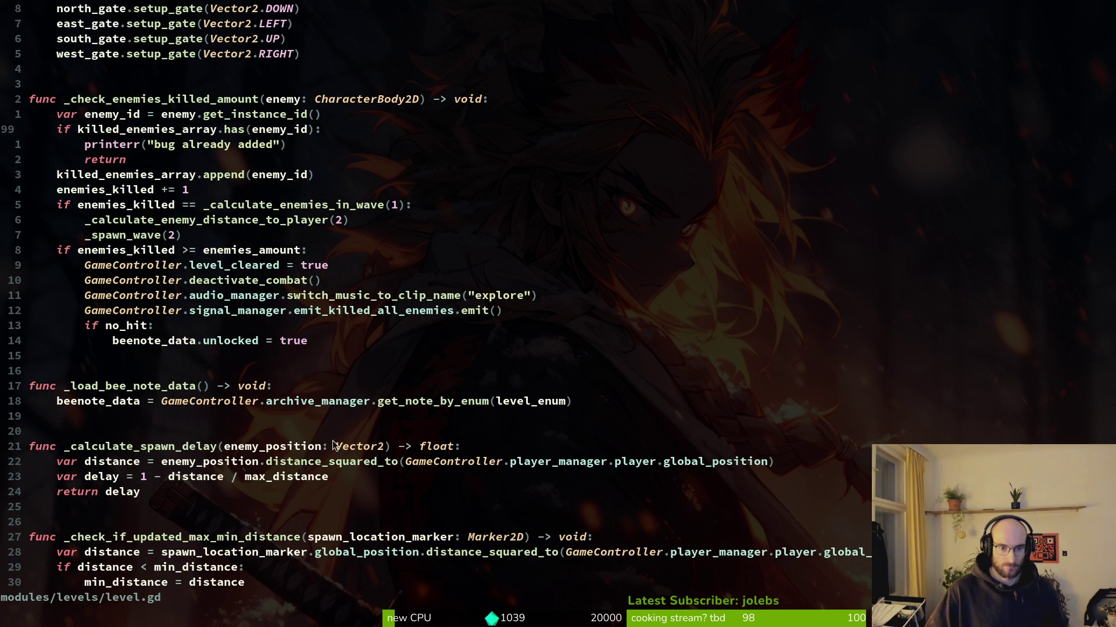
pyautogui.scroll(-3, 168, 419)
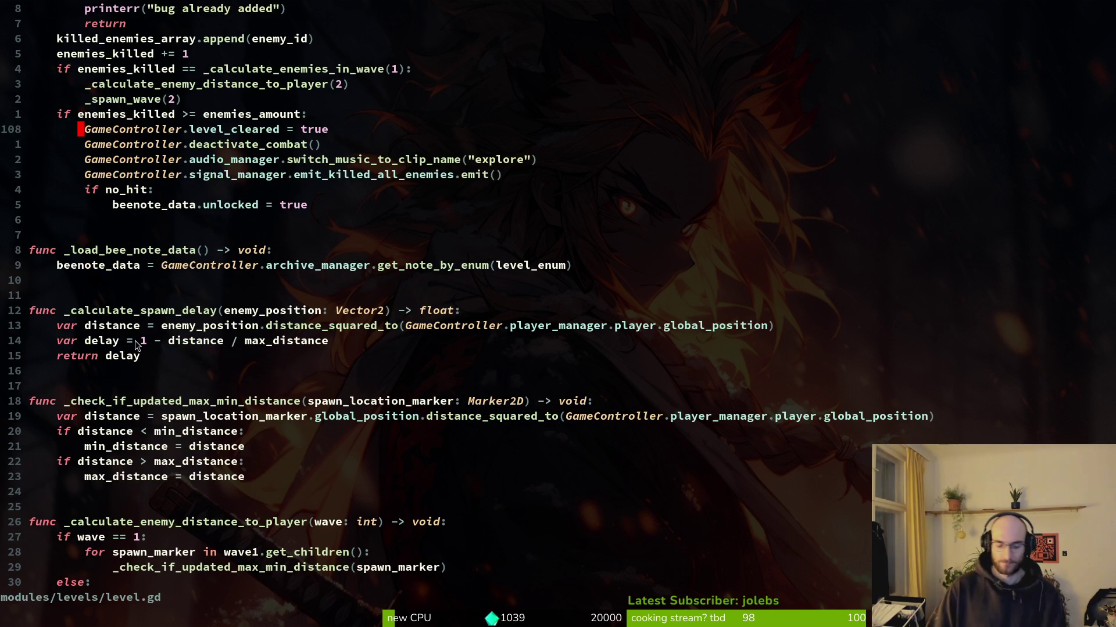
pyautogui.hotkey('alt', 'Tab')
# Quick-open archive.manager.tscn and expand the archiveManager's Bee Note Template array.
pyautogui.hotkey('shift', 'alt', 'o')
pyautogui.write('arm')
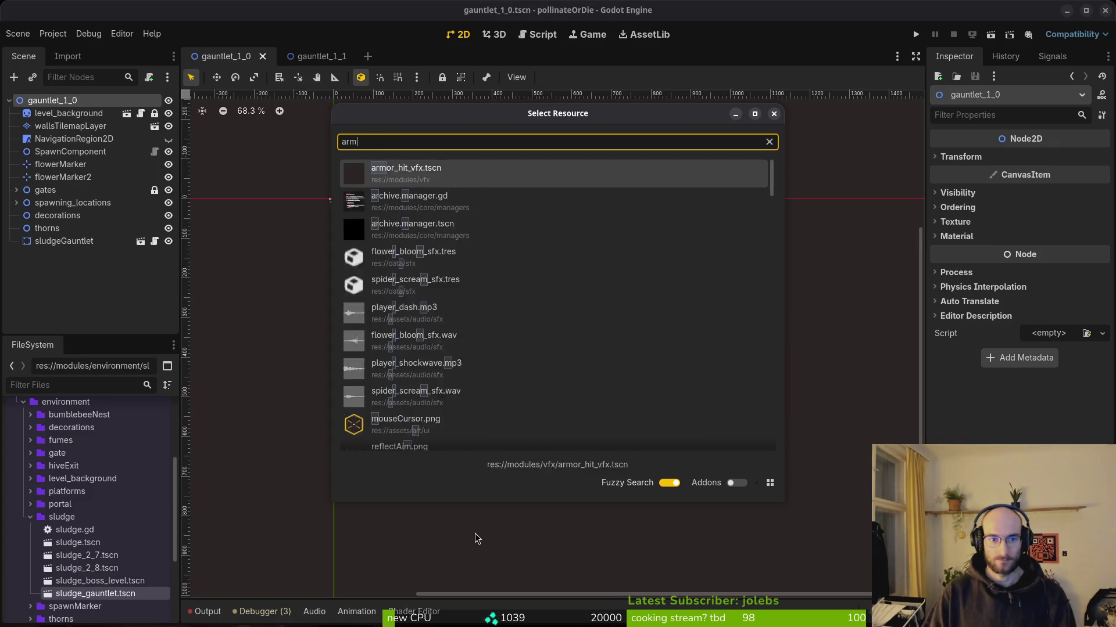
pyautogui.write('ana')
pyautogui.press('Return')
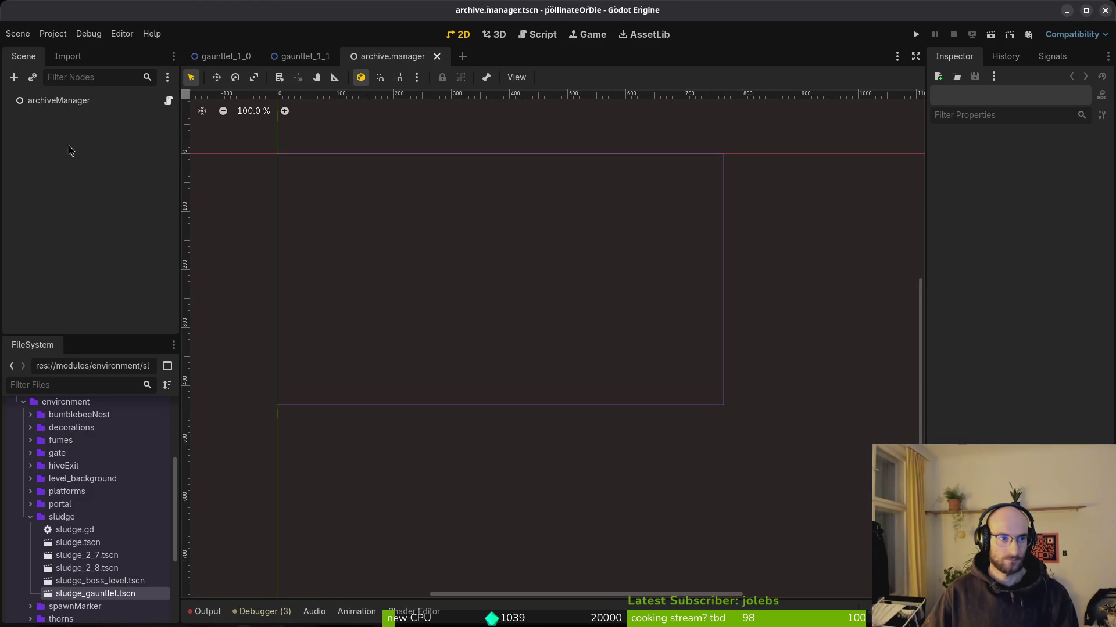
pyautogui.click(58, 100)
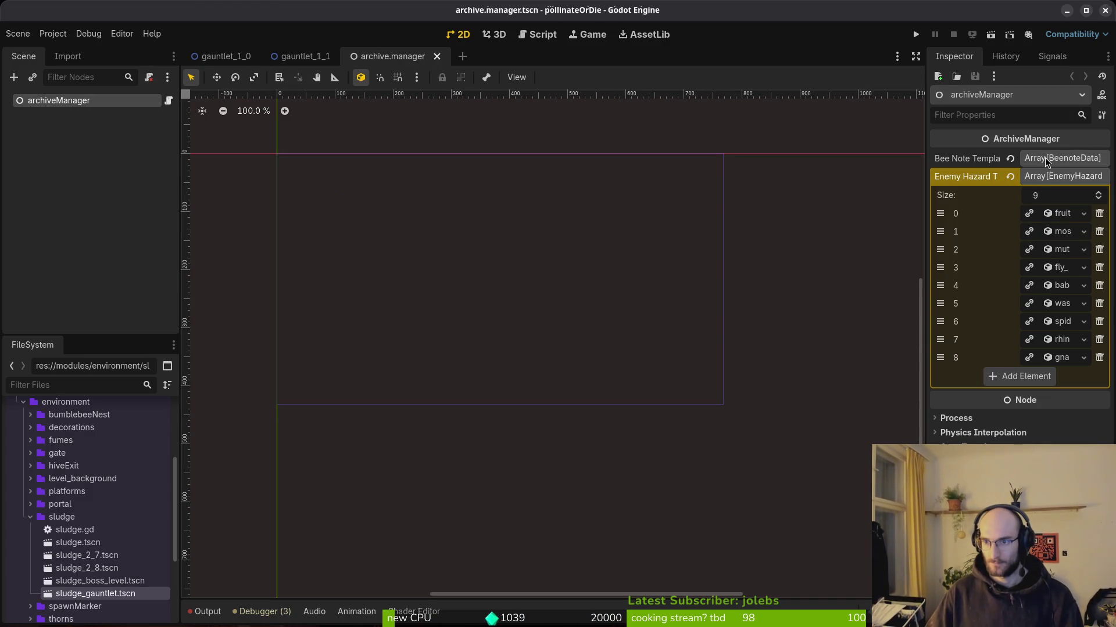
pyautogui.click(1040, 164)
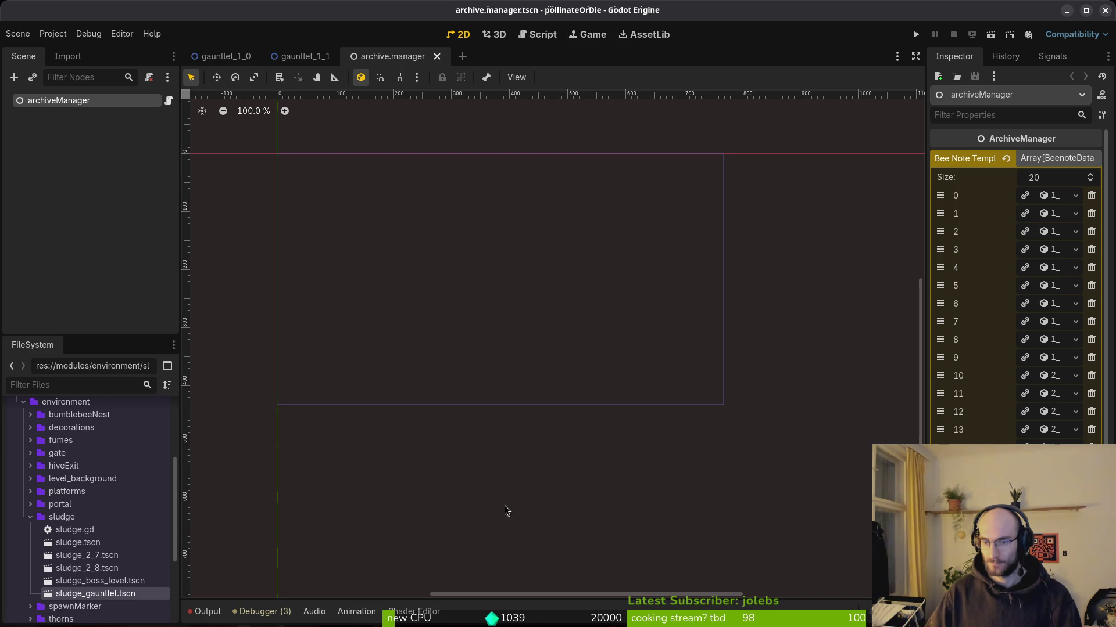
# Collapse the sludge, environment and modules FileSystem folders, then return to level.gd in Neovim.
pyautogui.click(32, 517)
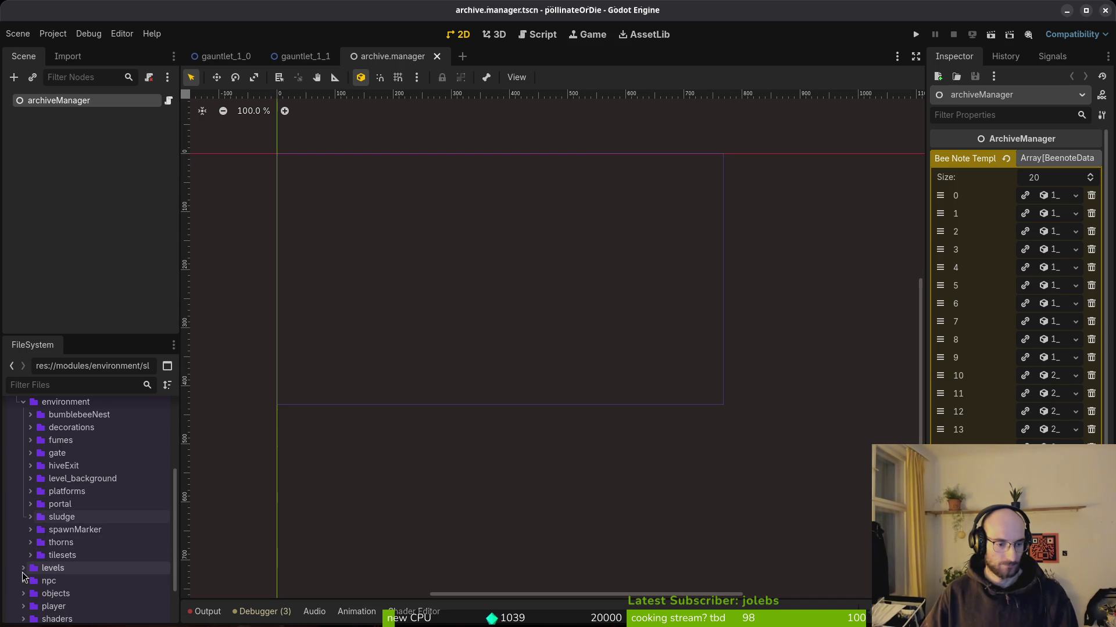
pyautogui.scroll(5, 30, 479)
pyautogui.click(24, 494)
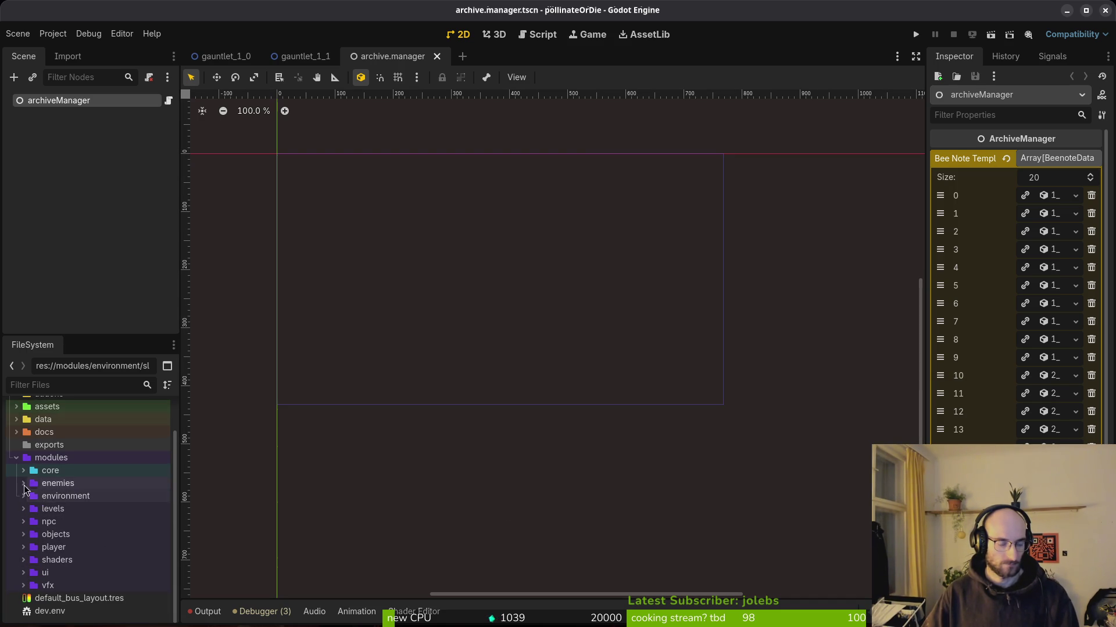
pyautogui.click(16, 458)
pyautogui.click(16, 502)
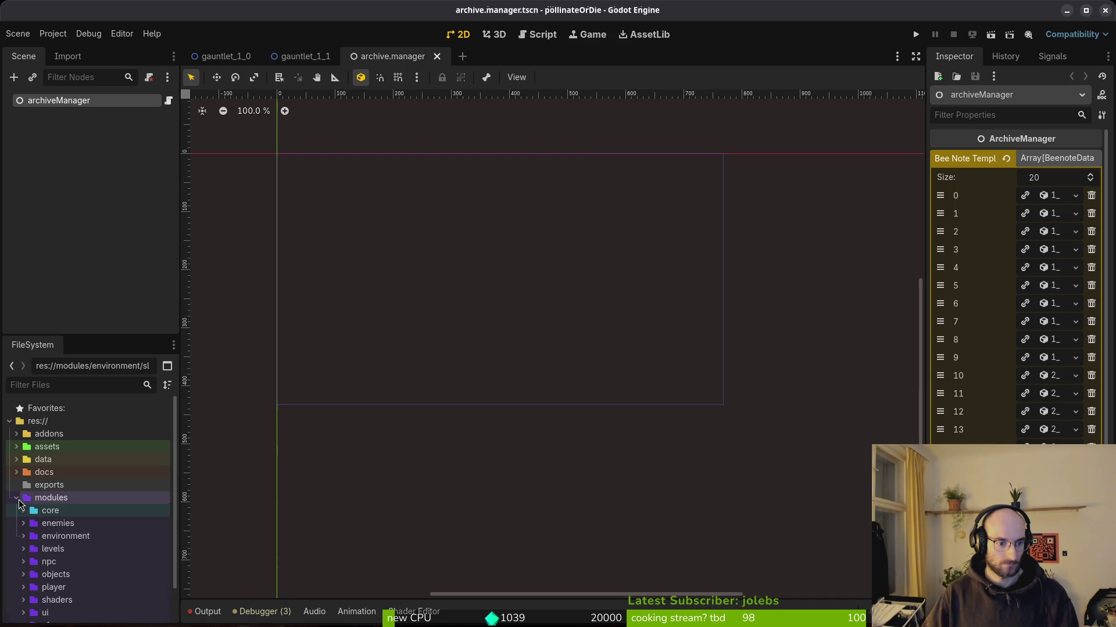
pyautogui.click(16, 502)
pyautogui.hotkey('alt', 'Tab')
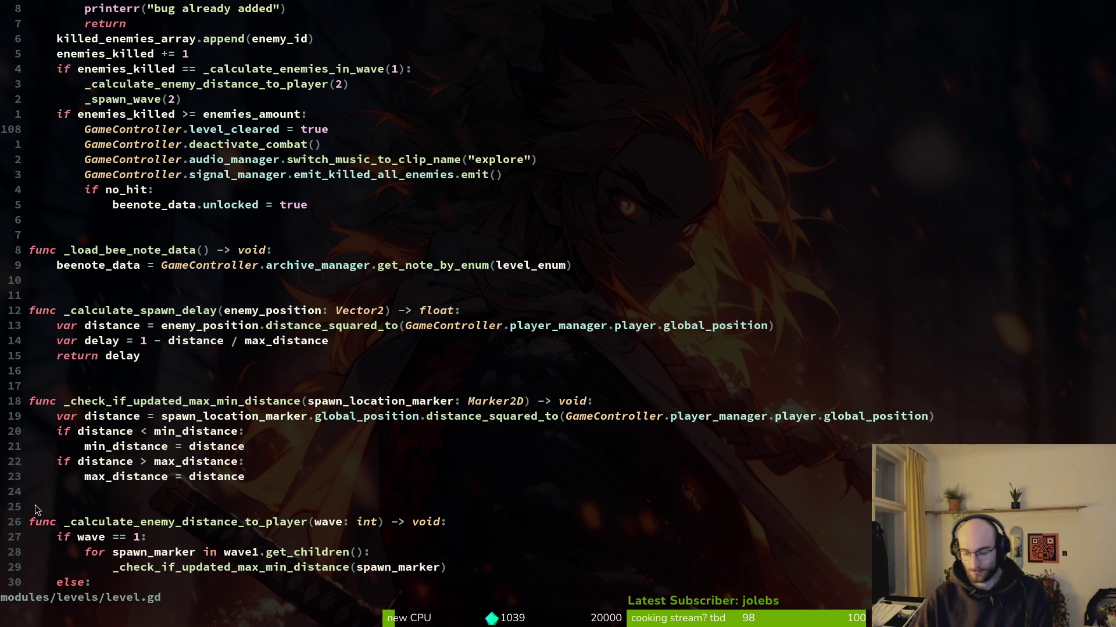
# Grep the whole project for beenote_data.
pyautogui.press('j')
pyautogui.press('j')
pyautogui.press('j')
pyautogui.press('y')
pyautogui.press('i')
pyautogui.press('w')
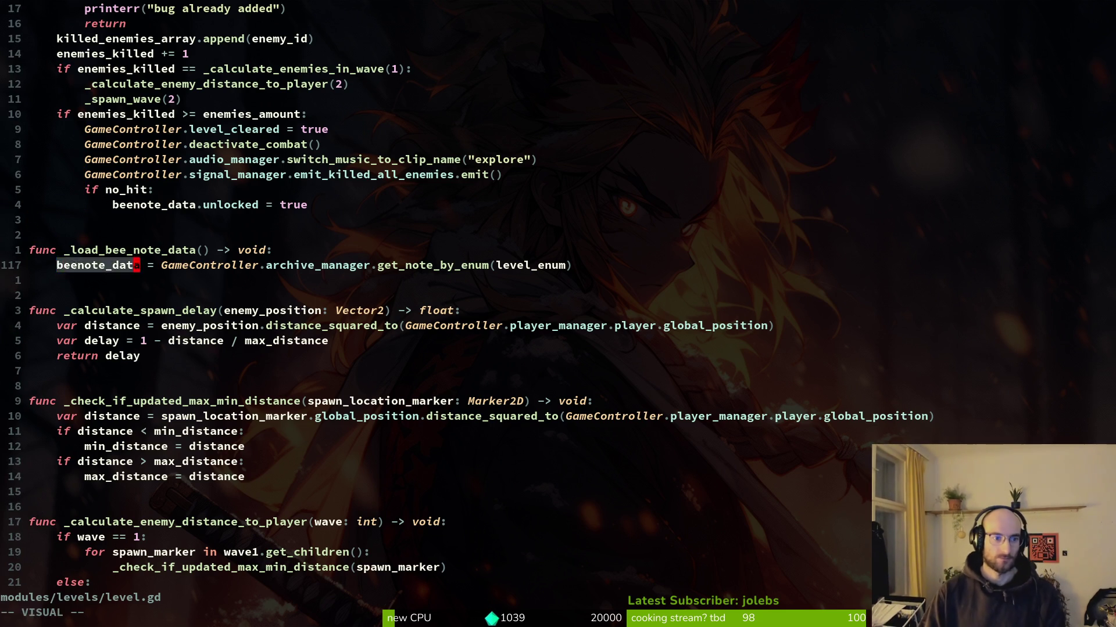
pyautogui.press('space')
pyautogui.write('psbeenote_data')
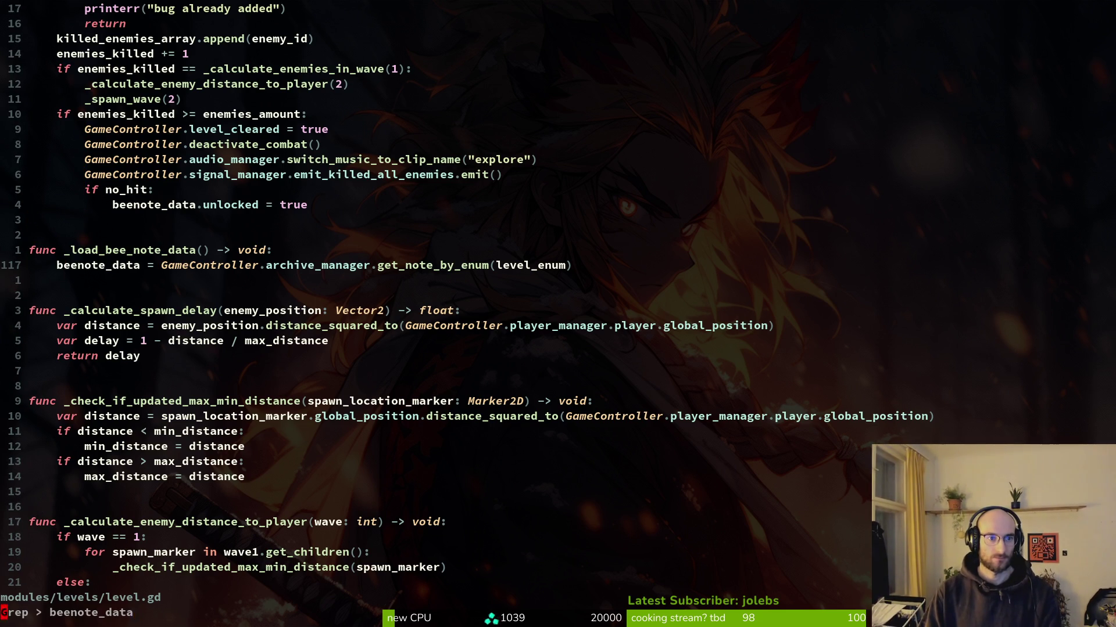
pyautogui.press('Return')
# Open the level.gd line 113 match and scroll up to the export declarations.
pyautogui.press('Up')
pyautogui.press('Up')
pyautogui.press('Up')
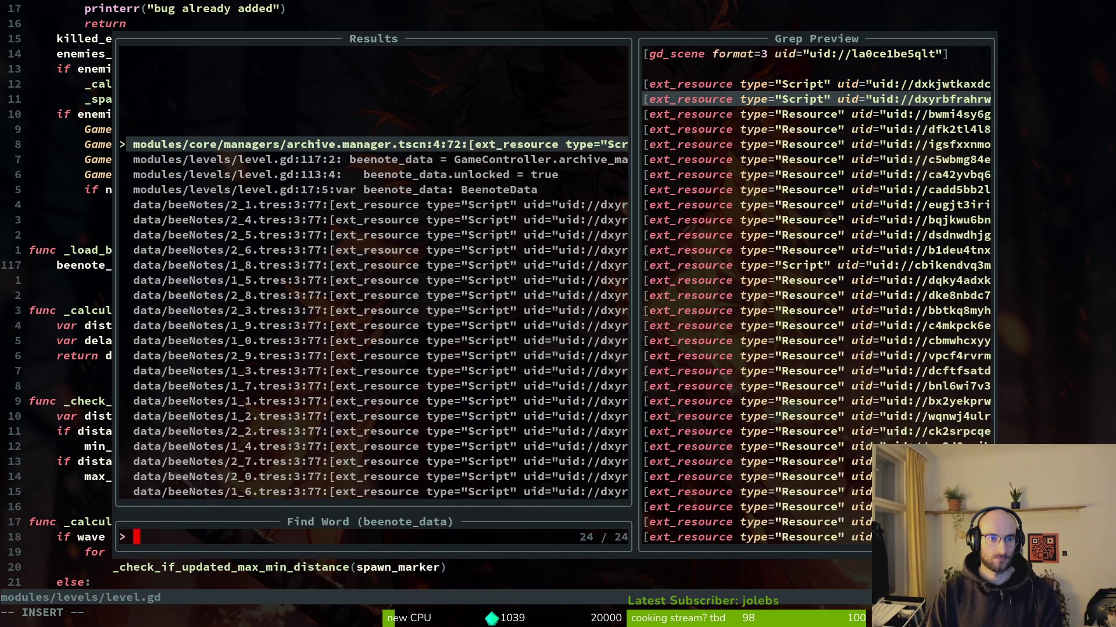
pyautogui.press('Down')
pyautogui.press('Down')
pyautogui.press('Return')
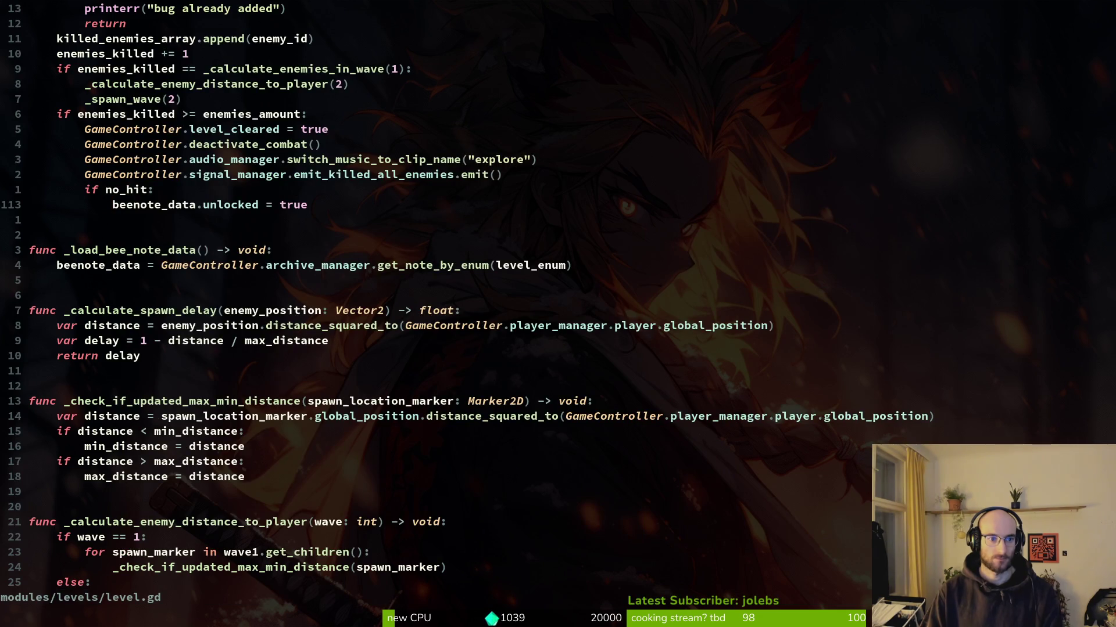
pyautogui.press('z')
pyautogui.press('z')
pyautogui.scroll(8, 215, 329)
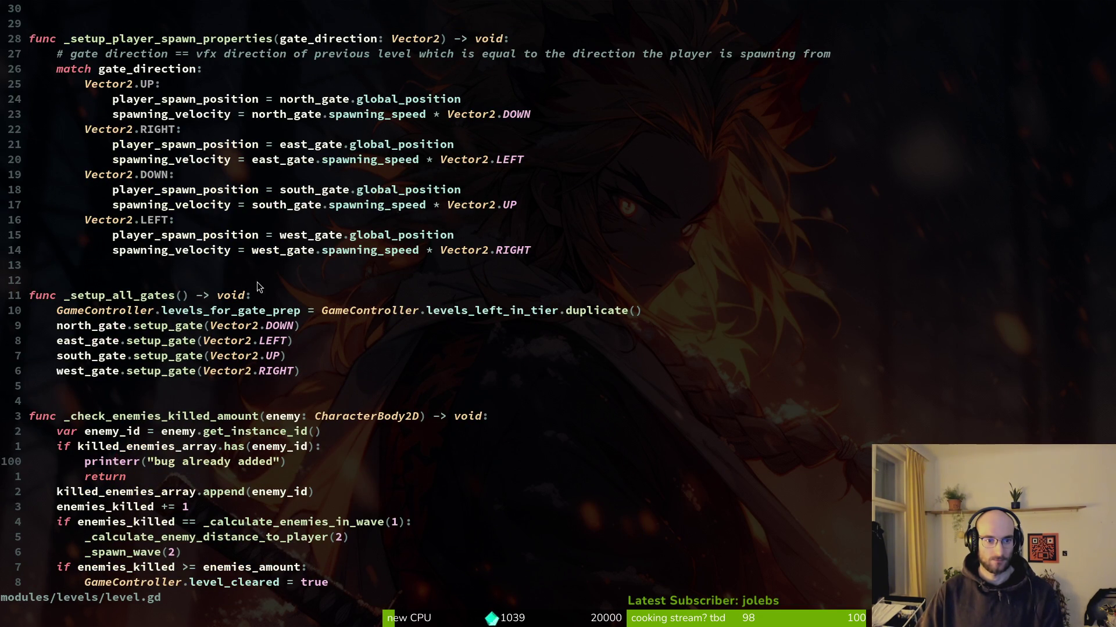
pyautogui.scroll(4, 241, 285)
pyautogui.scroll(6, 183, 297)
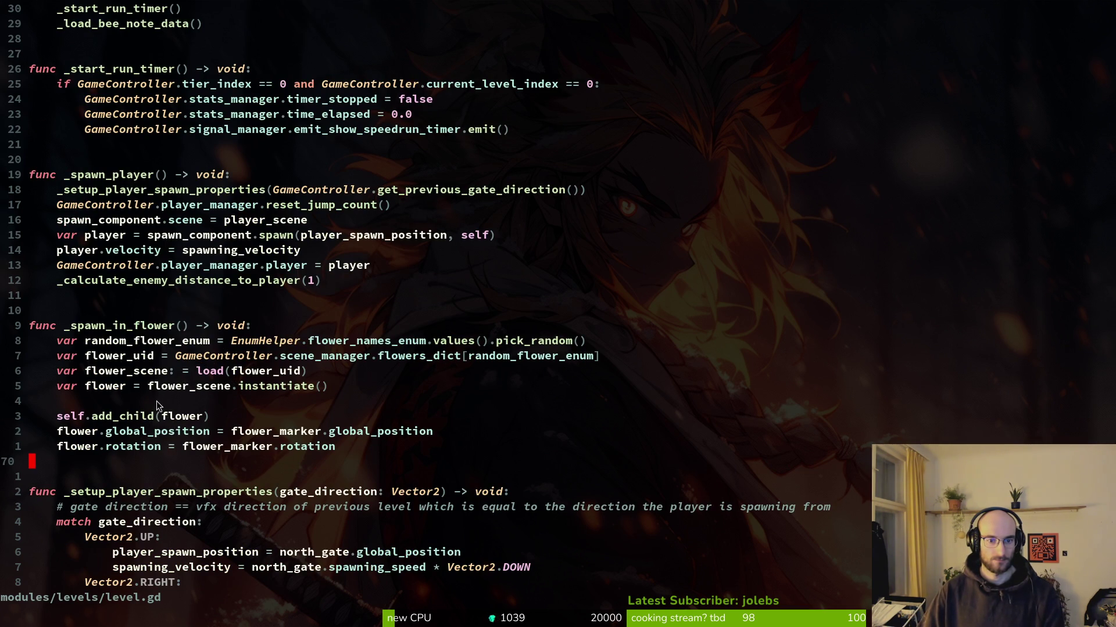
pyautogui.scroll(13, 226, 315)
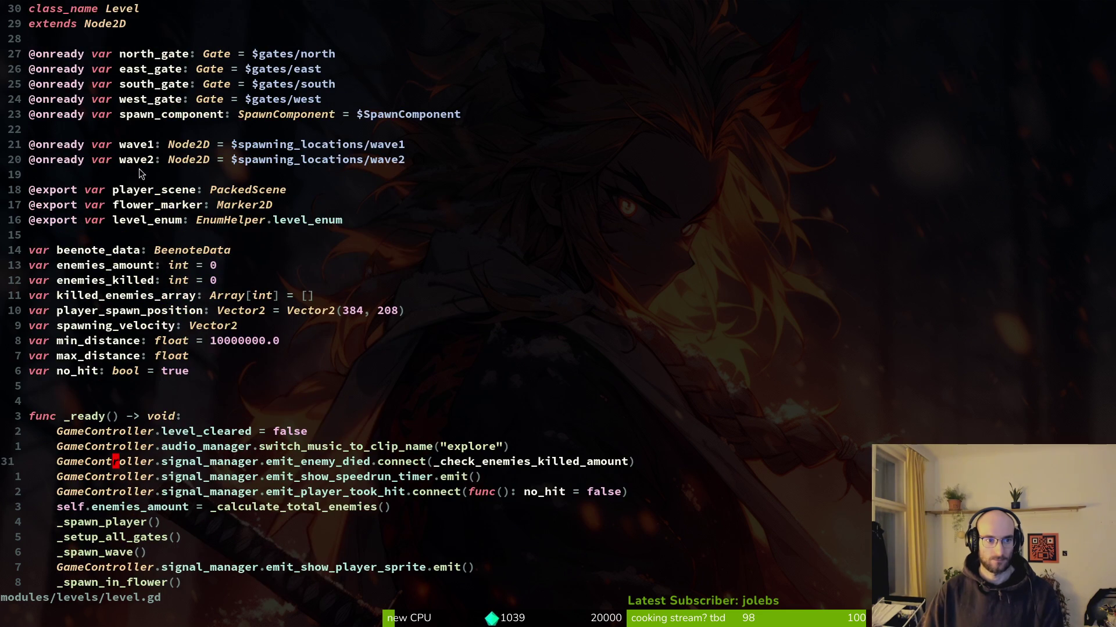
# Duplicate the flower_marker export line and rename the copy flower_marker_2.
pyautogui.click(156, 209)
pyautogui.press('y')
pyautogui.press('y')
pyautogui.press('p')
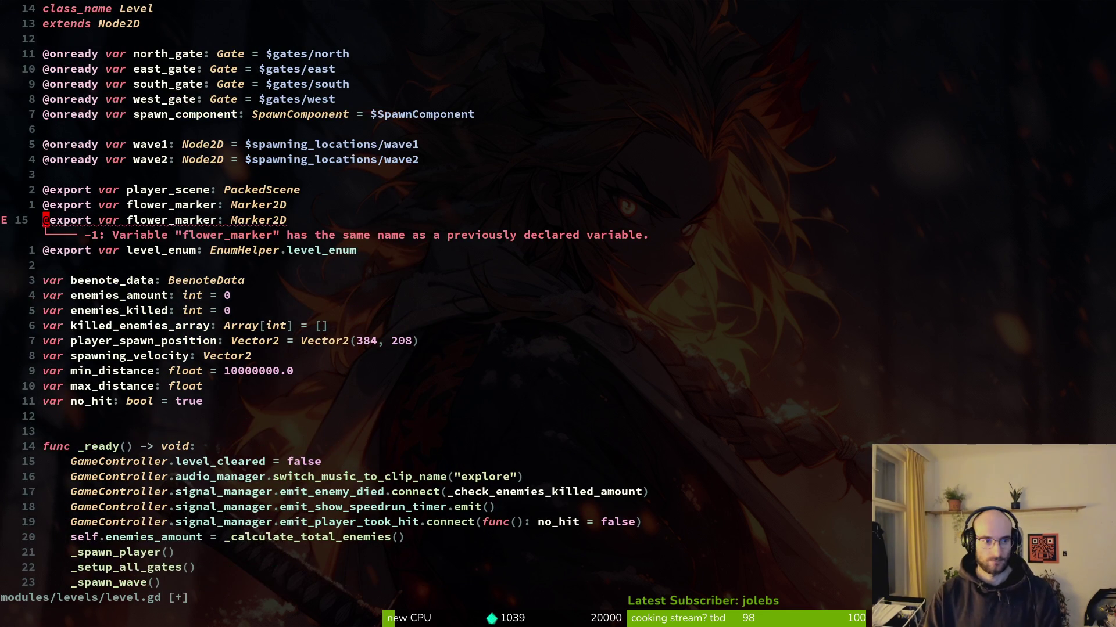
pyautogui.write('ea')
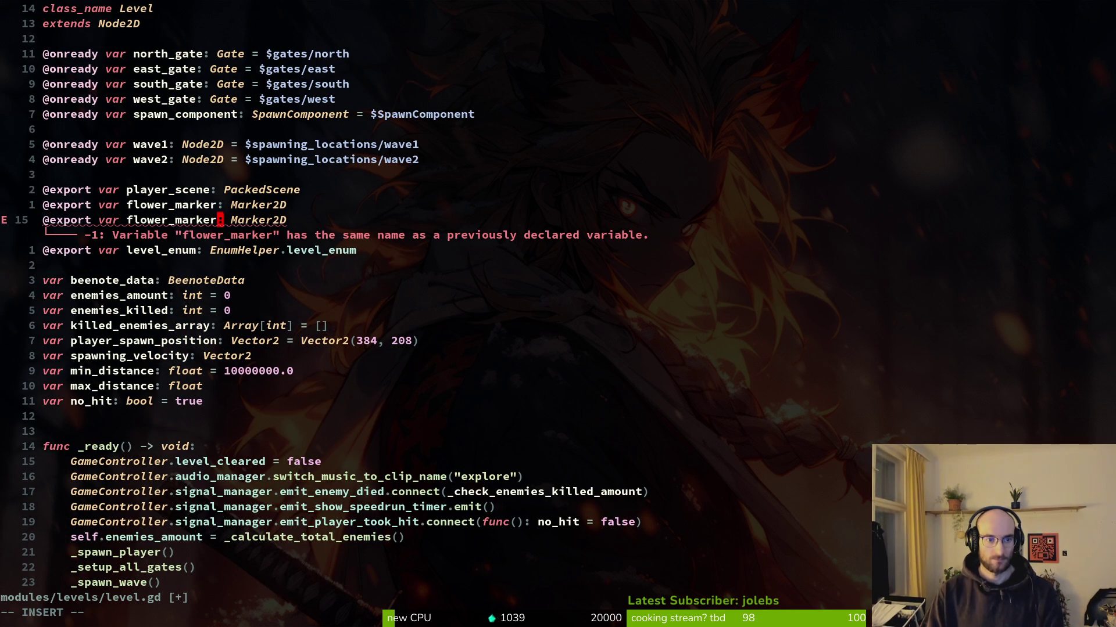
pyautogui.write('_2')
pyautogui.press('Escape')
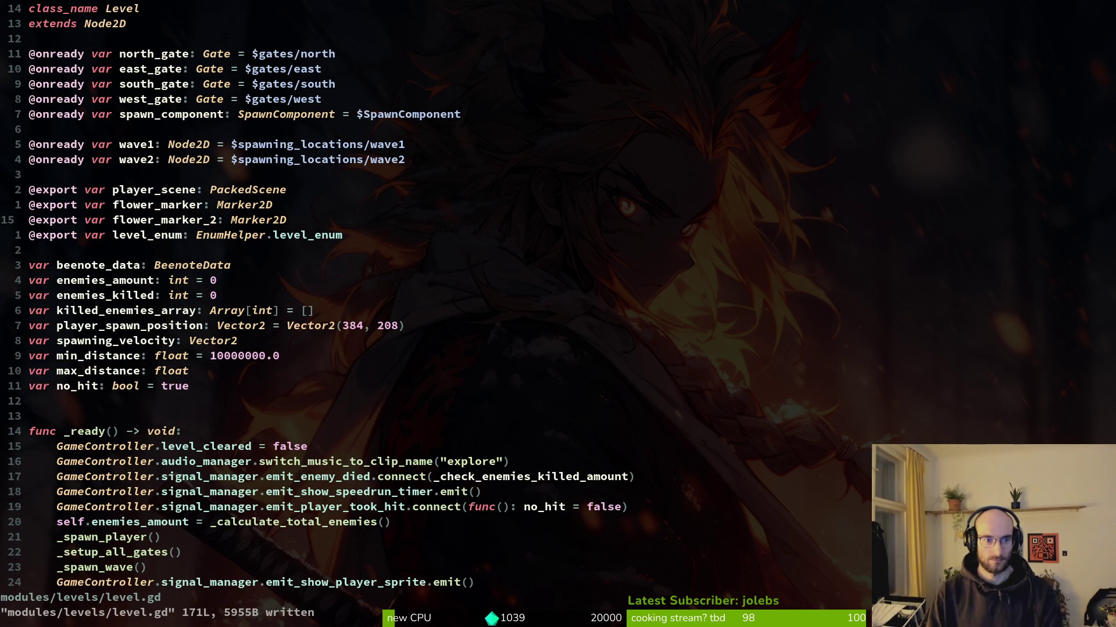
# Revert the _2 rename, delete the duplicate flower_marker line, and save level.gd.
pyautogui.press('h')
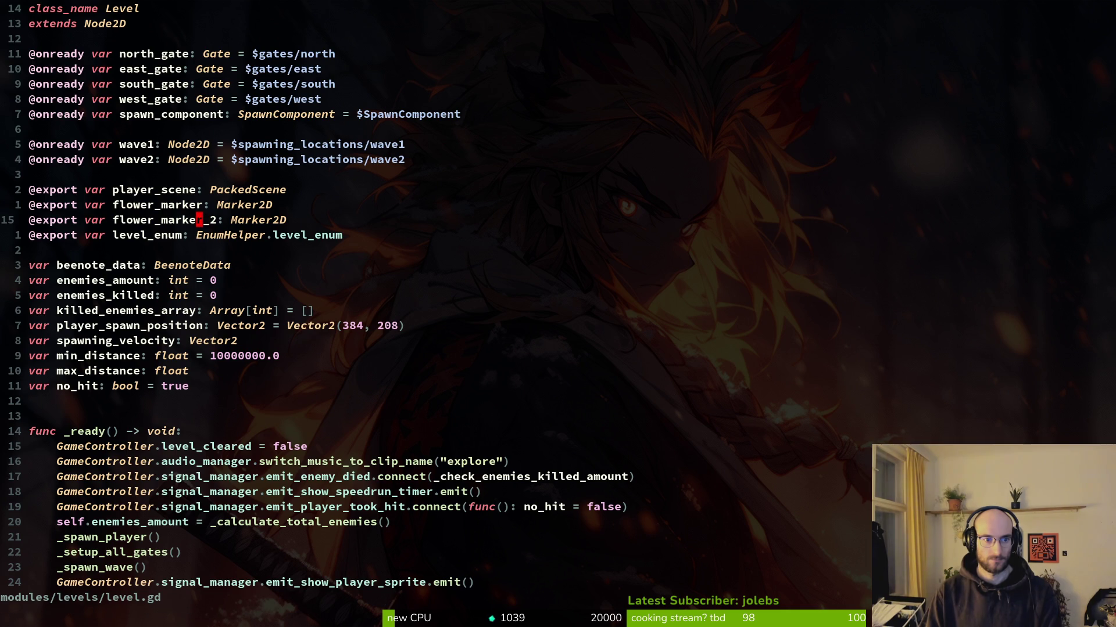
pyautogui.write('xX:w')
pyautogui.press('Return')
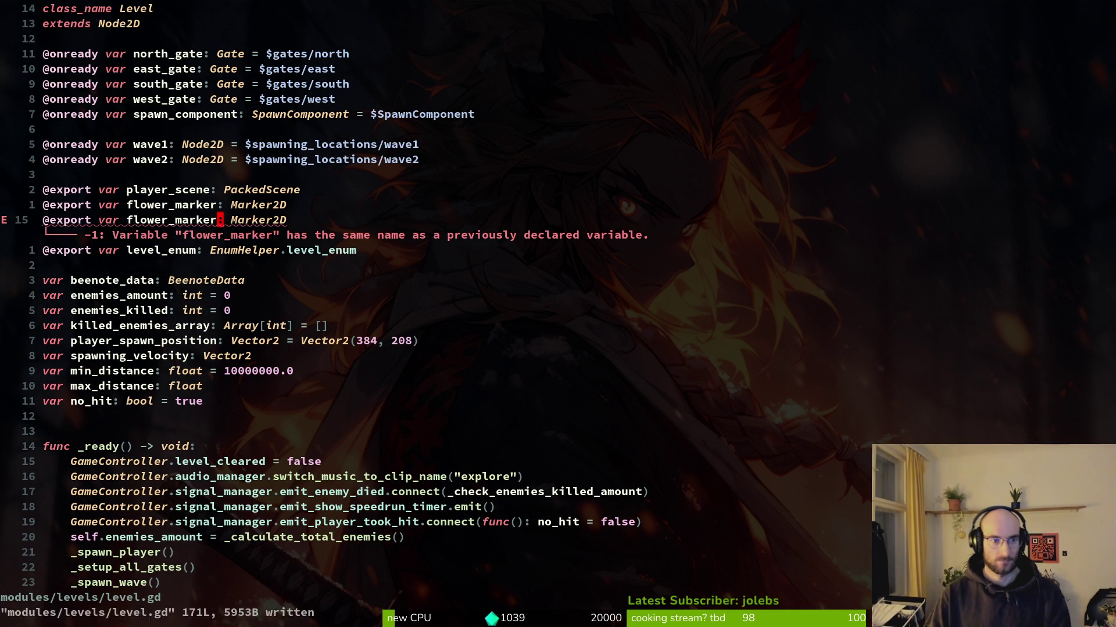
pyautogui.press('d')
pyautogui.press('d')
pyautogui.write(':w')
pyautogui.press('Return')
pyautogui.hotkey('alt', 'Tab')
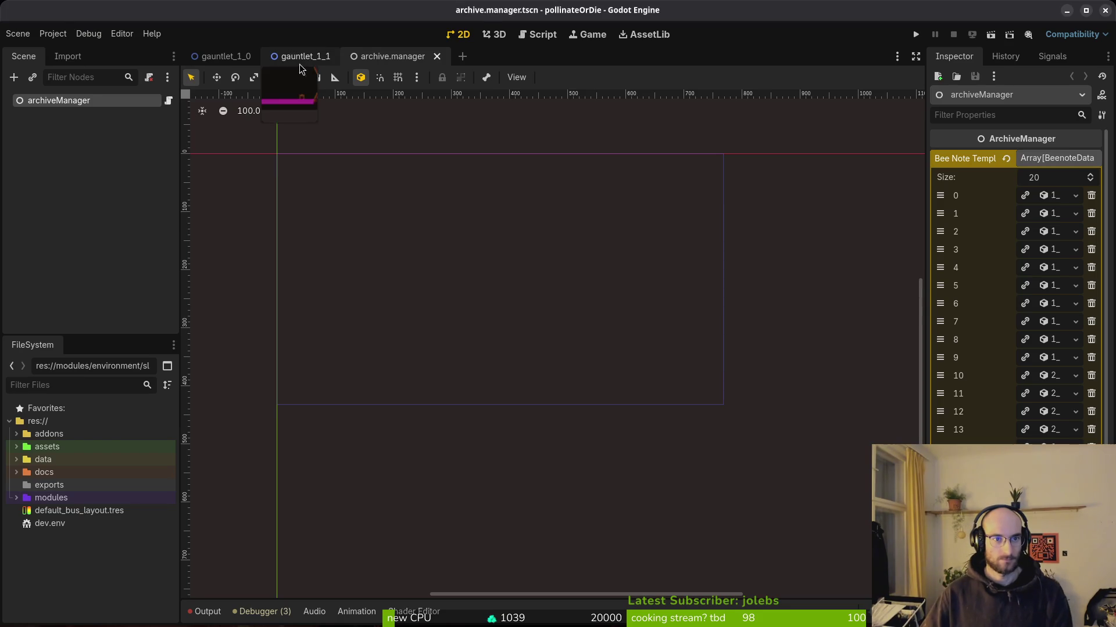
# Attach level.gd from the levels folder to the gauntlet_1_0 root node.
pyautogui.click(304, 57)
pyautogui.click(226, 56)
pyautogui.rightClick(138, 102)
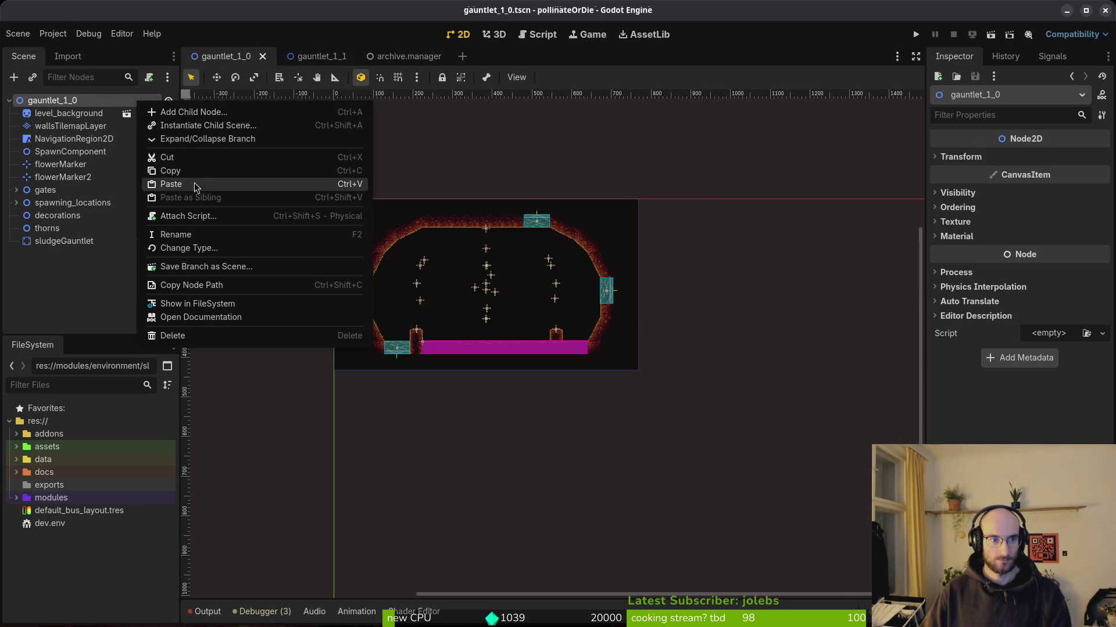
pyautogui.click(200, 217)
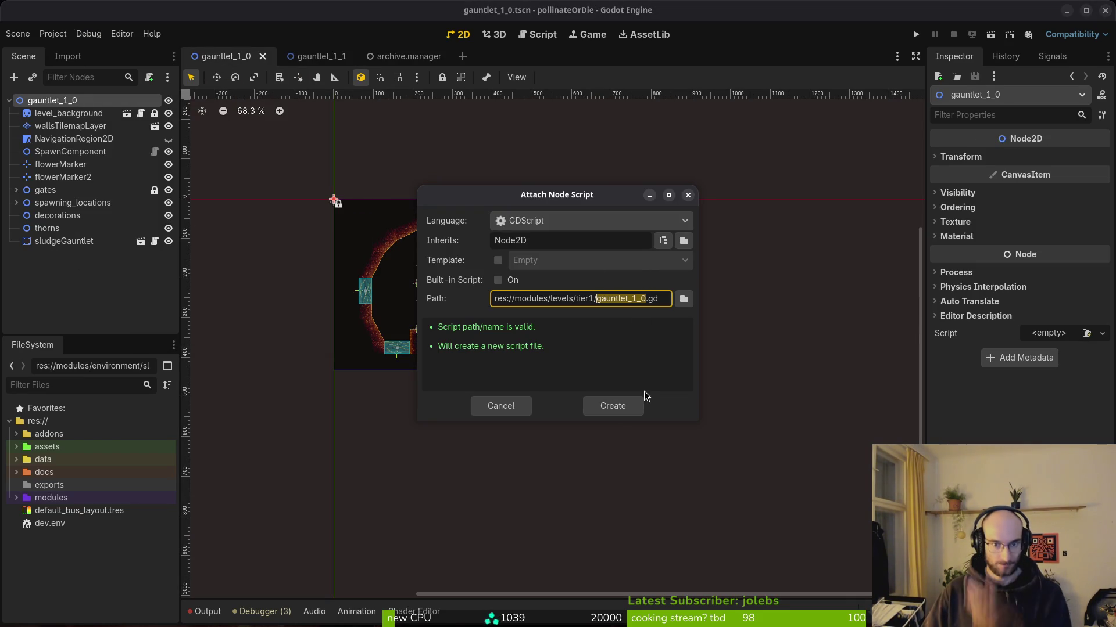
pyautogui.click(684, 299)
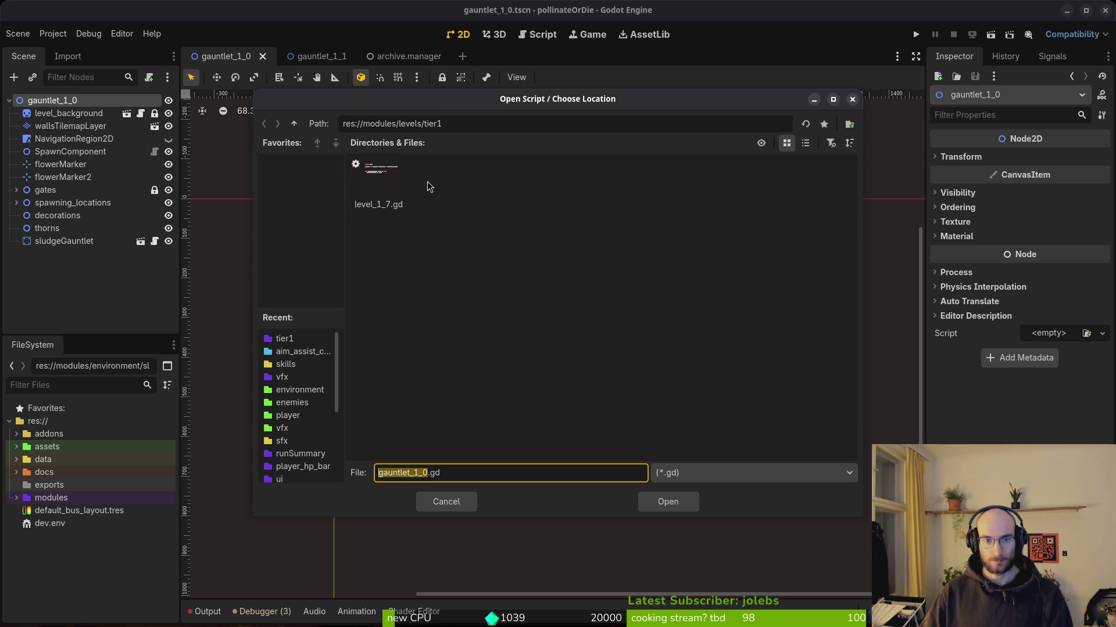
pyautogui.click(294, 124)
pyautogui.click(788, 193)
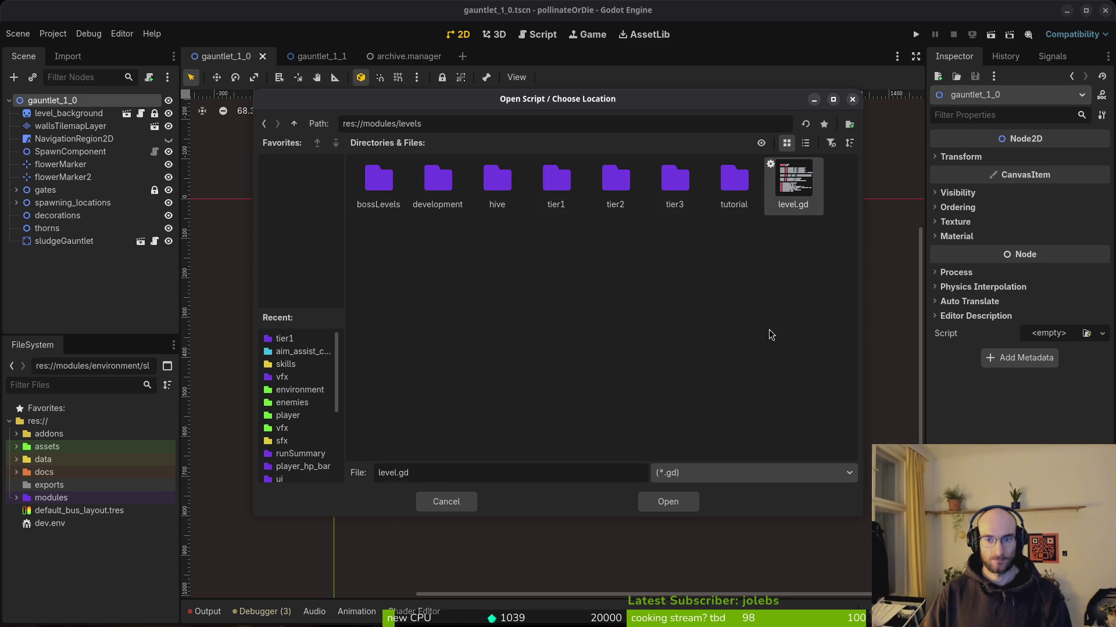
pyautogui.click(666, 503)
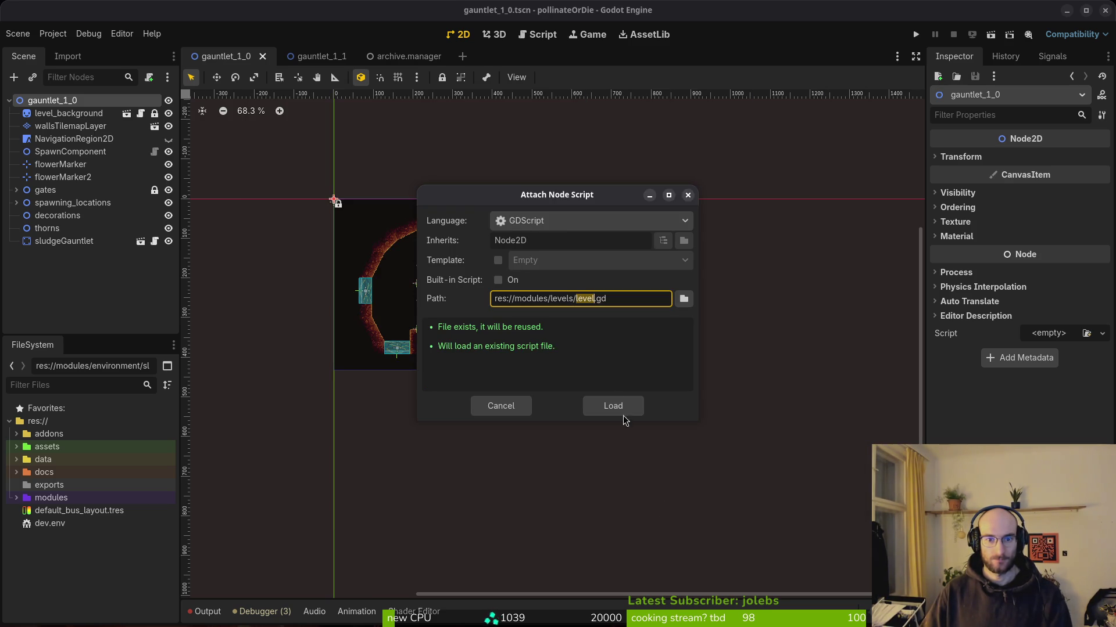
pyautogui.click(623, 408)
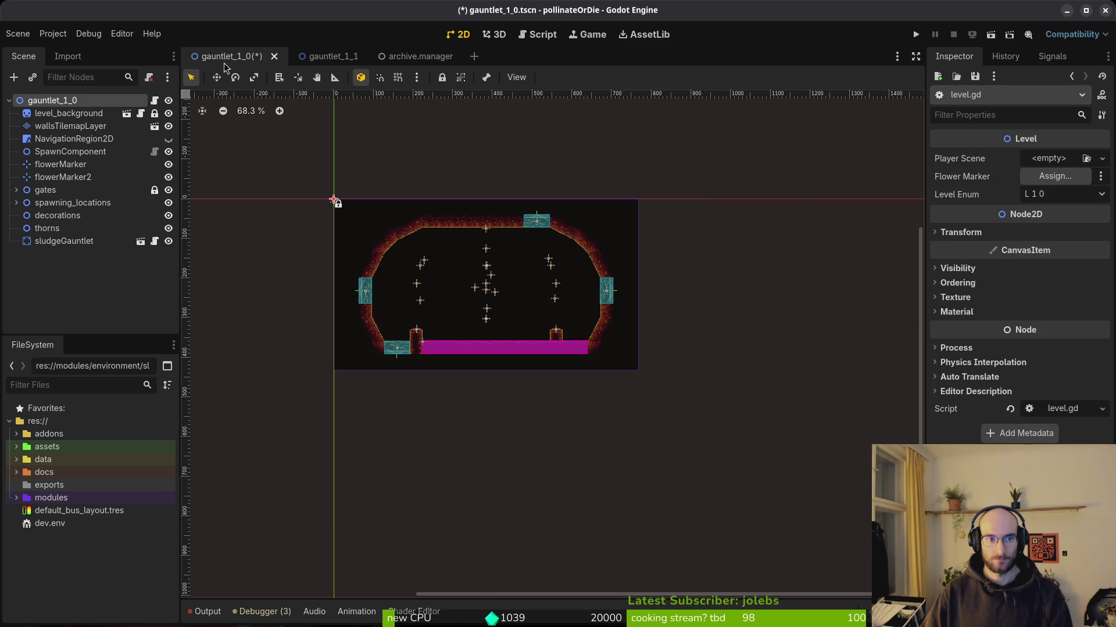
# Extend the root's Level script into a new gauntlet_1_0.gd and save the scene.
pyautogui.rightClick(127, 102)
pyautogui.click(154, 241)
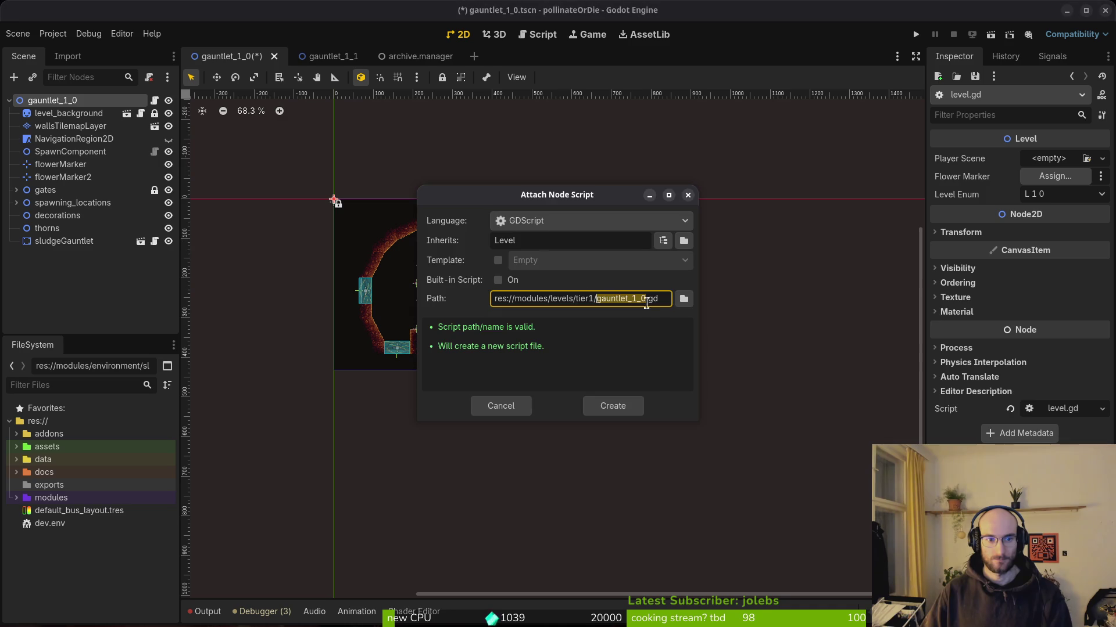
pyautogui.click(621, 409)
pyautogui.hotkey('ctrl', 's')
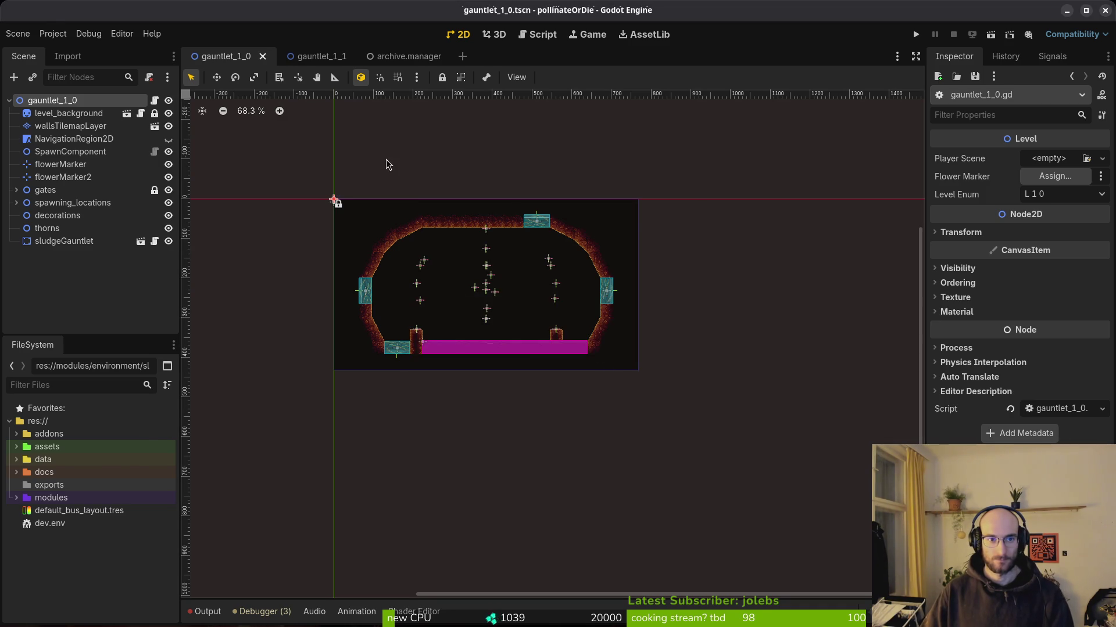
pyautogui.hotkey('alt', 'Tab')
pyautogui.press('space')
# Find 'gaunt' and open gauntlet_1_0.gd in a vertical split beside level.gd.
pyautogui.press('f')
pyautogui.press('f')
pyautogui.write('gaunt')
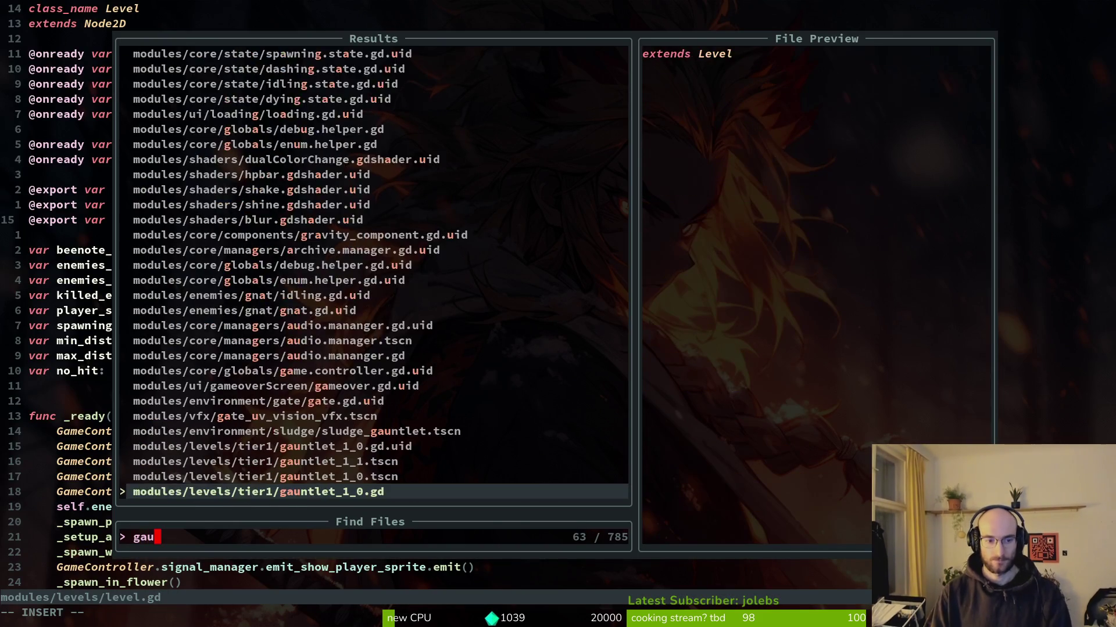
pyautogui.hotkey('ctrl', 'v')
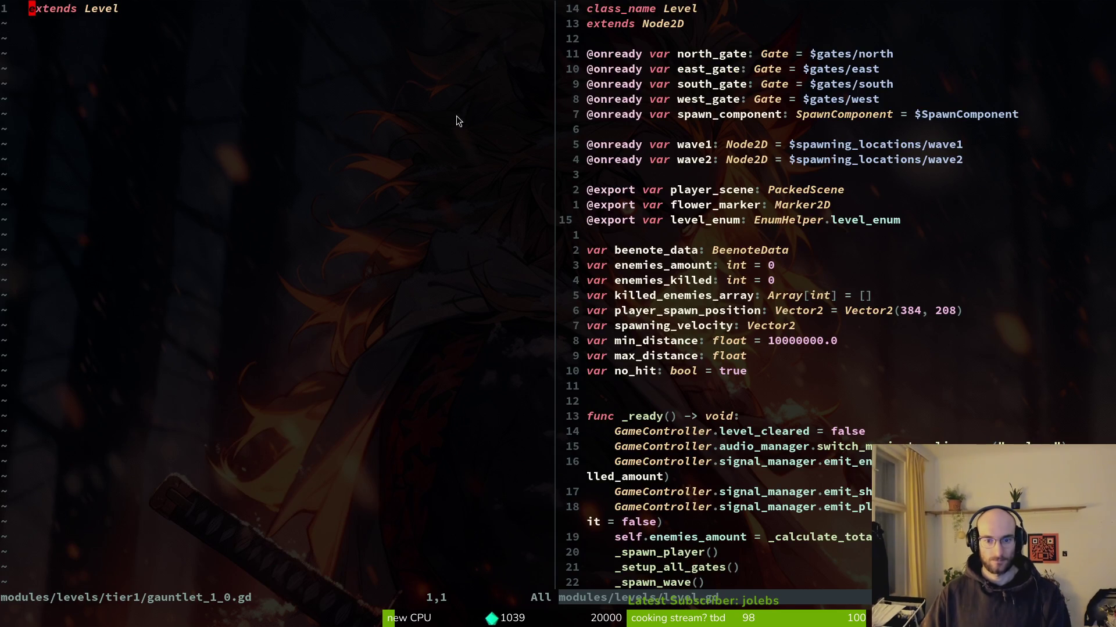
# Start a whole-line selection at level.gd's _spawn_in_flower function.
pyautogui.scroll(-14, 817, 239)
pyautogui.scroll(-9, 797, 267)
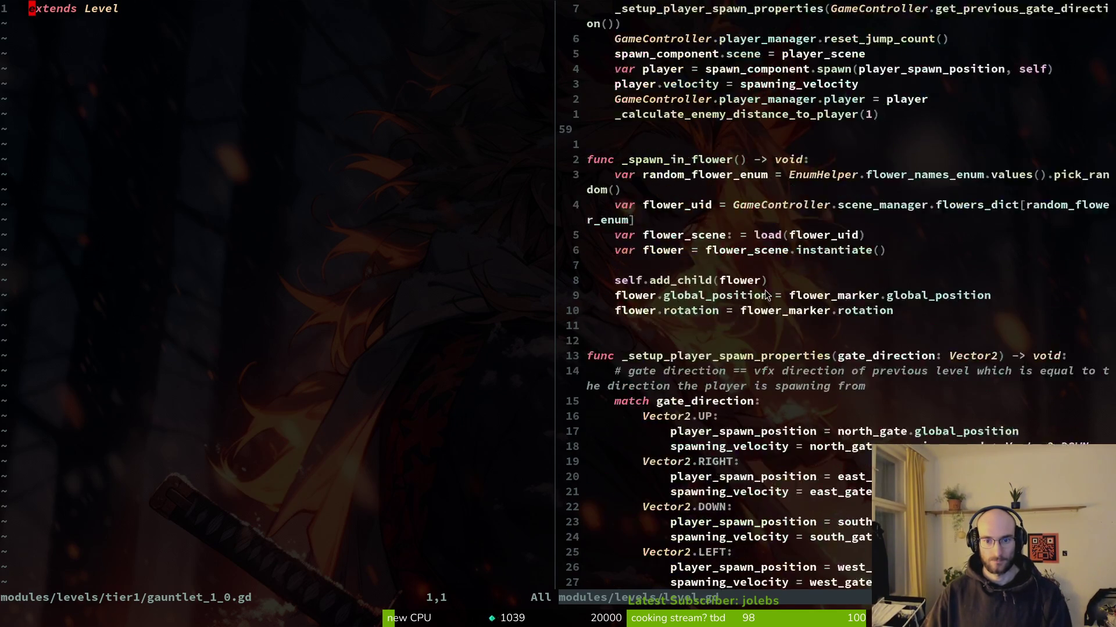
pyautogui.scroll(12, 751, 298)
pyautogui.scroll(8, 720, 156)
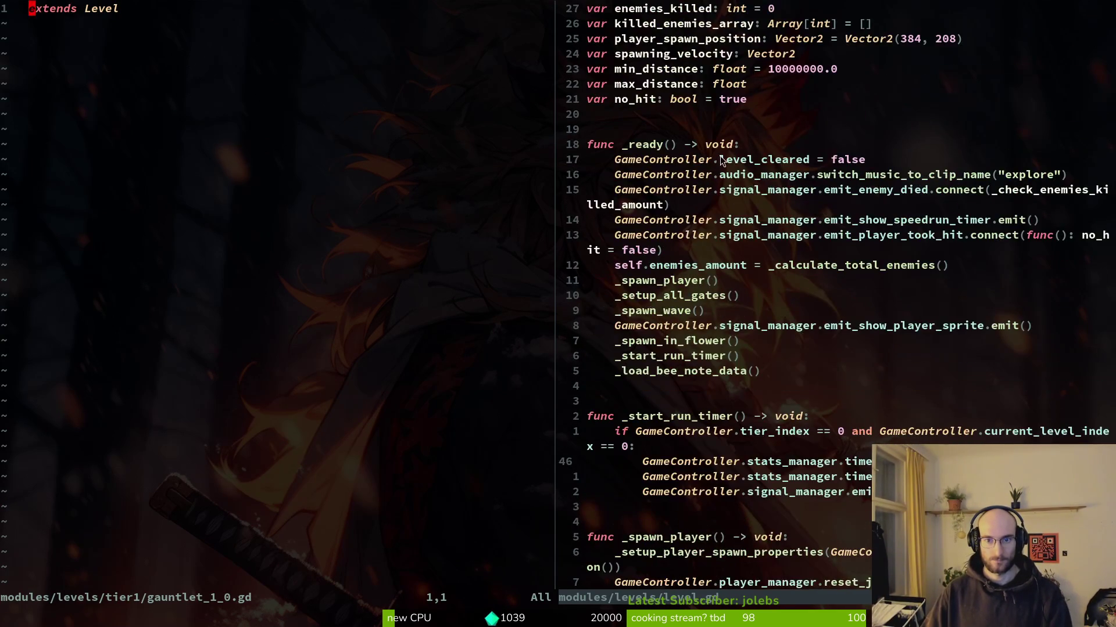
pyautogui.scroll(-9, 716, 340)
pyautogui.scroll(-4, 674, 356)
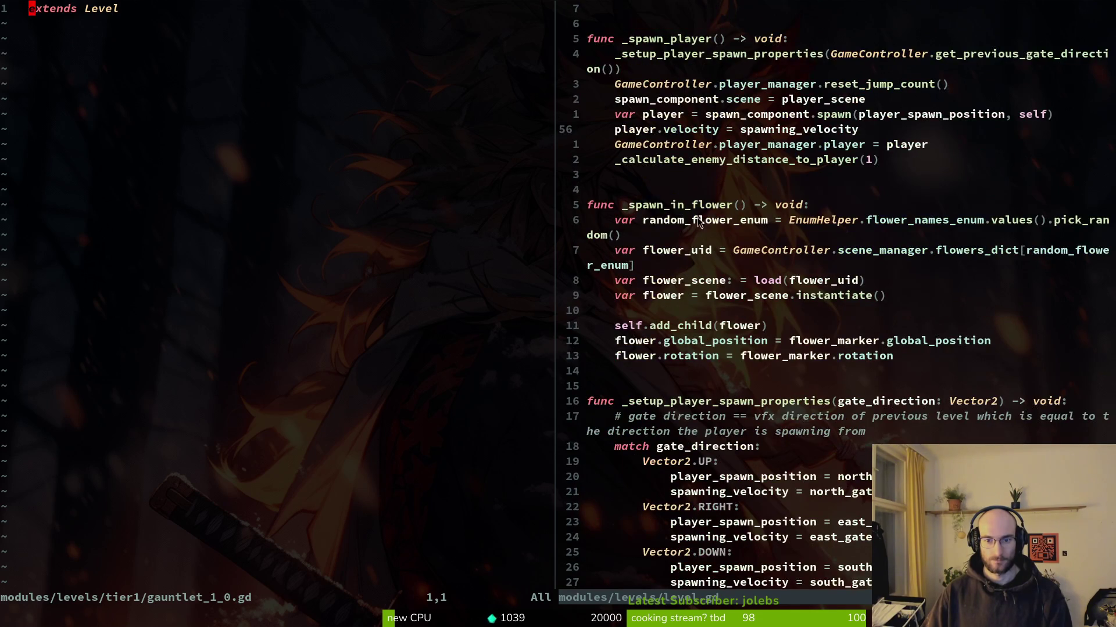
pyautogui.click(644, 185)
pyautogui.hotkey('shift', 'v')
# Copy _spawn_in_flower from level.gd into gauntlet_1_0.gd below extends Level and save.
pyautogui.press('j')
pyautogui.press('j')
pyautogui.press('j')
pyautogui.press('j')
pyautogui.press('j')
pyautogui.press('j')
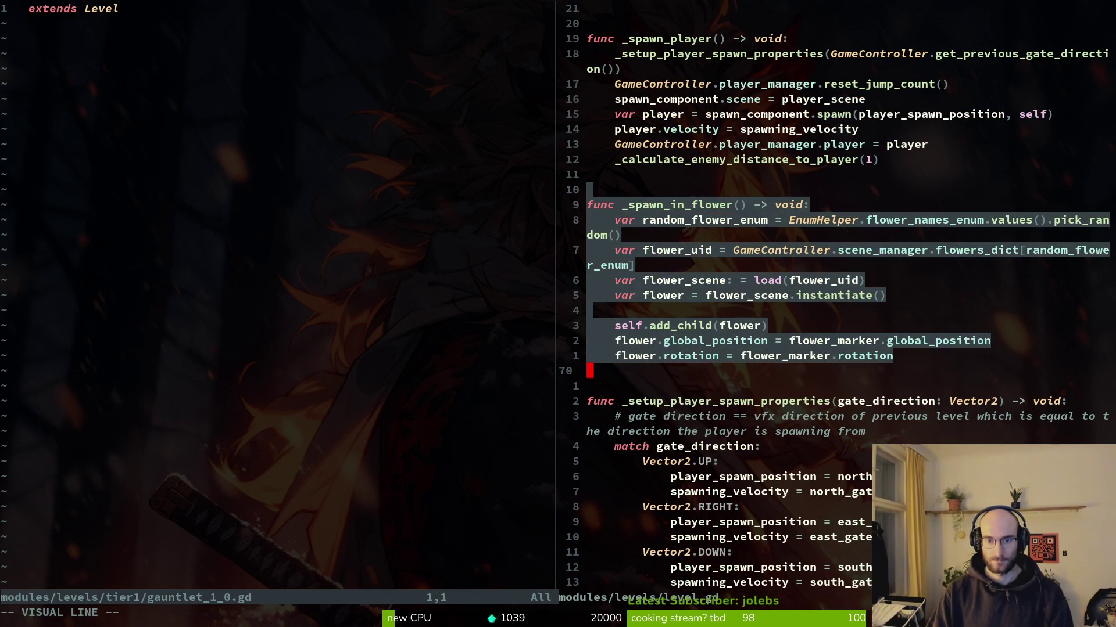
pyautogui.press('y')
pyautogui.hotkey('ctrl', 'w')
pyautogui.press('h')
pyautogui.press('p')
pyautogui.press('o')
pyautogui.press('Return')
pyautogui.press('Return')
pyautogui.press('Escape')
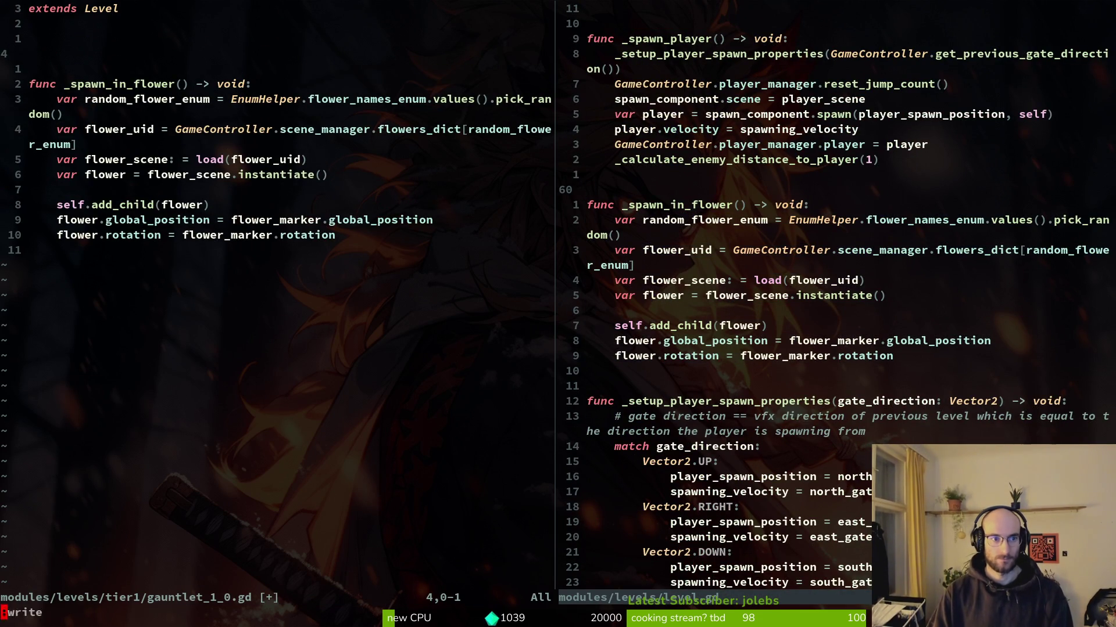
pyautogui.write(':w')
pyautogui.press('Return')
# Insert a super._spawn_in_flower() call at the start of the copied function.
pyautogui.press('j')
pyautogui.press('j')
pyautogui.write('o')
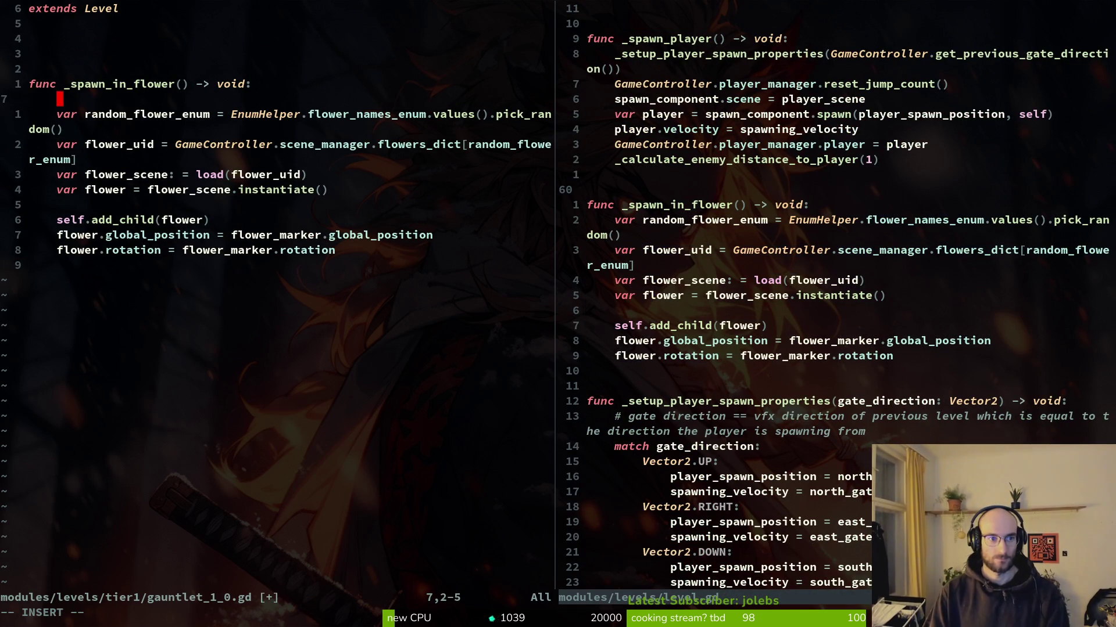
pyautogui.write('super.sp')
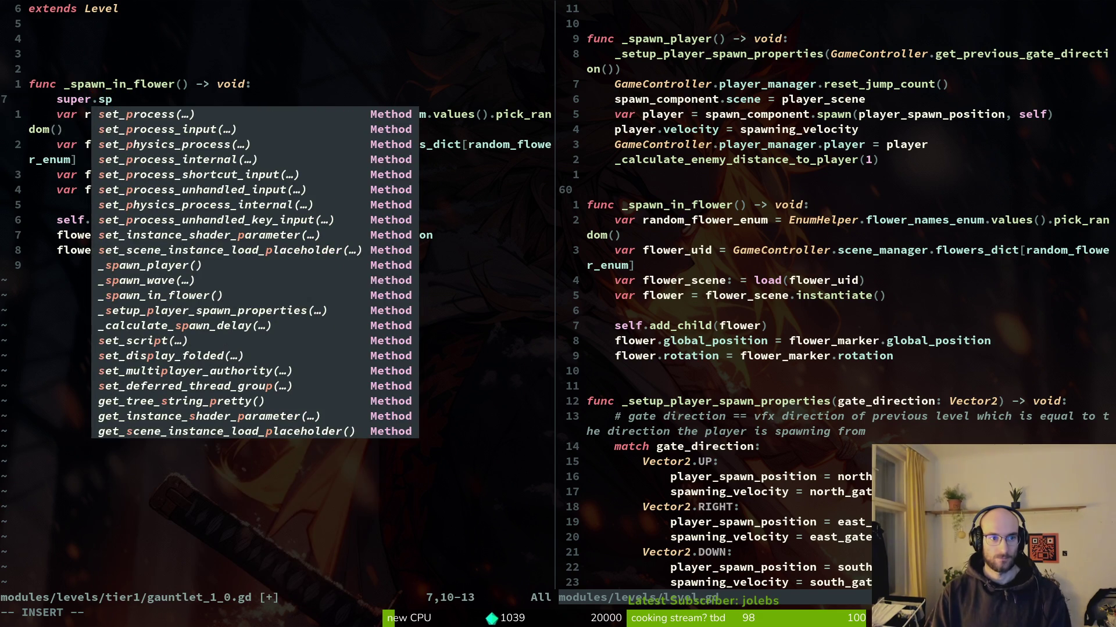
pyautogui.press('BackSpace')
pyautogui.press('BackSpace')
pyautogui.write('_sp')
pyautogui.hotkey('ctrl', 'n')
pyautogui.hotkey('ctrl', 'n')
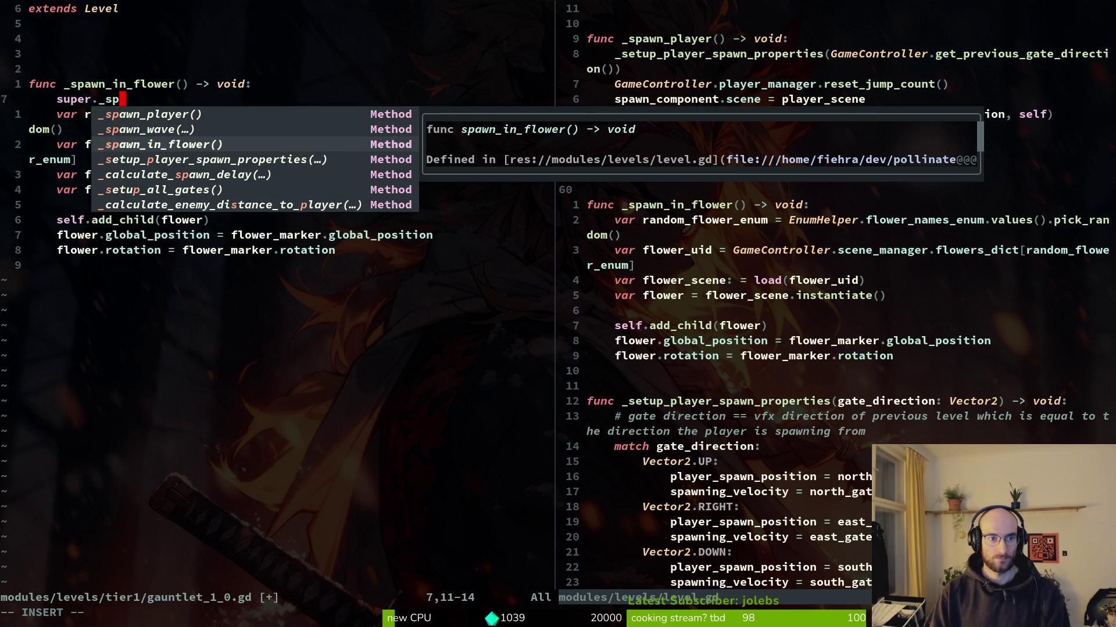
pyautogui.hotkey('ctrl', 'y')
pyautogui.press('Return')
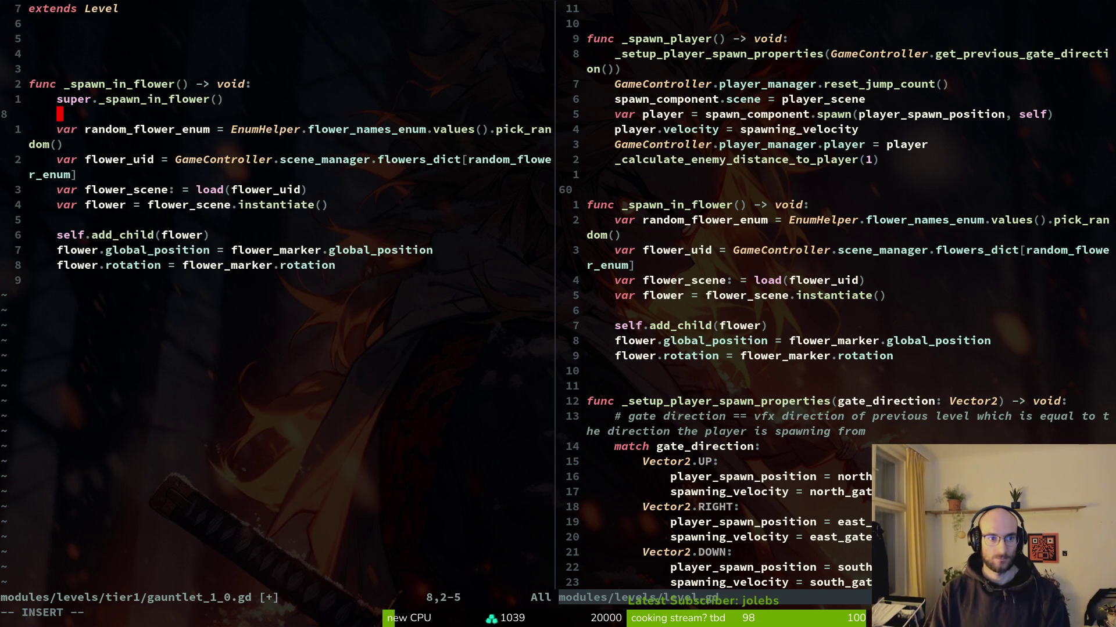
pyautogui.press('Escape')
# Return to the level.gd pane and jump to its top.
pyautogui.press('j')
pyautogui.press('j')
pyautogui.press('j')
pyautogui.press('j')
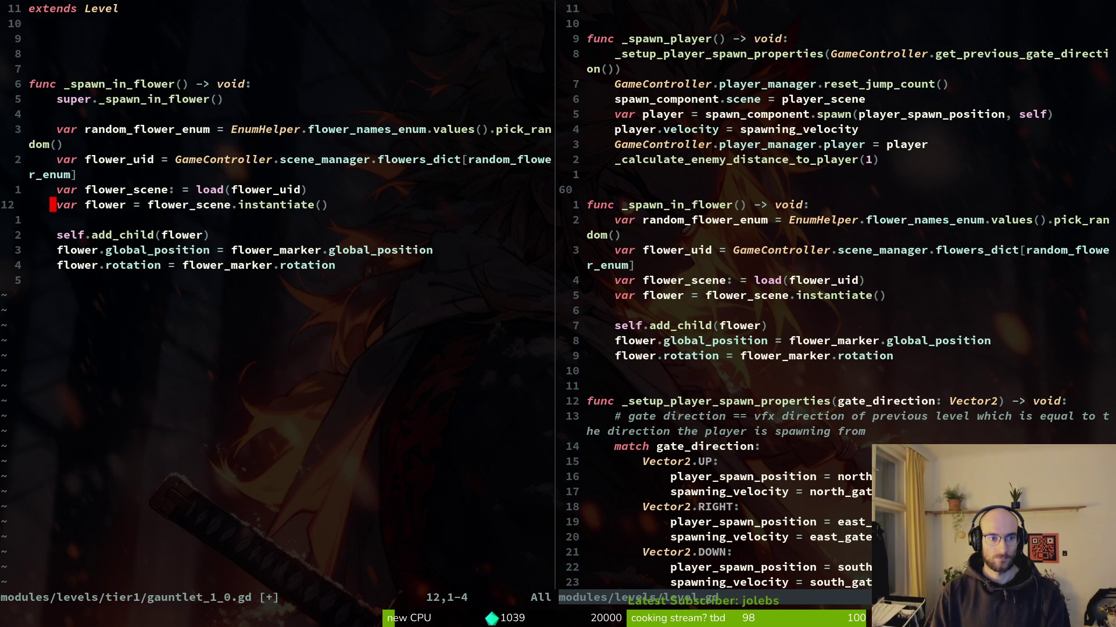
pyautogui.press('k')
pyautogui.press('k')
pyautogui.hotkey('ctrl', 'w')
pyautogui.press('l')
pyautogui.hotkey('ctrl', 'u')
pyautogui.hotkey('ctrl', 'u')
pyautogui.hotkey('ctrl', 'u')
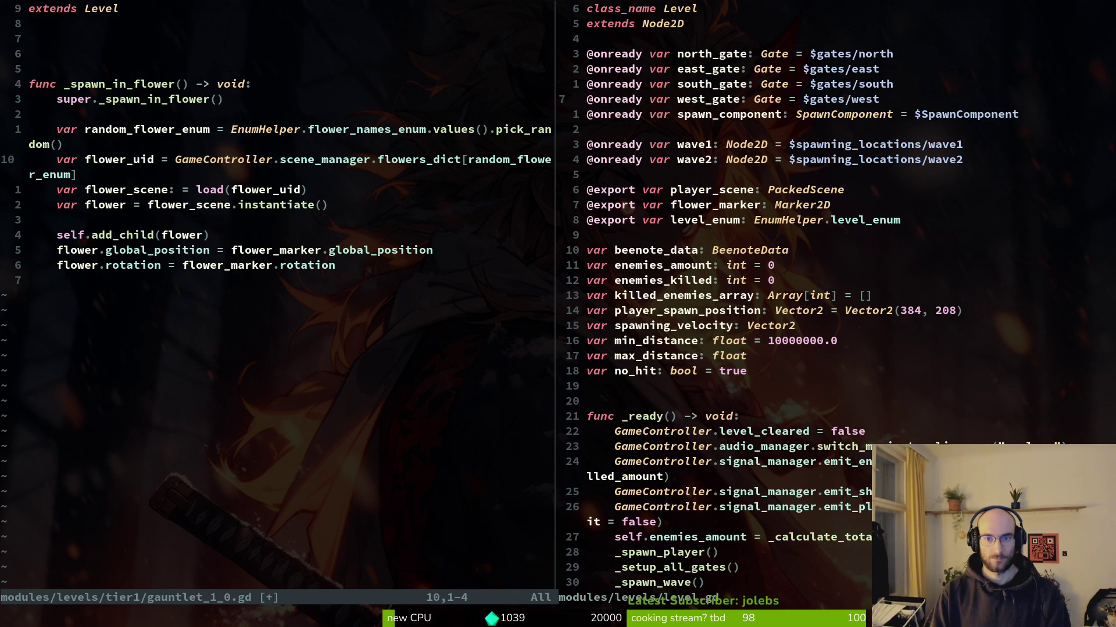
# Copy the flower_marker export line from level.gd into gauntlet_1_0.gd, leaving a blank line above it.
pyautogui.press('j')
pyautogui.press('j')
pyautogui.press('j')
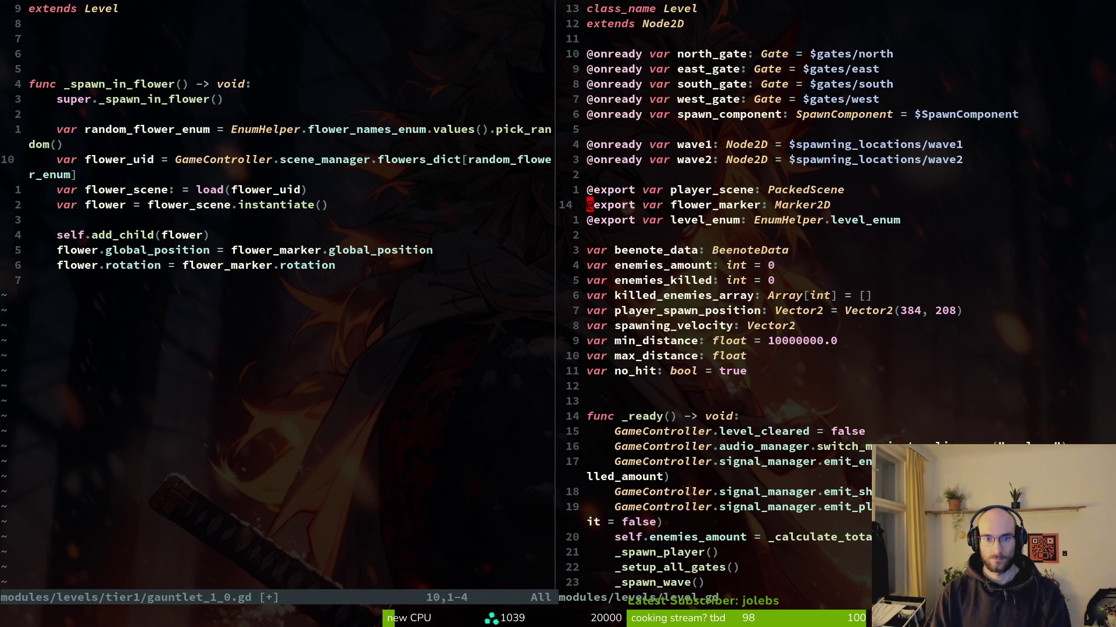
pyautogui.press('y')
pyautogui.press('y')
pyautogui.hotkey('ctrl', 'w')
pyautogui.press('h')
pyautogui.press('k')
pyautogui.press('k')
pyautogui.press('6')
pyautogui.press('k')
pyautogui.press('p')
pyautogui.press('k')
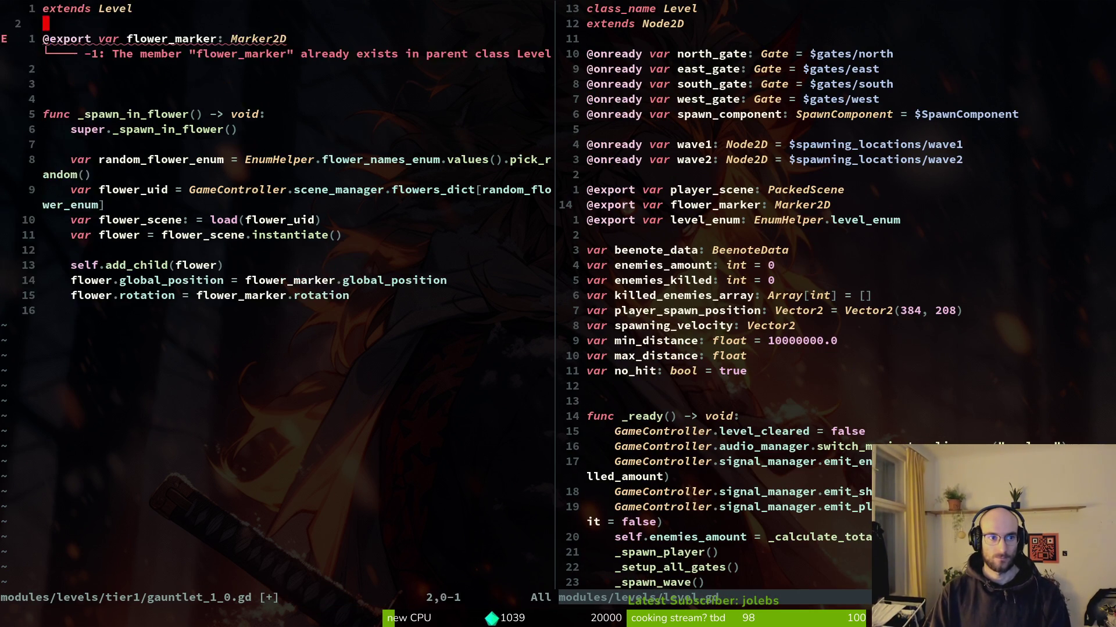
pyautogui.press('o')
pyautogui.press('Return')
pyautogui.press('Return')
pyautogui.press('Escape')
pyautogui.press('k')
pyautogui.press('k')
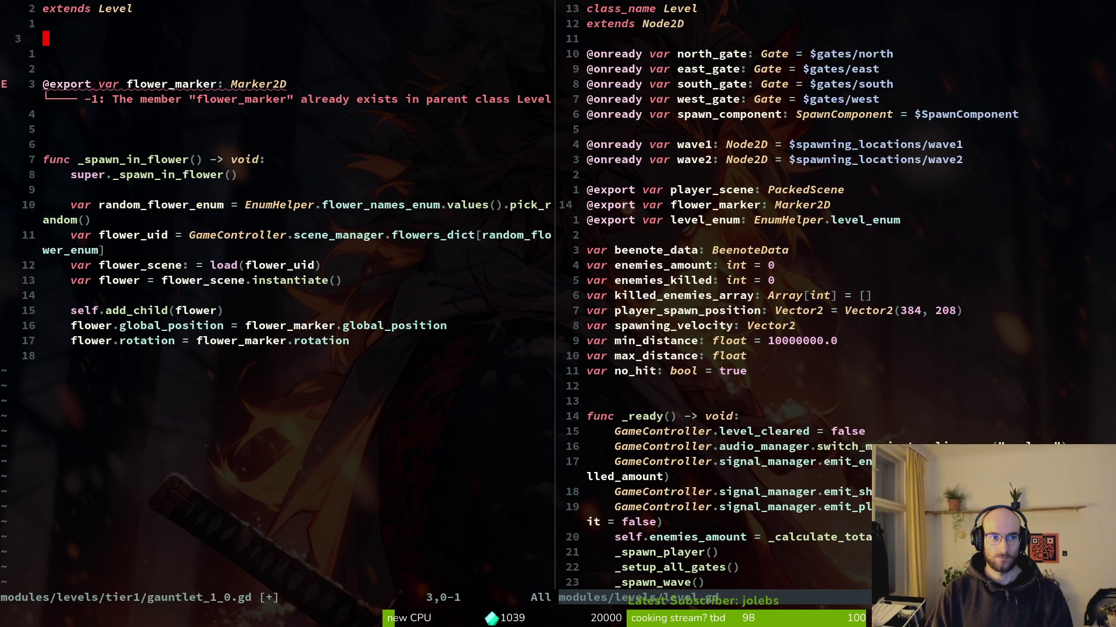
pyautogui.press('k')
pyautogui.press('d')
pyautogui.press('d')
# Declare class_name Gauntlet in gauntlet_1_0.gd and save.
pyautogui.write('iclass_name ')
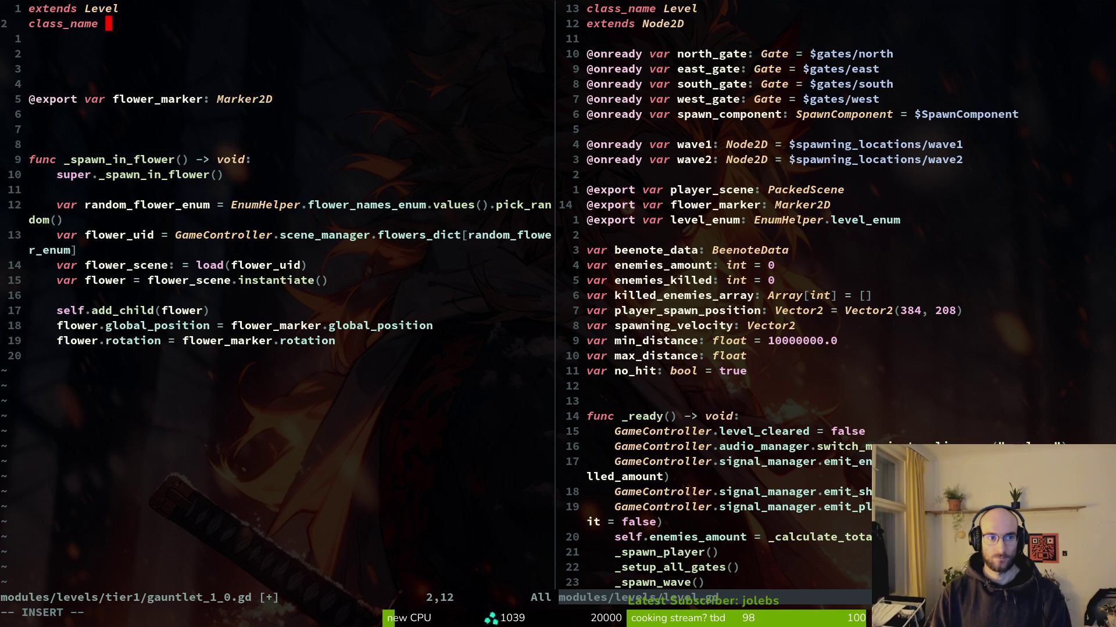
pyautogui.write('Gauntlet')
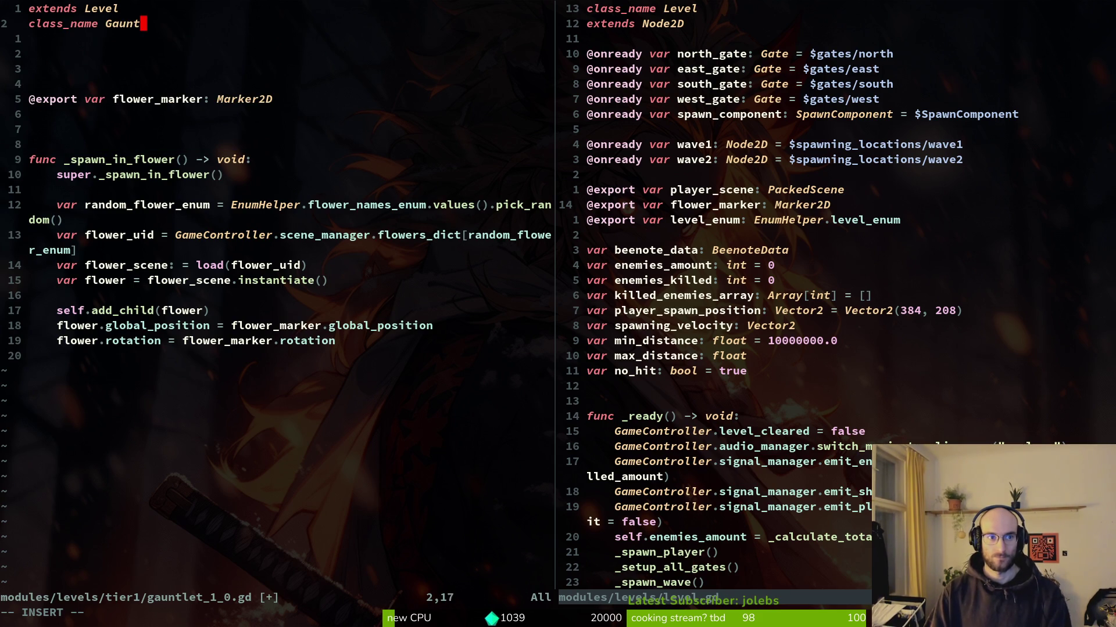
pyautogui.write('Level')
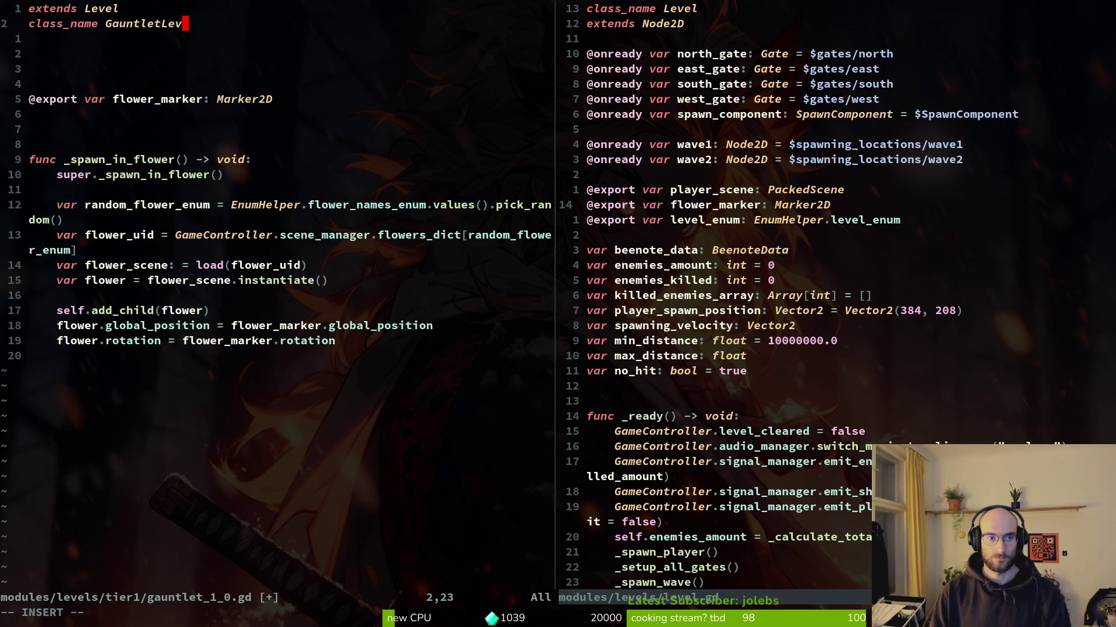
pyautogui.press('Escape')
pyautogui.write(':w')
pyautogui.press('Return')
pyautogui.write('ciwGauntle')
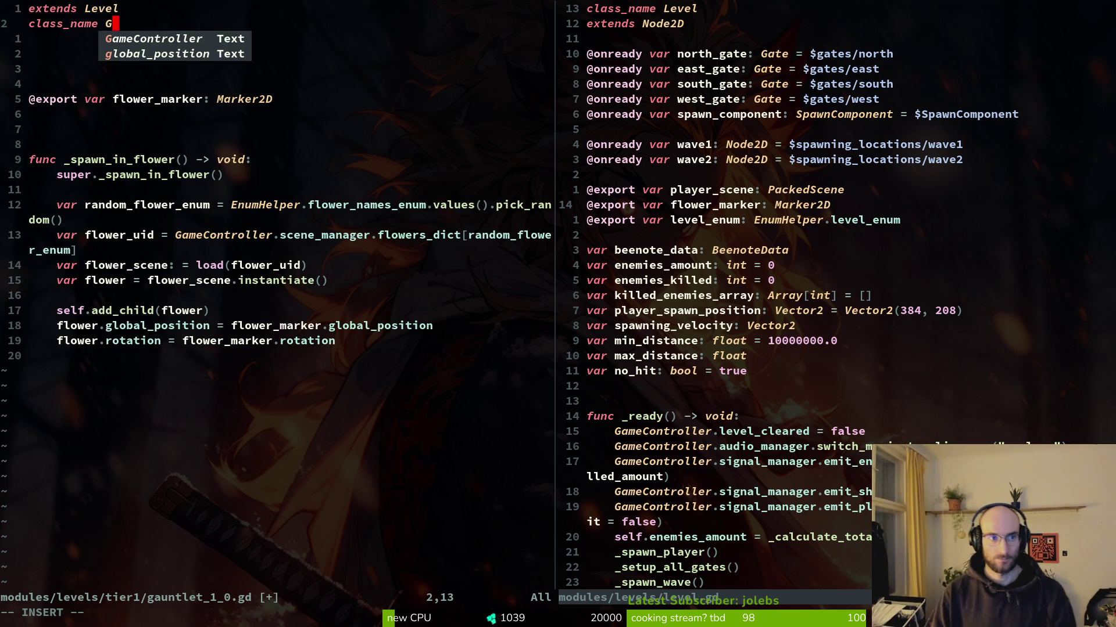
pyautogui.write('t')
pyautogui.press('Escape')
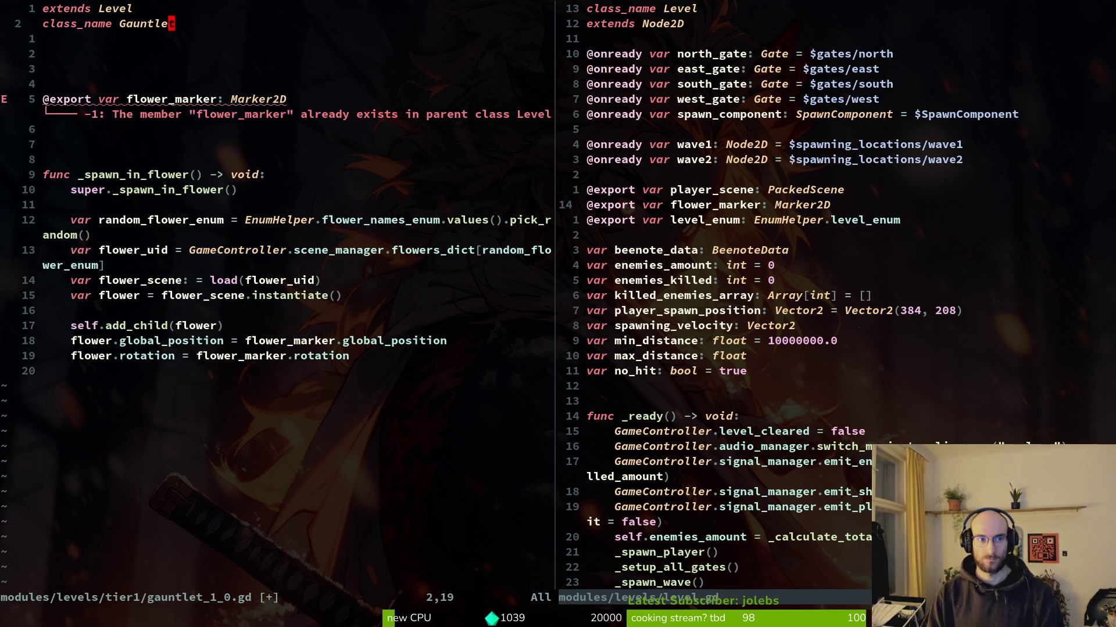
pyautogui.write(':w')
pyautogui.press('Return')
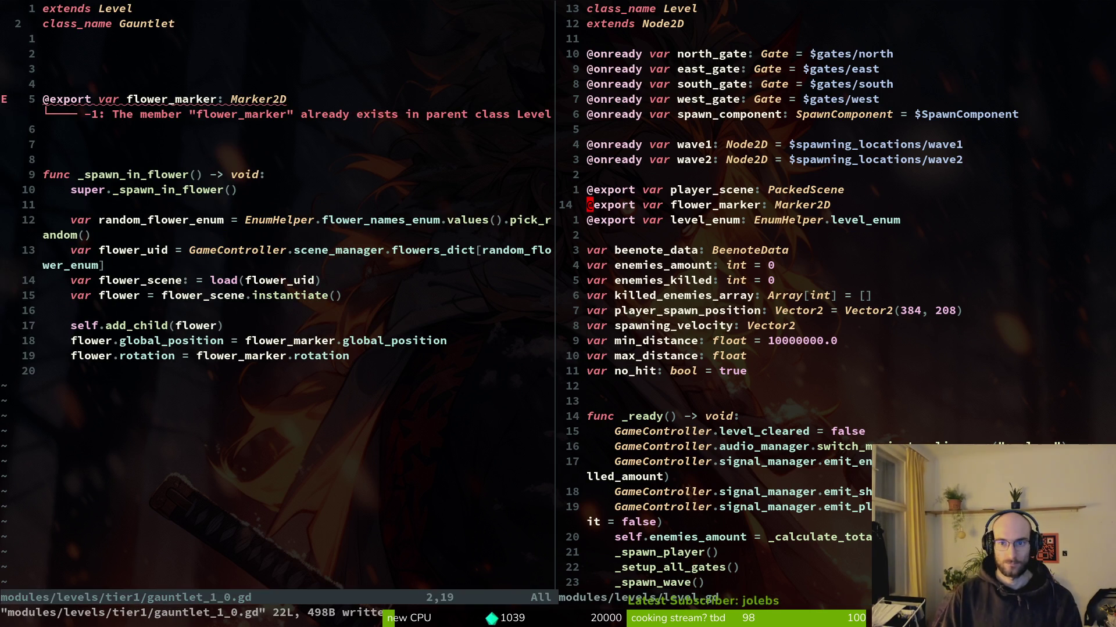
# Rename the copied export to flower_marker_2 and save.
pyautogui.press('j')
pyautogui.press('j')
pyautogui.press('j')
pyautogui.write('e')
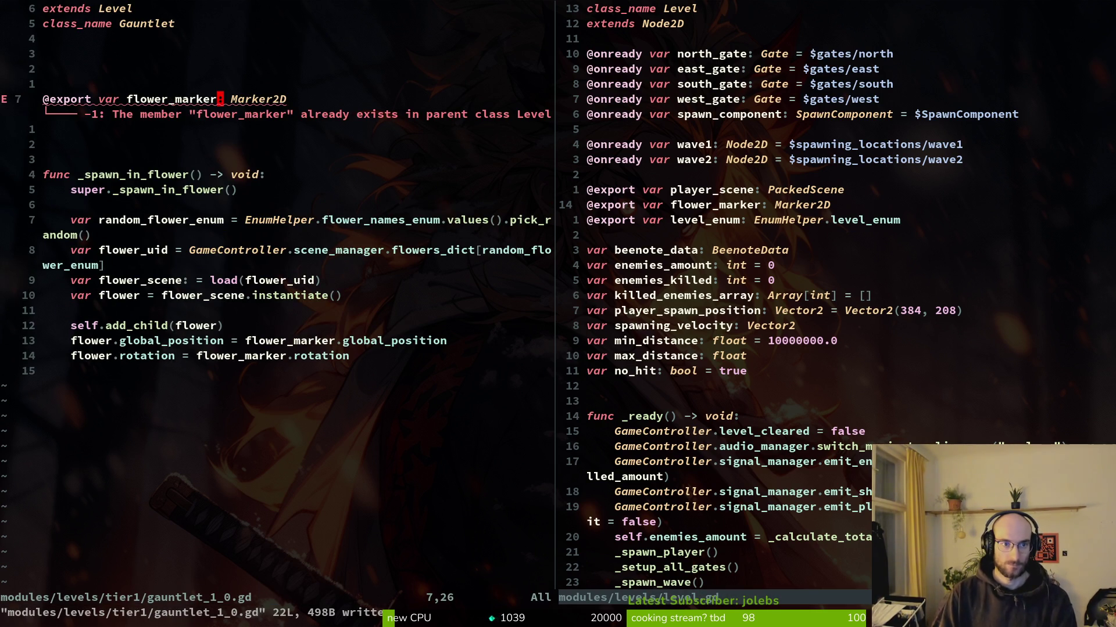
pyautogui.write('a_2')
pyautogui.press('Escape')
pyautogui.write(':w')
pyautogui.press('Return')
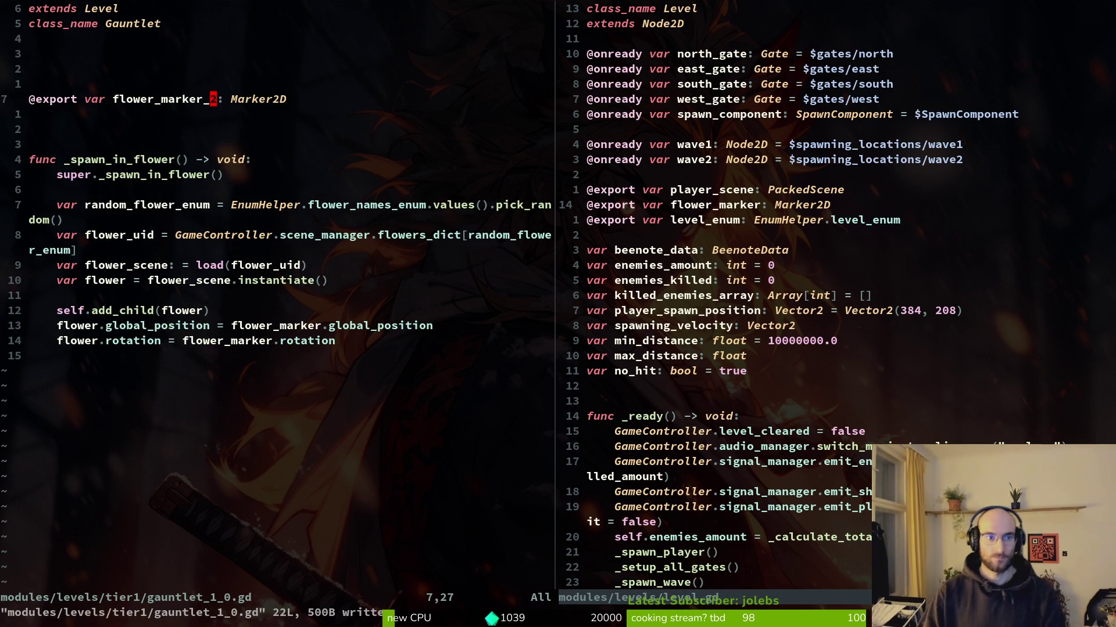
pyautogui.press('j')
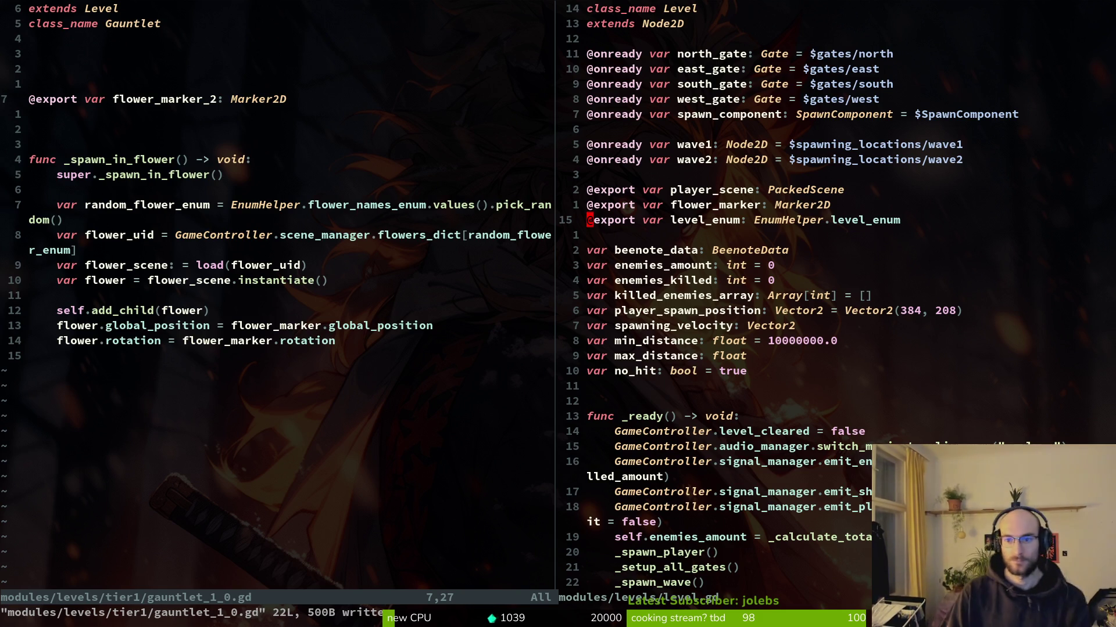
pyautogui.press('space')
# Open enum_helper.gd through the file finder and locate the L1_9 entry.
pyautogui.press('f')
pyautogui.press('f')
pyautogui.write('enhe')
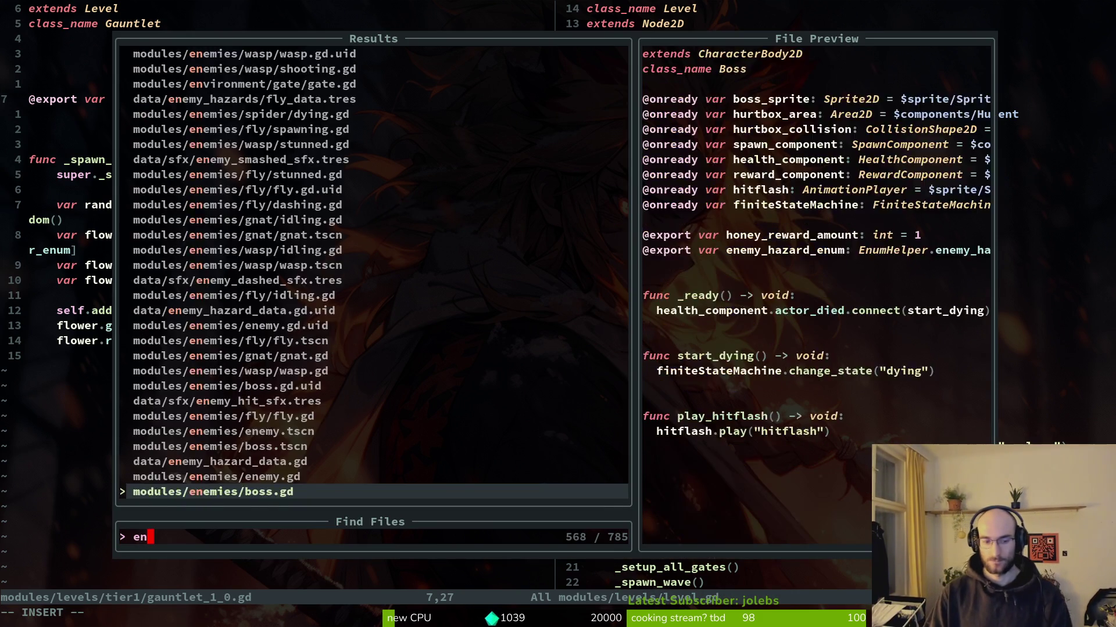
pyautogui.press('Return')
pyautogui.scroll(-20, 721, 296)
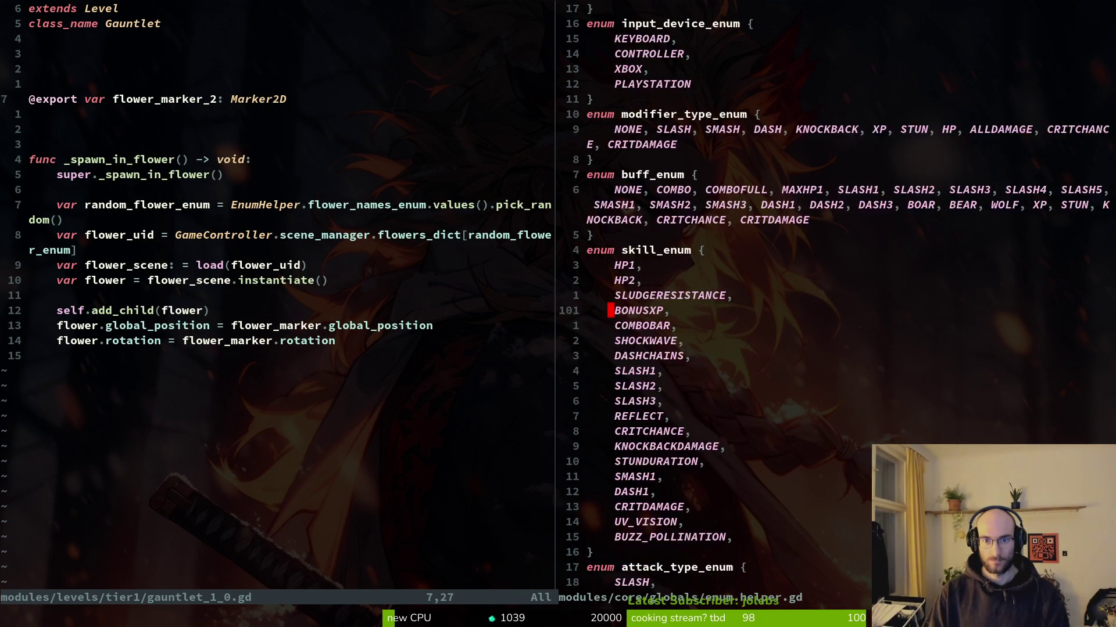
pyautogui.press('k')
pyautogui.press('k')
pyautogui.press('k')
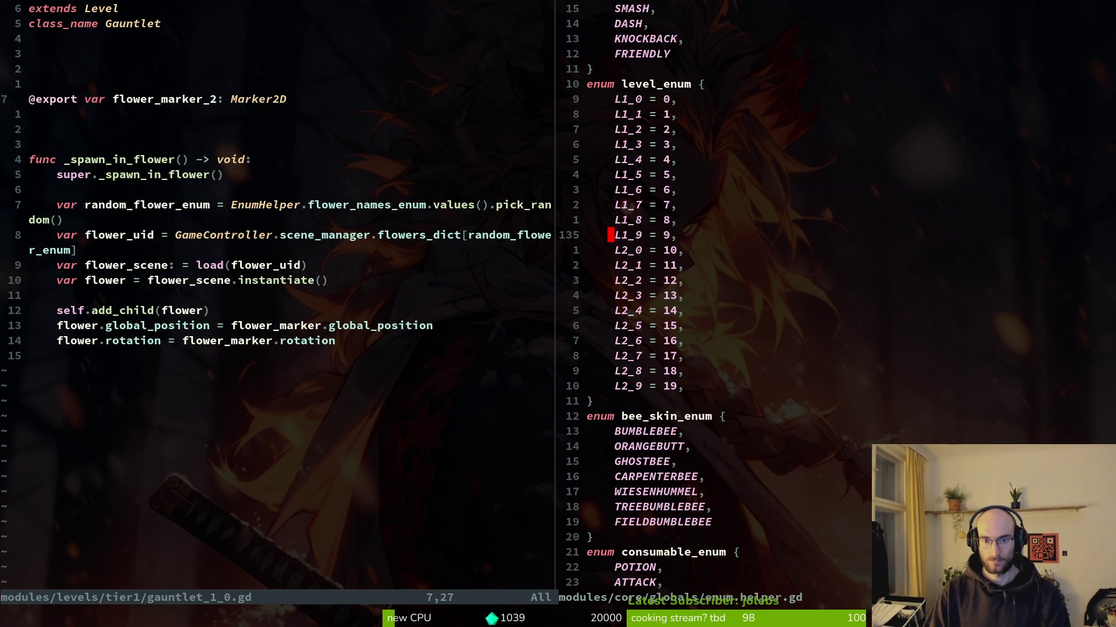
pyautogui.press('j')
pyautogui.press('j')
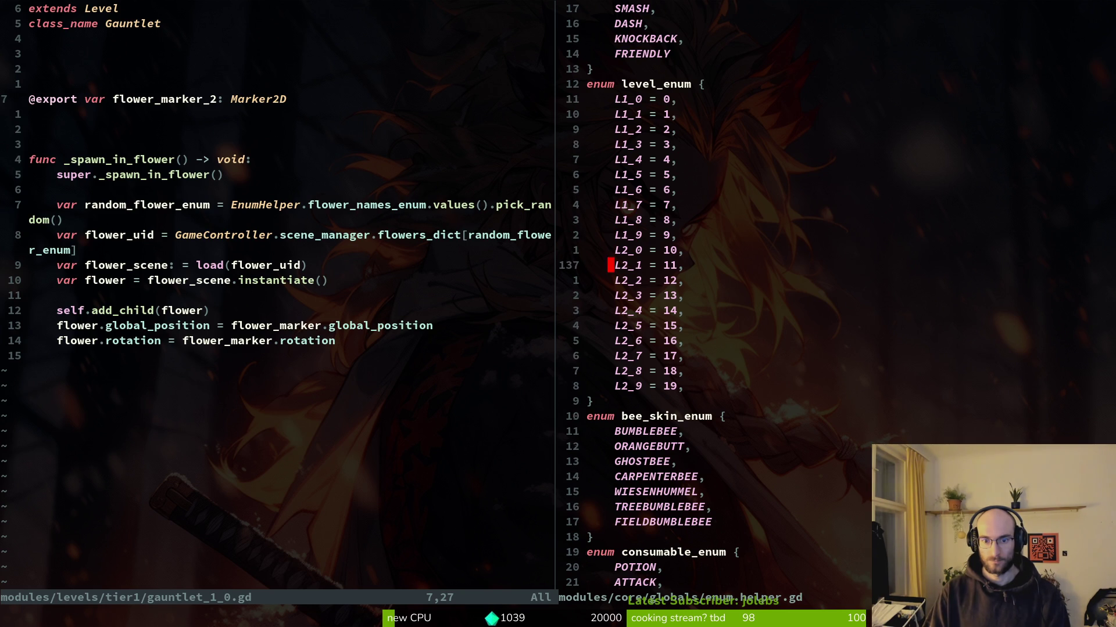
pyautogui.press('j')
pyautogui.press('j')
pyautogui.press('k')
pyautogui.press('k')
pyautogui.press('k')
# Duplicate the L1_9 line and rename the first copy to G1_0.
pyautogui.press('k')
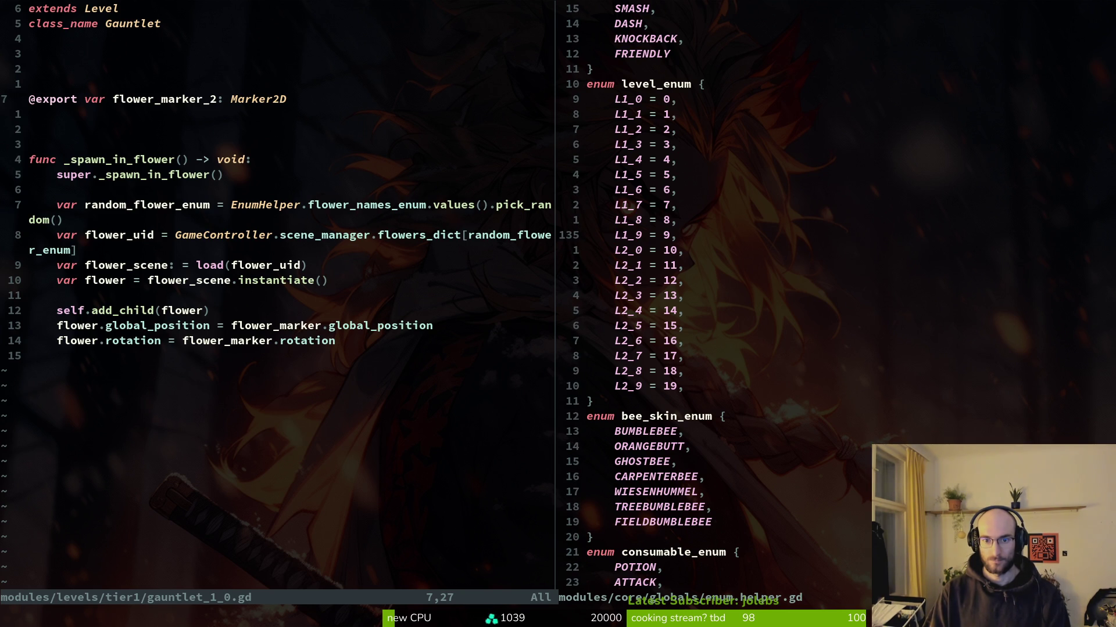
pyautogui.press('j')
pyautogui.press('k')
pyautogui.press('y')
pyautogui.press('y')
pyautogui.press('p')
pyautogui.press('p')
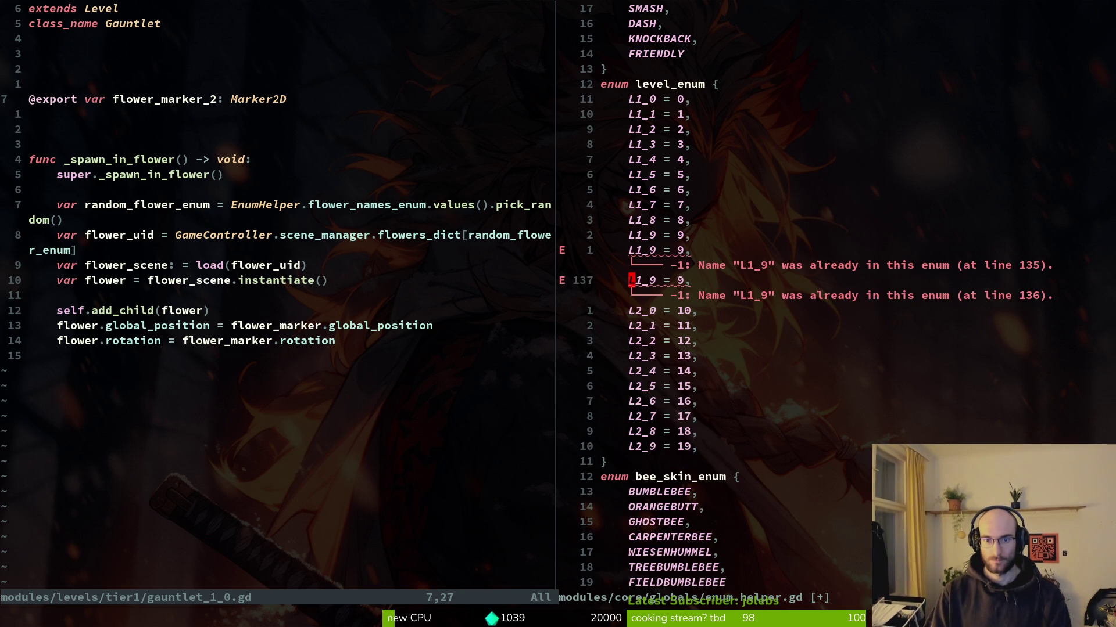
pyautogui.press('k')
pyautogui.press('l')
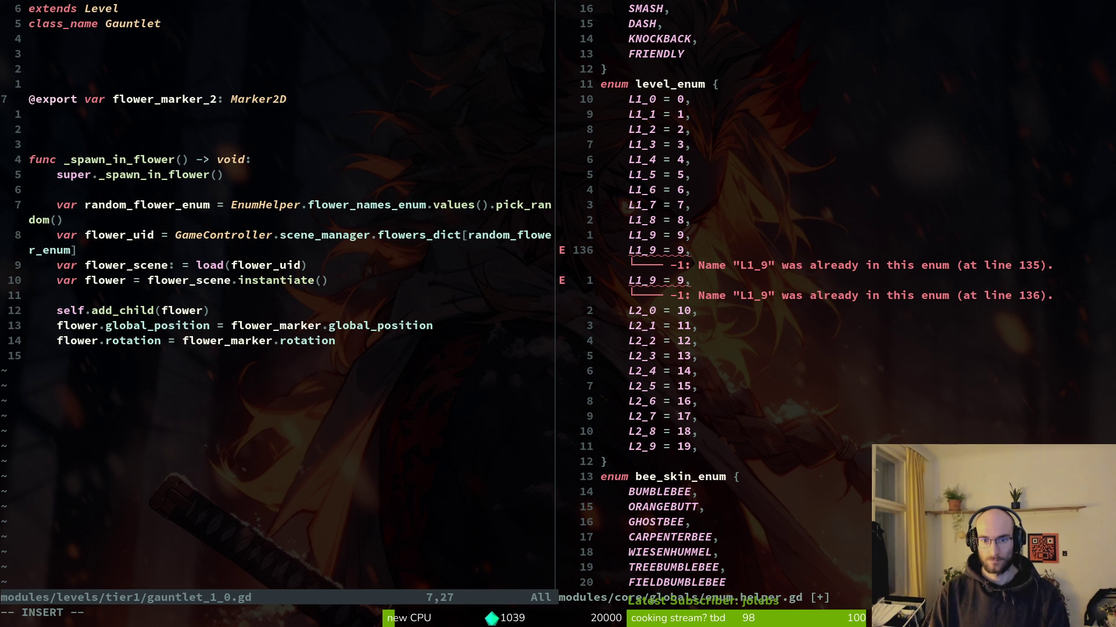
pyautogui.press('BackSpace')
pyautogui.write('G')
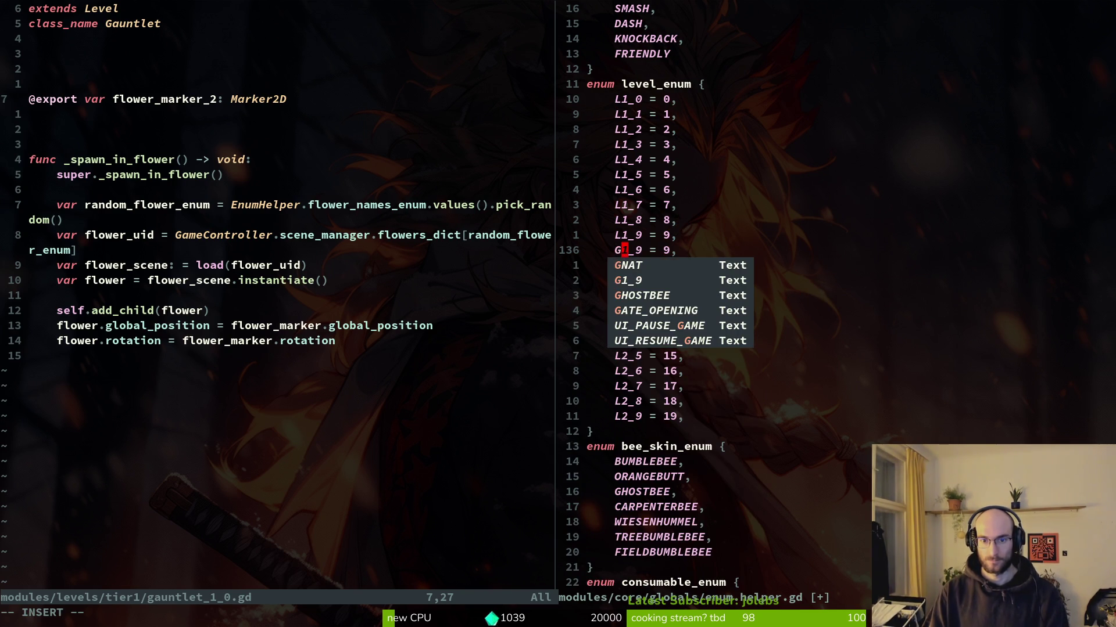
pyautogui.press('Escape')
pyautogui.press('l')
pyautogui.press('l')
pyautogui.press('l')
pyautogui.press('r')
pyautogui.press('0')
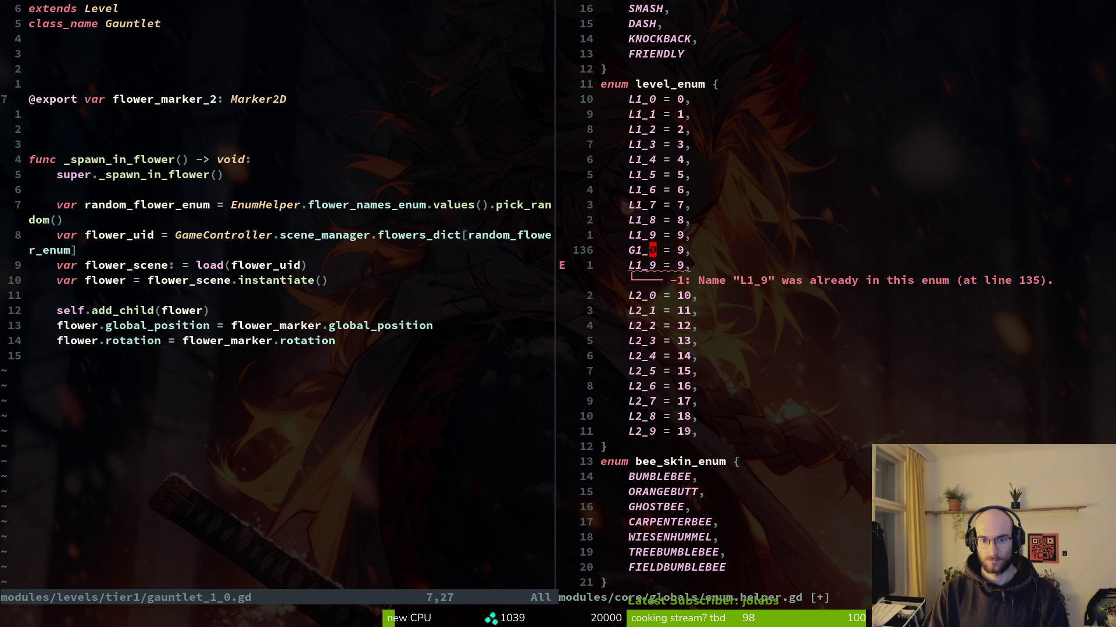
pyautogui.press('j')
# Duplicate the G1_0 line and rename the copy to G2_0.
pyautogui.press('k')
pyautogui.press('^')
pyautogui.press('y')
pyautogui.press('y')
pyautogui.press('p')
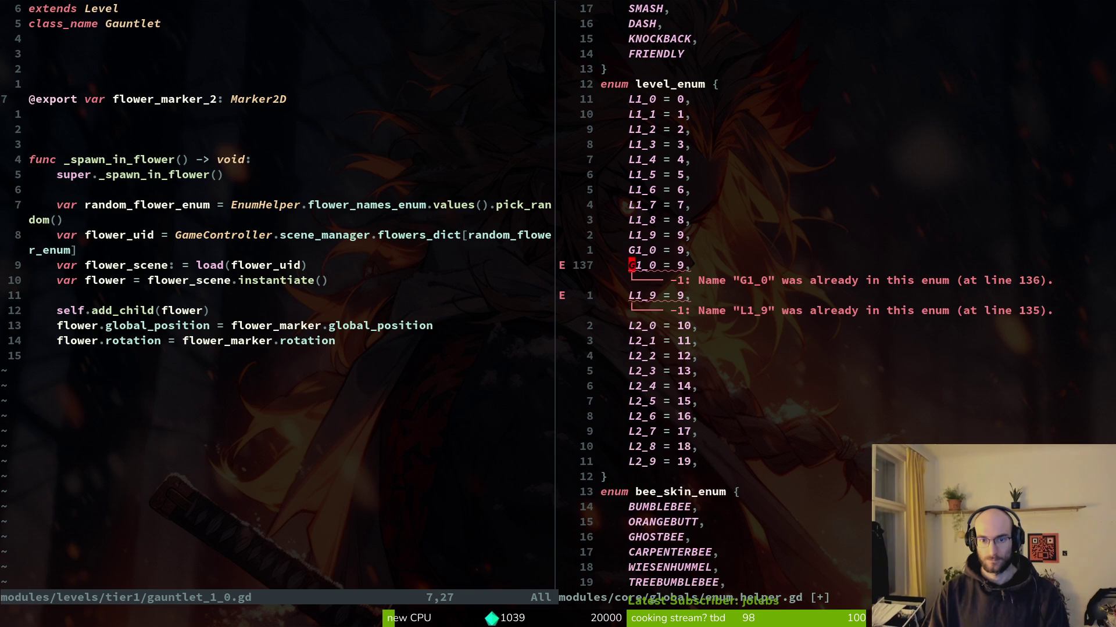
pyautogui.press('j')
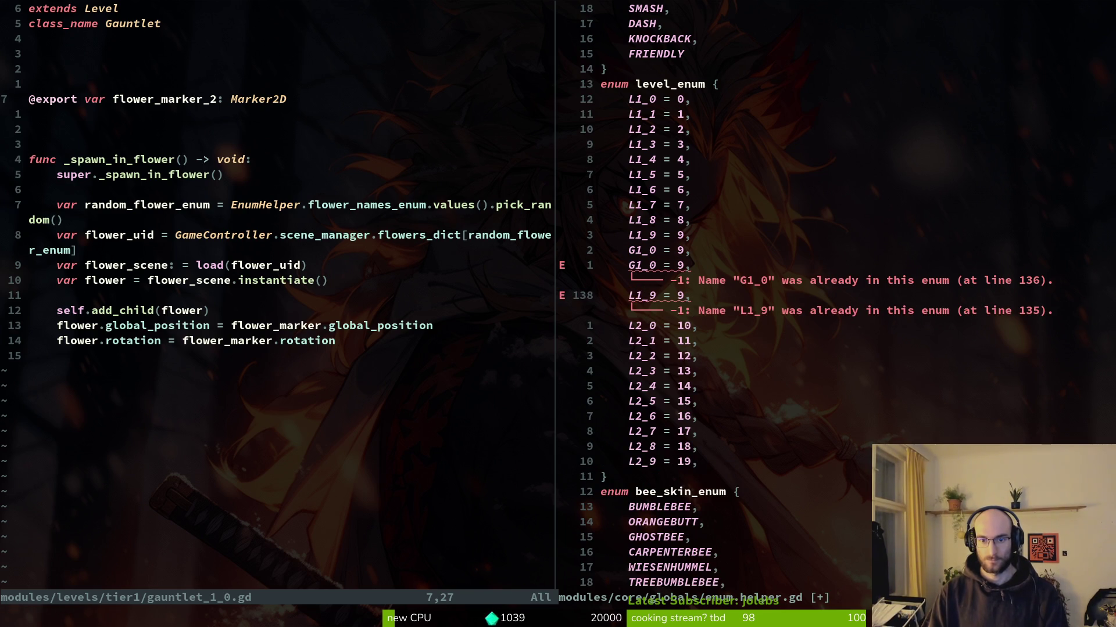
pyautogui.press('k')
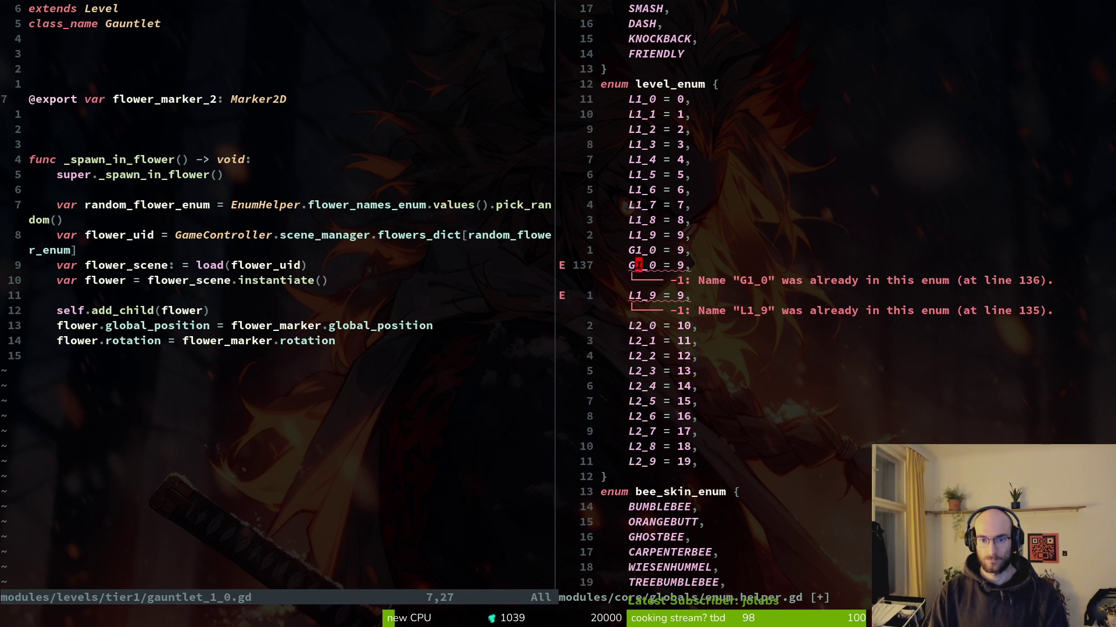
pyautogui.press('r')
pyautogui.press('2')
# Set G1_0 to 10 and G2_0 to 11, and delete the leftover L1_9 duplicate.
pyautogui.press('l')
pyautogui.press('l')
pyautogui.press('k')
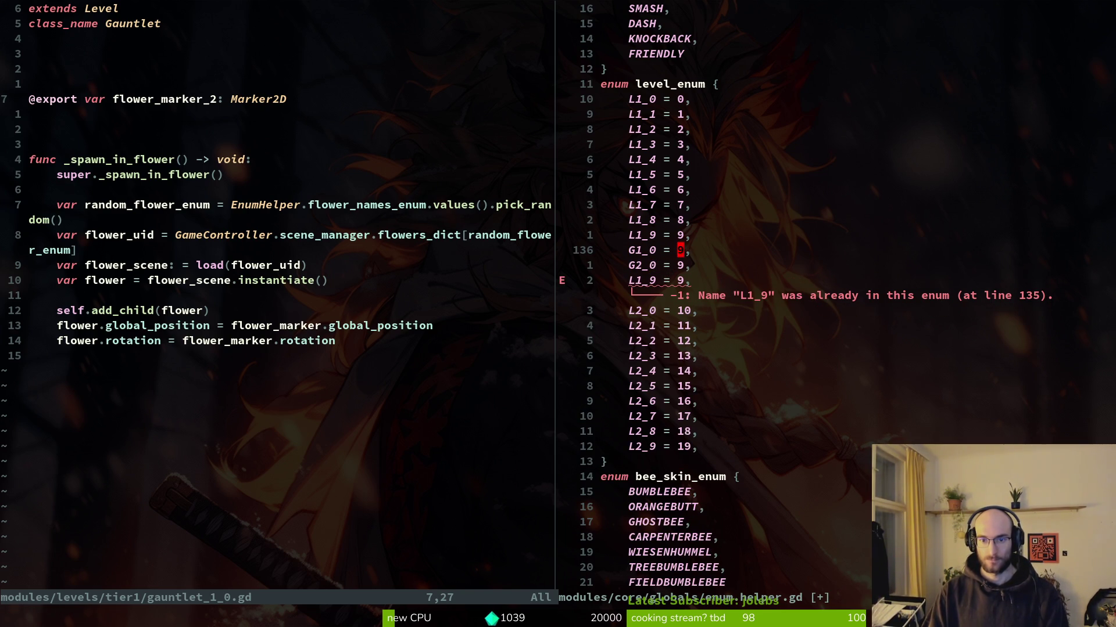
pyautogui.hotkey('ctrl', 'a')
pyautogui.press('j')
pyautogui.hotkey('ctrl', 'a')
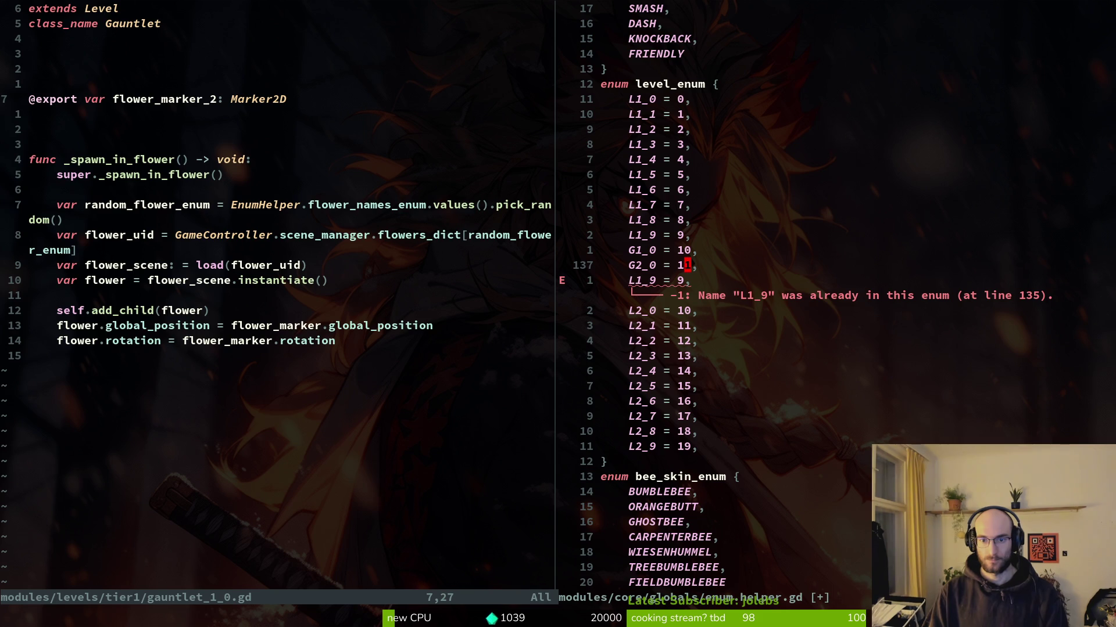
pyautogui.press('j')
pyautogui.press('d')
pyautogui.press('d')
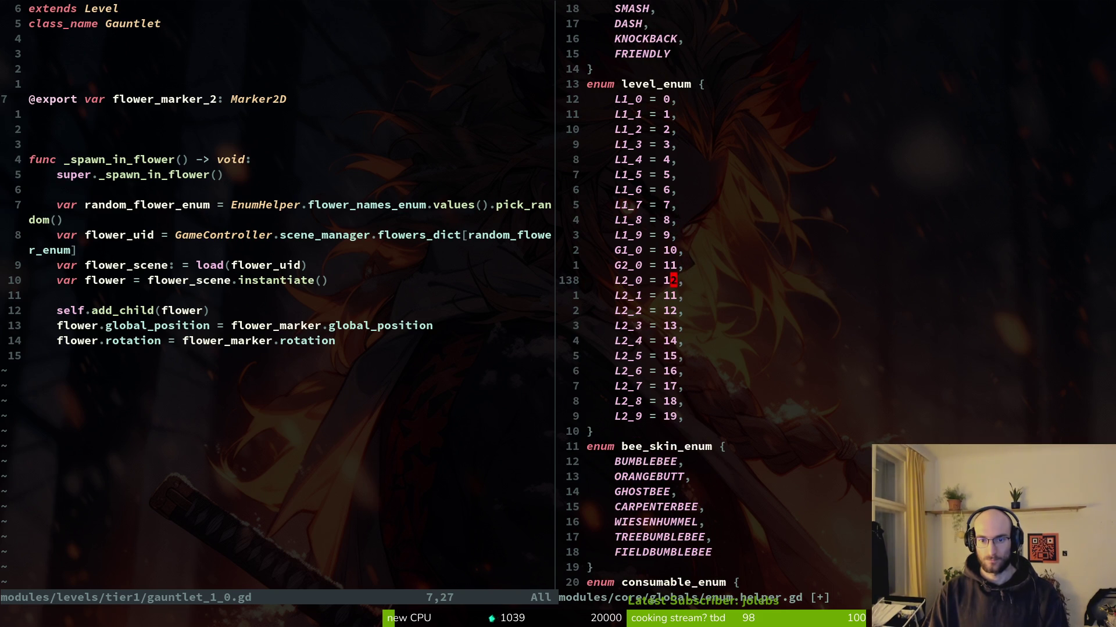
# Raise every L2_0–L2_9 value by 2, renumbering them 12–21.
pyautogui.press('j')
pyautogui.hotkey('ctrl', 'a')
pyautogui.hotkey('ctrl', 'a')
pyautogui.press('j')
pyautogui.hotkey('ctrl', 'a')
pyautogui.hotkey('ctrl', 'a')
pyautogui.press('j')
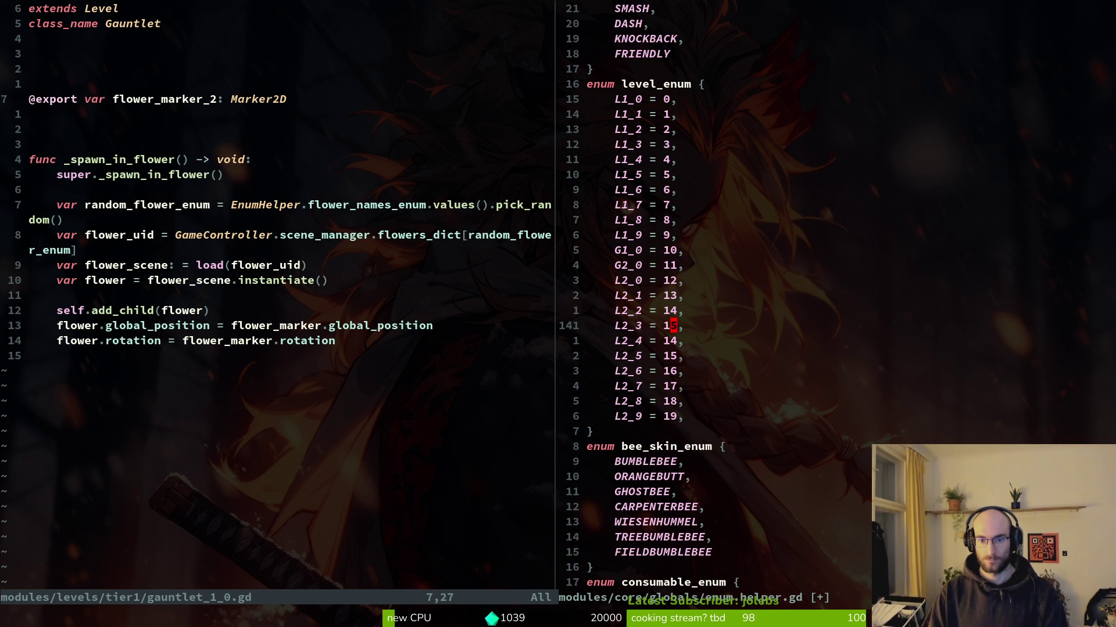
pyautogui.press('j')
pyautogui.hotkey('ctrl', 'a')
pyautogui.hotkey('ctrl', 'a')
pyautogui.press('j')
pyautogui.hotkey('ctrl', 'a')
pyautogui.hotkey('ctrl', 'a')
pyautogui.press('j')
pyautogui.hotkey('ctrl', 'a')
pyautogui.hotkey('ctrl', 'a')
pyautogui.press('j')
pyautogui.hotkey('ctrl', 'a')
pyautogui.hotkey('ctrl', 'a')
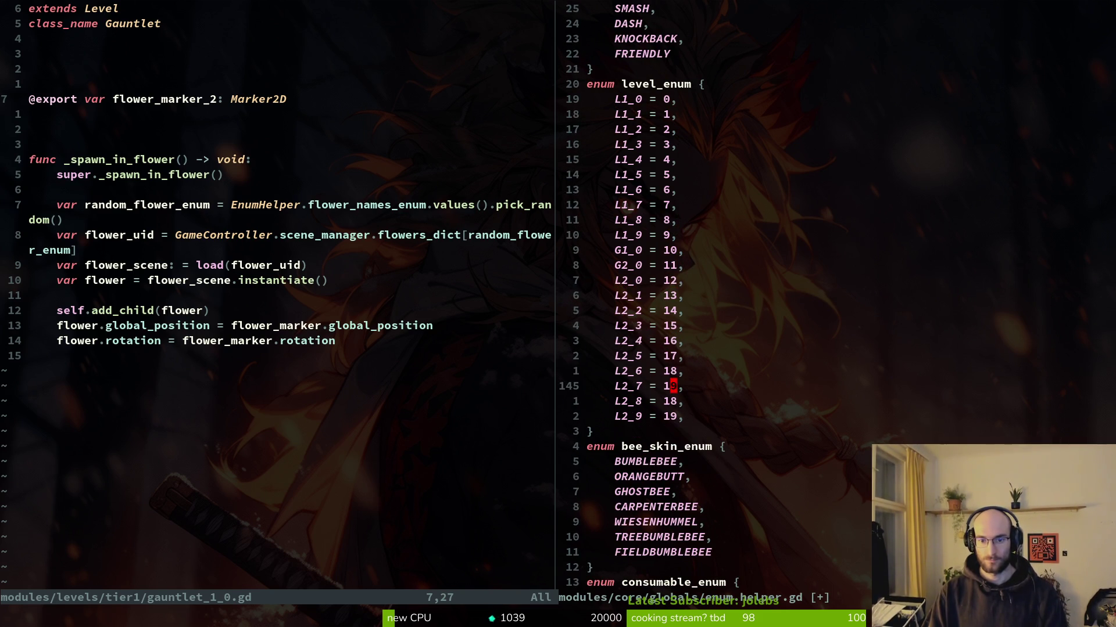
pyautogui.press('j')
pyautogui.hotkey('ctrl', 'a')
pyautogui.hotkey('ctrl', 'a')
pyautogui.press('j')
pyautogui.hotkey('ctrl', 'a')
pyautogui.hotkey('ctrl', 'a')
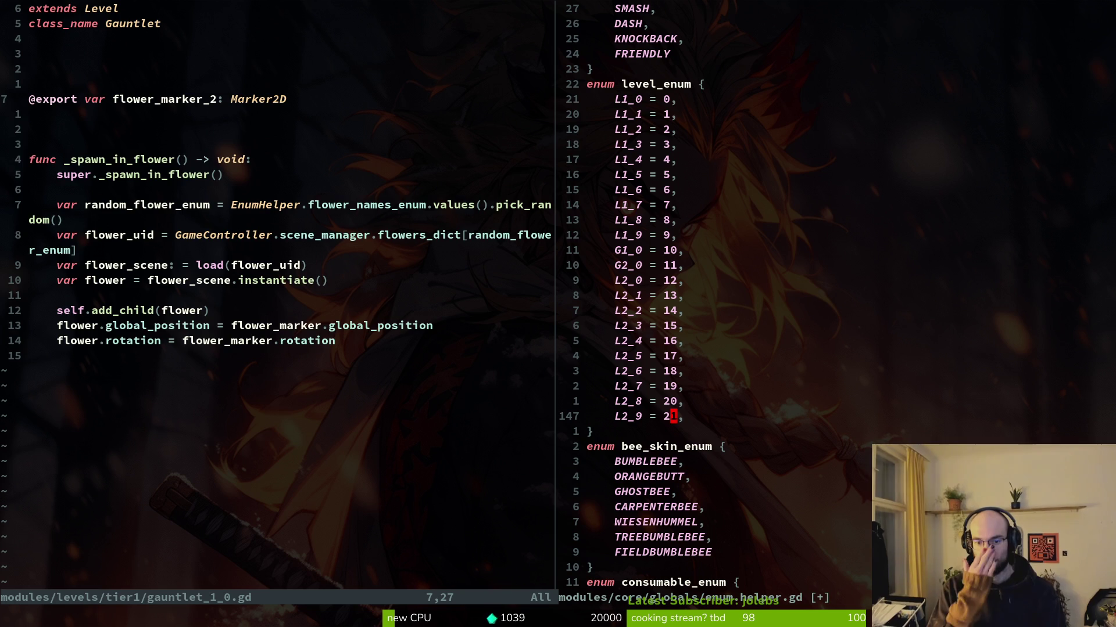
# Duplicate L2_9 as a new G2_0 = 22 entry and save.
pyautogui.press('y')
pyautogui.press('y')
pyautogui.write('p')
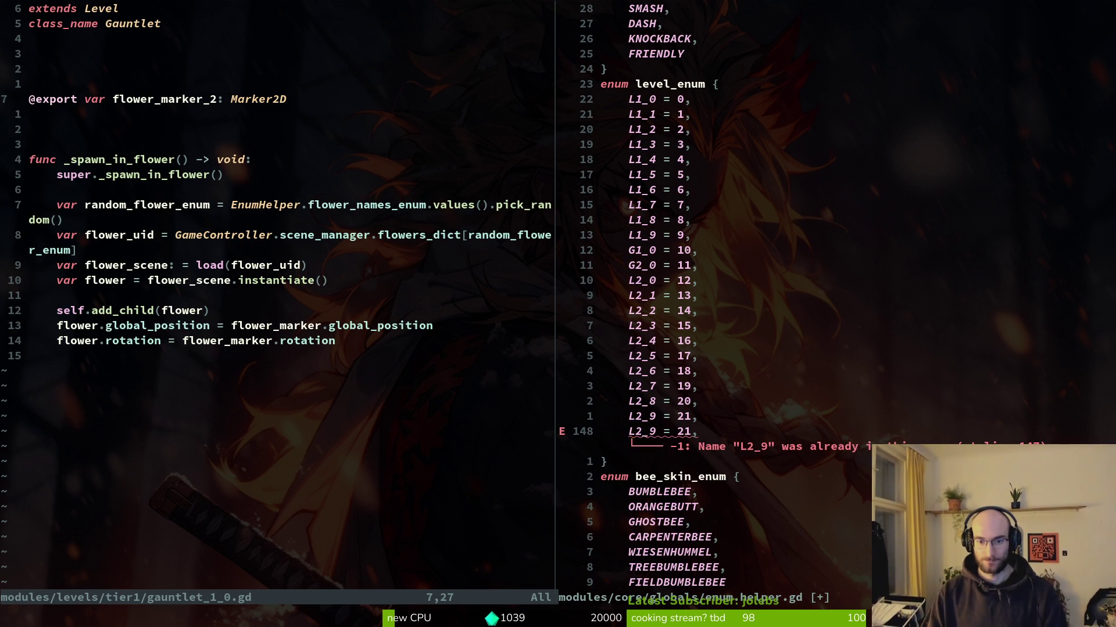
pyautogui.write('sG')
pyautogui.press('Escape')
pyautogui.write('es')
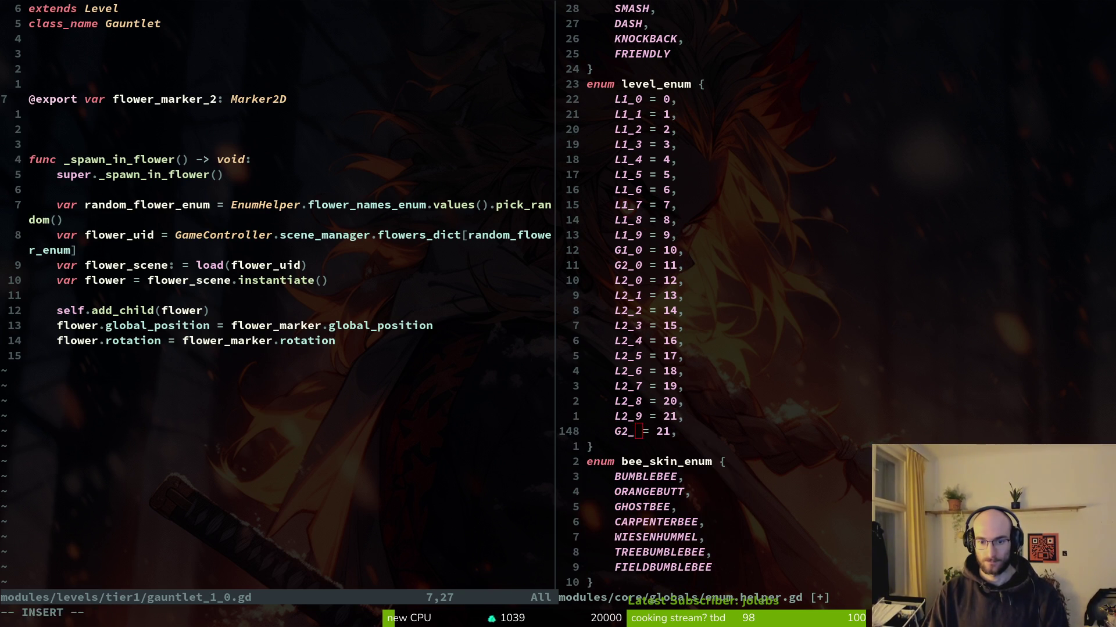
pyautogui.write('0')
pyautogui.press('Escape')
pyautogui.write(':w')
pyautogui.press('Return')
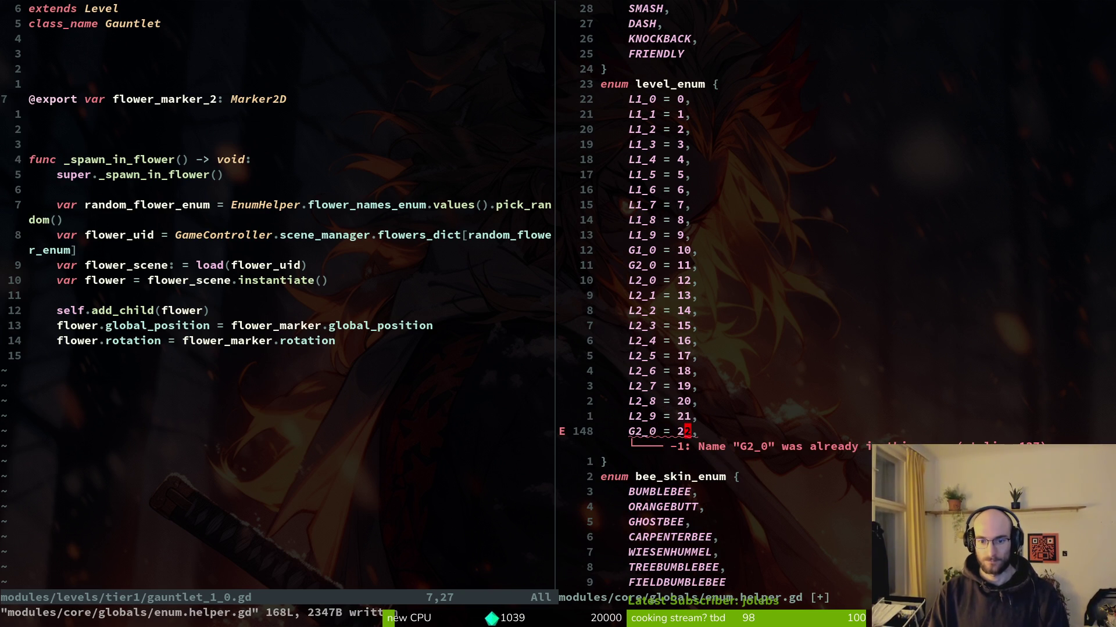
# Add G2_1 = 23 below G2_0 and save enum_helper.gd.
pyautogui.press('y')
pyautogui.press('y')
pyautogui.press('p')
pyautogui.hotkey('ctrl', 'a')
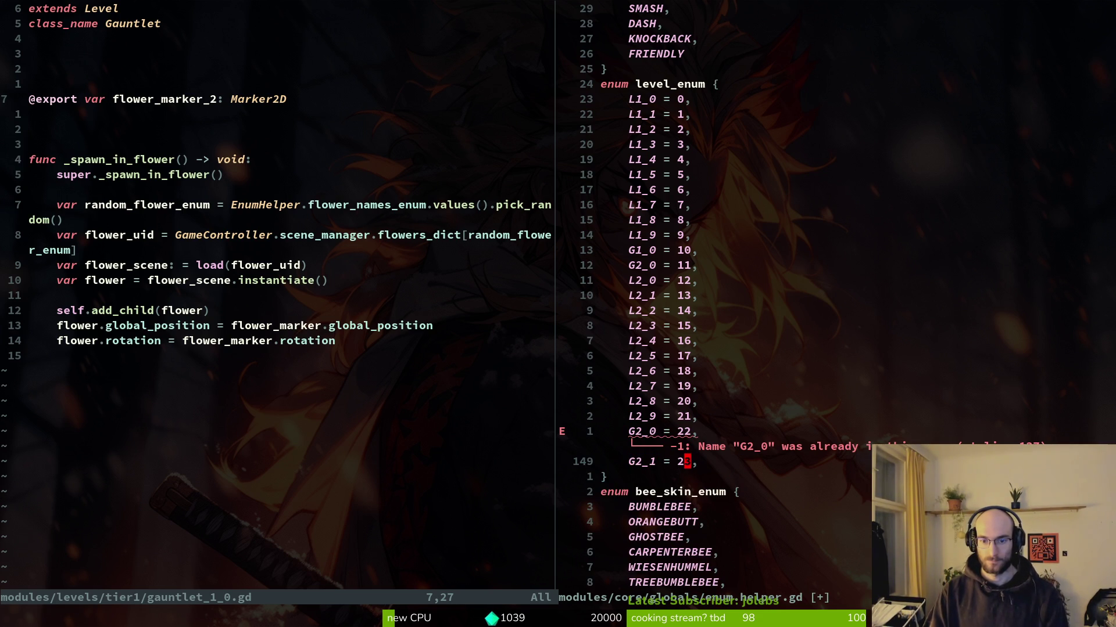
pyautogui.write(':w')
pyautogui.press('Return')
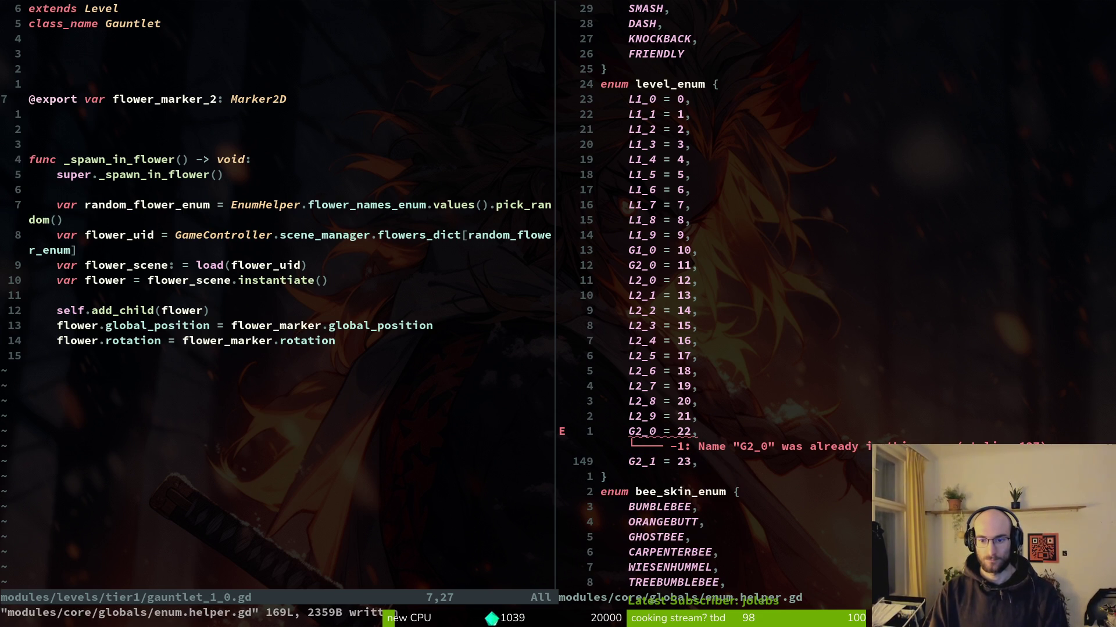
# Rename the earlier G2_0 = 11 entry to G1_1.
pyautogui.press('k')
pyautogui.press('k')
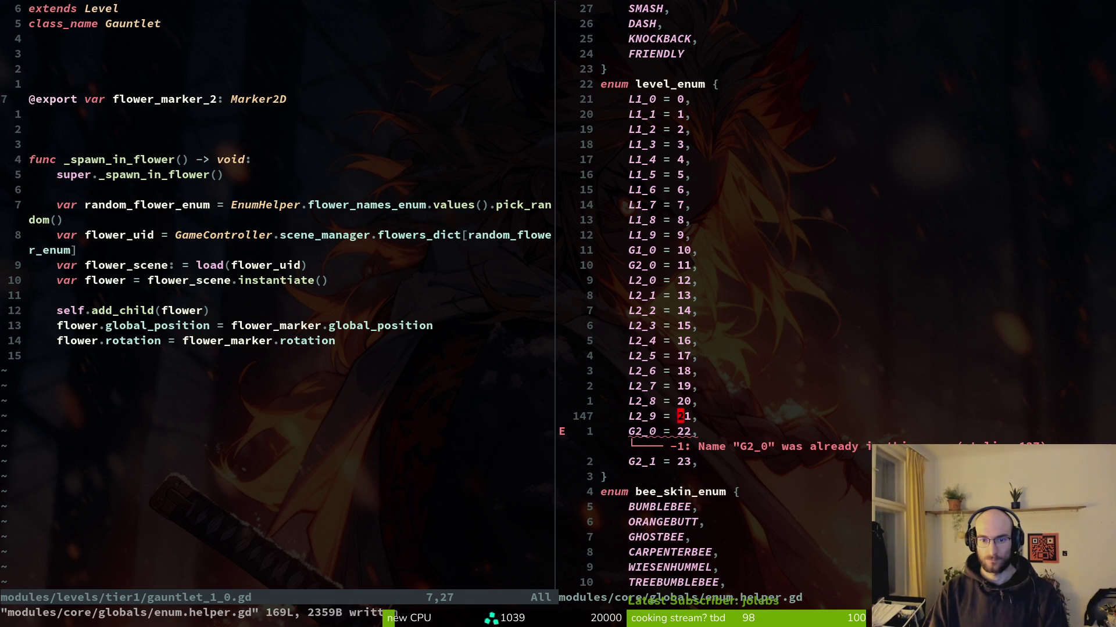
pyautogui.press('k')
pyautogui.press('k')
pyautogui.press('k')
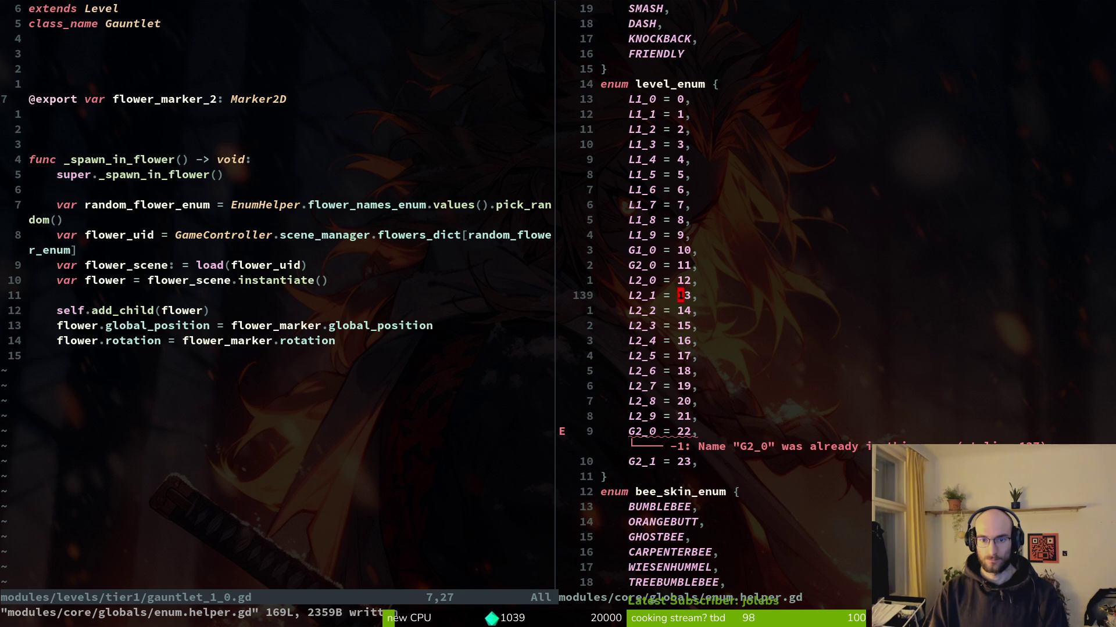
pyautogui.press('k')
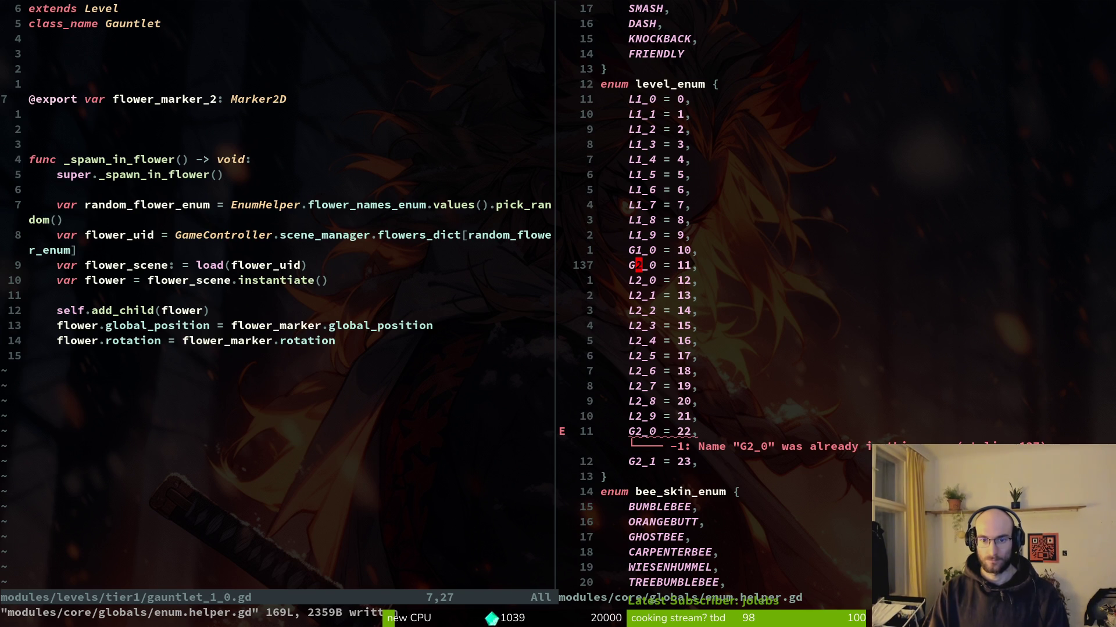
pyautogui.press('r')
pyautogui.press('1')
pyautogui.press('l')
pyautogui.press('l')
pyautogui.press('r')
pyautogui.press('1')
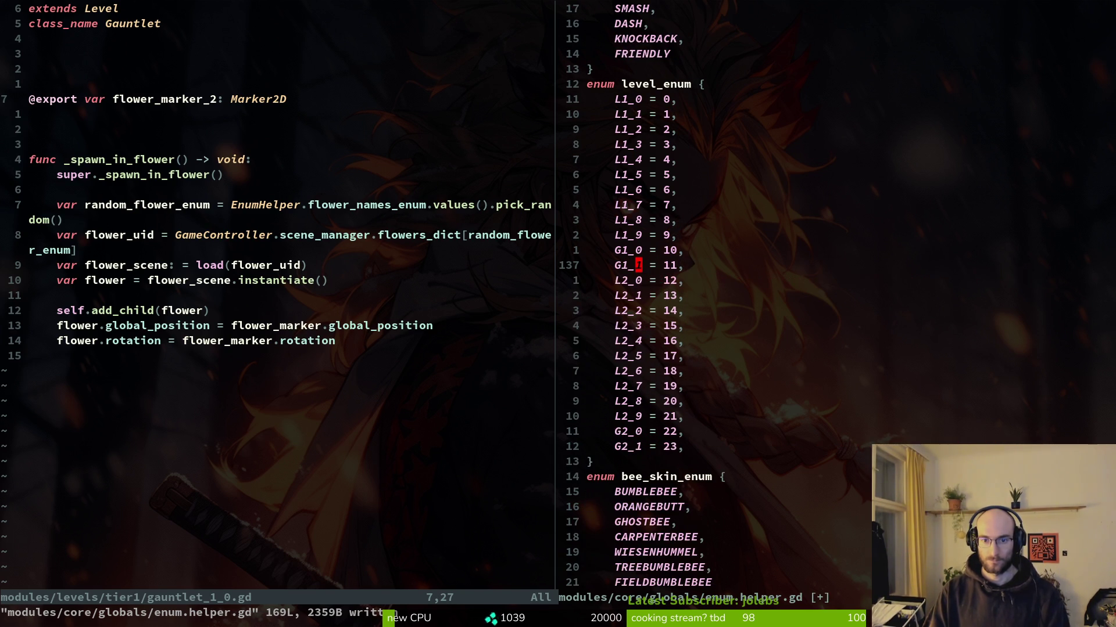
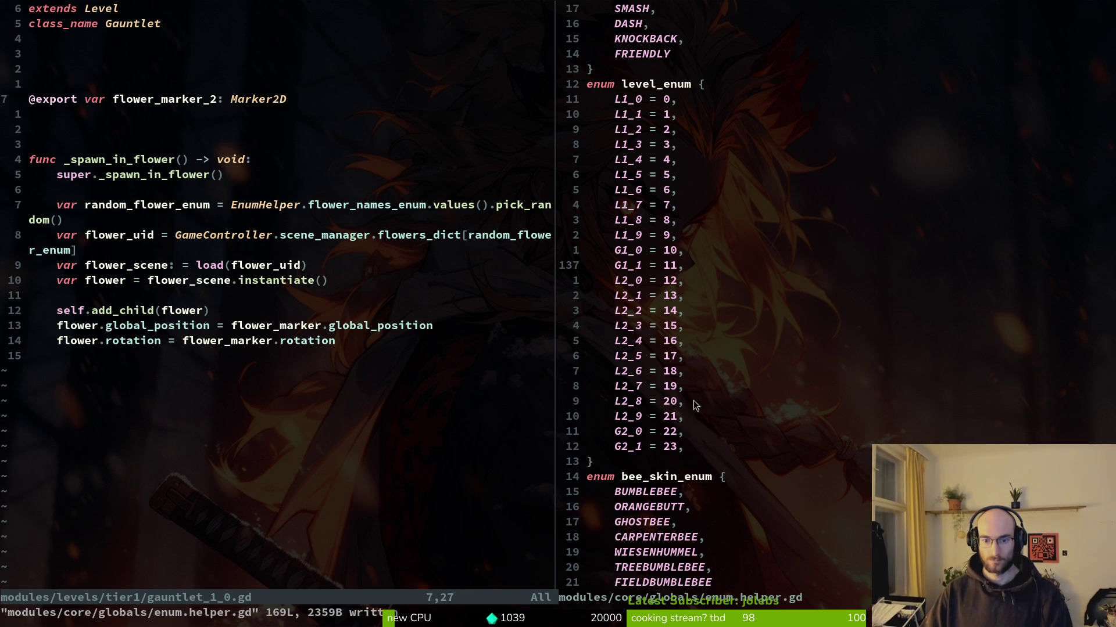
# Back in Godot, open the gauntlet_1_0 scene and look over its Level Enum options without changing them.
pyautogui.hotkey('alt', 'Tab')
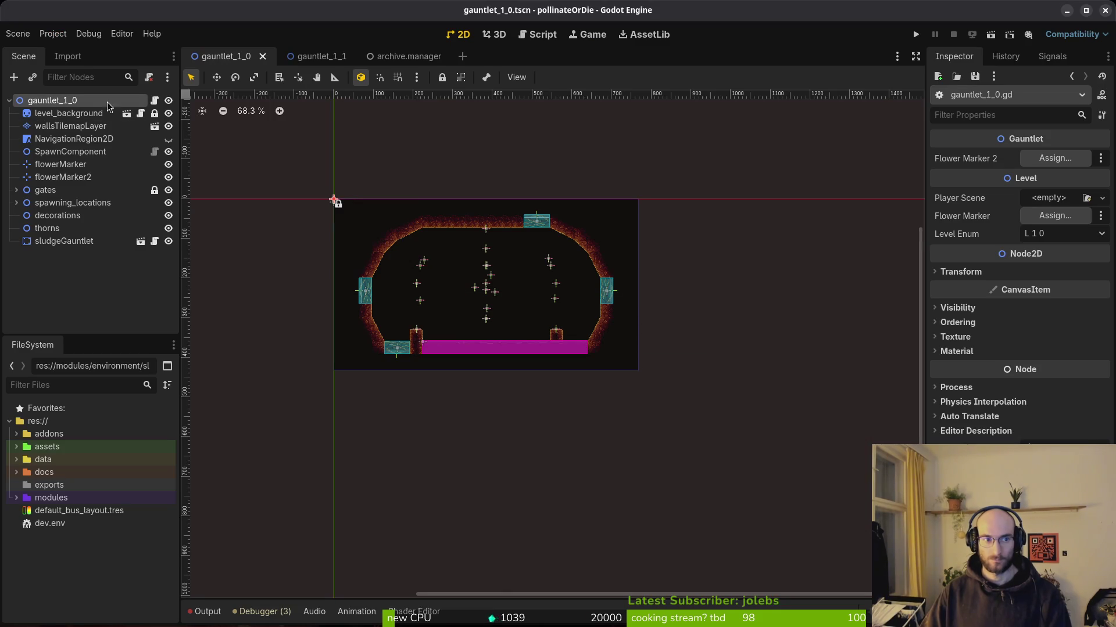
pyautogui.click(206, 56)
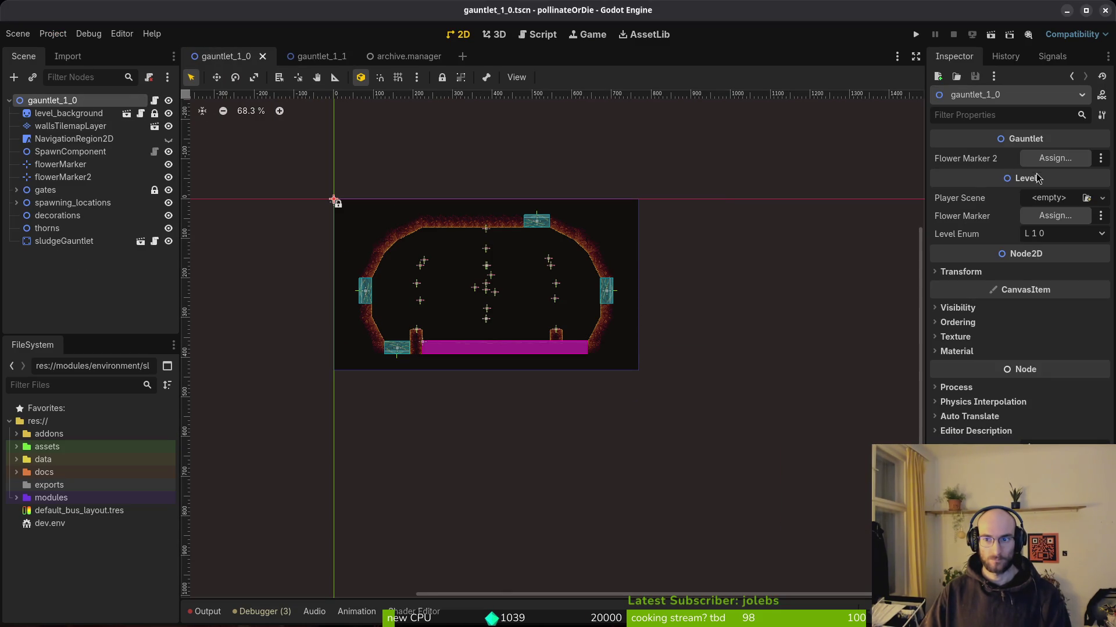
pyautogui.click(1061, 236)
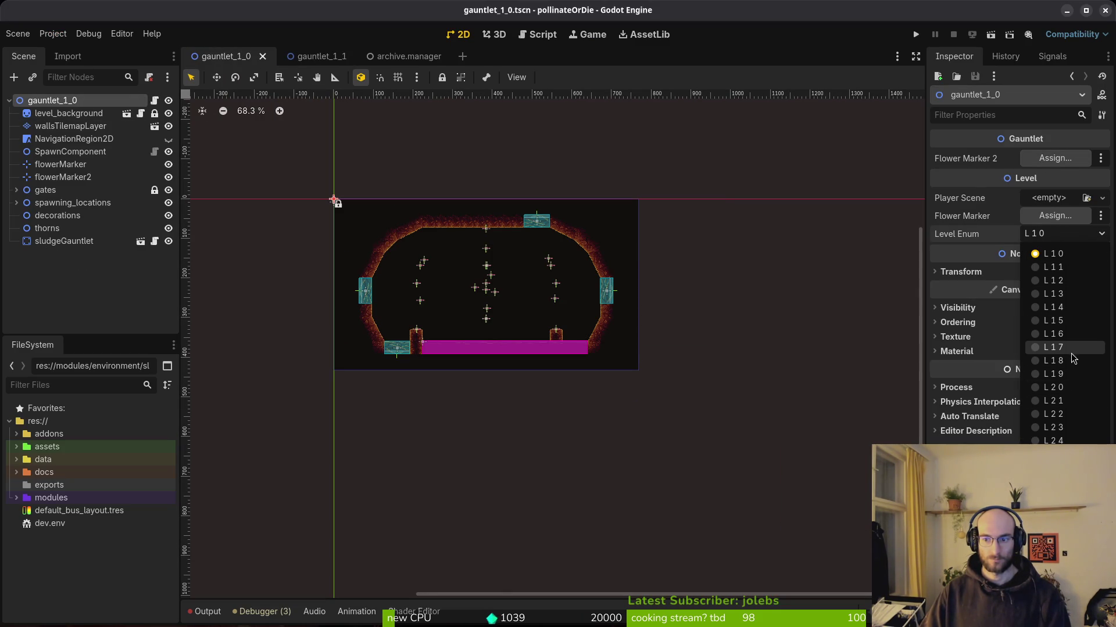
pyautogui.click(813, 413)
# In Vim, find level.gd with the project file finder, open it and save it.
pyautogui.hotkey('alt', 'Tab')
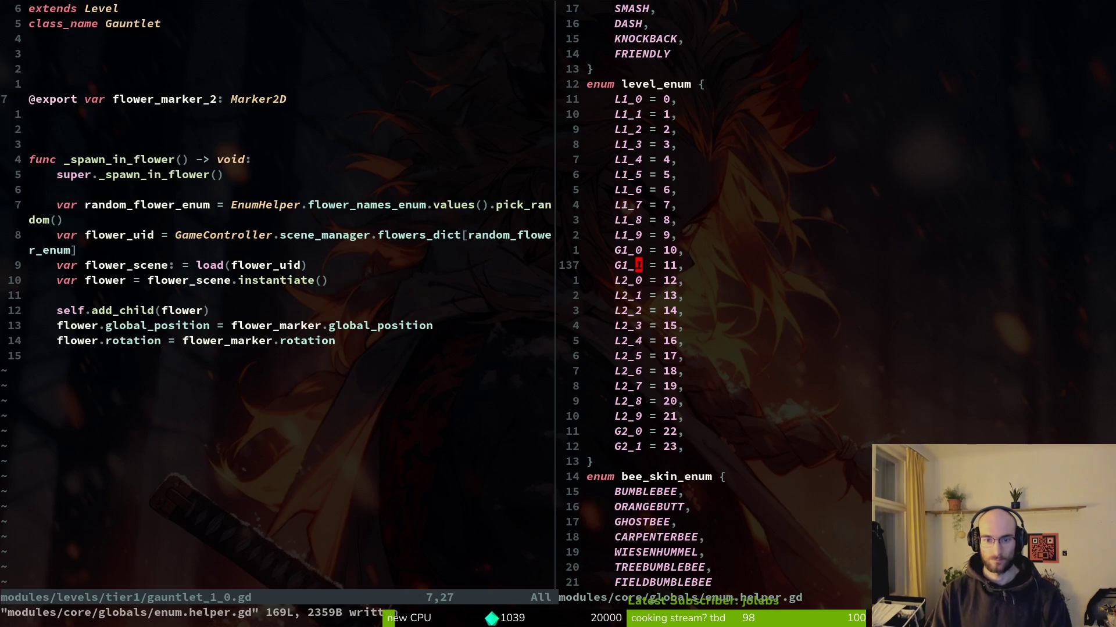
pyautogui.hotkey('ctrl', 'w')
pyautogui.press('h')
pyautogui.press('space')
pyautogui.press('f')
pyautogui.press('f')
pyautogui.write('level')
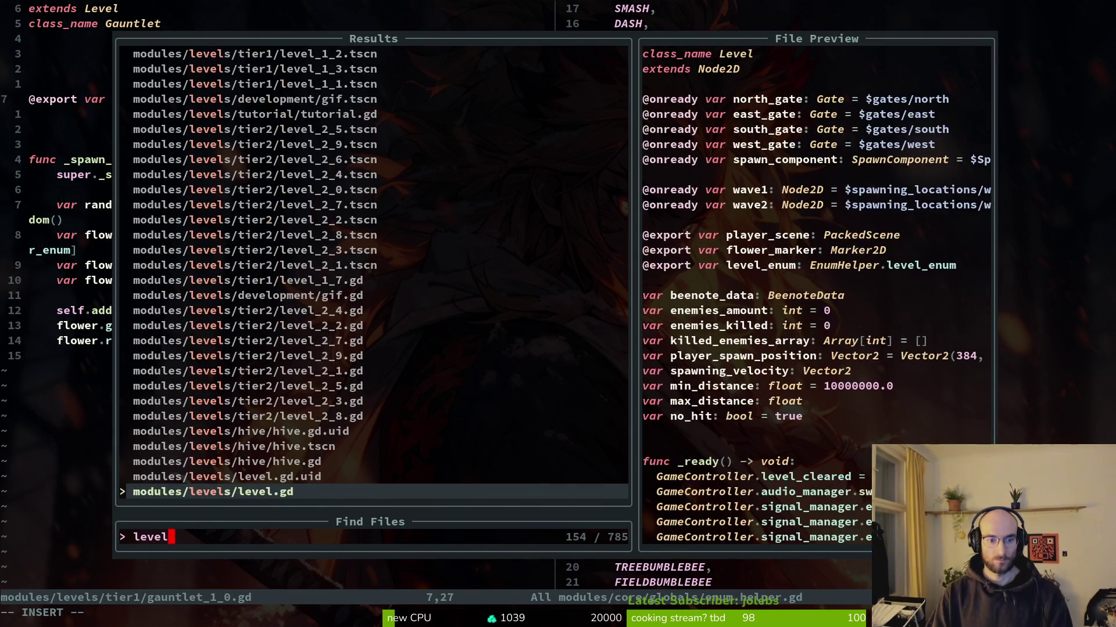
pyautogui.press('Return')
pyautogui.hotkey('ctrl', 's')
# Set gauntlet_1_0's Level Enum to G 1 0, then move on to the gauntlet_1_1 scene.
pyautogui.hotkey('alt', 'Tab')
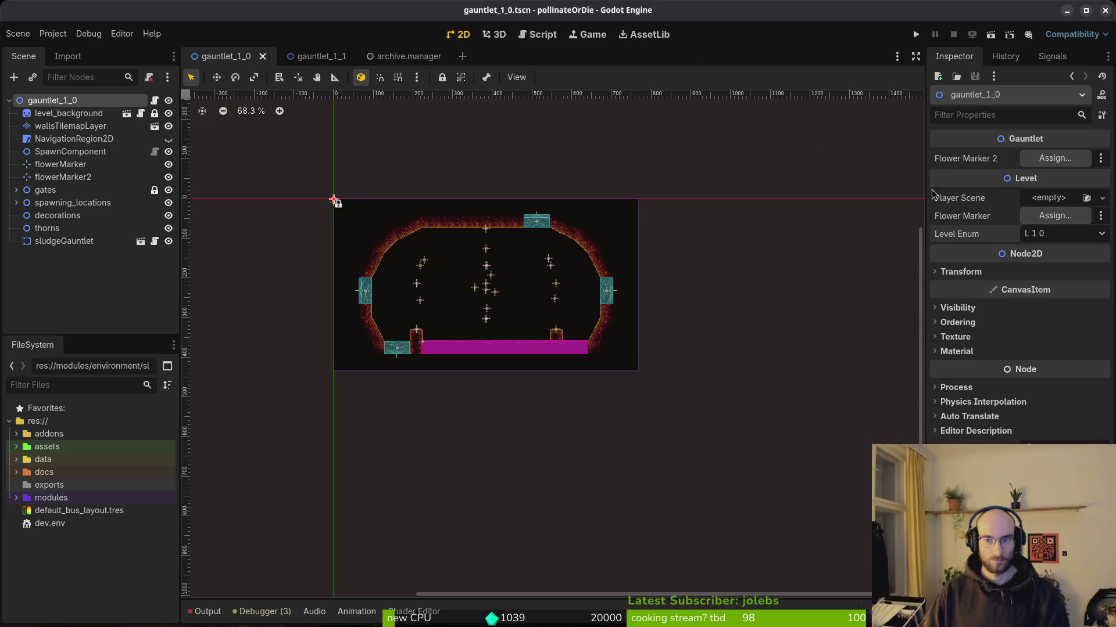
pyautogui.click(1055, 236)
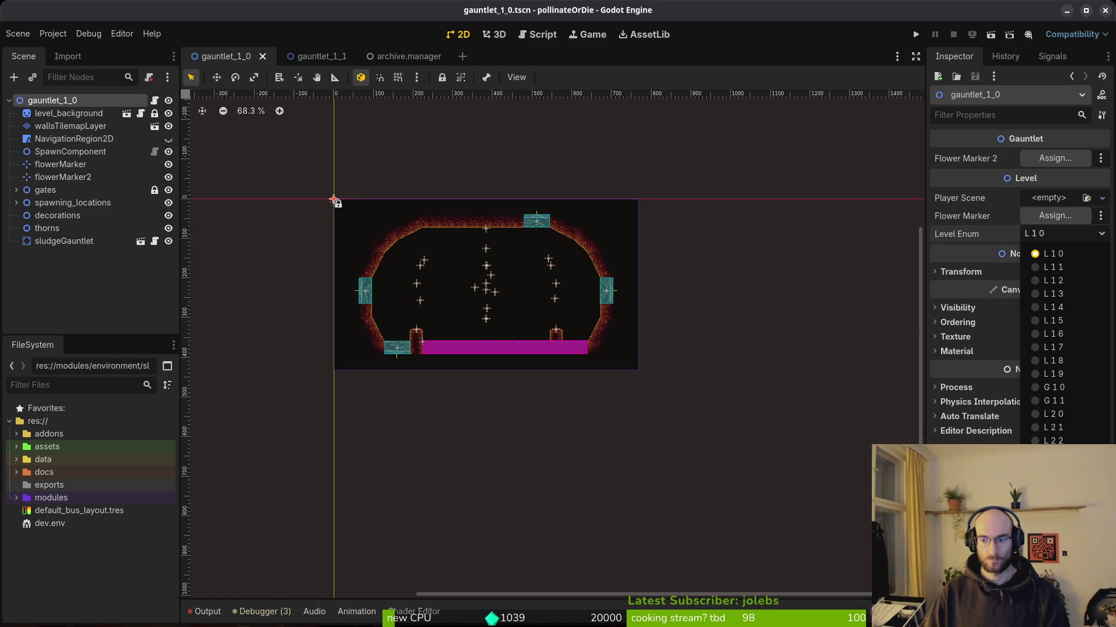
pyautogui.click(1053, 387)
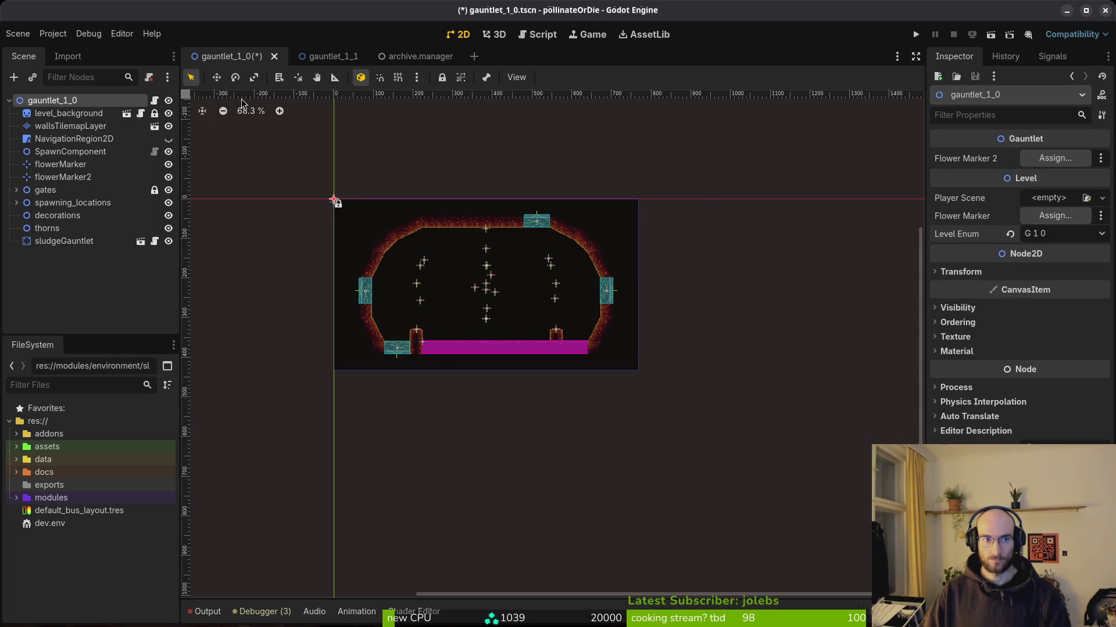
pyautogui.click(314, 61)
# Return to gauntlet_1_0 and quick-open the level_2_0 scene.
pyautogui.click(230, 57)
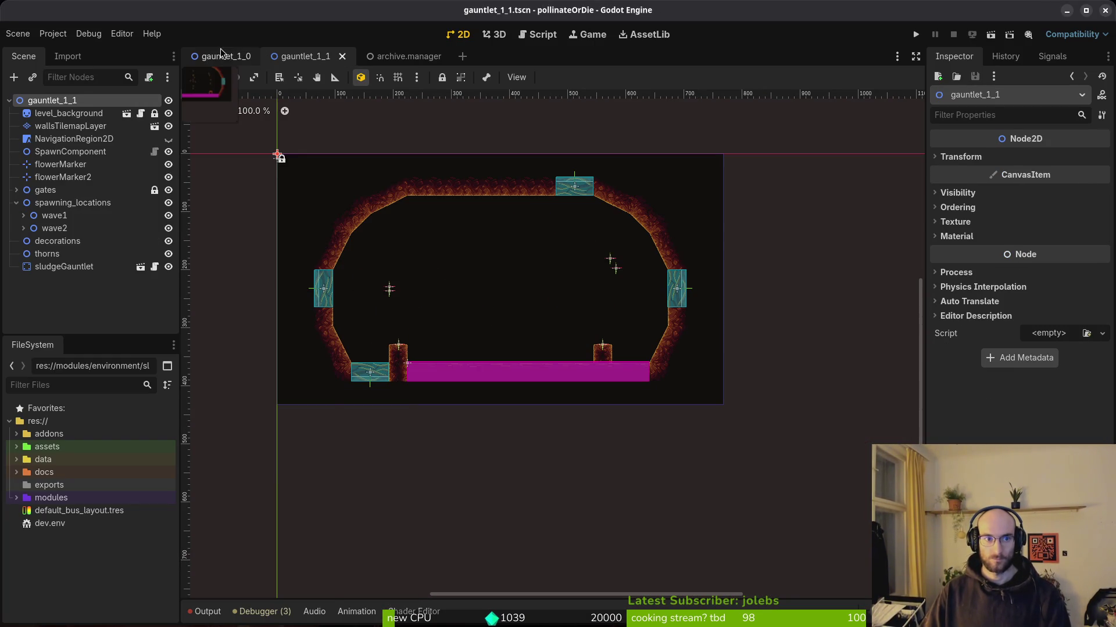
pyautogui.hotkey('shift', 'alt', 'o')
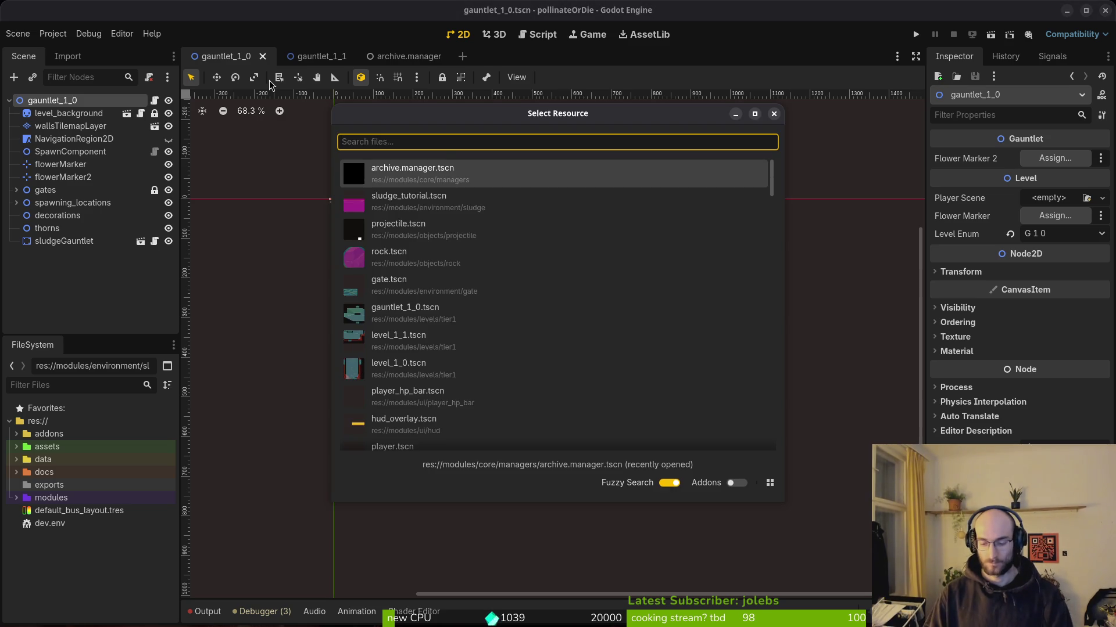
pyautogui.write('tut2')
pyautogui.press('BackSpace')
pyautogui.press('BackSpace')
pyautogui.press('BackSpace')
pyautogui.write('l2_0')
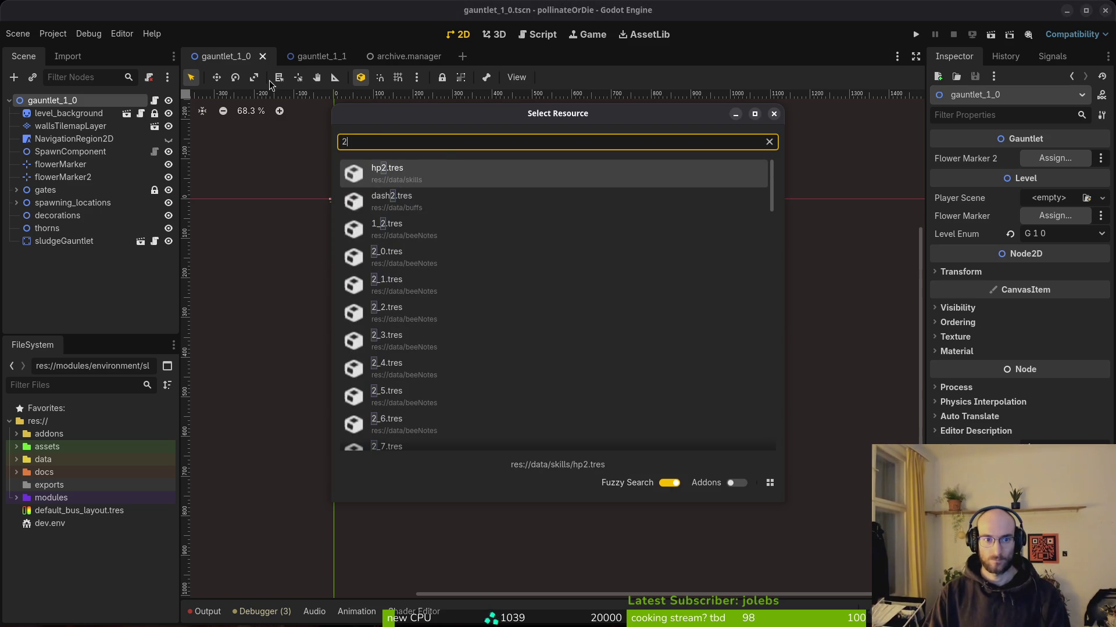
pyautogui.press('Return')
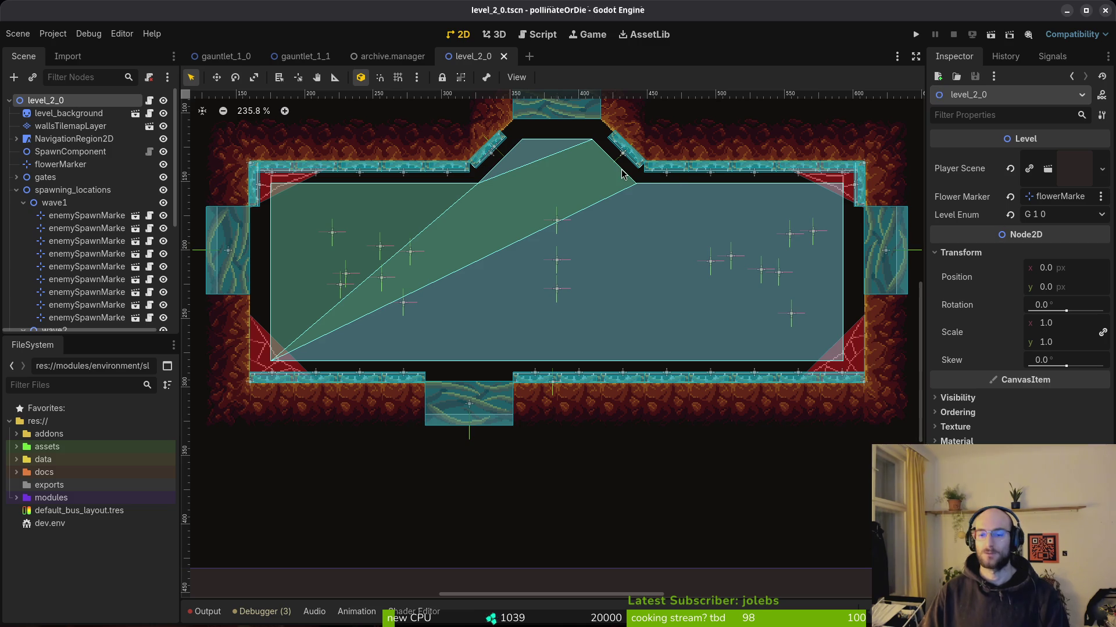
# Quick-open level_1_0, view its root properties, and then open level_1_1 for comparison.
pyautogui.hotkey('shift', 'alt', 'o')
pyautogui.write('l_1')
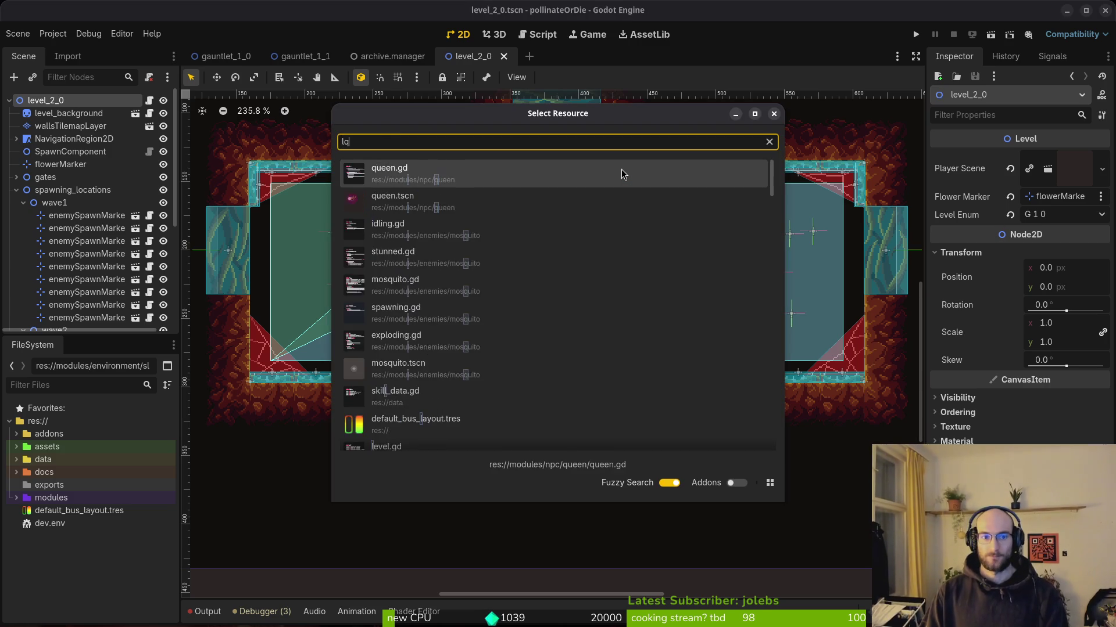
pyautogui.write('_0')
pyautogui.press('Return')
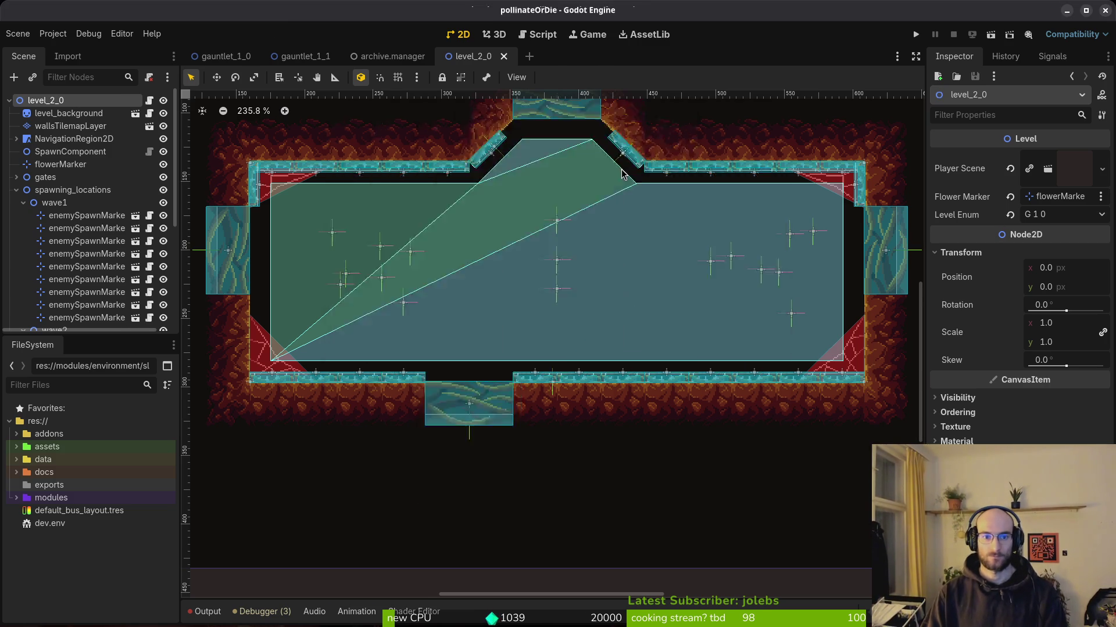
pyautogui.click(36, 106)
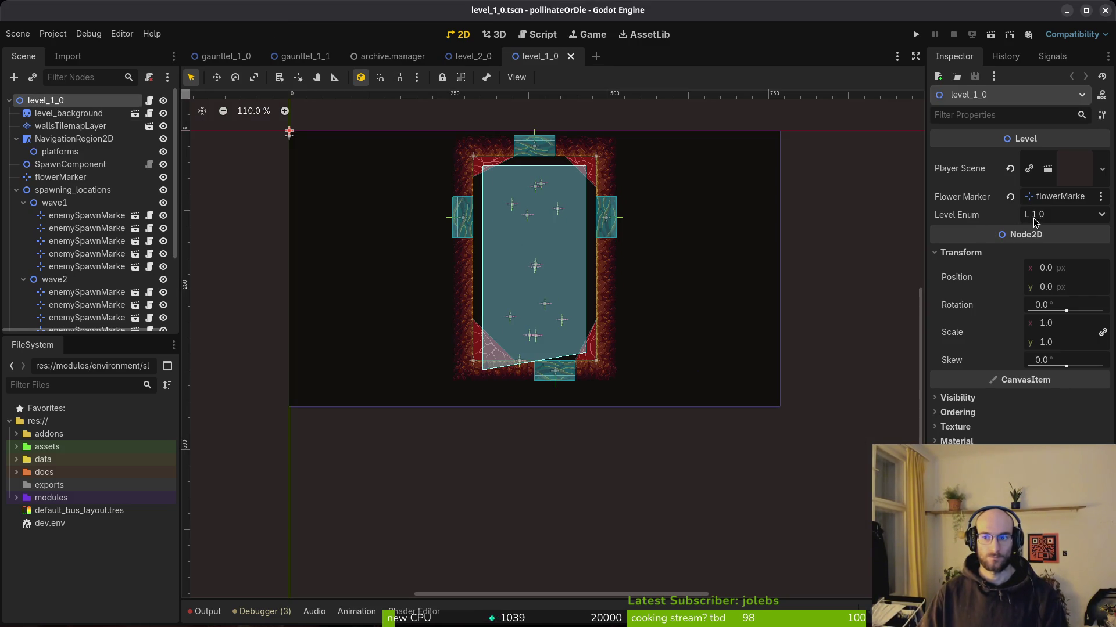
pyautogui.hotkey('shift', 'alt', 'o')
pyautogui.write('115@')
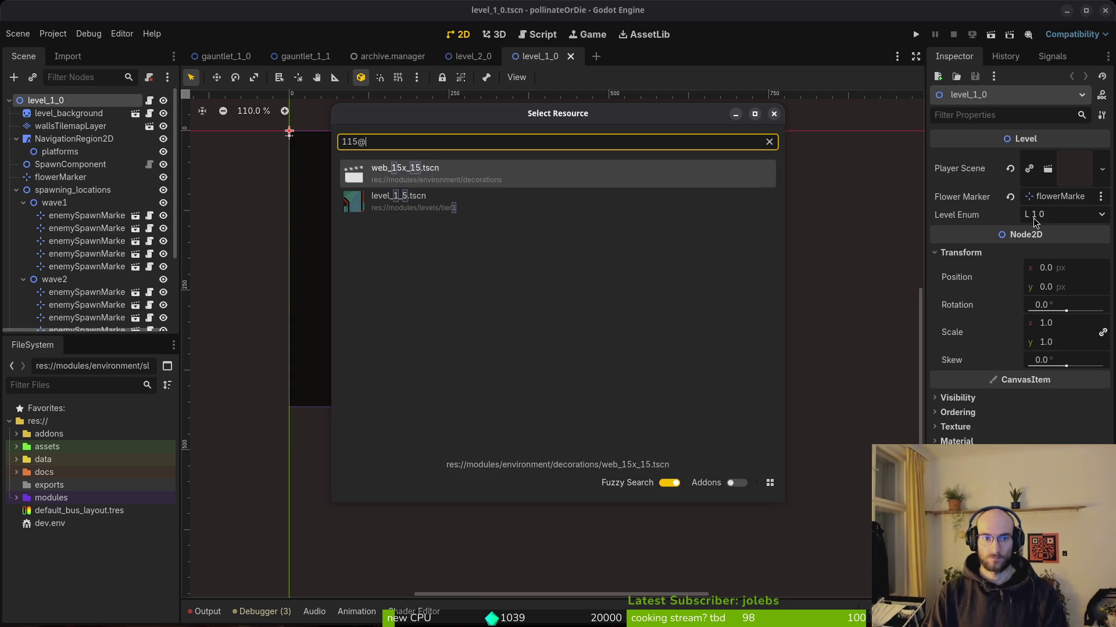
pyautogui.press('BackSpace')
pyautogui.press('BackSpace')
pyautogui.press('BackSpace')
pyautogui.write('_1')
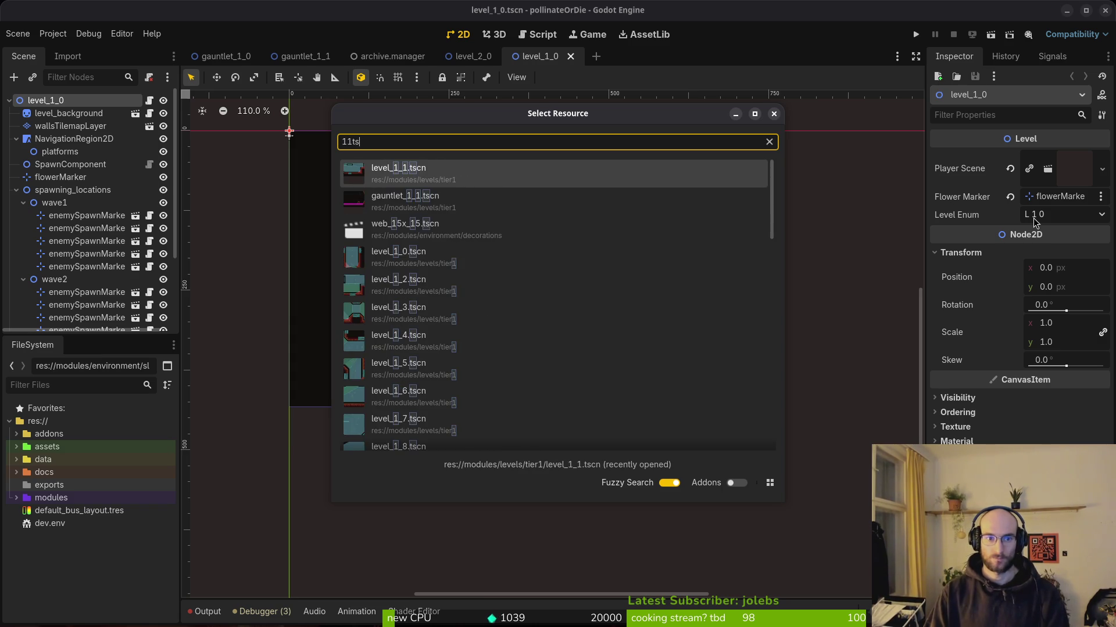
pyautogui.press('Return')
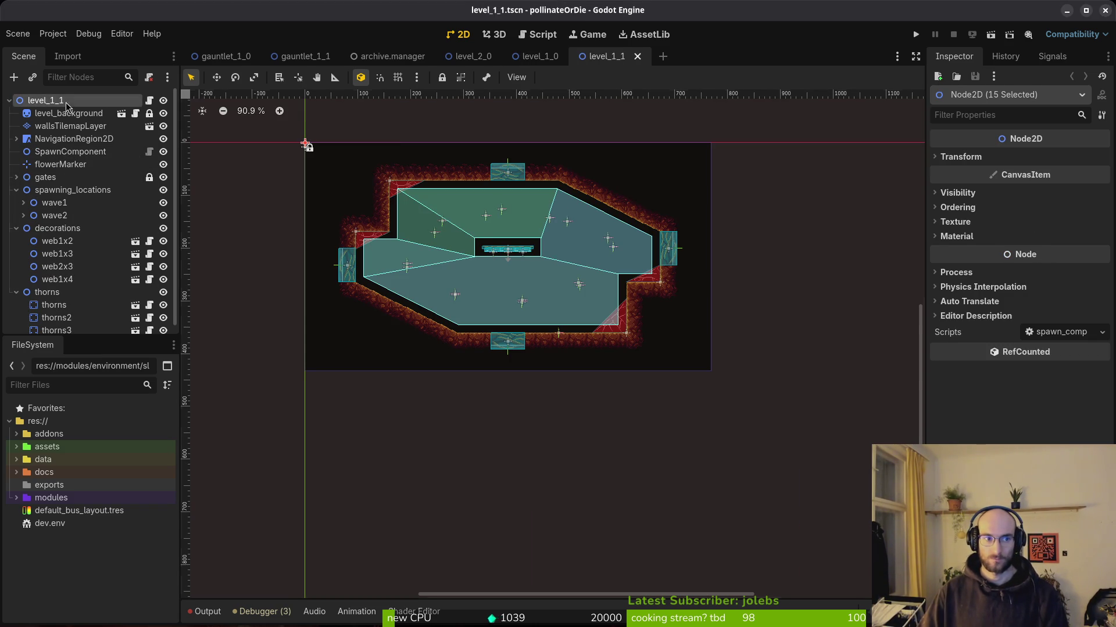
# Quick-open the 2_0 beenote resource to review it.
pyautogui.hotkey('shift', 'alt', 'o')
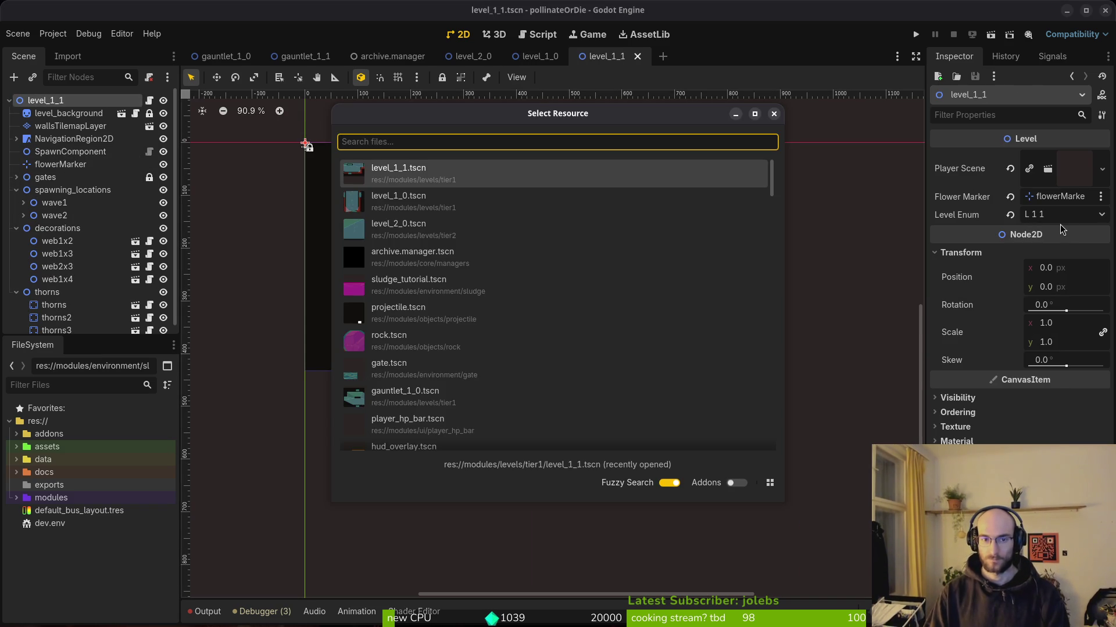
pyautogui.write('2_0')
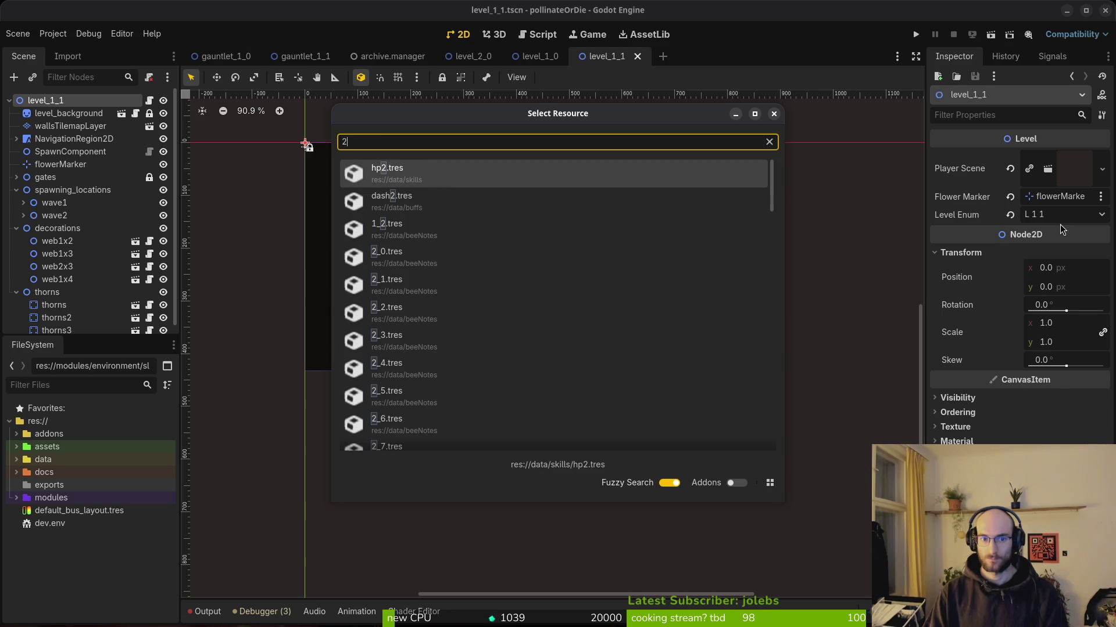
pyautogui.press('Return')
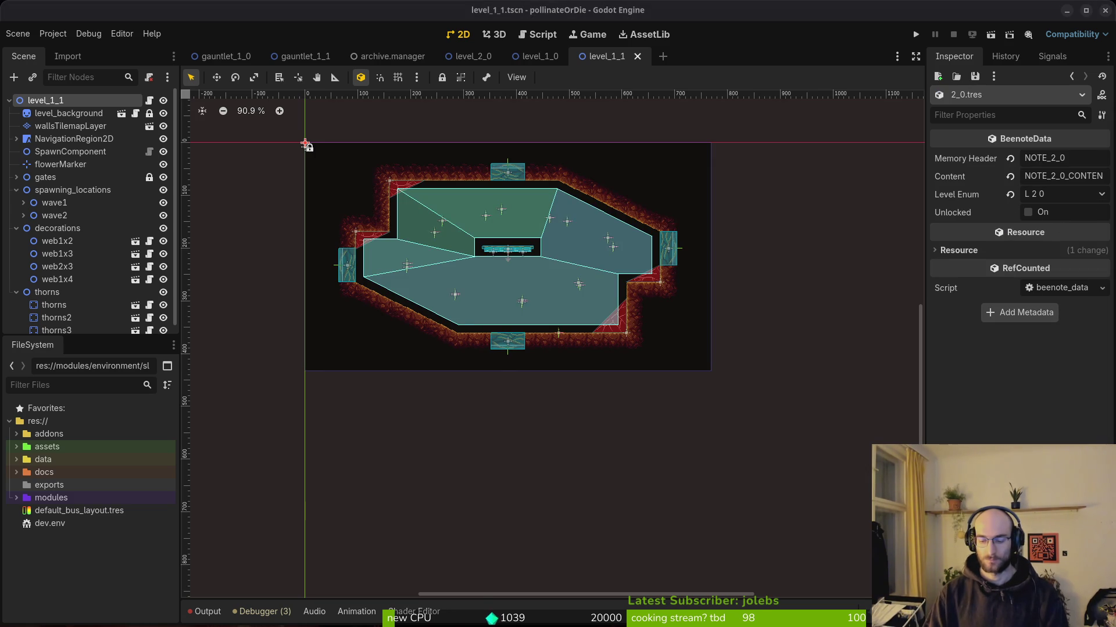
pyautogui.click(305, 145)
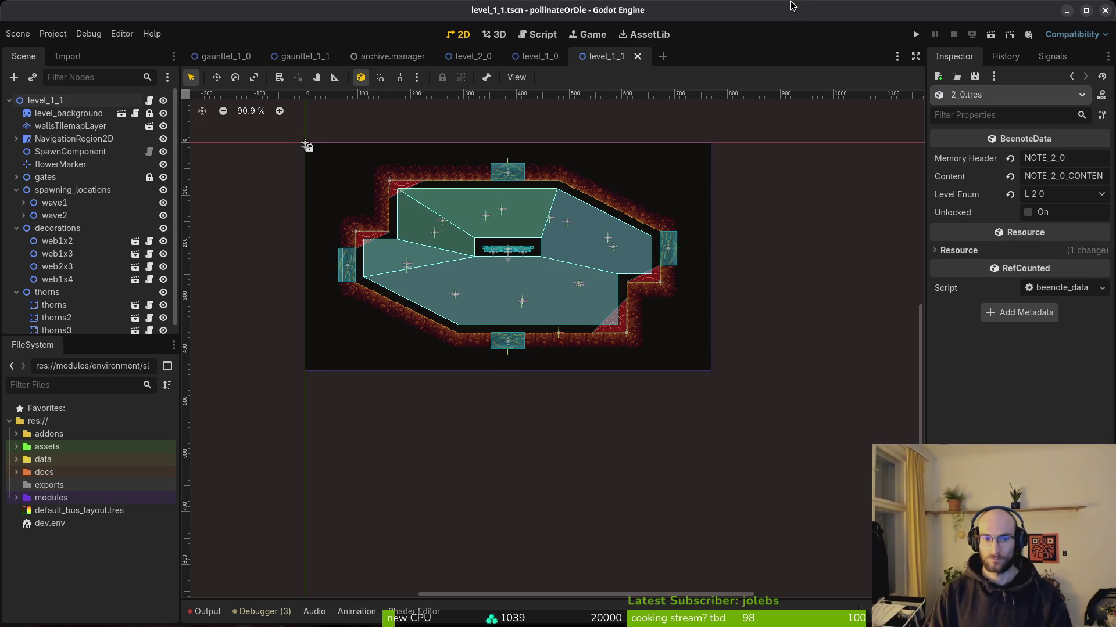
# Reopen level_2_0 and set its Level Enum to L 2 0.
pyautogui.hotkey('alt', 'shift', 'o')
pyautogui.write('2_0')
pyautogui.press('Down')
pyautogui.press('Down')
pyautogui.press('Return')
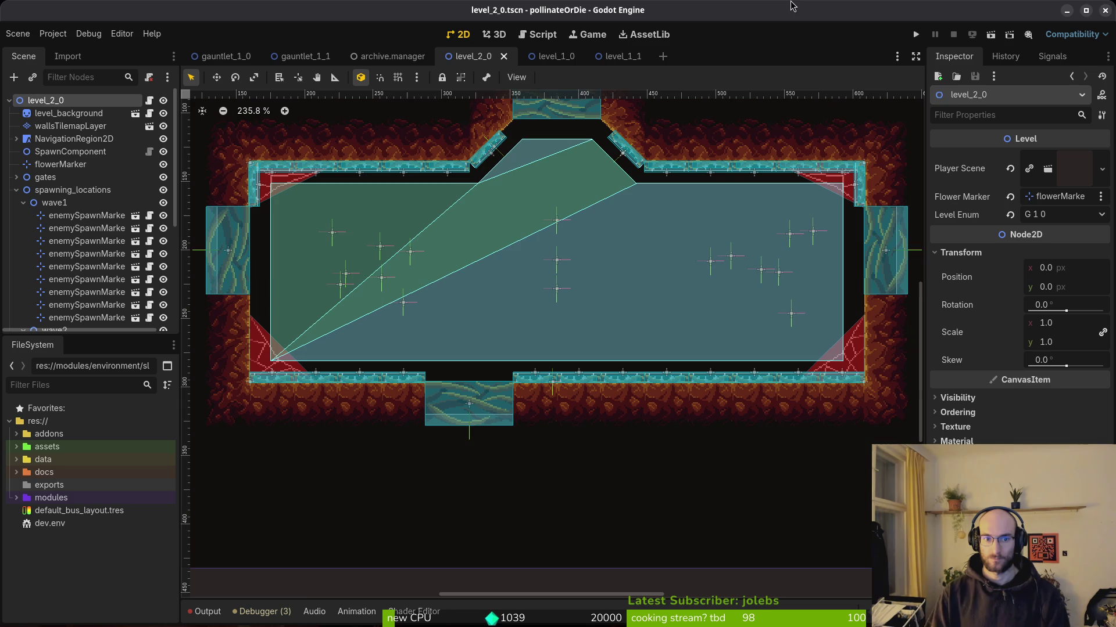
pyautogui.click(1051, 216)
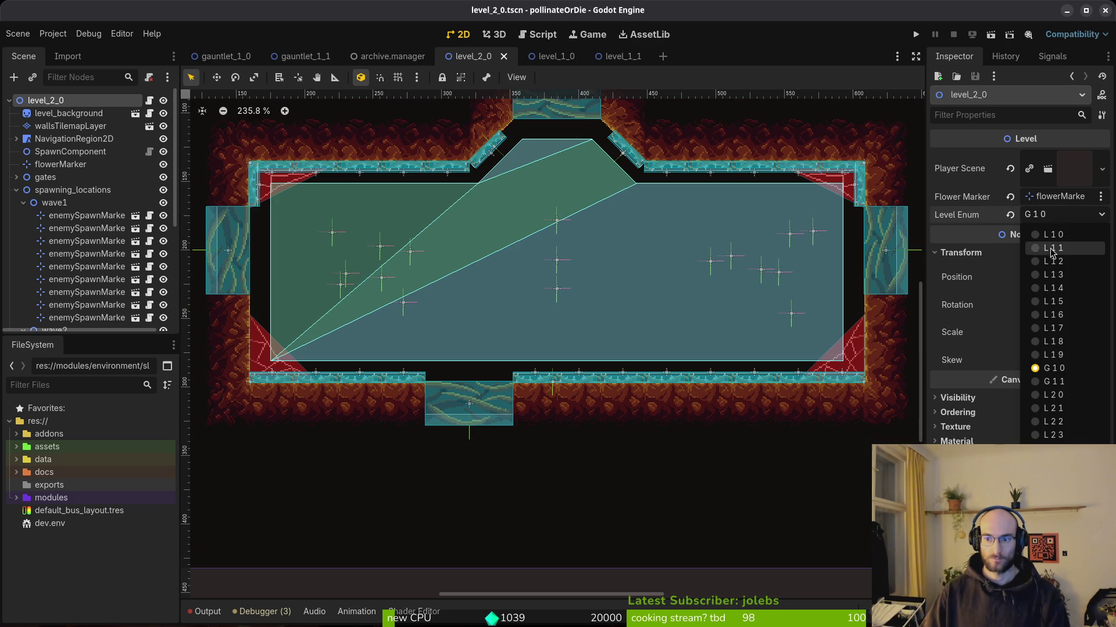
pyautogui.click(1073, 397)
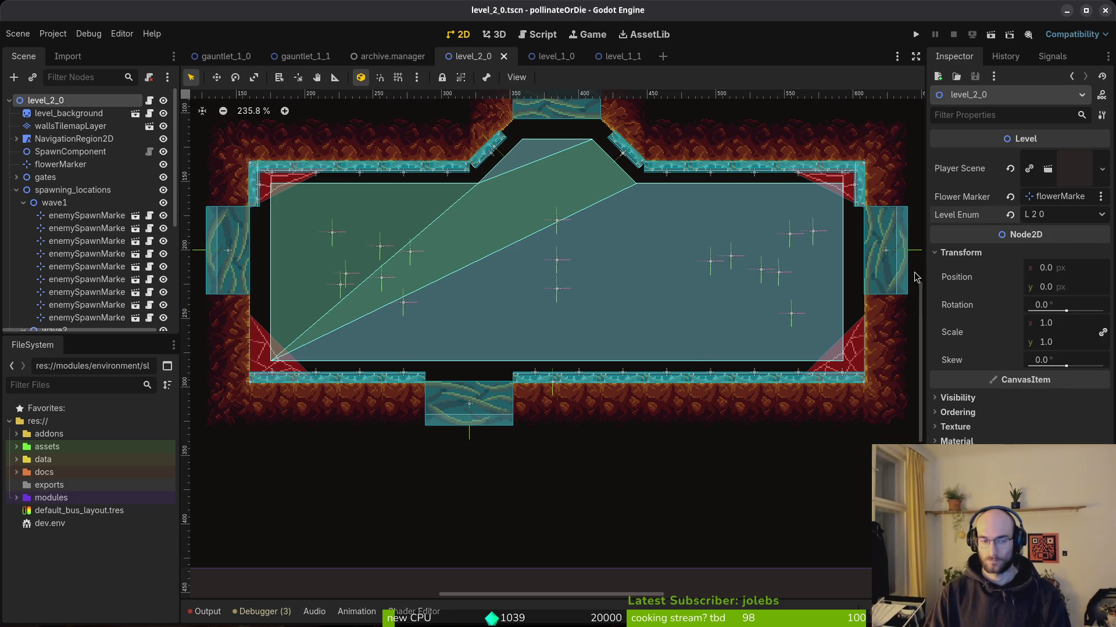
# Collapse the spawning_locations group and clear the node selection.
pyautogui.hotkey('alt', 'shift', 'o')
pyautogui.press('Escape')
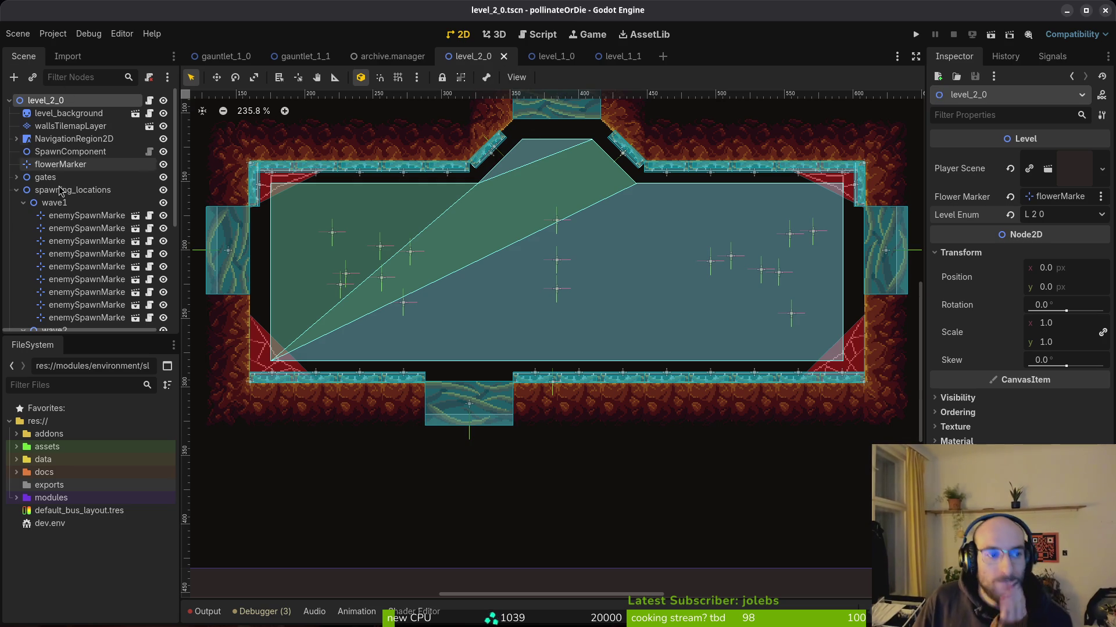
pyautogui.click(17, 190)
pyautogui.click(8, 244)
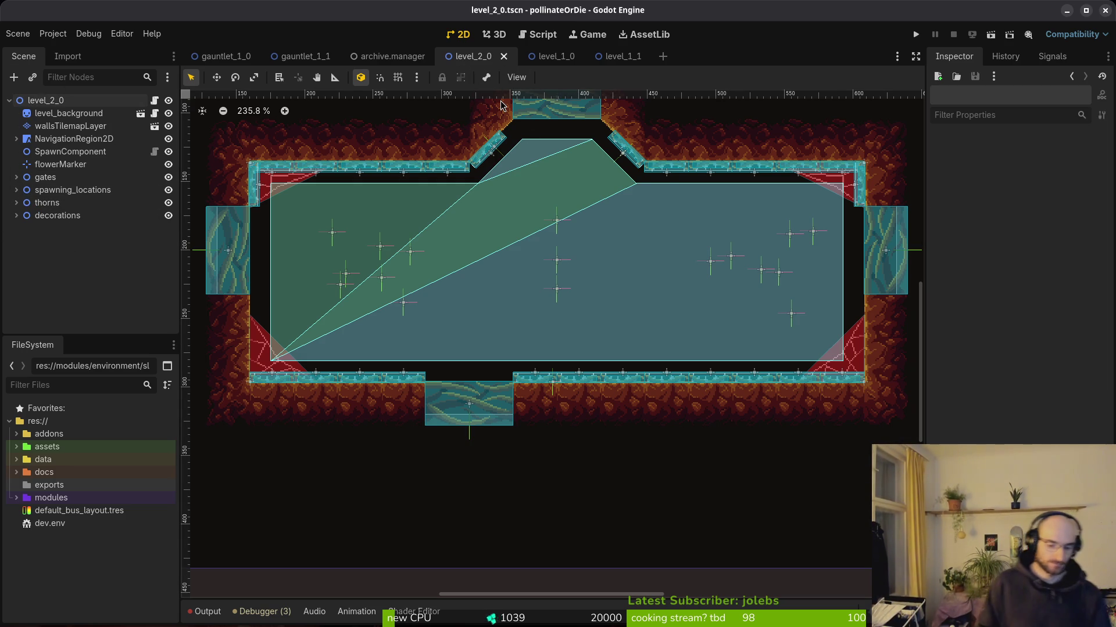
pyautogui.hotkey('alt', 'Tab')
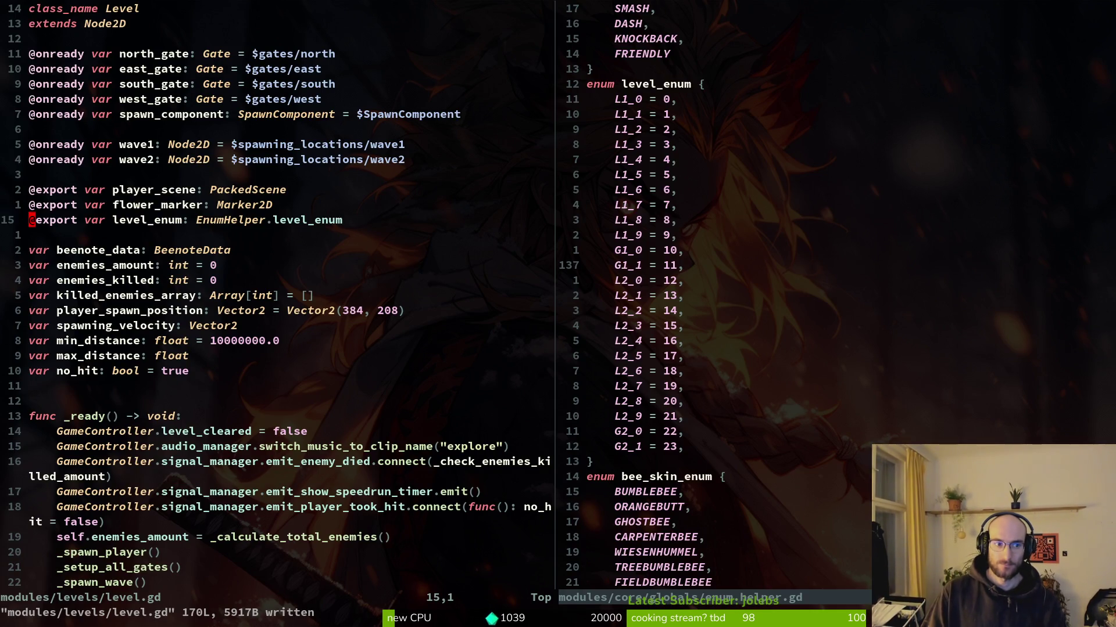
pyautogui.hotkey('ctrl', 'w')
pyautogui.press('l')
pyautogui.press('k')
pyautogui.press('k')
pyautogui.press('k')
pyautogui.press('space')
pyautogui.press('f')
pyautogui.press('g')
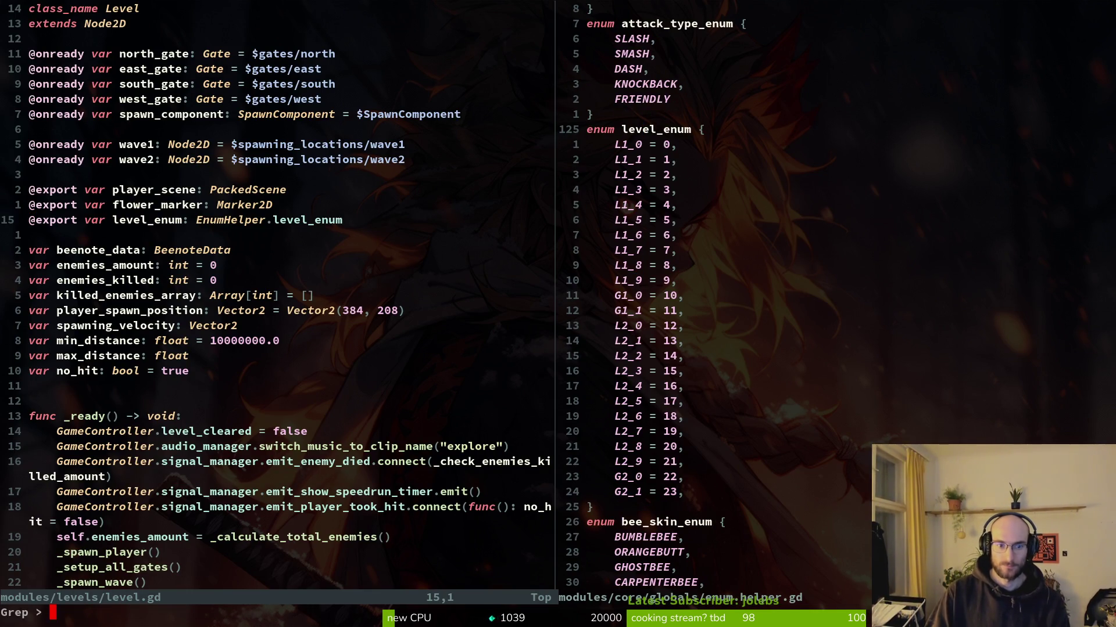
pyautogui.press('Return')
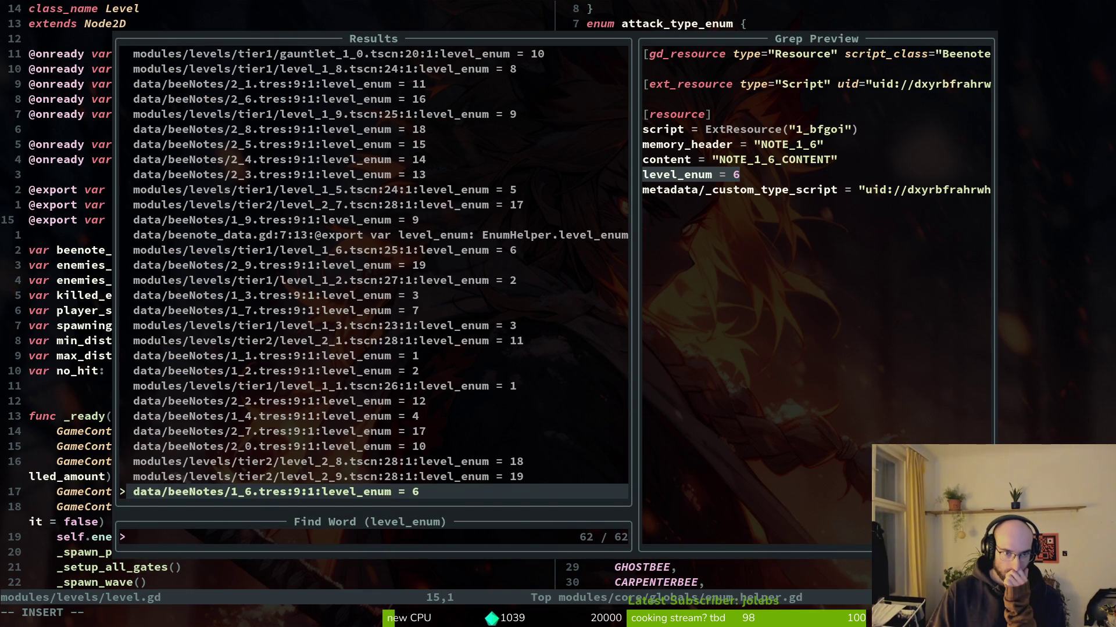
pyautogui.press('Down')
pyautogui.press('Down')
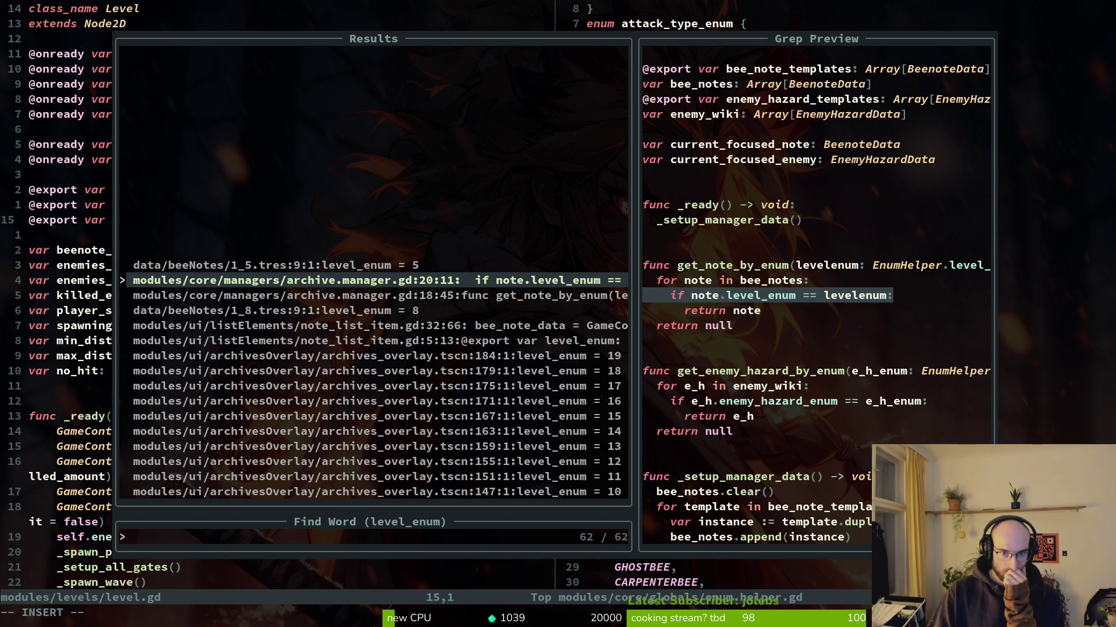
pyautogui.press('Down')
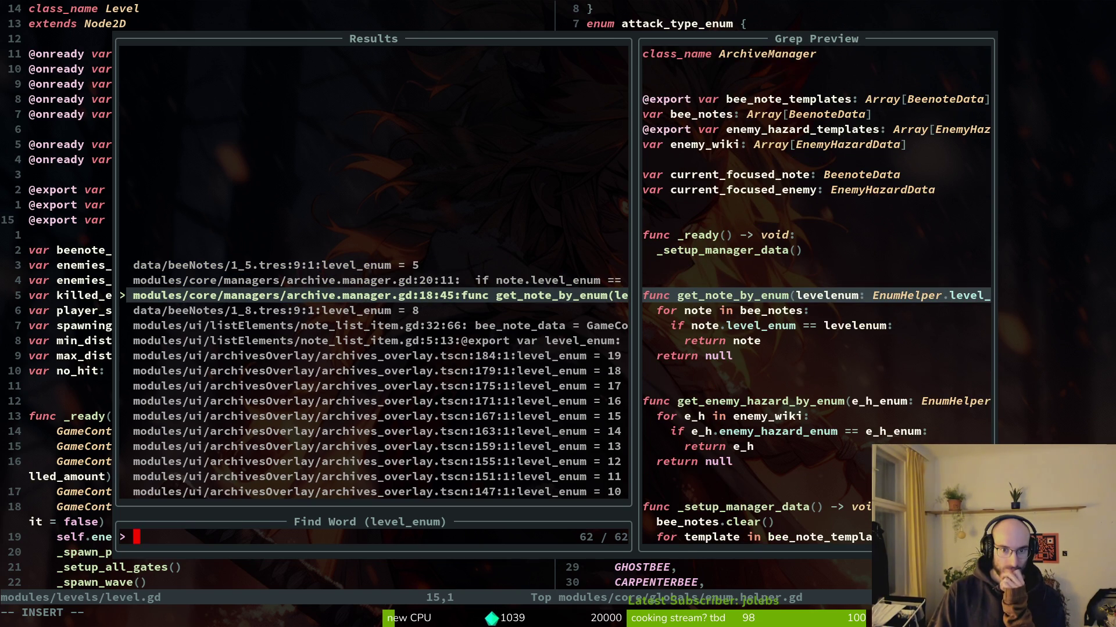
pyautogui.press('Down')
pyautogui.press('Down')
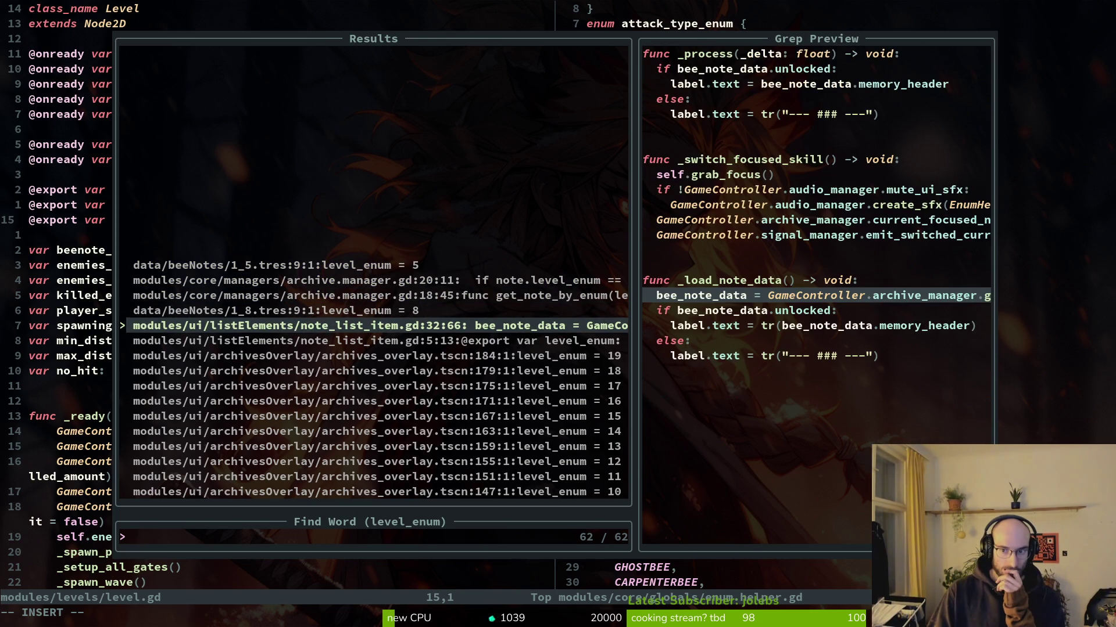
pyautogui.press('Down')
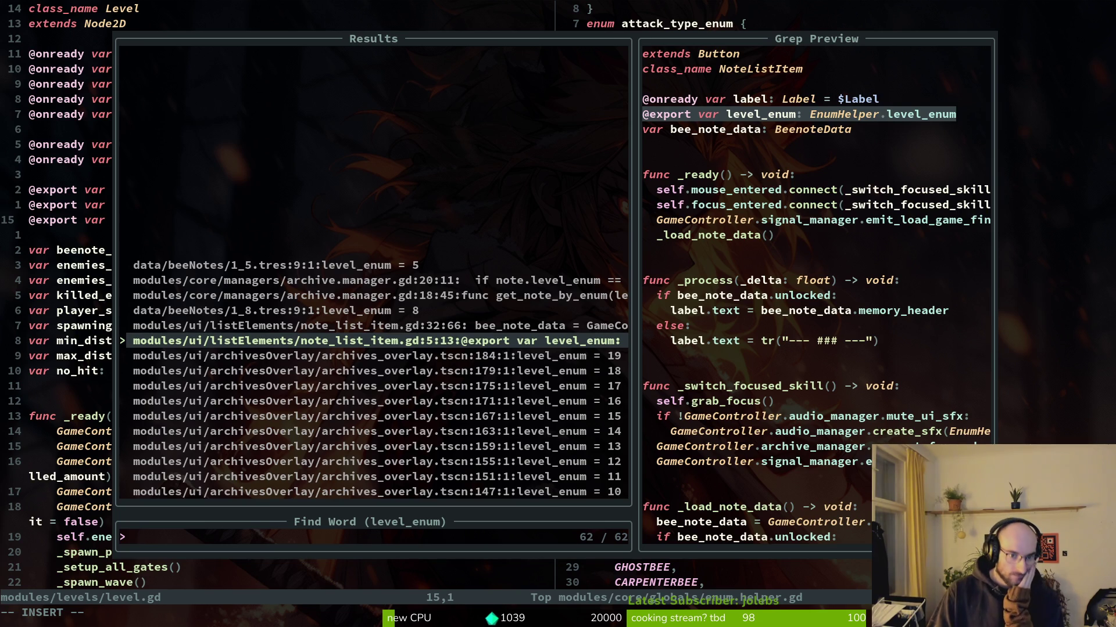
pyautogui.press('Down')
pyautogui.press('Down')
pyautogui.press('Down')
pyautogui.press('Down')
pyautogui.press('Down')
pyautogui.press('Down')
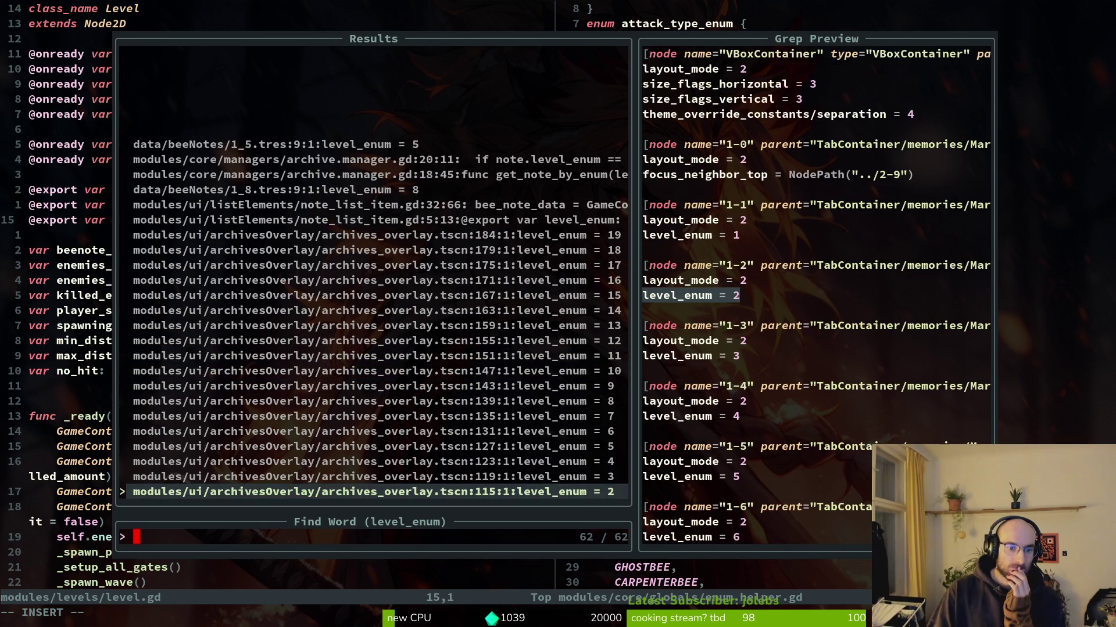
pyautogui.press('Up')
pyautogui.press('Up')
pyautogui.press('Up')
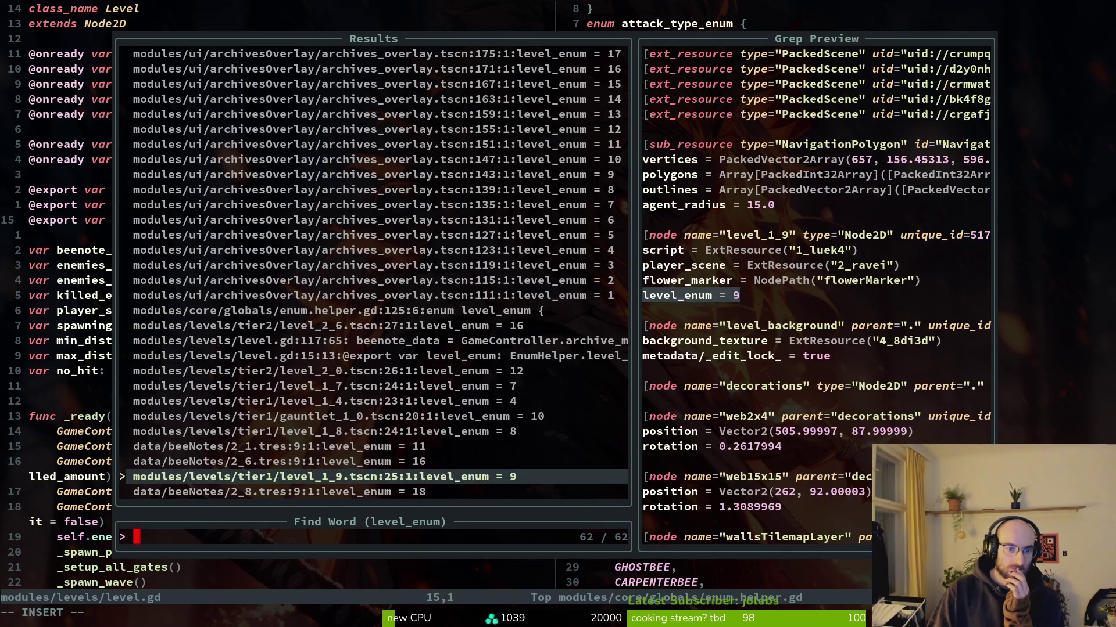
pyautogui.press('Down')
pyautogui.press('Down')
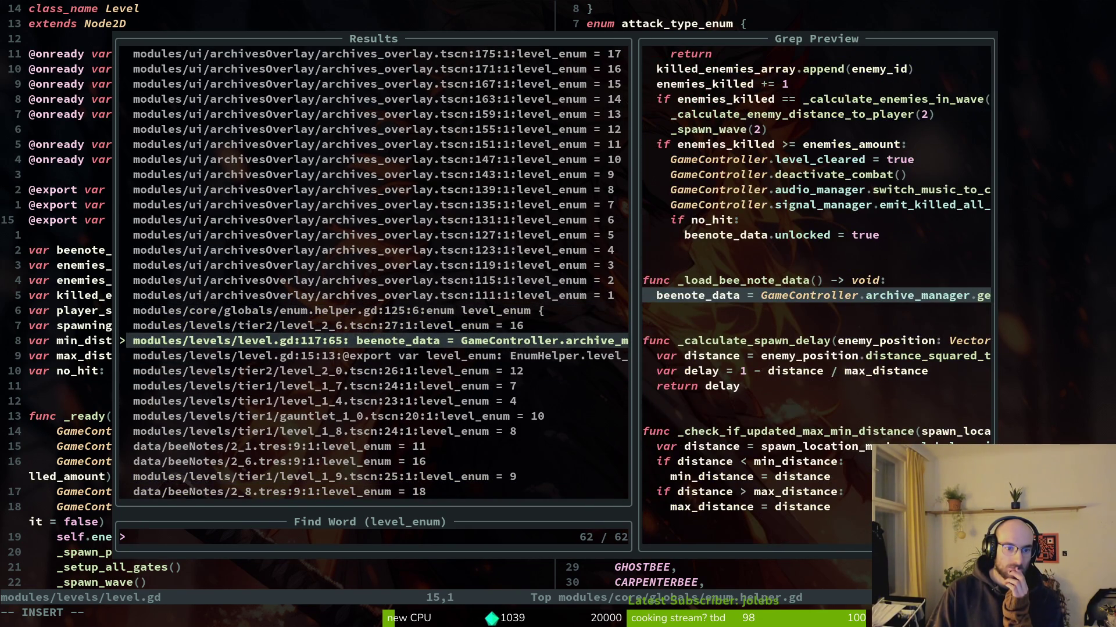
pyautogui.press('Down')
pyautogui.press('Down')
pyautogui.press('Down')
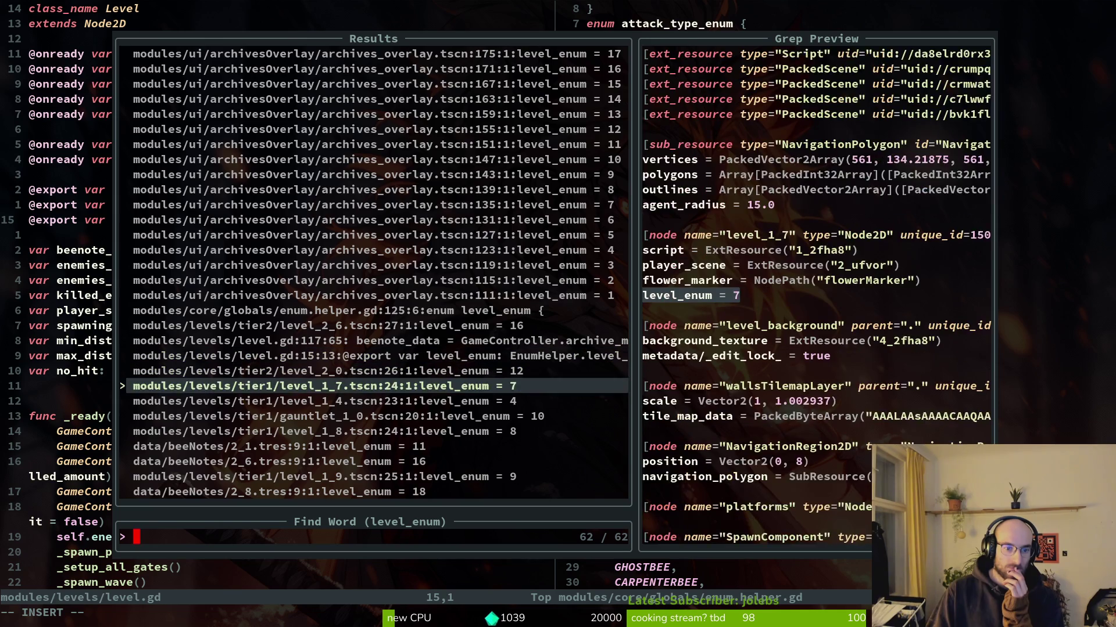
pyautogui.press('Down')
pyautogui.press('Down')
pyautogui.press('Down')
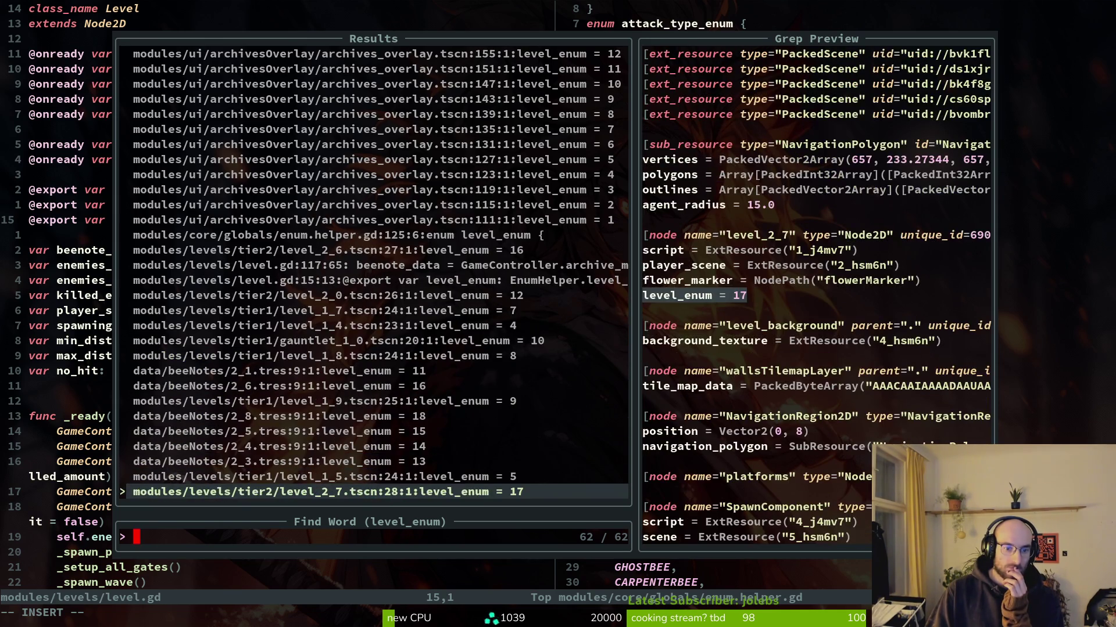
pyautogui.press('Down')
pyautogui.press('Down')
pyautogui.press('Down')
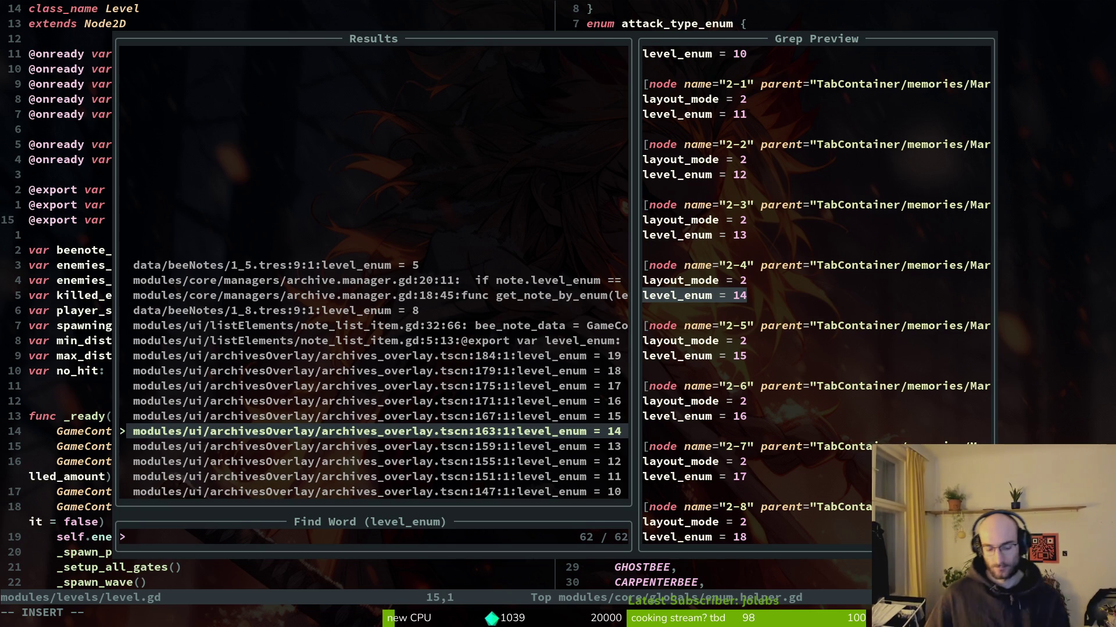
pyautogui.press('Escape')
pyautogui.press('Escape')
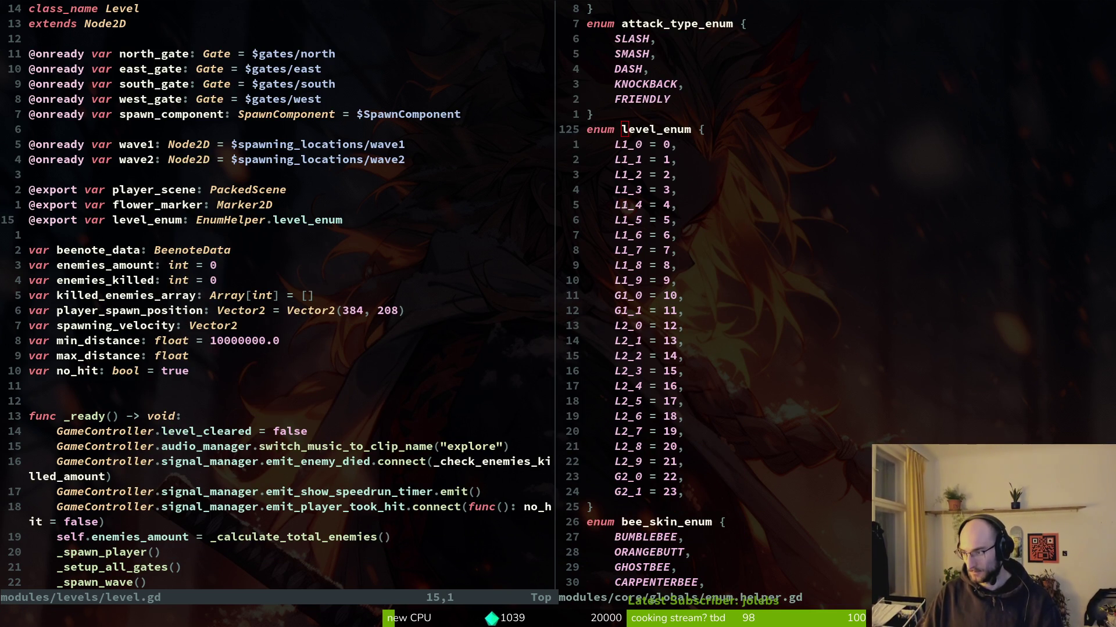
pyautogui.hotkey('alt', 'Tab')
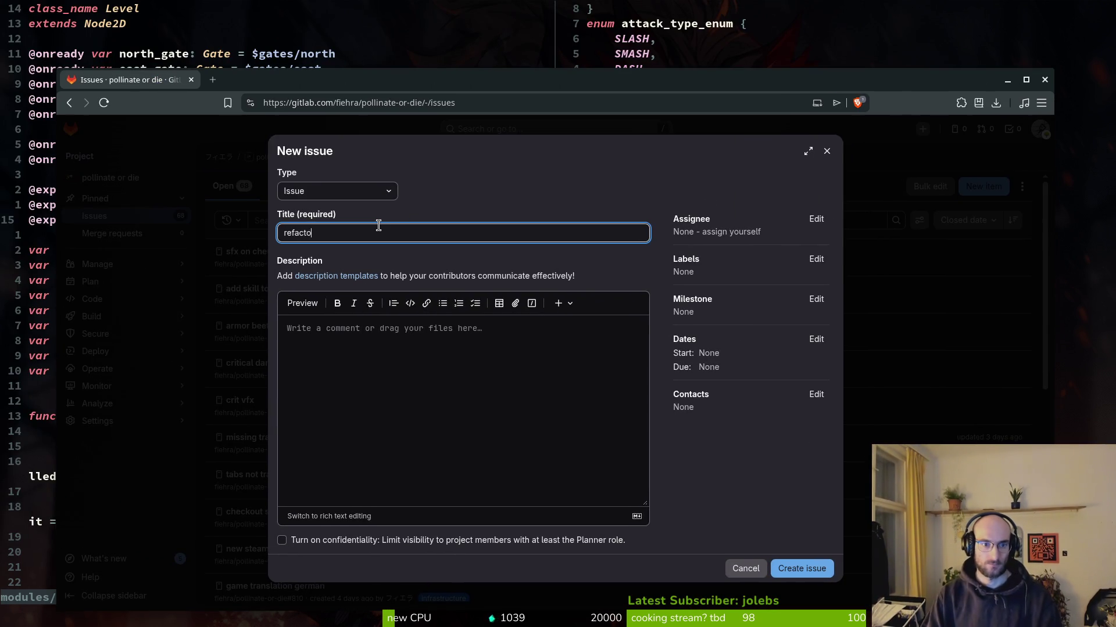
# Finish the memory-unlock refactor issue title, label it feature and refactor, and create it.
pyautogui.write('r memories to unlock from doing challenges instead of no hitting eac hlevel')
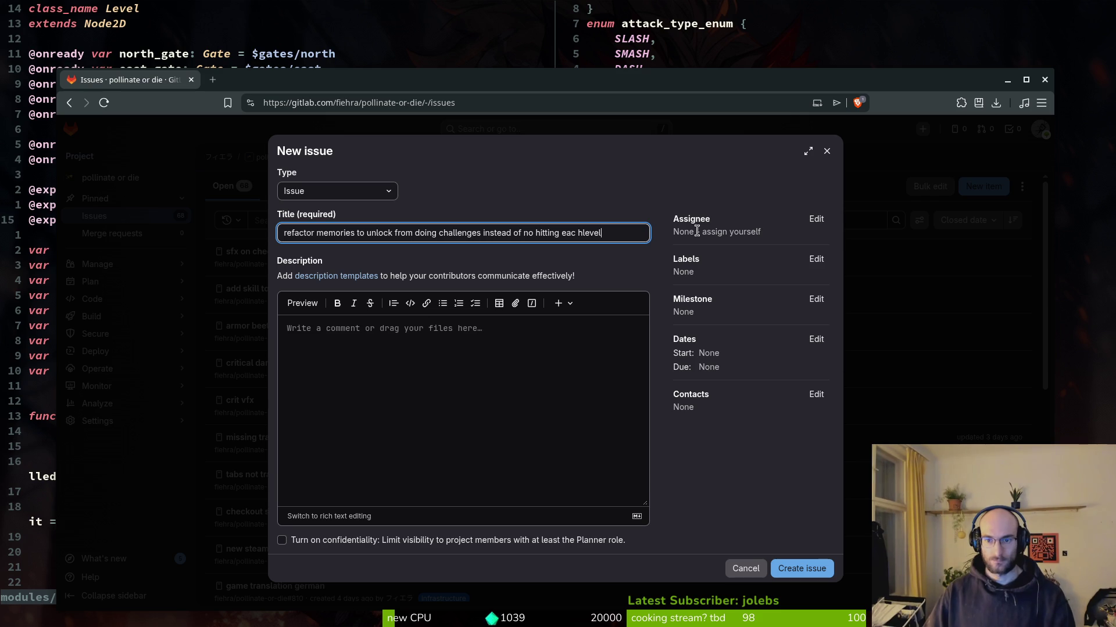
pyautogui.click(816, 259)
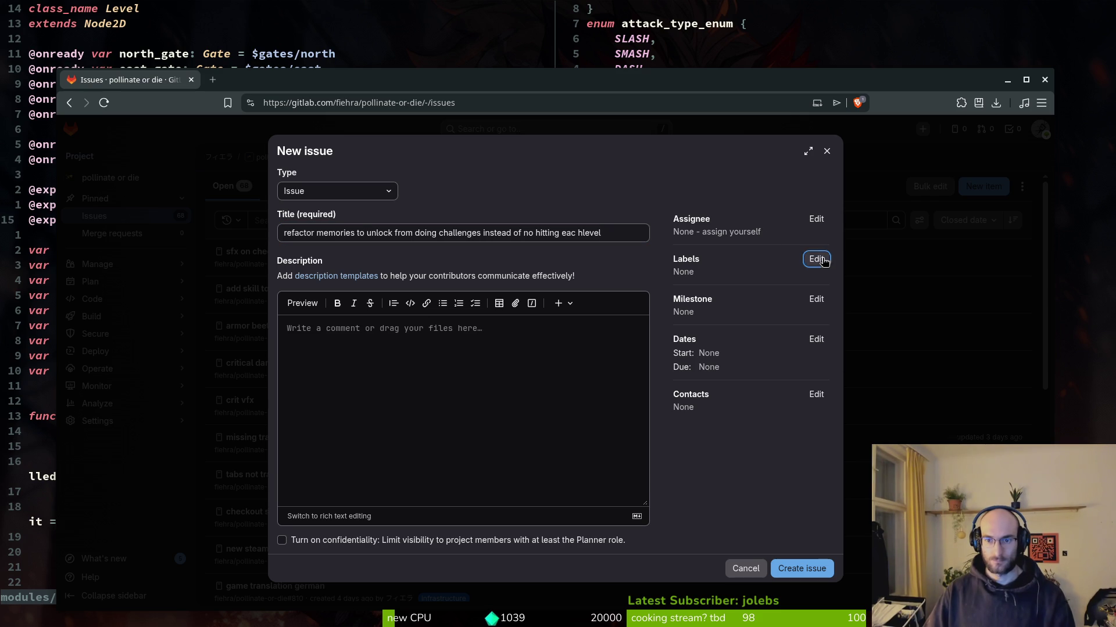
pyautogui.click(727, 387)
pyautogui.scroll(-2, 752, 386)
pyautogui.click(752, 390)
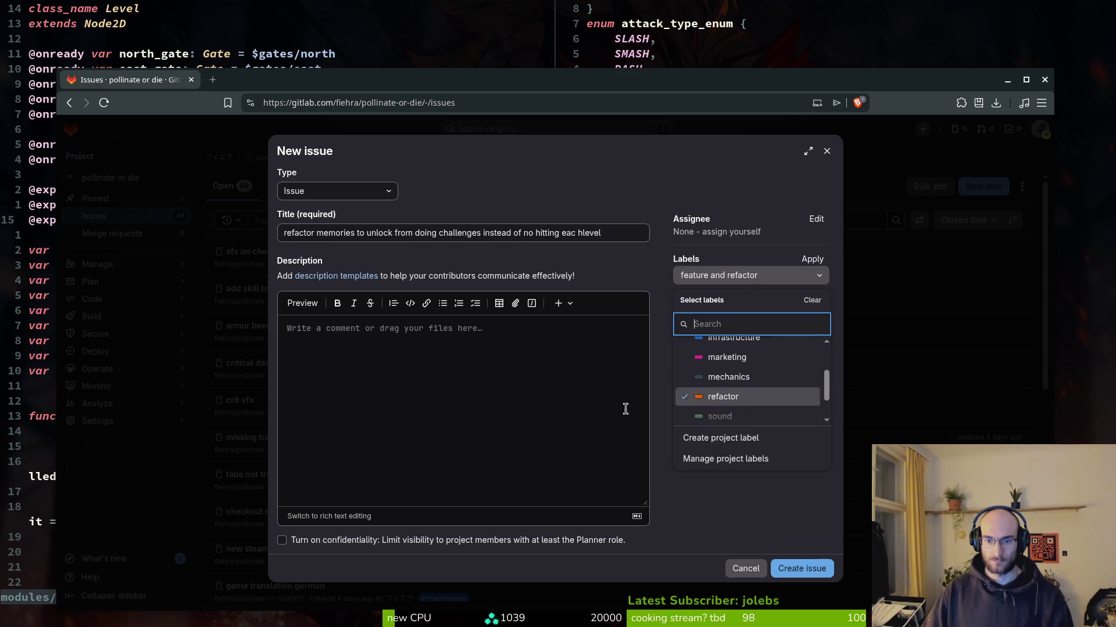
pyautogui.click(625, 407)
pyautogui.click(797, 568)
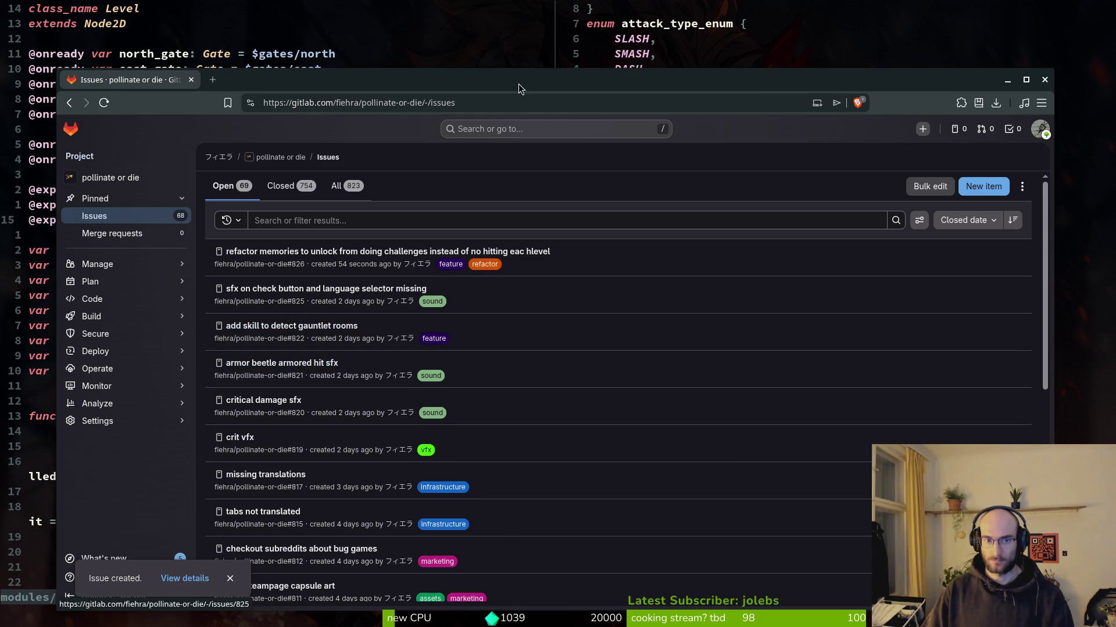
# Search the GitLab issue list for existing 'gauntlet' issues.
pyautogui.click(416, 213)
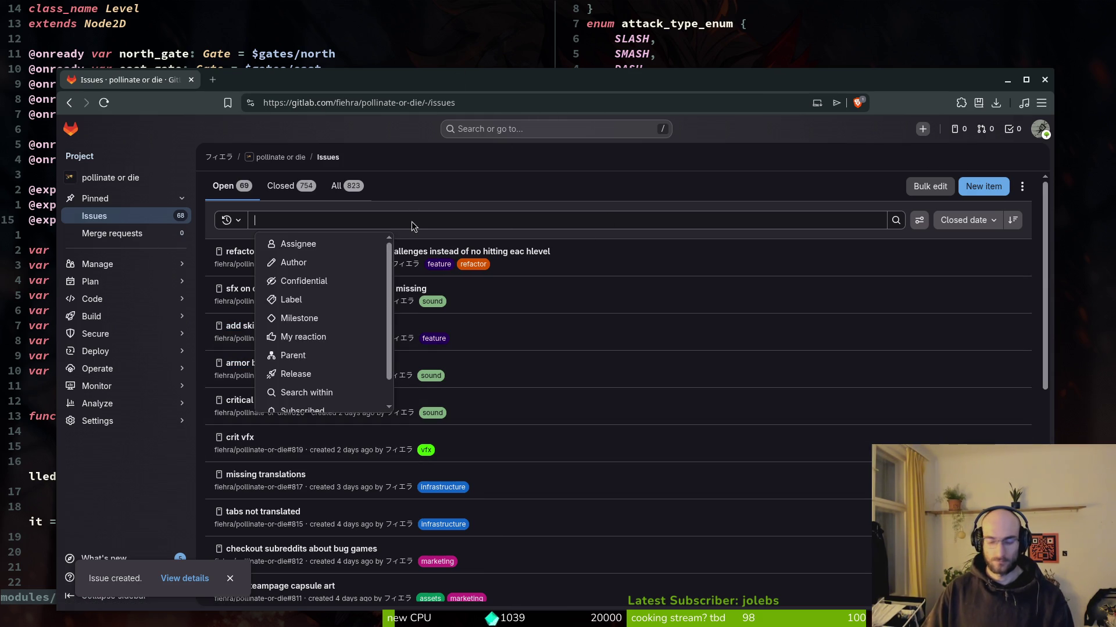
pyautogui.write('gauntlet')
pyautogui.press('Return')
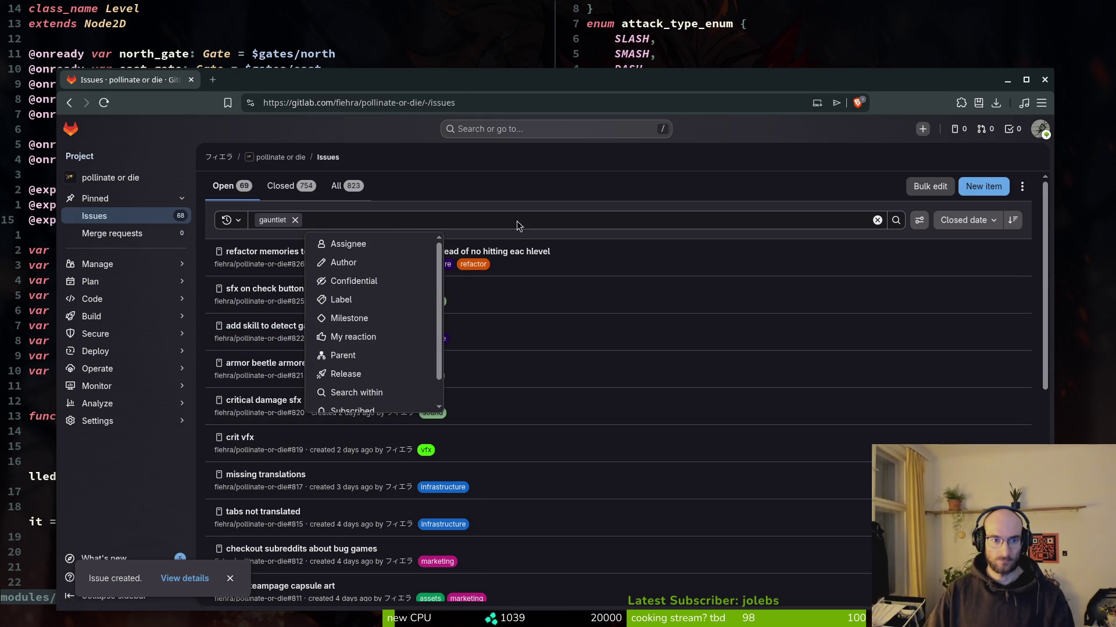
pyautogui.click(896, 220)
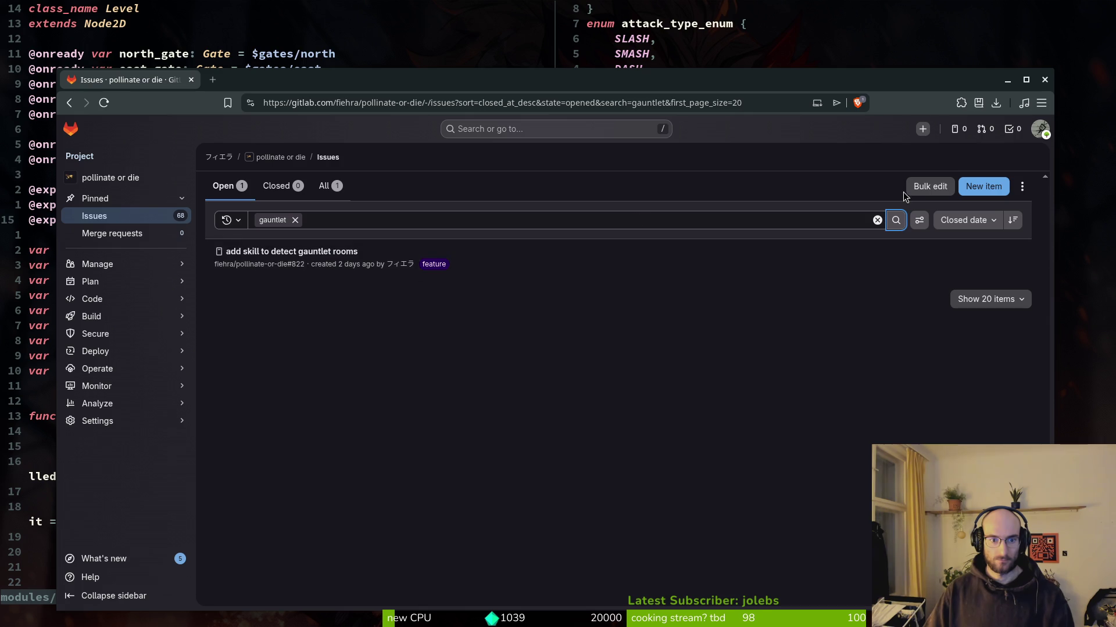
# Start a new issue titled 'gauntlet rooms' describing adding multiwave gauntlet to each tier's pool.
pyautogui.click(983, 186)
pyautogui.write('gauntlet ')
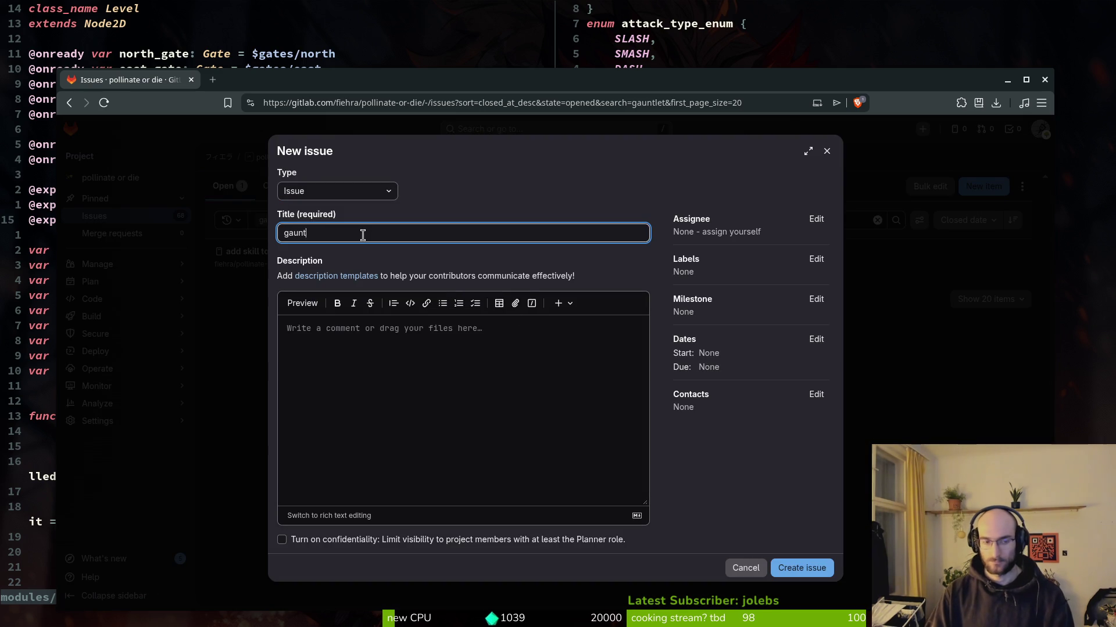
pyautogui.write('rooms')
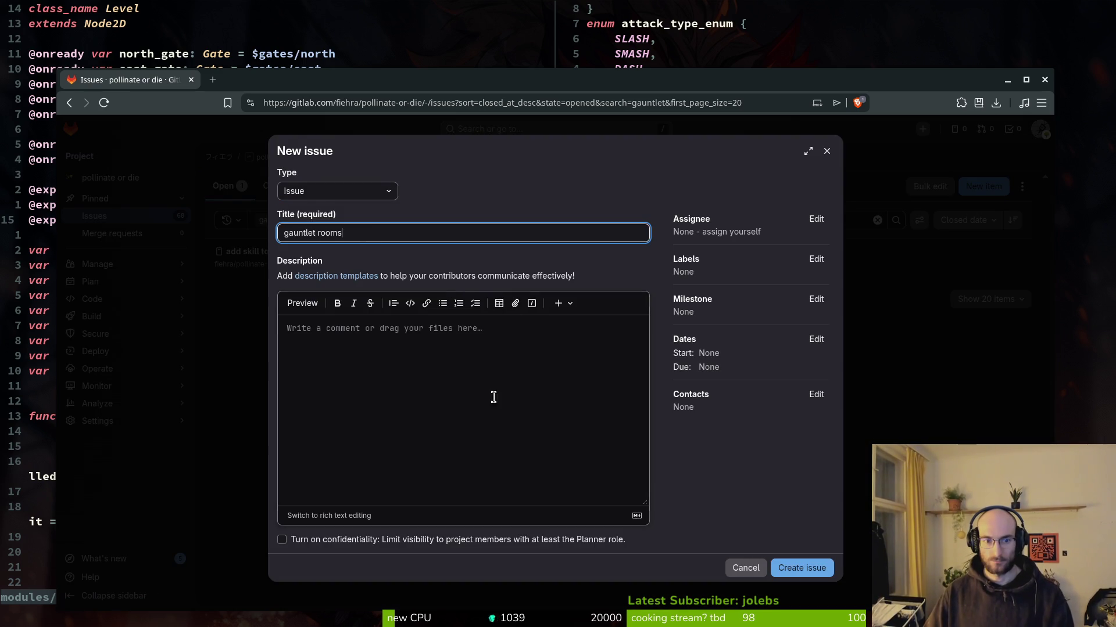
pyautogui.click(494, 397)
pyautogui.write('multiwave a')
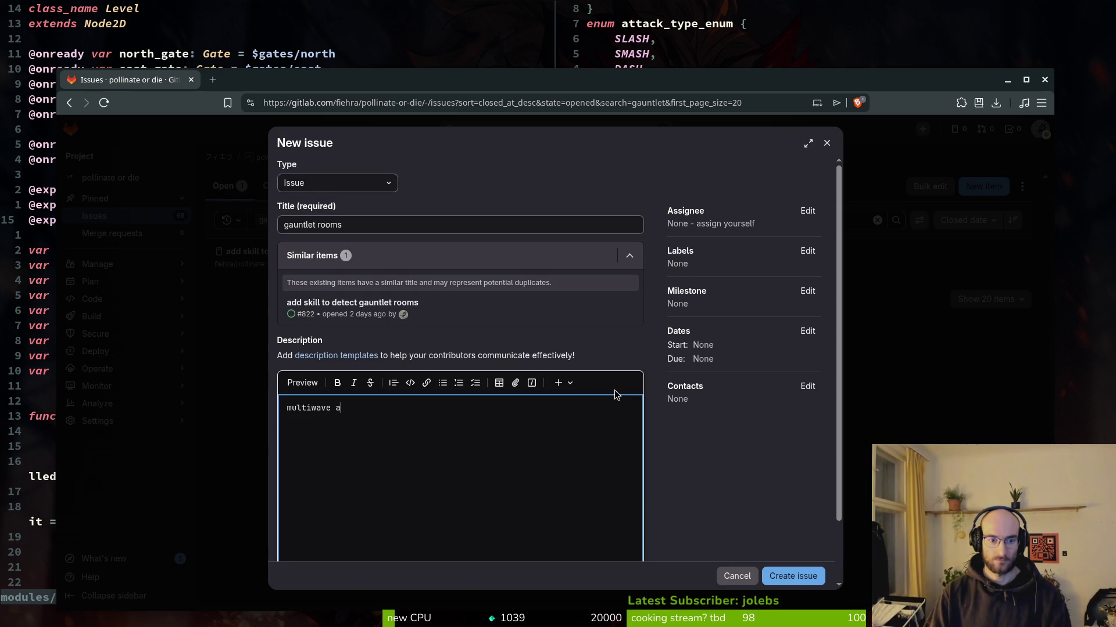
pyautogui.press('BackSpace')
pyautogui.write('gauntlet rooms')
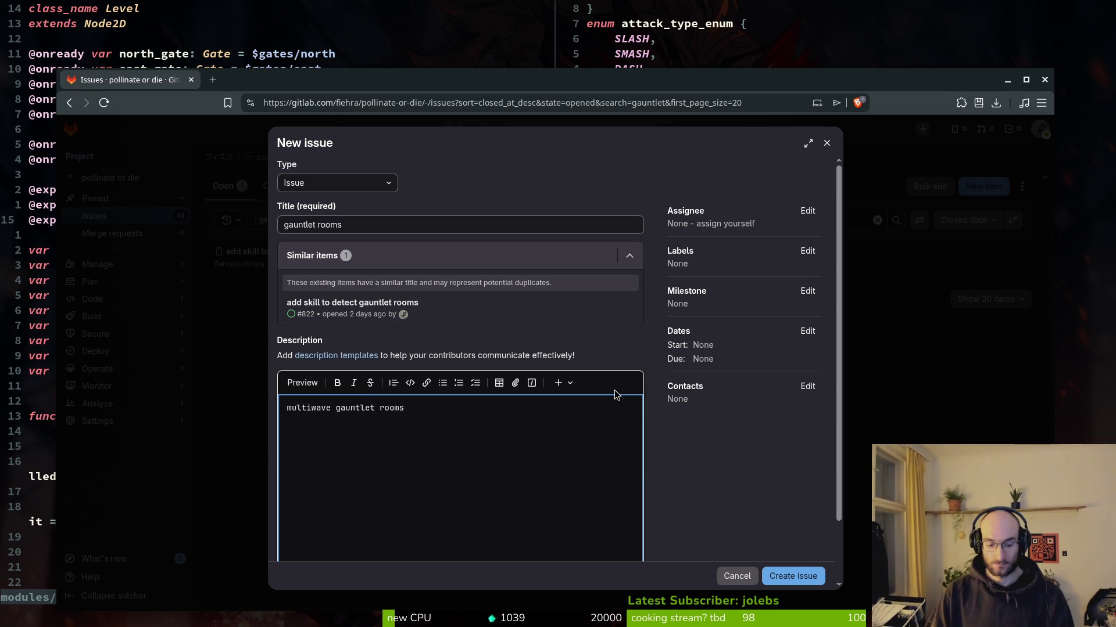
pyautogui.write('to the l')
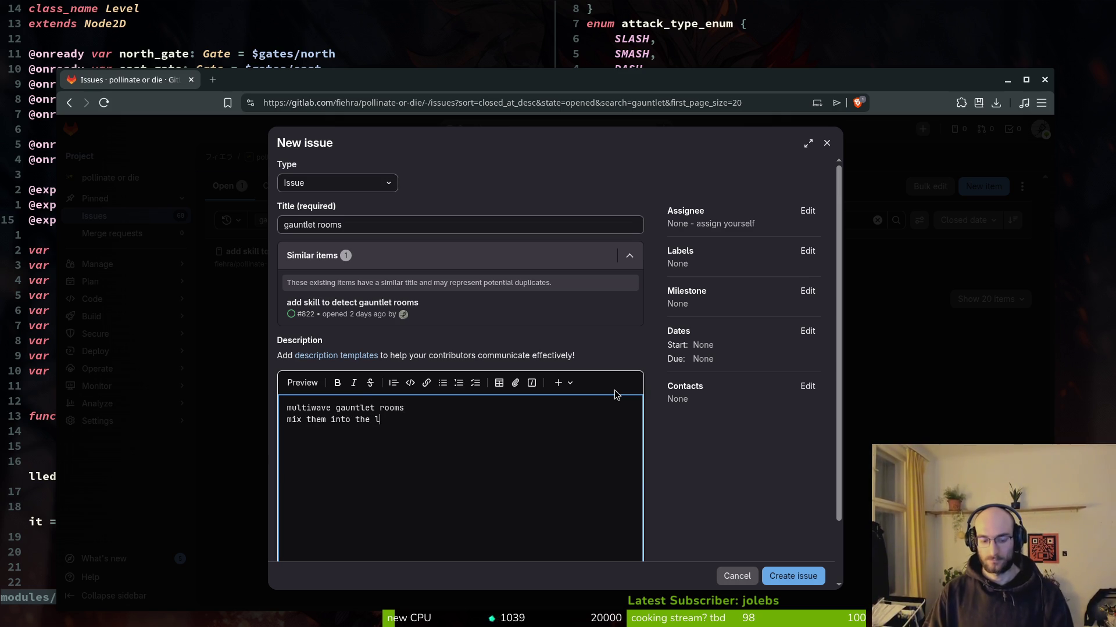
pyautogui.write('pp')
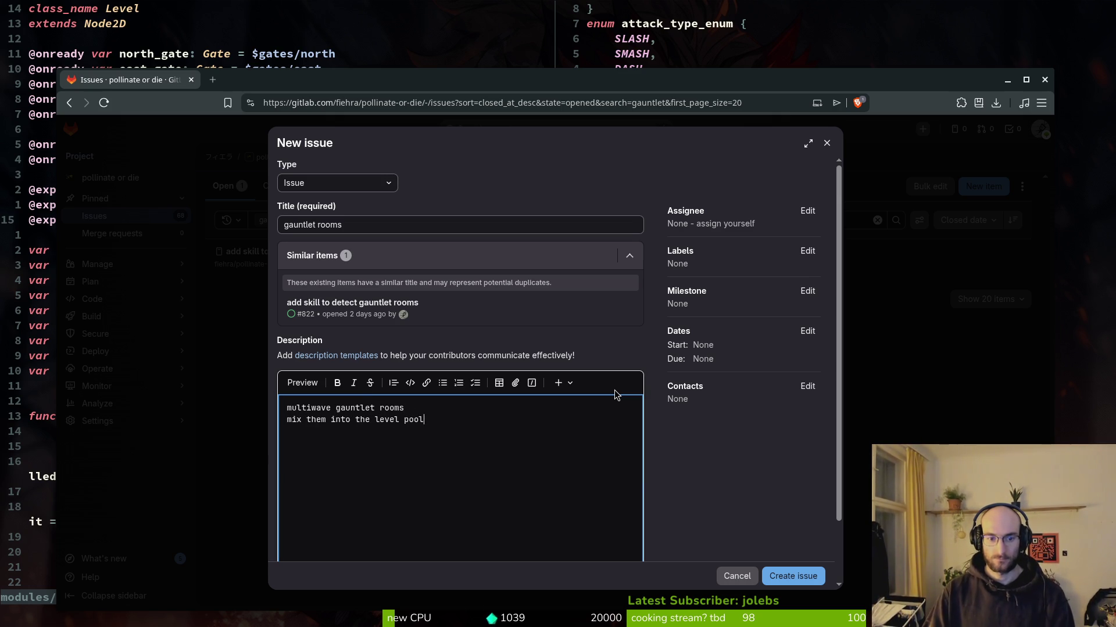
pyautogui.write(' of their respecti')
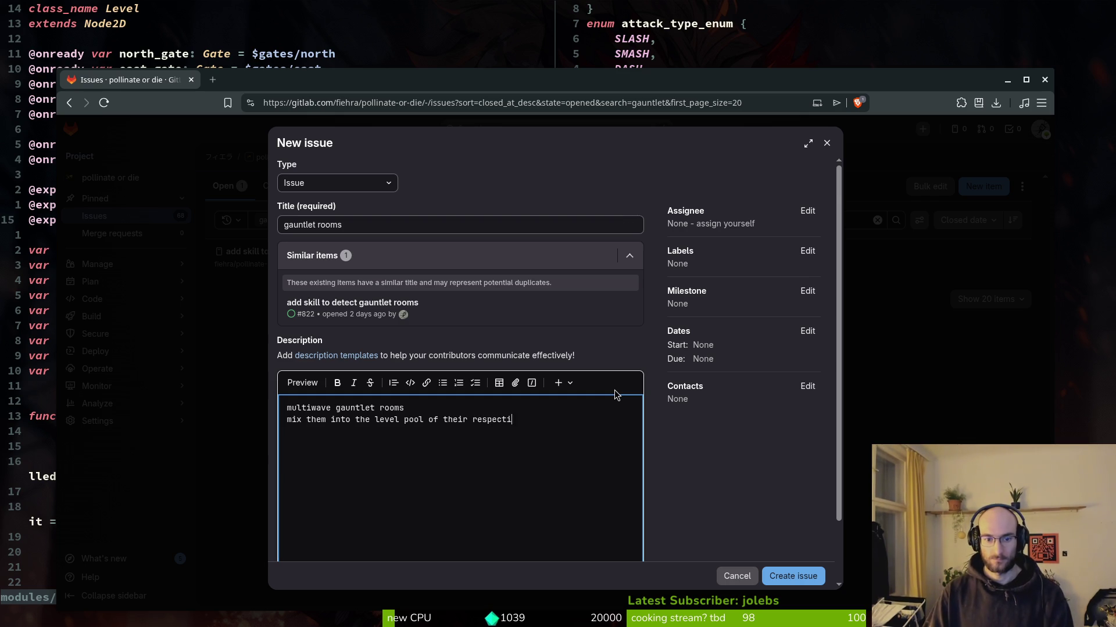
pyautogui.write('ve tier')
# Label the gauntlet rooms issue feature and infrastructure and create it.
pyautogui.click(809, 256)
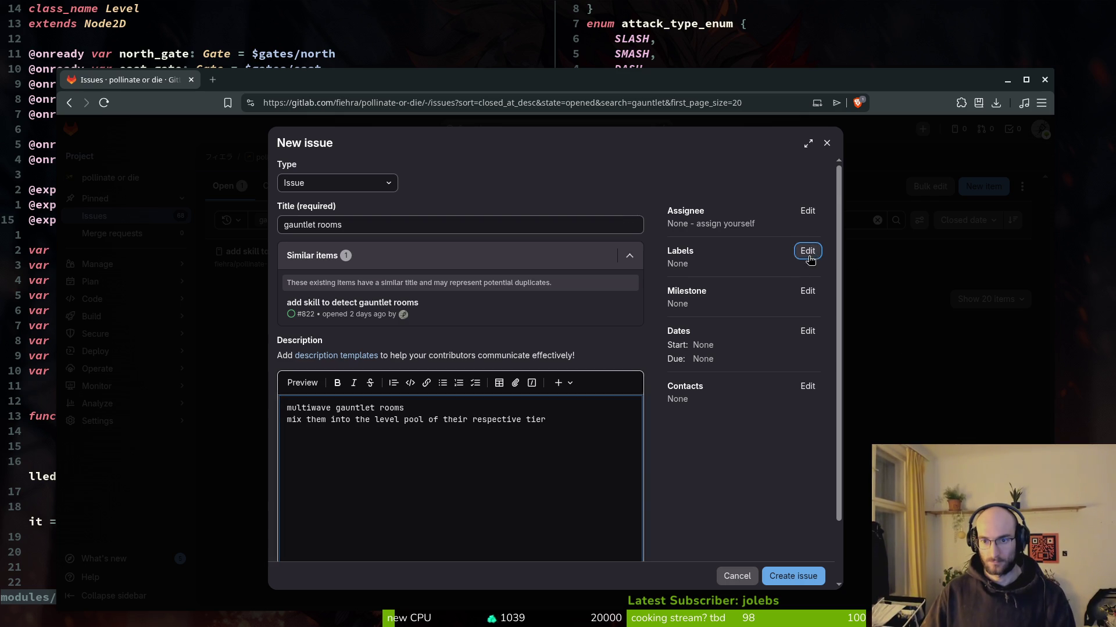
pyautogui.click(732, 379)
pyautogui.click(737, 399)
pyautogui.scroll(-2, 757, 393)
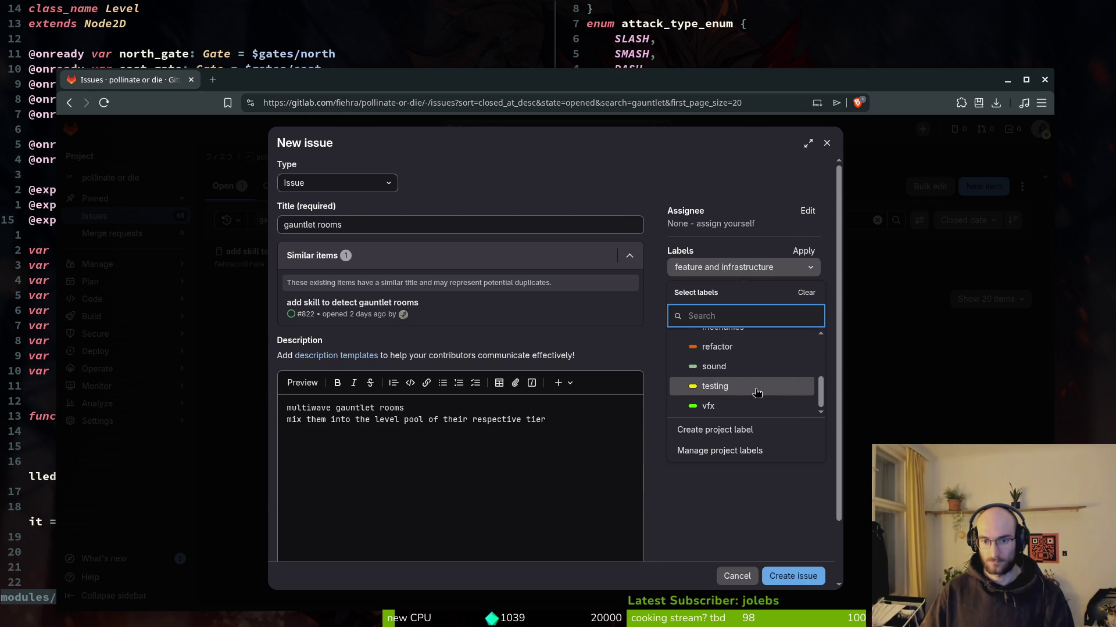
pyautogui.click(734, 487)
pyautogui.click(796, 576)
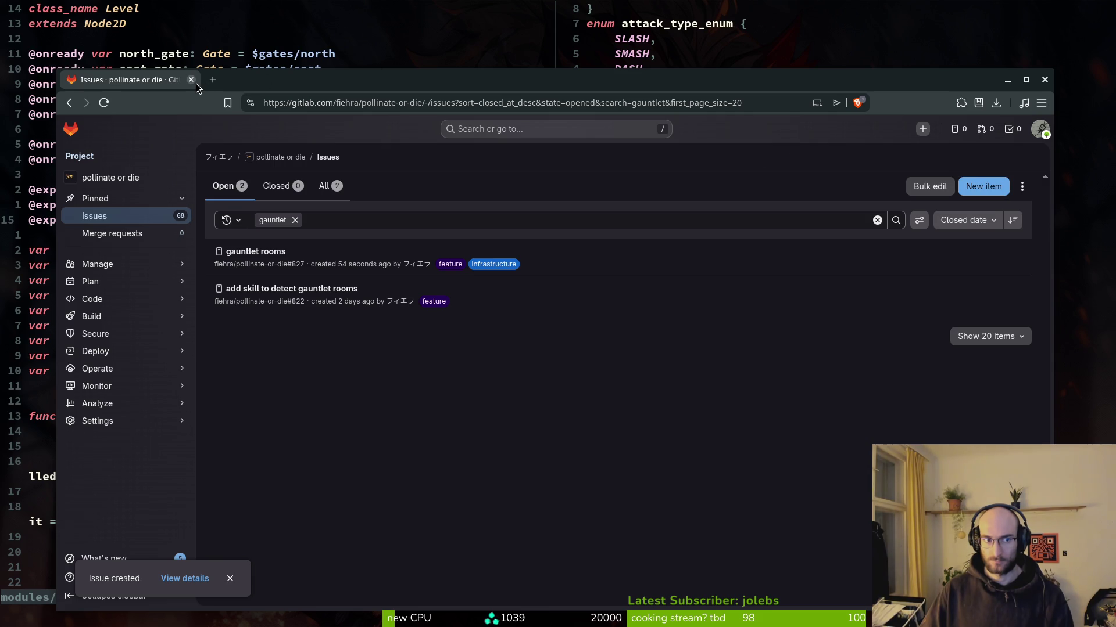
# Close the GitLab tab, return to level.gd in Neovim and save it.
pyautogui.click(192, 81)
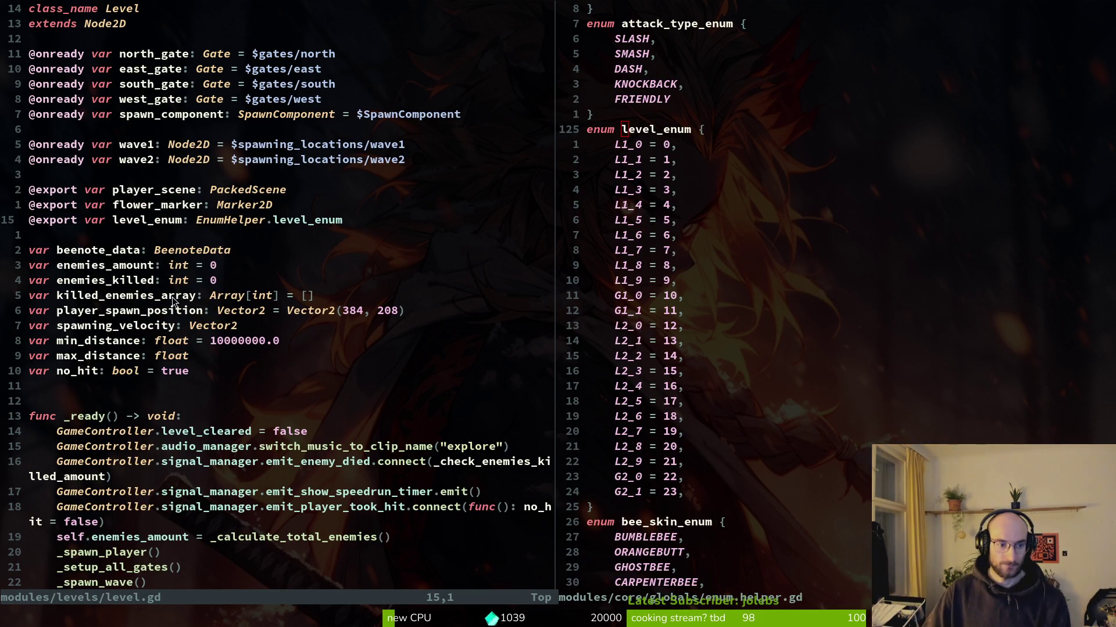
pyautogui.click(117, 250)
pyautogui.write(':w')
pyautogui.press('Return')
# Comment out the _load_bee_note_data() call in _ready and save level.gd.
pyautogui.scroll(-7, 333, 372)
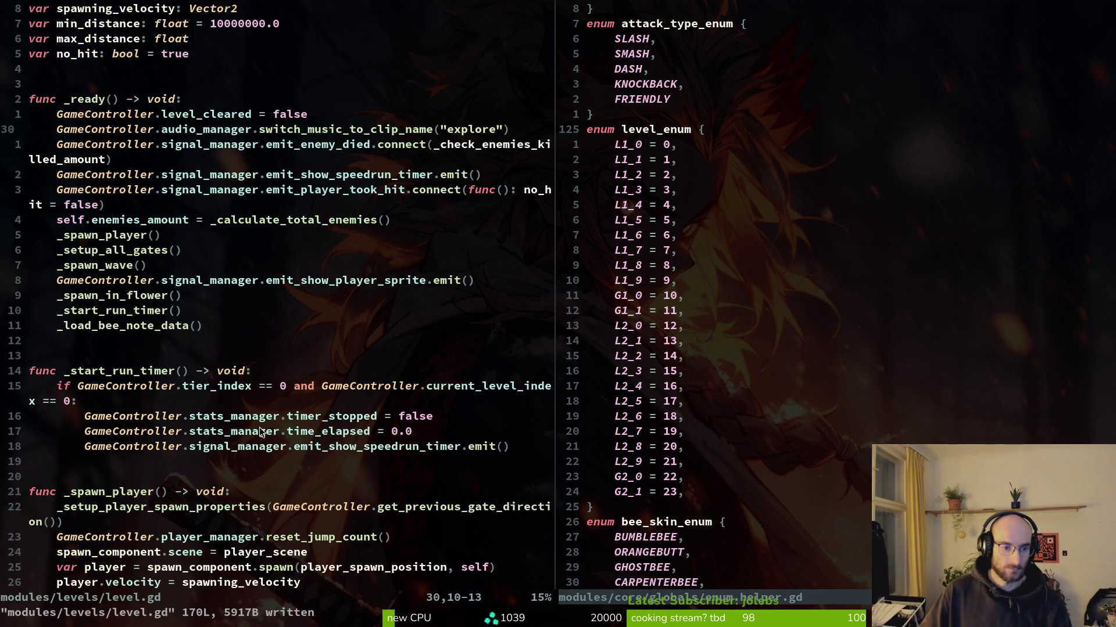
pyautogui.scroll(-7, 332, 372)
pyautogui.scroll(7, 208, 281)
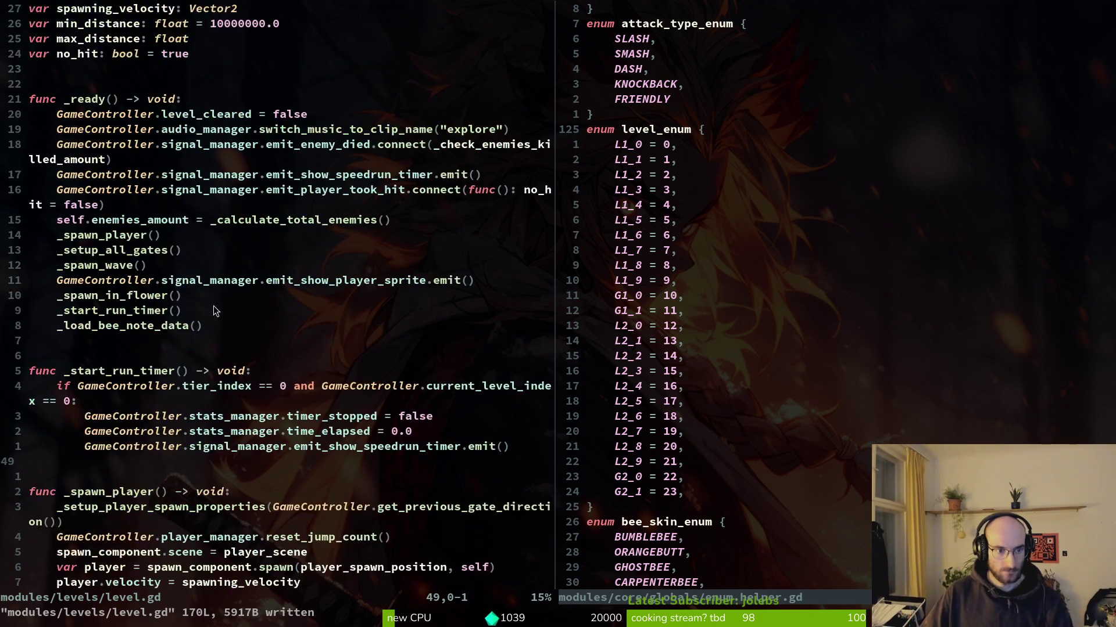
pyautogui.click(58, 327)
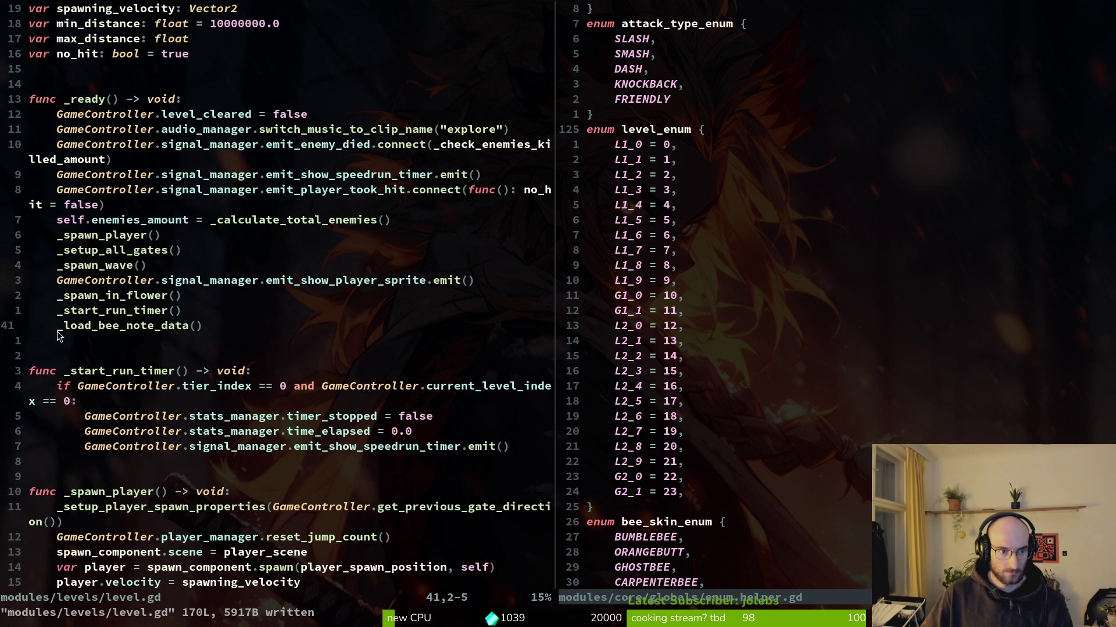
pyautogui.write('i#')
pyautogui.press('Escape')
pyautogui.write(':w')
pyautogui.press('Return')
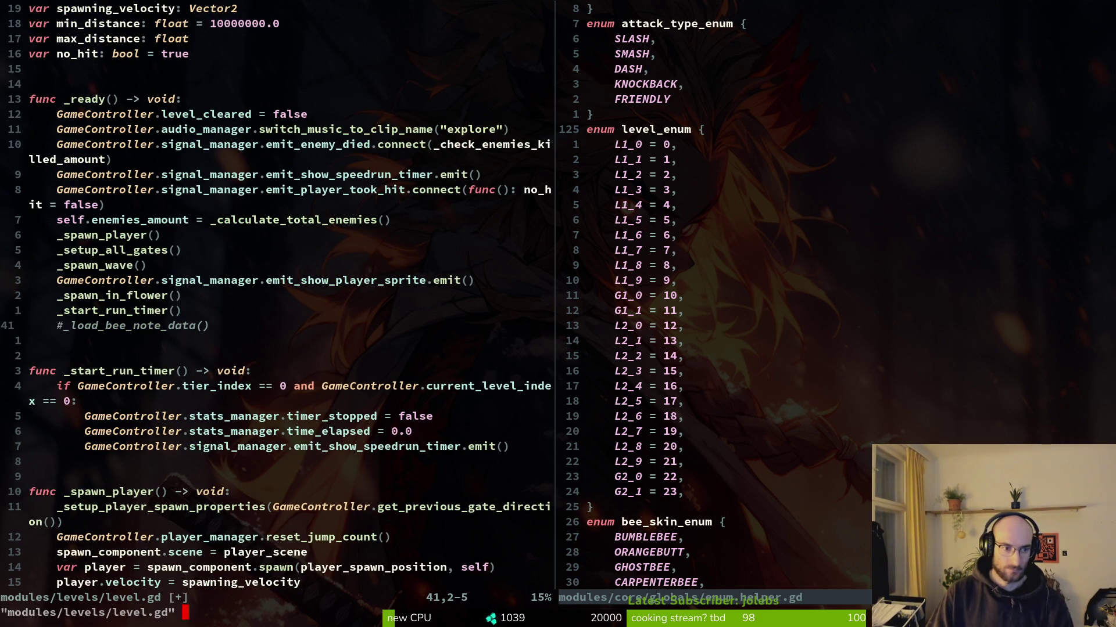
pyautogui.scroll(-7, 111, 225)
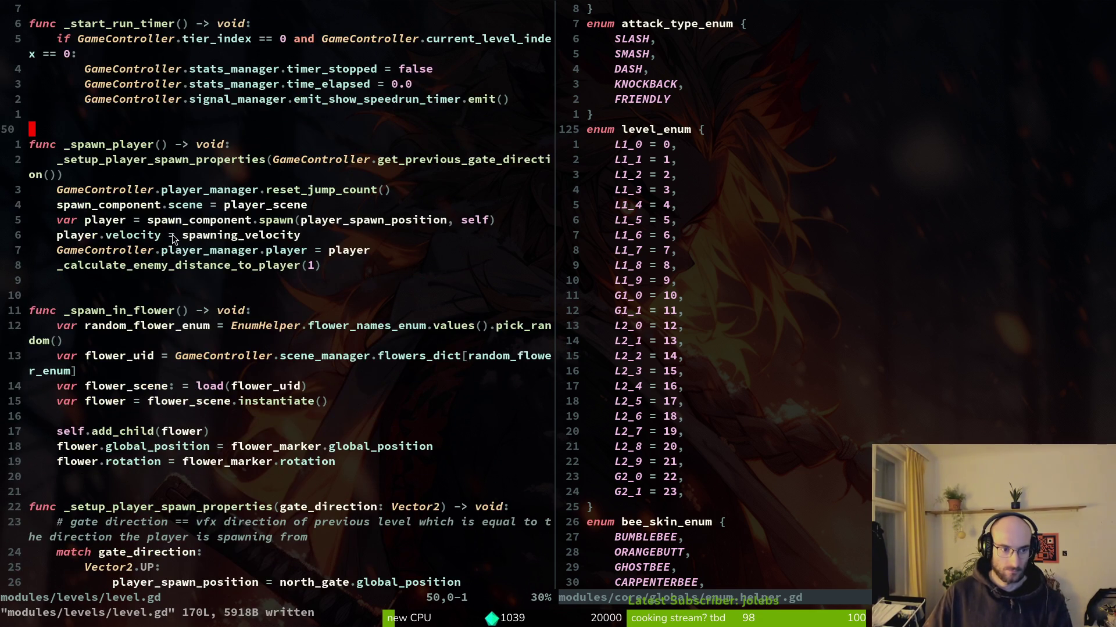
pyautogui.scroll(-17, 110, 225)
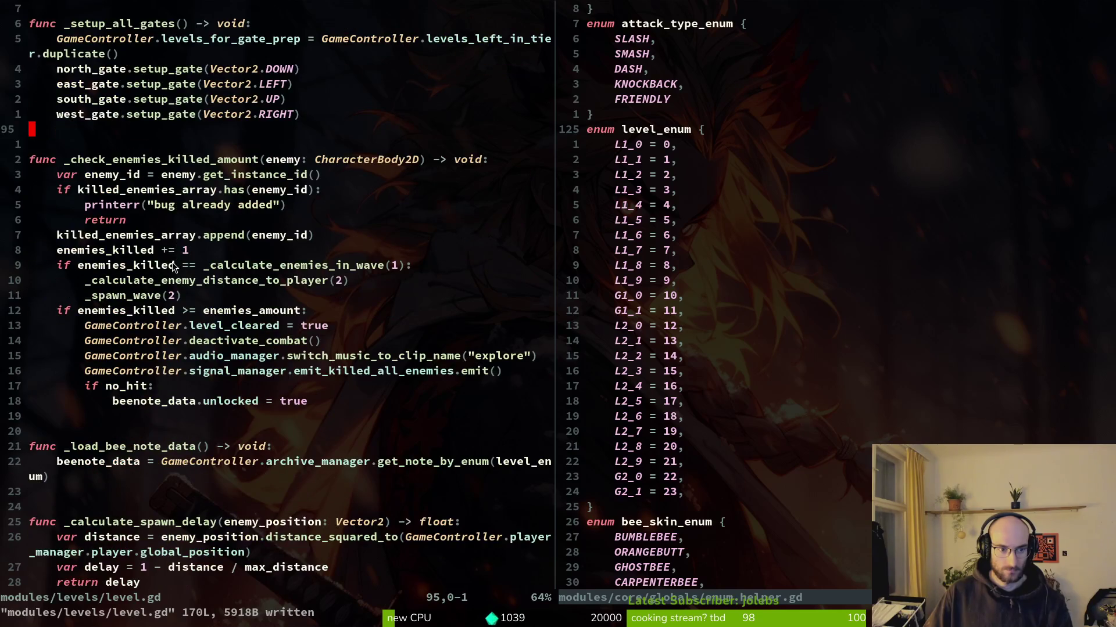
pyautogui.scroll(-1, 173, 263)
pyautogui.click(340, 309)
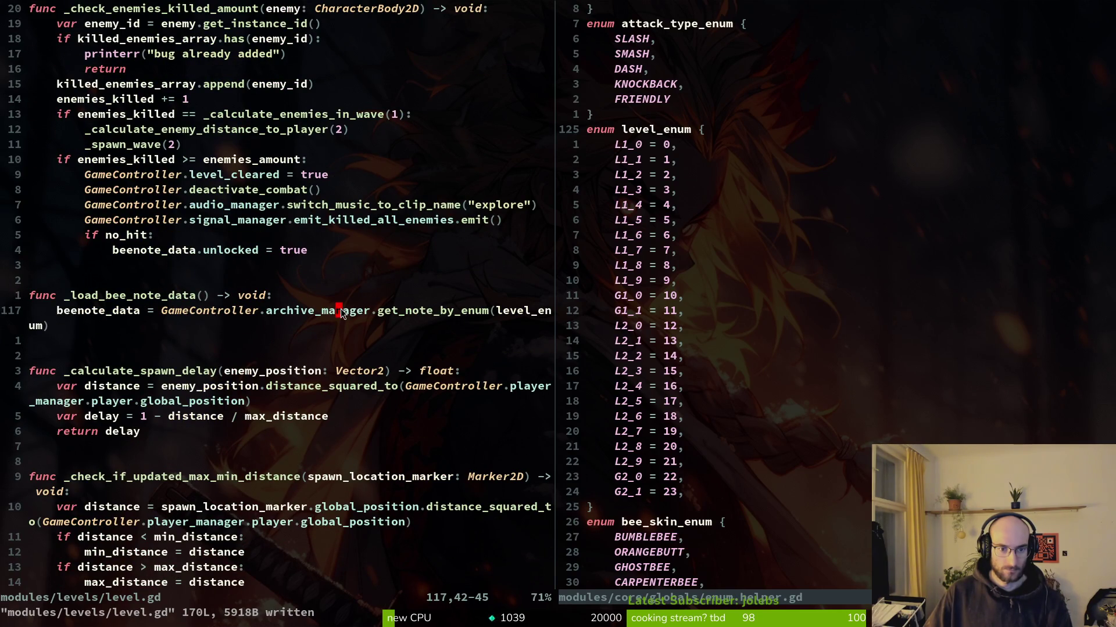
pyautogui.scroll(6, 337, 267)
pyautogui.scroll(20, 337, 267)
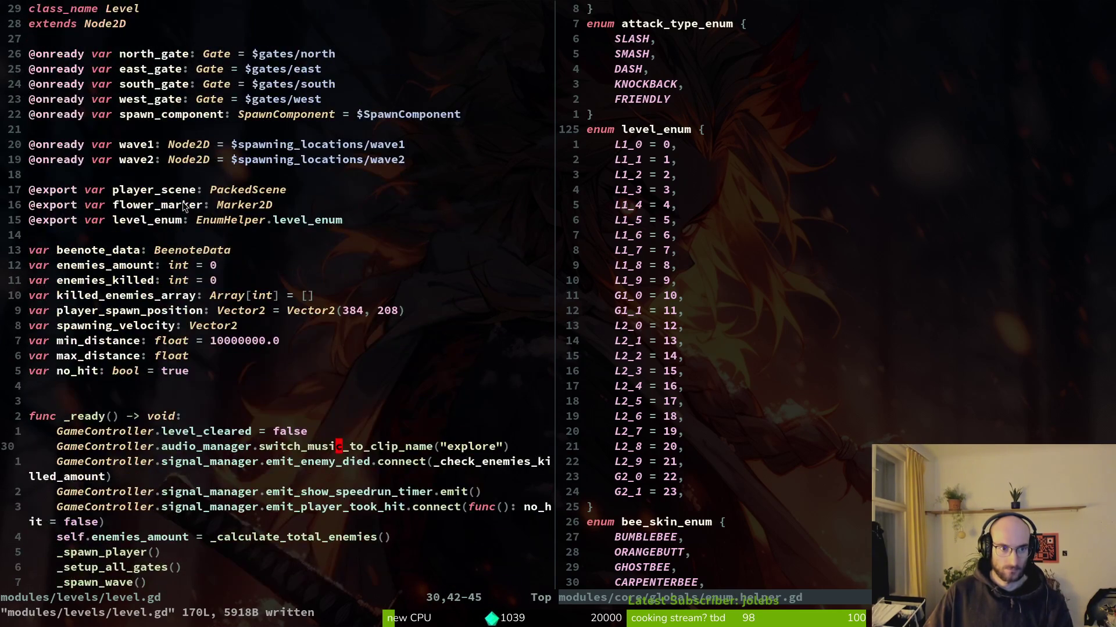
pyautogui.click(132, 223)
pyautogui.press('d')
pyautogui.press('d')
# Comment out the beenote_data assignment, add pass to the function body, and save.
pyautogui.scroll(-20, 269, 265)
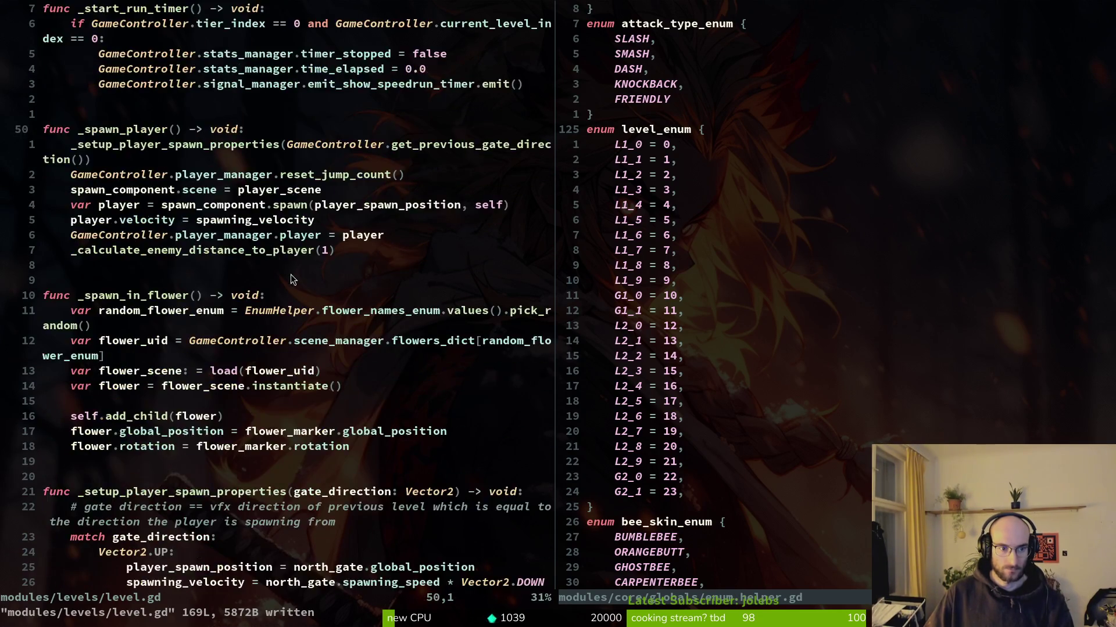
pyautogui.scroll(-13, 269, 265)
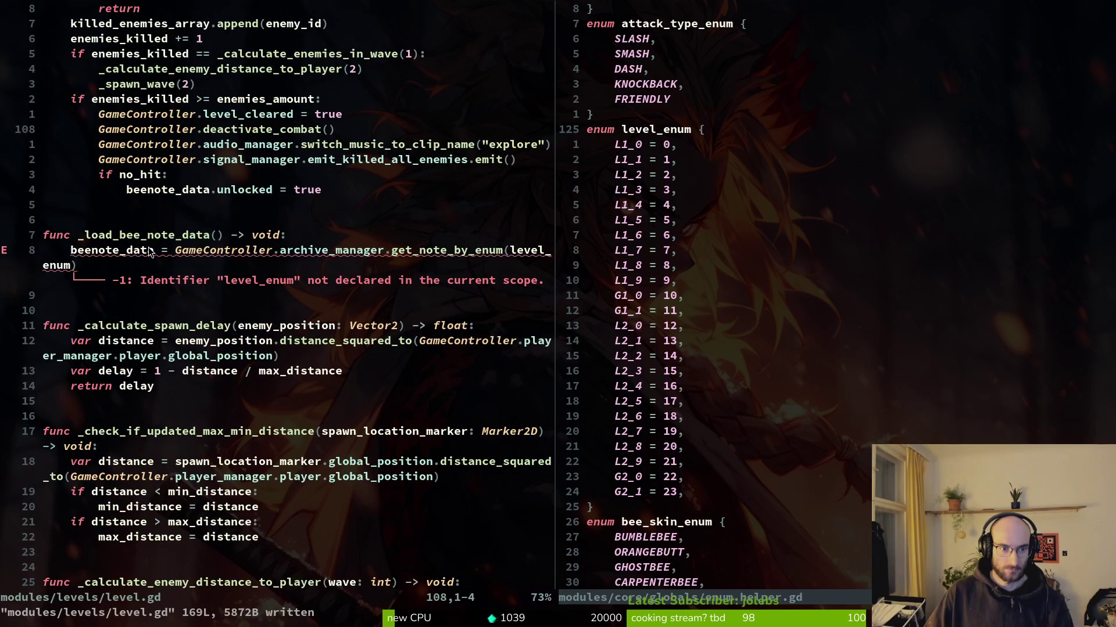
pyautogui.click(96, 261)
pyautogui.write('I#')
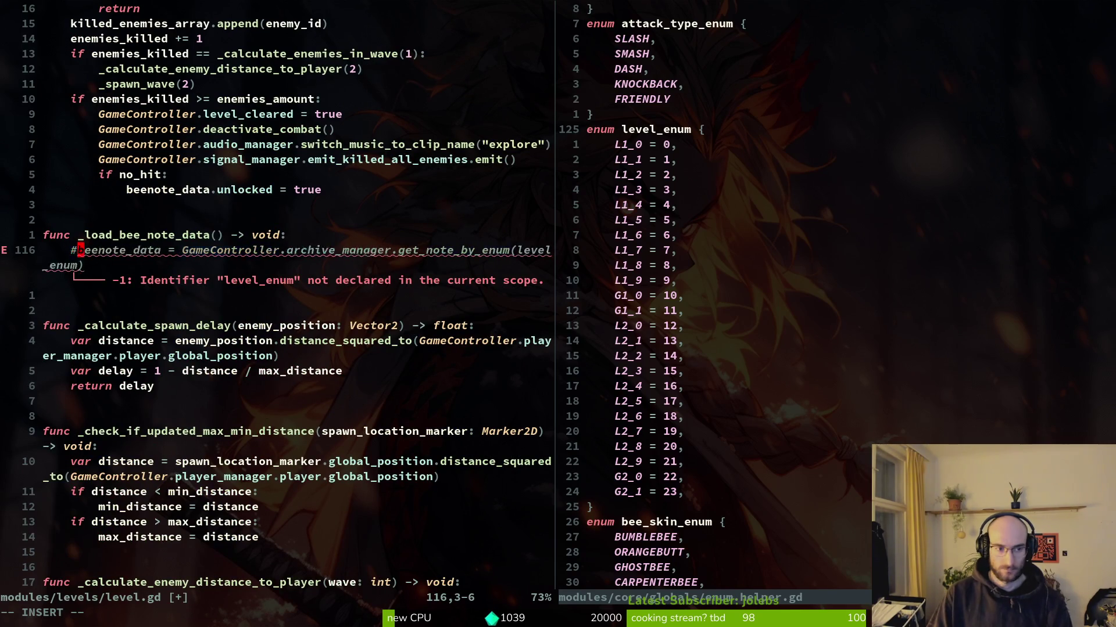
pyautogui.press('Escape')
pyautogui.write('Opass')
pyautogui.press('Escape')
pyautogui.write(':w')
pyautogui.press('Return')
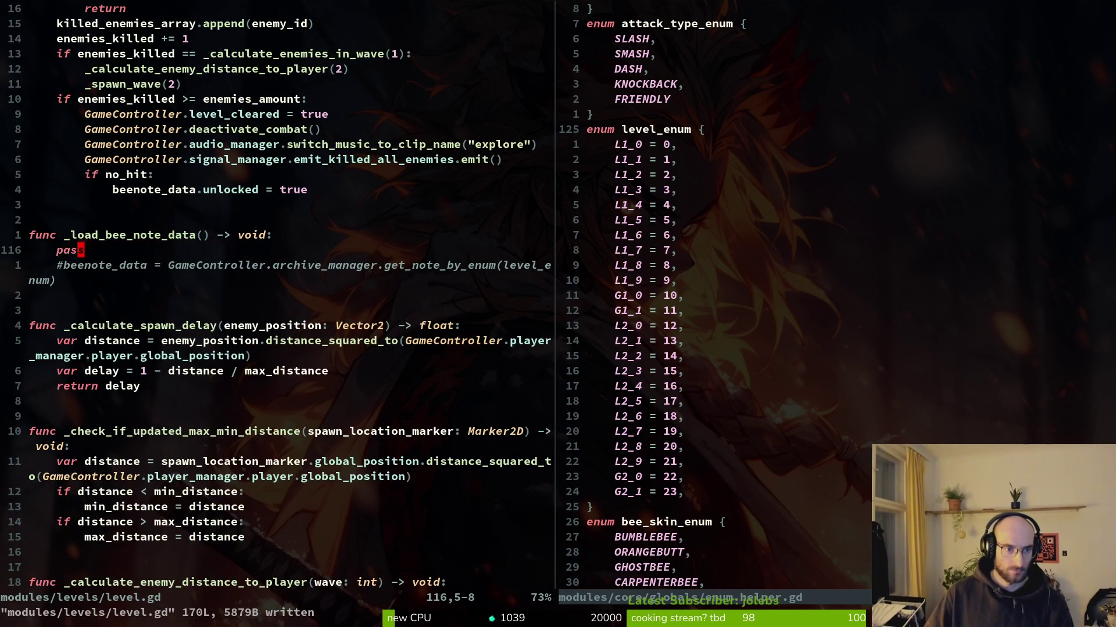
pyautogui.scroll(-7, 283, 279)
pyautogui.scroll(-14, 283, 279)
# Edit the G1_1 entry's indentation in enum.helper.gd's level_enum.
pyautogui.click(680, 296)
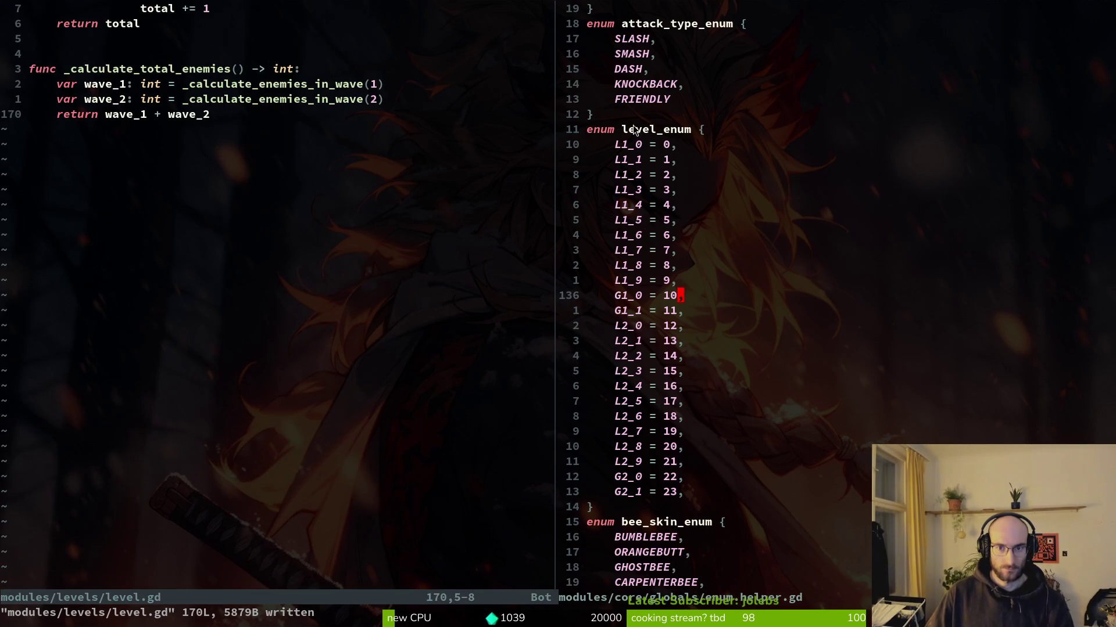
pyautogui.press('j')
pyautogui.press('0')
pyautogui.press('c')
pyautogui.press('w')
# Grep the project for level_enum and preview the archive manager and get_note_by_enum matches.
pyautogui.press('Escape')
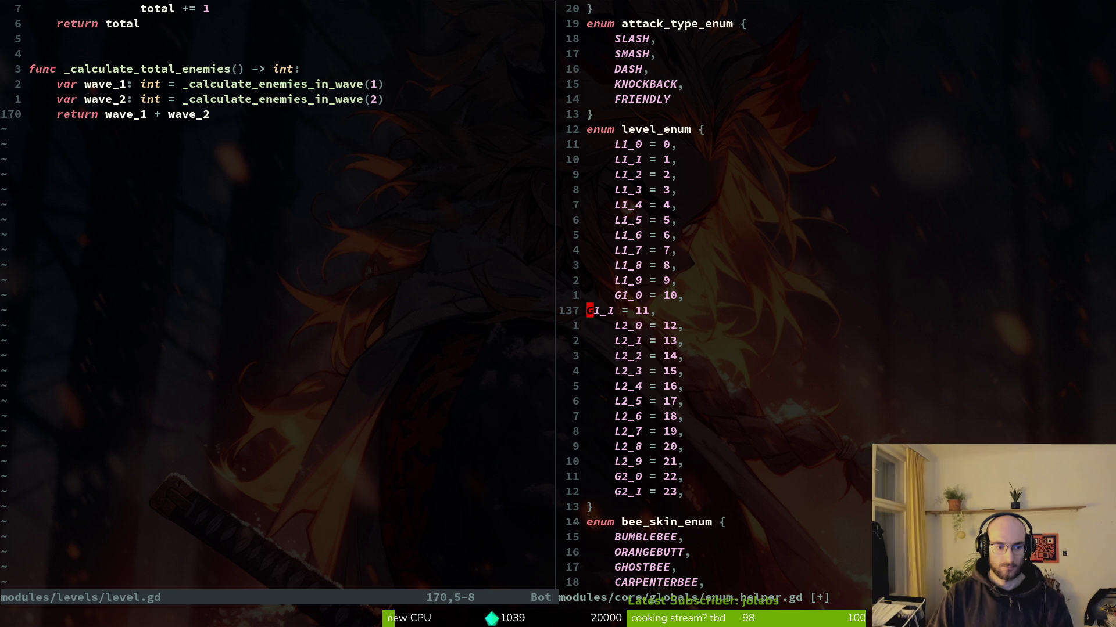
pyautogui.press('space')
pyautogui.write('fglevel_enum')
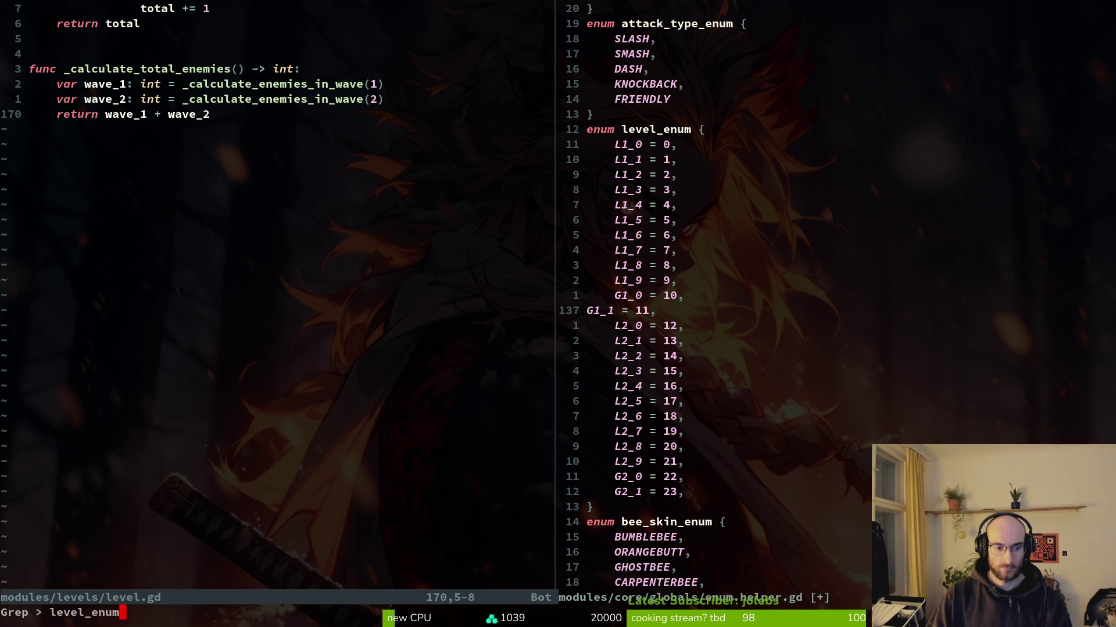
pyautogui.press('Return')
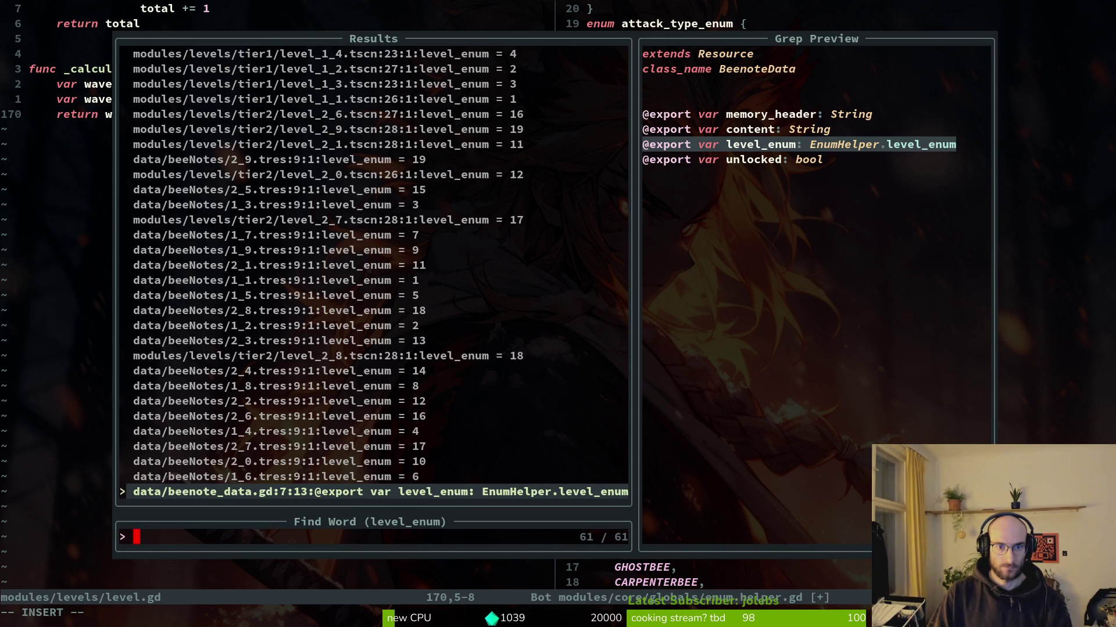
pyautogui.press('Down')
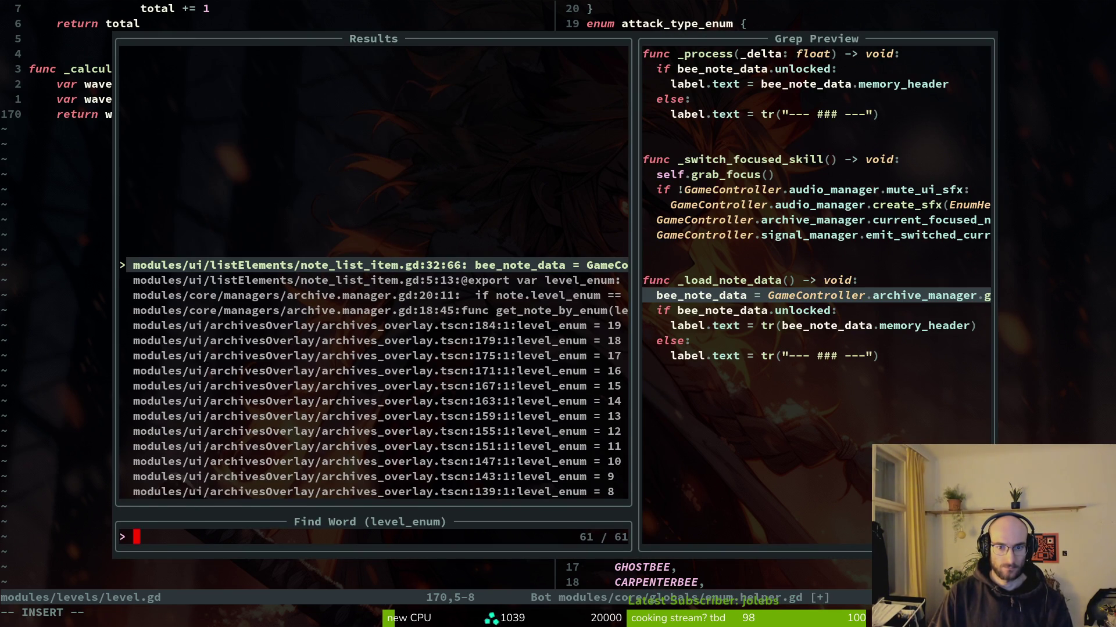
pyautogui.press('Down')
pyautogui.press('Down')
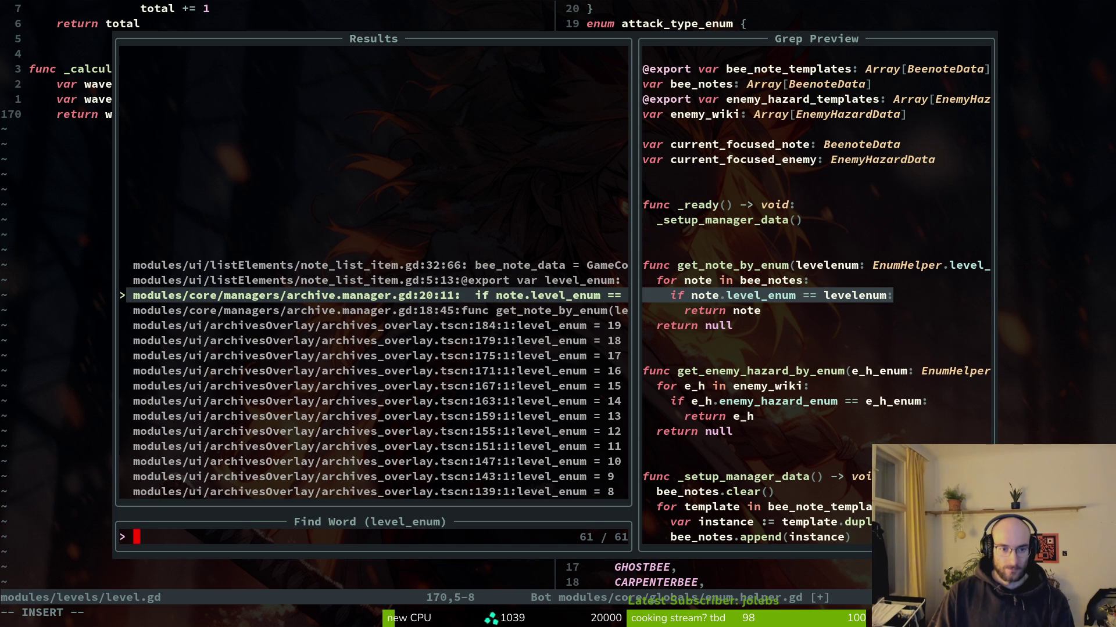
pyautogui.press('Down')
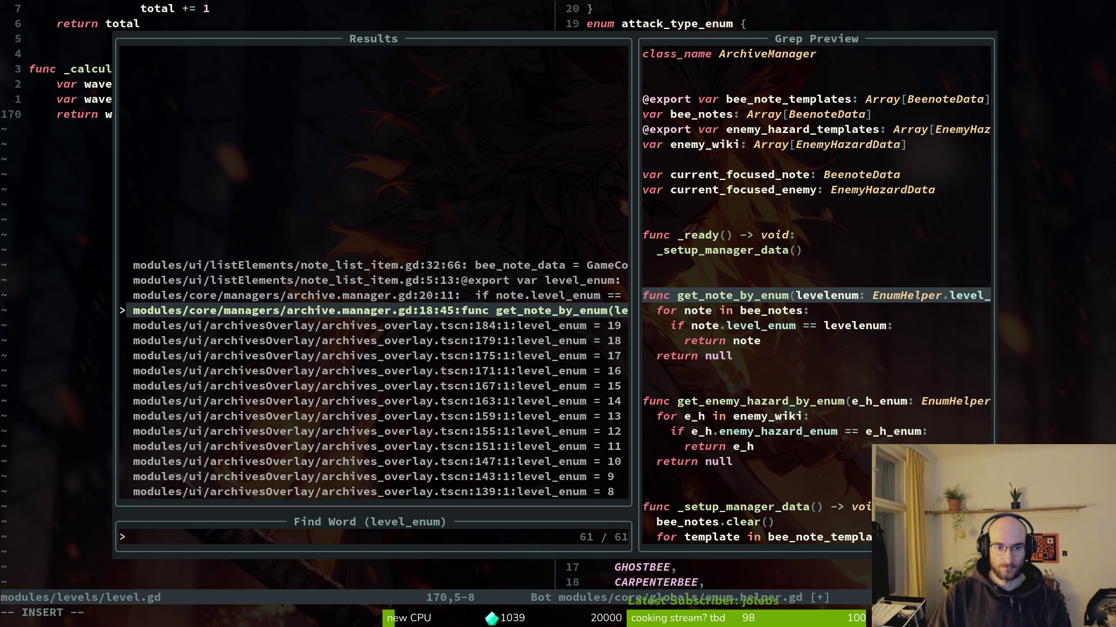
# Step through the archives overlay, level scene, bee note and level.gd matches, then close the results.
pyautogui.press('Down')
pyautogui.press('Down')
pyautogui.press('Down')
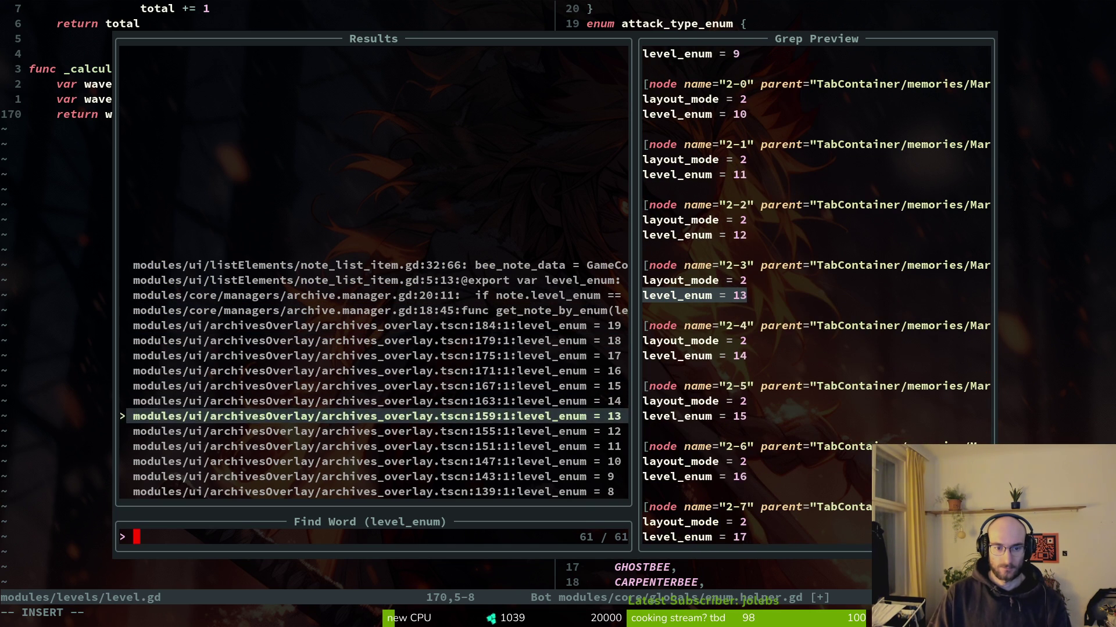
pyautogui.press('Down')
pyautogui.press('Down')
pyautogui.press('Down')
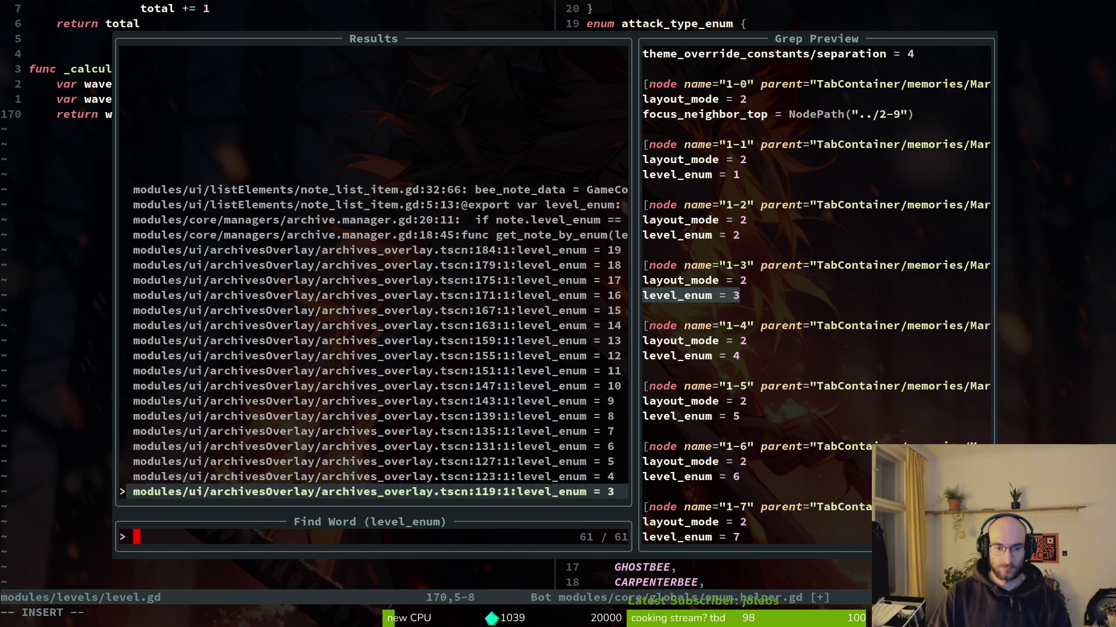
pyautogui.press('Down')
pyautogui.press('Down')
pyautogui.press('Down')
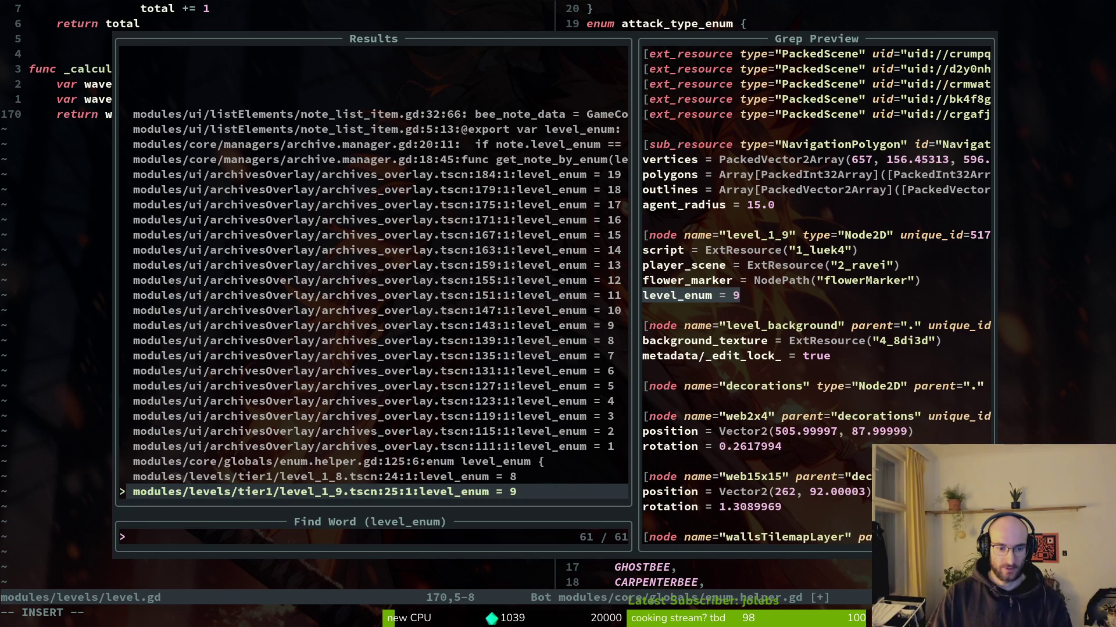
pyautogui.press('Up')
pyautogui.press('Up')
pyautogui.press('Down')
pyautogui.press('Down')
pyautogui.press('Down')
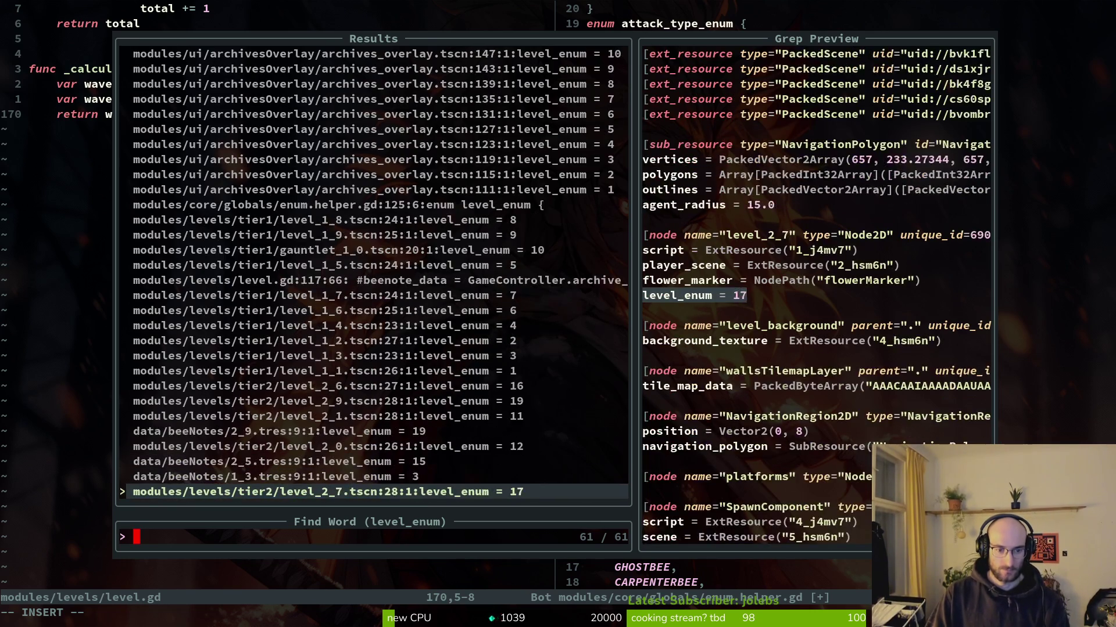
pyautogui.press('Down')
pyautogui.press('Down')
pyautogui.press('Down')
pyautogui.press('Down')
pyautogui.press('Down')
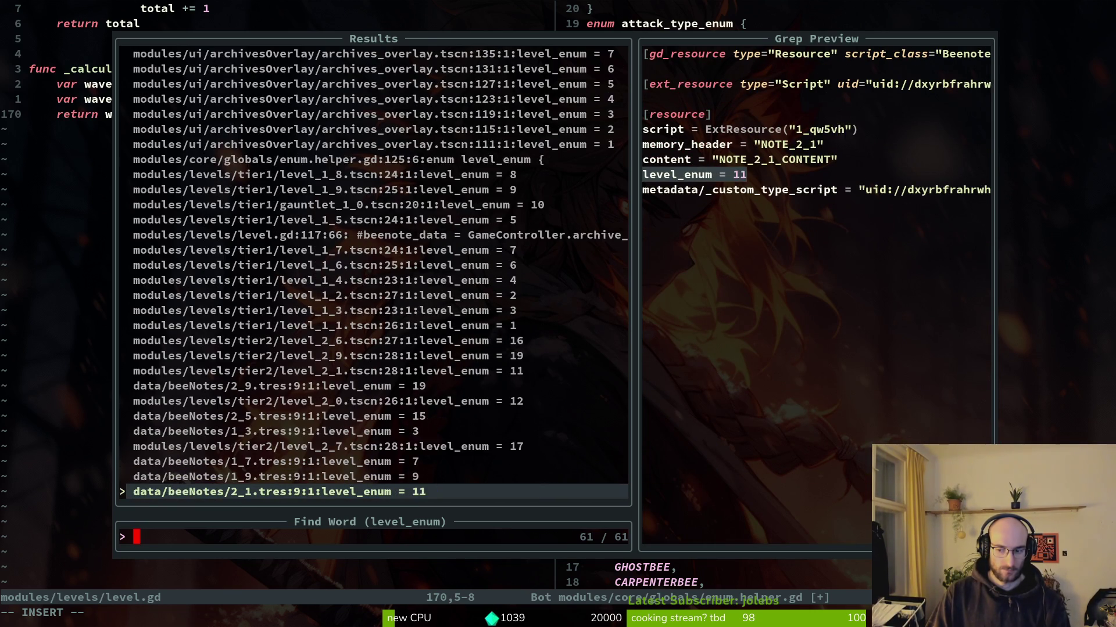
pyautogui.press('Up')
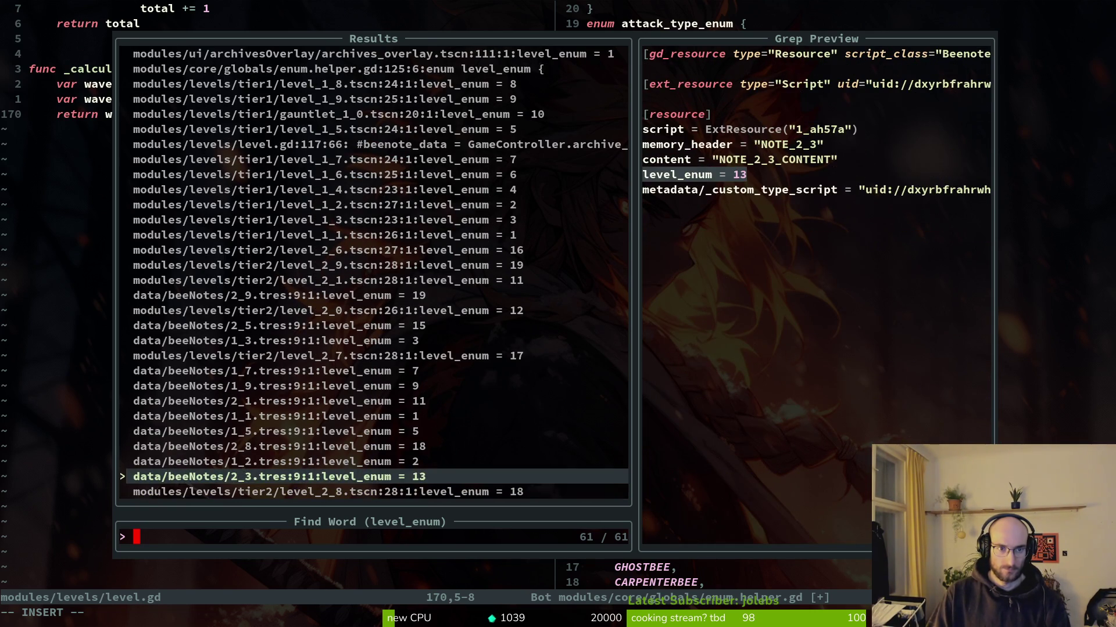
pyautogui.press('Up')
pyautogui.press('Up')
pyautogui.press('Up')
pyautogui.press('Down')
pyautogui.press('Down')
pyautogui.press('Down')
pyautogui.press('Down')
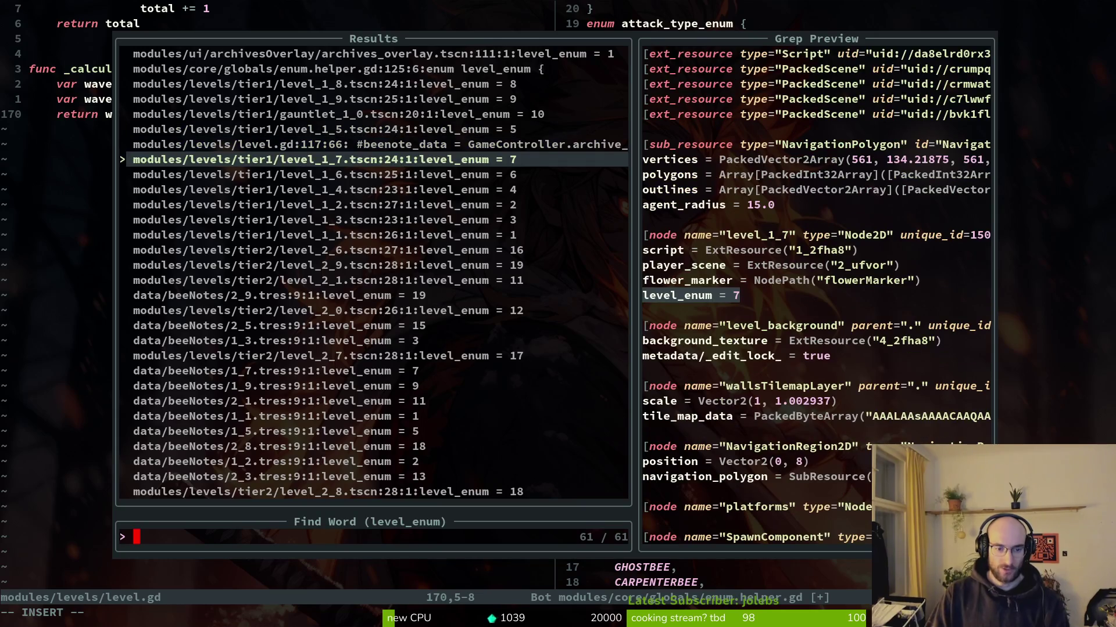
pyautogui.press('Down')
pyautogui.press('Escape')
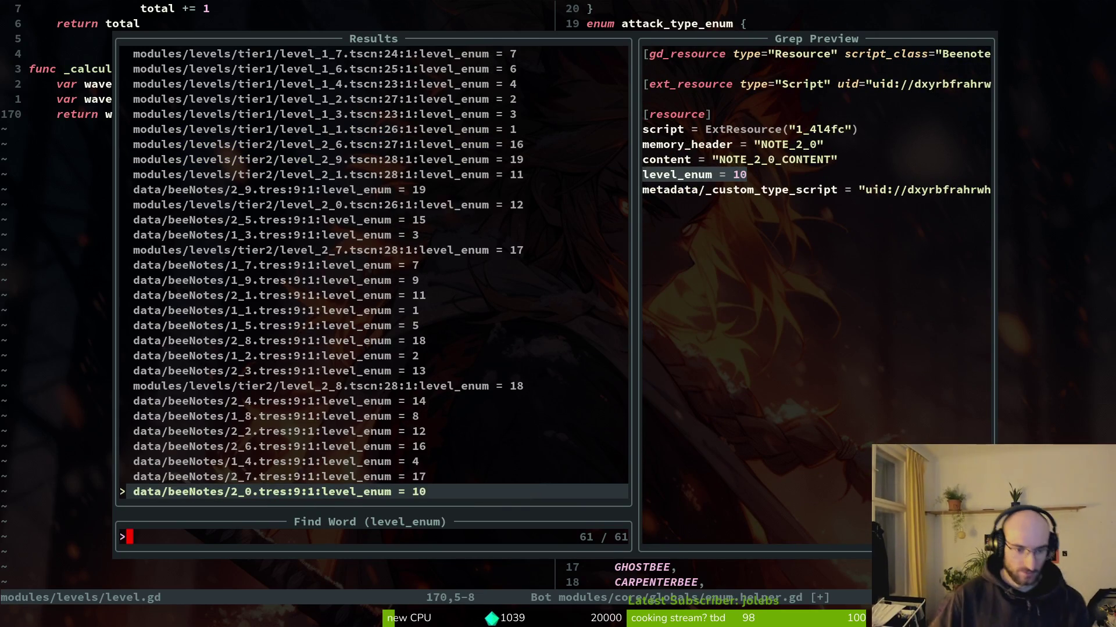
# Undo the stray indentation change on G1_1 and check the level_enum block.
pyautogui.press('Escape')
pyautogui.press('k')
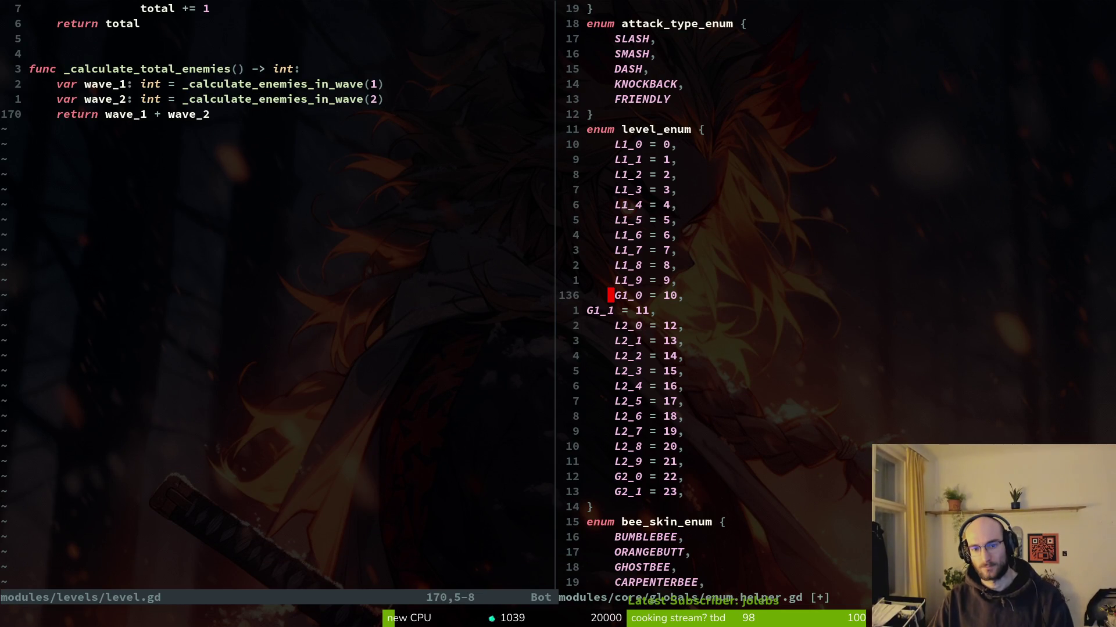
pyautogui.press('j')
pyautogui.press('u')
pyautogui.press('j')
pyautogui.press('j')
pyautogui.press('j')
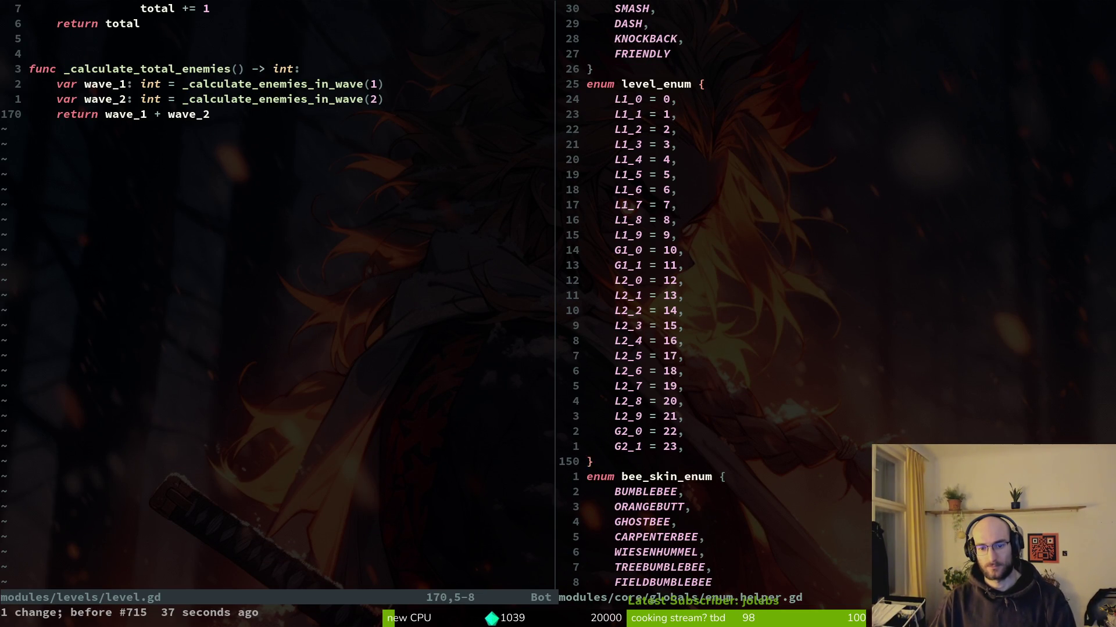
pyautogui.press('k')
pyautogui.press('k')
pyautogui.press('k')
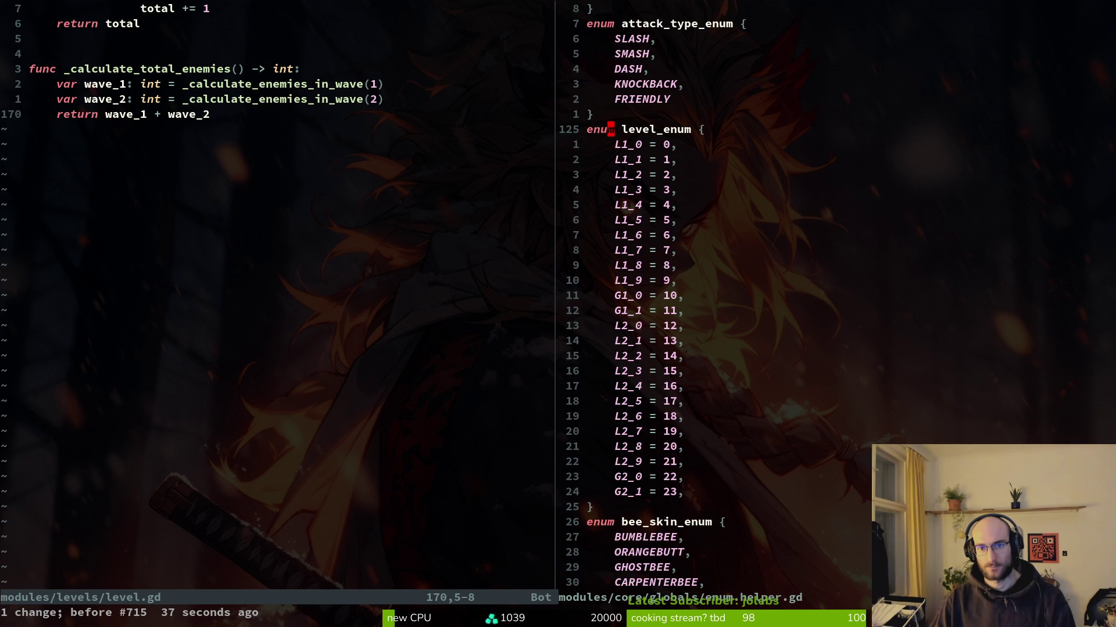
# Save enum.helper.gd with :w and close it with :q, leaving level.gd open.
pyautogui.write(':w')
pyautogui.press('Return')
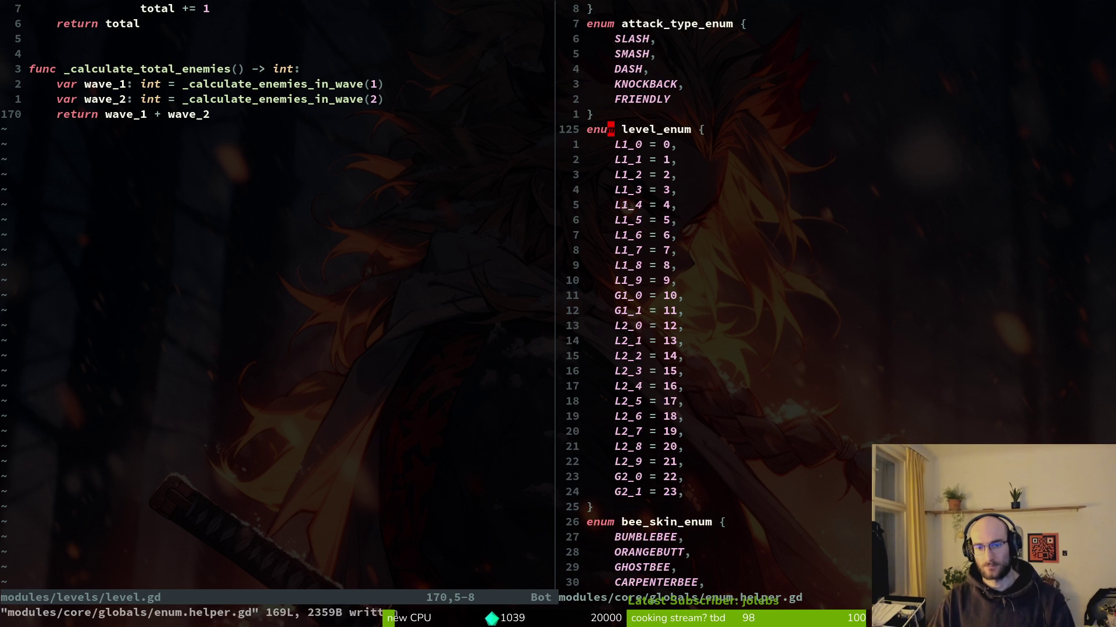
pyautogui.write(':q')
pyautogui.press('Return')
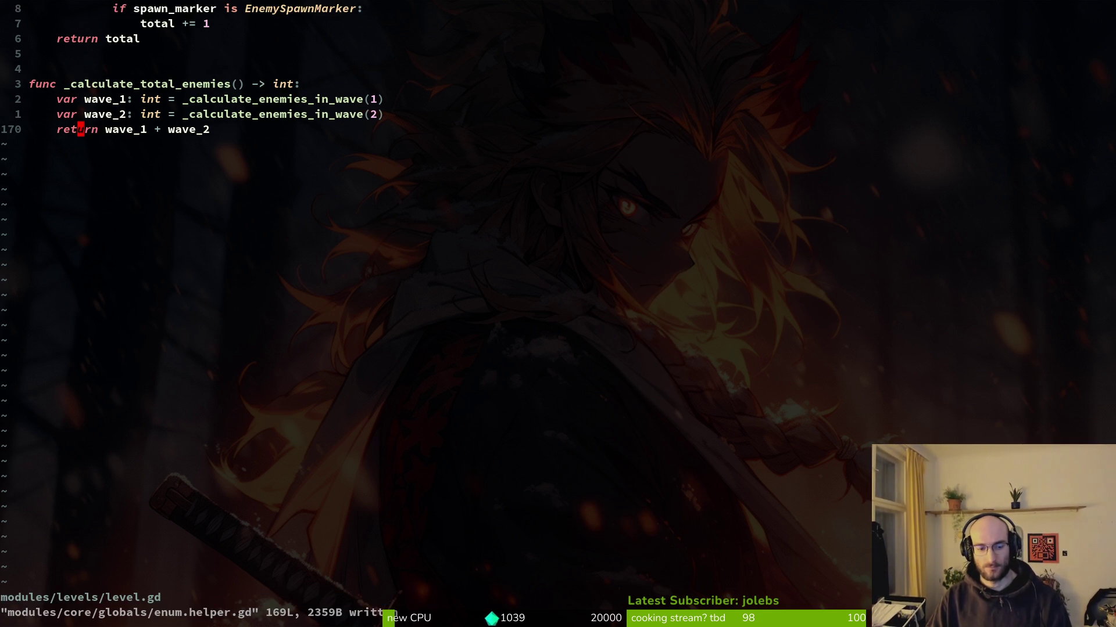
# Open gauntlet_1_0.gd via Telescope in a vertical split beside level.gd, then return to Godot.
pyautogui.scroll(12, 104, 246)
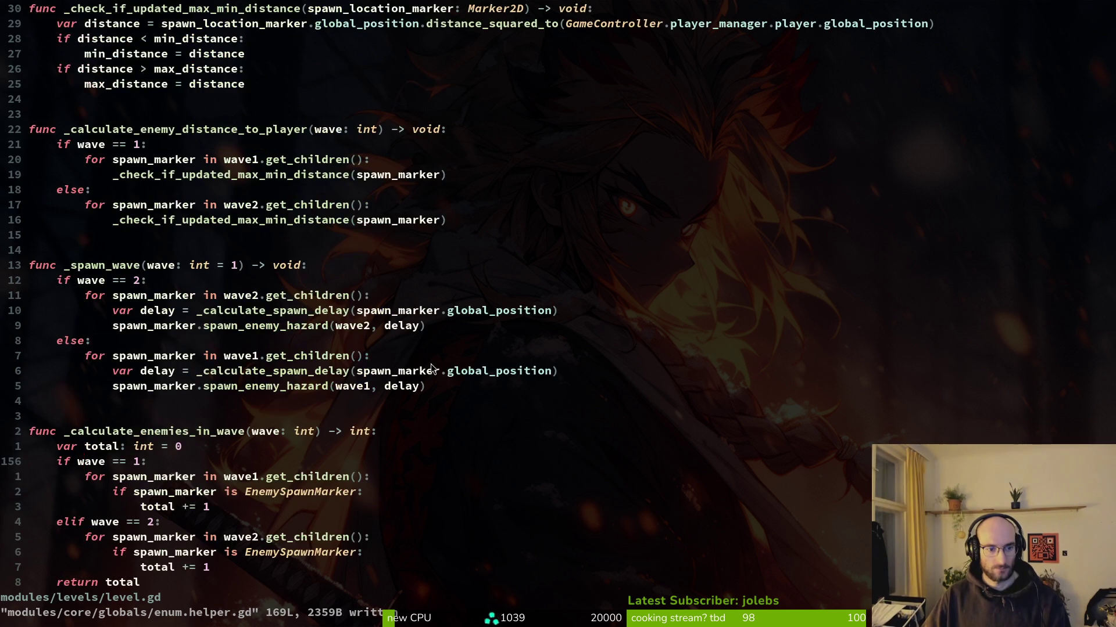
pyautogui.scroll(20, 431, 367)
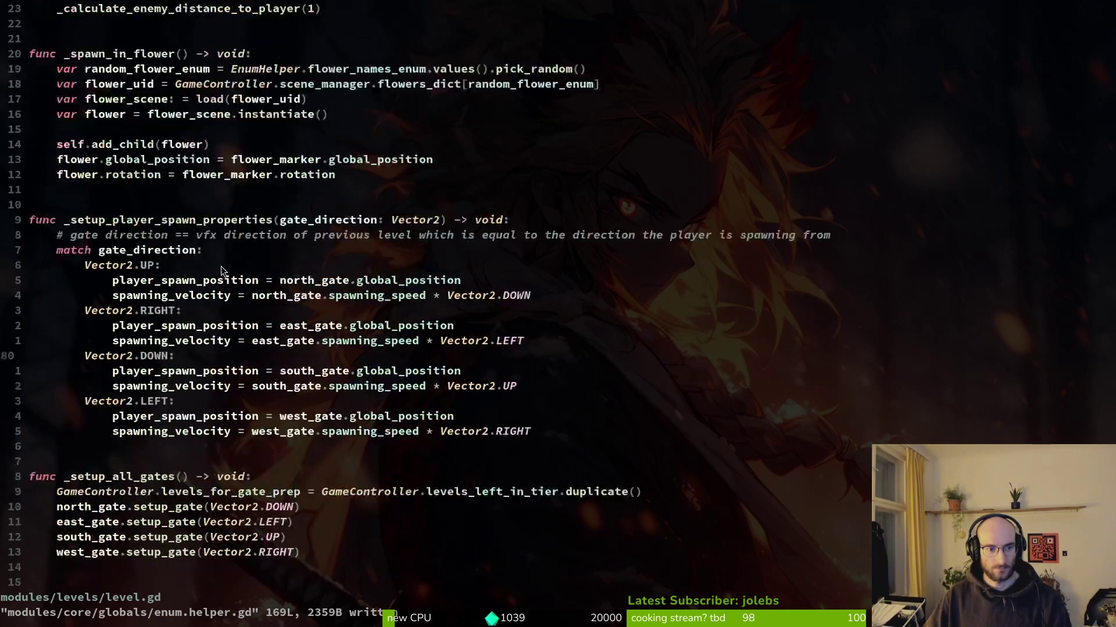
pyautogui.scroll(11, 221, 266)
pyautogui.press('space')
pyautogui.press('f')
pyautogui.press('f')
pyautogui.write('gaunt')
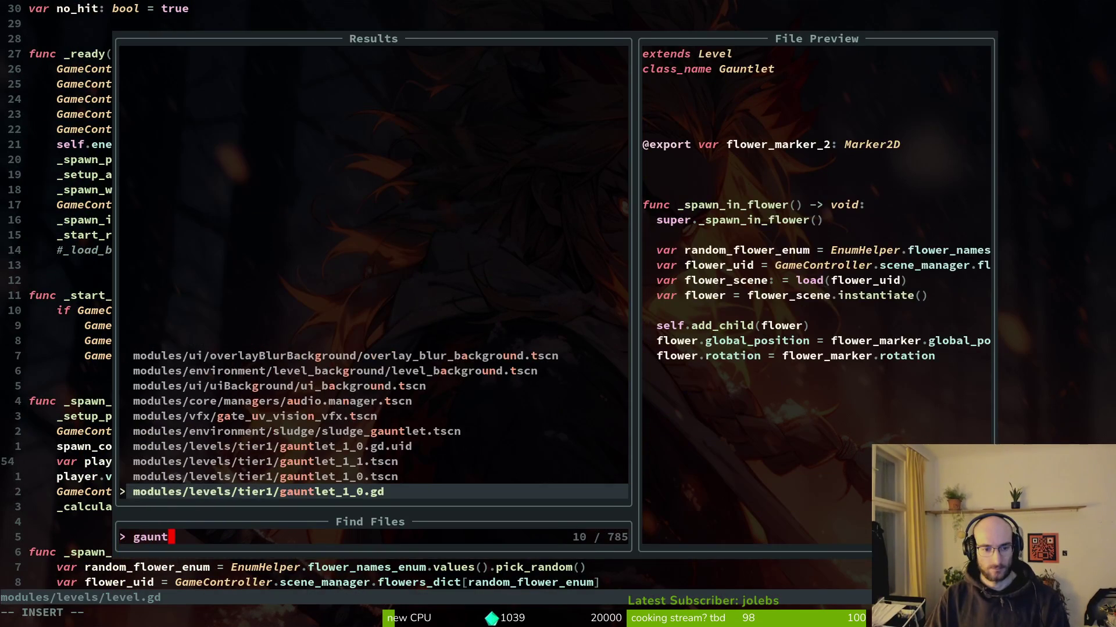
pyautogui.hotkey('ctrl', 'v')
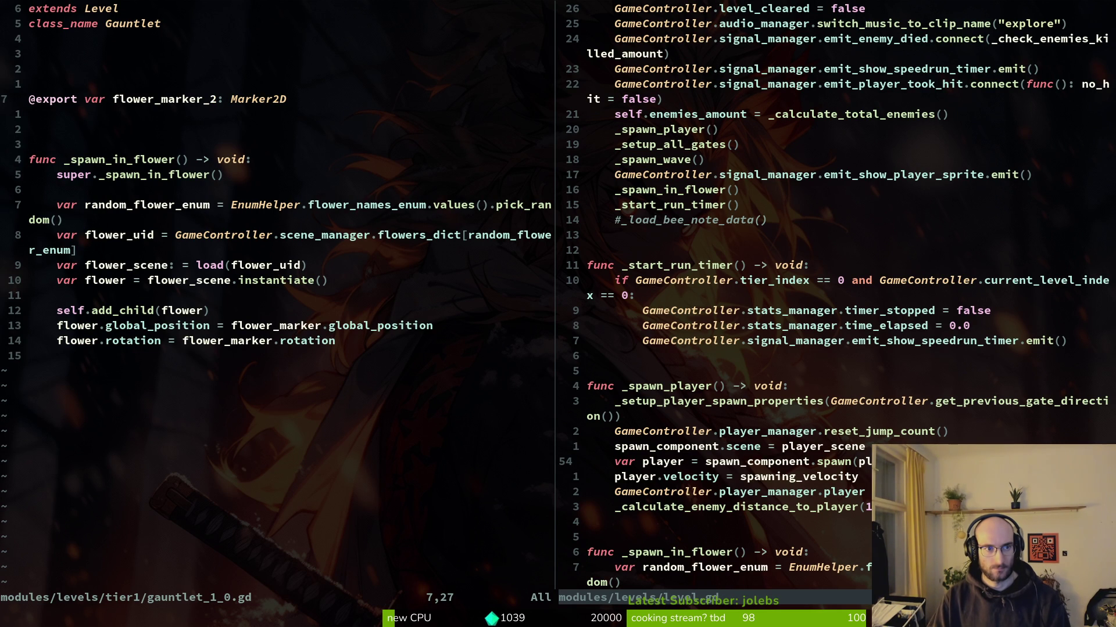
pyautogui.press('k')
pyautogui.press('k')
pyautogui.press('k')
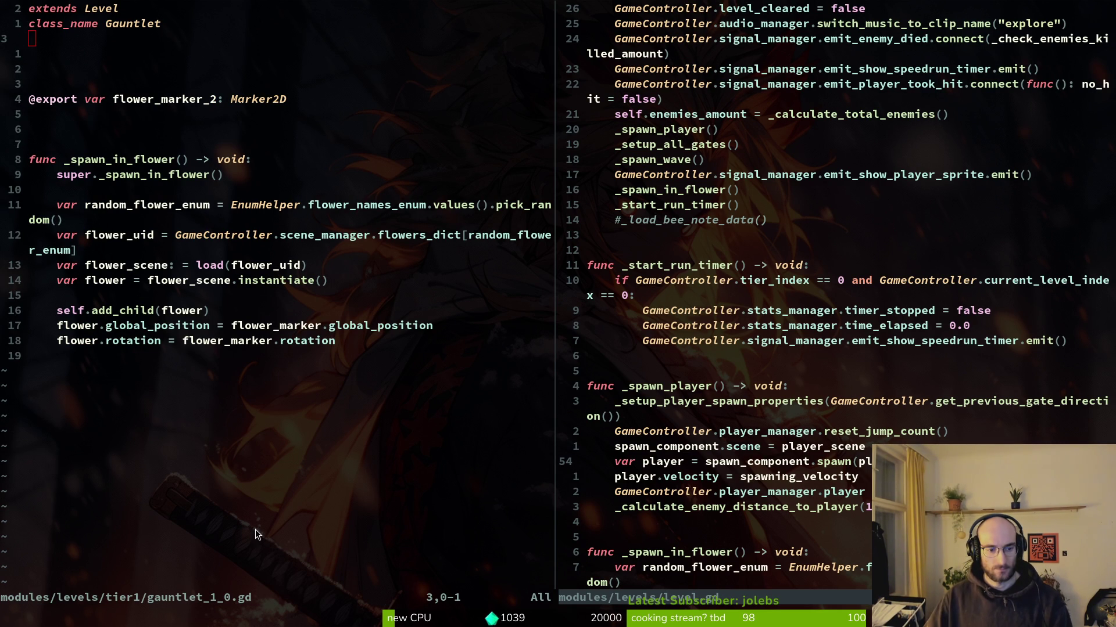
pyautogui.hotkey('alt', 'Tab')
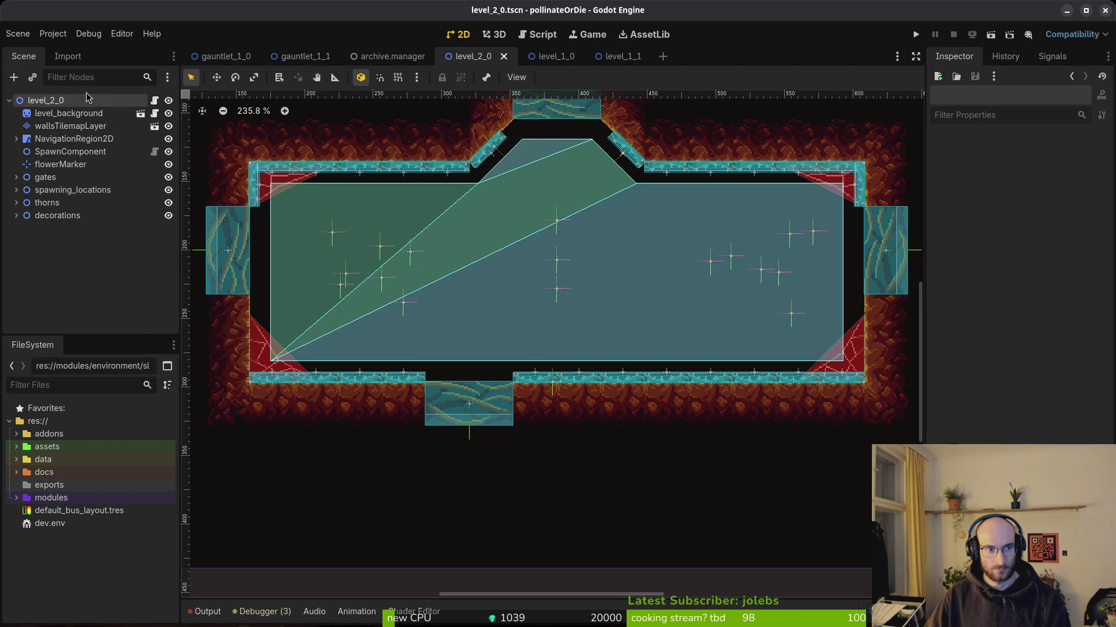
# Move gauntlet_1_0.gd from tier1 into the modules/levels folder in the FileSystem dock.
pyautogui.doubleClick(110, 498)
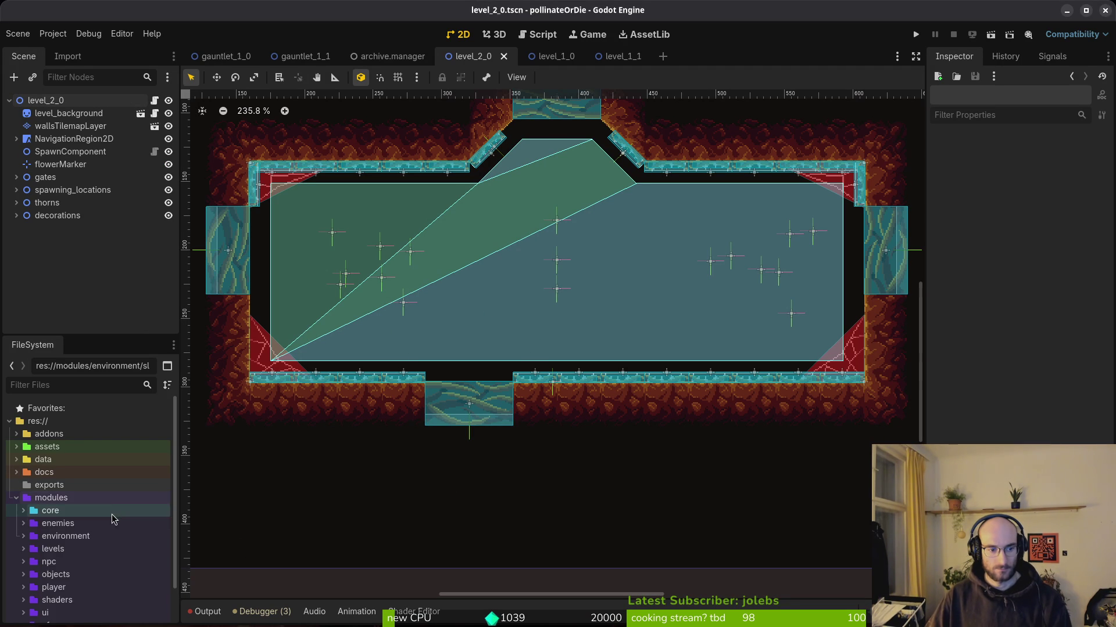
pyautogui.scroll(-2, 117, 523)
pyautogui.doubleClick(119, 510)
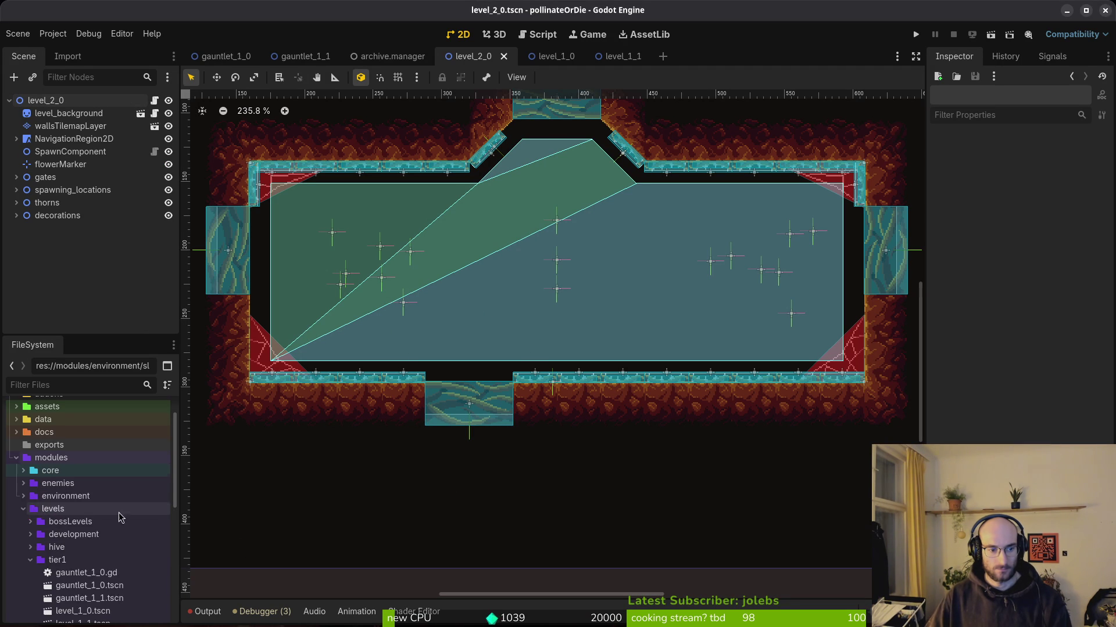
pyautogui.scroll(-4, 119, 517)
pyautogui.click(128, 468)
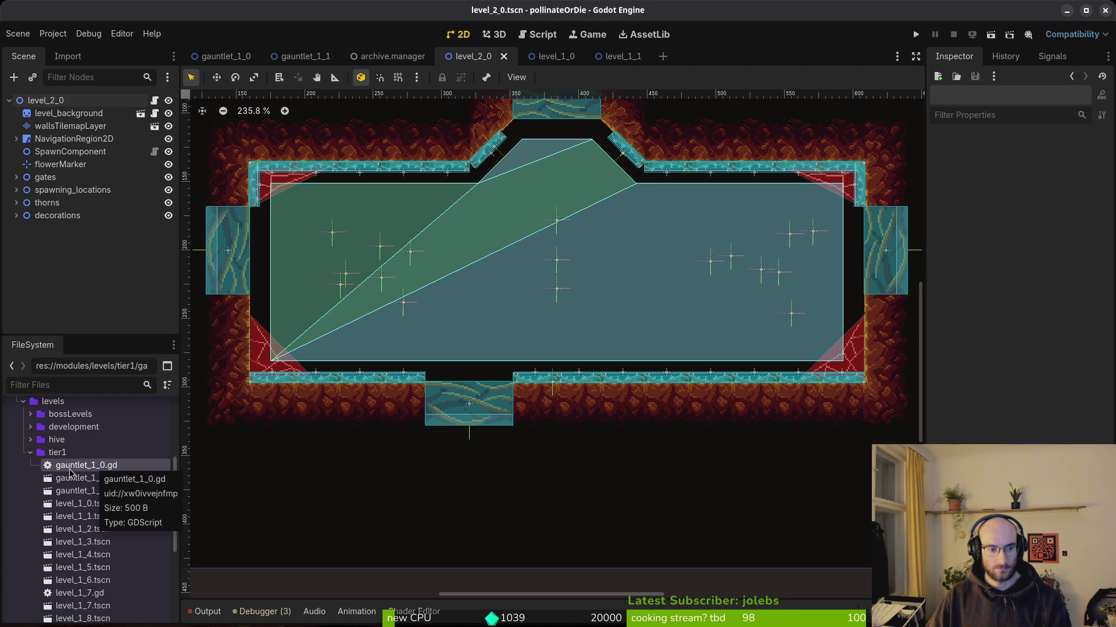
pyautogui.moveTo(71, 470)
pyautogui.mouseDown()
pyautogui.moveTo(69, 440)
pyautogui.moveTo(64, 482)
pyautogui.mouseUp()
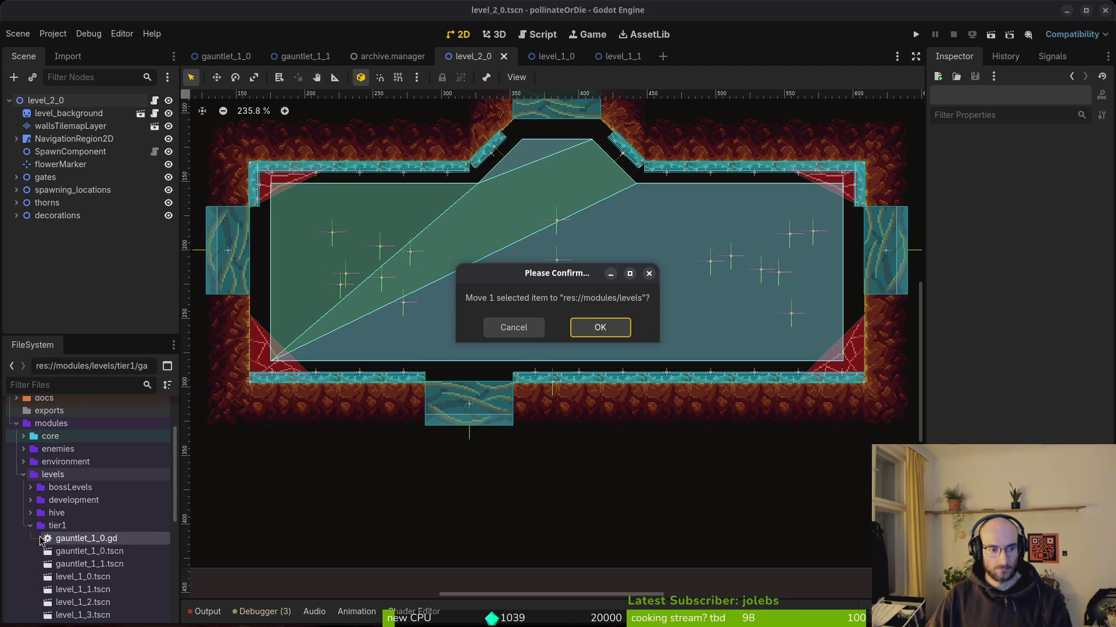
pyautogui.click(596, 333)
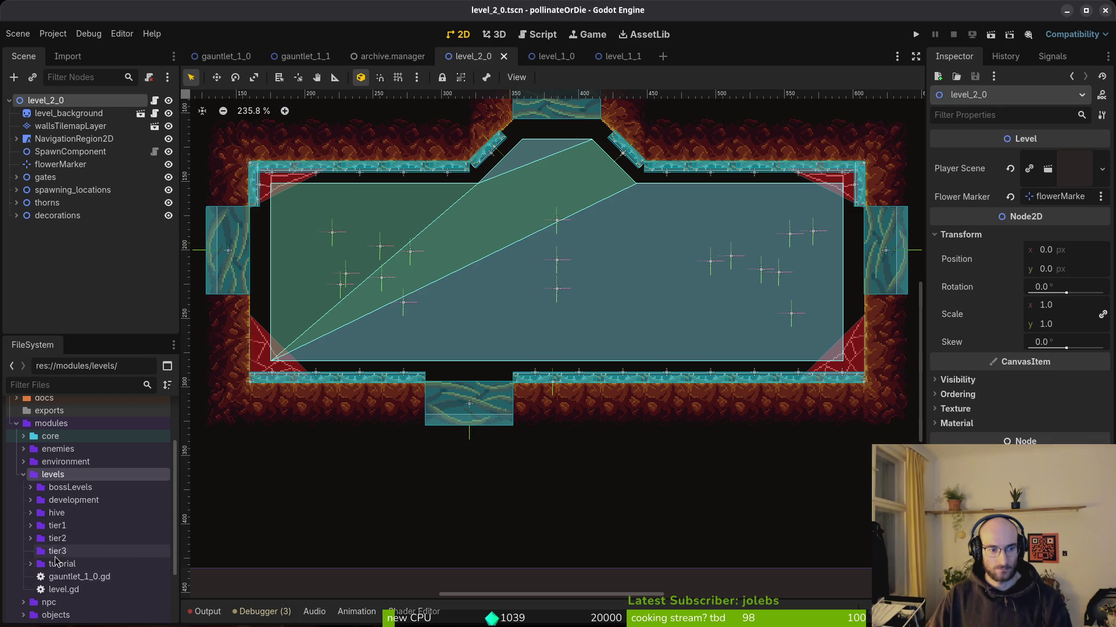
# Rename the moved script to gauntlet.gd.
pyautogui.click(103, 581)
pyautogui.press('F2')
pyautogui.press('Right')
pyautogui.press('BackSpace')
pyautogui.press('BackSpace')
pyautogui.press('BackSpace')
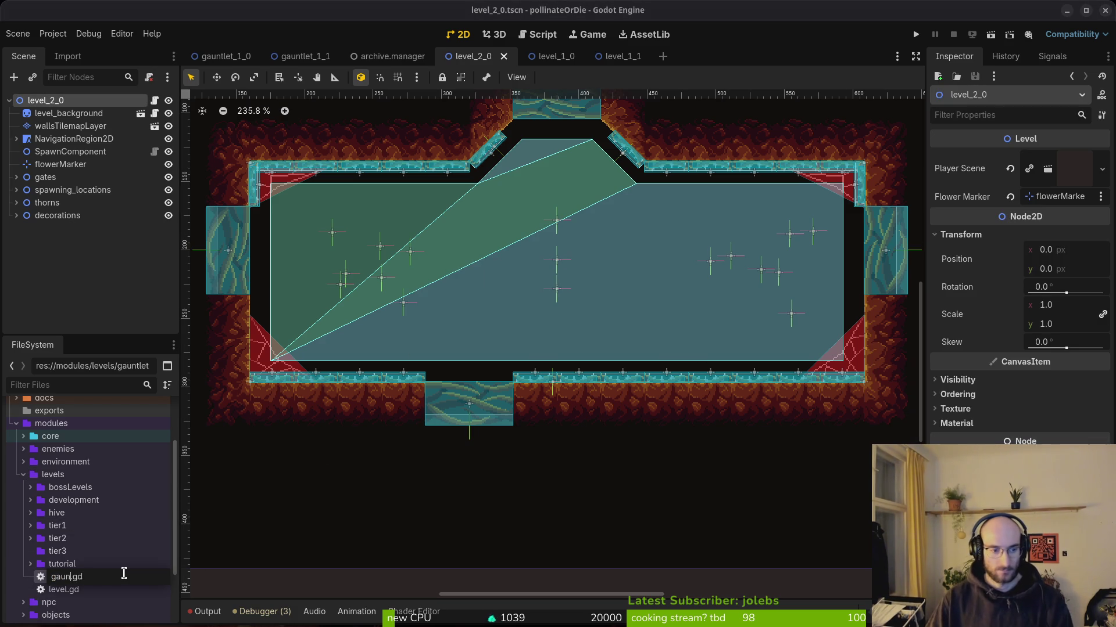
pyautogui.write('tlet')
pyautogui.press('Return')
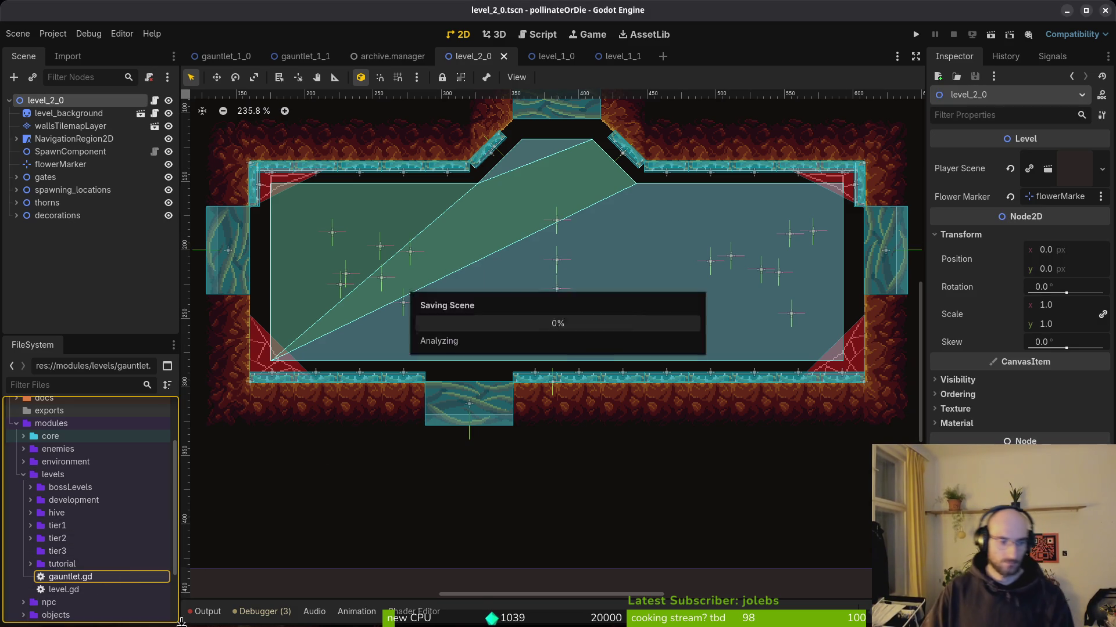
# Close the level_2_0, level_1_0, level_1_1, archive.manager and gauntlet_1_1 scene tabs.
pyautogui.middleClick(481, 60)
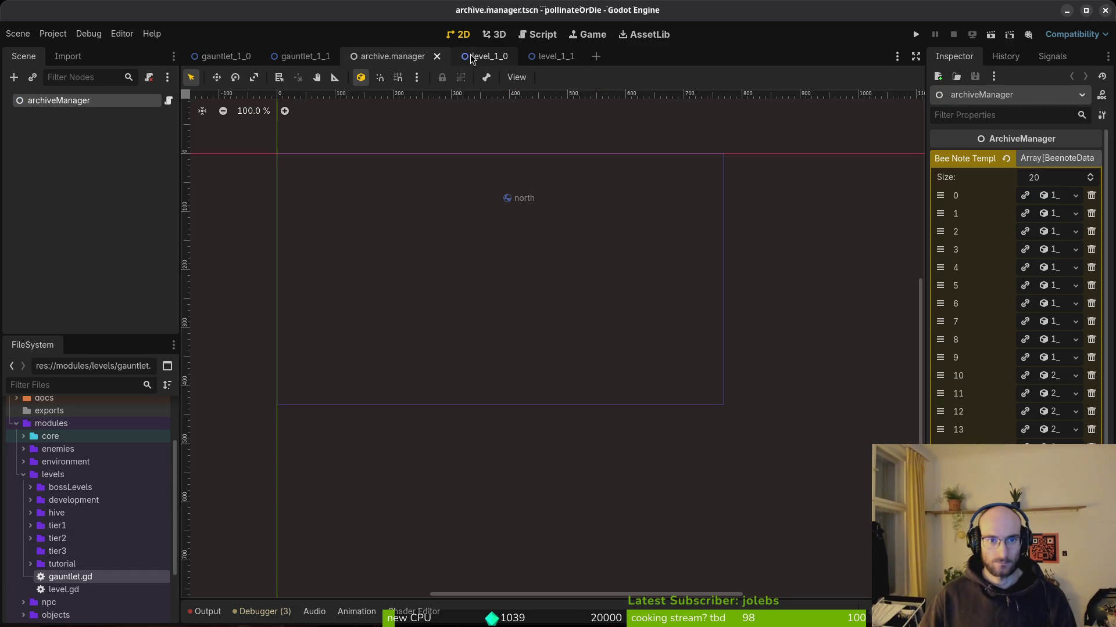
pyautogui.middleClick(480, 59)
pyautogui.middleClick(480, 60)
pyautogui.middleClick(358, 62)
pyautogui.middleClick(297, 57)
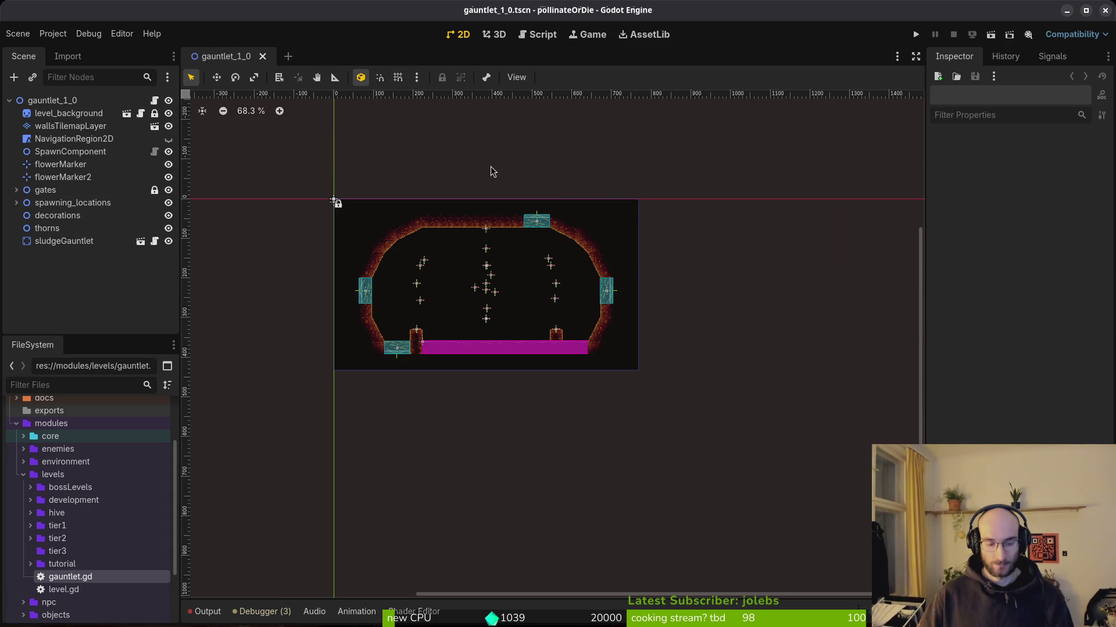
# Close the stale gauntlet_1_0.gd buffer in Neovim and save level.gd.
pyautogui.hotkey('alt', 'Tab')
pyautogui.write('G')
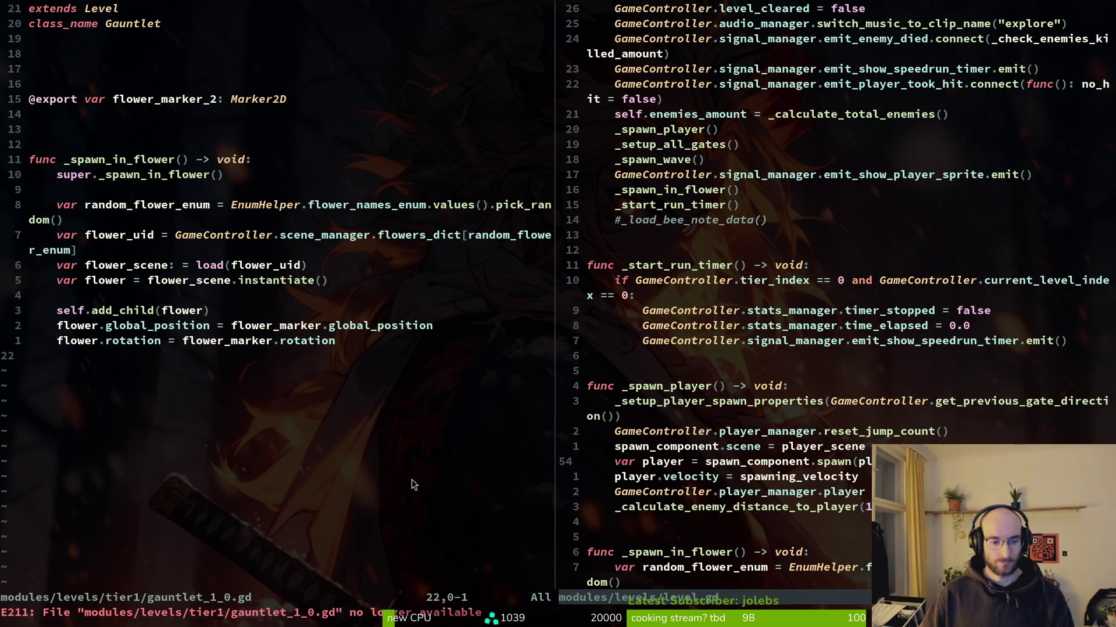
pyautogui.write(':q')
pyautogui.press('Return')
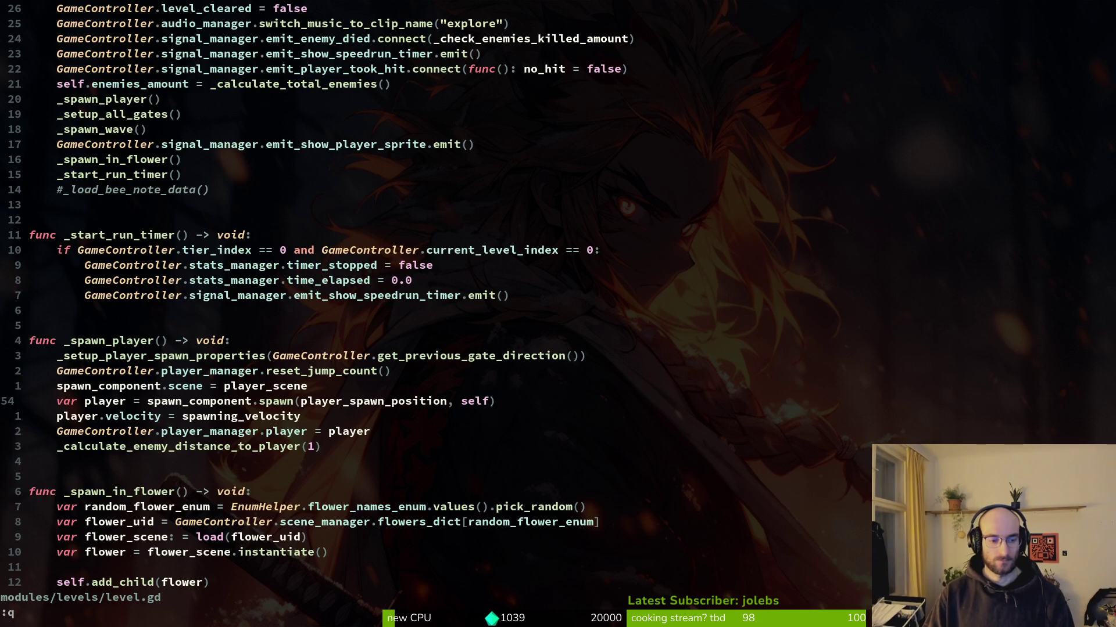
pyautogui.write(':w')
pyautogui.press('Return')
# Open gauntlet.gd, delete the blank line after super._spawn_in_flower(), and save.
pyautogui.press('space')
pyautogui.press('f')
pyautogui.press('f')
pyautogui.write('ga')
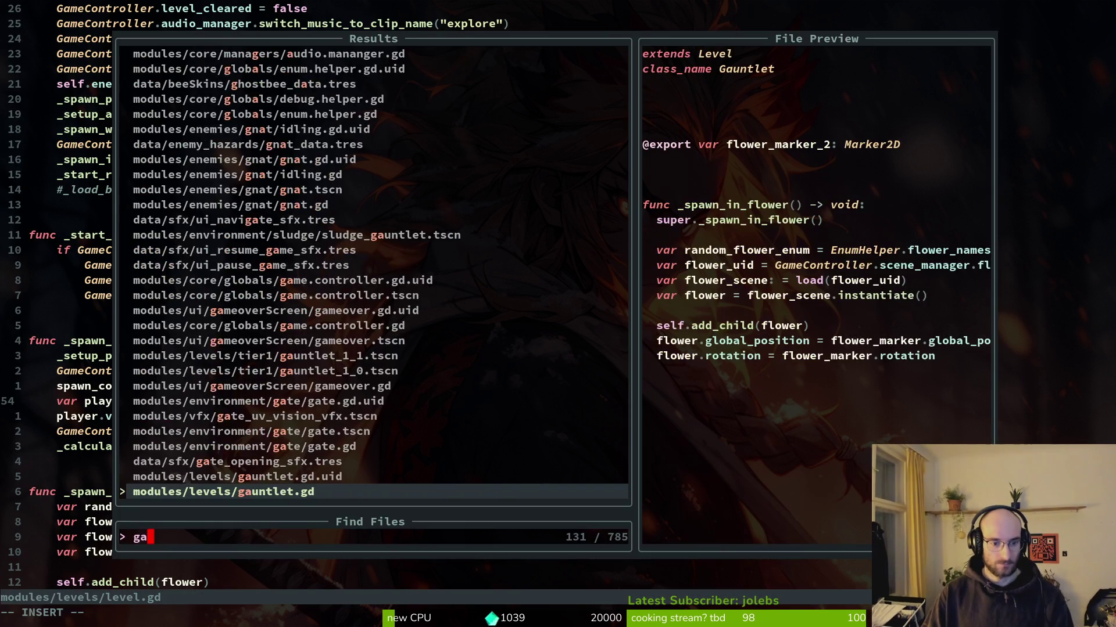
pyautogui.press('Return')
pyautogui.press('j')
pyautogui.press('j')
pyautogui.press('j')
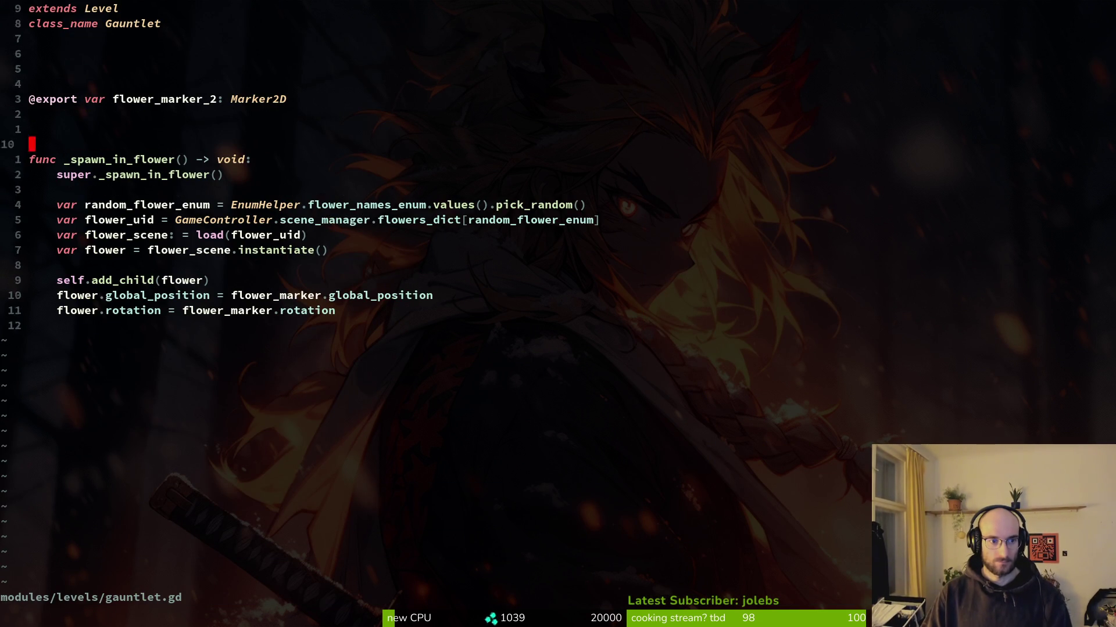
pyautogui.press('d')
pyautogui.press('d')
pyautogui.write(':w')
pyautogui.press('Return')
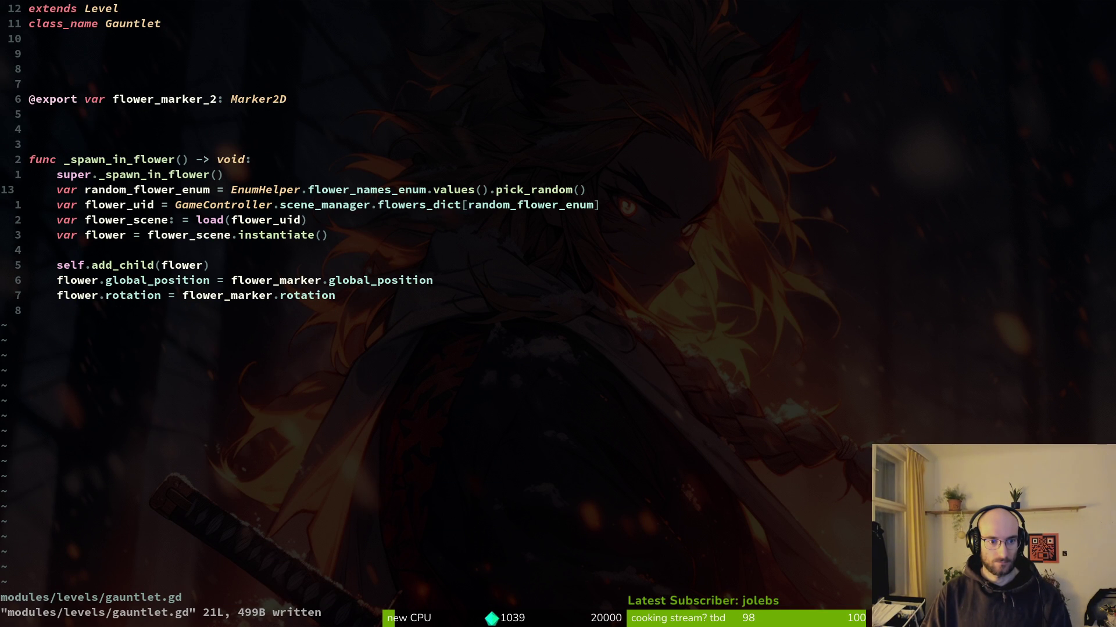
pyautogui.press('j')
# Review gauntlet.gd's flower setup lines, checking the top of level.gd for comparison.
pyautogui.press('j')
pyautogui.press('j')
pyautogui.press('k')
pyautogui.press('k')
pyautogui.press('k')
pyautogui.press('j')
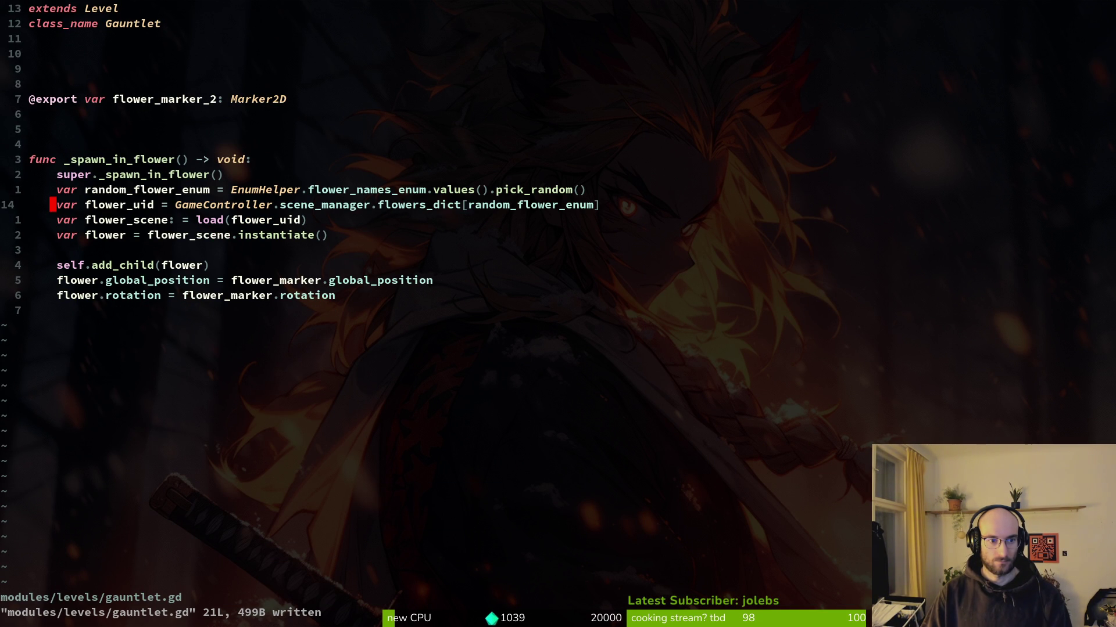
pyautogui.press('j')
pyautogui.press('j')
pyautogui.press('w')
pyautogui.press('w')
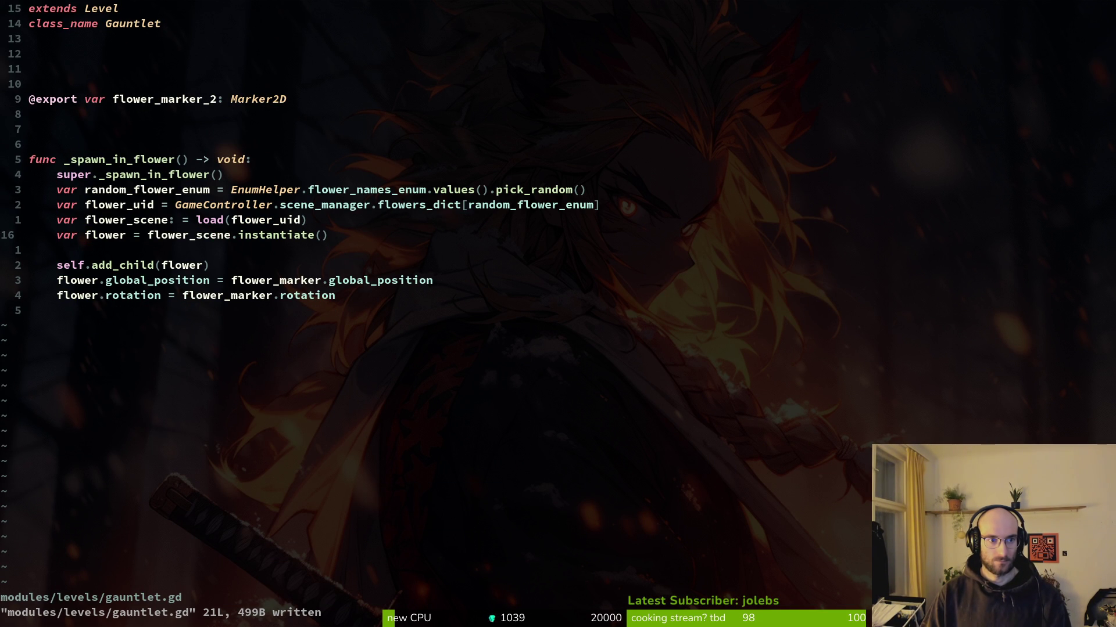
pyautogui.hotkey('ctrl', 'o')
pyautogui.press('g')
pyautogui.press('g')
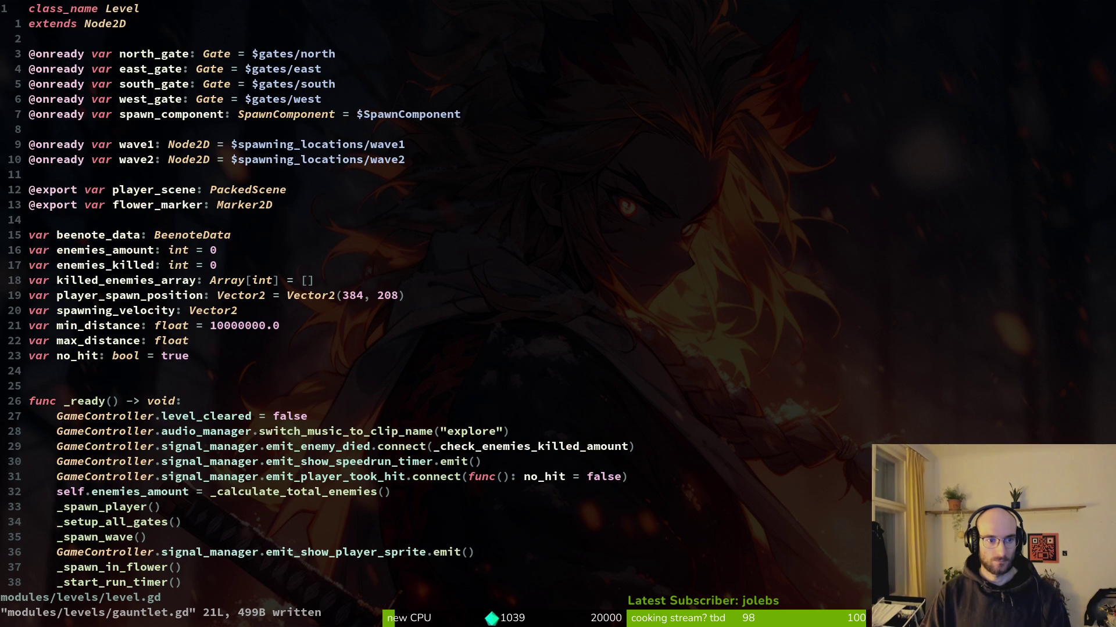
pyautogui.hotkey('ctrl', '6')
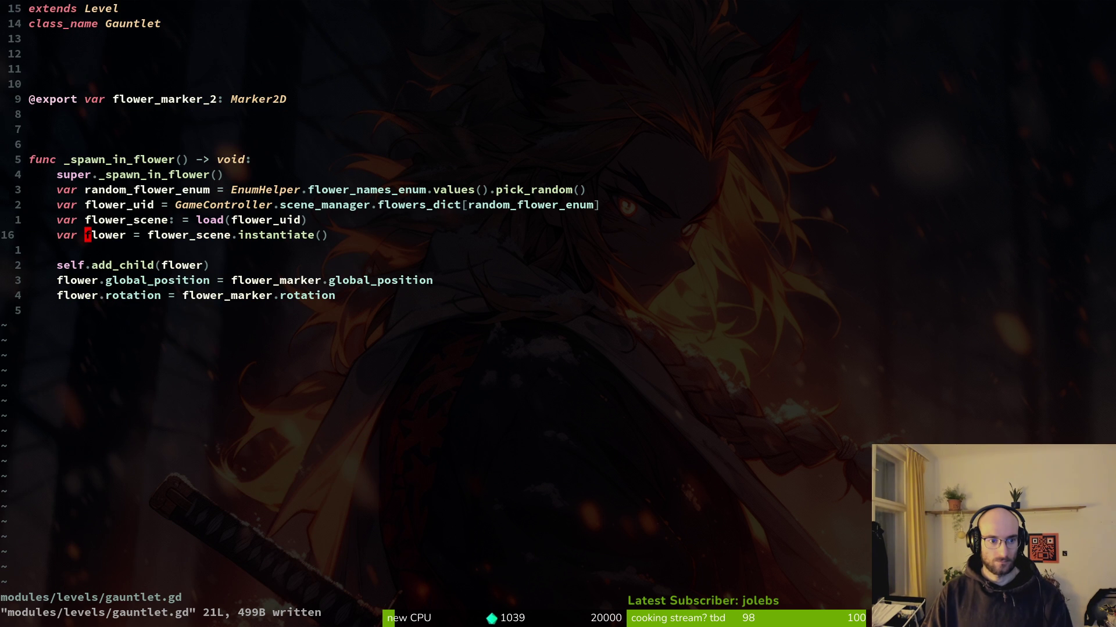
# Change both flower_marker references in the position and rotation lines to flower_marker_2 and save.
pyautogui.press('j')
pyautogui.press('j')
pyautogui.press('j')
pyautogui.press('w')
pyautogui.press('k')
pyautogui.press('w')
pyautogui.press('w')
pyautogui.press('f')
pyautogui.press('.')
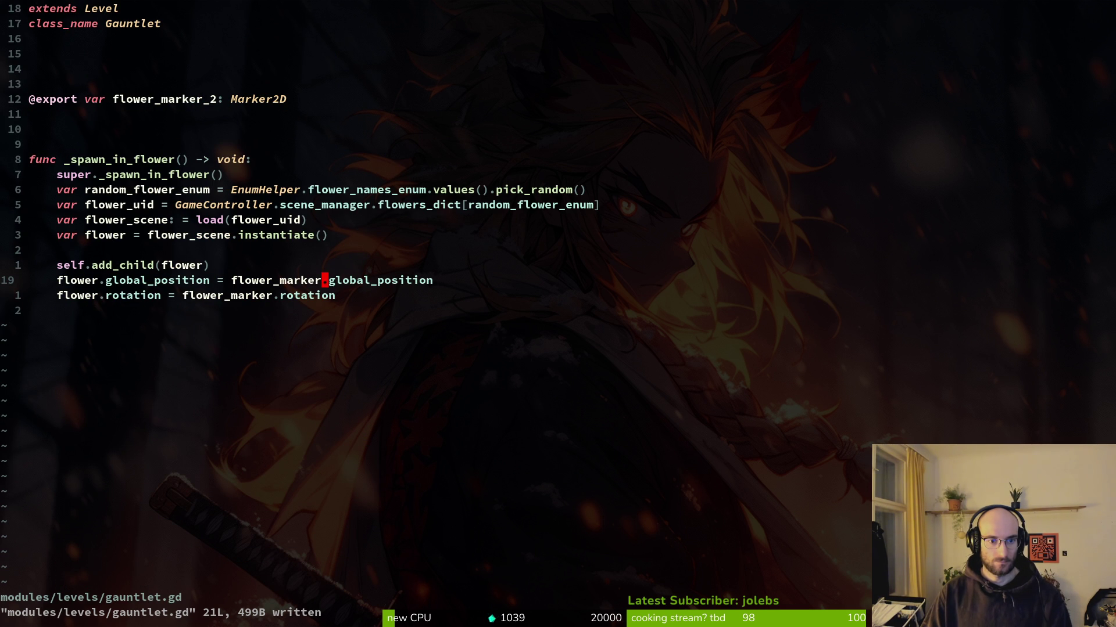
pyautogui.write('i_2')
pyautogui.press('Escape')
pyautogui.press('j')
pyautogui.press('F')
pyautogui.press('.')
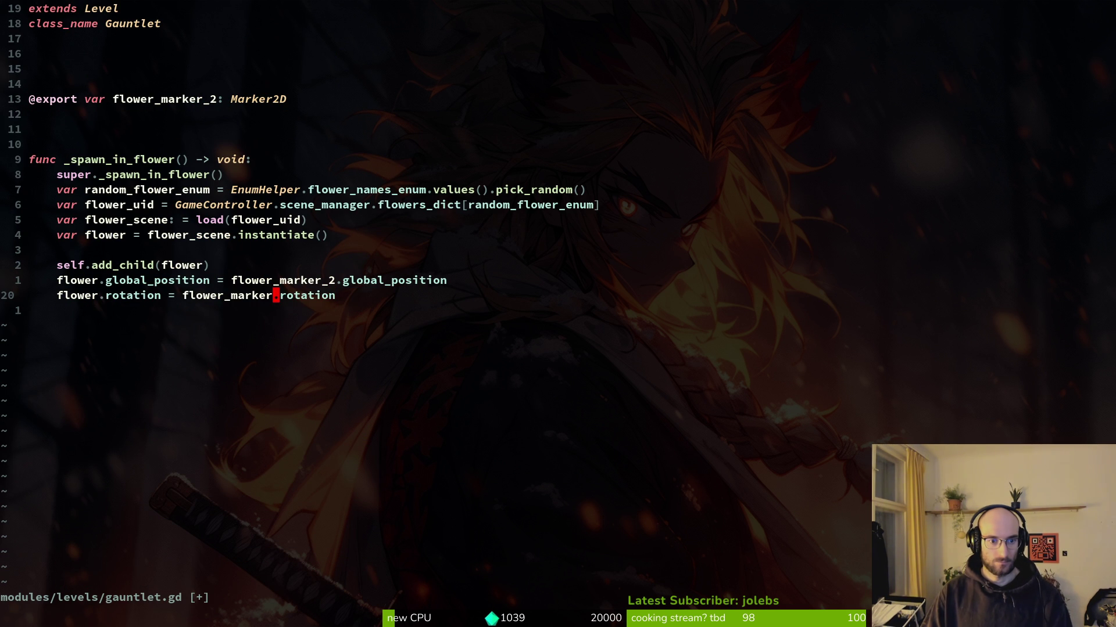
pyautogui.write('i_2')
pyautogui.press('Escape')
pyautogui.write(':w')
pyautogui.press('Return')
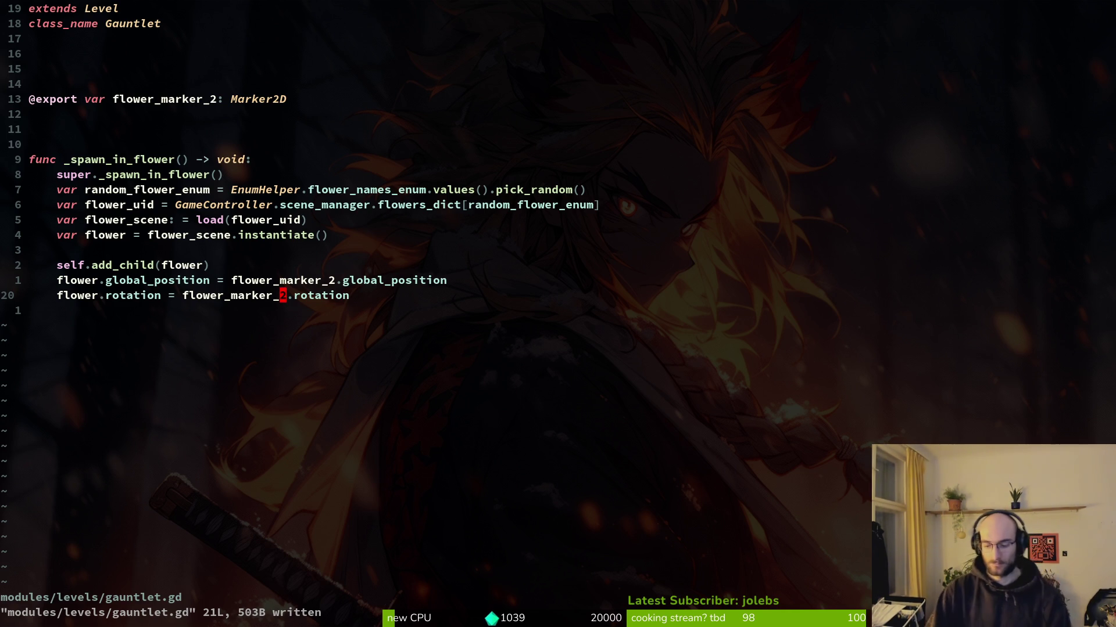
pyautogui.press('k')
pyautogui.press('k')
pyautogui.press('k')
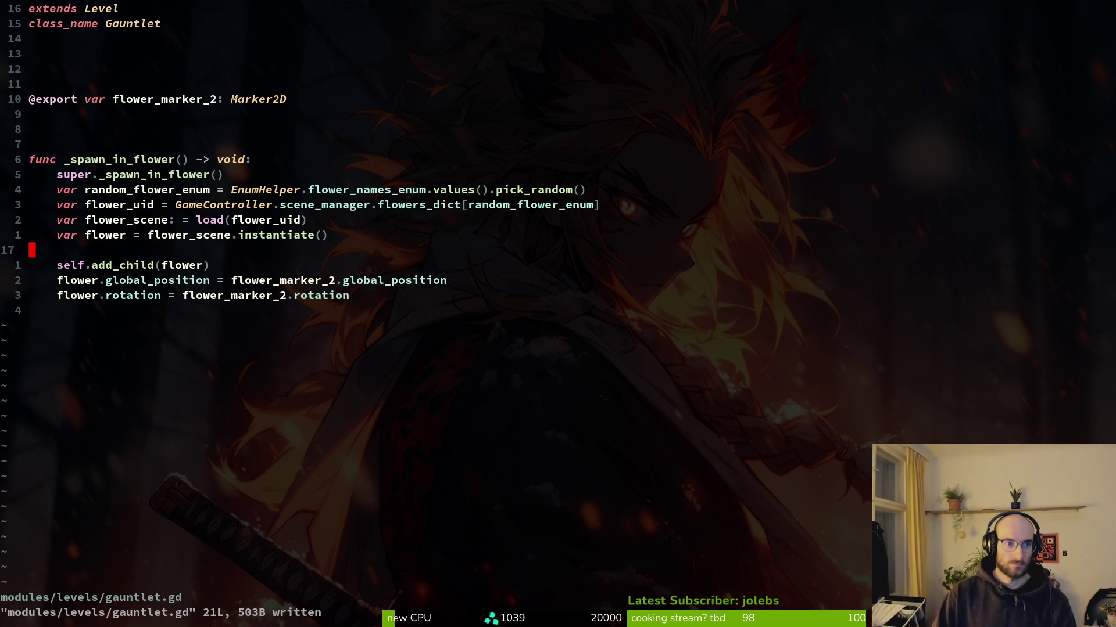
pyautogui.press('9')
pyautogui.press('k')
pyautogui.press('3')
pyautogui.press('k')
pyautogui.press('d')
pyautogui.press('d')
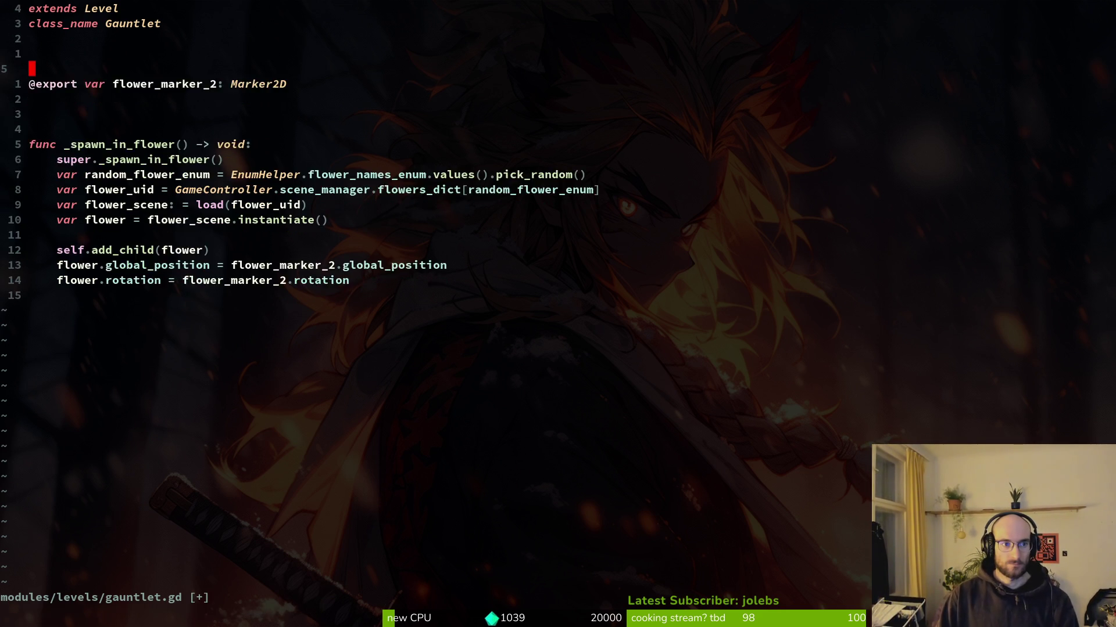
pyautogui.press('d')
pyautogui.press('d')
pyautogui.hotkey('ctrl', 's')
# Copy the wave1 and wave2 onready declarations from level.gd.
pyautogui.hotkey('ctrl', '6')
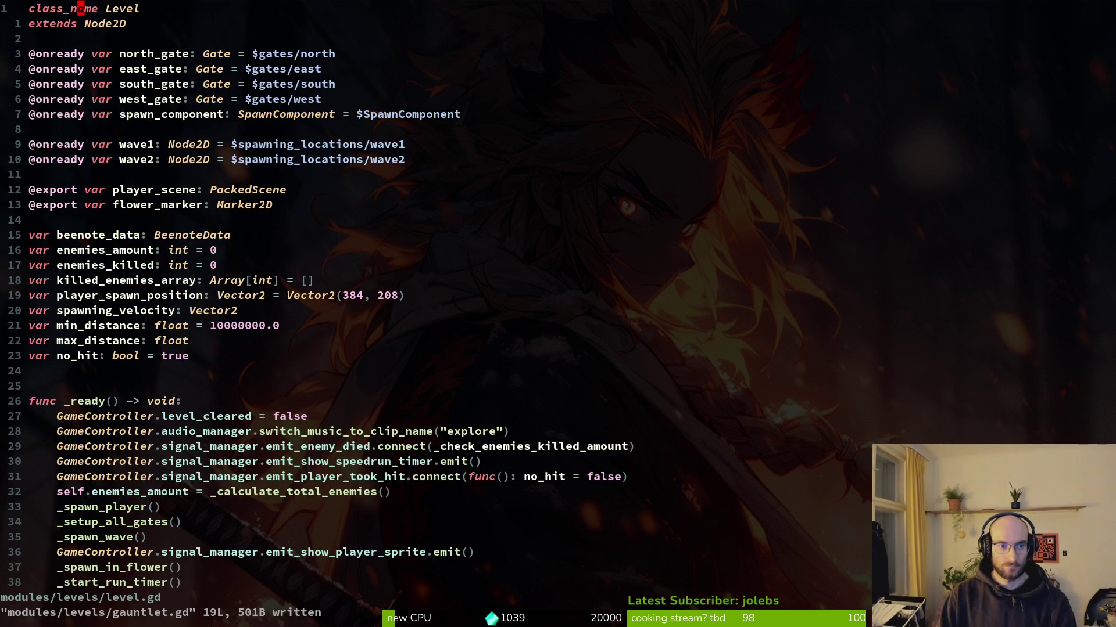
pyautogui.press('j')
pyautogui.press('j')
pyautogui.press('j')
pyautogui.hotkey('shift', 'v')
pyautogui.press('j')
pyautogui.press('y')
pyautogui.hotkey('ctrl', '6')
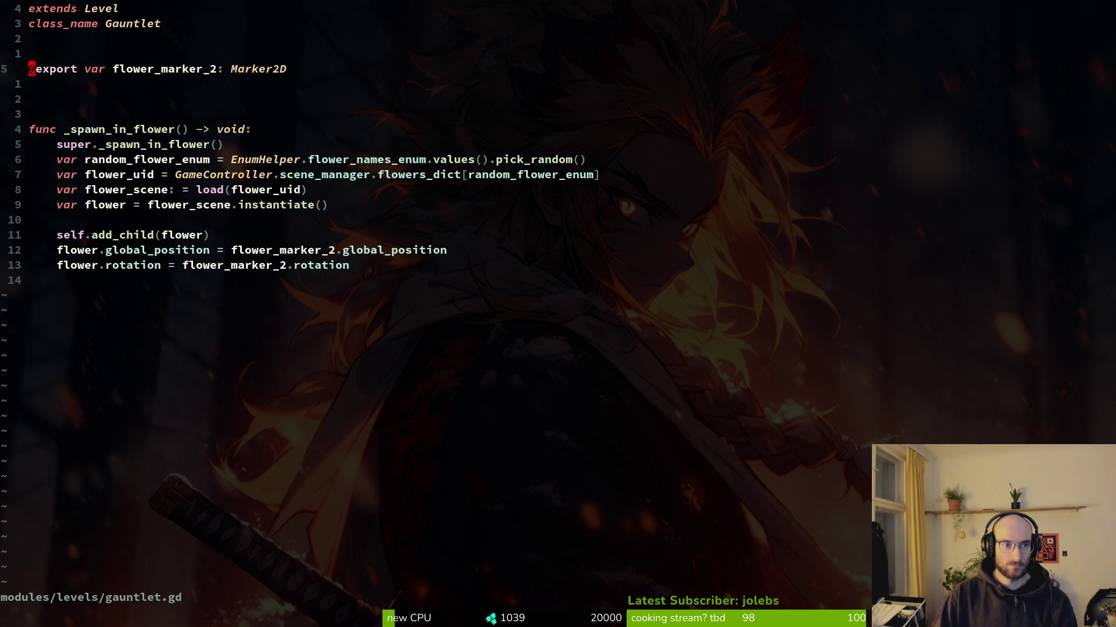
pyautogui.press('p')
pyautogui.press('w')
pyautogui.press('w')
pyautogui.press('w')
pyautogui.press('w')
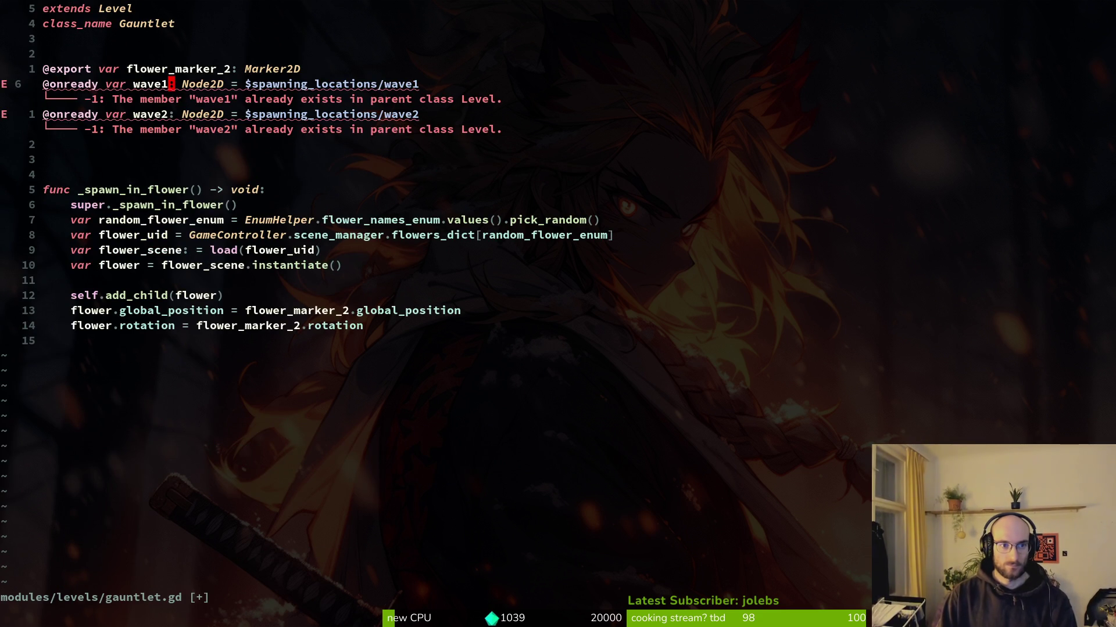
pyautogui.press('h')
pyautogui.press('r')
pyautogui.press('3')
pyautogui.press('j')
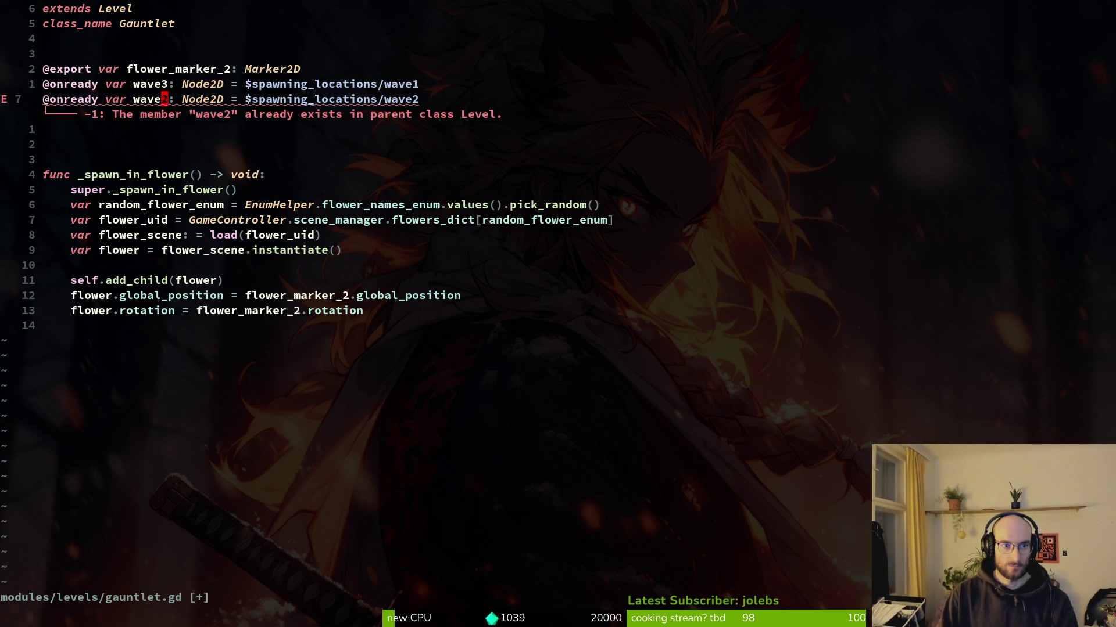
pyautogui.press('r')
pyautogui.press('4')
pyautogui.press('k')
pyautogui.press('$')
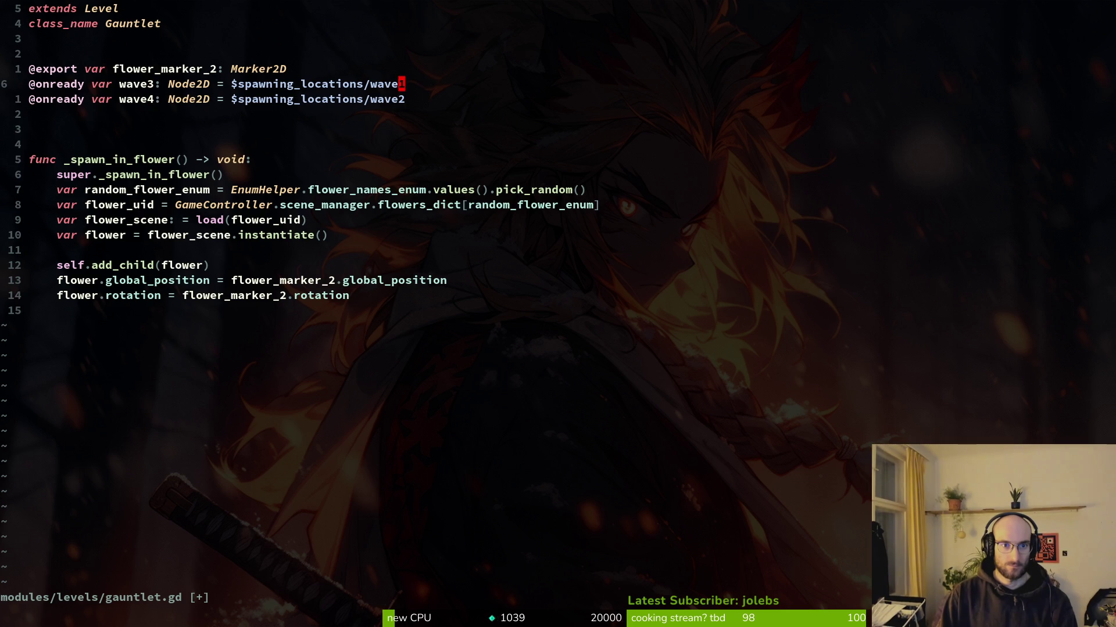
pyautogui.write('jr3')
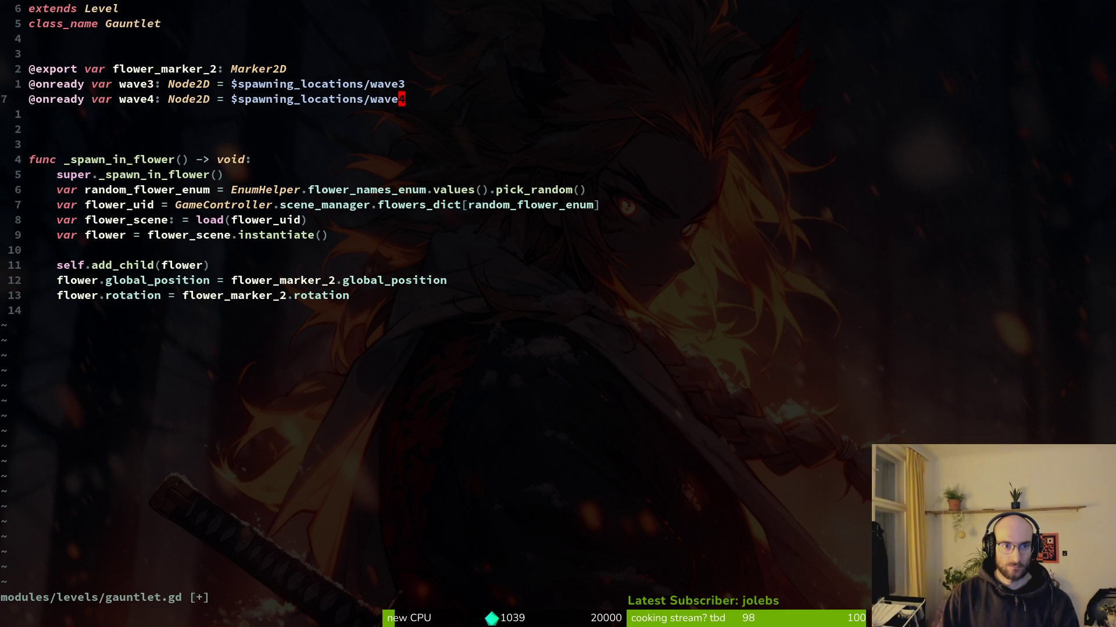
pyautogui.write(':w')
pyautogui.press('Return')
pyautogui.hotkey('ctrl', 'o')
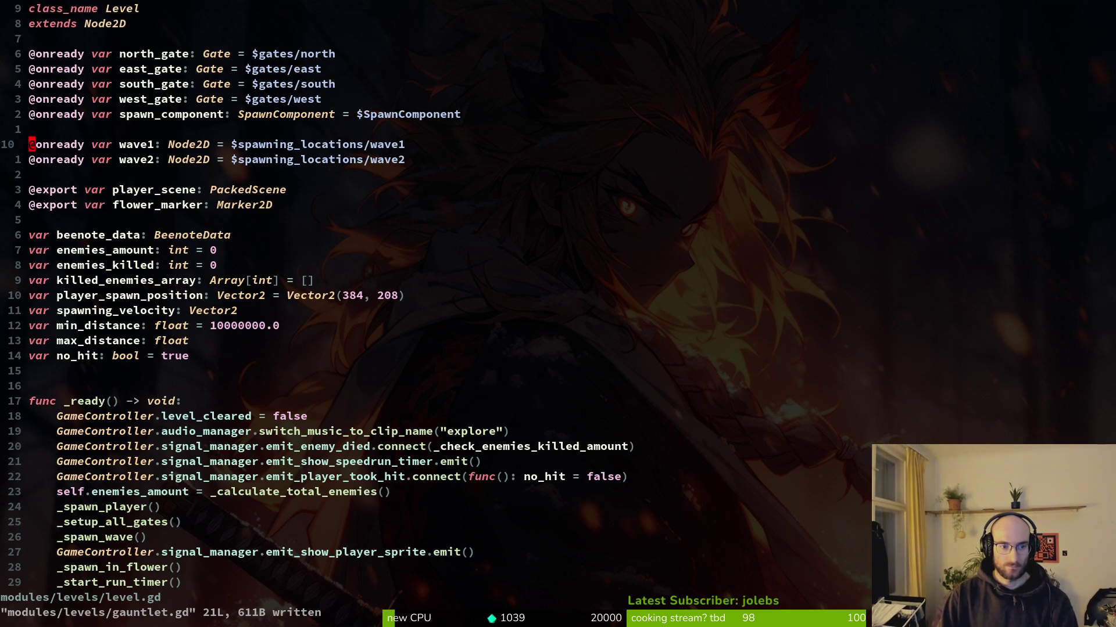
# Yank the 19-line _check_enemies_killed_amount function from level.gd, then return to gauntlet.gd.
pyautogui.hotkey('ctrl', 'd')
pyautogui.hotkey('ctrl', 'd')
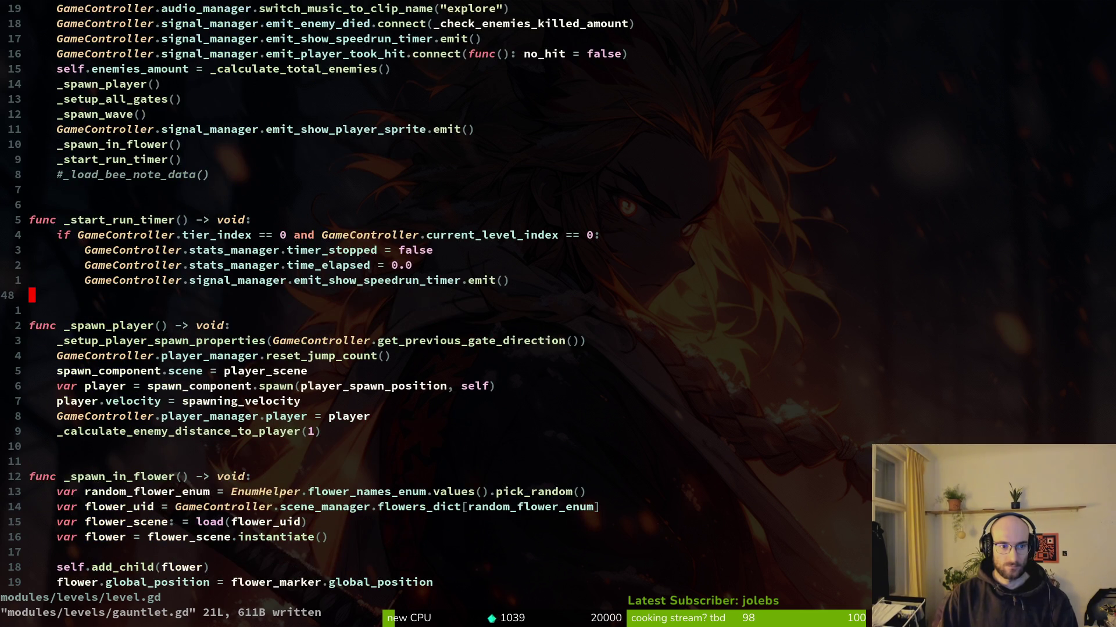
pyautogui.hotkey('ctrl', 'd')
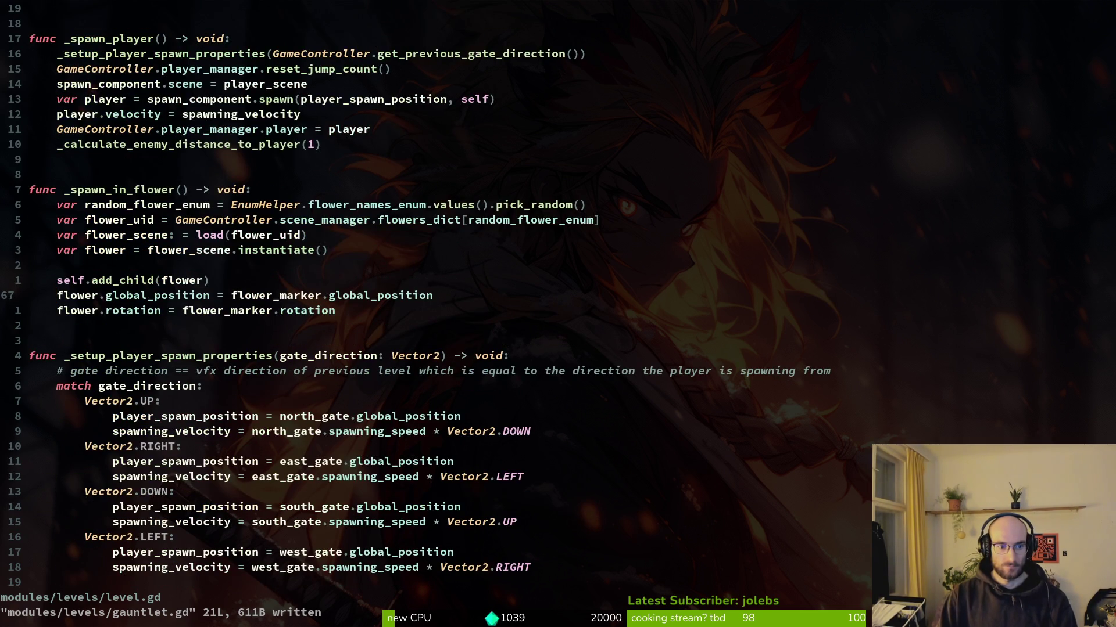
pyautogui.hotkey('ctrl', 'd')
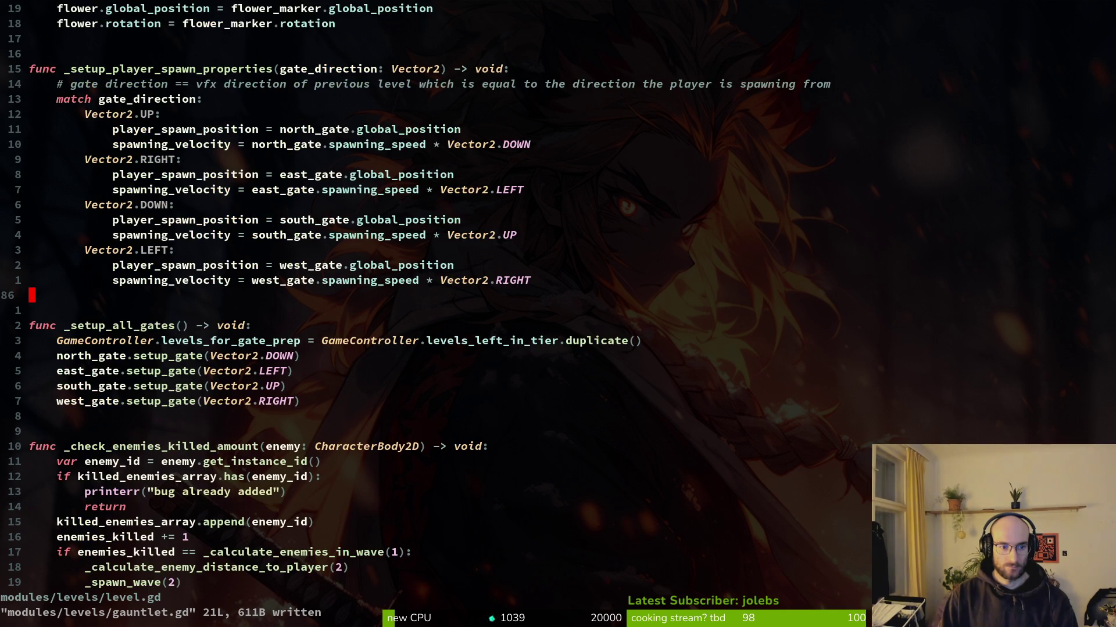
pyautogui.hotkey('ctrl', 'd')
pyautogui.press('{')
pyautogui.hotkey('shift', 'v')
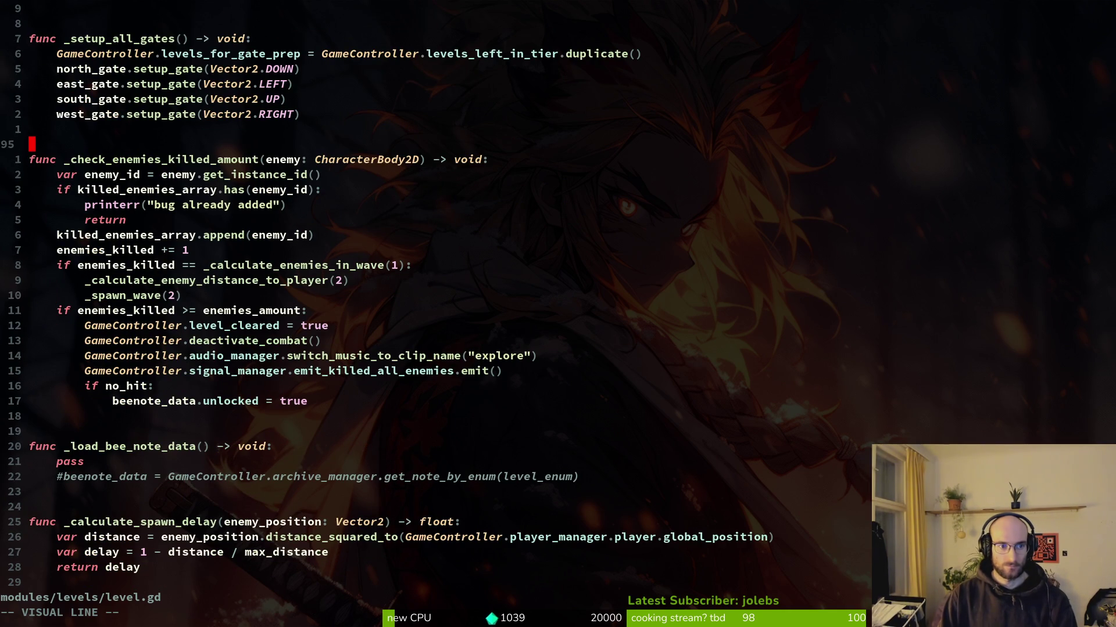
pyautogui.press('j')
pyautogui.press('j')
pyautogui.press('j')
pyautogui.press('j')
pyautogui.press('j')
pyautogui.press('j')
pyautogui.press('j')
pyautogui.press('y')
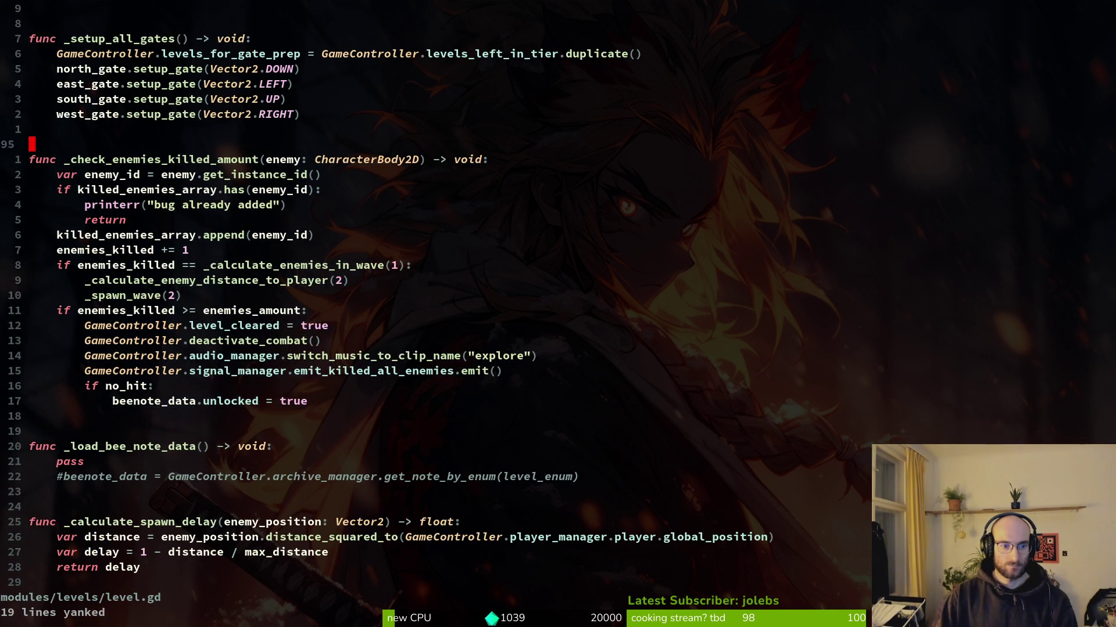
pyautogui.hotkey('ctrl', '6')
pyautogui.press('j')
# Save gauntlet.gd with the pasted _check_enemies_killed_amount function.
pyautogui.hotkey('shift', 'g')
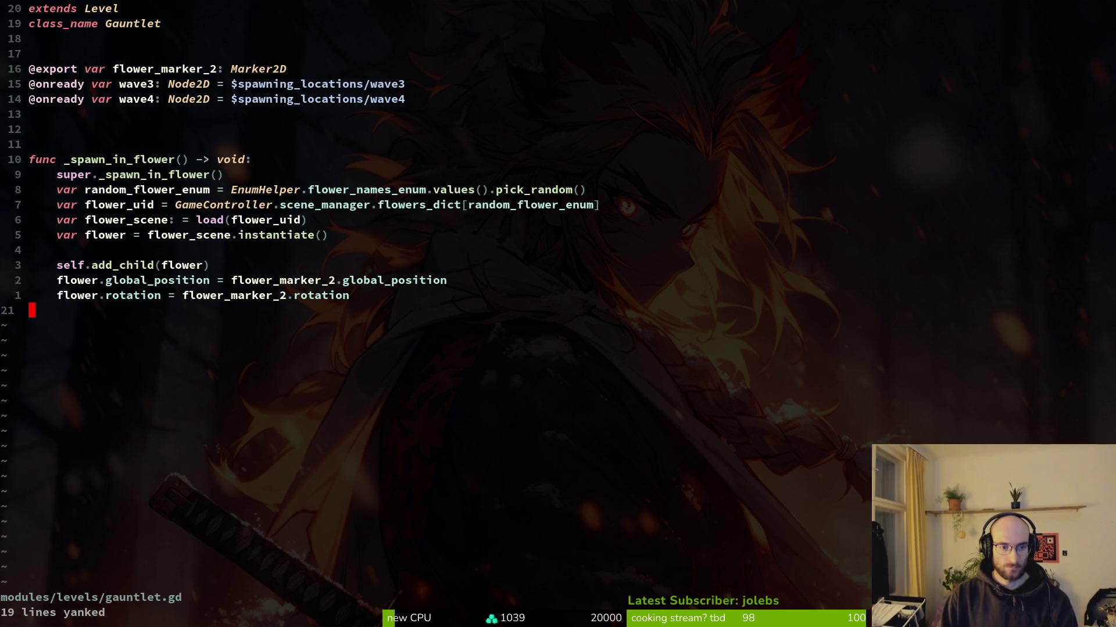
pyautogui.write('p:w')
pyautogui.press('Return')
pyautogui.hotkey('ctrl', '6')
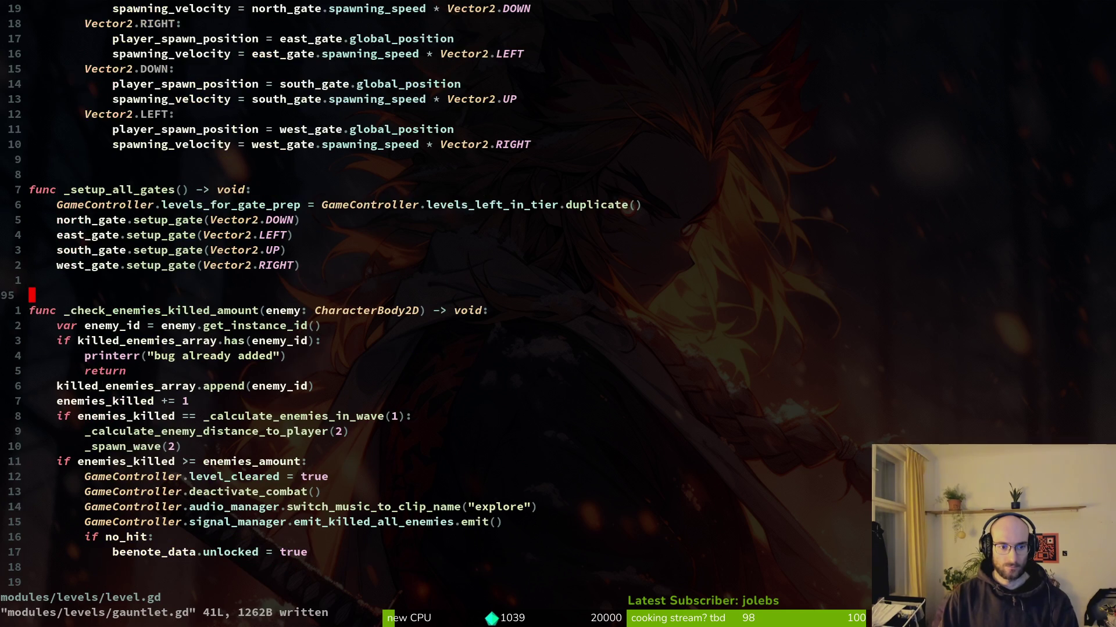
pyautogui.hotkey('ctrl', '6')
# Copy the three-line wave check and paste three copies below it.
pyautogui.press('k')
pyautogui.press('j')
pyautogui.press('j')
pyautogui.press('j')
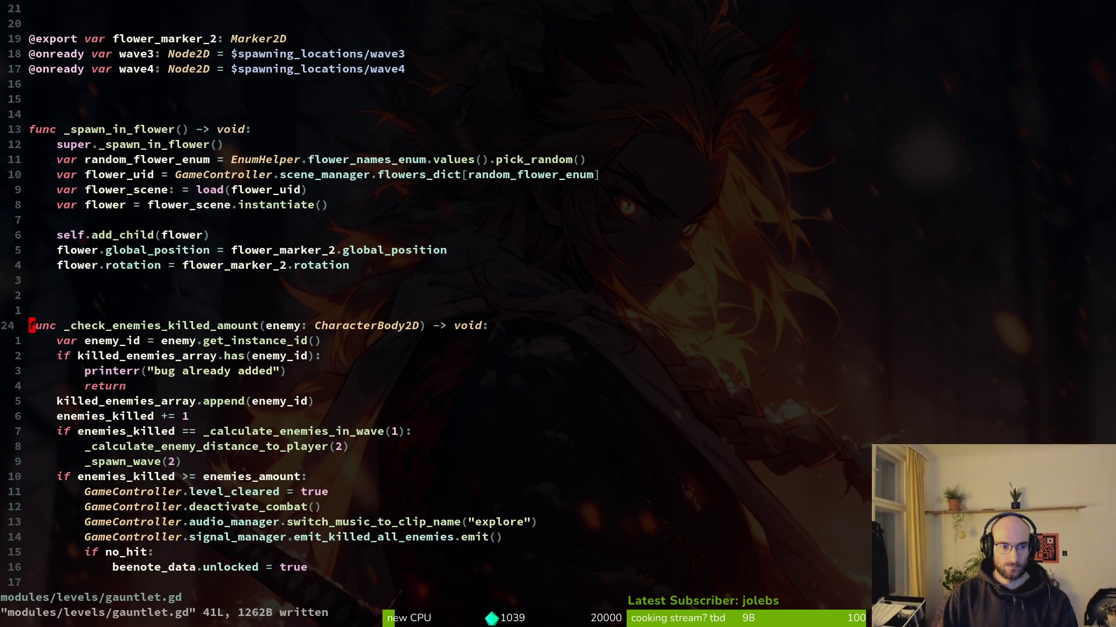
pyautogui.press('j')
pyautogui.press('j')
pyautogui.press('j')
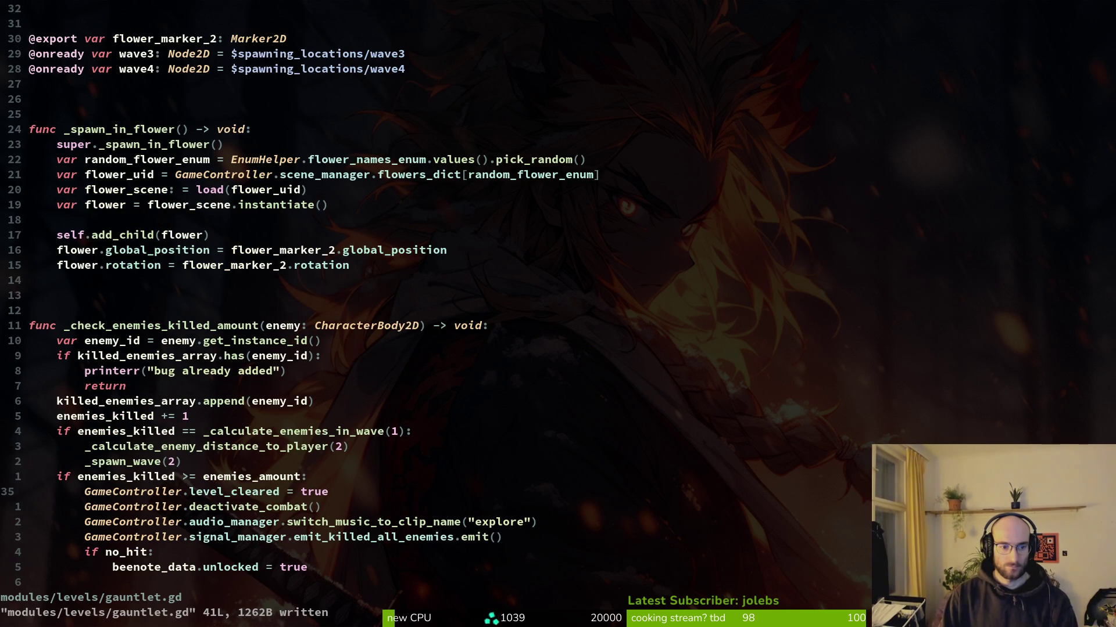
pyautogui.press('k')
pyautogui.press('k')
pyautogui.press('k')
pyautogui.hotkey('shift', 'v')
pyautogui.press('j')
pyautogui.press('j')
pyautogui.press('y')
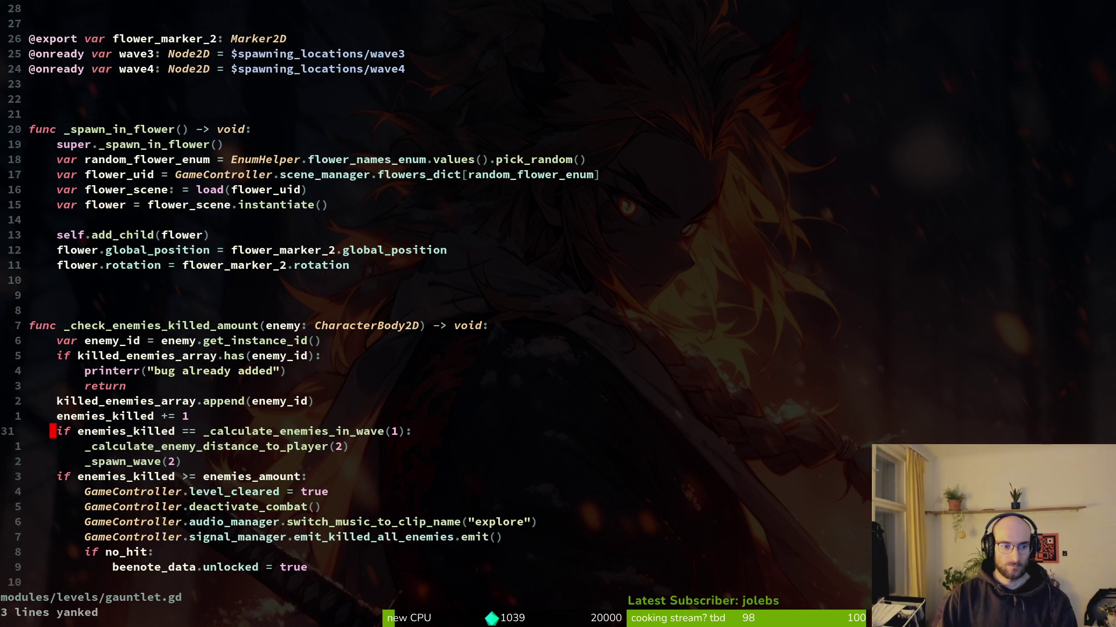
pyautogui.press('j')
pyautogui.press('j')
pyautogui.press('p')
pyautogui.press('j')
pyautogui.press('j')
pyautogui.press('p')
pyautogui.press('j')
pyautogui.press('j')
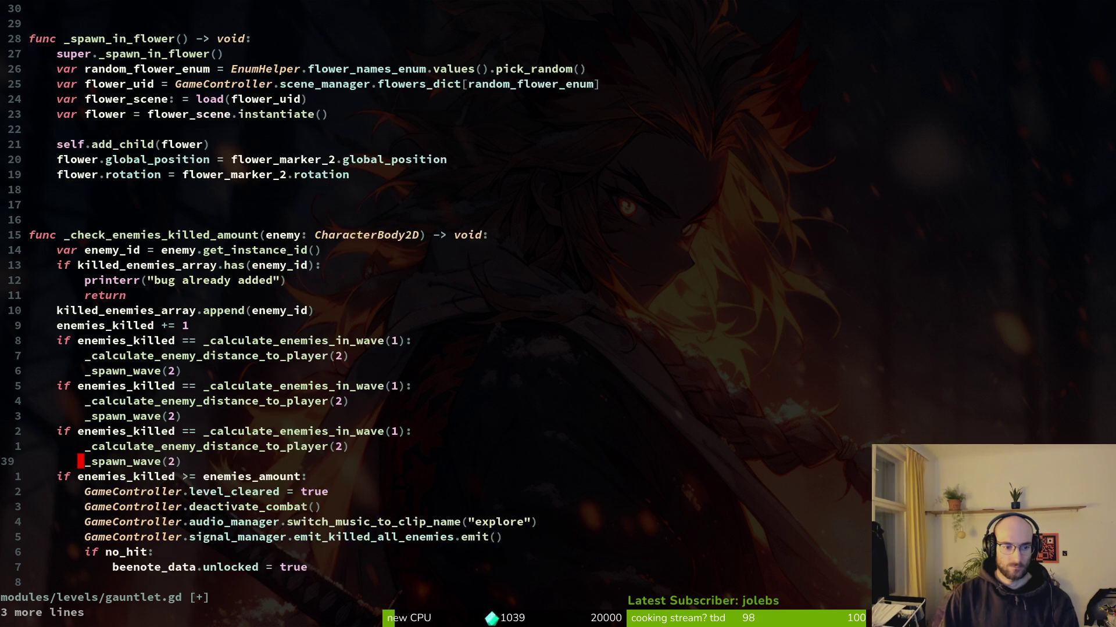
pyautogui.press('p')
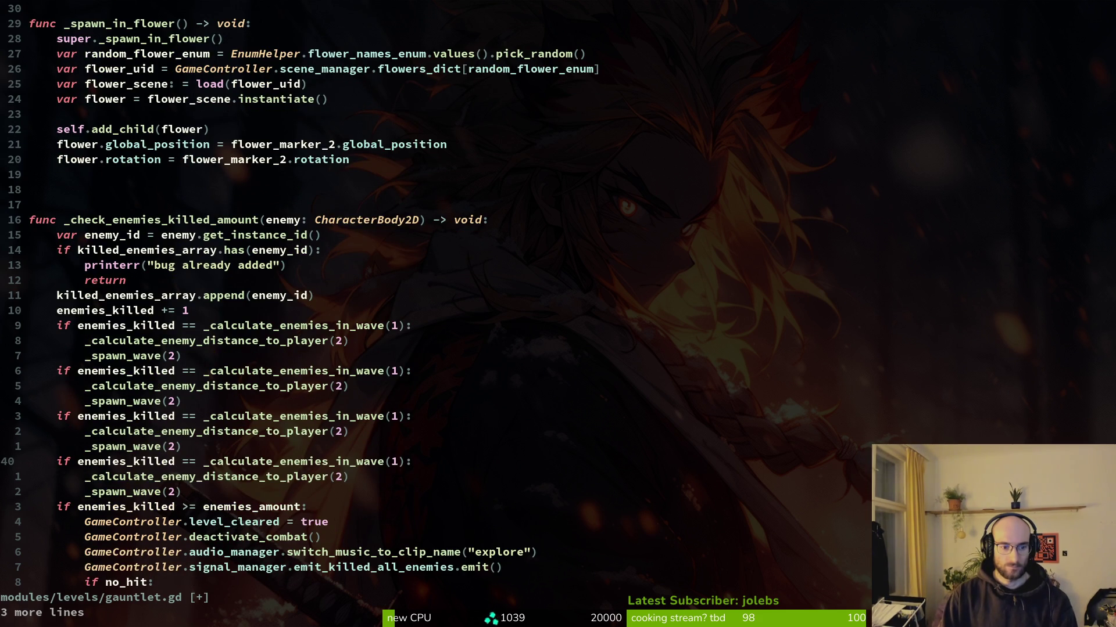
# Turn the pasted wave checks into elif branches.
pyautogui.press('j')
pyautogui.press('j')
pyautogui.write('jiel')
pyautogui.press('Escape')
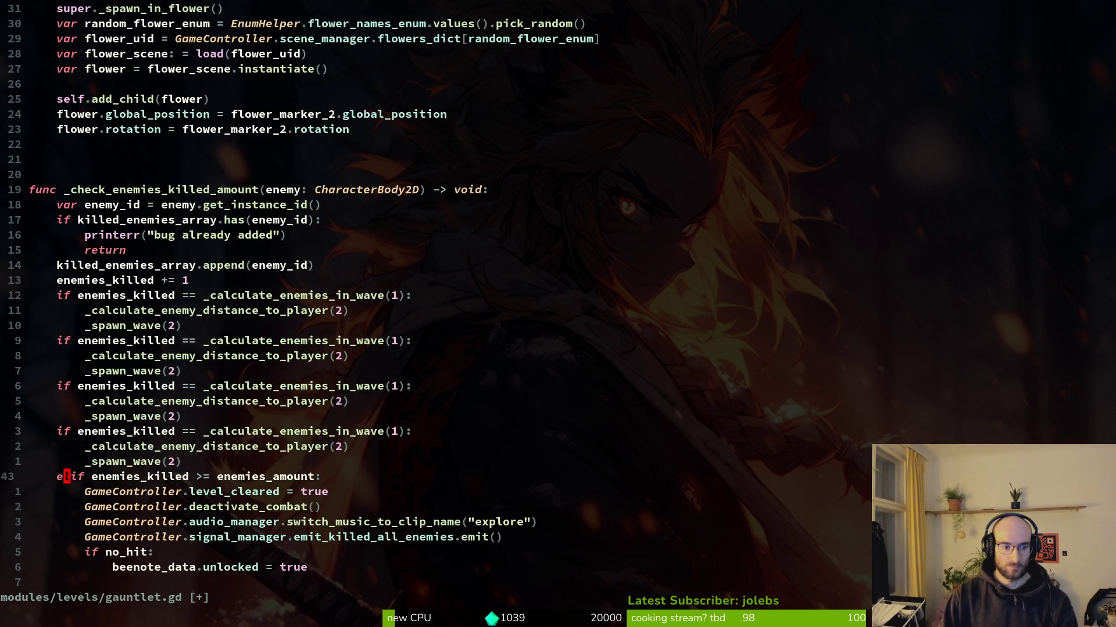
pyautogui.press('k')
pyautogui.press('k')
pyautogui.write('khiel')
pyautogui.press('Escape')
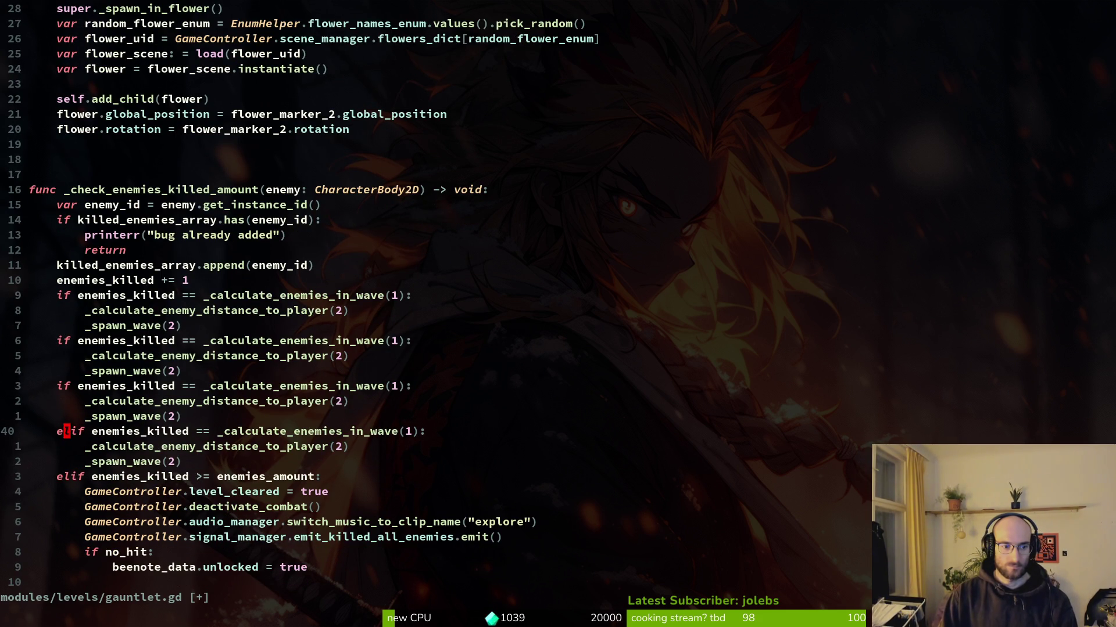
pyautogui.press('k')
pyautogui.press('k')
pyautogui.press('k')
pyautogui.write('hiel')
pyautogui.press('Escape')
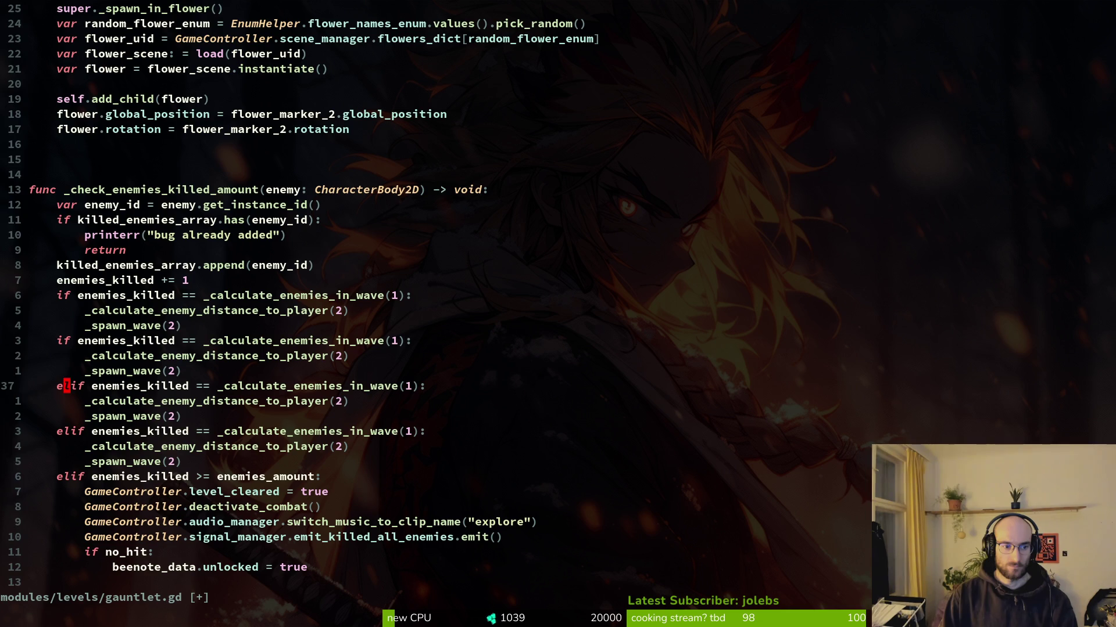
pyautogui.press('k')
pyautogui.press('k')
pyautogui.write('khiel')
pyautogui.press('Escape')
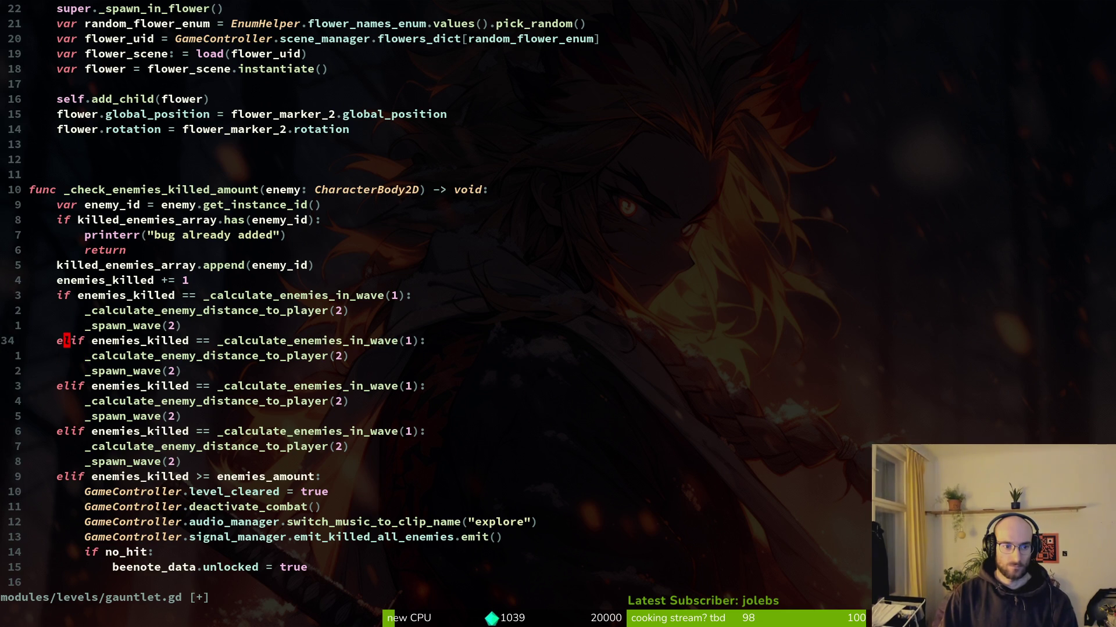
# Make the first elif check wave 2, with distance argument 3, and spawn wave 3.
pyautogui.press('$')
pyautogui.press('h')
pyautogui.press('h')
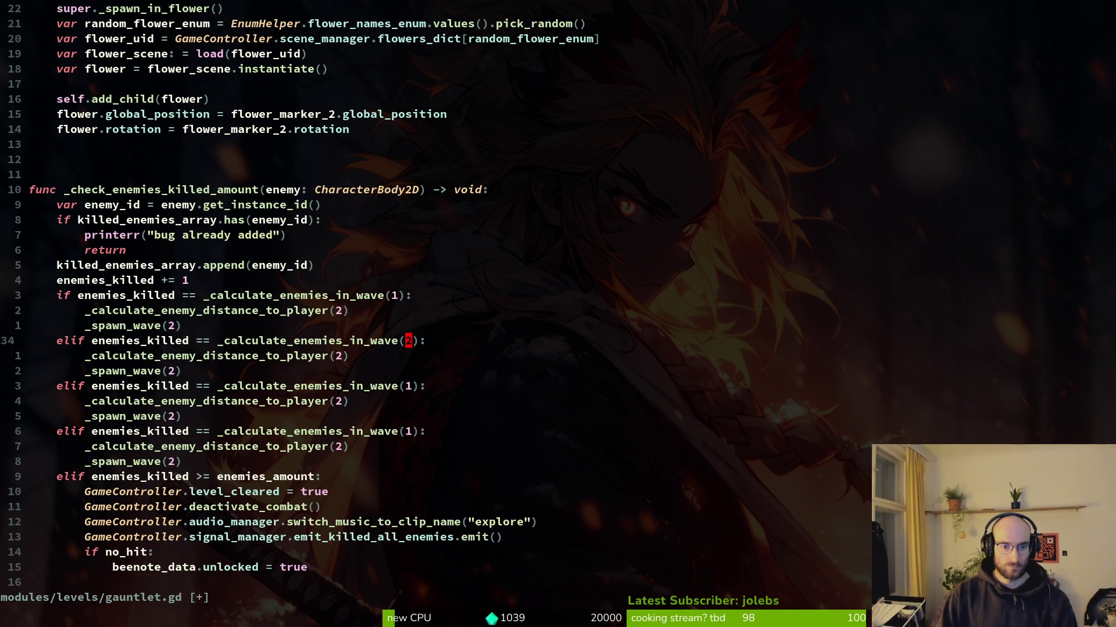
pyautogui.press('r')
pyautogui.press('2')
pyautogui.press('j')
pyautogui.press('h')
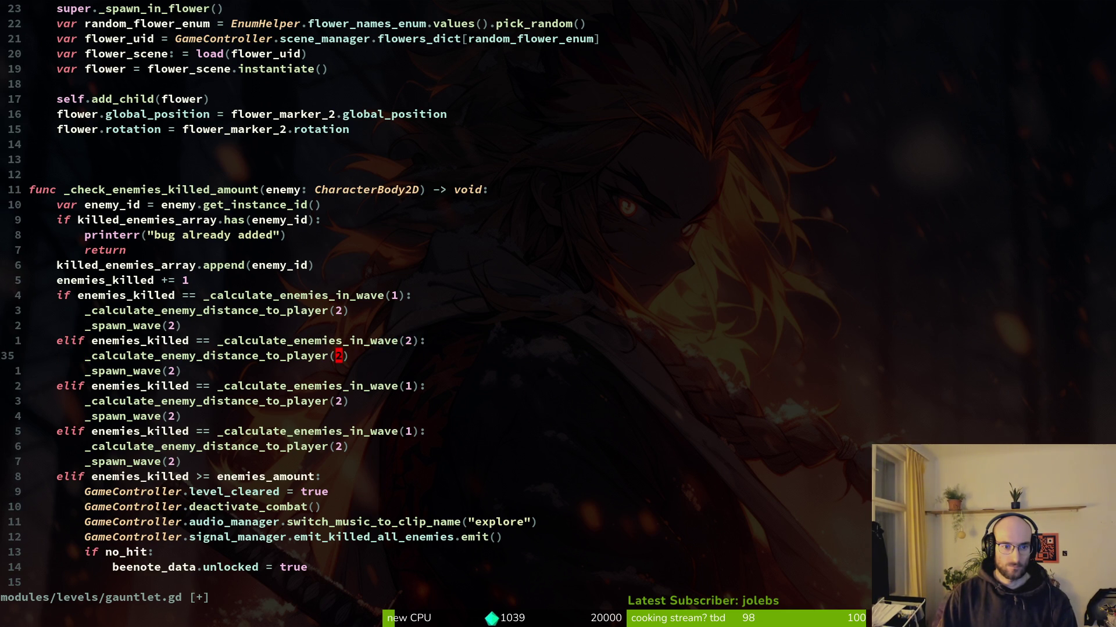
pyautogui.write('xi3')
pyautogui.press('Escape')
pyautogui.press('j')
pyautogui.press('h')
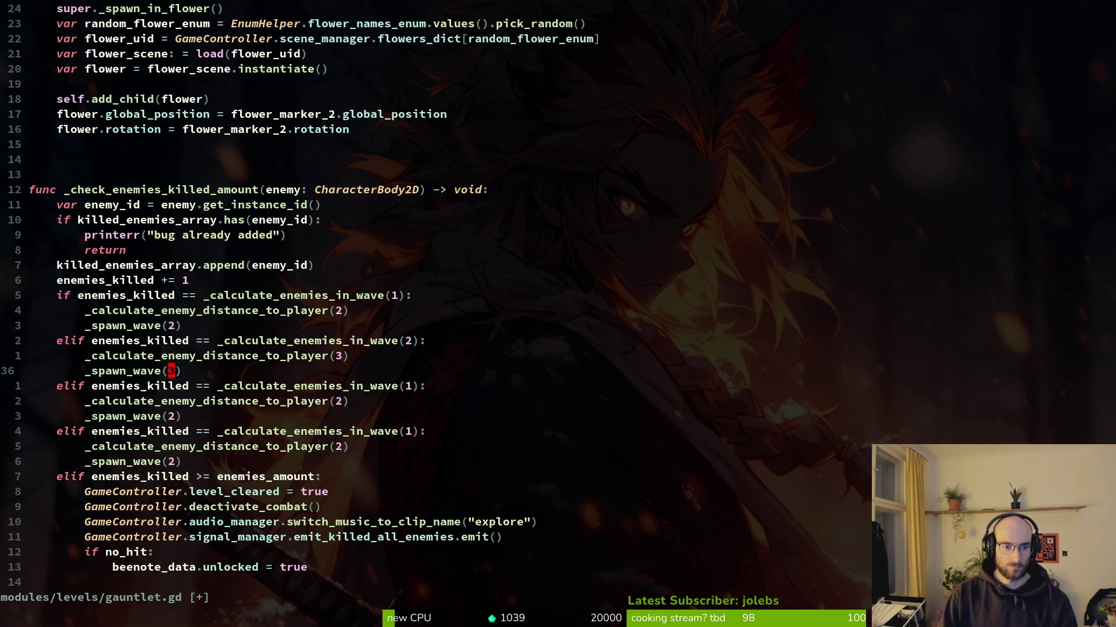
pyautogui.press('r')
pyautogui.press('3')
pyautogui.press('j')
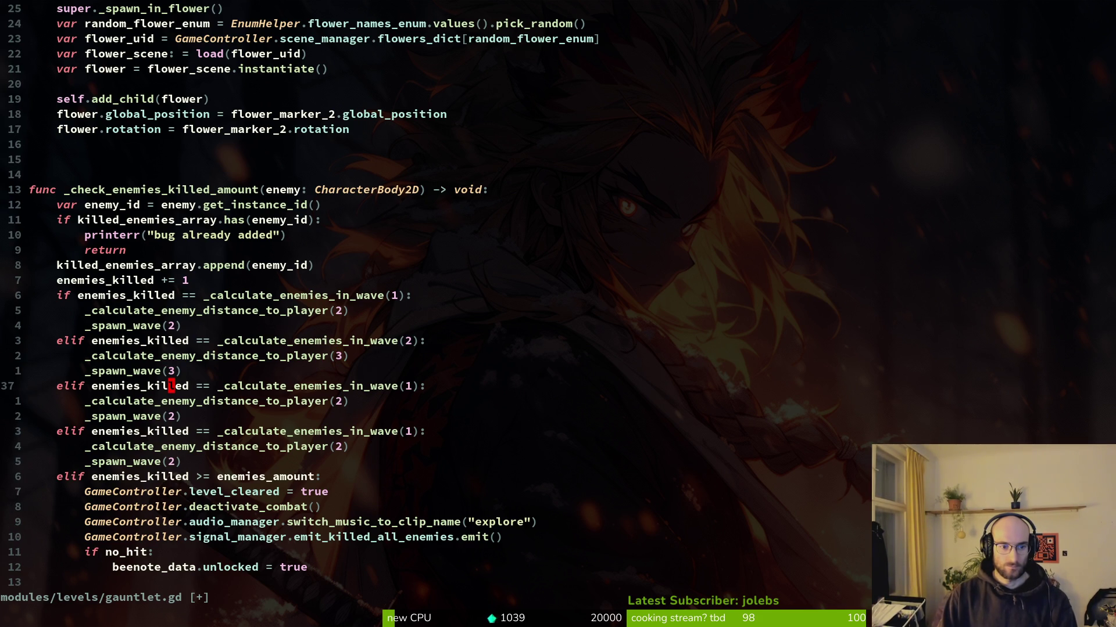
# Make the next elif check wave 3, with distance argument 4, and spawn wave 4.
pyautogui.press('h')
pyautogui.press('h')
pyautogui.write('xi3')
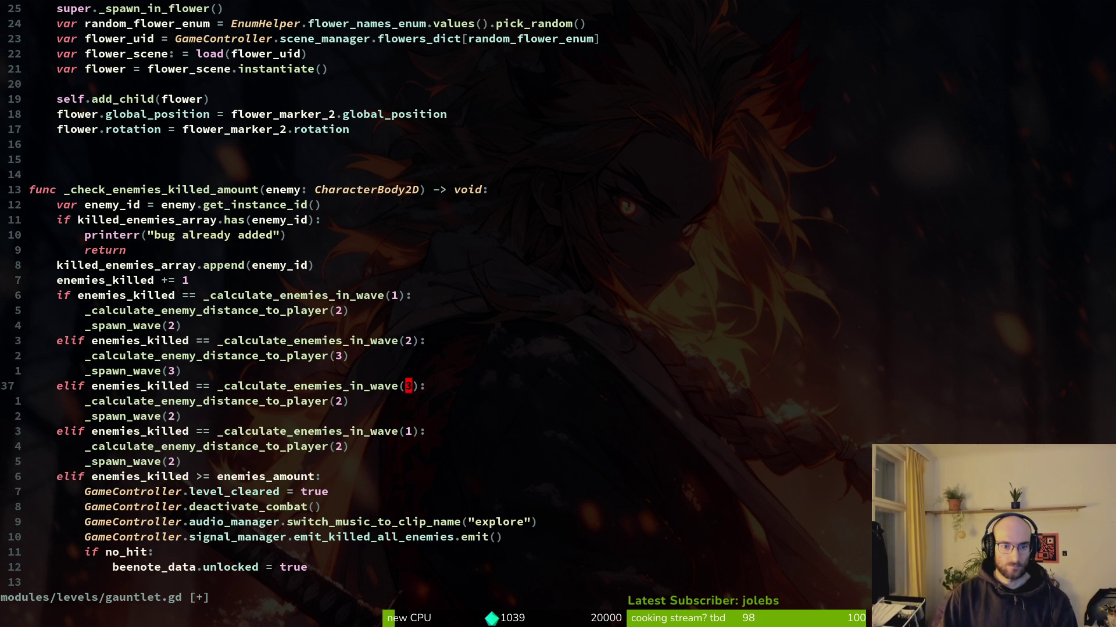
pyautogui.press('Escape')
pyautogui.press('j')
pyautogui.press('j')
pyautogui.press('k')
pyautogui.press('h')
pyautogui.press('r')
pyautogui.press('4')
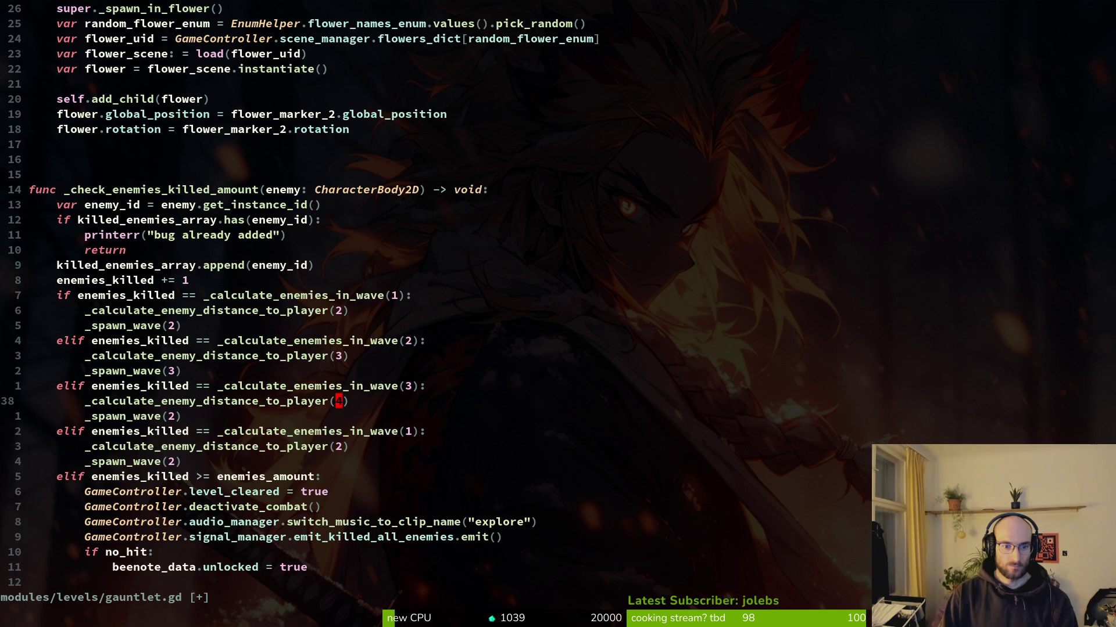
pyautogui.press('j')
pyautogui.press('h')
pyautogui.press('r')
pyautogui.press('3')
pyautogui.press('r')
pyautogui.press('4')
pyautogui.press('j')
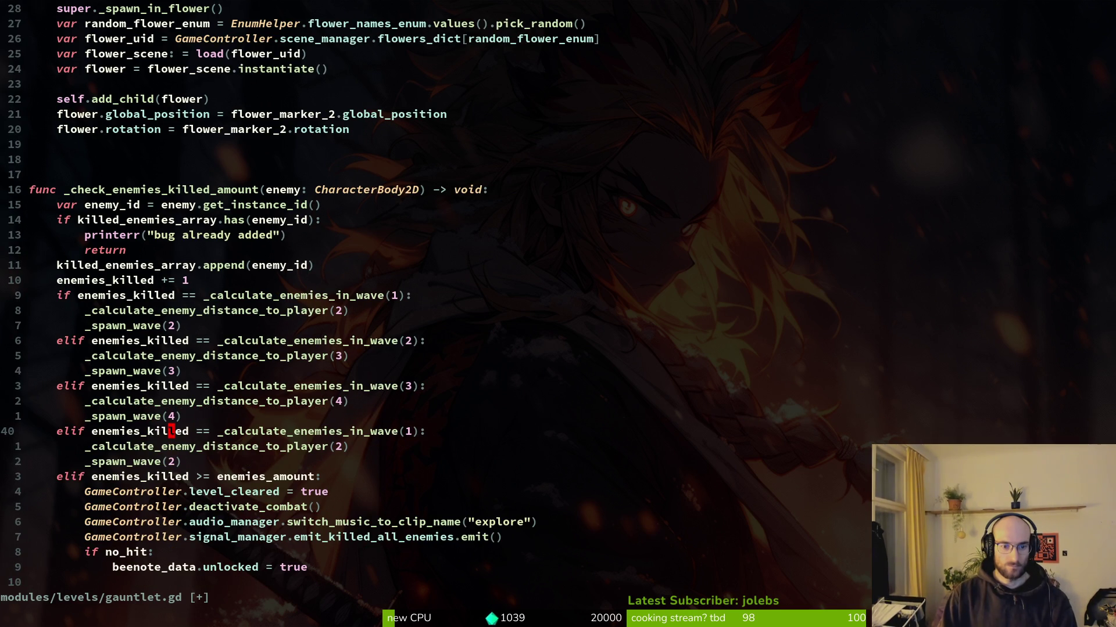
# Update the last elif branch's wave check and distance argument.
pyautogui.press('$')
pyautogui.press('h')
pyautogui.press('h')
pyautogui.press('r')
pyautogui.press('3')
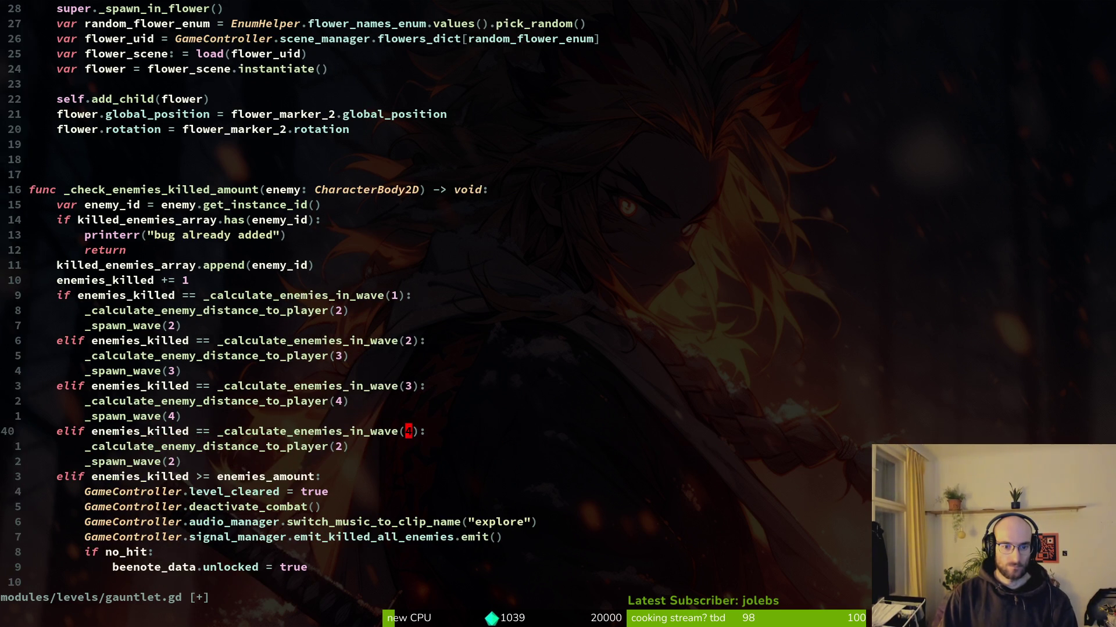
pyautogui.write('jhs5')
pyautogui.press('Escape')
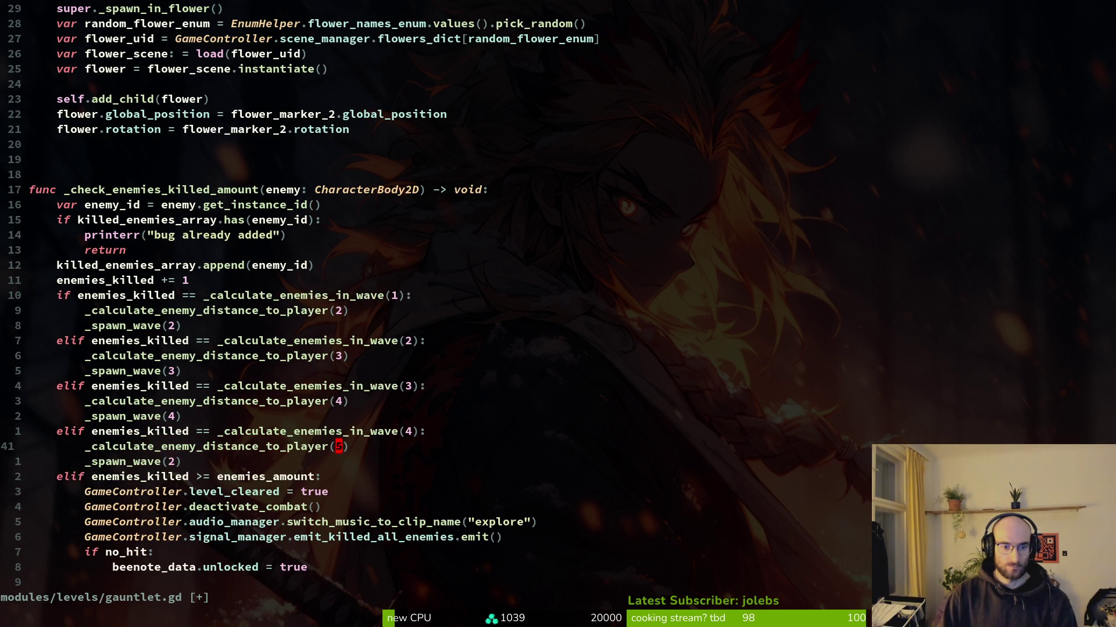
pyautogui.press('j')
pyautogui.press('h')
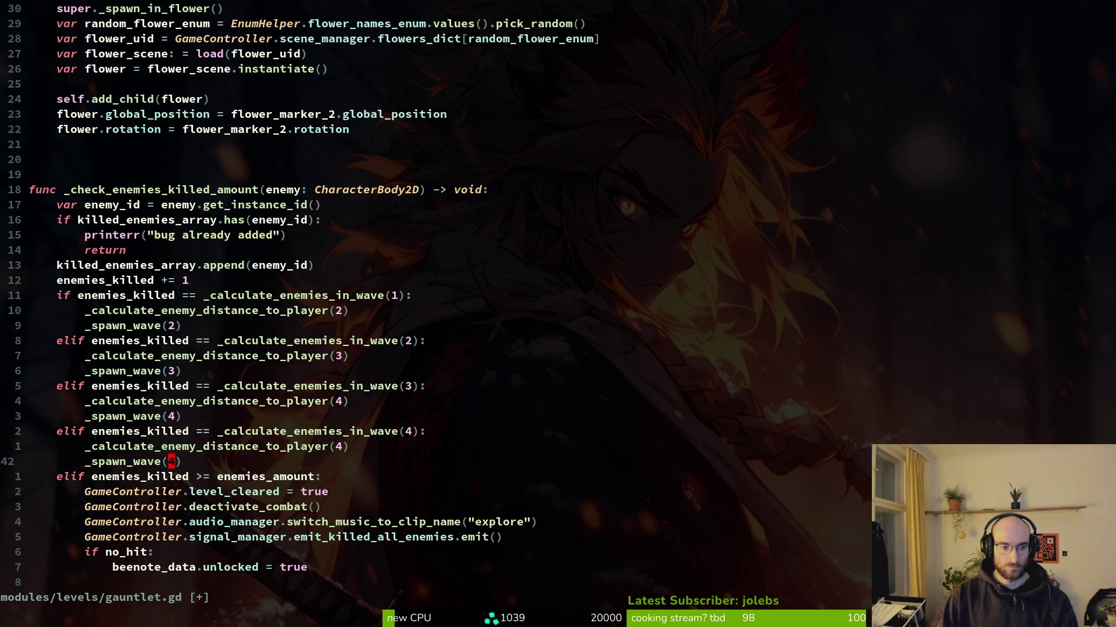
# Delete the redundant fourth elif branch.
pyautogui.press('k')
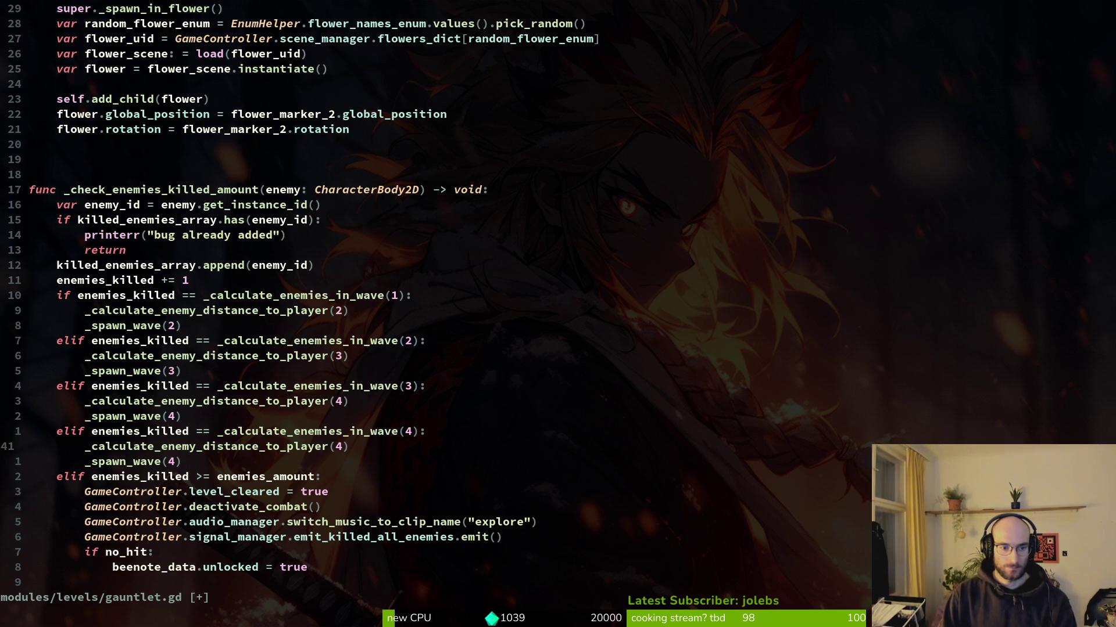
pyautogui.press('k')
pyautogui.hotkey('shift', 'v')
pyautogui.press('j')
pyautogui.press('j')
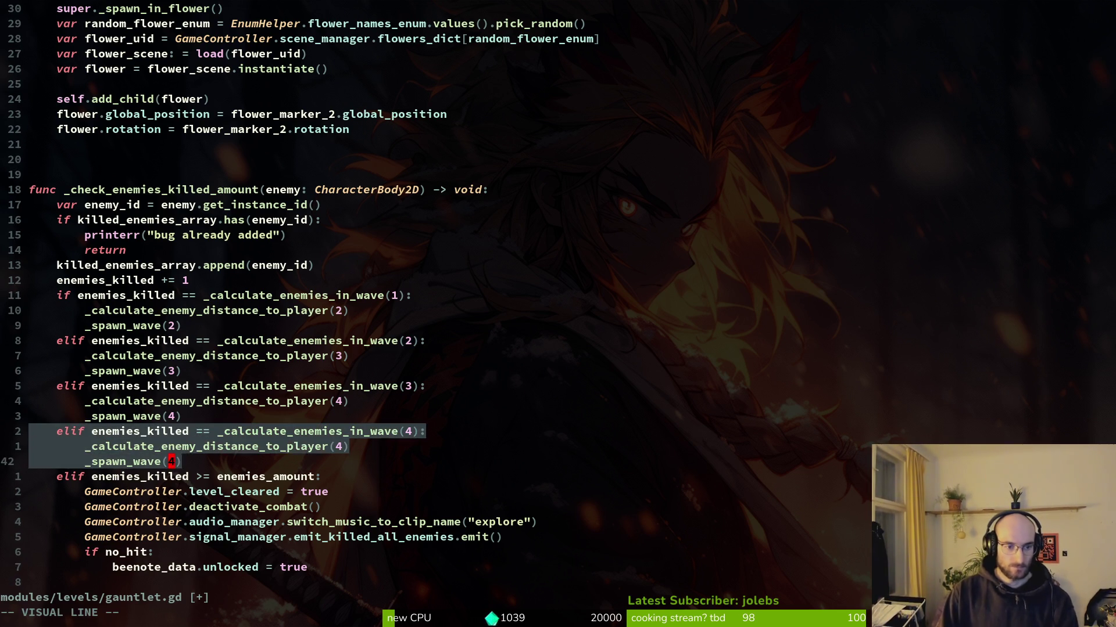
pyautogui.press('d')
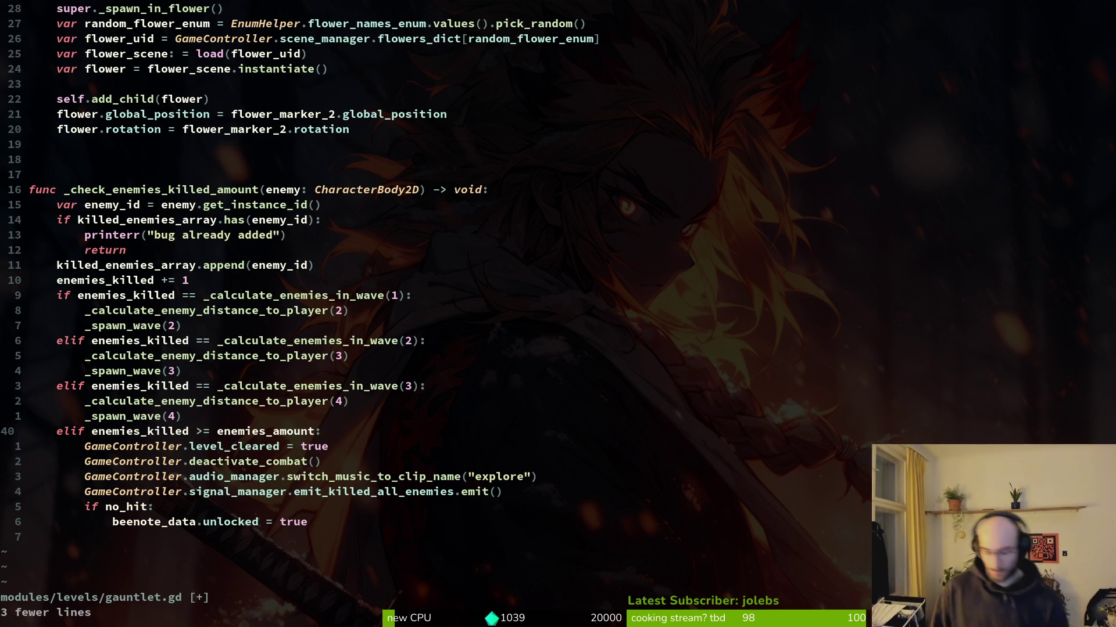
# Delete the no-hit unlock lines and save gauntlet.gd.
pyautogui.press('j')
pyautogui.press('j')
pyautogui.press('j')
pyautogui.press('j')
pyautogui.press('j')
pyautogui.hotkey('shift', 'v')
pyautogui.write('j')
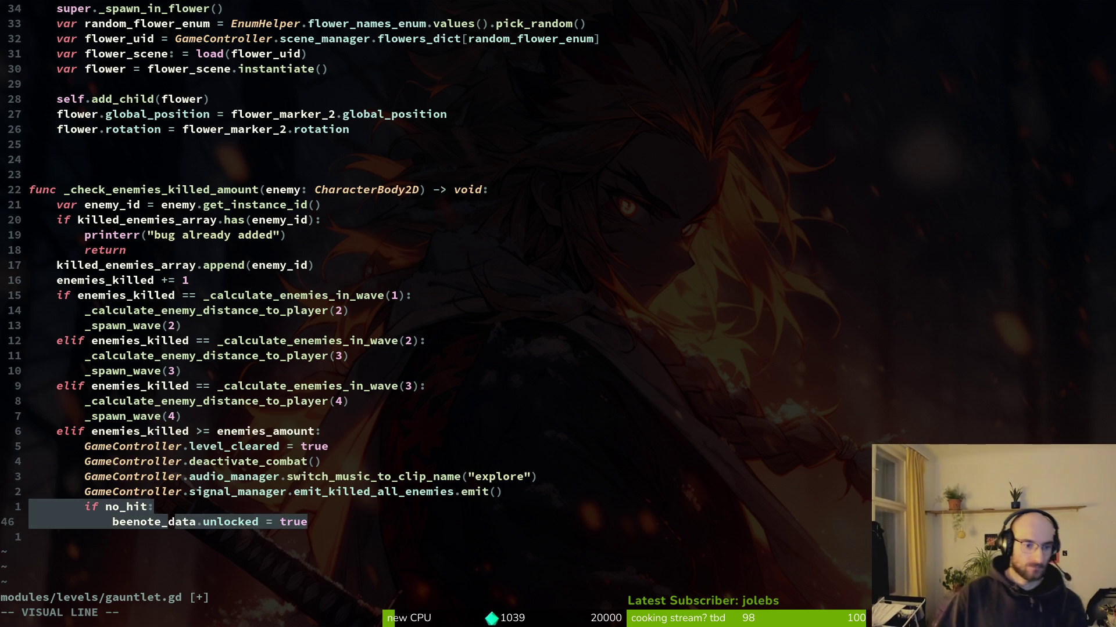
pyautogui.write('d:w')
pyautogui.press('Return')
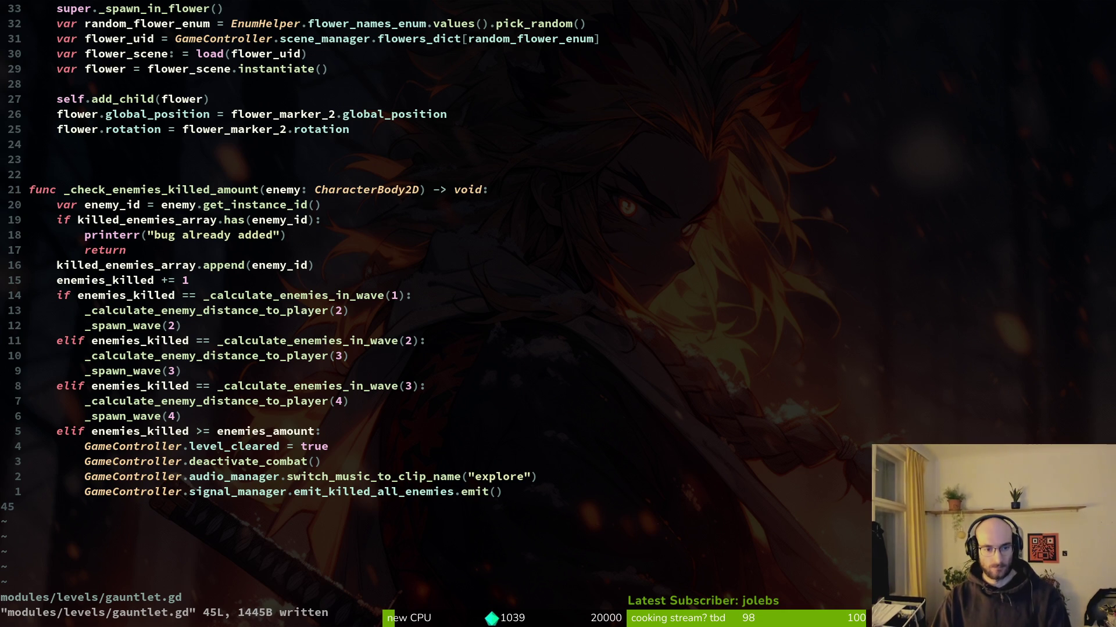
# In level.gd, delete the no-hit unlock lines and the bee note loader.
pyautogui.hotkey('ctrl', 'o')
pyautogui.press('j')
pyautogui.press('j')
pyautogui.press('j')
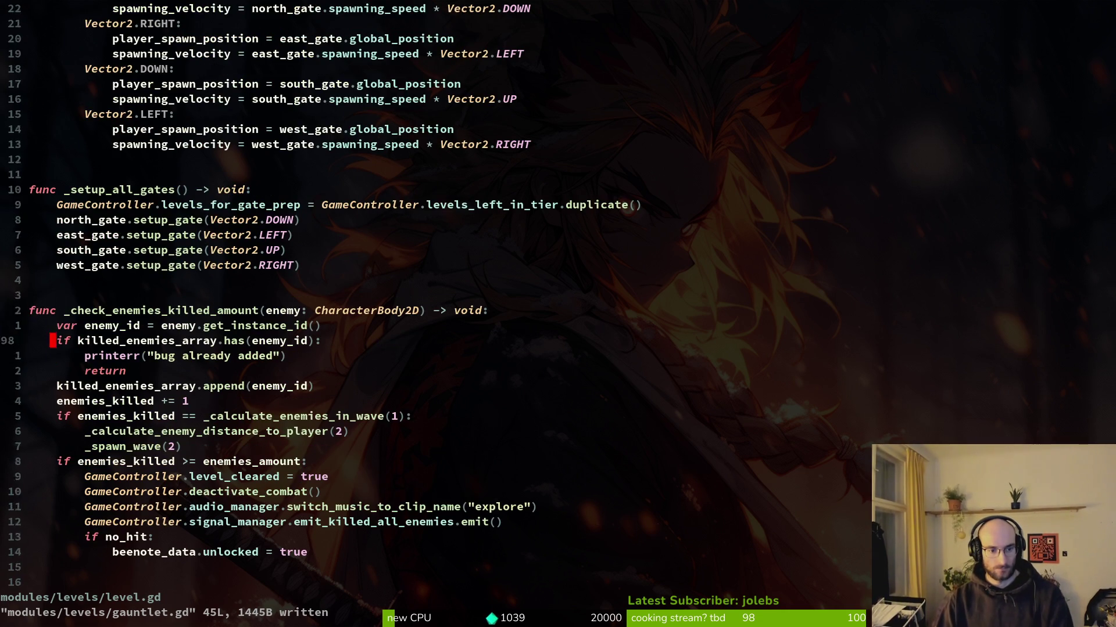
pyautogui.press('1')
pyautogui.press('3')
pyautogui.press('j')
pyautogui.hotkey('shift', 'v')
pyautogui.press('j')
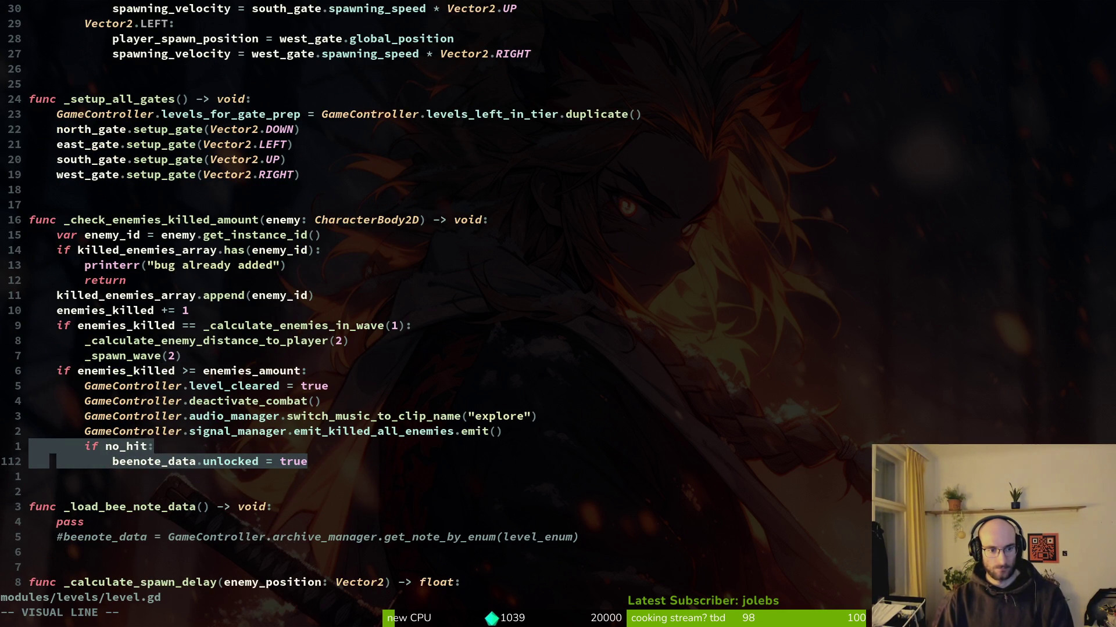
pyautogui.press('d')
pyautogui.press('u')
pyautogui.hotkey('shift', 'v')
pyautogui.press('j')
pyautogui.press('k')
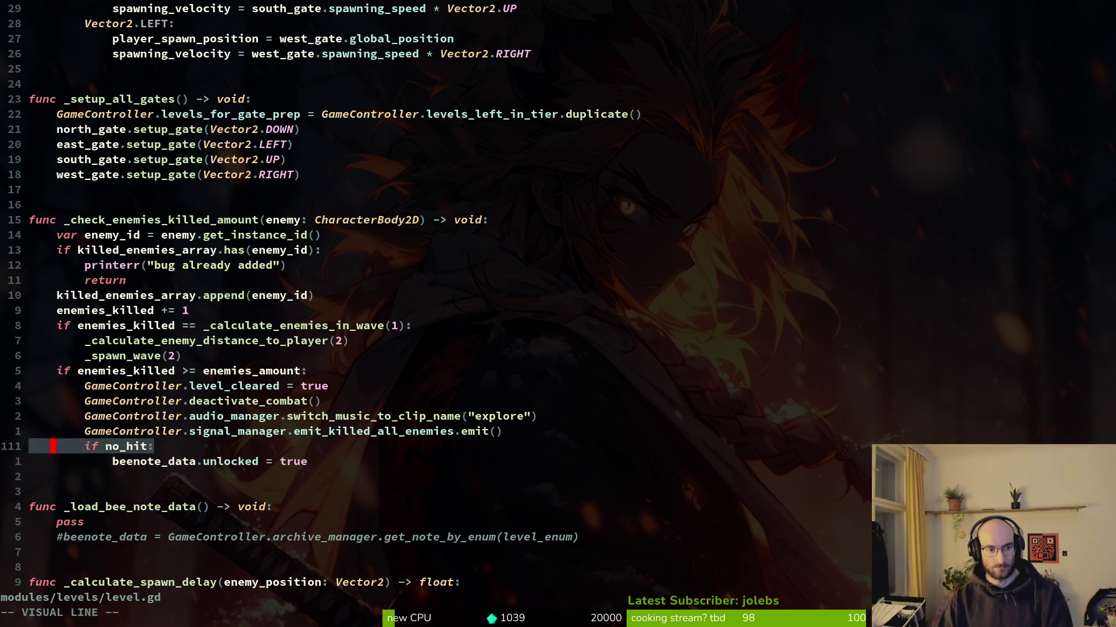
pyautogui.press('j')
pyautogui.press('j')
pyautogui.press('j')
pyautogui.press('j')
pyautogui.press('j')
pyautogui.press('j')
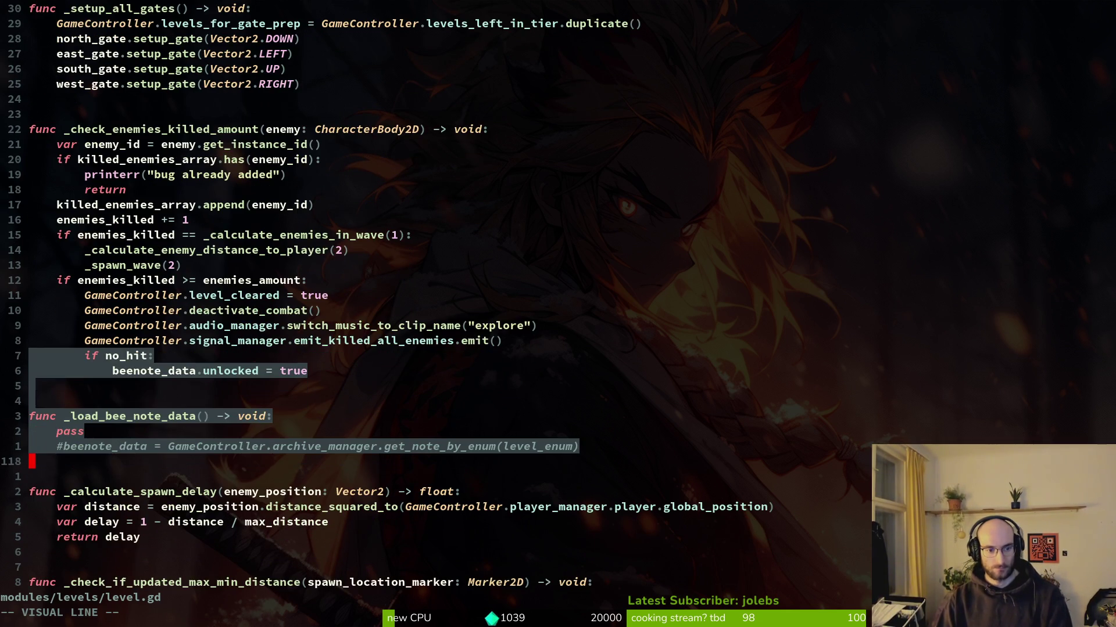
pyautogui.press('d')
# Restore the blank line before the next function and save level.gd.
pyautogui.press('O')
pyautogui.press('Return')
pyautogui.press('Escape')
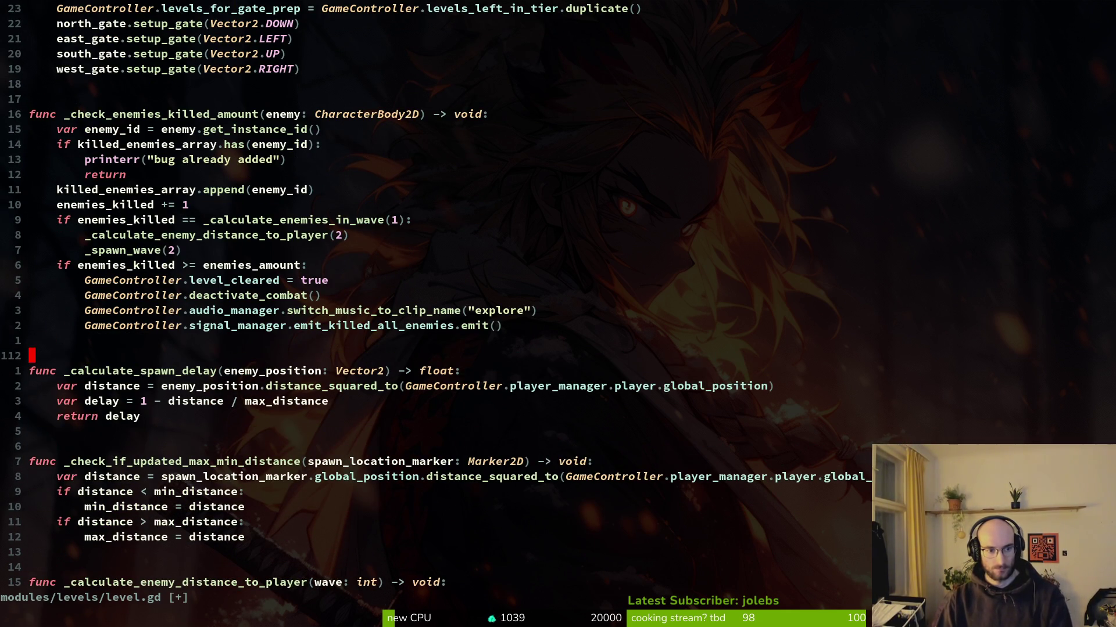
pyautogui.write(':w')
pyautogui.press('Return')
# Delete the beenote_data variable line and save level.gd.
pyautogui.hotkey('ctrl', 'o')
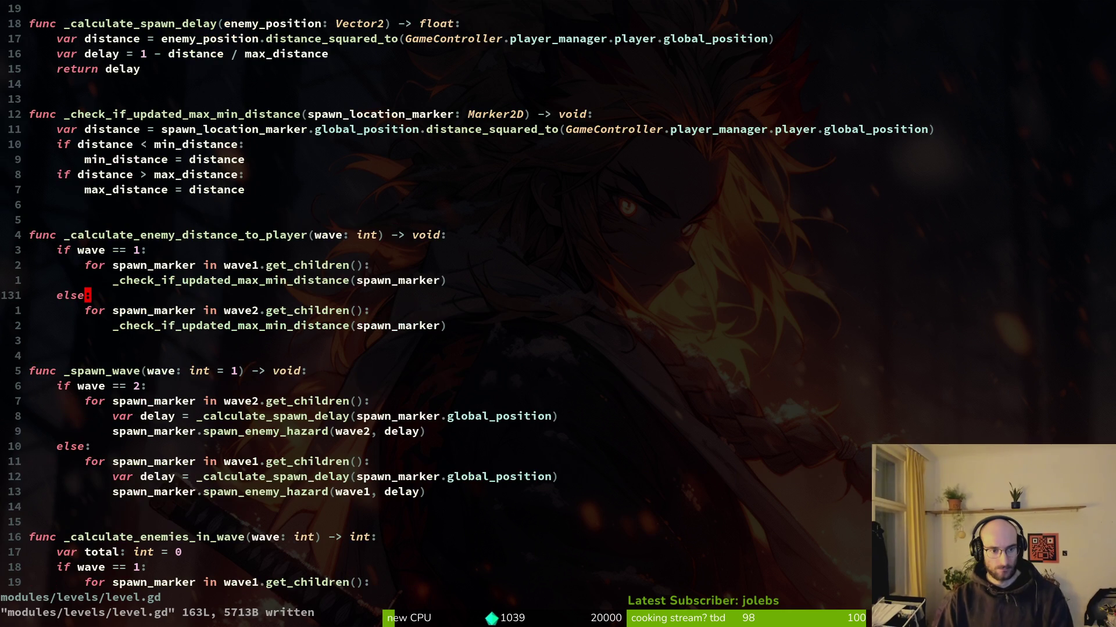
pyautogui.hotkey('ctrl', 'o')
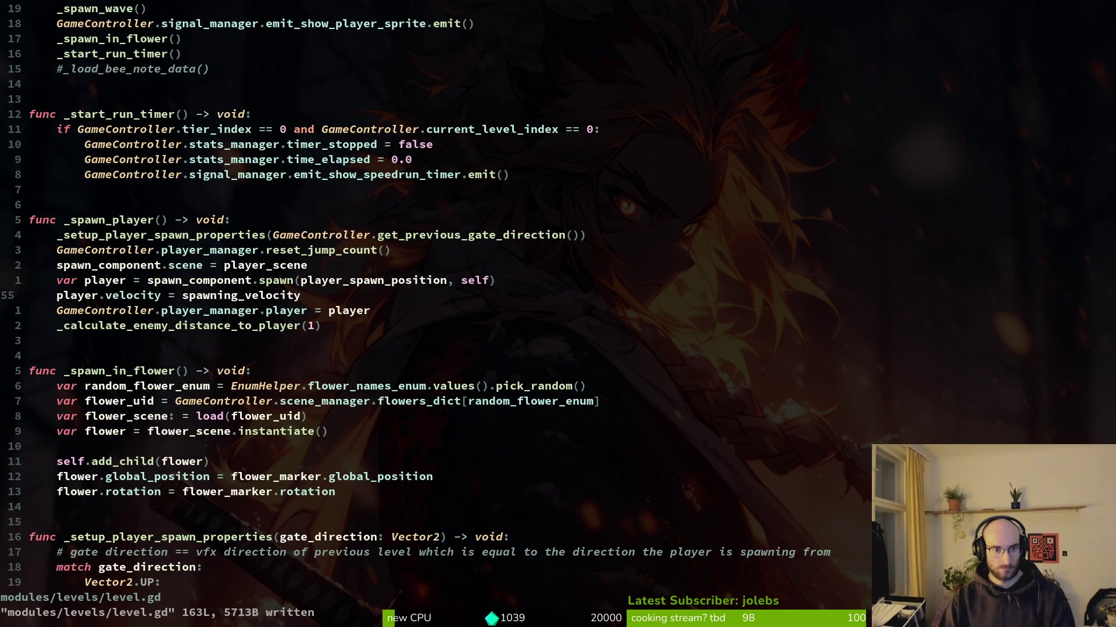
pyautogui.hotkey('ctrl', 'o')
pyautogui.hotkey('ctrl', 'o')
pyautogui.press('k')
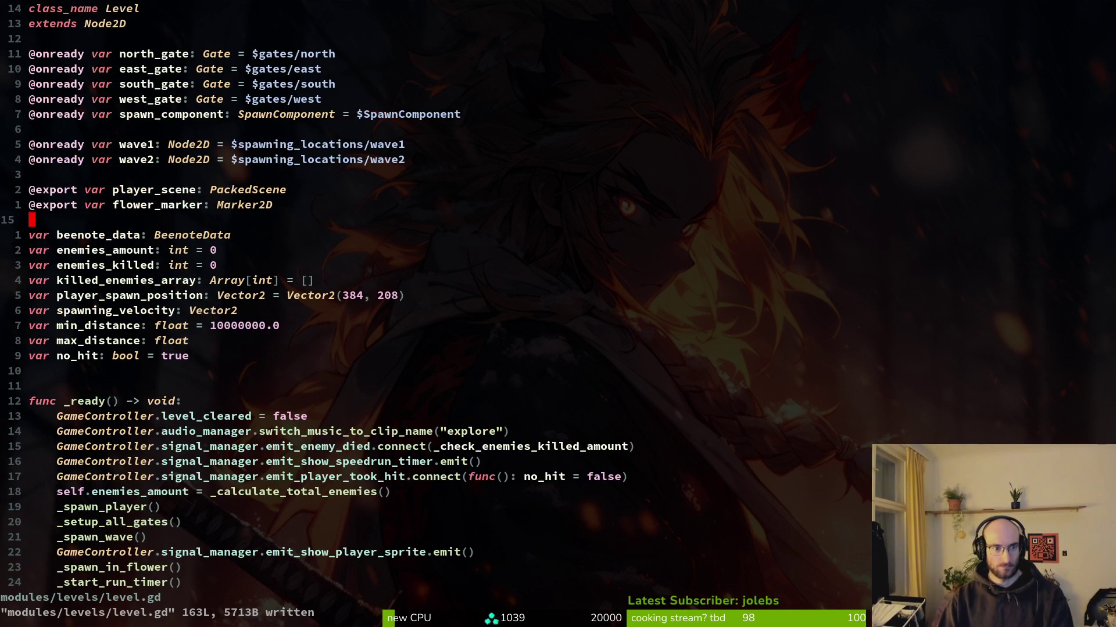
pyautogui.press('V')
pyautogui.press('d')
pyautogui.press('k')
pyautogui.press('k')
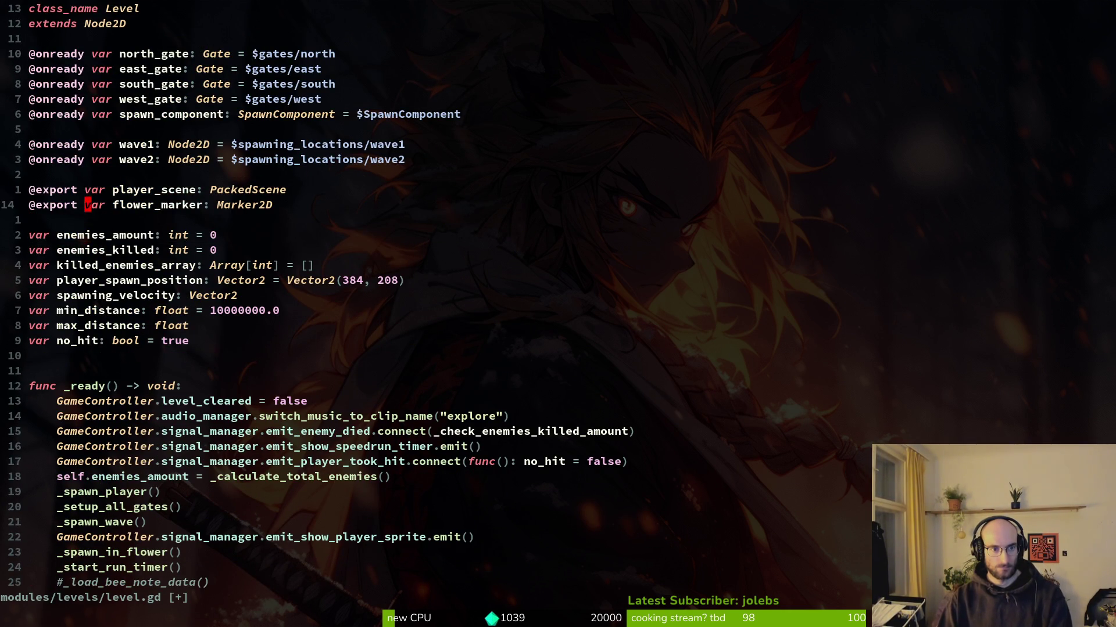
pyautogui.press('j')
pyautogui.press('j')
pyautogui.press('k')
pyautogui.press('k')
pyautogui.press('k')
pyautogui.press('j')
pyautogui.press('j')
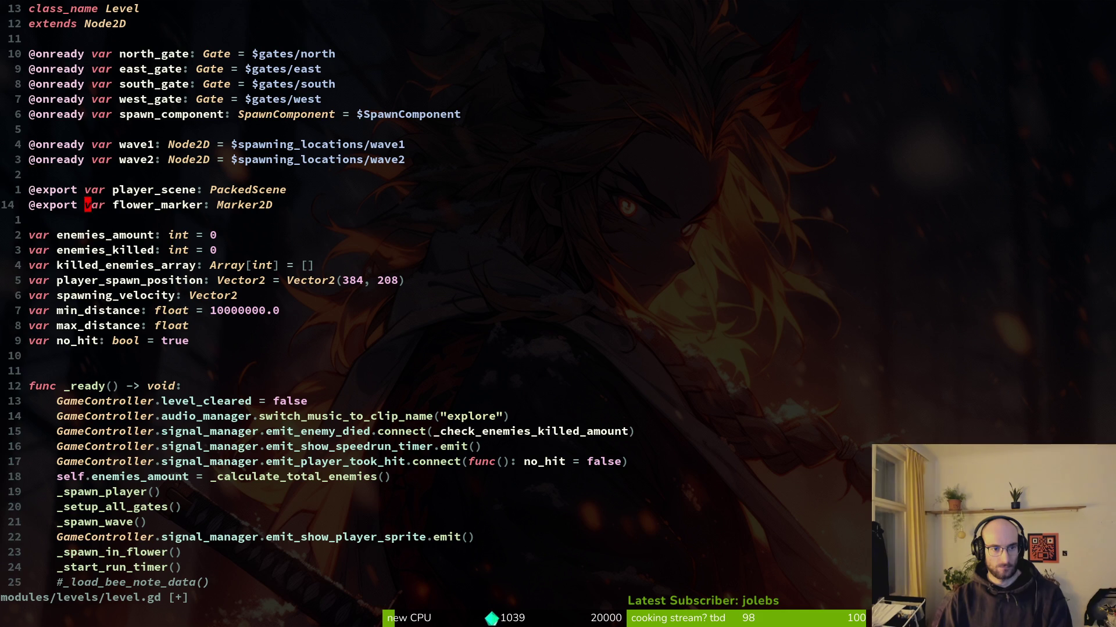
pyautogui.press('j')
pyautogui.press('u')
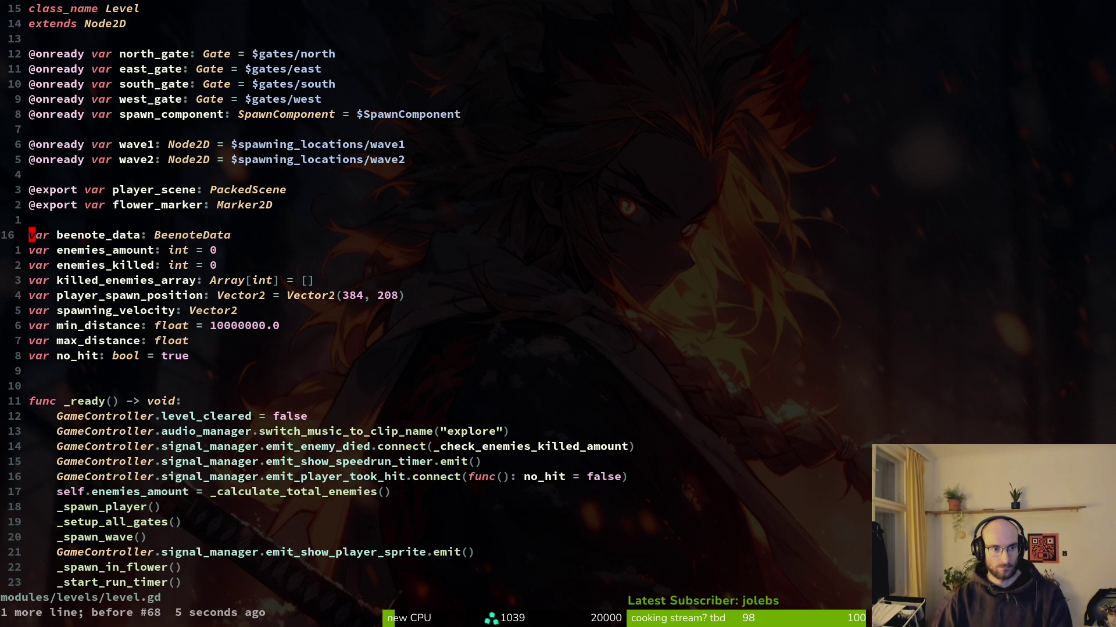
pyautogui.press('u')
pyautogui.hotkey('ctrl', 'r')
pyautogui.hotkey('ctrl', 'r')
pyautogui.hotkey('ctrl', 'r')
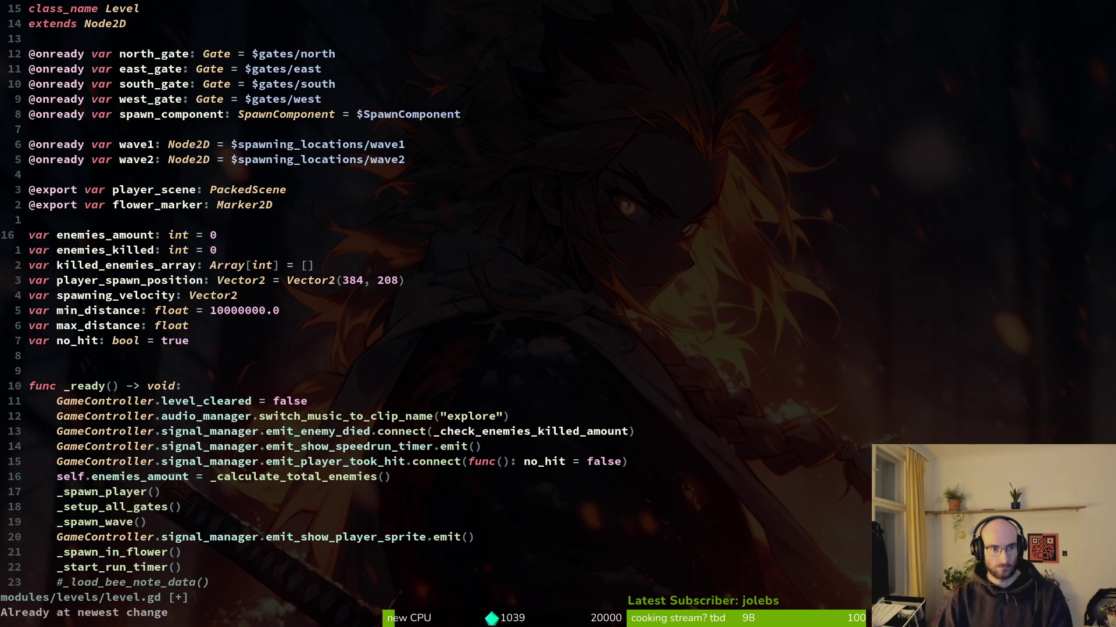
pyautogui.press('k')
pyautogui.press('k')
pyautogui.press('k')
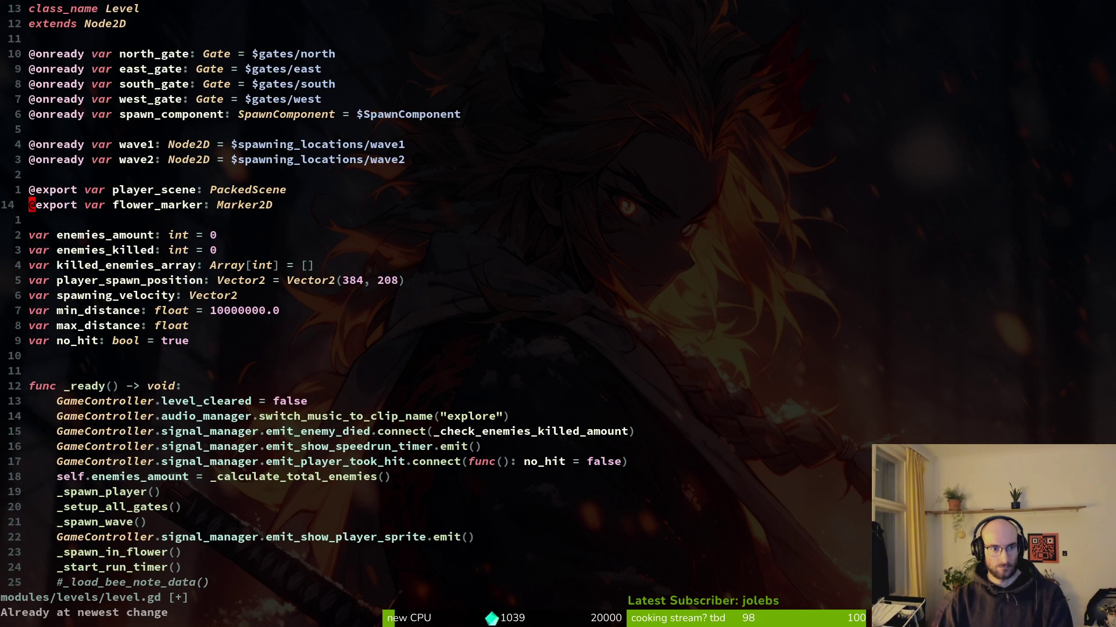
pyautogui.write(':write')
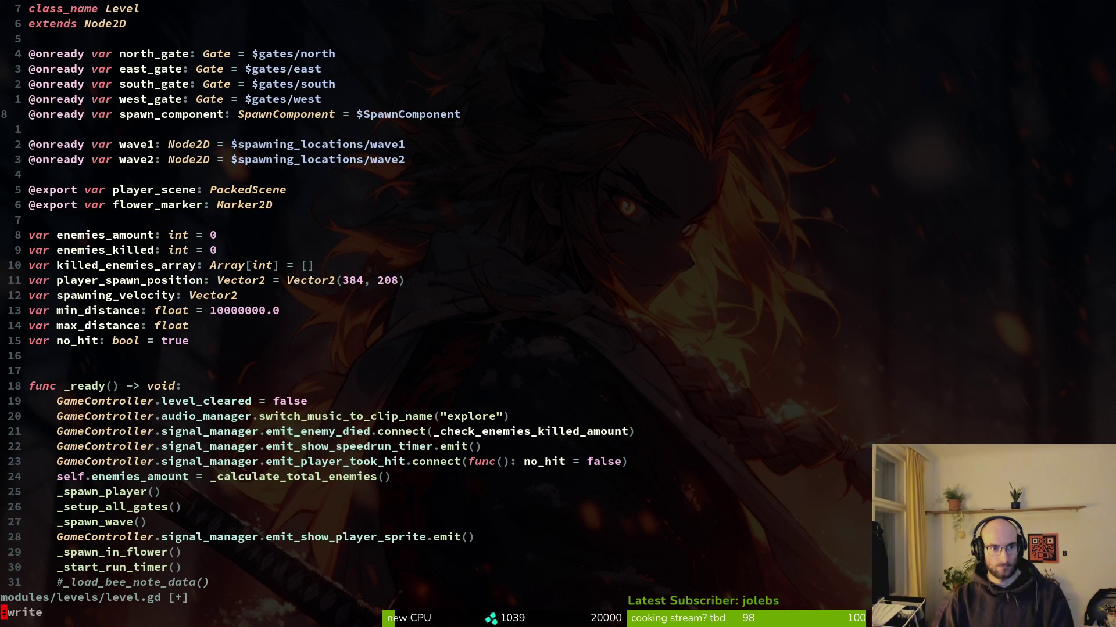
pyautogui.press('Return')
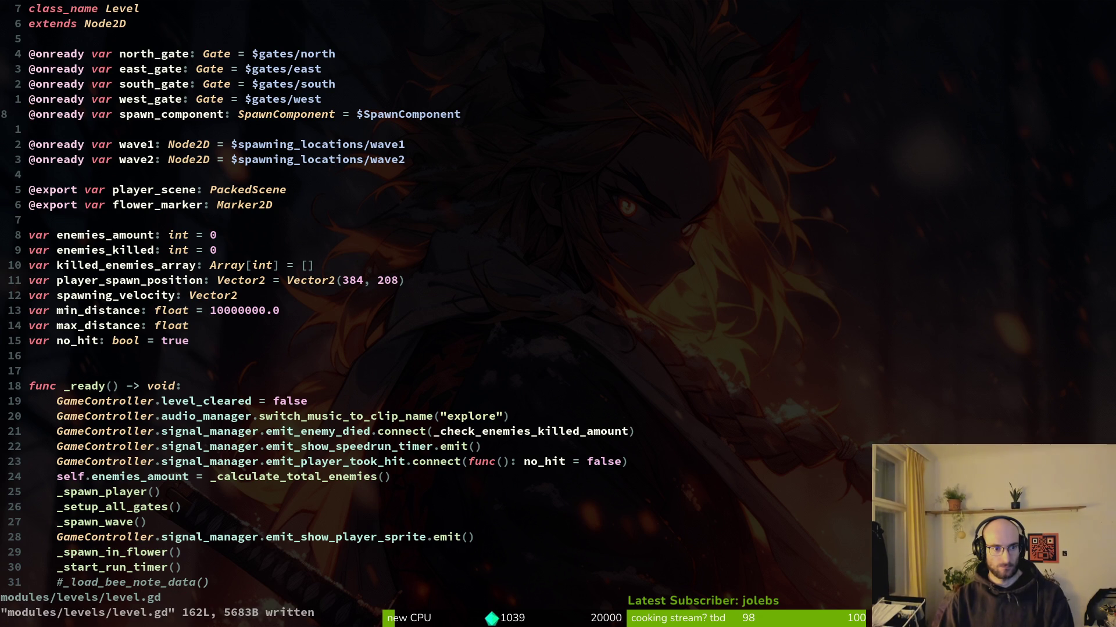
pyautogui.press('space')
# Search the project for level_enum, browse the matches, then quit Neovim.
pyautogui.write('pslev')
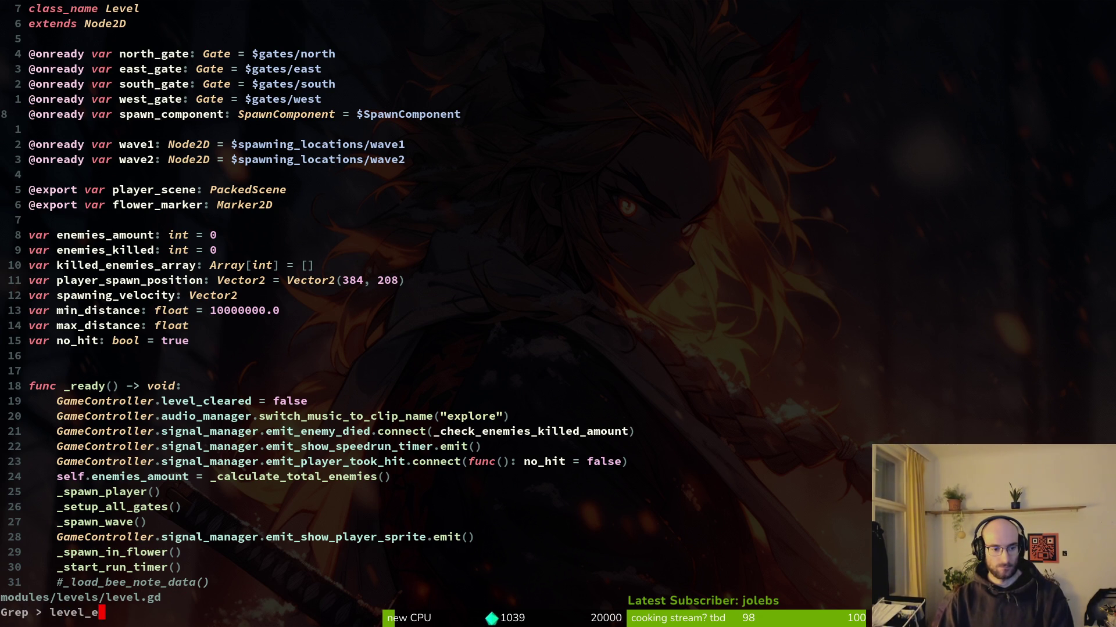
pyautogui.write('m')
pyautogui.press('Return')
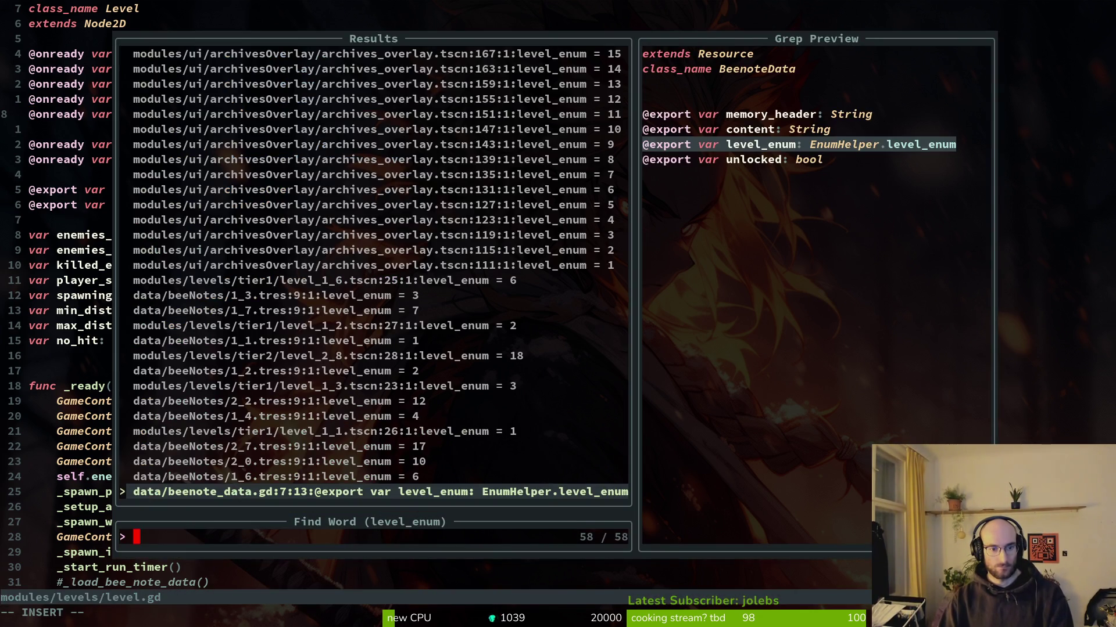
pyautogui.press('pageup')
pyautogui.press('Down')
pyautogui.press('Down')
pyautogui.press('Down')
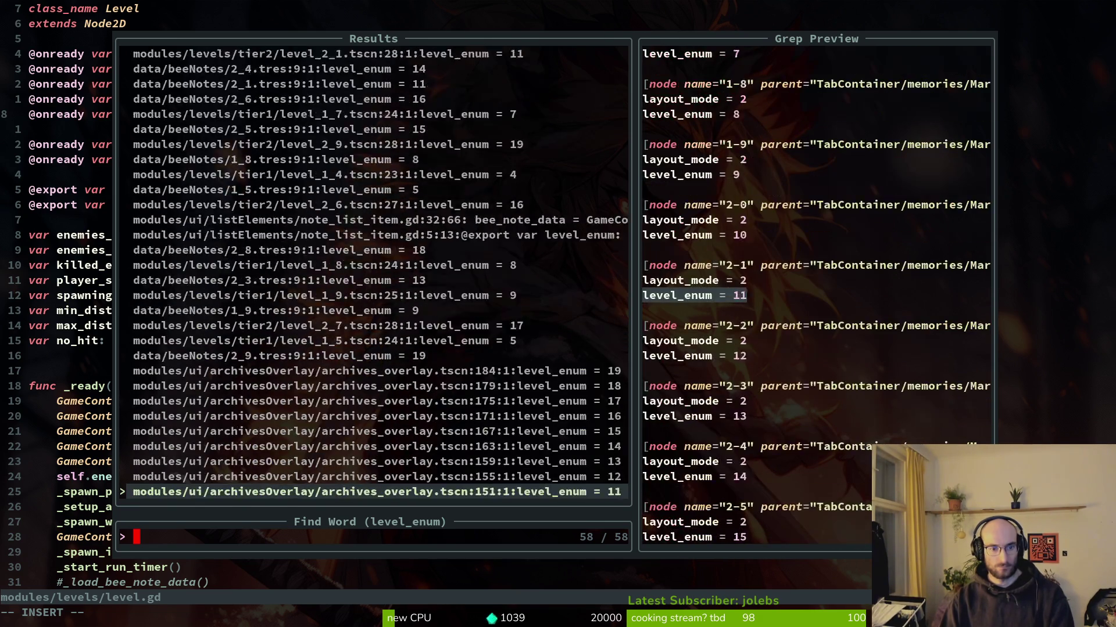
pyautogui.press('Escape')
pyautogui.write('q')
pyautogui.press('Return')
# Review the level.gd diff in tig, then relaunch the editor in the project folder.
pyautogui.write('tt')
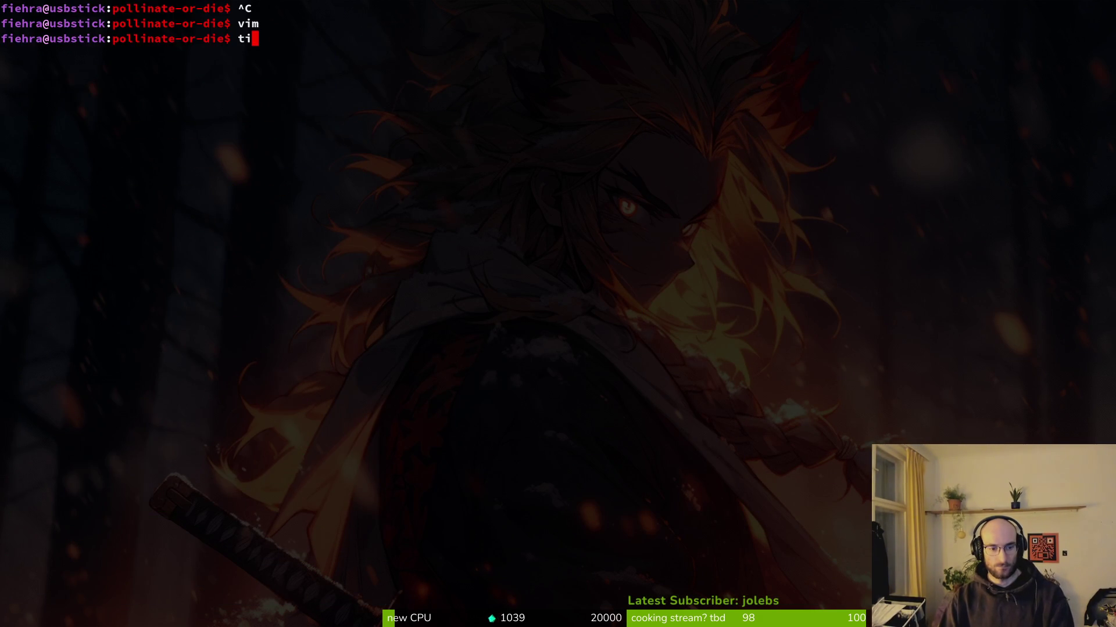
pyautogui.press('Return')
pyautogui.press('Down')
pyautogui.press('Down')
pyautogui.press('Down')
pyautogui.press('Up')
pyautogui.press('Return')
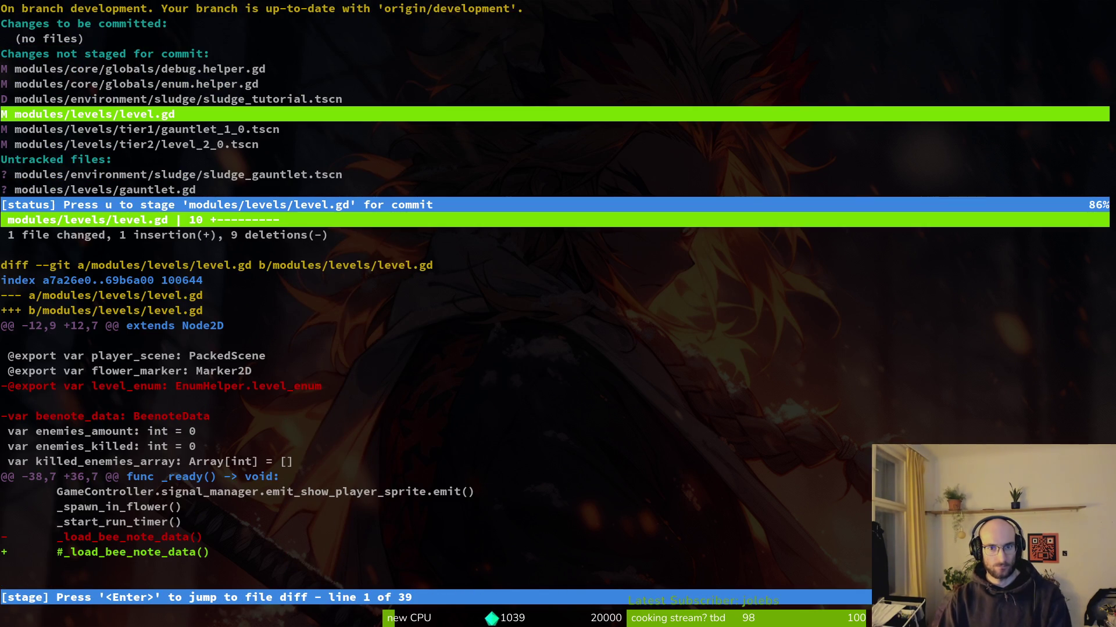
pyautogui.click(552, 401)
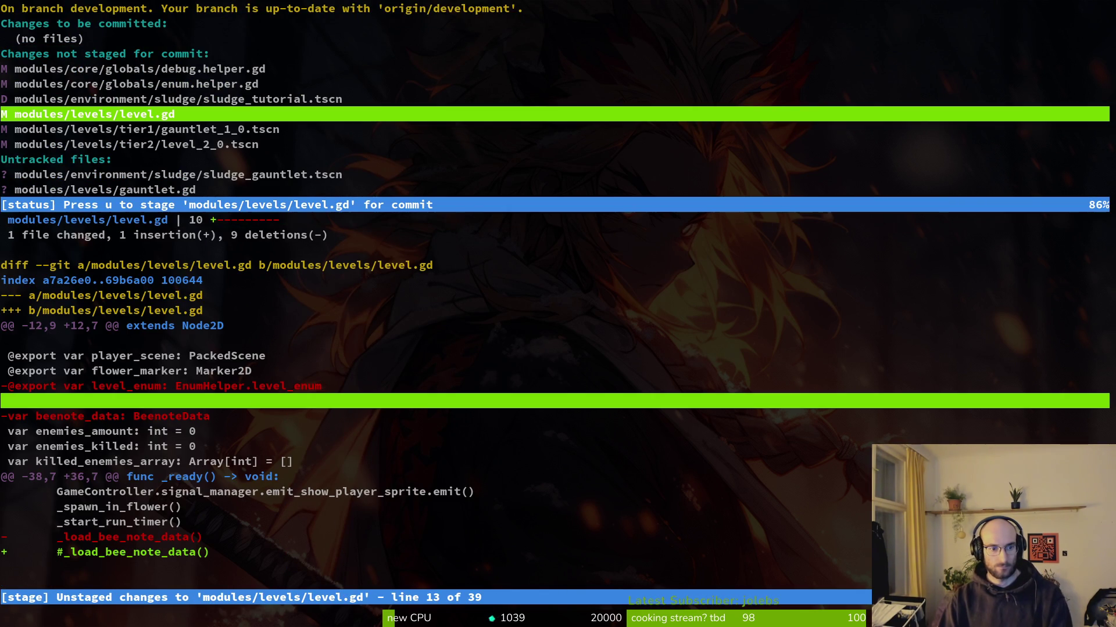
pyautogui.press('q')
pyautogui.press('q')
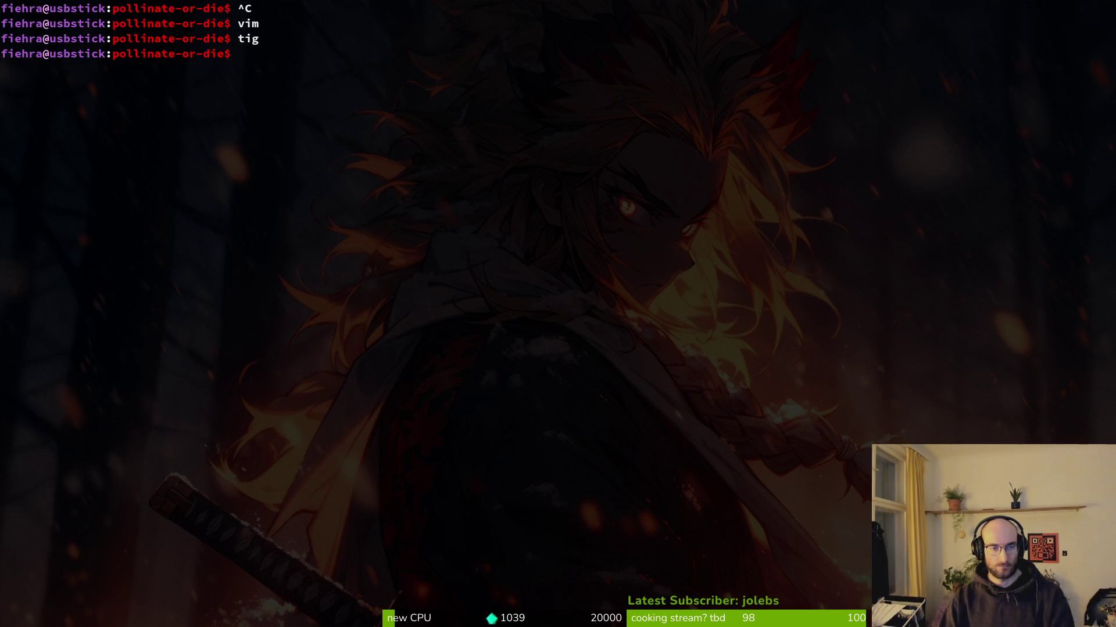
pyautogui.write('vim')
pyautogui.press('Return')
# Open enum.helper.gd, delete the whole level_enum enum block, and save the file.
pyautogui.hotkey('ctrl', 'p')
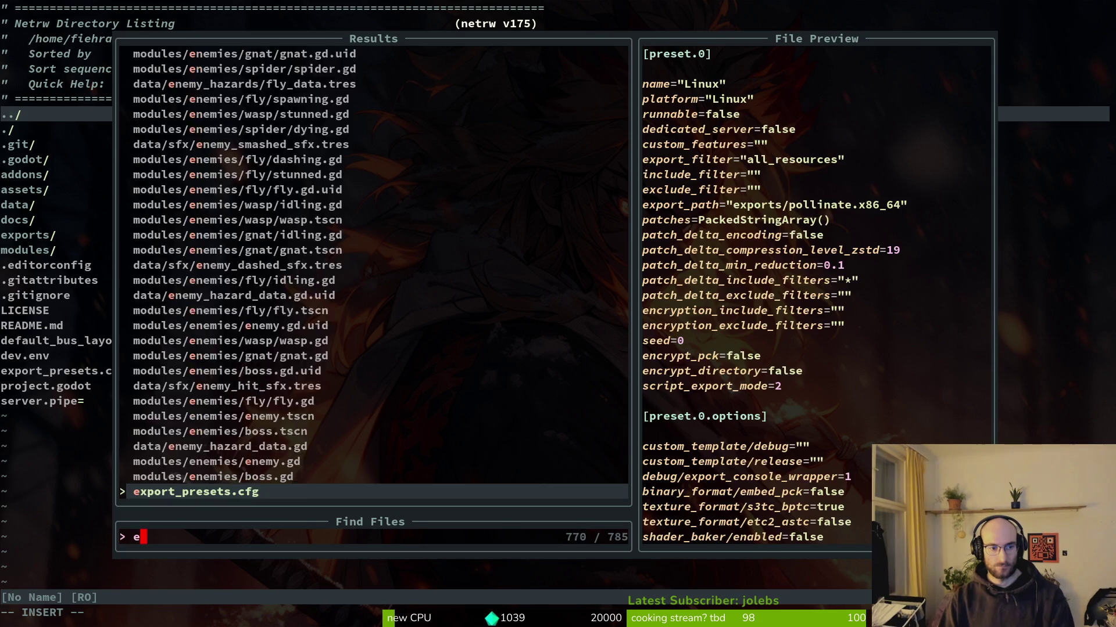
pyautogui.write('enum')
pyautogui.press('Return')
pyautogui.press('j')
pyautogui.press('j')
pyautogui.press('j')
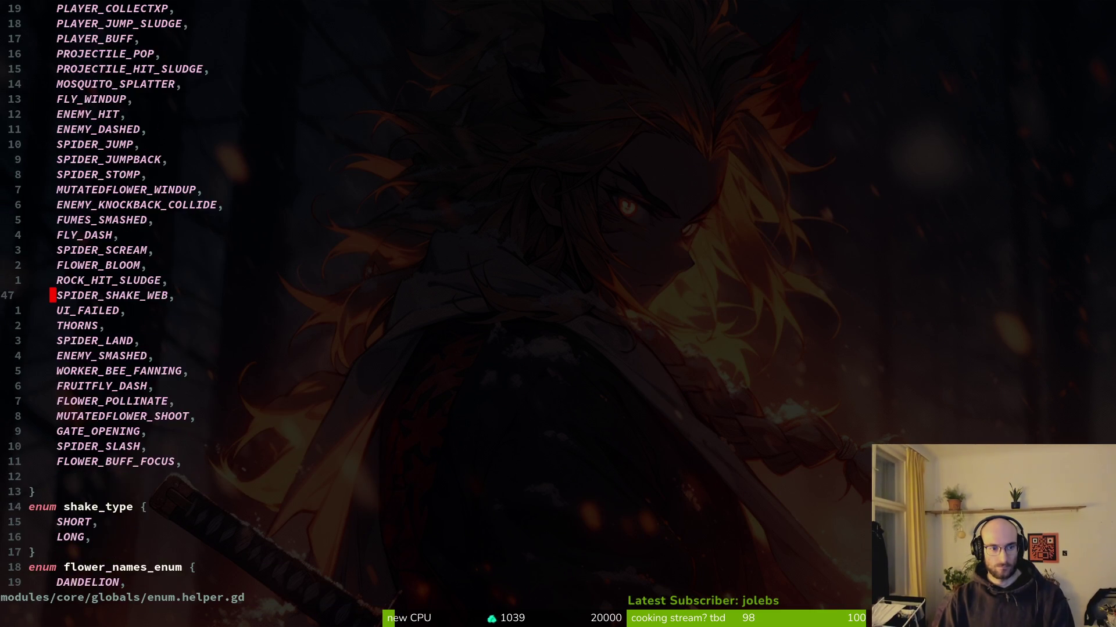
pyautogui.press('j')
pyautogui.press('j')
pyautogui.press('j')
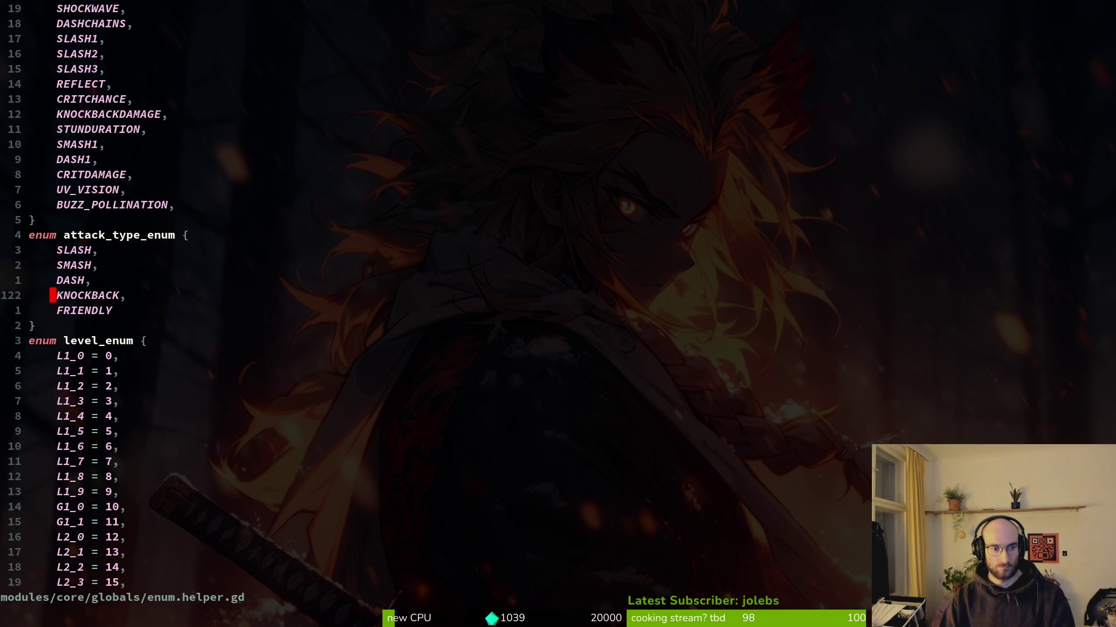
pyautogui.hotkey('shift', 'v')
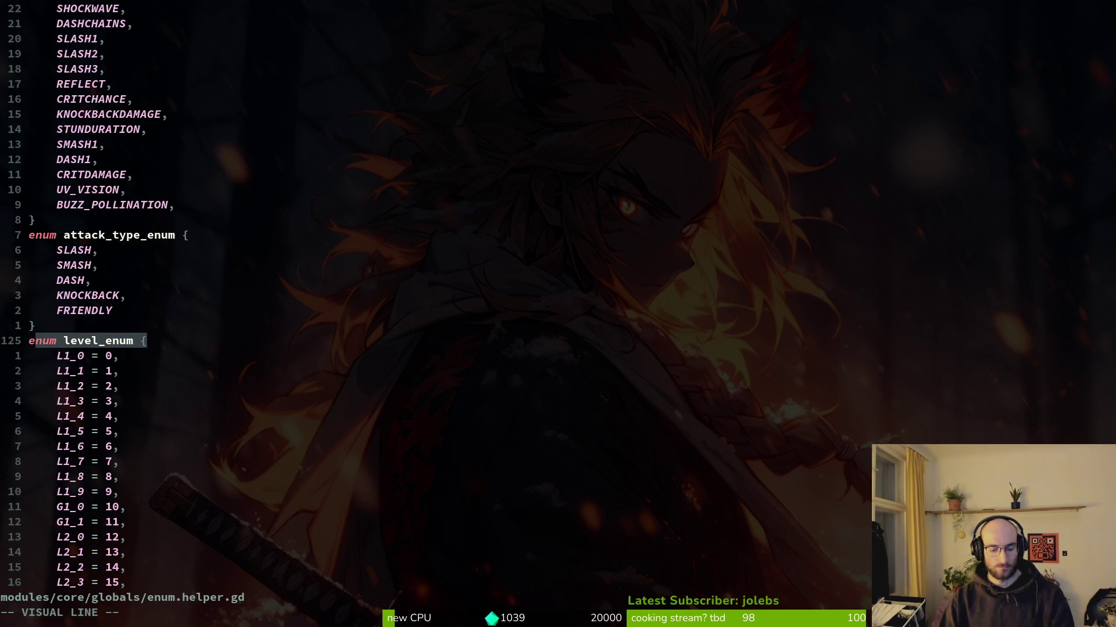
pyautogui.press('j')
pyautogui.press('j')
pyautogui.press('j')
pyautogui.press('k')
pyautogui.press('k')
pyautogui.press('k')
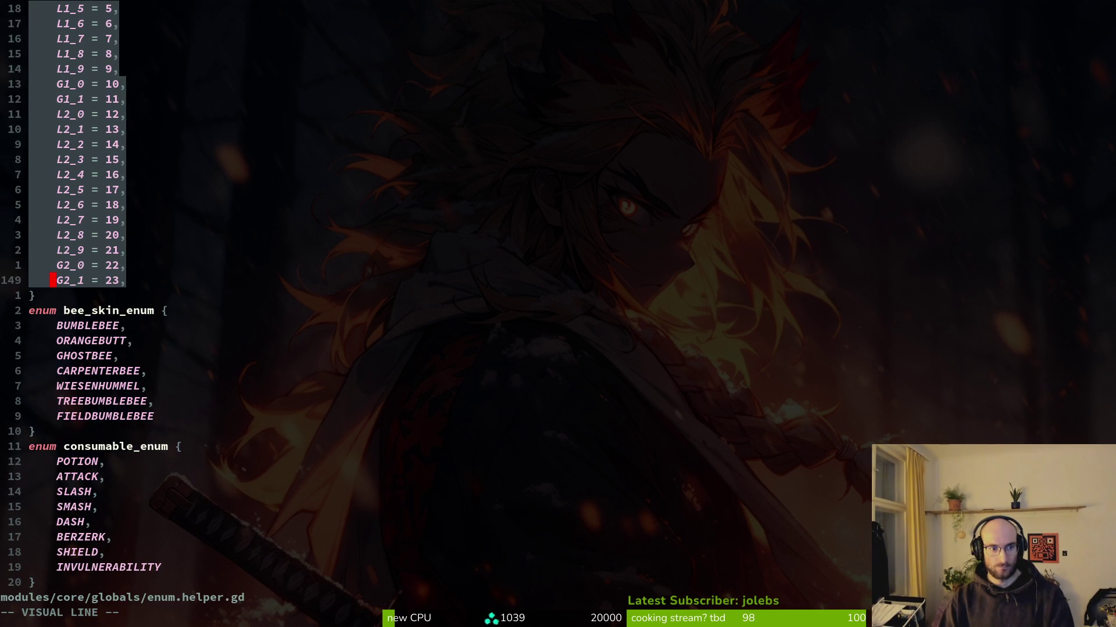
pyautogui.write('jd:w')
pyautogui.press('Return')
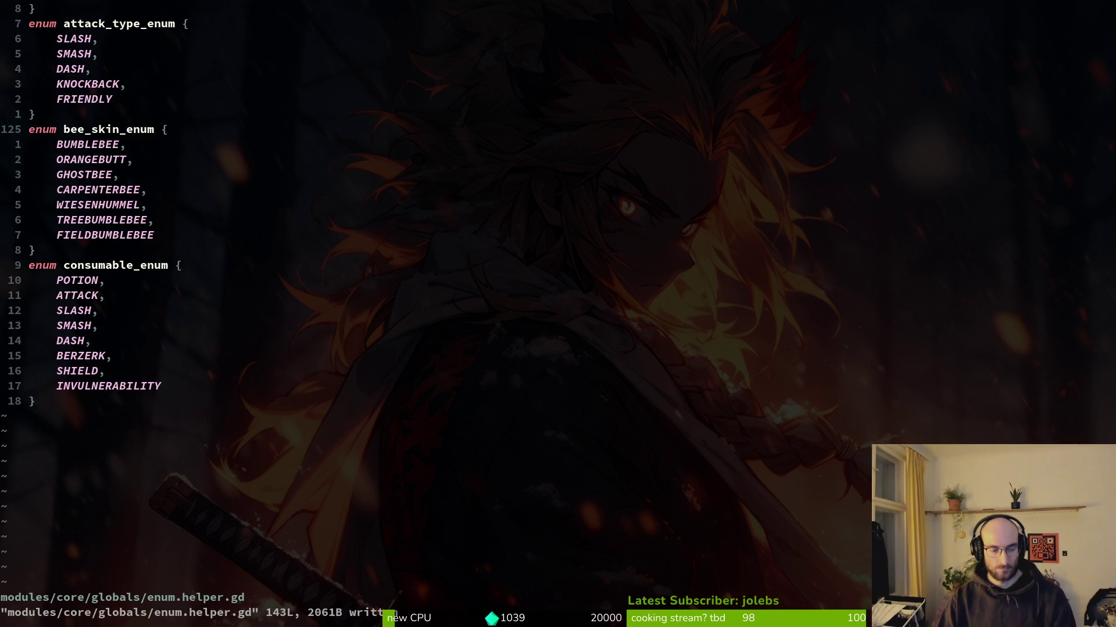
pyautogui.press('space')
# Grep the project for level_enum and open beenote_data.gd at its match.
pyautogui.write('glevel_enum')
pyautogui.press('Return')
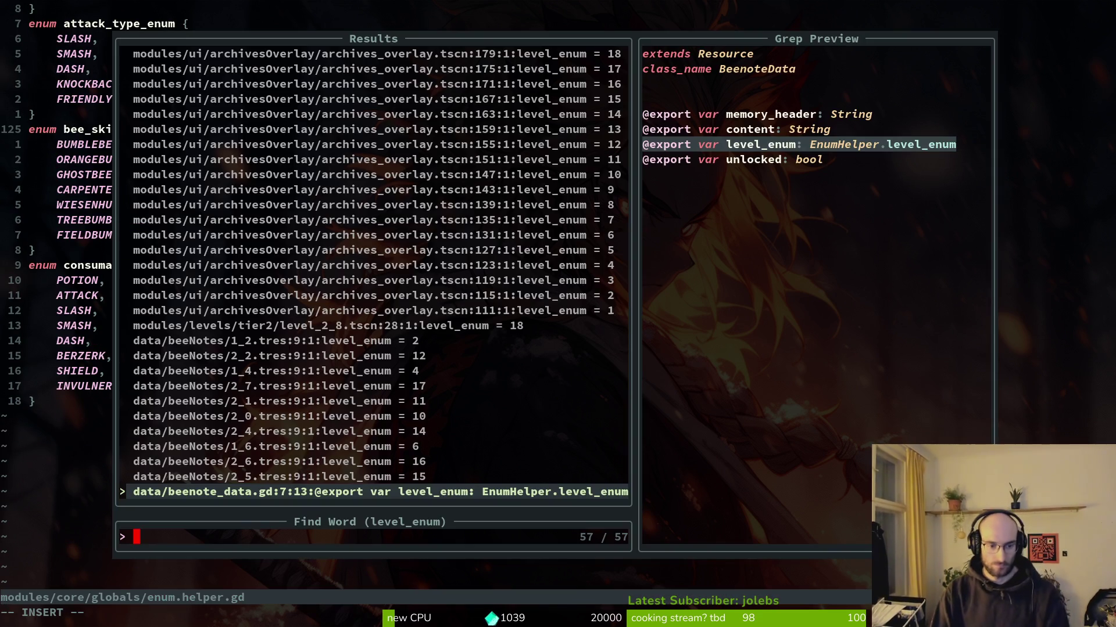
pyautogui.press('Up')
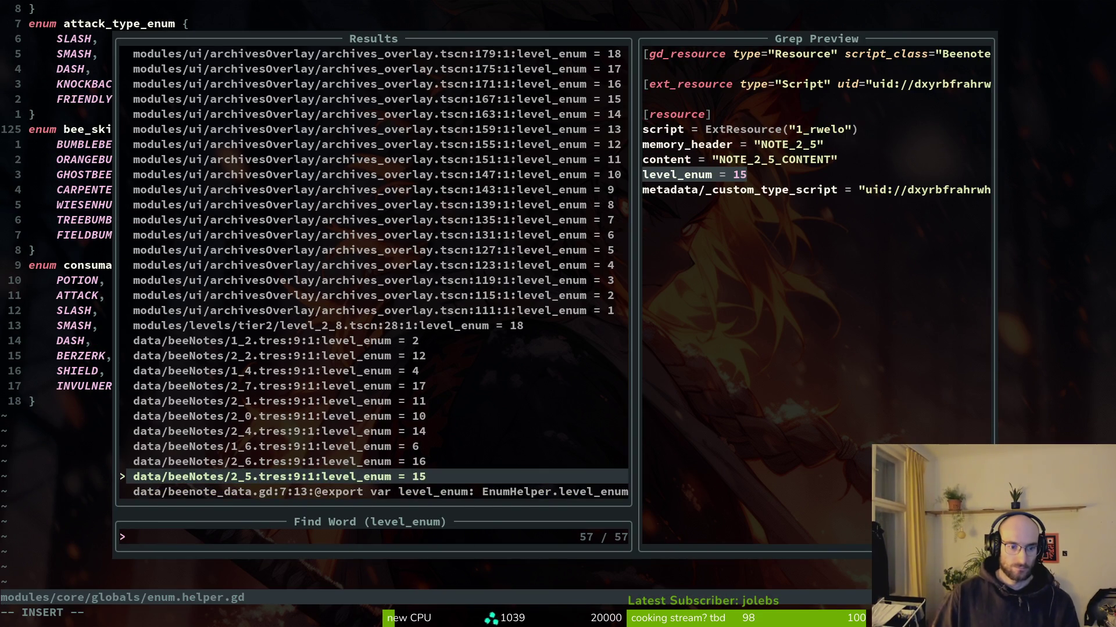
pyautogui.press('Down')
pyautogui.press('Return')
# Delete the level_enum export line and save, then undo the deletion after a search for 'level'.
pyautogui.press('d')
pyautogui.press('d')
pyautogui.write(':w')
pyautogui.press('Return')
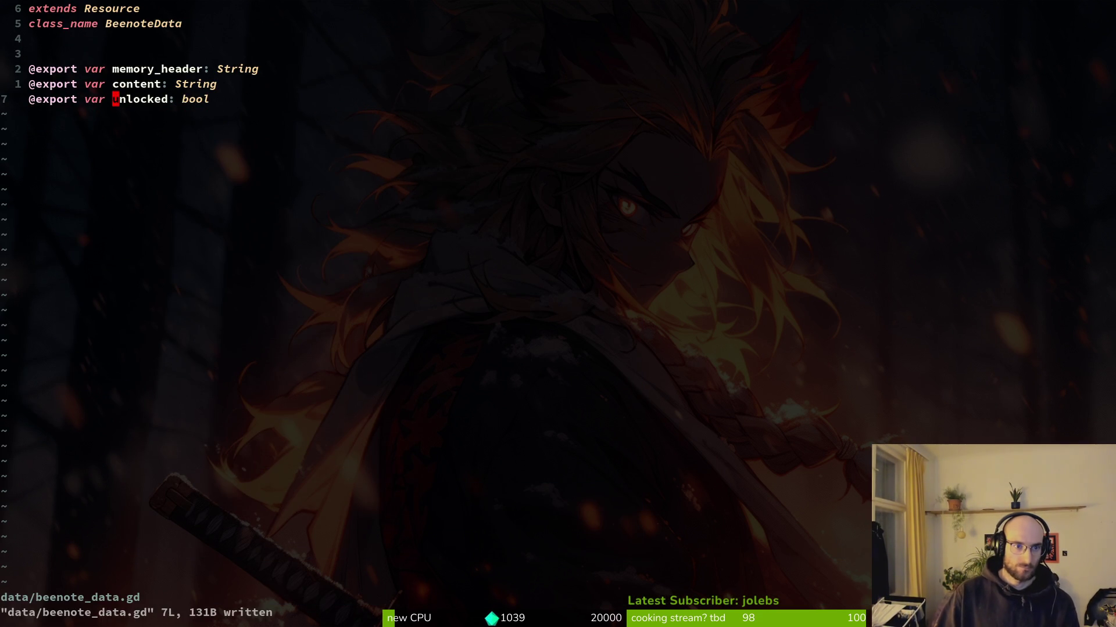
pyautogui.press('space')
pyautogui.write('glevel')
pyautogui.press('Escape')
pyautogui.write('u')
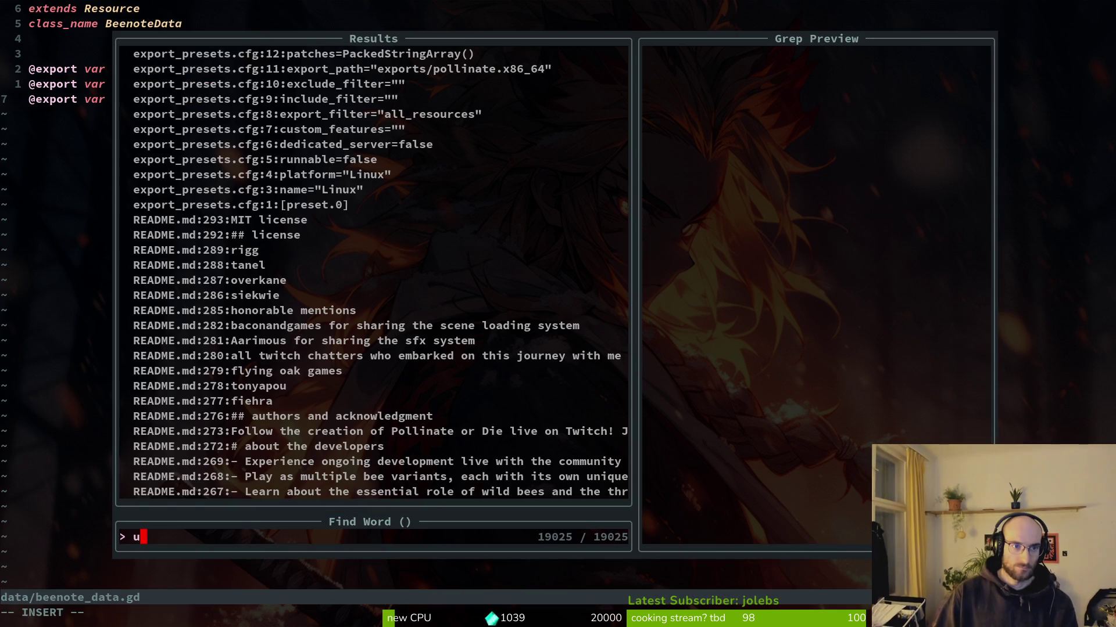
pyautogui.press('Escape')
pyautogui.press('u')
# Rename the exported field to challenge and its type to EnumHelper.challenges, then save.
pyautogui.press('w')
pyautogui.press('w')
pyautogui.press('w')
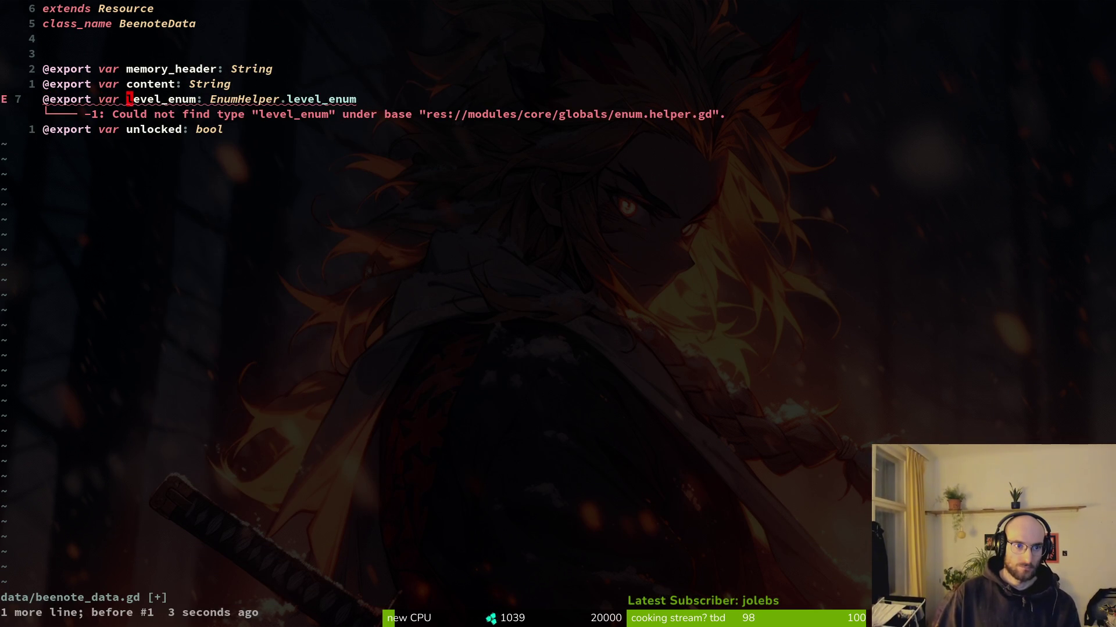
pyautogui.write('cw')
pyautogui.write('challenge')
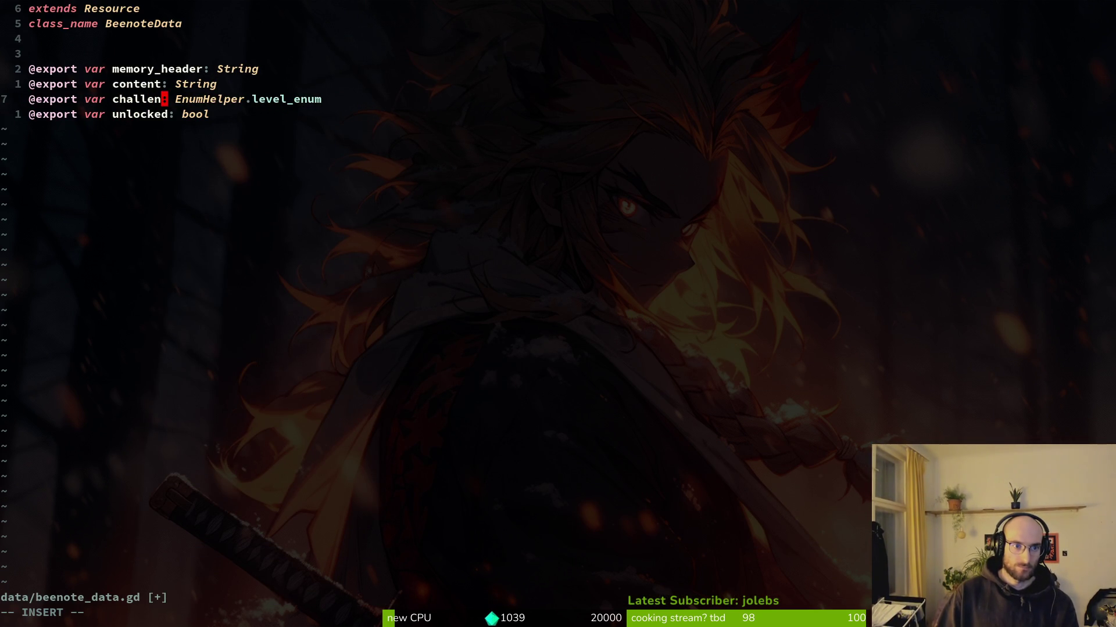
pyautogui.press('Escape')
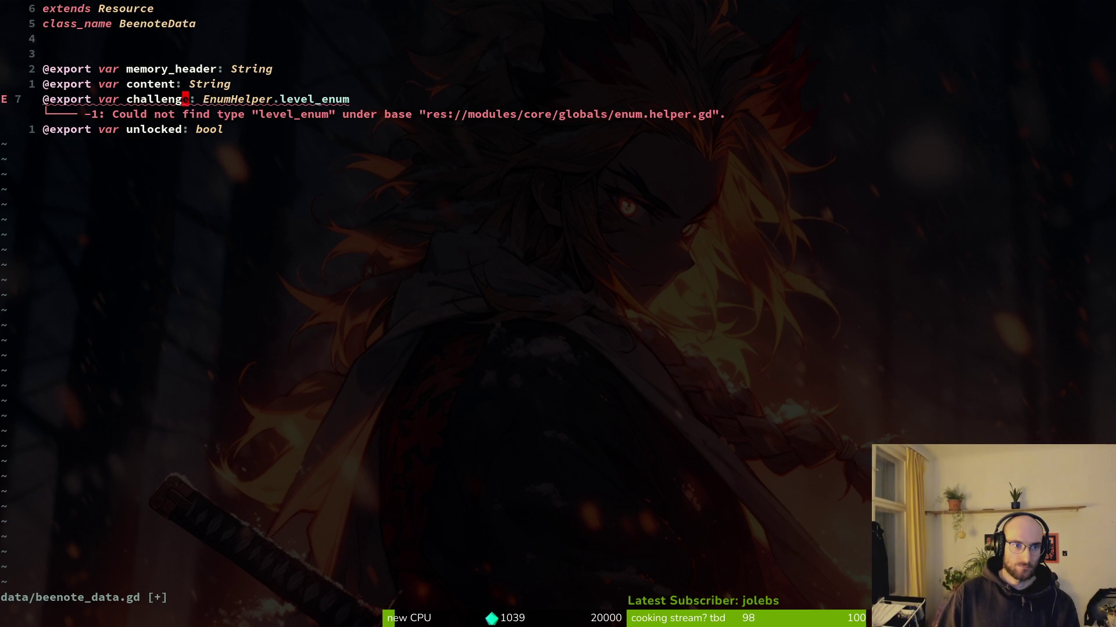
pyautogui.press('v')
pyautogui.press('w')
pyautogui.press('w')
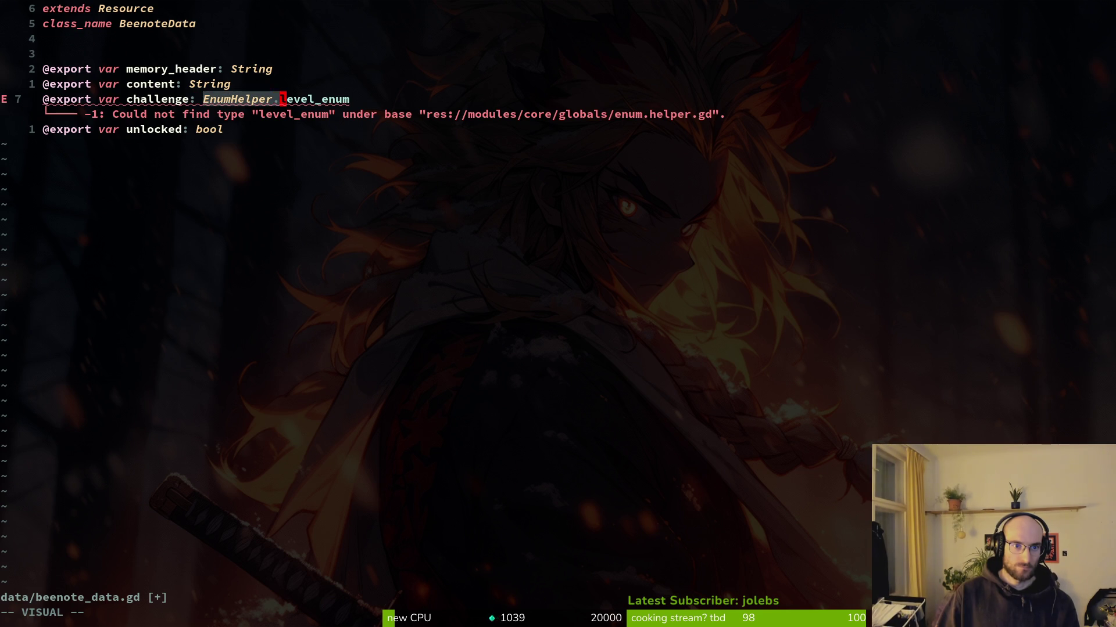
pyautogui.press('Escape')
pyautogui.write('cwcal')
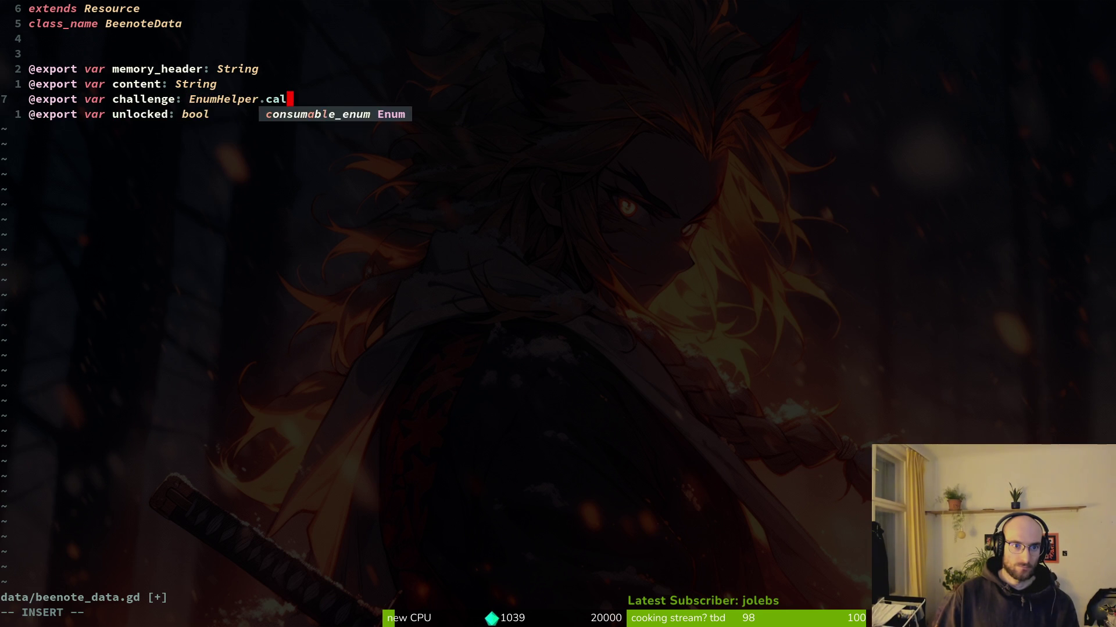
pyautogui.press('BackSpace')
pyautogui.press('BackSpace')
pyautogui.write('hallenge')
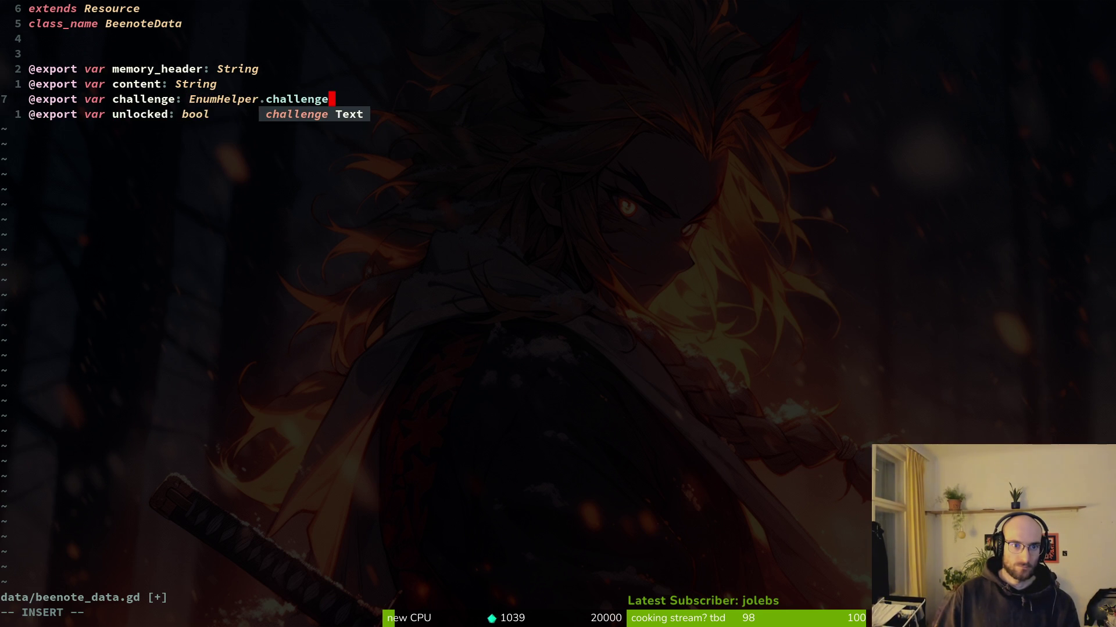
pyautogui.write('s')
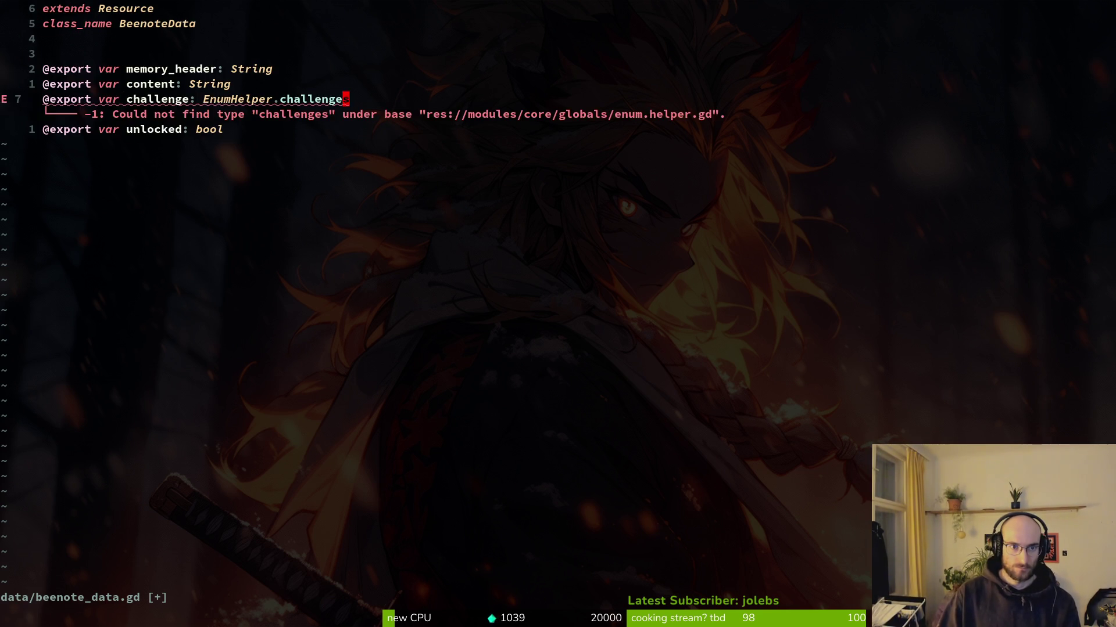
pyautogui.press('Escape')
pyautogui.write(':w')
pyautogui.press('Return')
# Complete the field's type as EnumHelper.challengesEnum and save beenote_data.gd.
pyautogui.write('a')
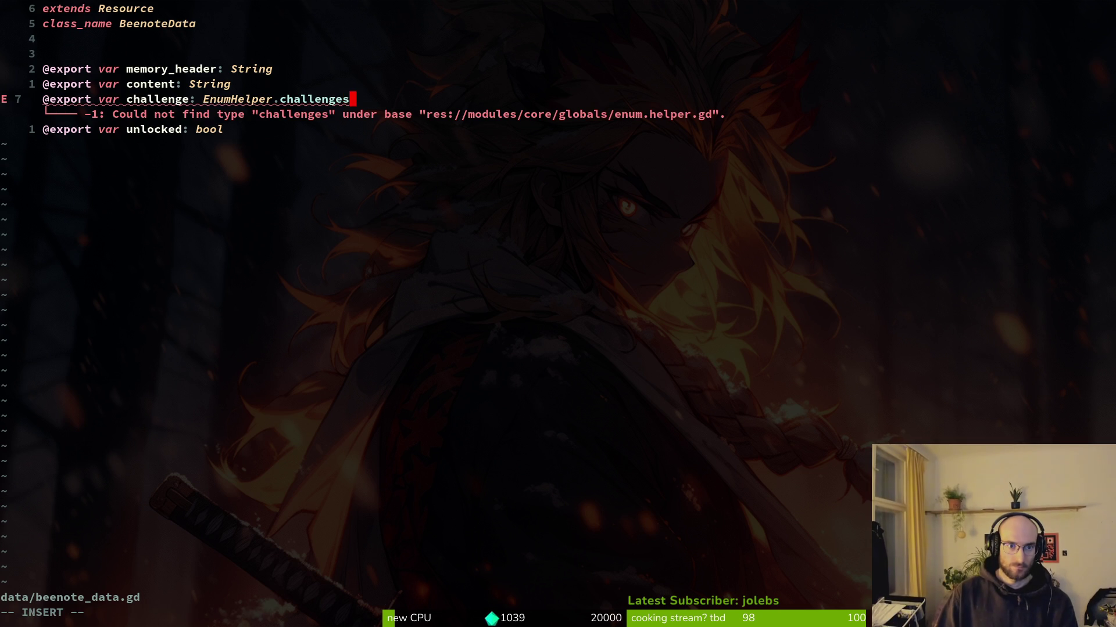
pyautogui.write('Eu')
pyautogui.press('BackSpace')
pyautogui.write('num')
pyautogui.press('Escape')
pyautogui.write(':w')
pyautogui.press('Return')
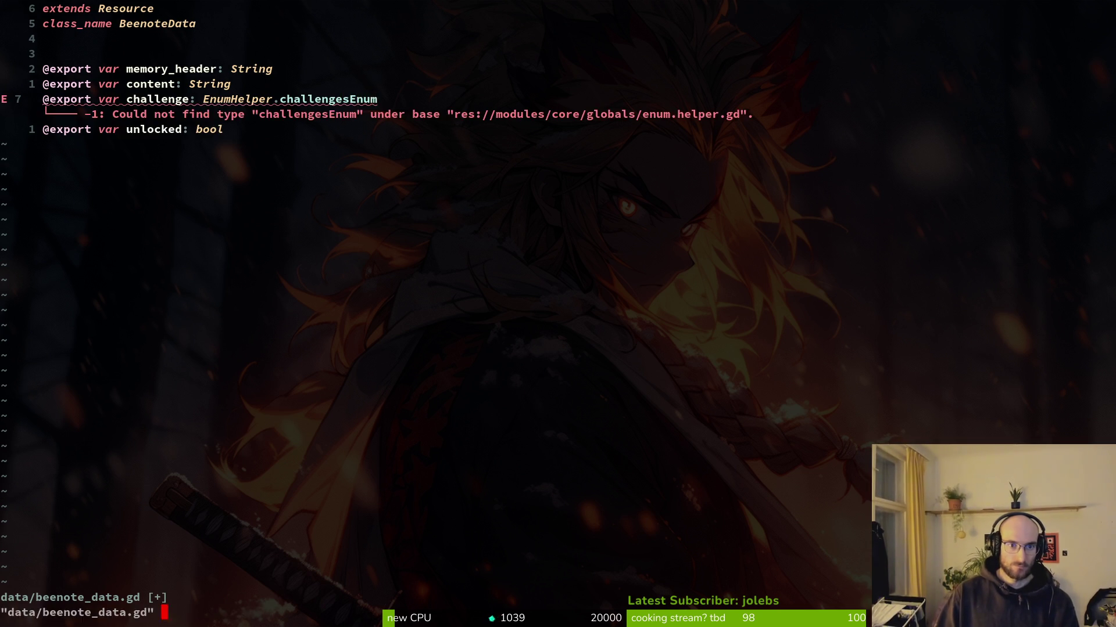